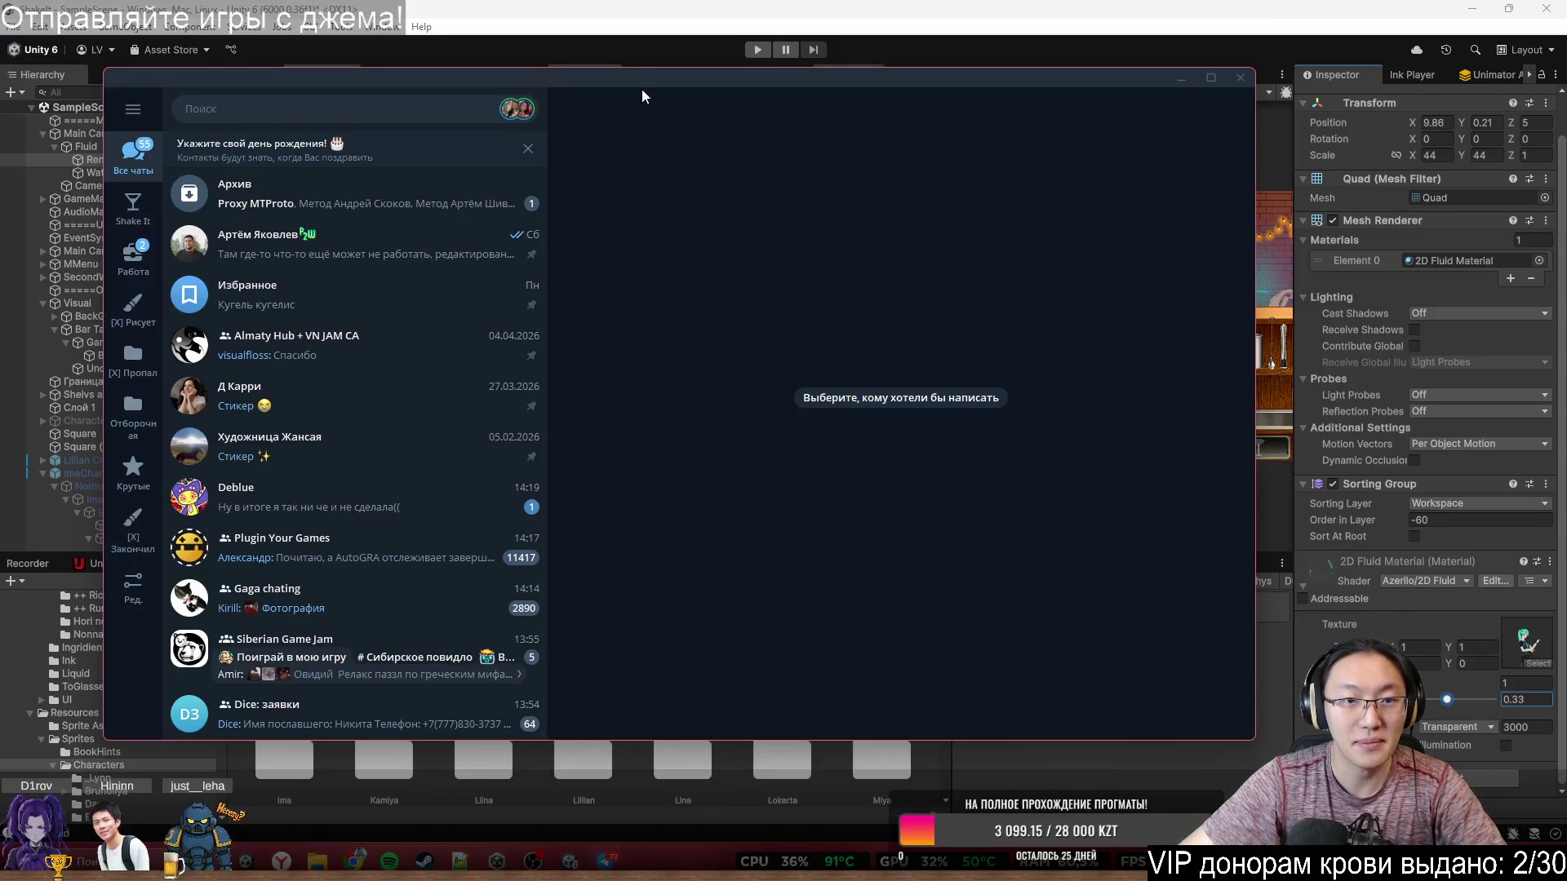
- Leave the Telegram chat for the Unity editor, then bring up the clipboard history
left_click(653, 68)
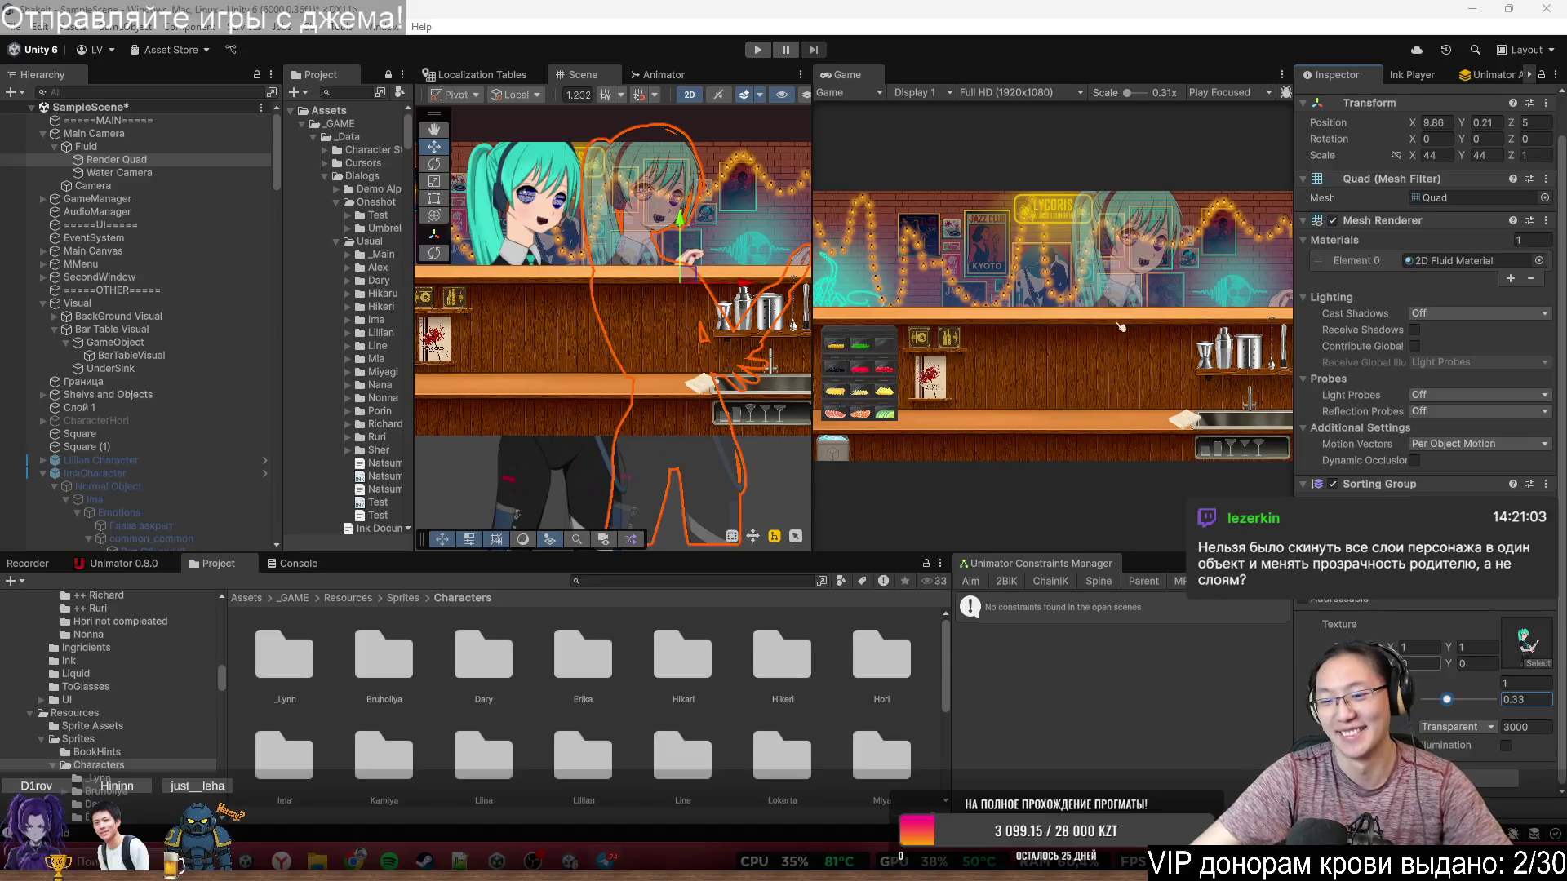
key("ctrl+d")
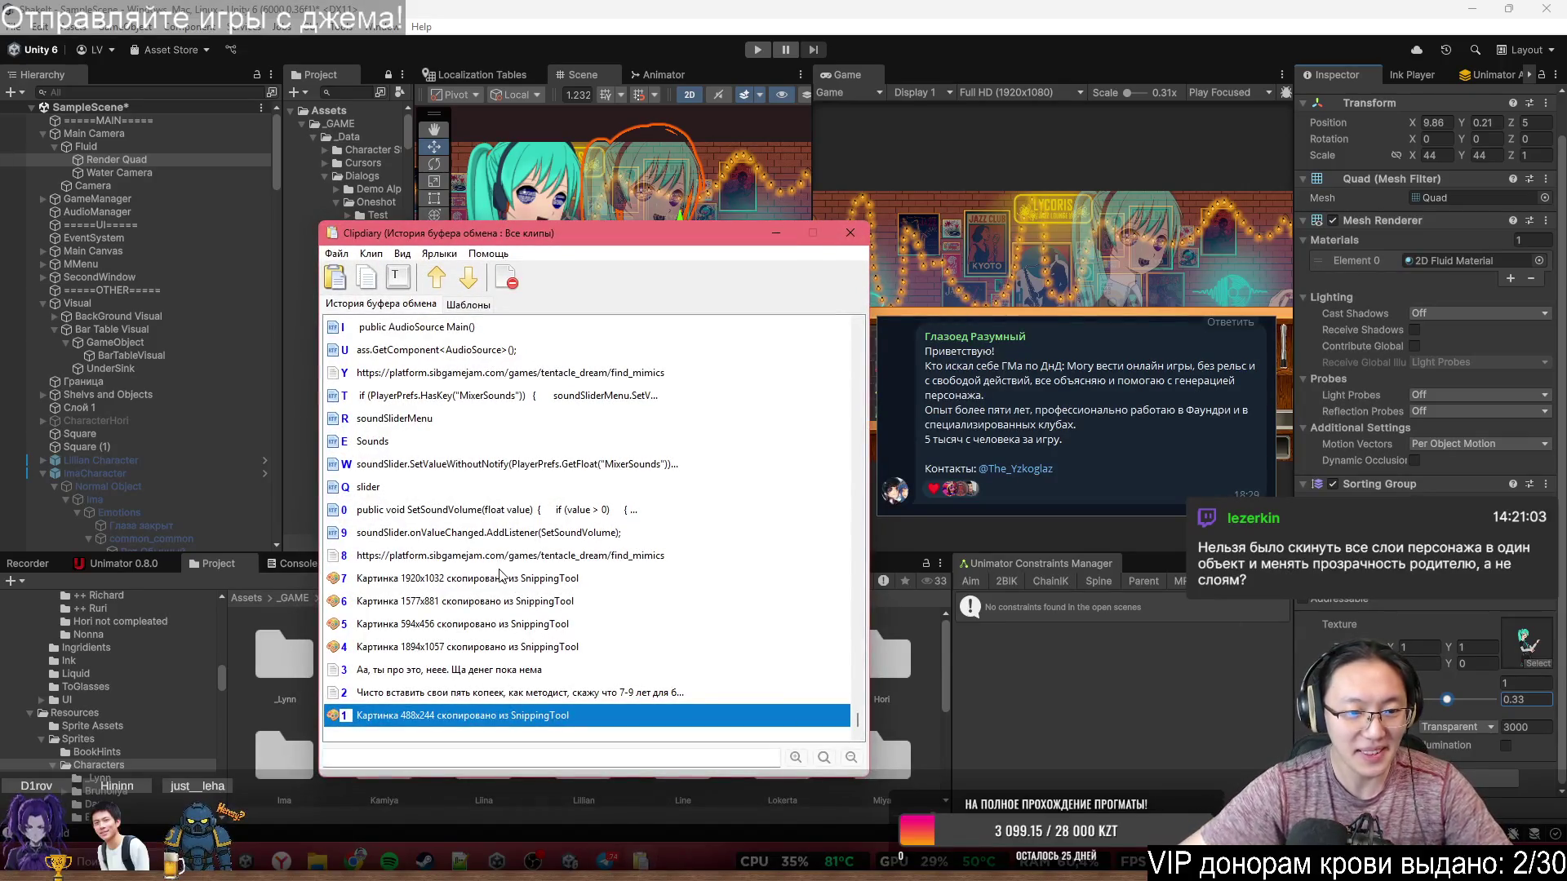
- Paste the sibgamejam game link from its clipboard history entry
double_click(652, 374)
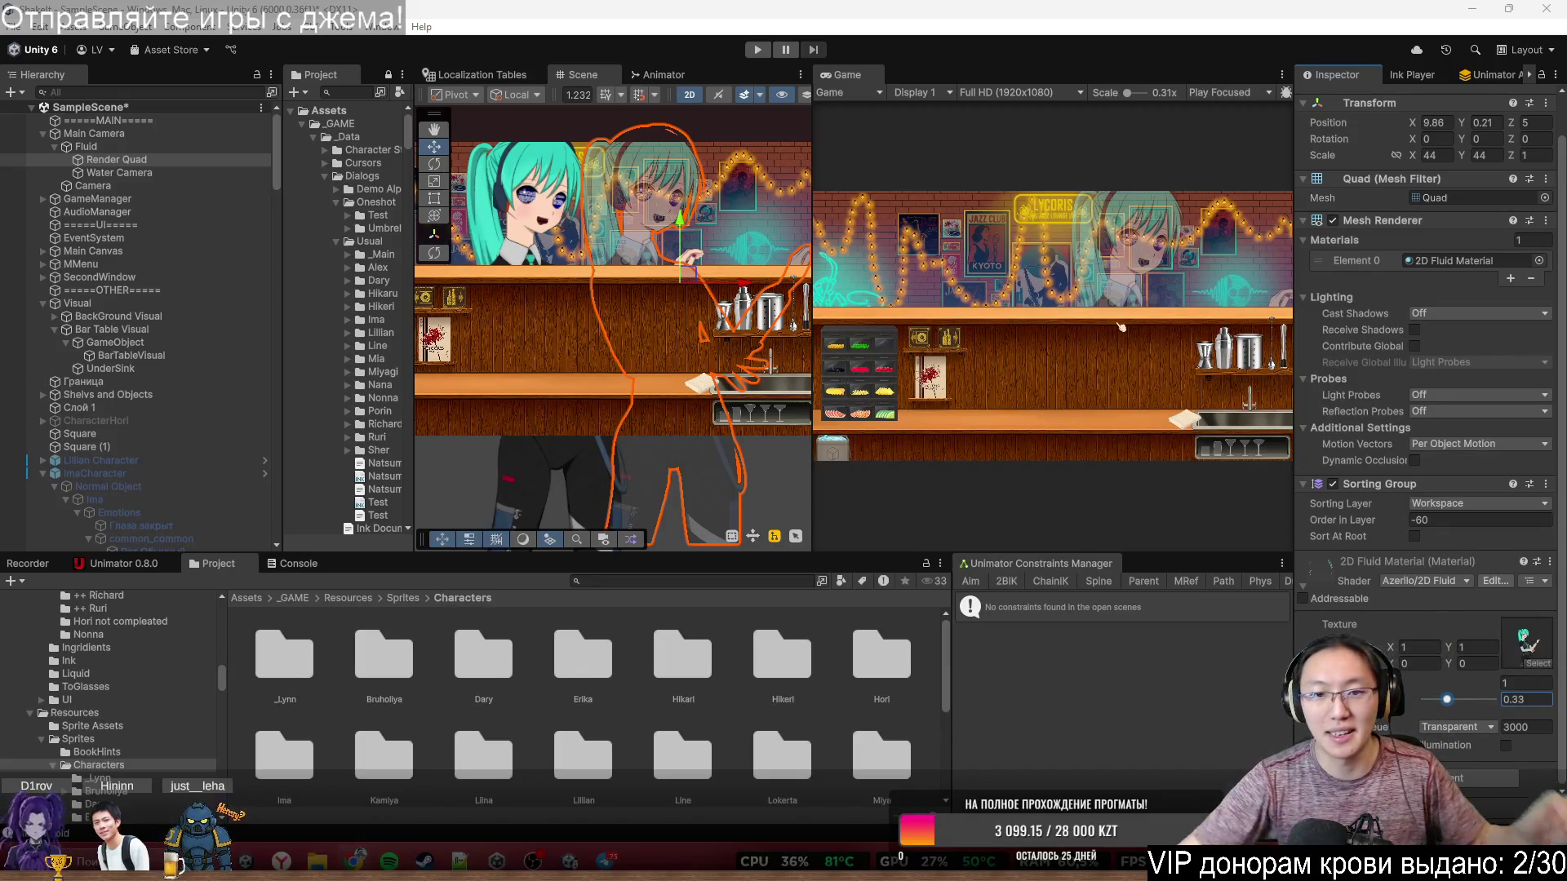
- Select the Hori character's root object in the Hierarchy after trying its sprite parts
scroll(580, 343, "down", 2)
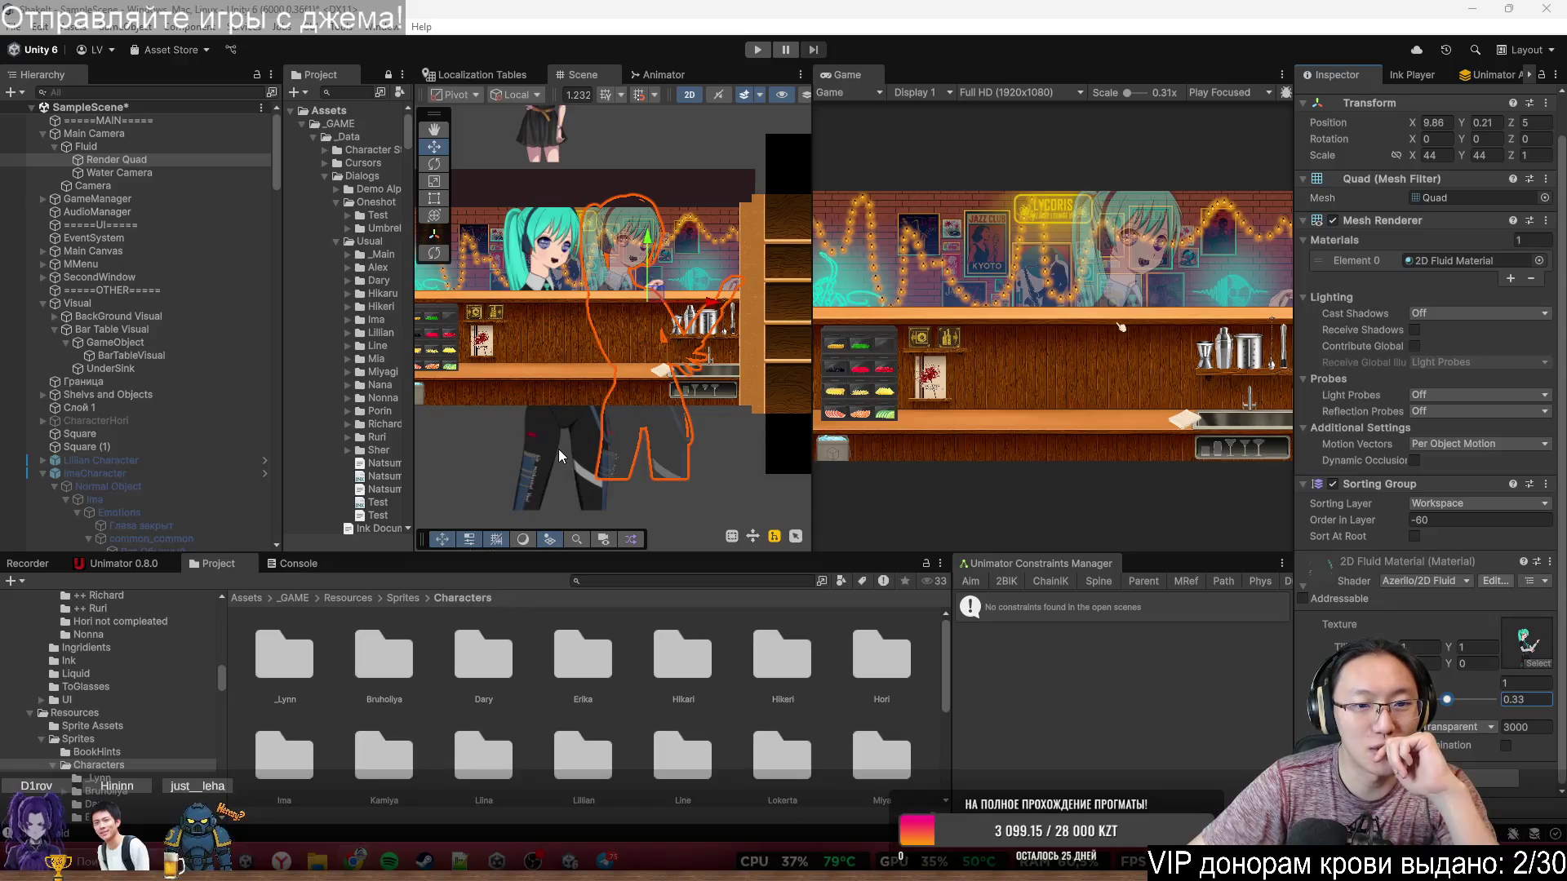
left_click(560, 449)
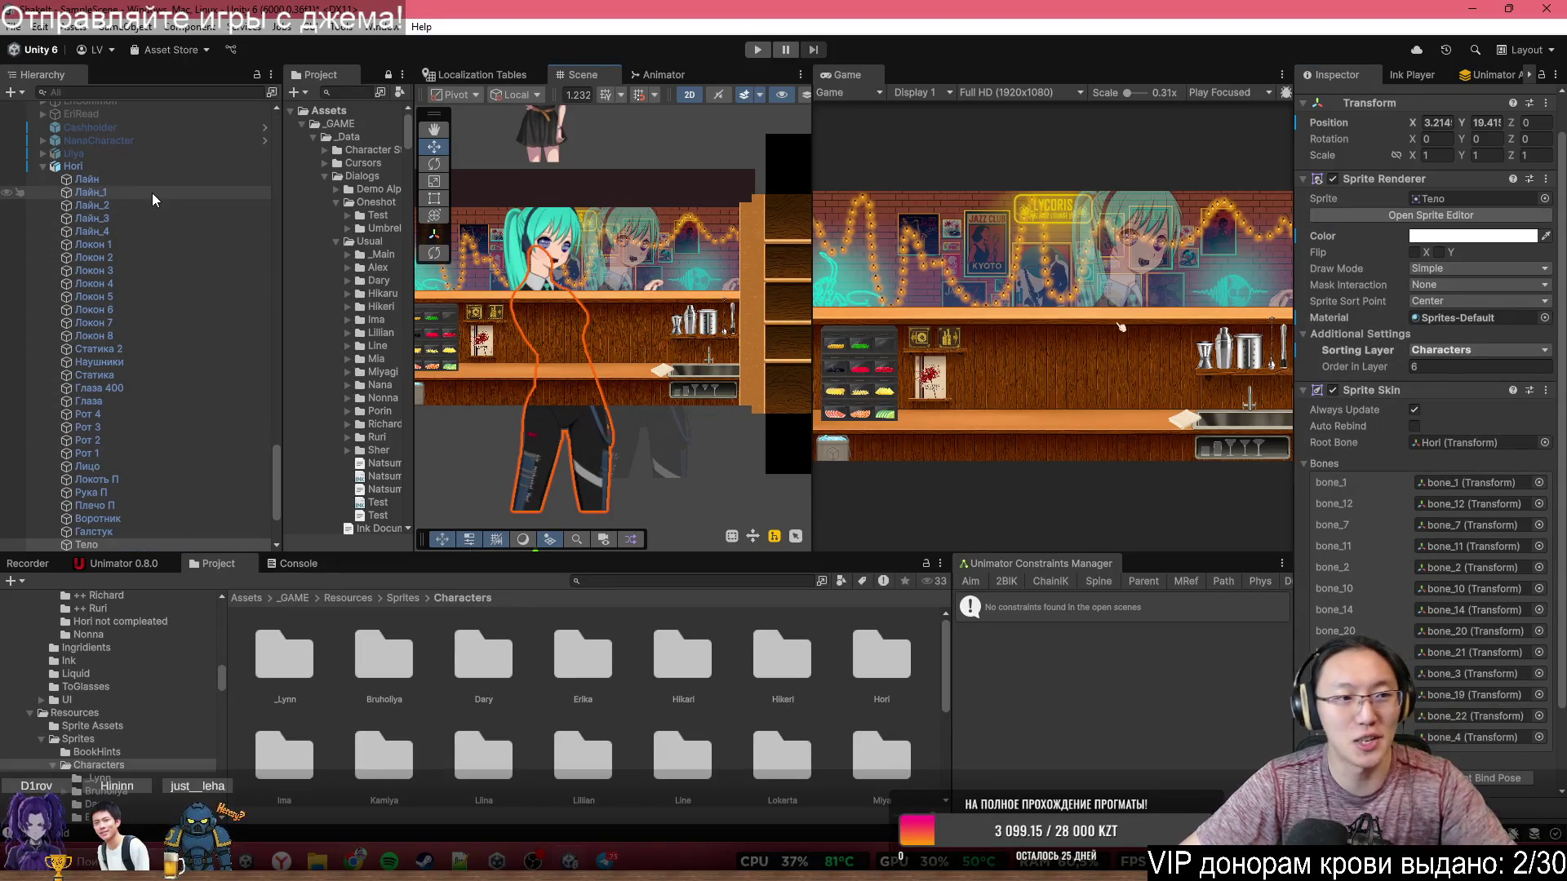
left_click(167, 181)
left_click(152, 542, "shift")
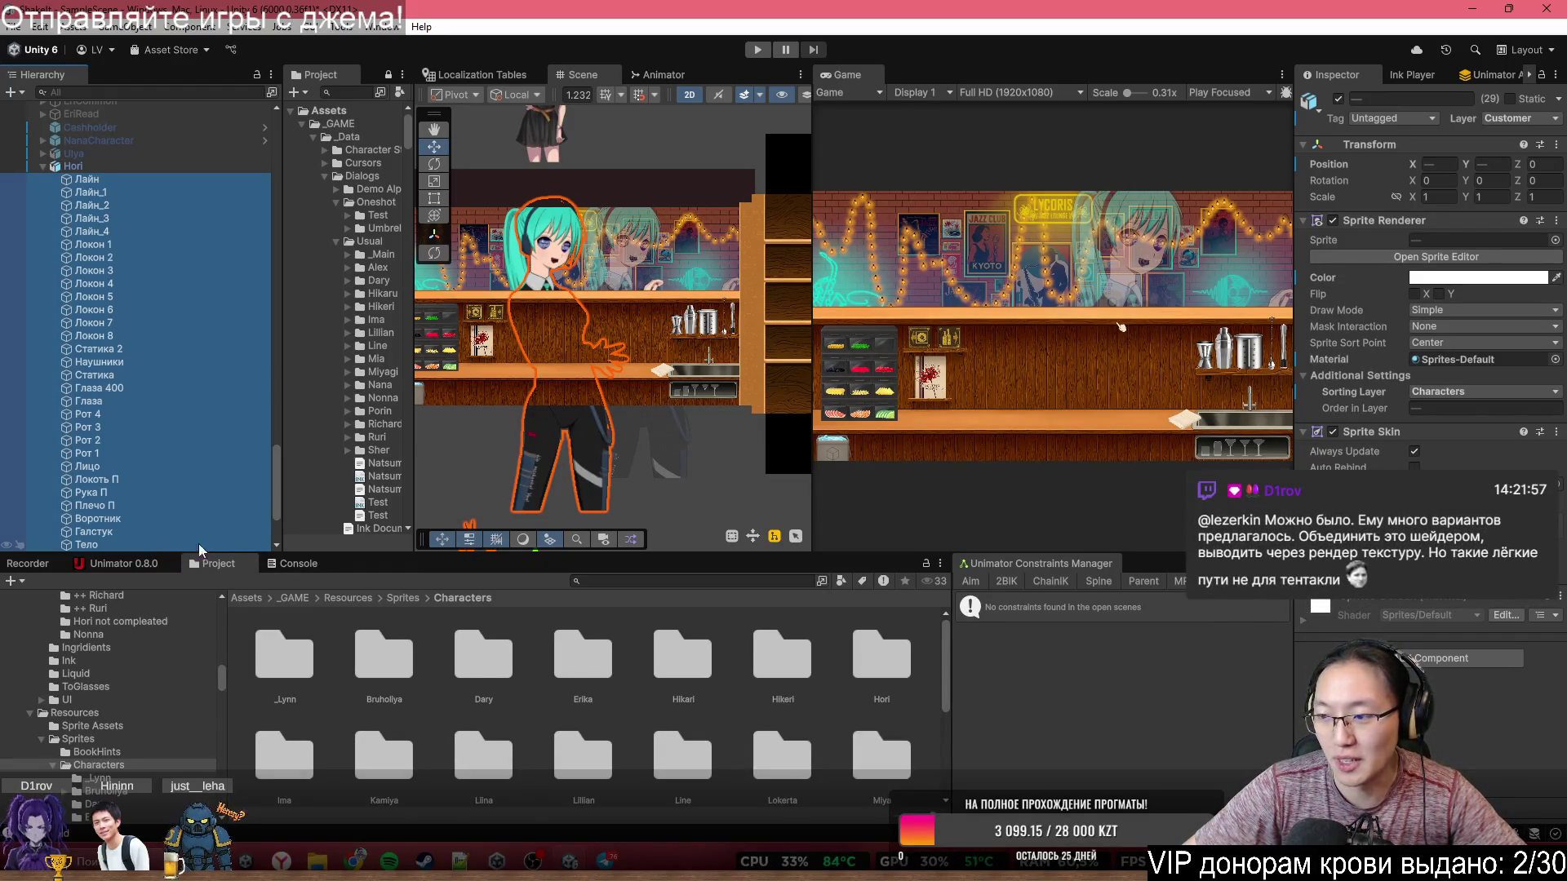
left_click(128, 180)
left_click(130, 167)
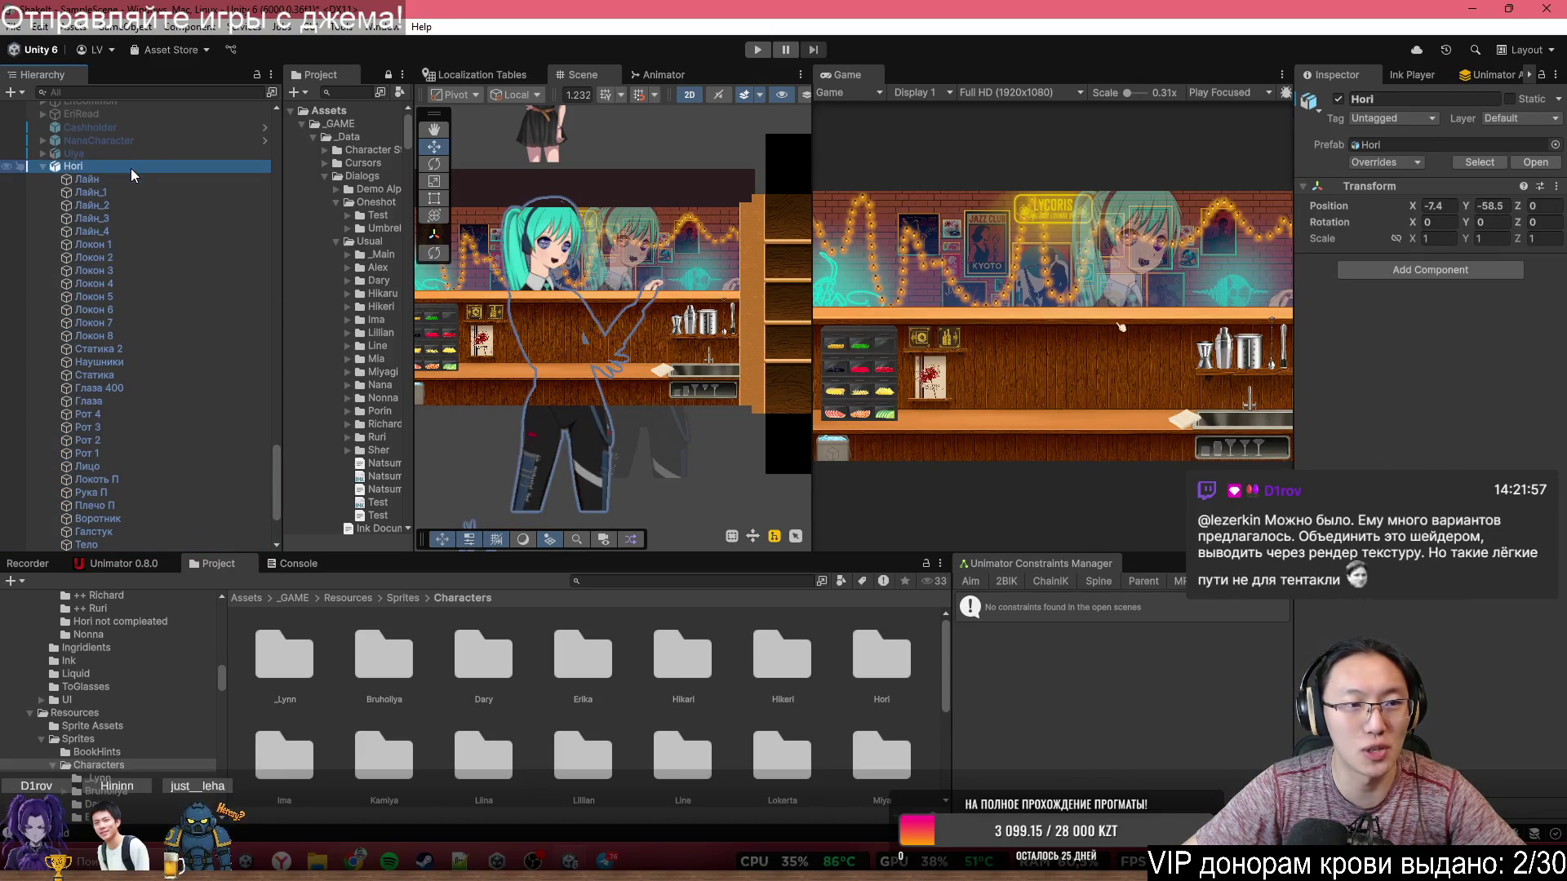
scroll(536, 261, "up", 4)
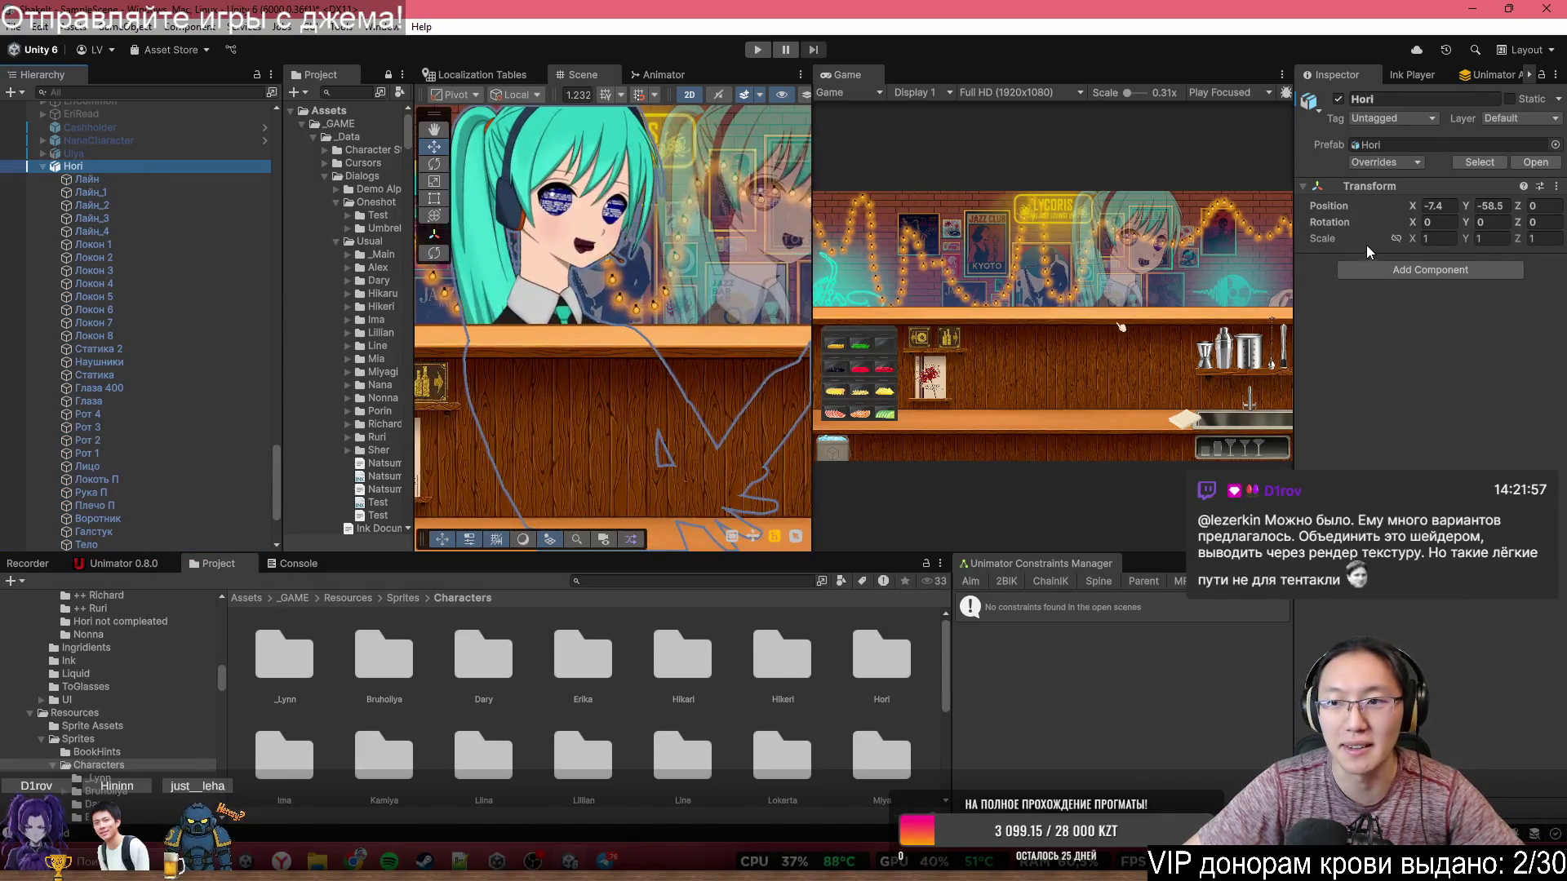
- Add a Sorting Group to Hori with Order in Layer 0 on the Default sorting layer
left_click(1392, 269)
type("Gro")
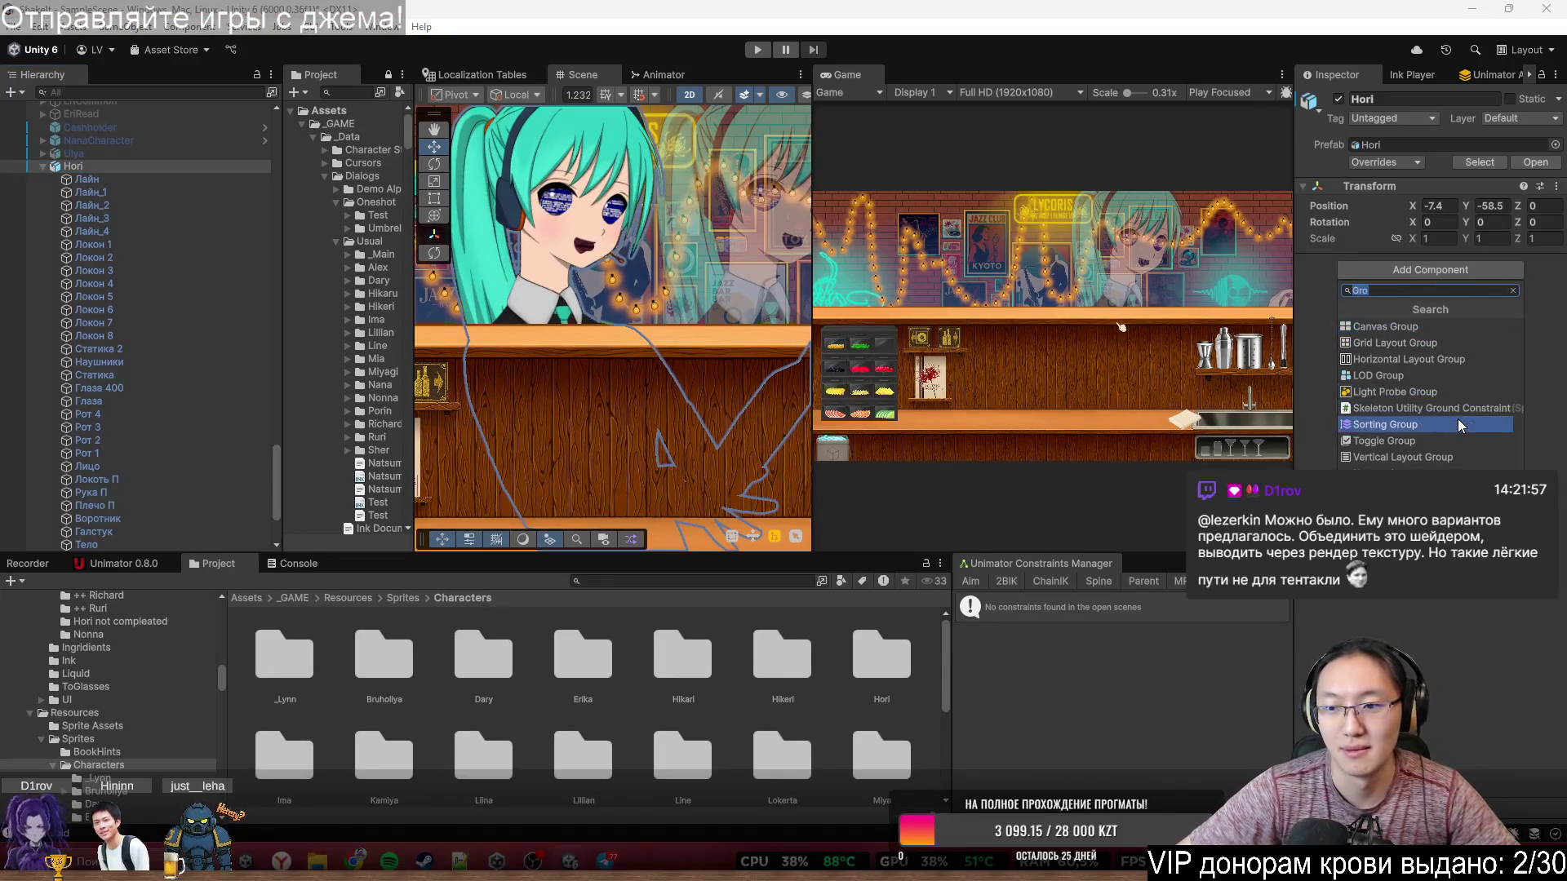
left_click(1457, 424)
left_click(1436, 298)
type("60")
key("BackSpace")
key("BackSpace")
type("0")
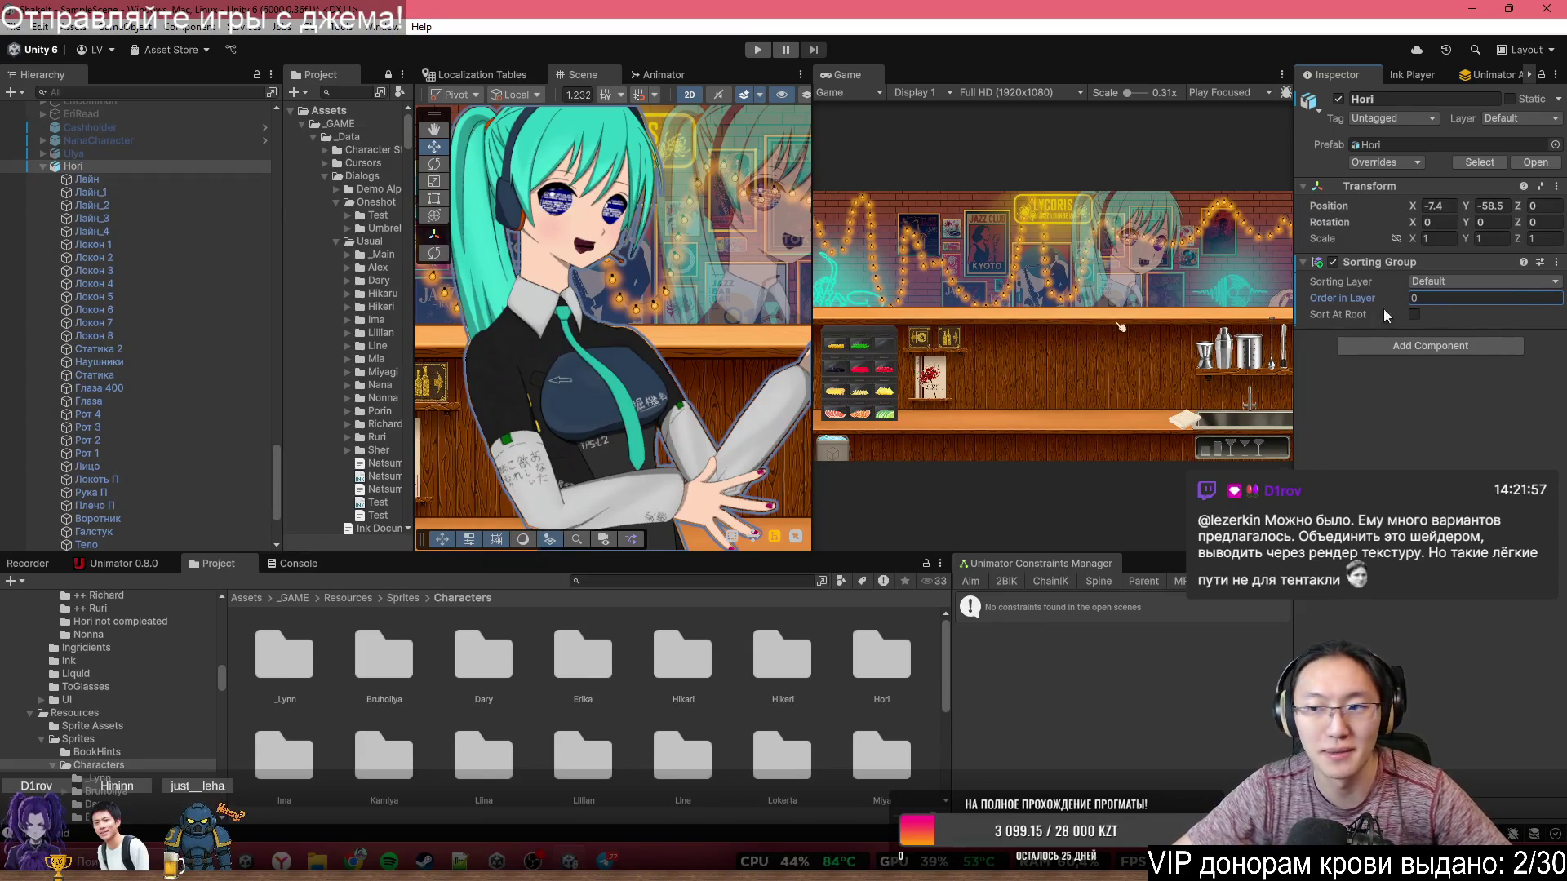
left_click(1505, 286)
left_click(1405, 297)
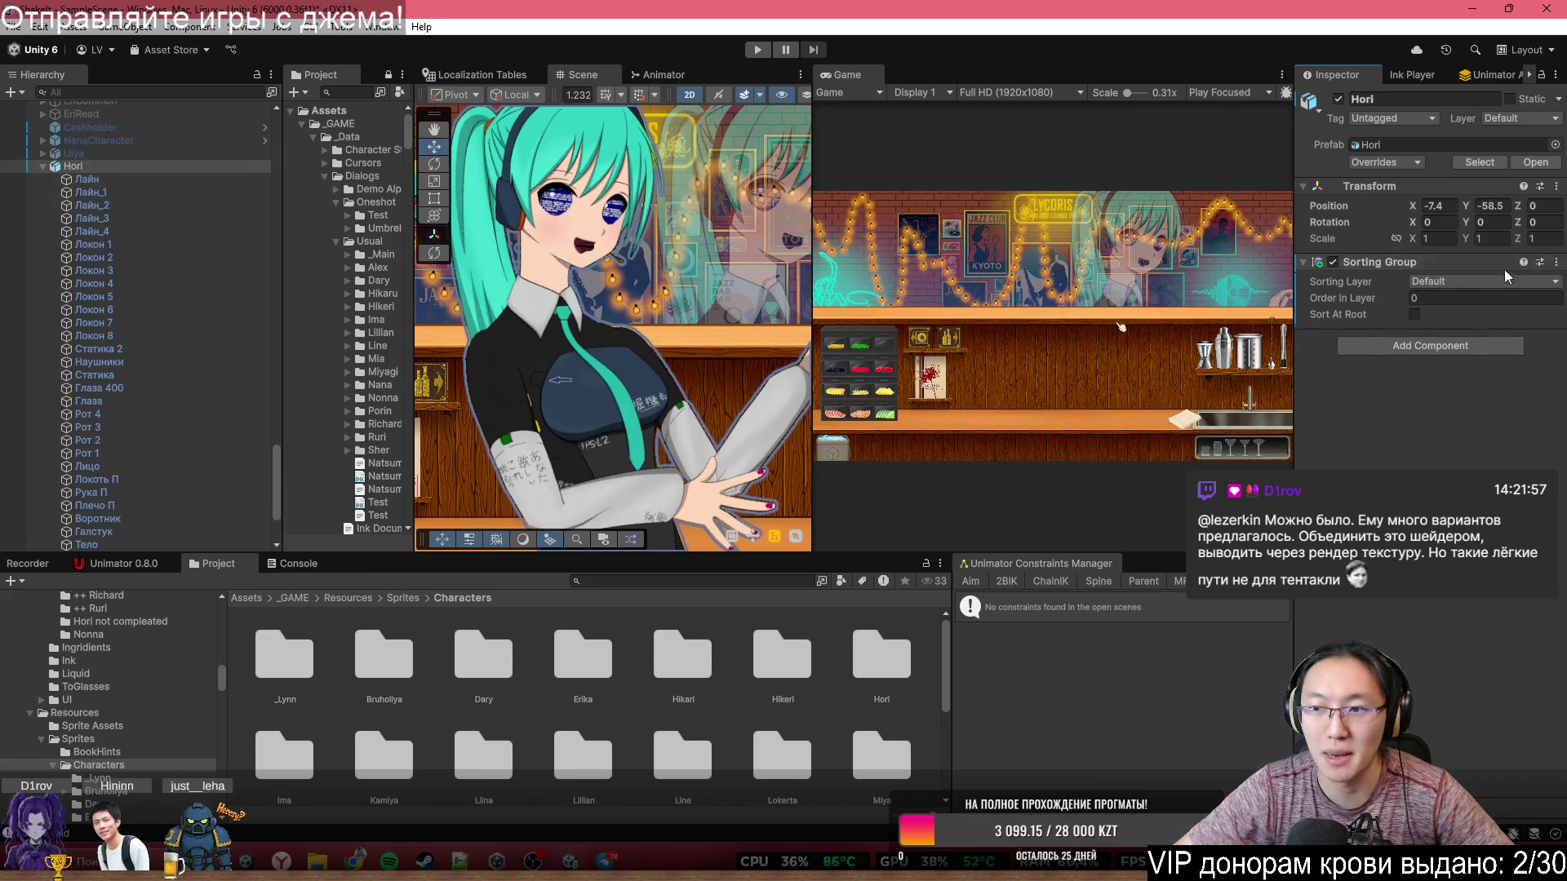
right_click(1543, 267)
- Remove Hori's Sorting Group and add a Canvas Group in its place
left_click(1463, 323)
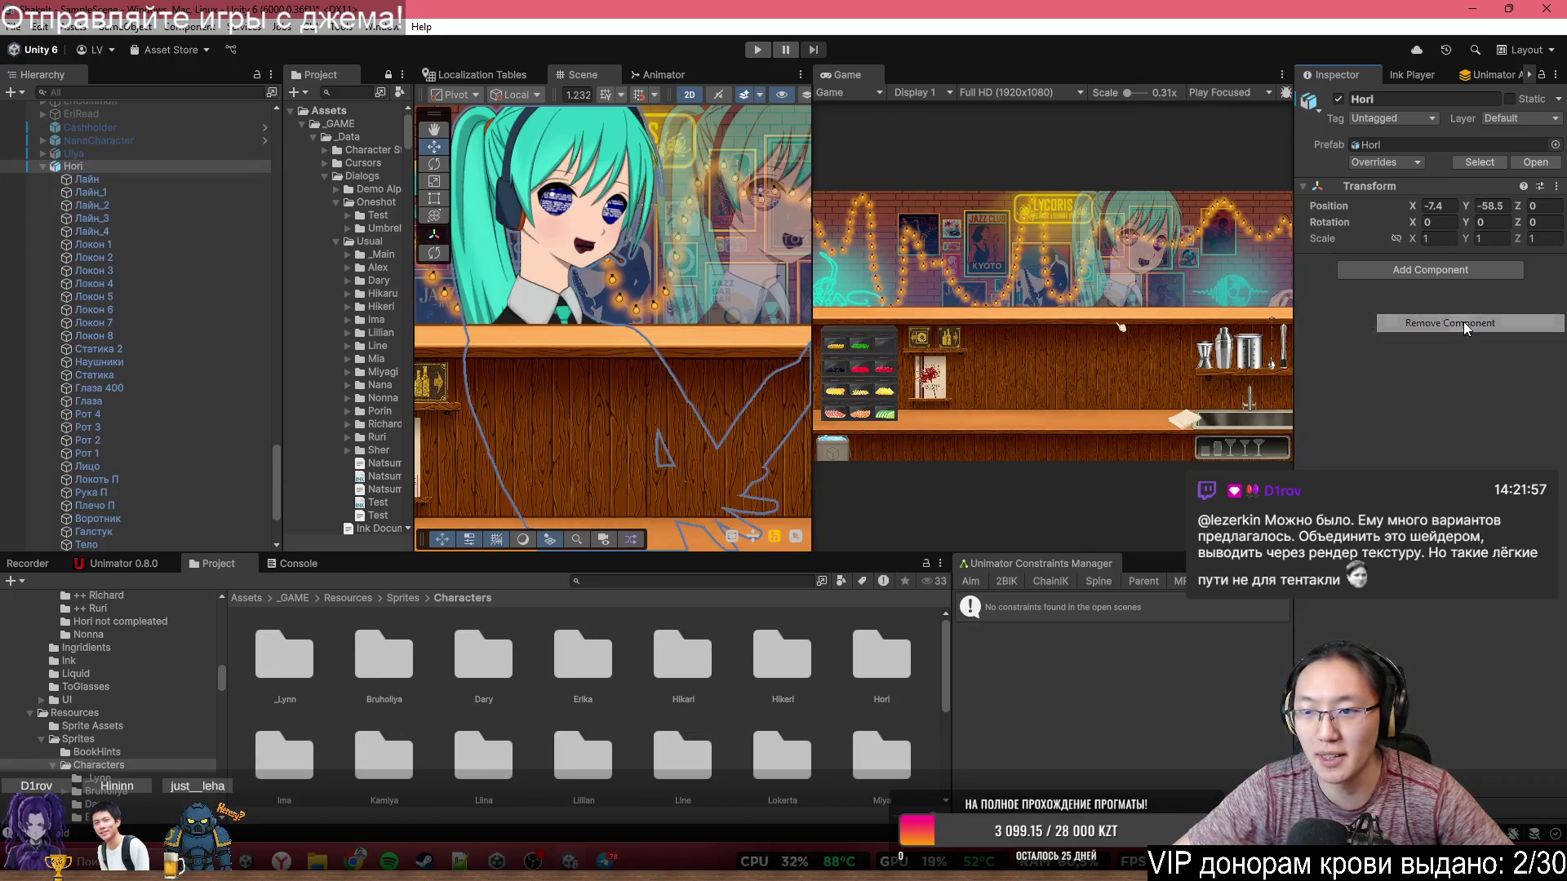
left_click(1460, 276)
type("C")
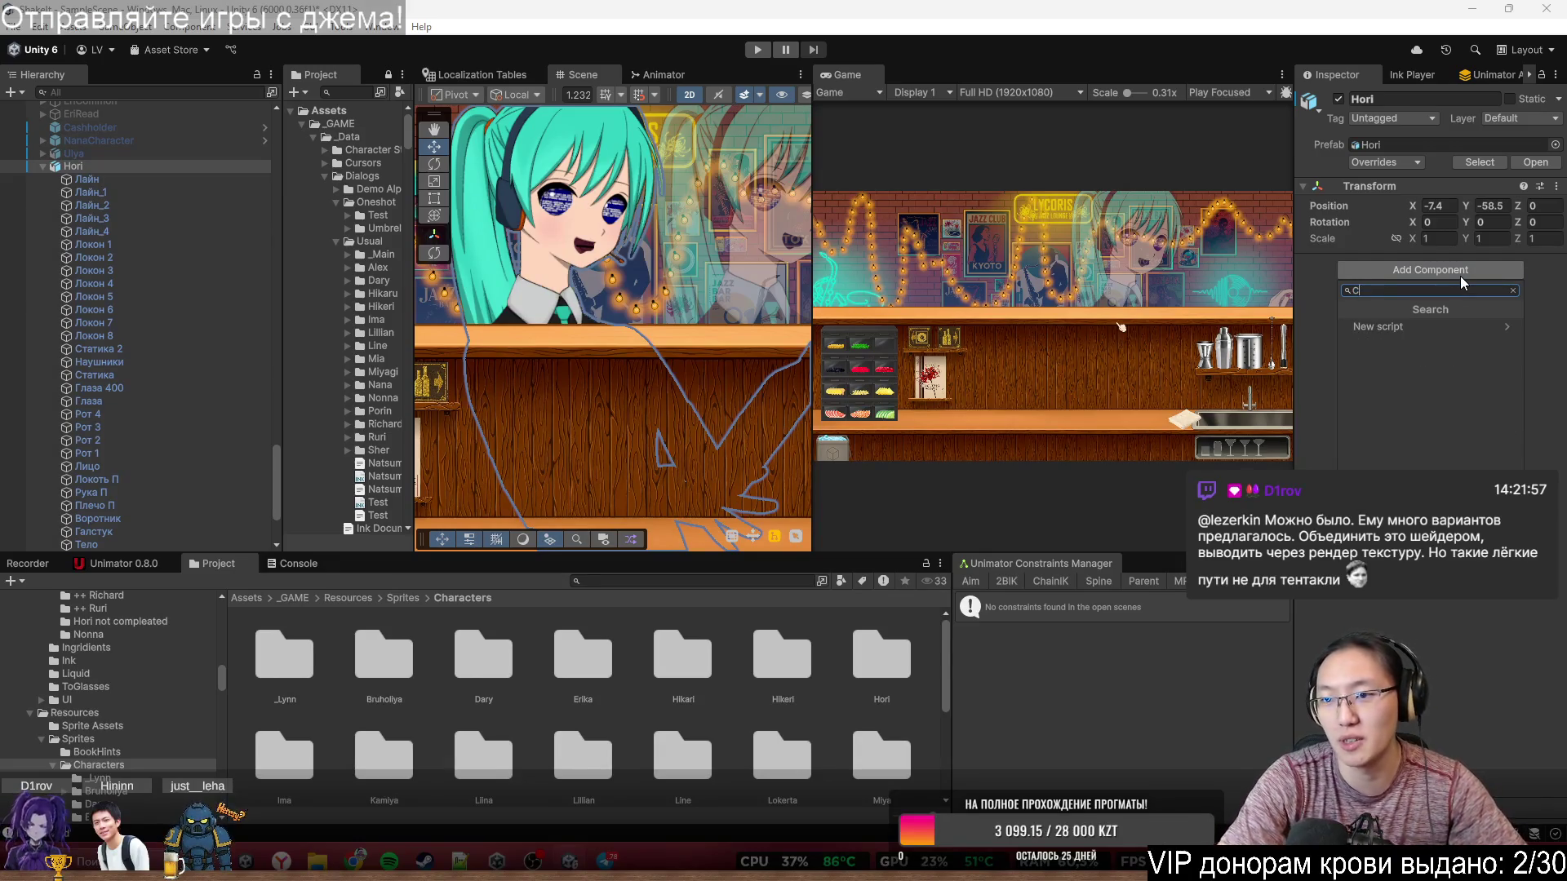
type("an")
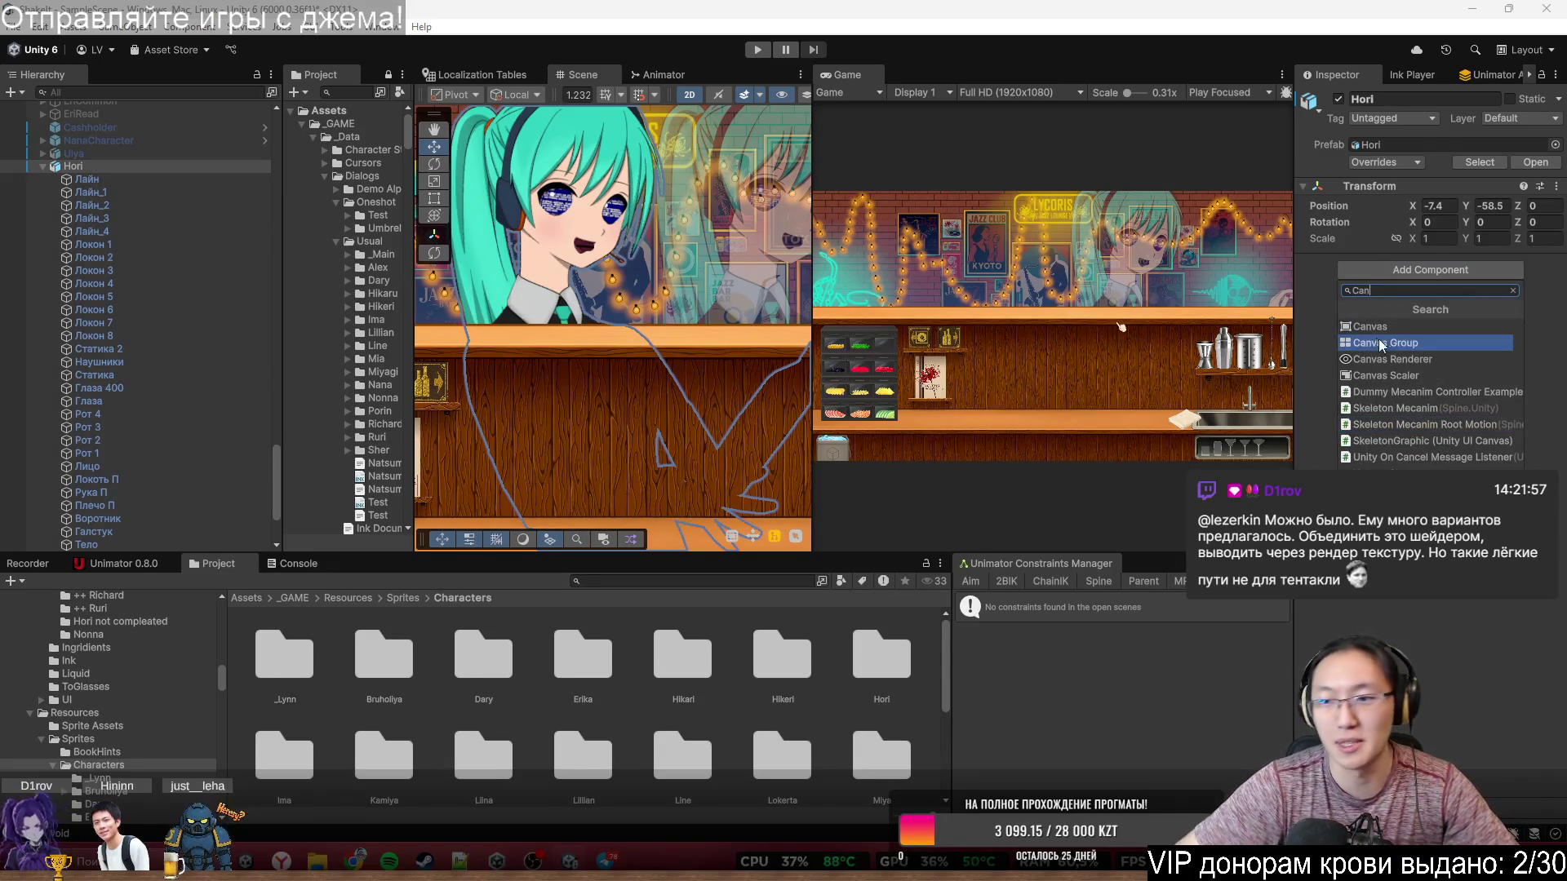
left_click(1419, 344)
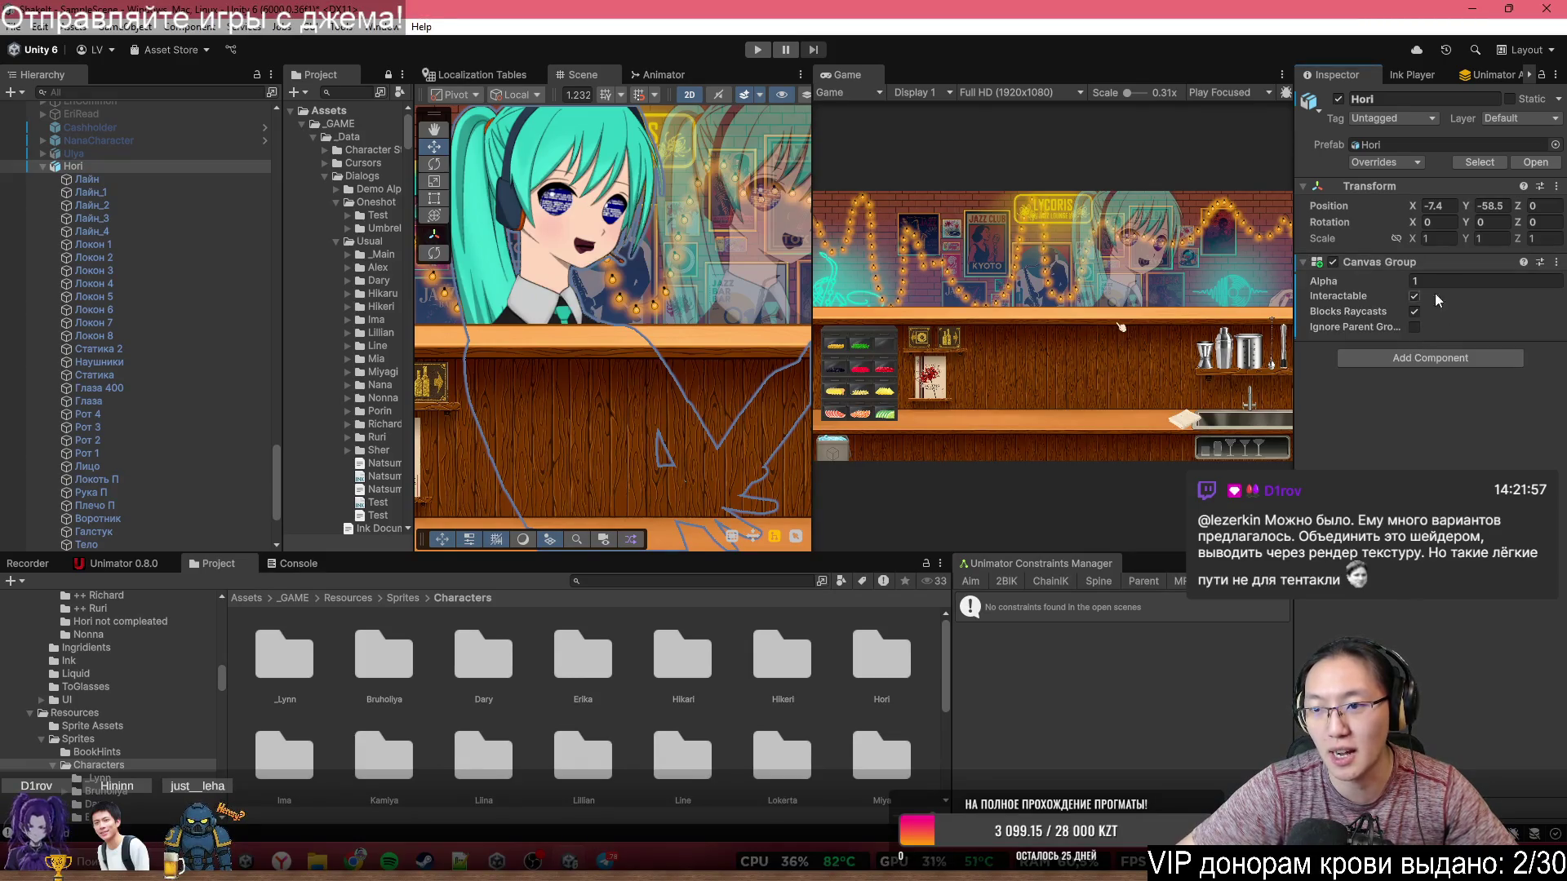
- Try the Canvas Group's Alpha and Interactable settings, then remove the Canvas Group
mouse_move(1397, 281)
left_mouse_down()
mouse_move(1356, 275)
mouse_move(1490, 357)
left_mouse_up()
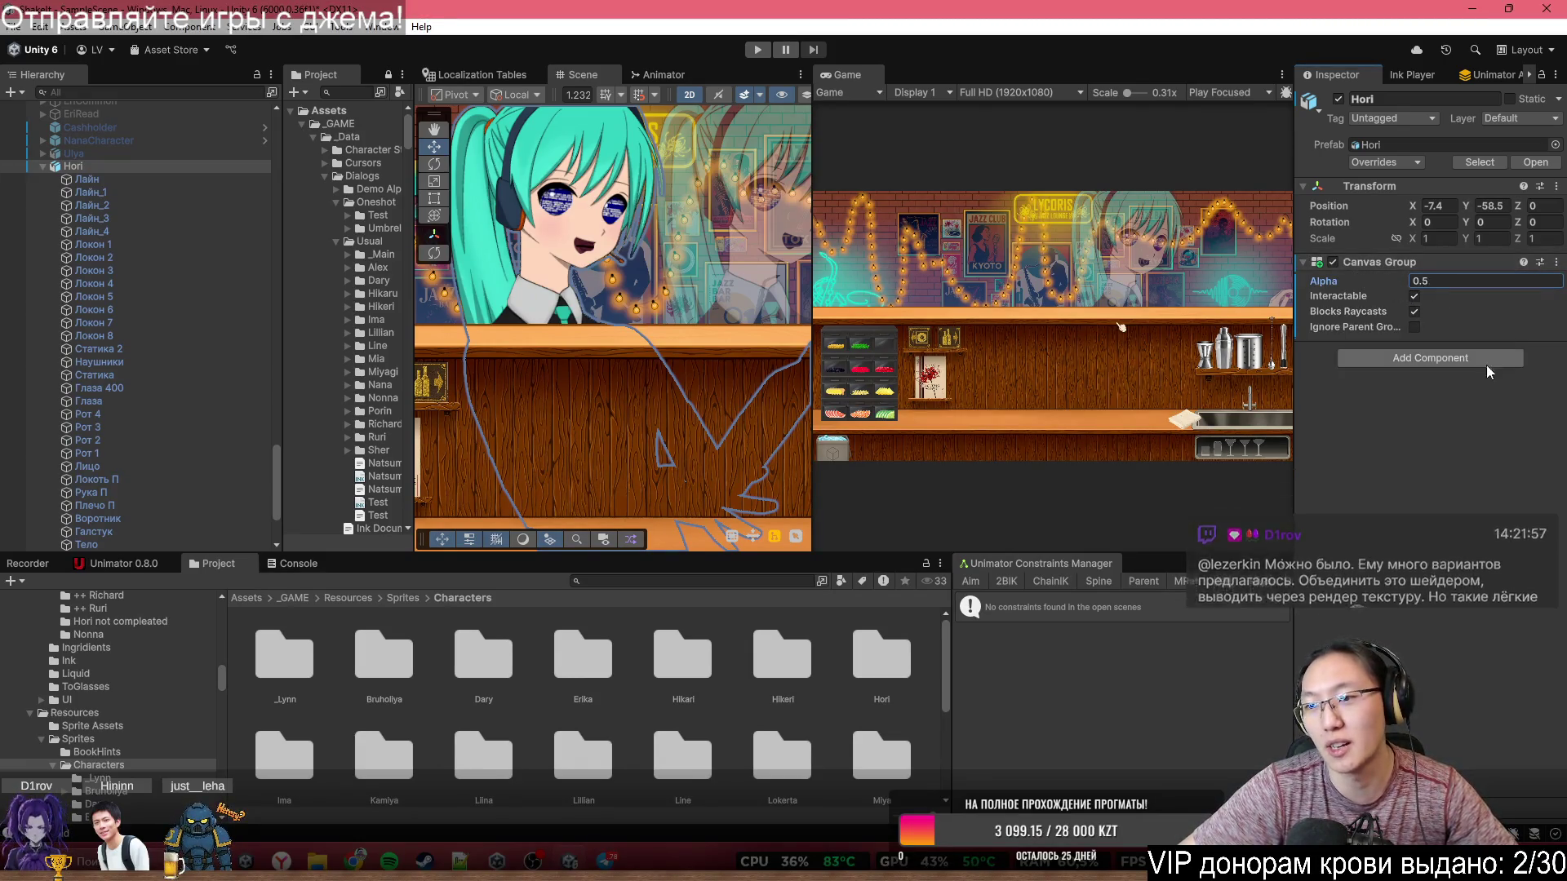
left_click(1422, 302)
mouse_move(1322, 281)
left_mouse_down()
mouse_move(1525, 262)
mouse_move(1342, 292)
left_mouse_up()
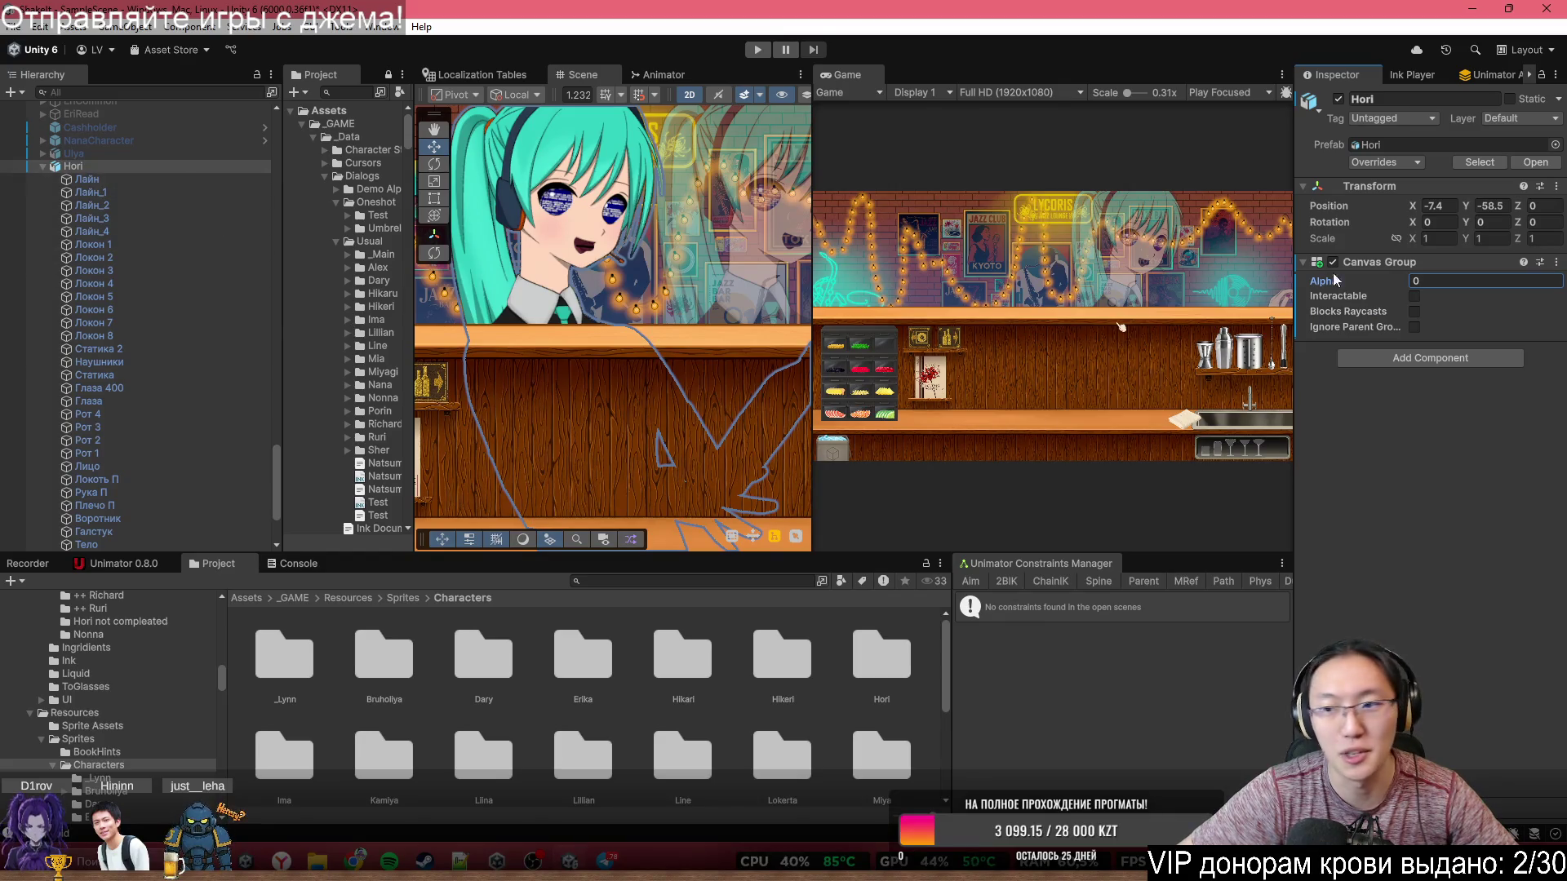
left_click(1556, 262)
left_click(1457, 323)
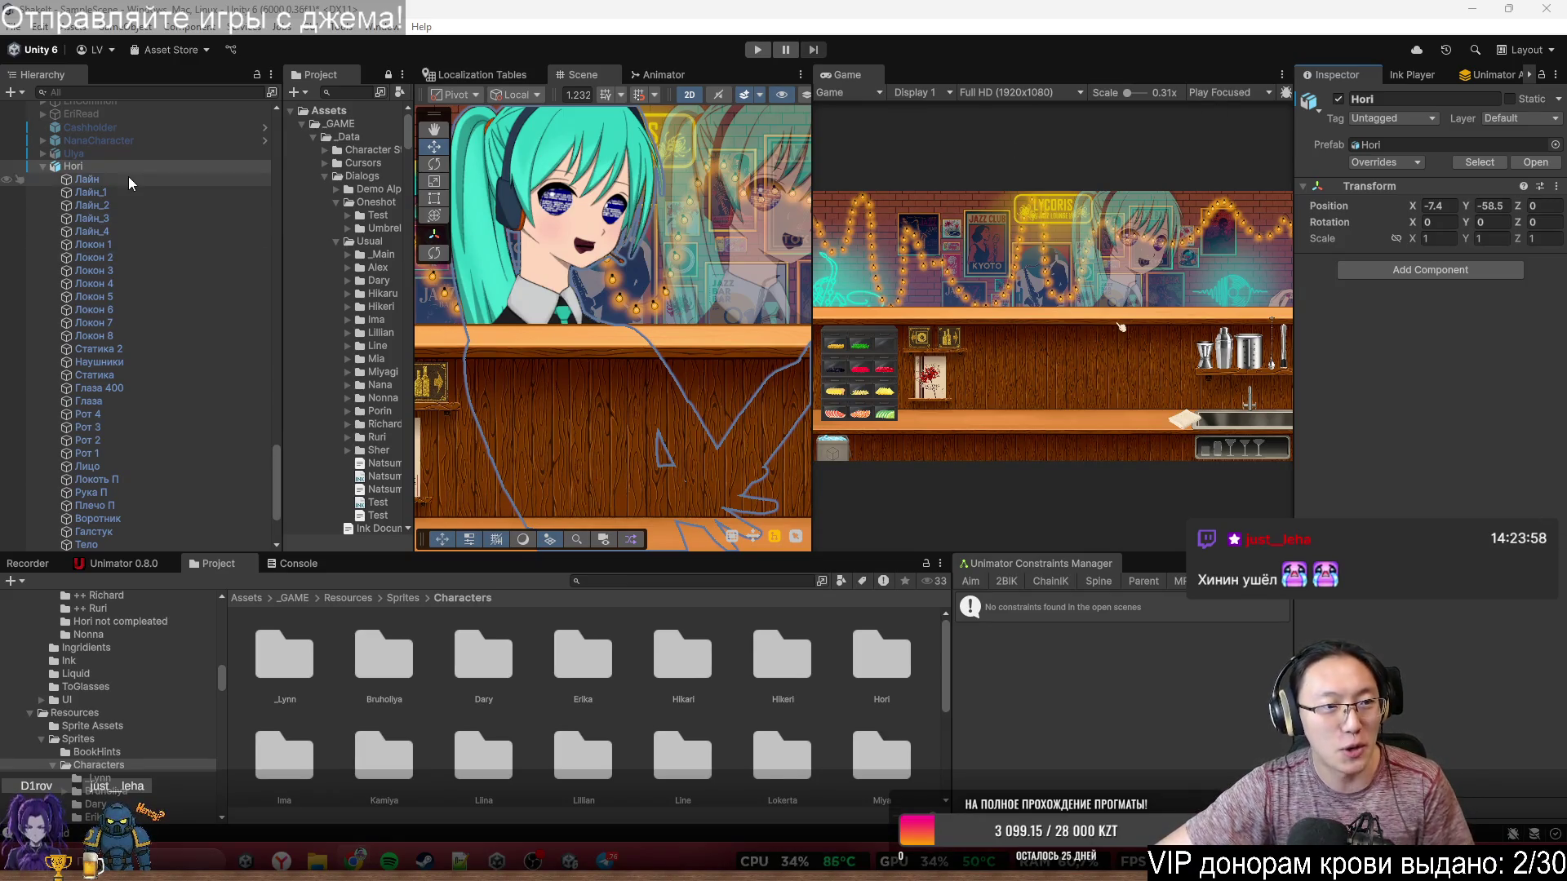
left_click(746, 192)
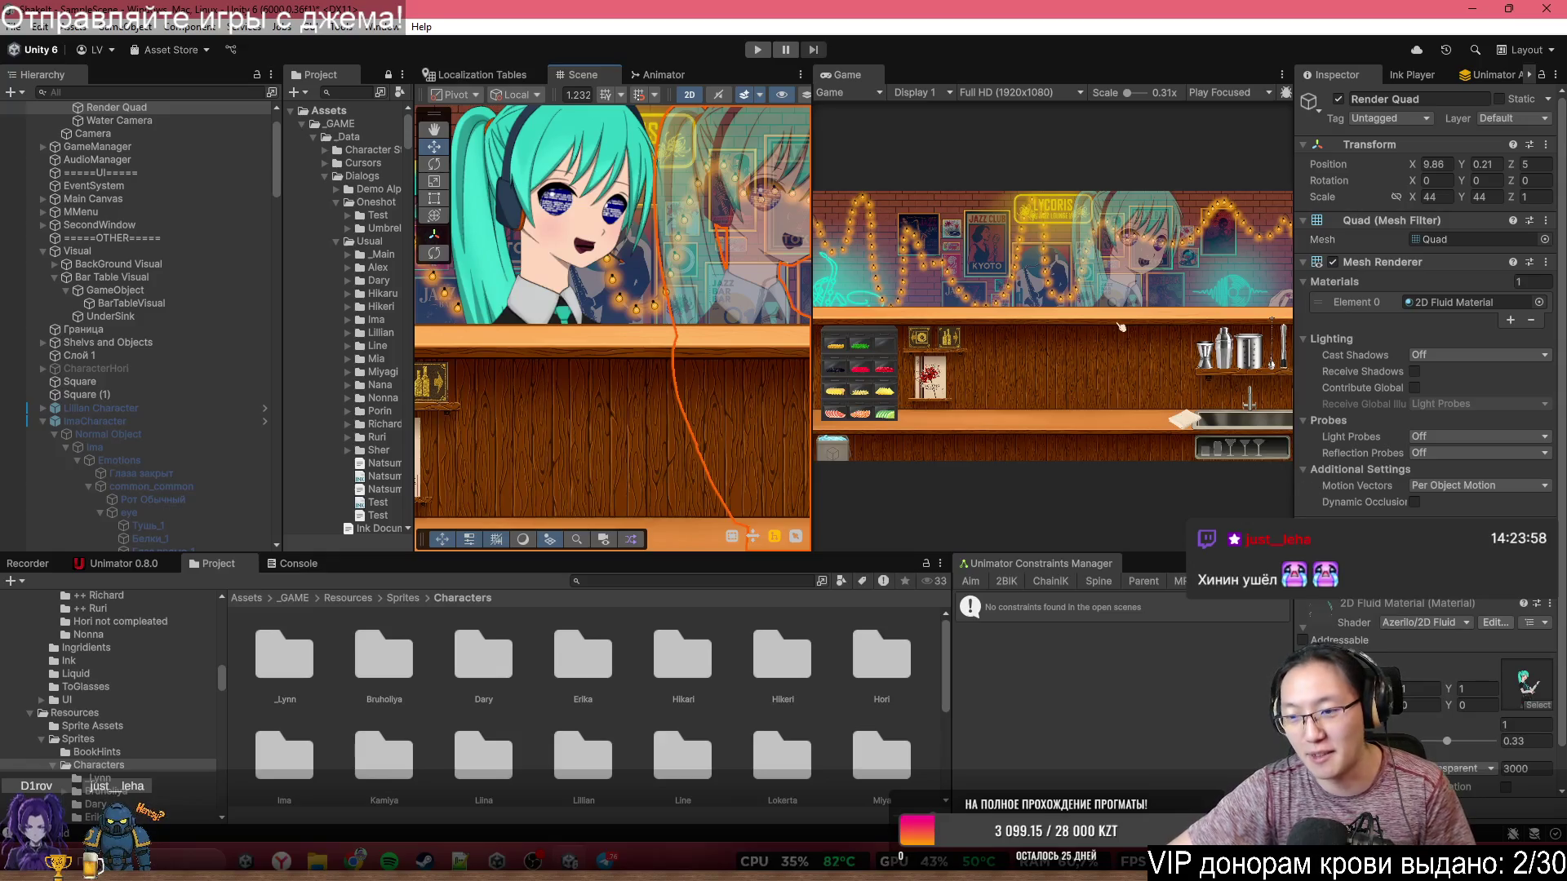
- Drag the Render Quad's 2D Fluid Material slider down to 0.08
scroll(1388, 392, "down", 1)
left_click_drag(1443, 696, 1431, 695)
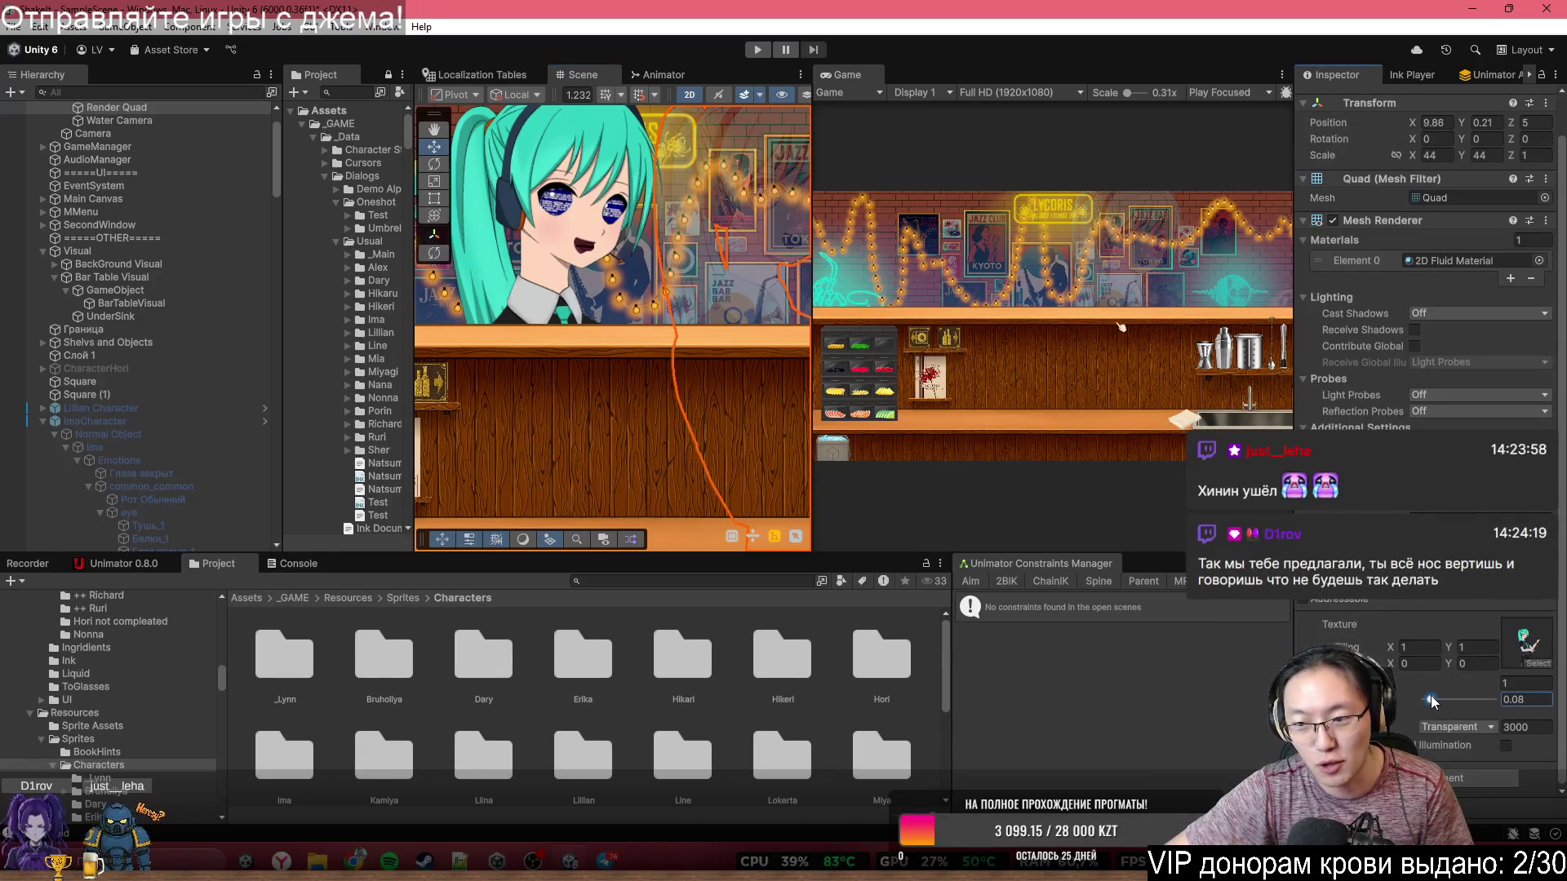
scroll(792, 271, "up", 2)
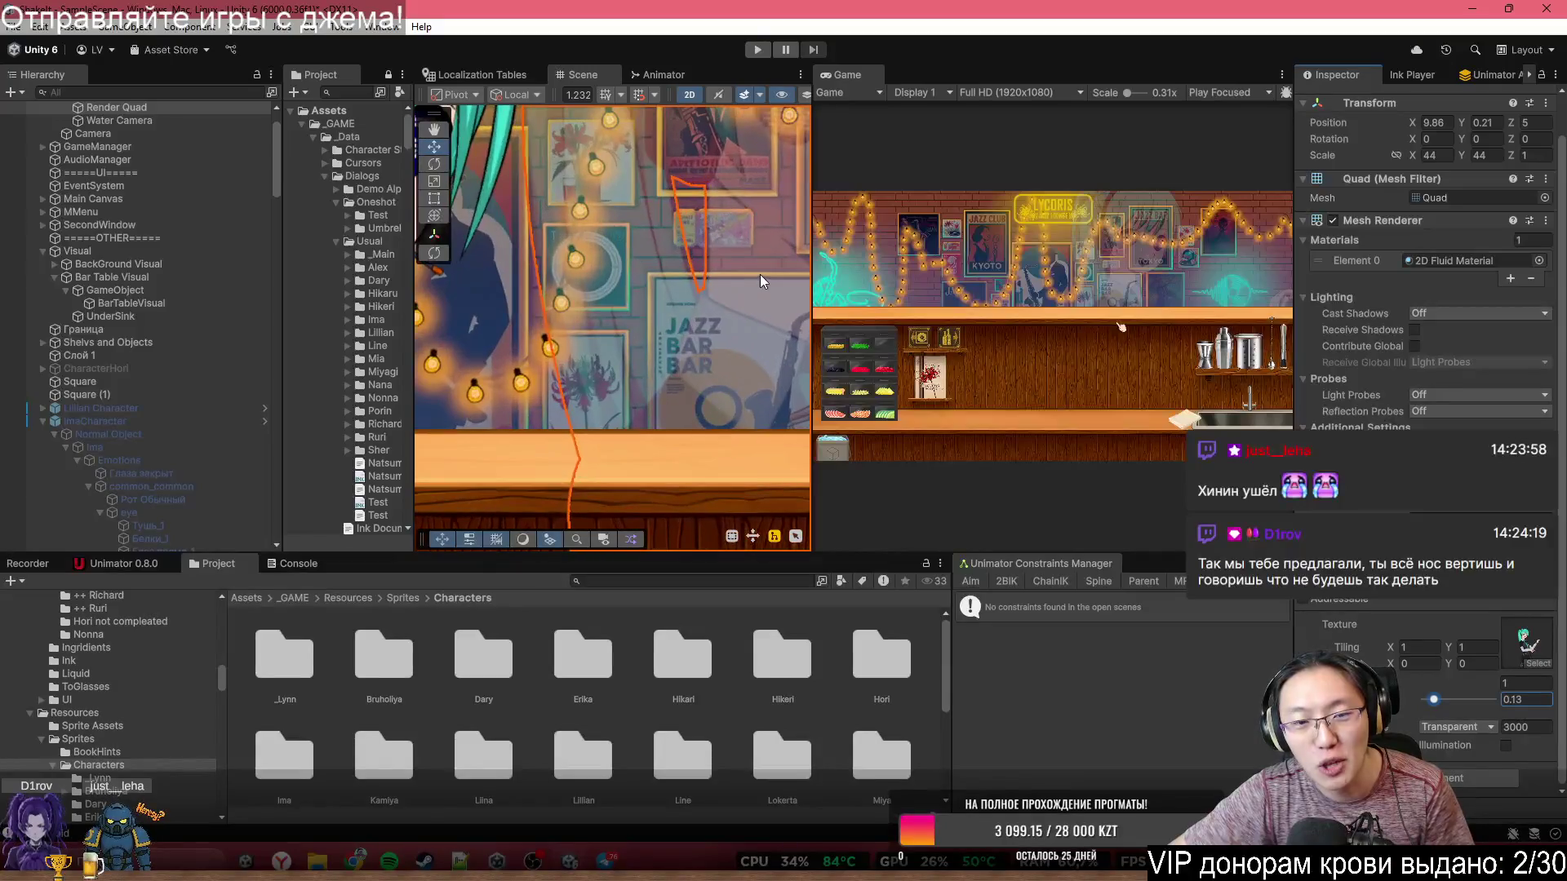
mouse_move(1430, 700)
left_mouse_down()
mouse_move(1500, 702)
mouse_move(1432, 721)
left_mouse_up()
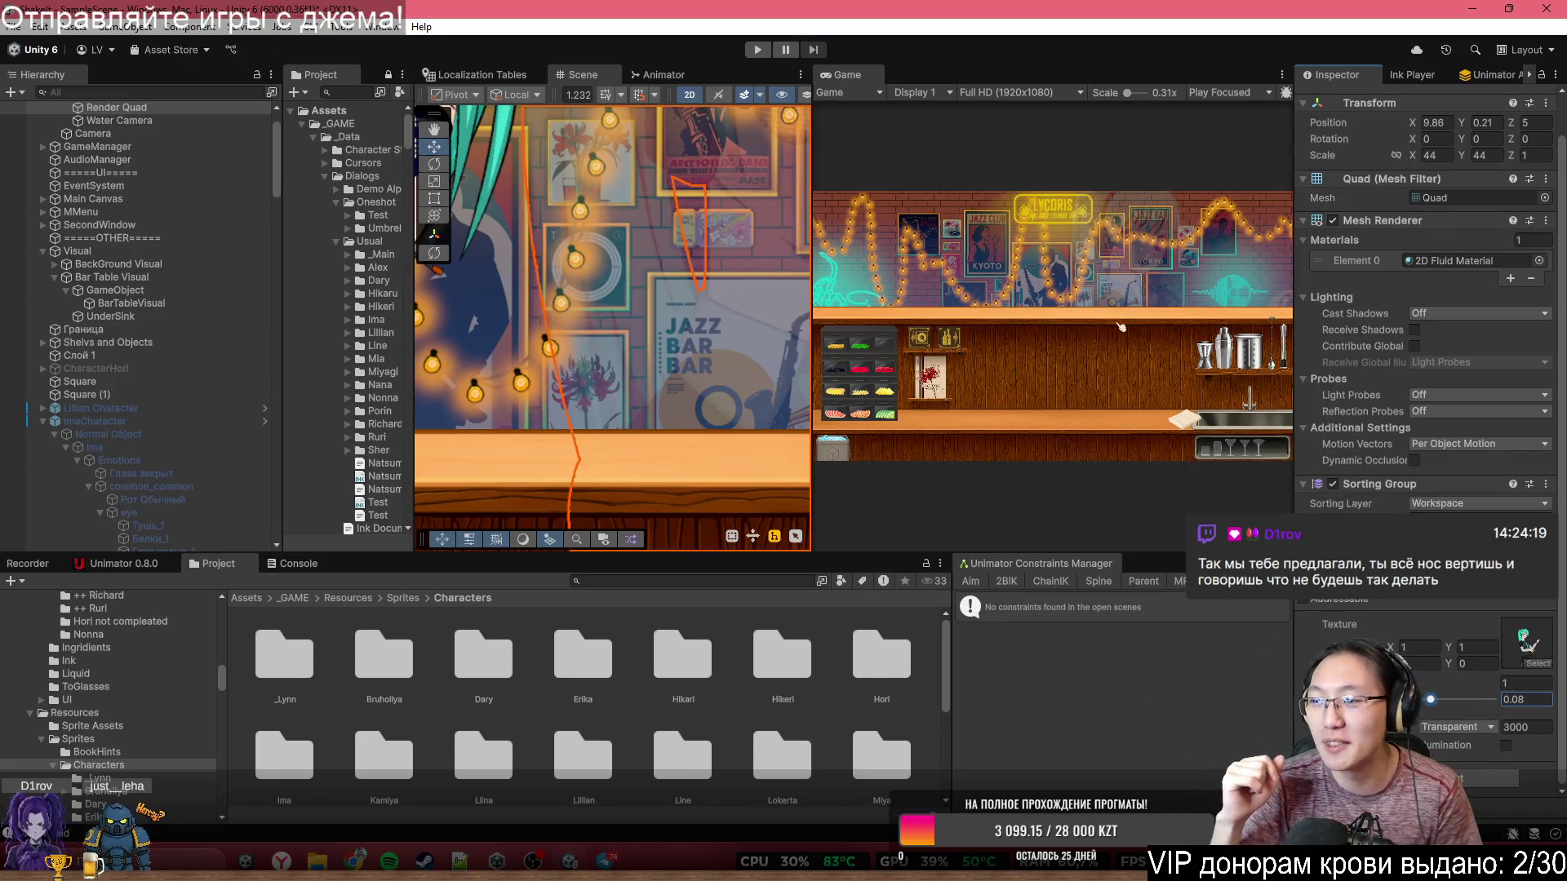
scroll(725, 380, "down", 5)
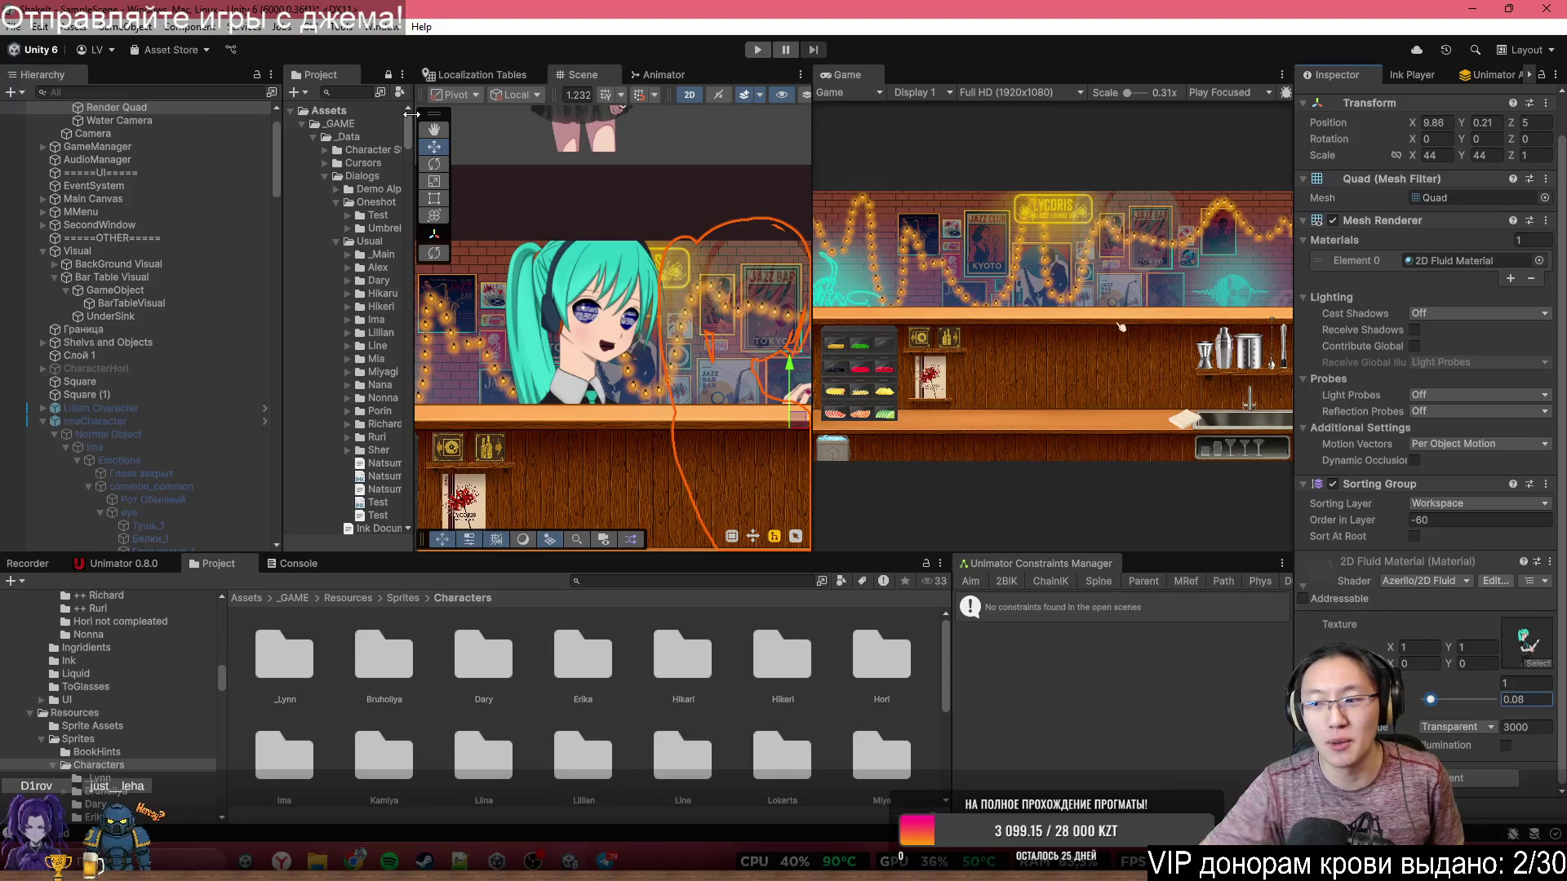
- Add a Sprite Mask to Hori with Alpha Cutoff 0.288, then minimize the editor
scroll(191, 269, "up", 3)
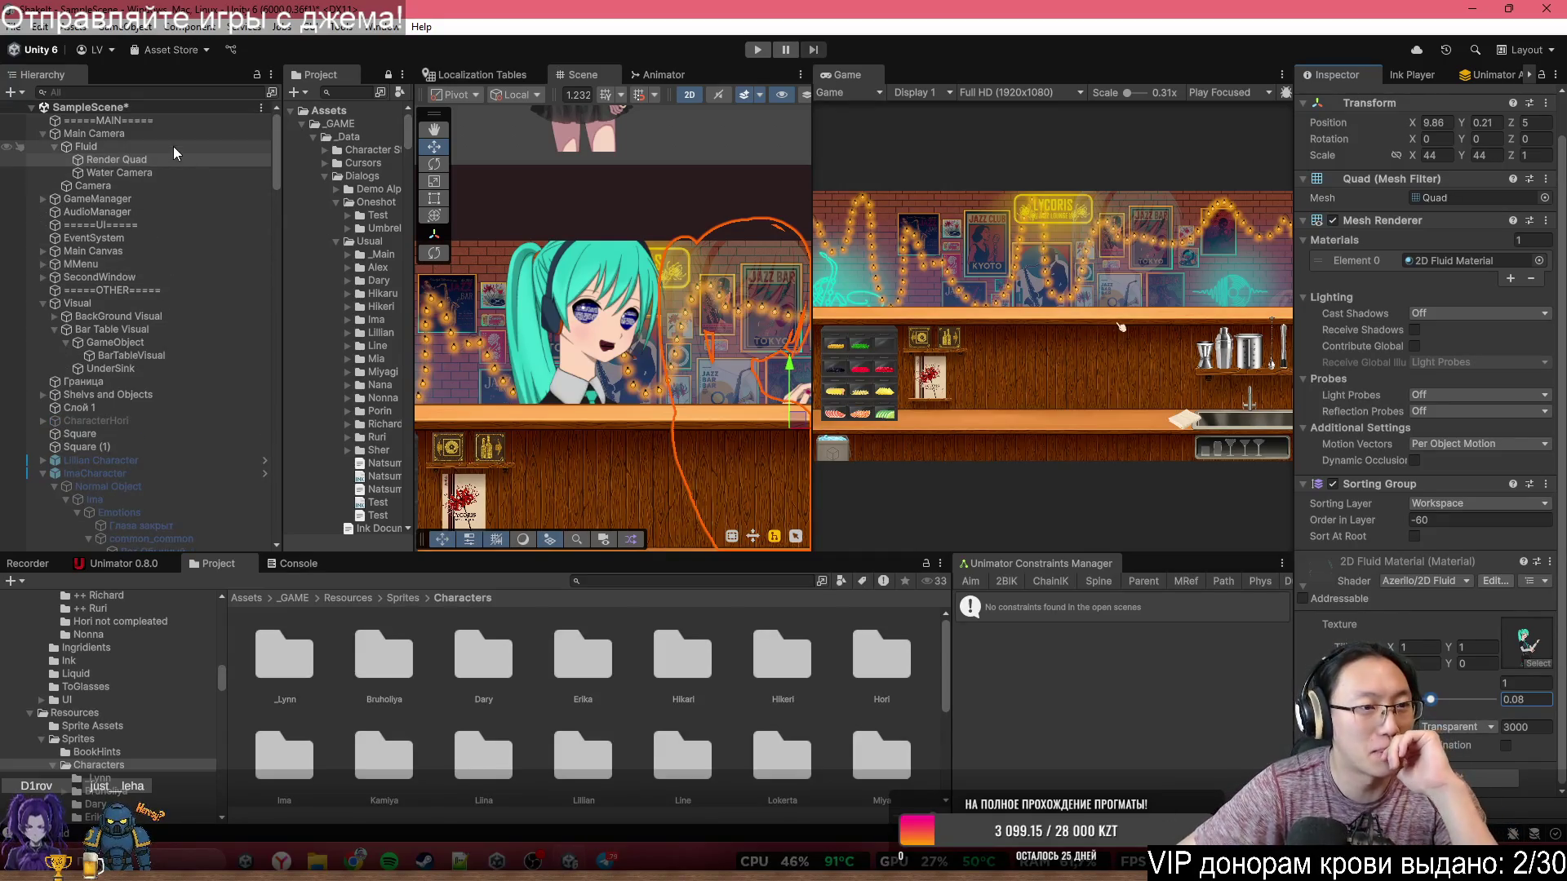
scroll(213, 522, "down", 15)
scroll(186, 261, "up", 5)
left_click(142, 287)
left_click(1423, 266)
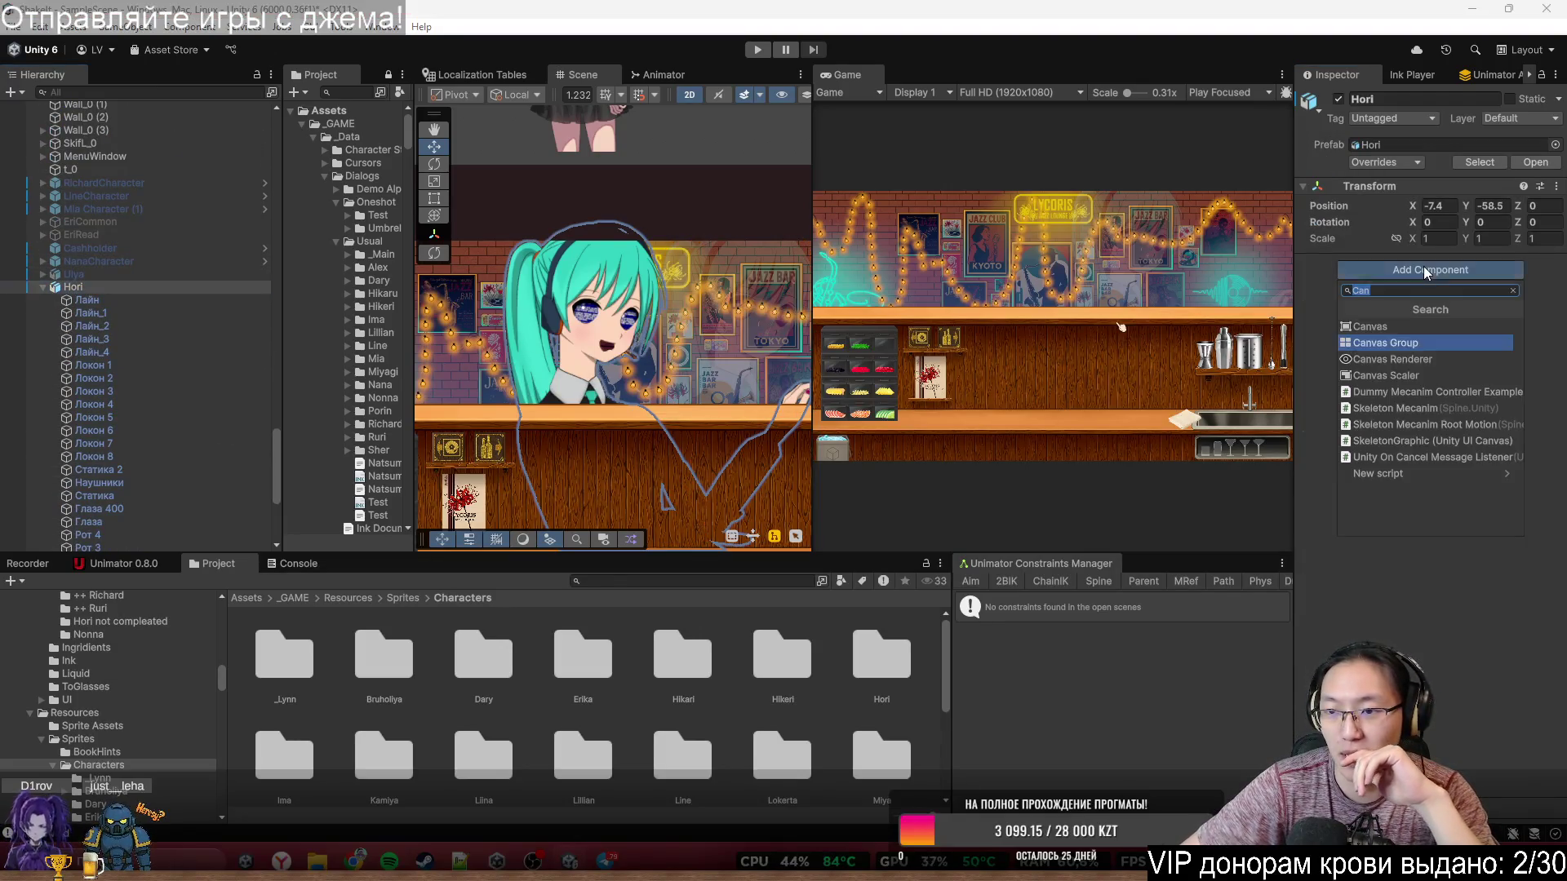
type("ызкшеу")
key("BackSpace")
key("BackSpace")
key("BackSpace")
type("Sprite")
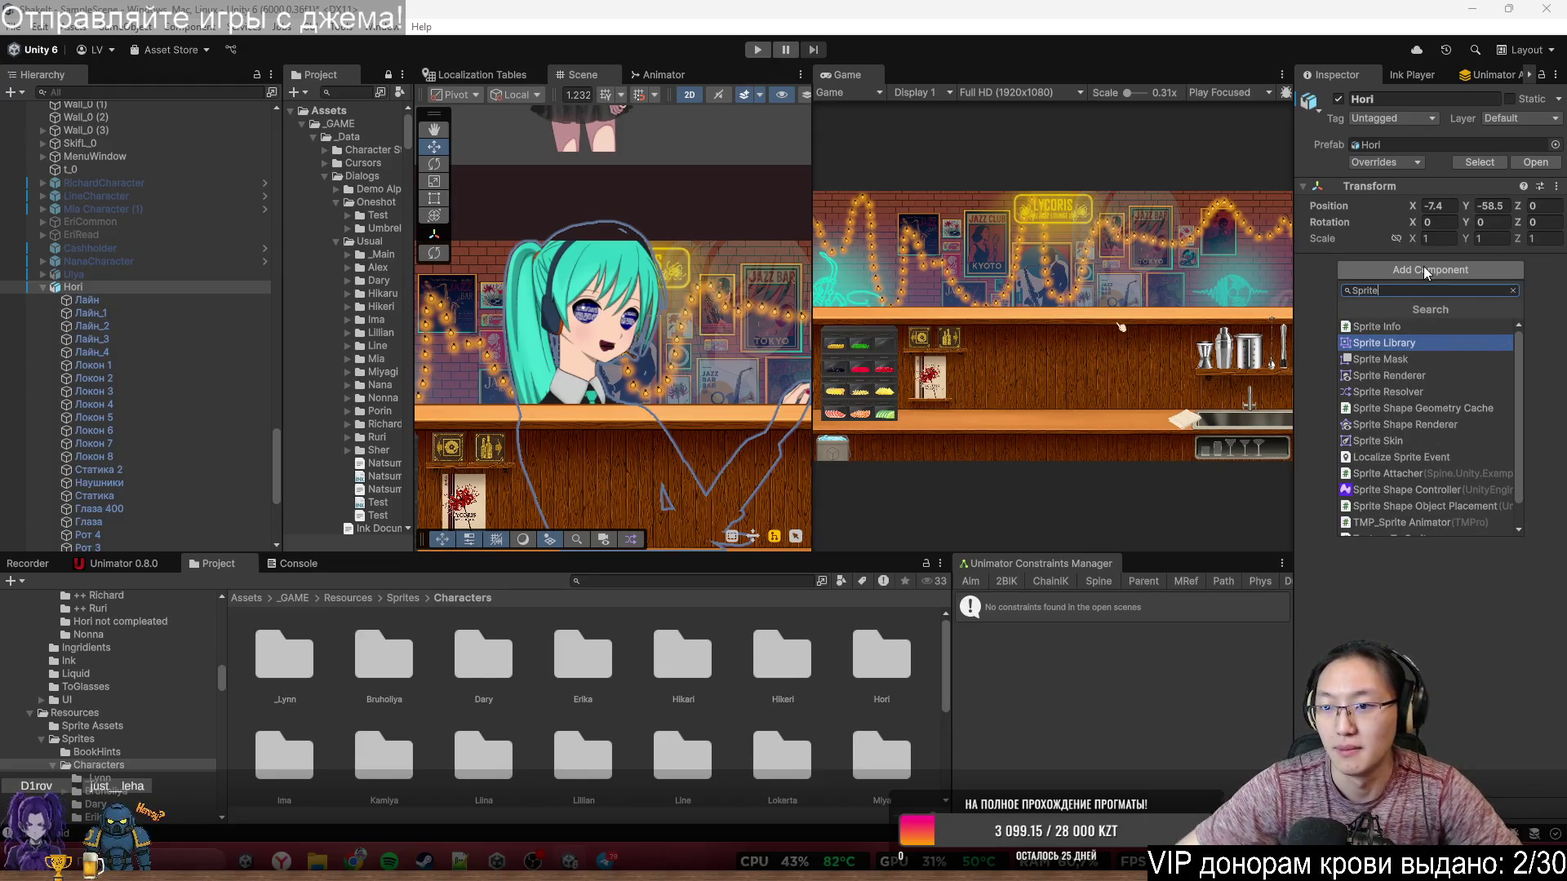
left_click(1397, 358)
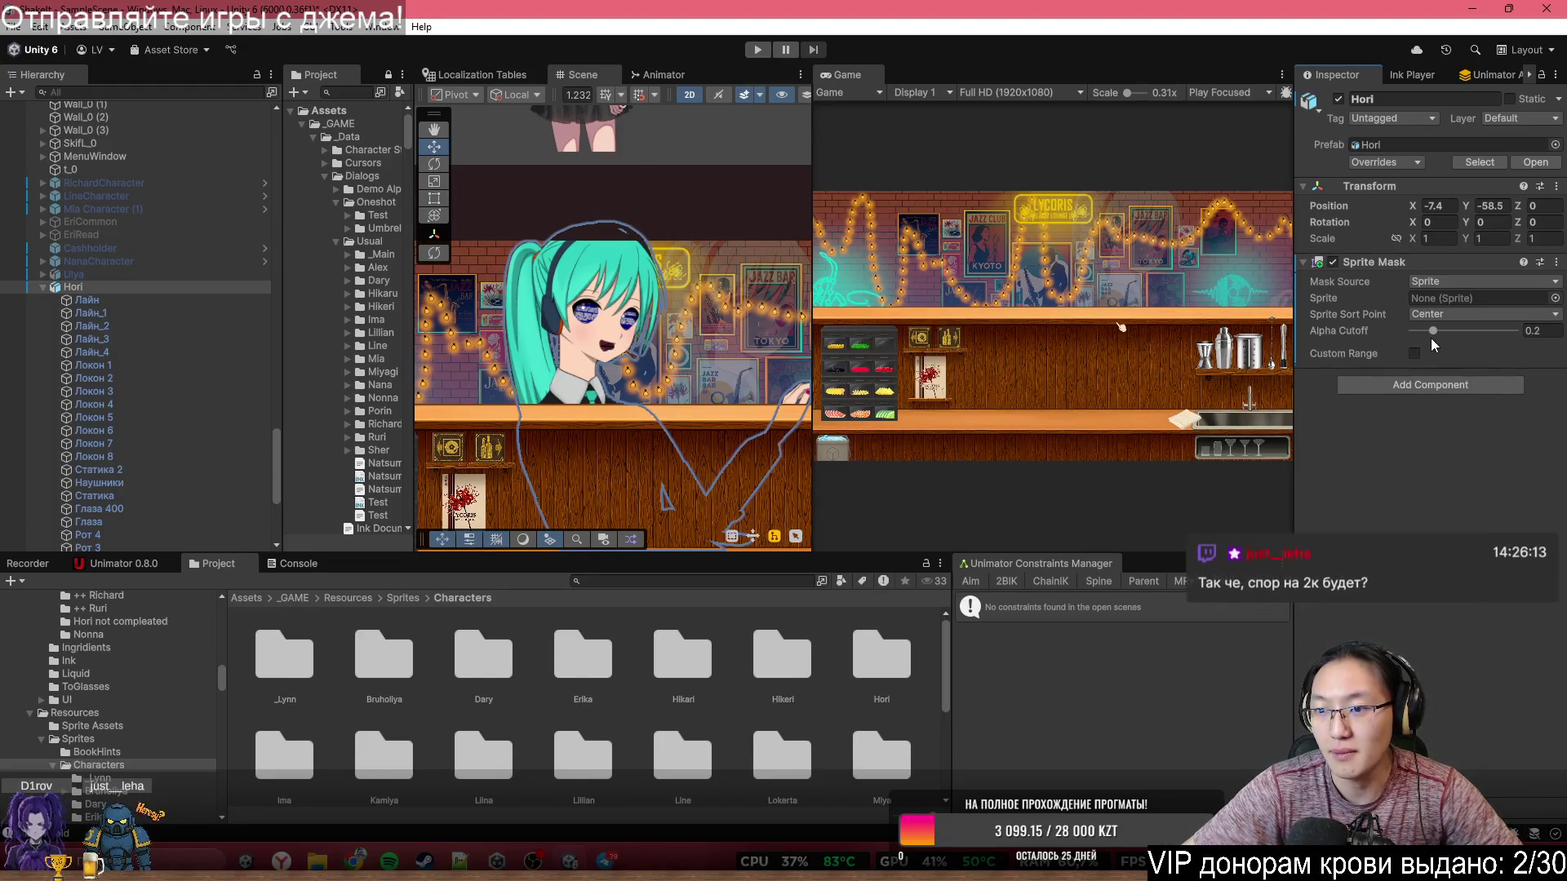
mouse_move(1433, 331)
left_mouse_down()
mouse_move(1415, 331)
mouse_move(1446, 340)
left_mouse_up()
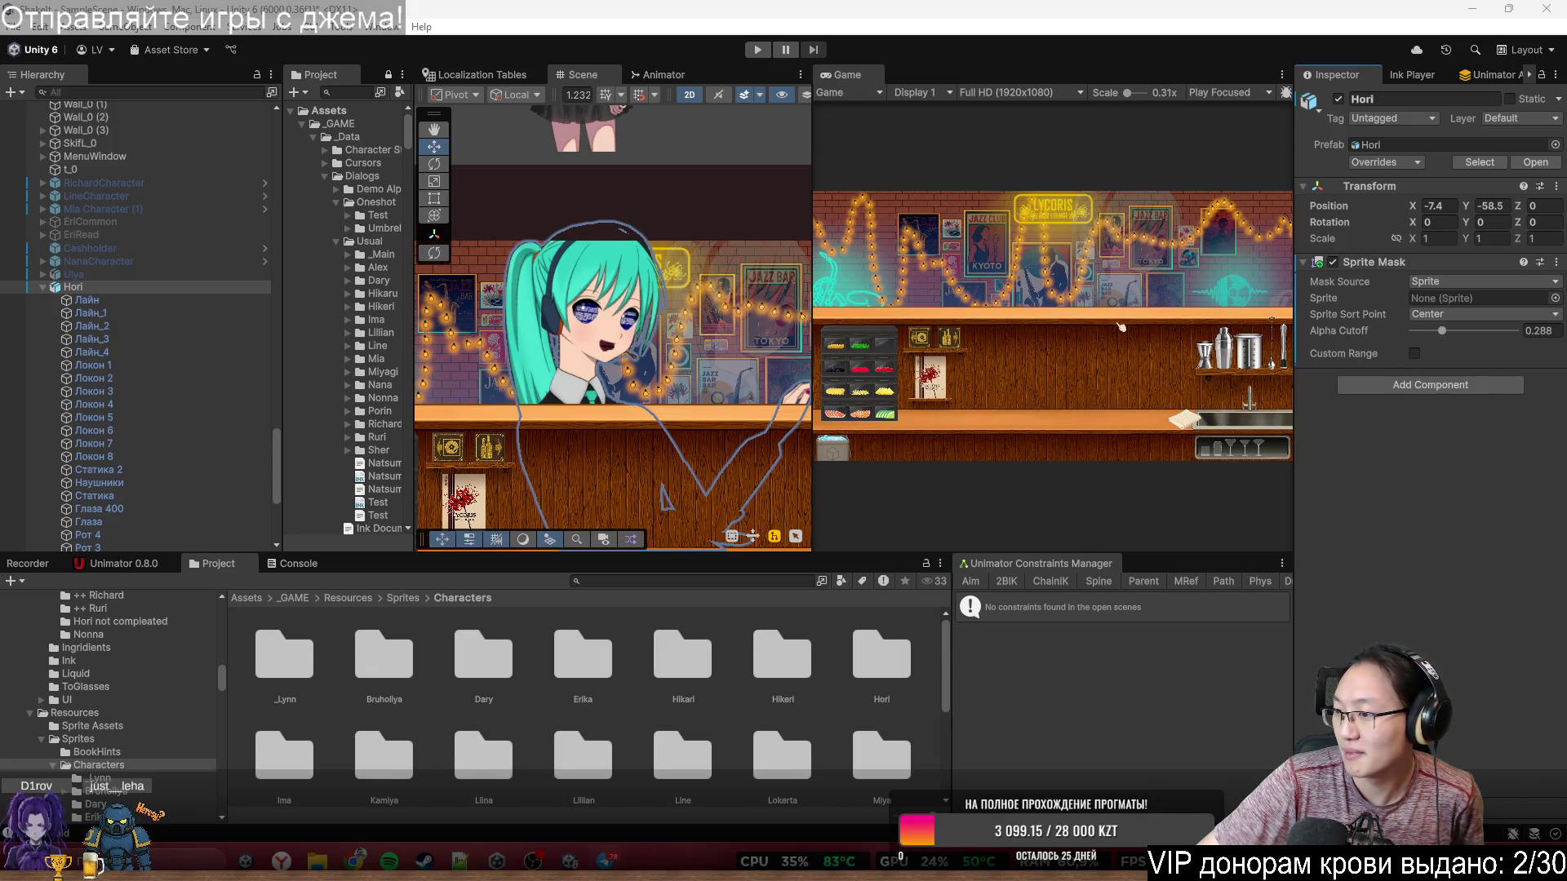
left_click(1469, 10)
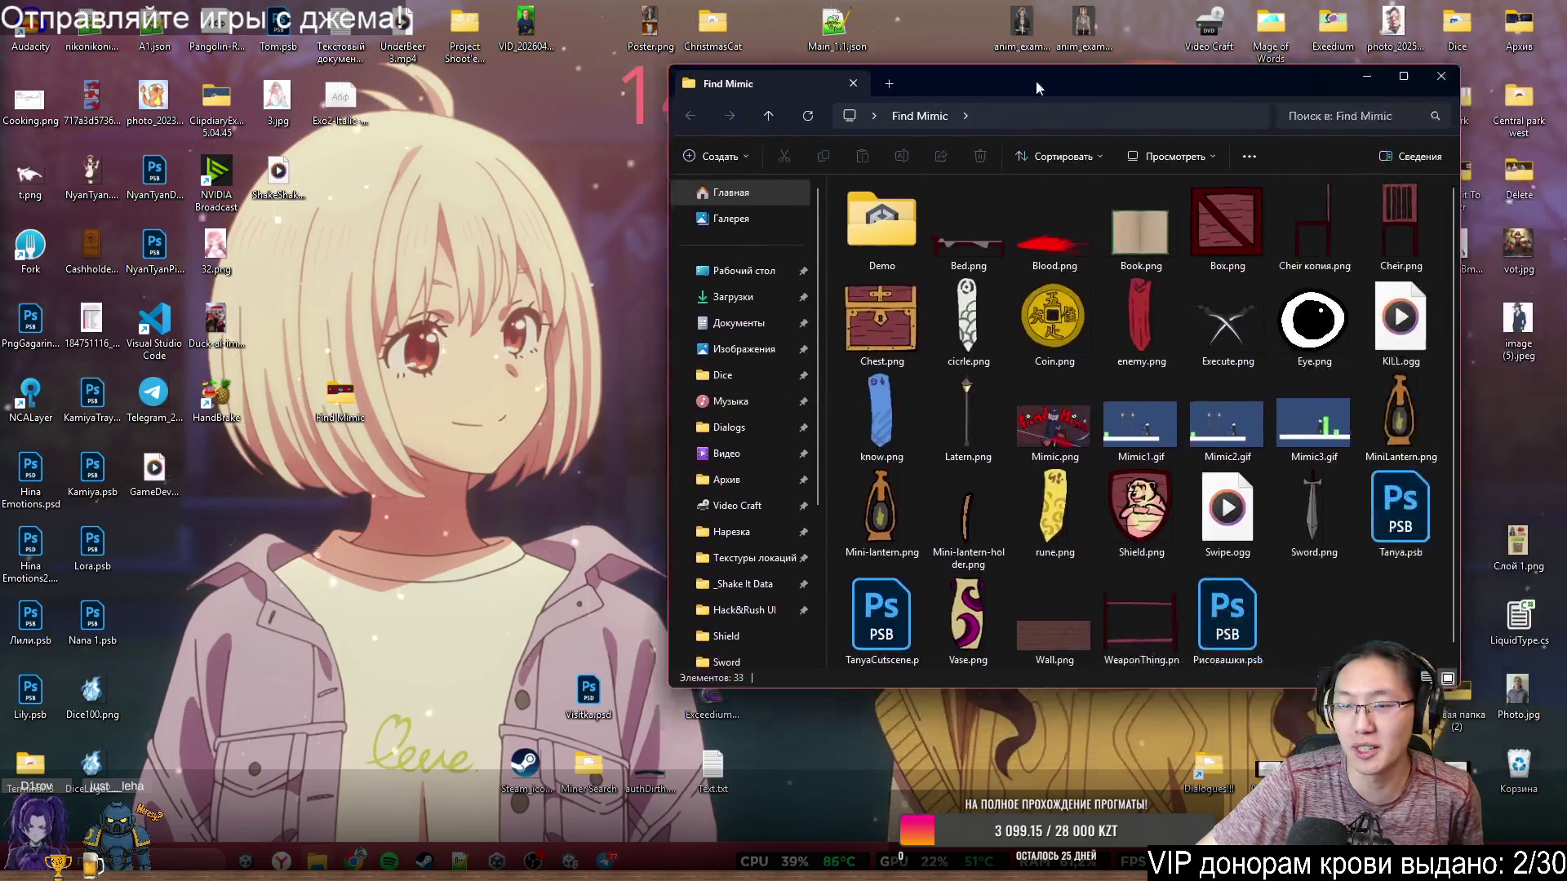
left_click_drag(1036, 80, 992, 75)
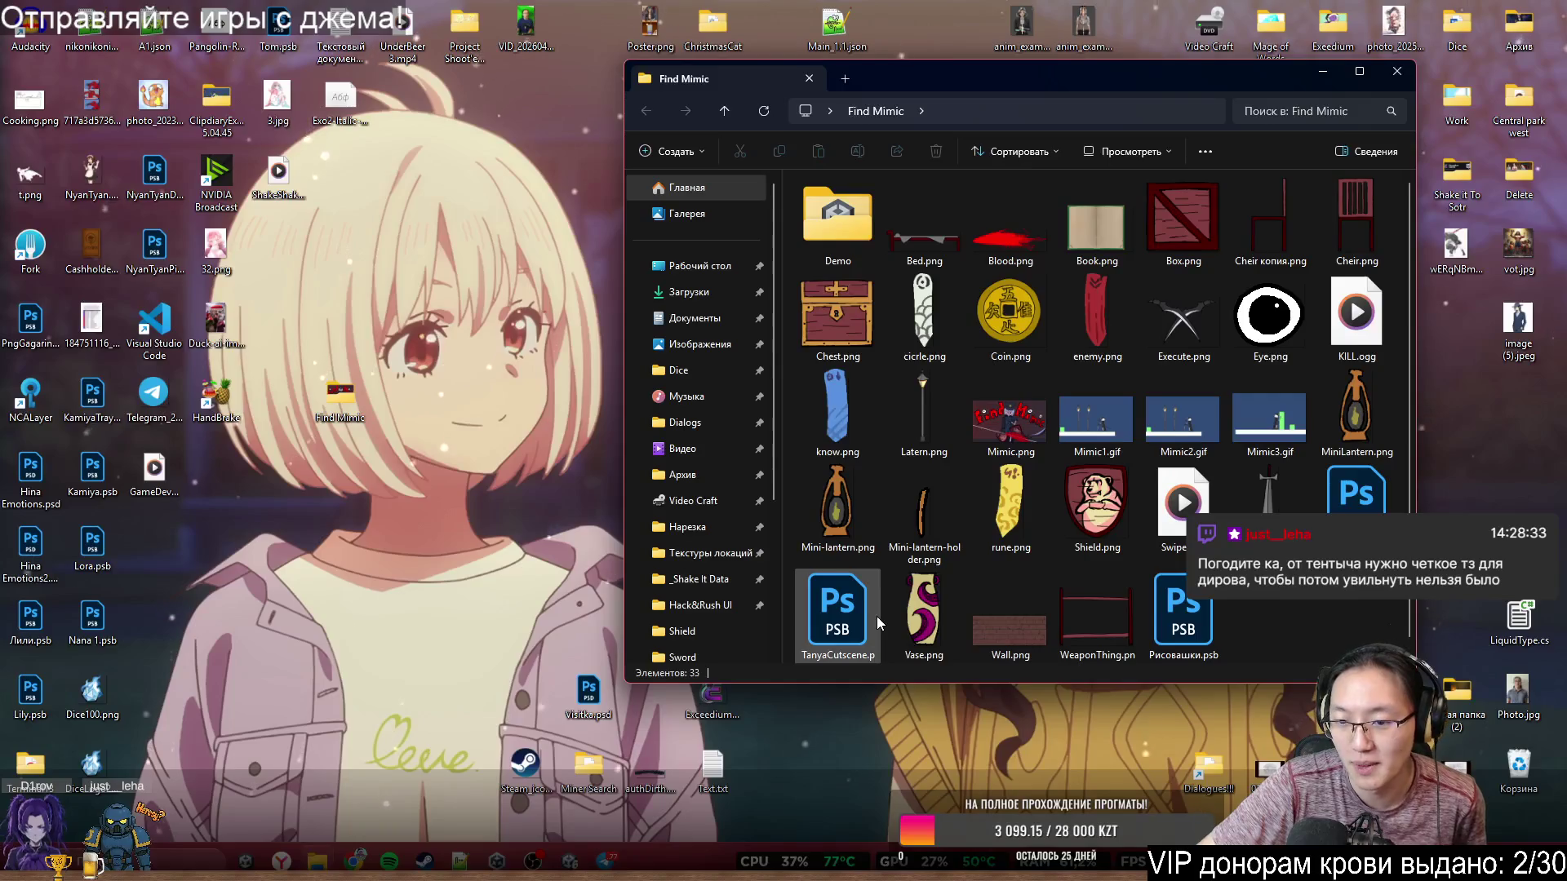
double_click(1359, 510)
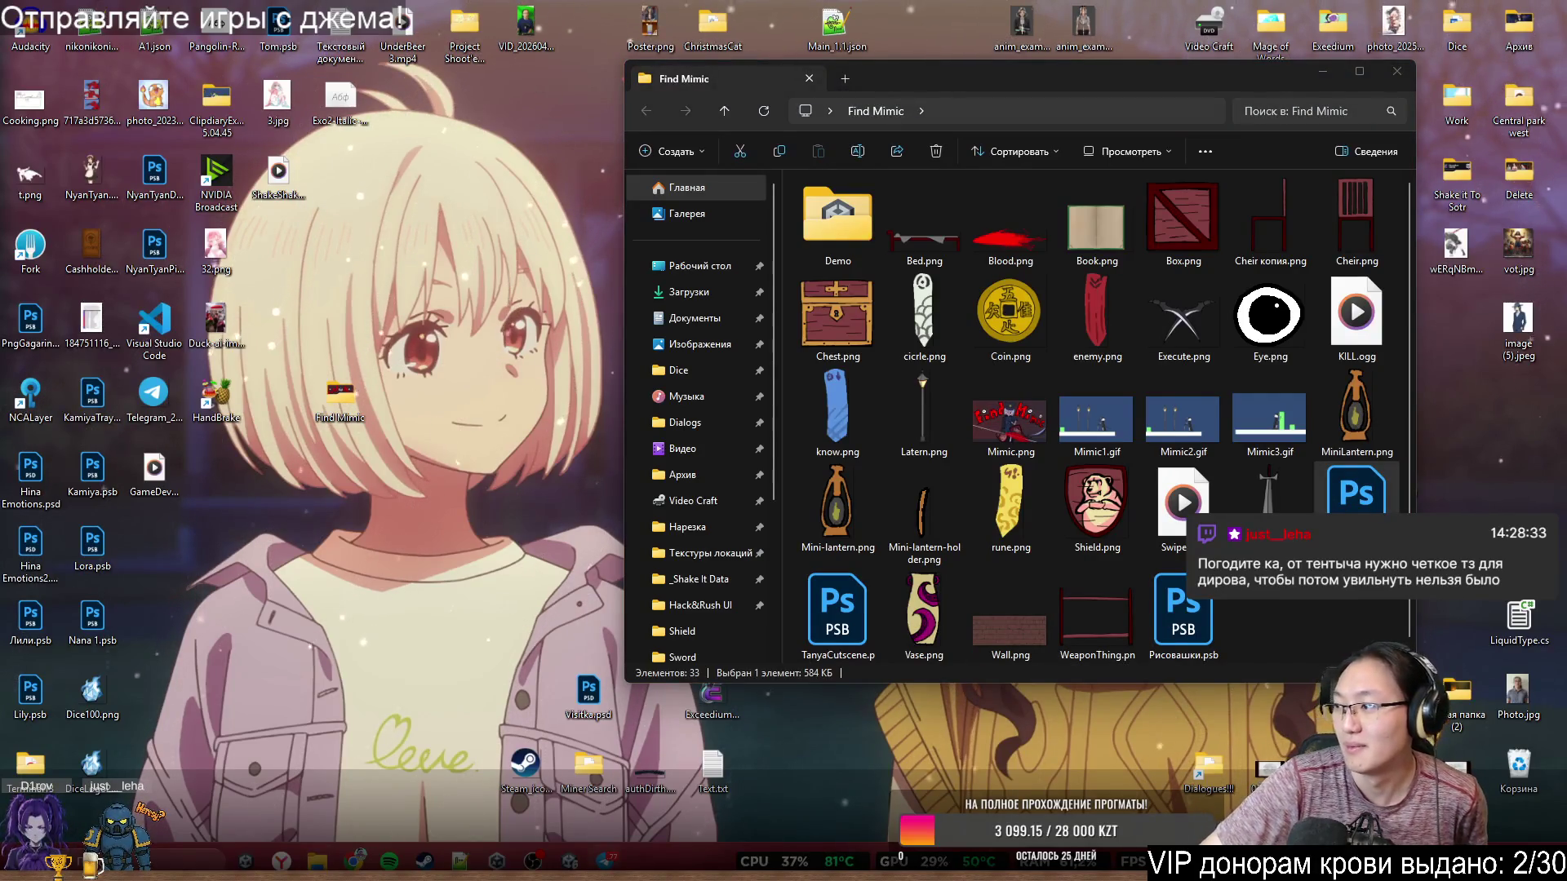
left_click(1396, 71)
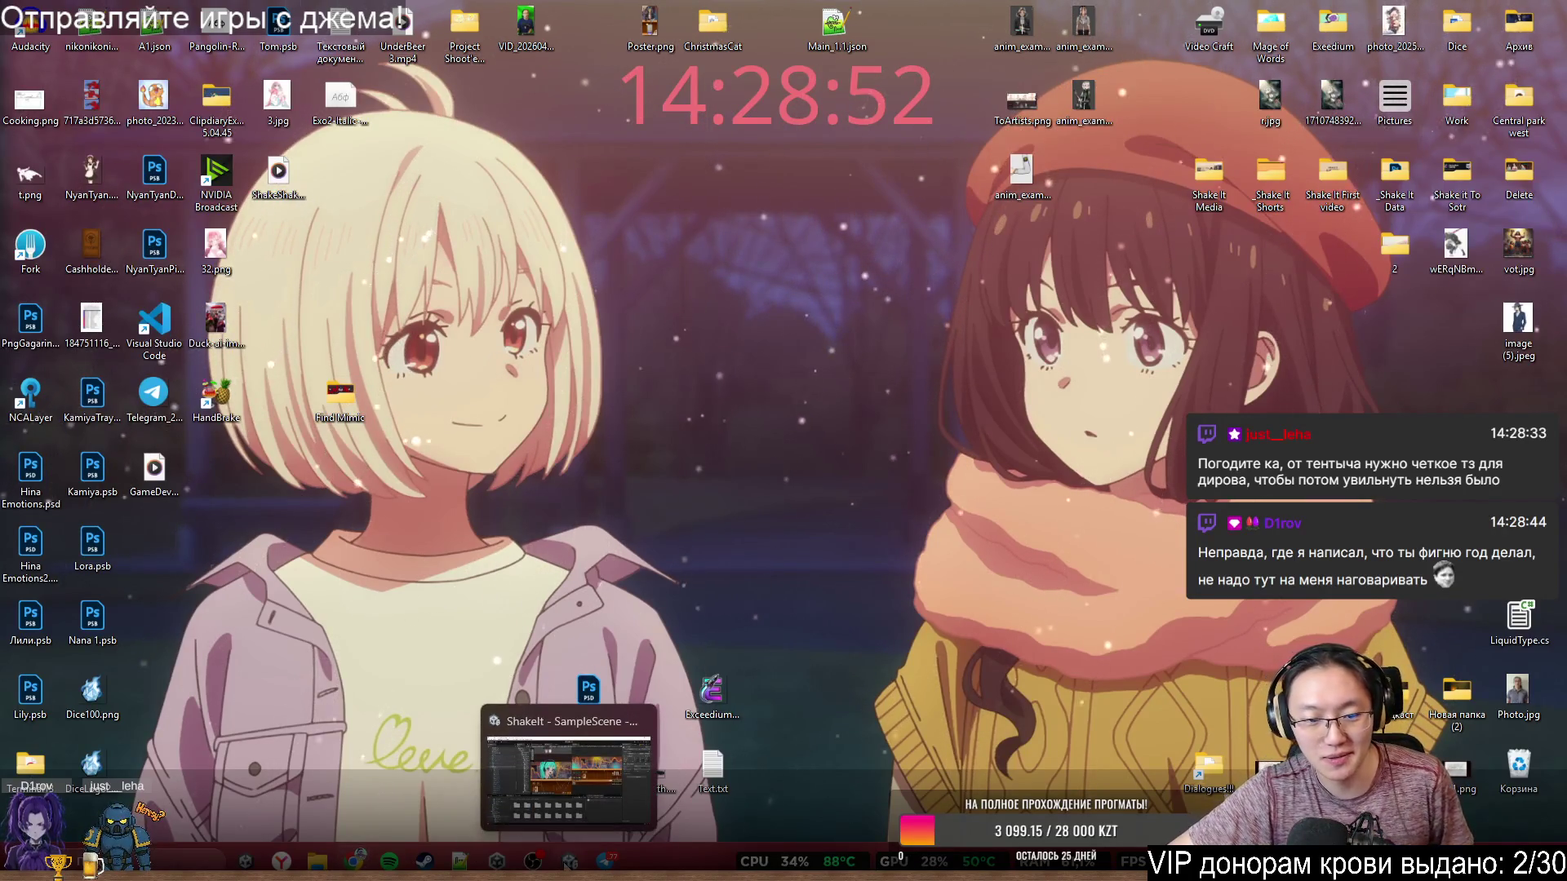
left_click(532, 859)
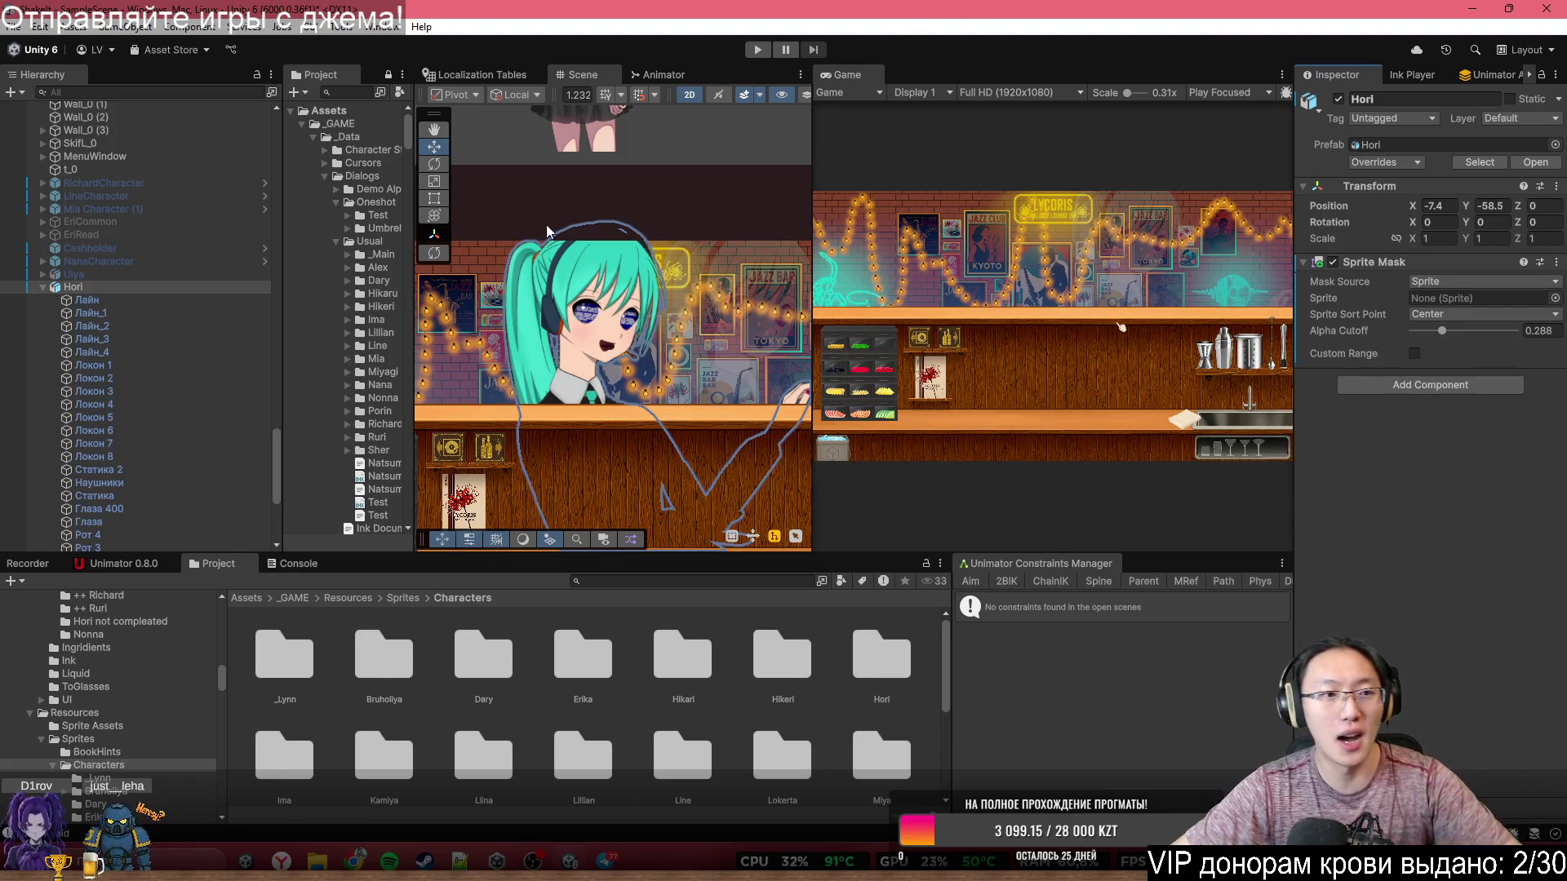
key("f")
left_click(723, 214)
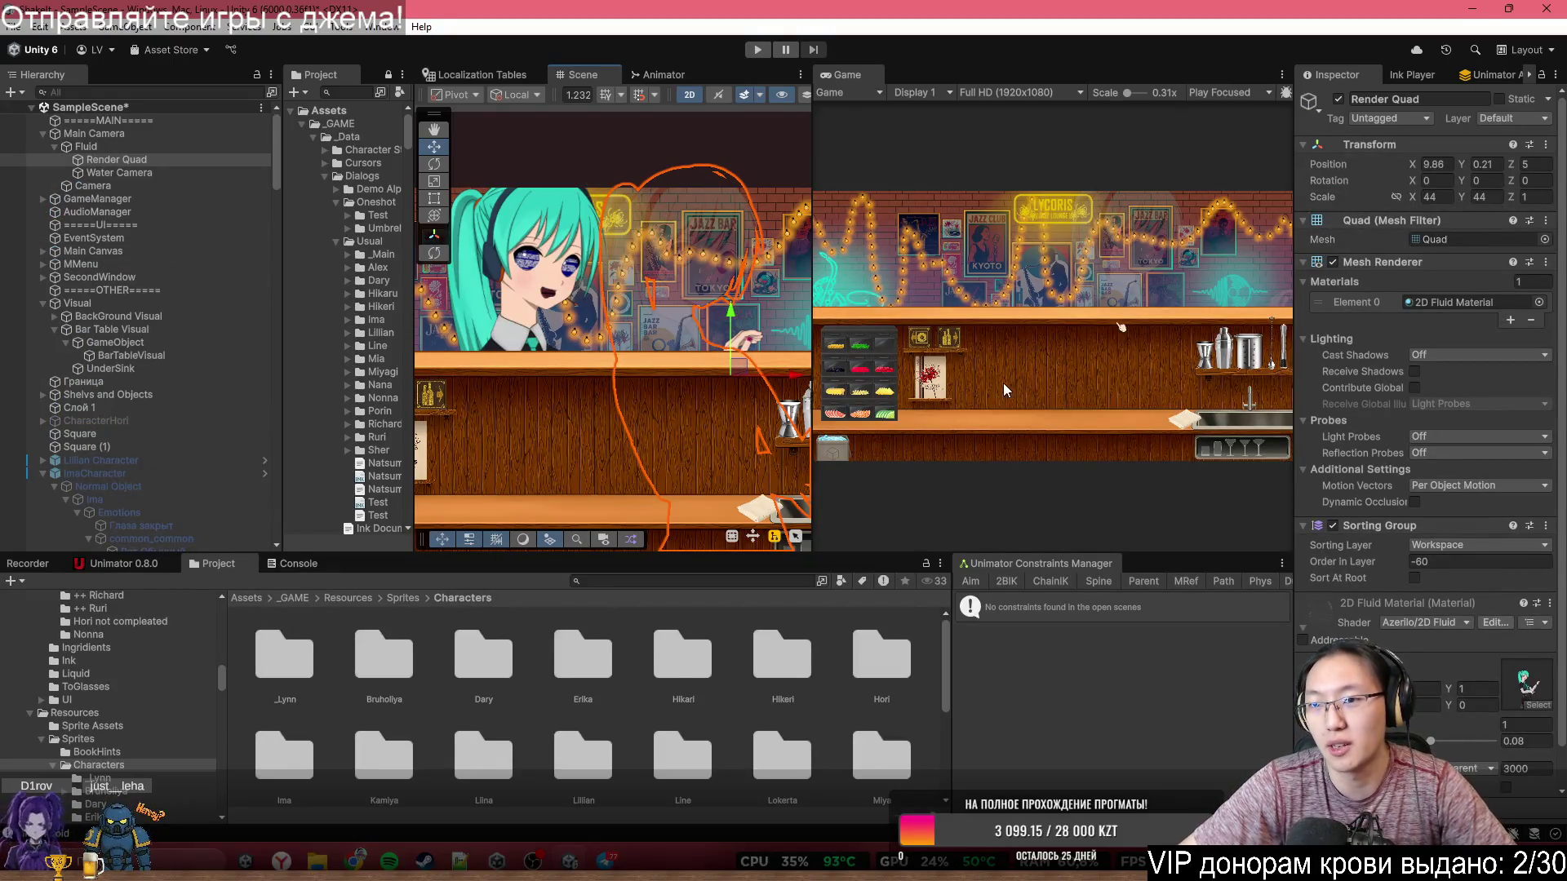
- Set the quad's fluid material to 1 on Workspace, toggling its Sorting Group off and on
scroll(586, 375, "down", 3)
scroll(586, 376, "up", 2)
scroll(1349, 599, "down", 1)
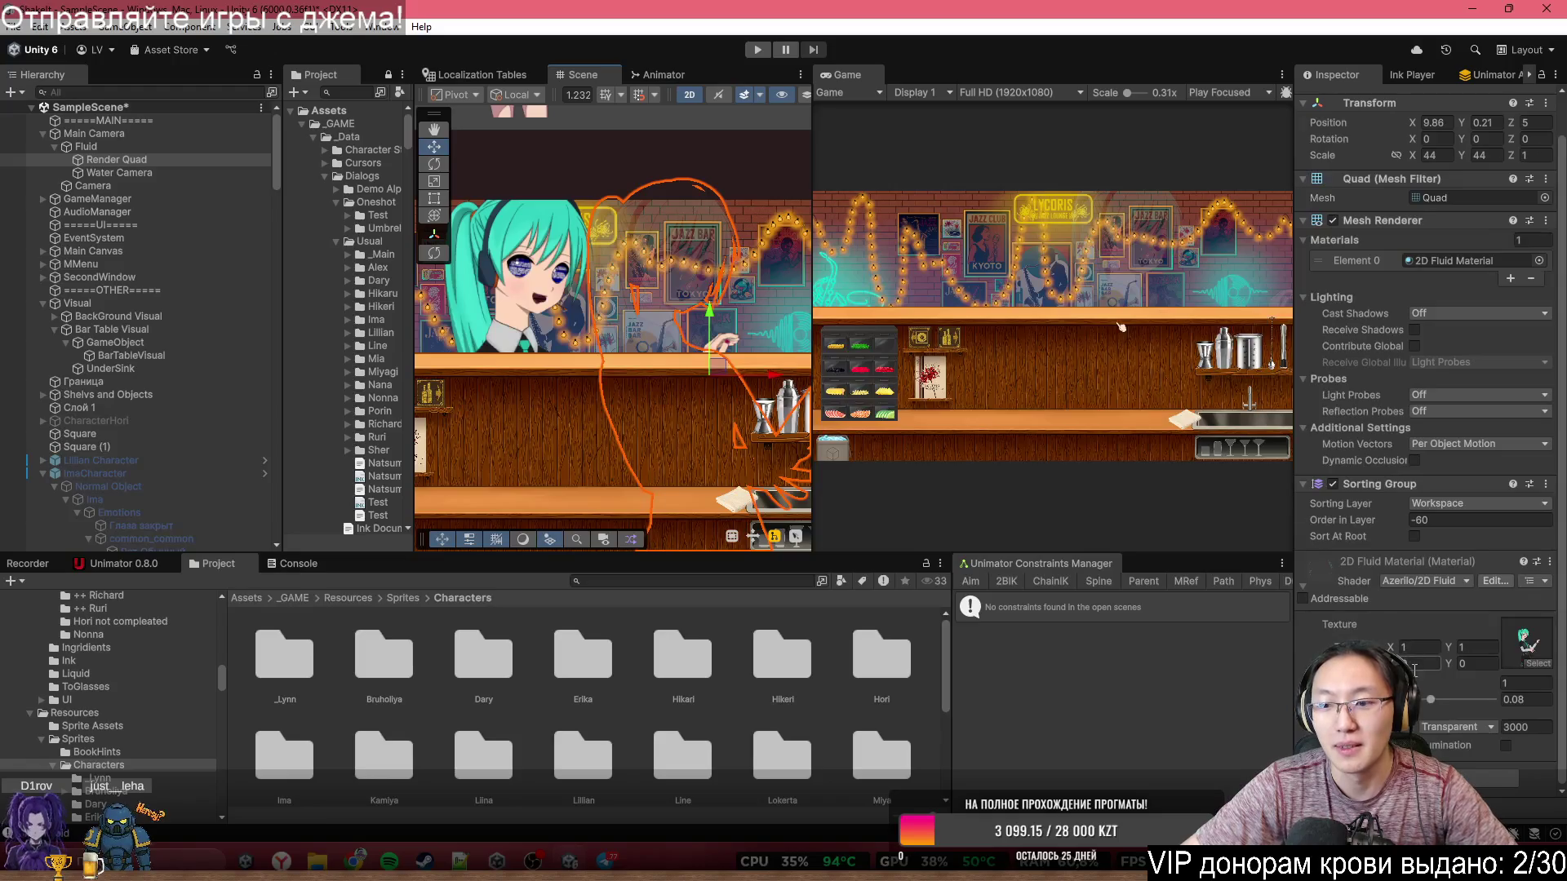
left_click_drag(1433, 707, 1494, 702)
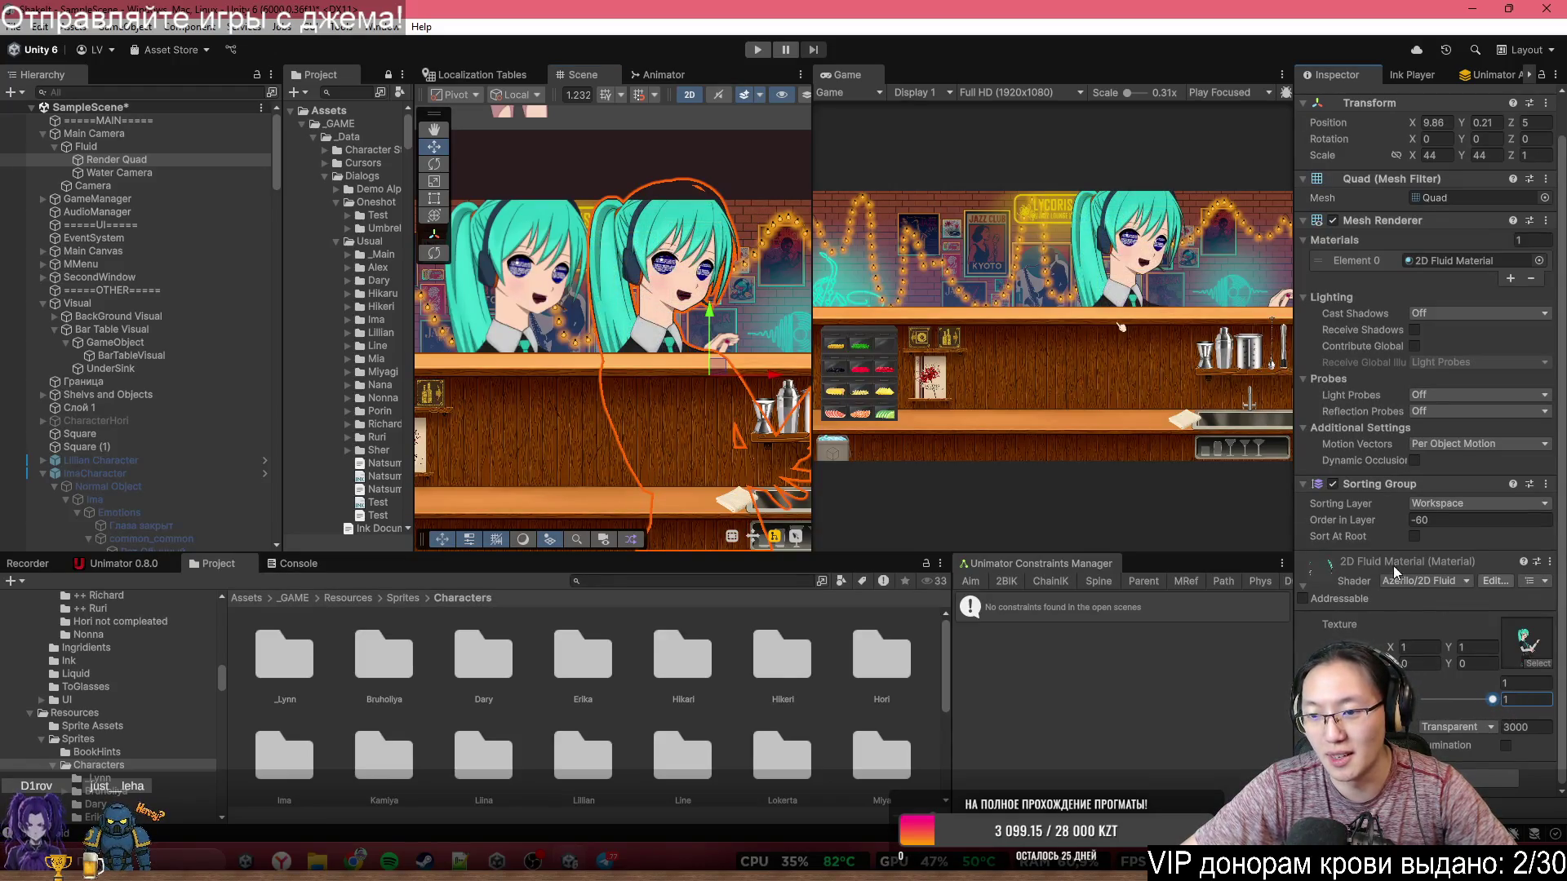
left_click(1442, 504)
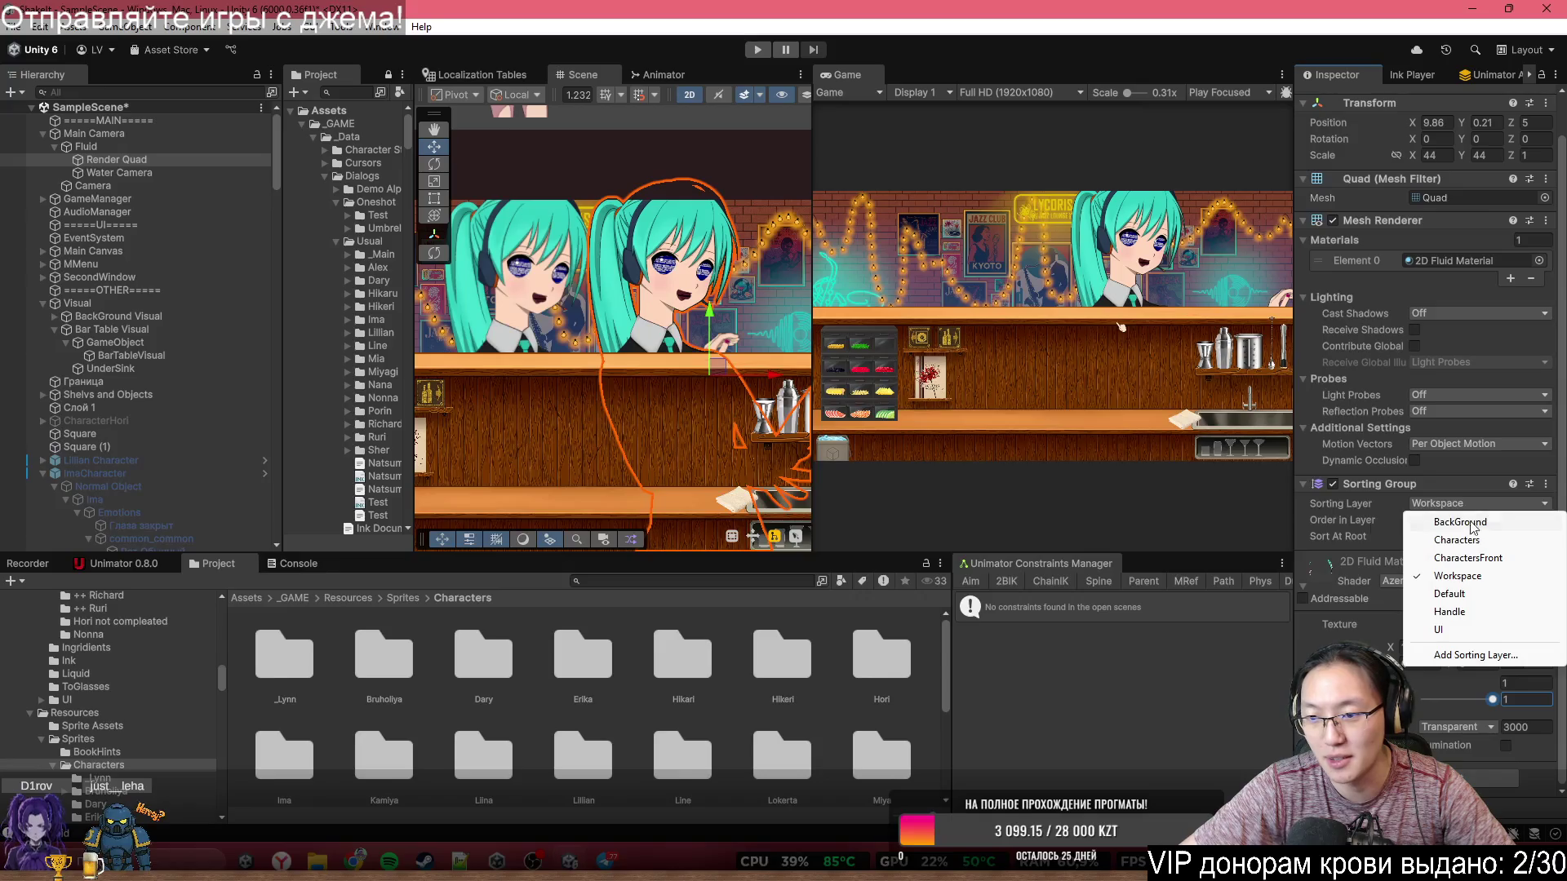
left_click(1336, 520)
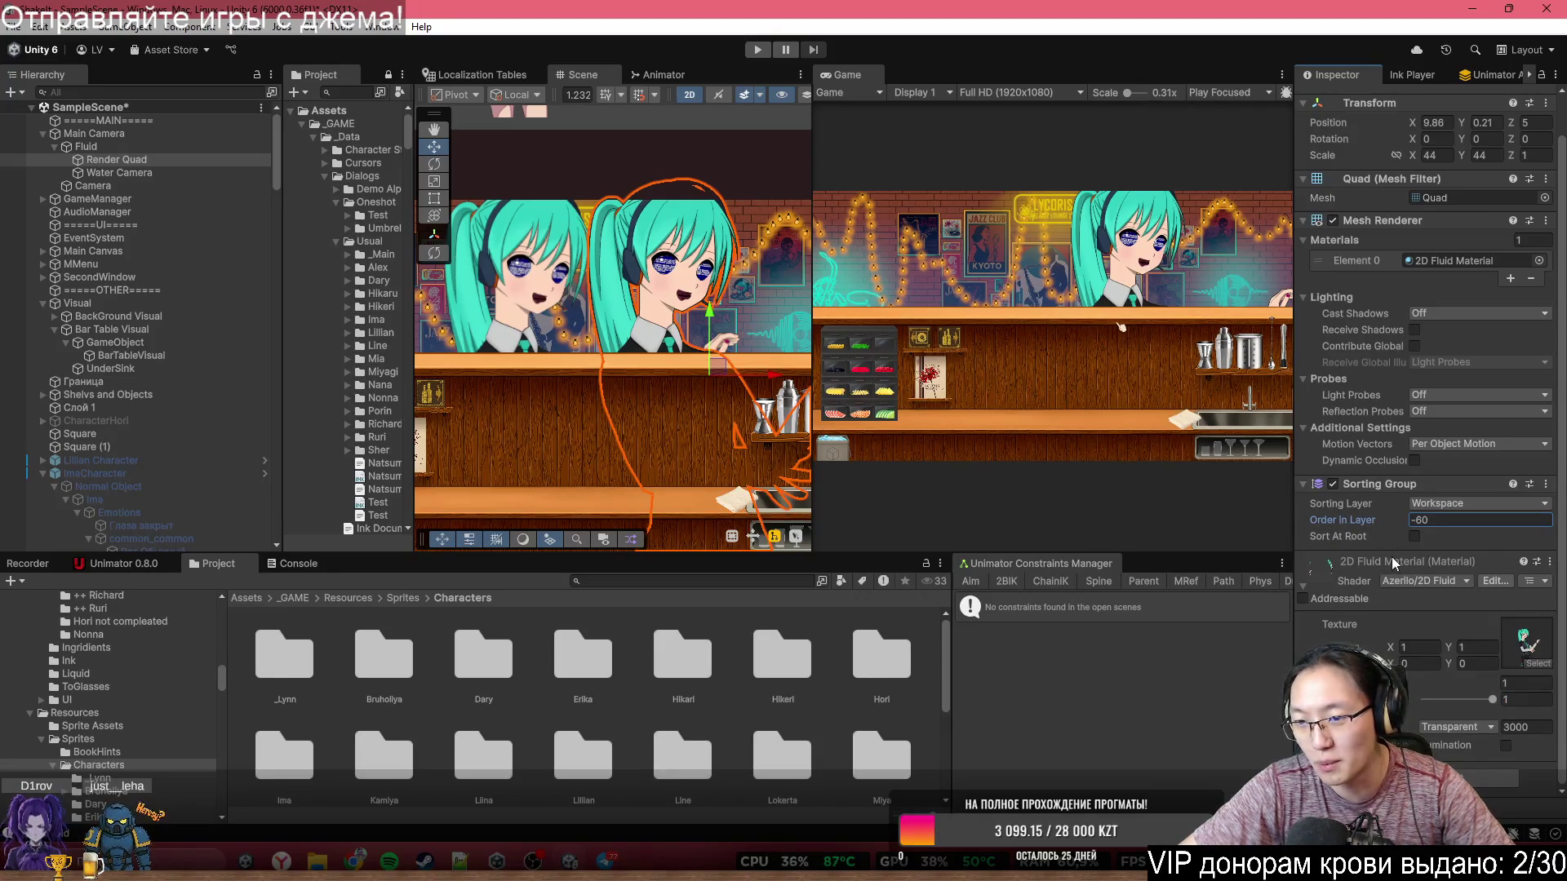
left_click(1334, 486)
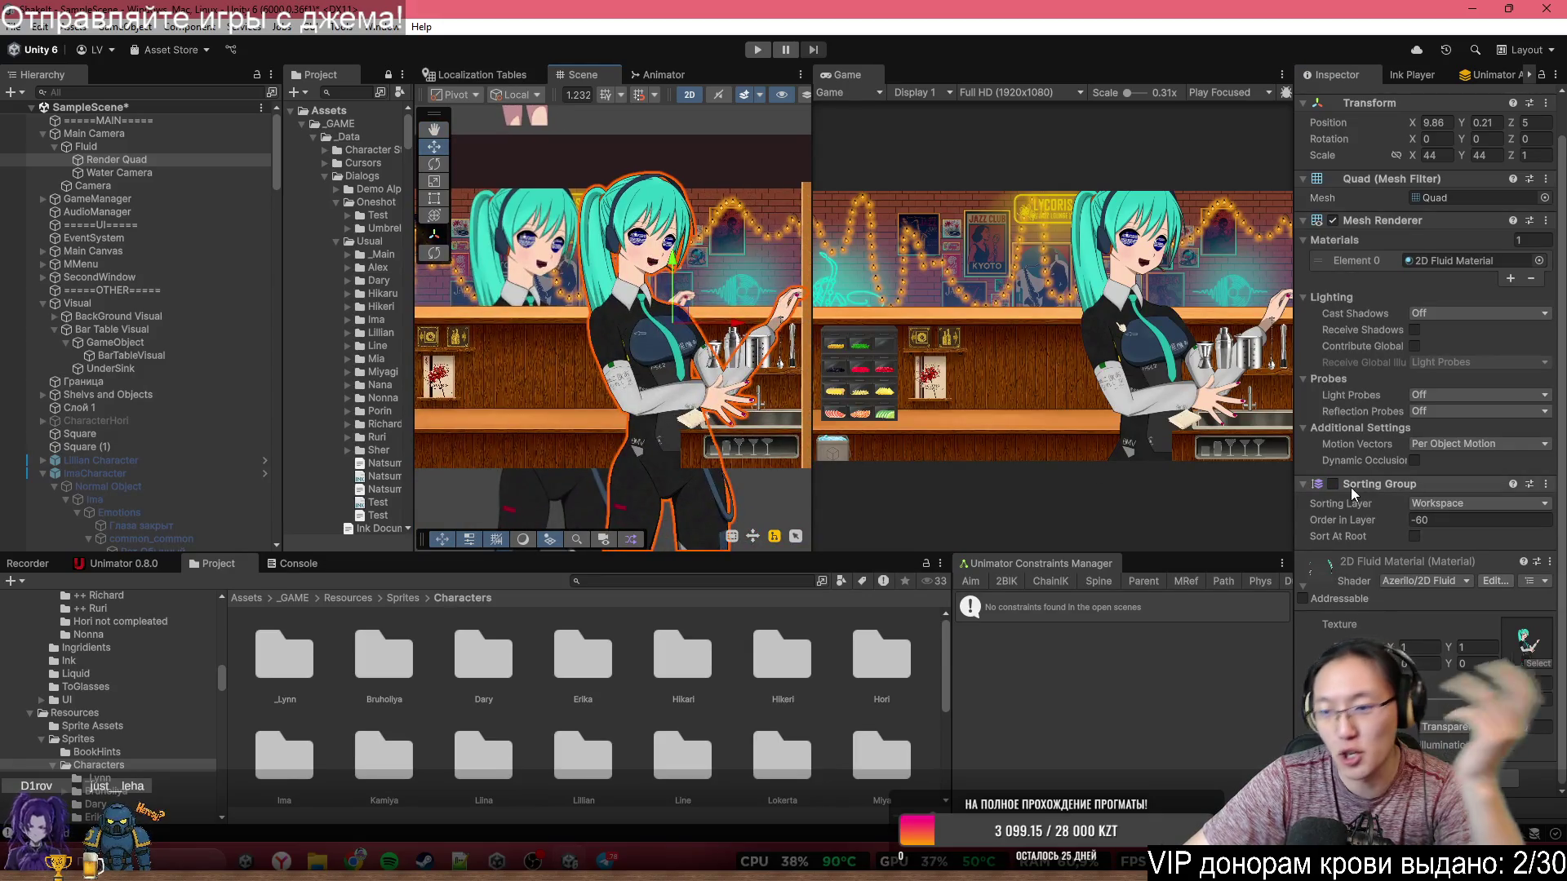
left_click(1334, 483)
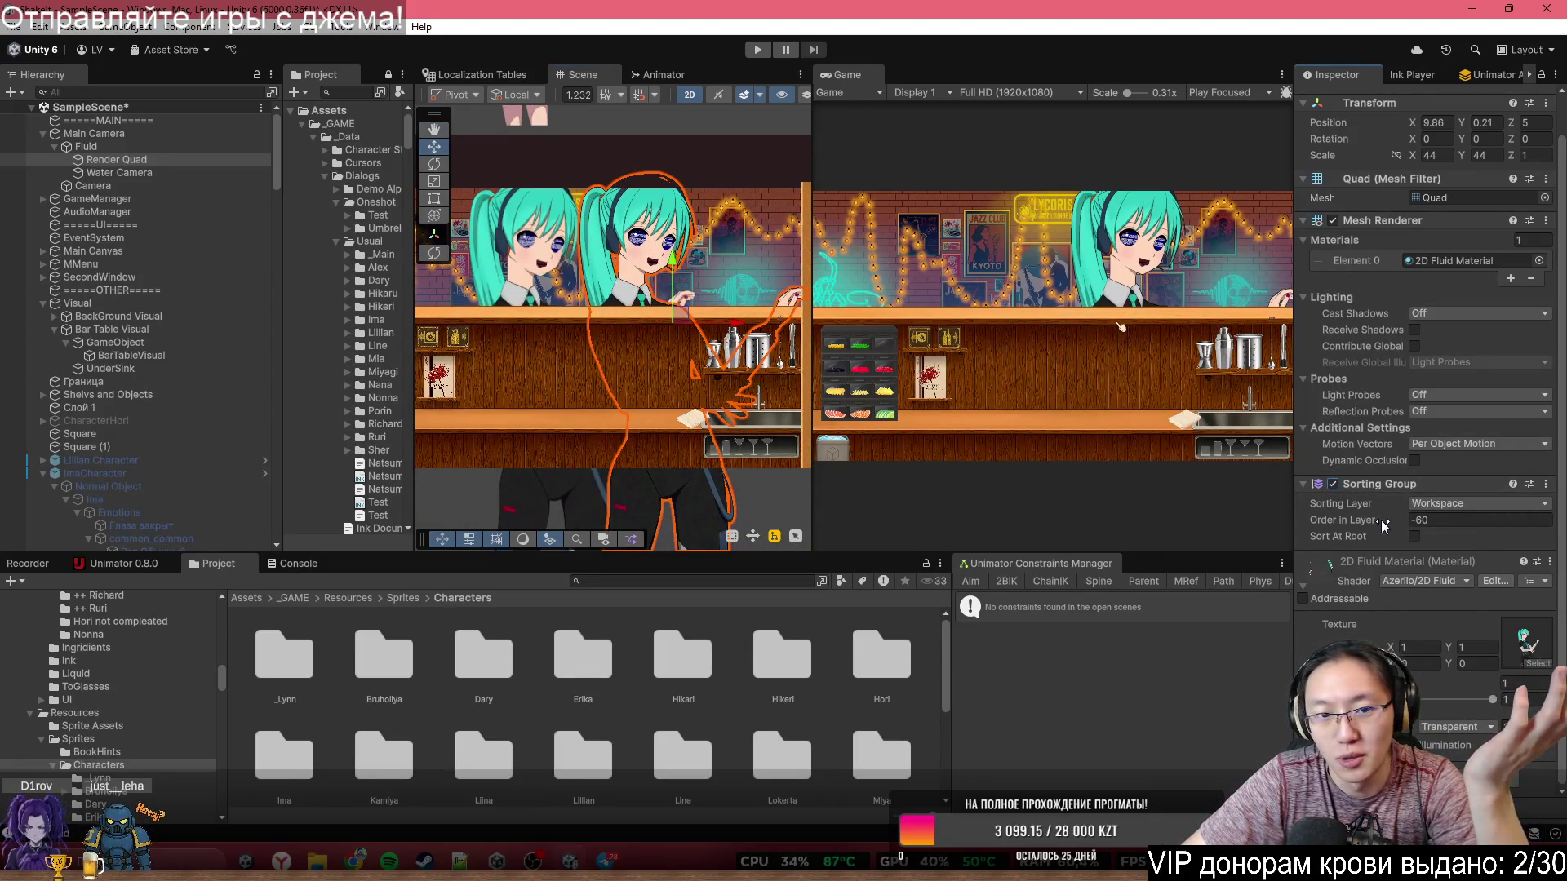
- Set the quad's Order in Layer to -55, move it to X 10.46, and deactivate Fluid
left_click_drag(1378, 521, 1388, 529)
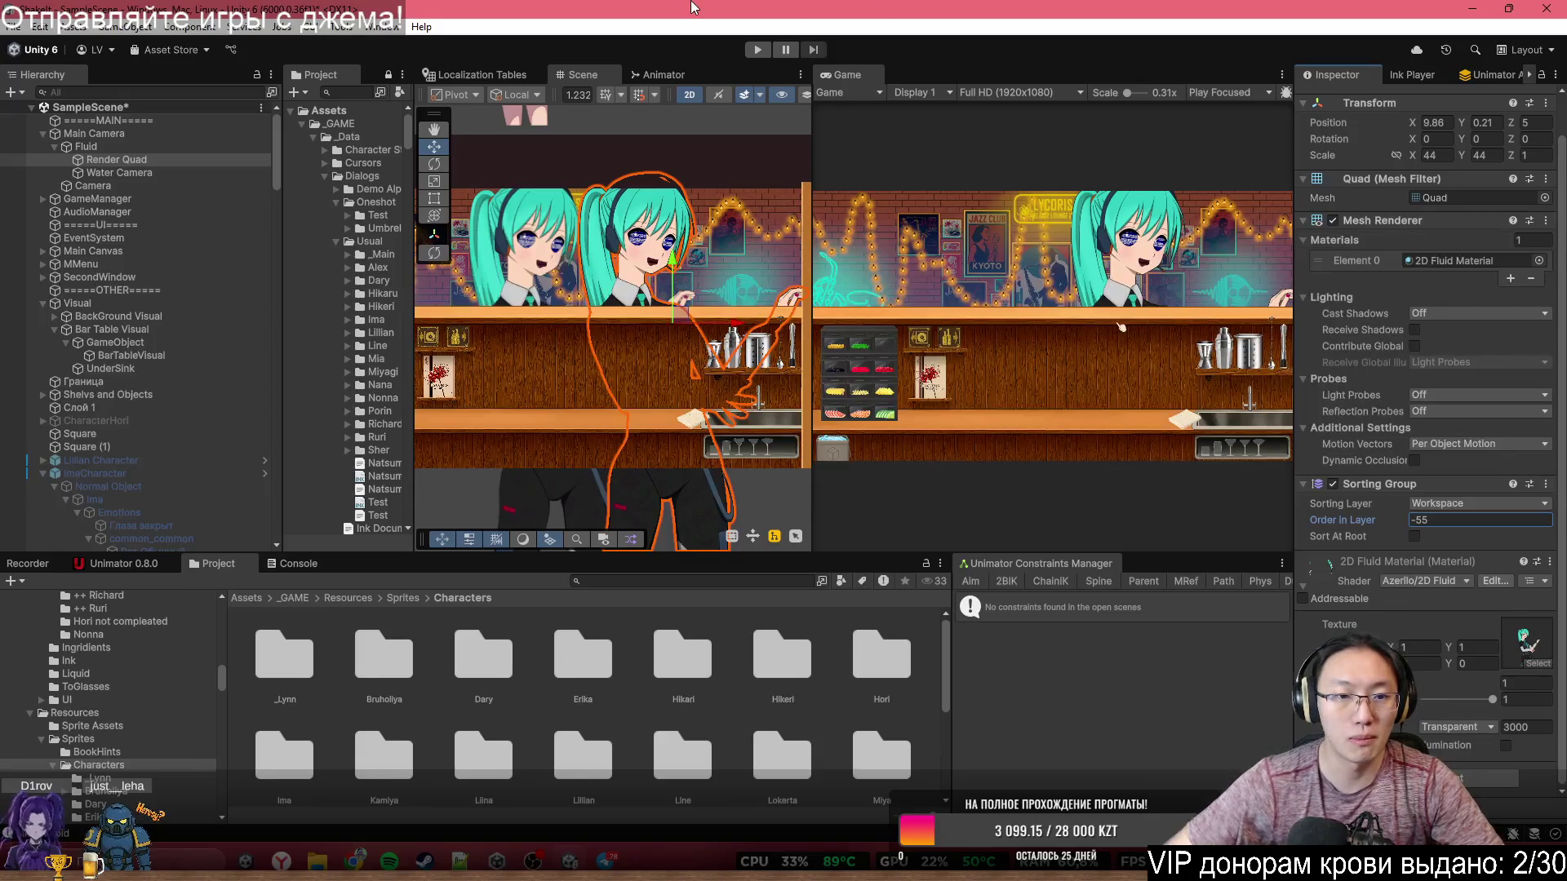
mouse_move(568, 253)
left_mouse_down()
mouse_move(569, 314)
mouse_move(608, 226)
left_mouse_up()
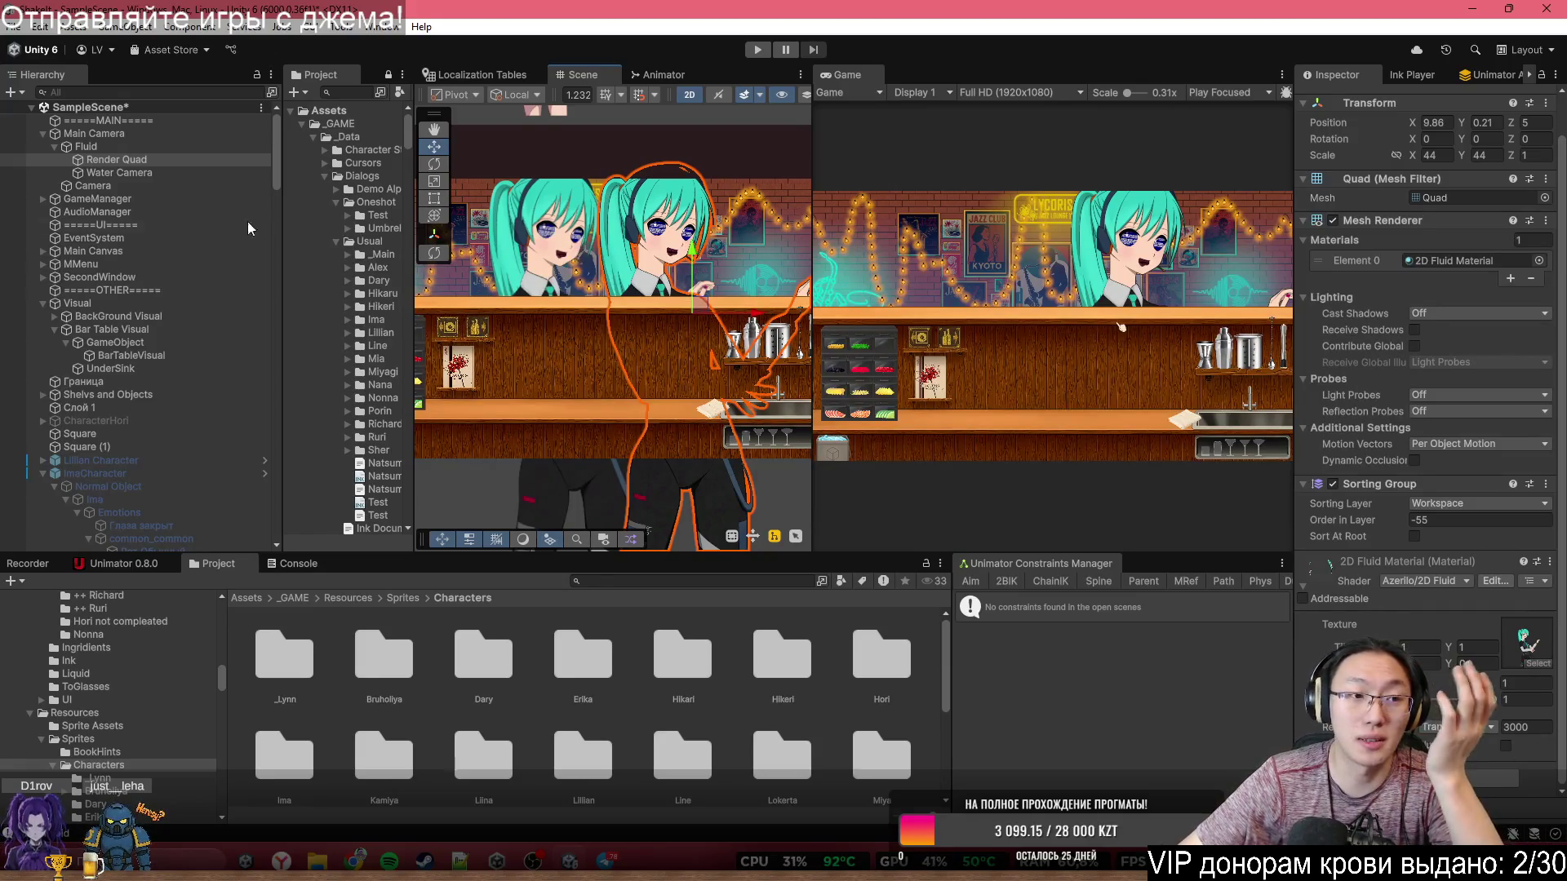
scroll(542, 297, "up", 4)
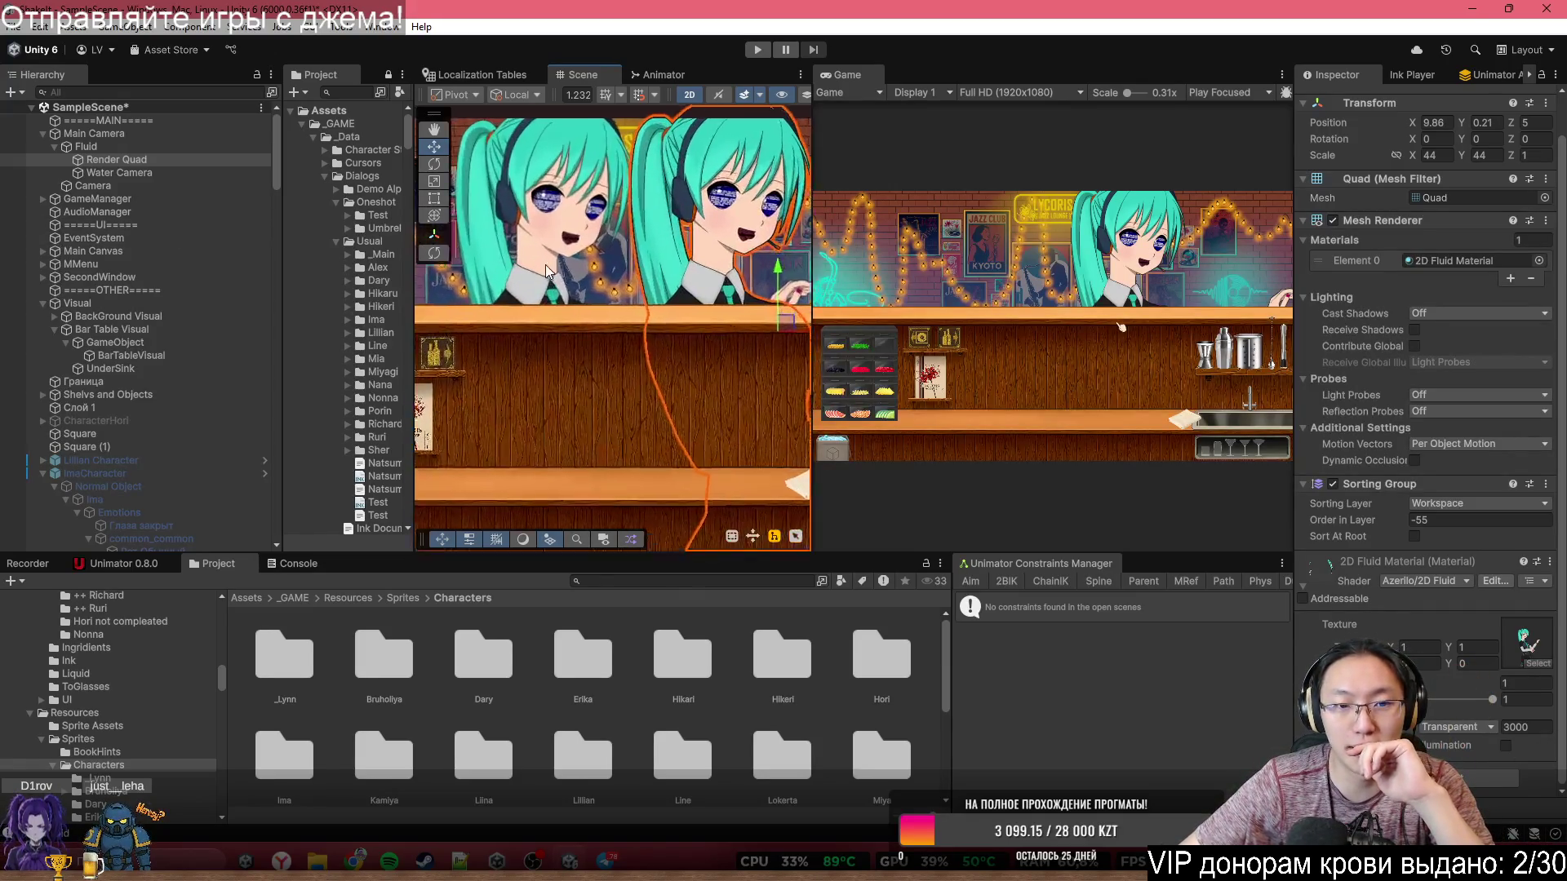
scroll(568, 326, "down", 2)
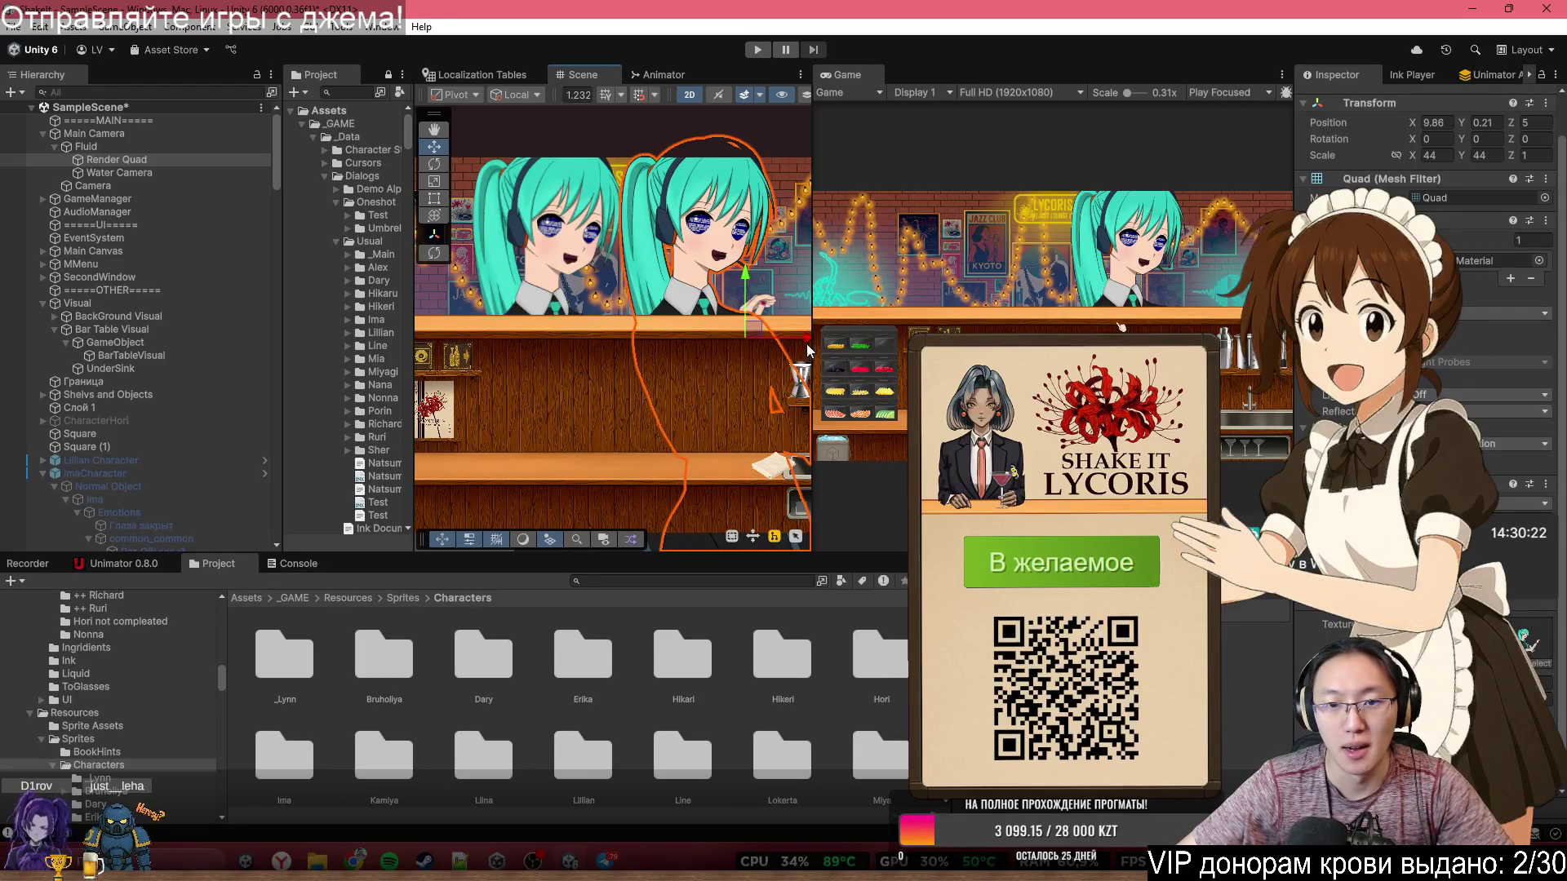
mouse_move(808, 353)
left_mouse_down()
mouse_move(734, 351)
mouse_move(821, 341)
mouse_move(808, 341)
left_mouse_up()
scroll(688, 374, "down", 5)
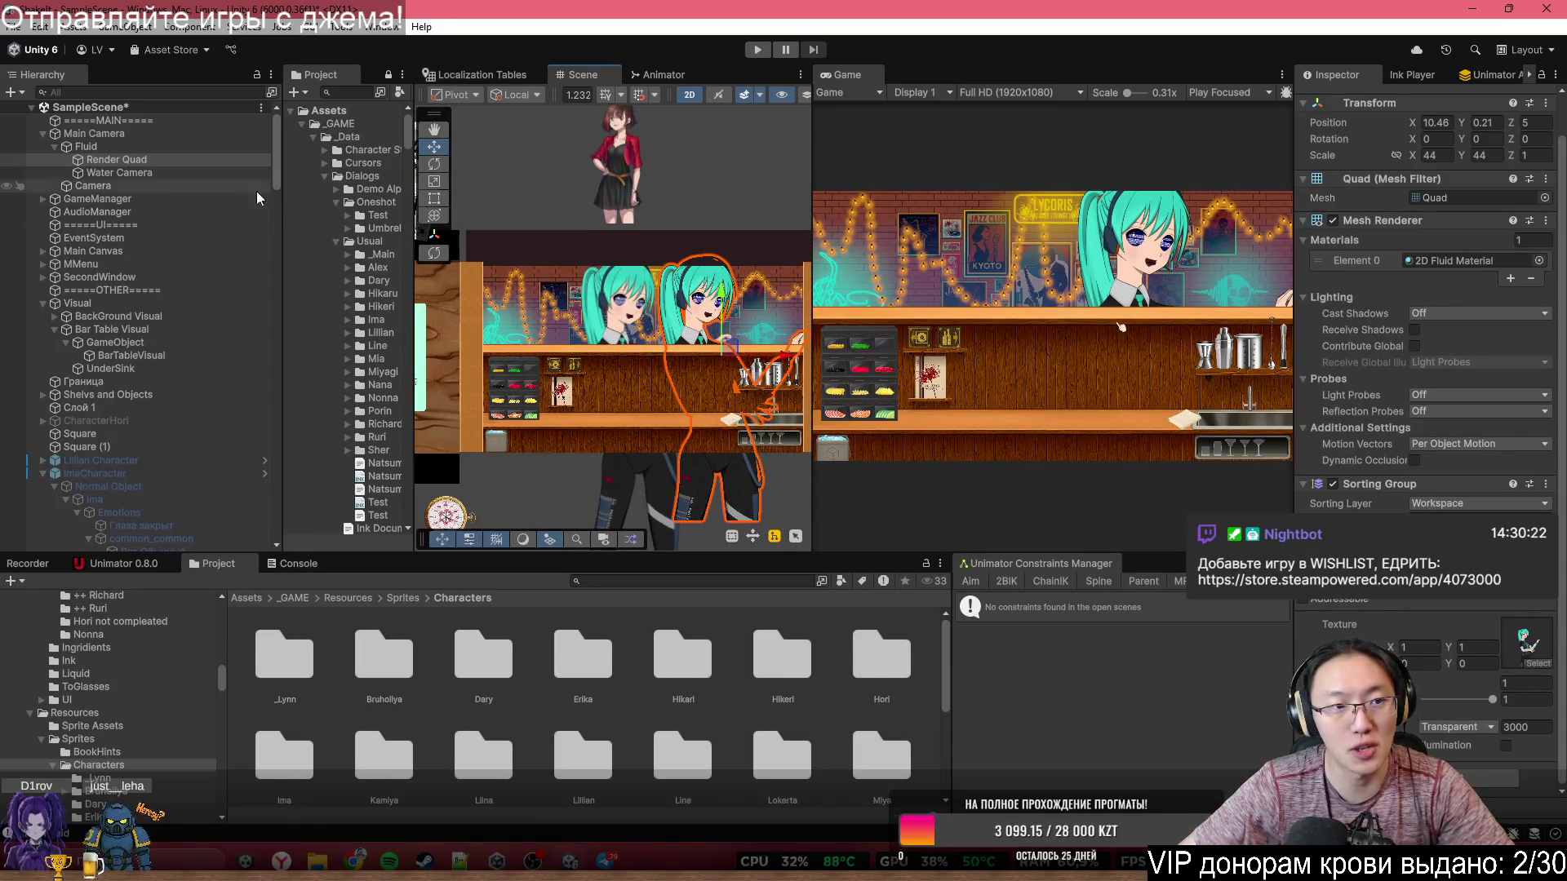
left_click(166, 151)
key("alt+shift+a")
- Select Hori's sprite parts Лайн through Лайн_5 and keep them on the Characters sorting layer
scroll(659, 351, "up", 2)
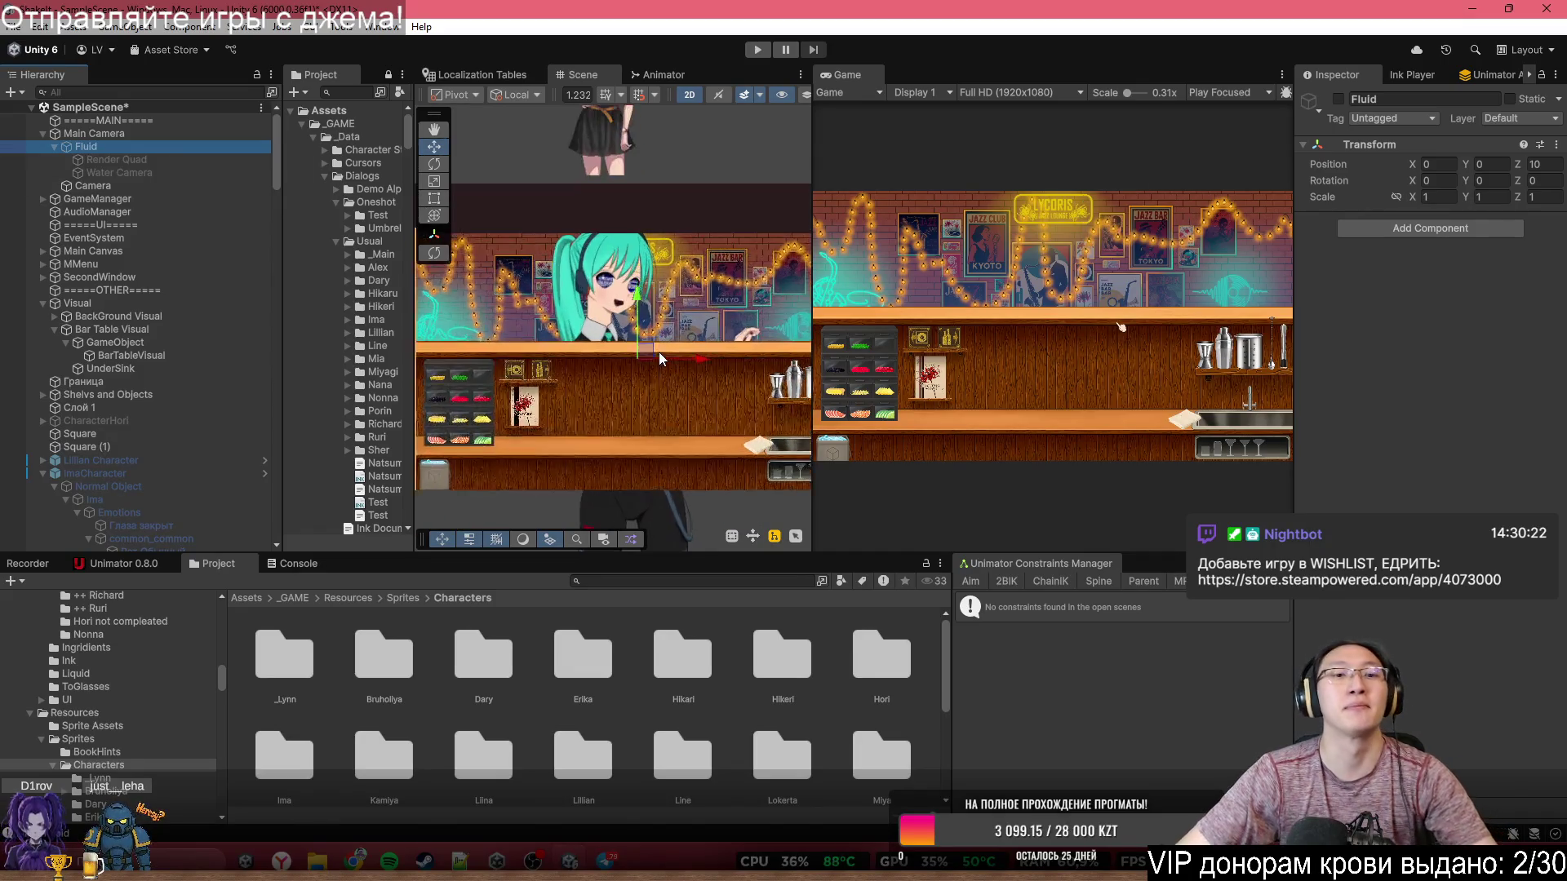
scroll(659, 351, "up", 2)
left_click(653, 360)
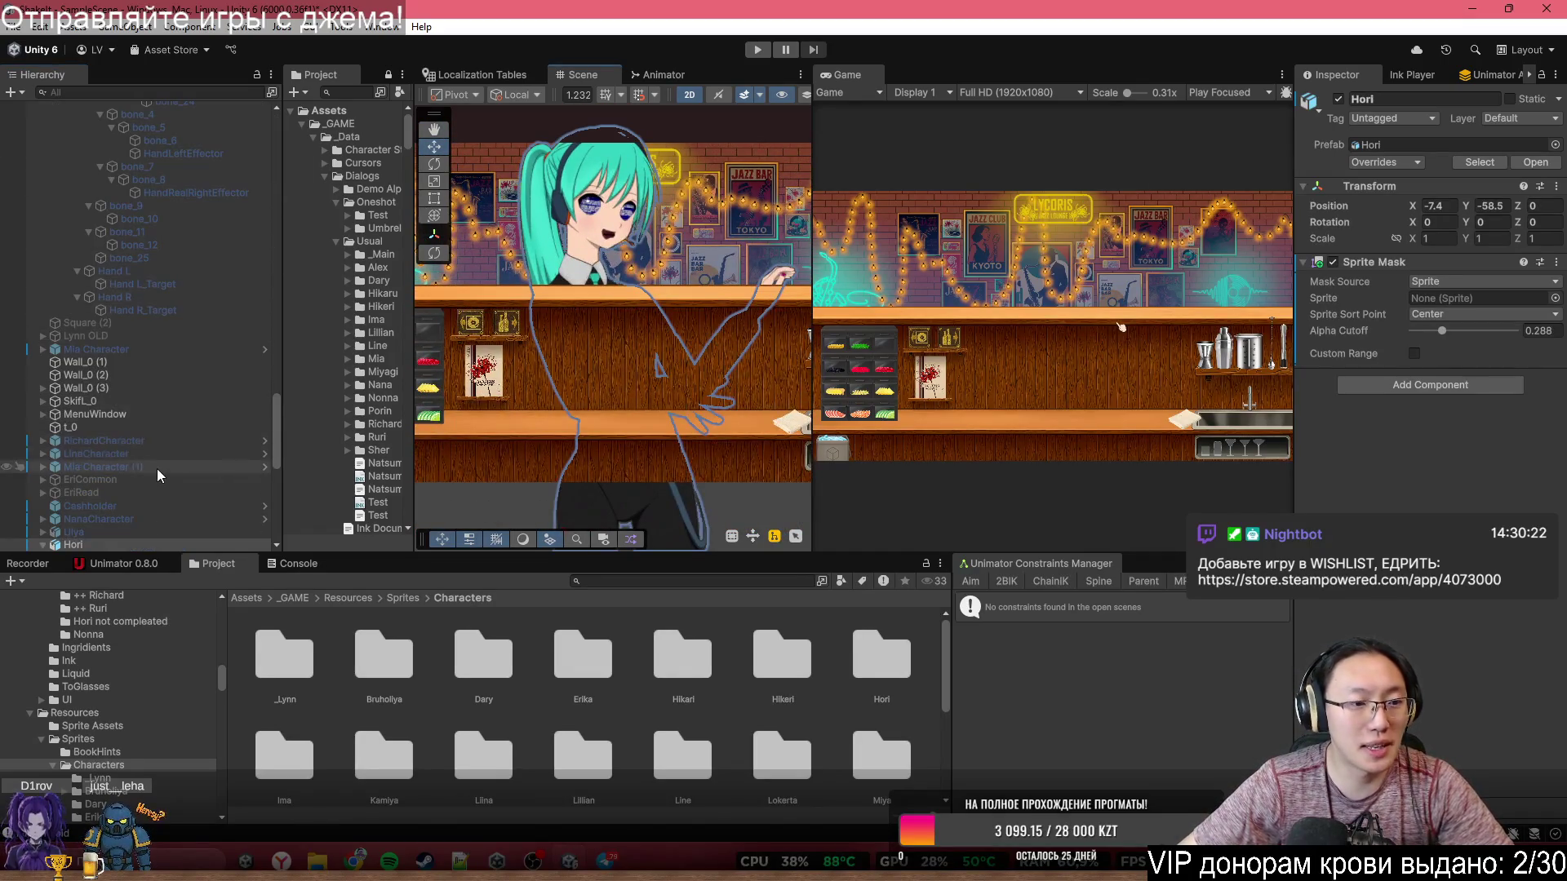
scroll(157, 468, "down", 5)
left_click(105, 317)
scroll(169, 404, "down", 3)
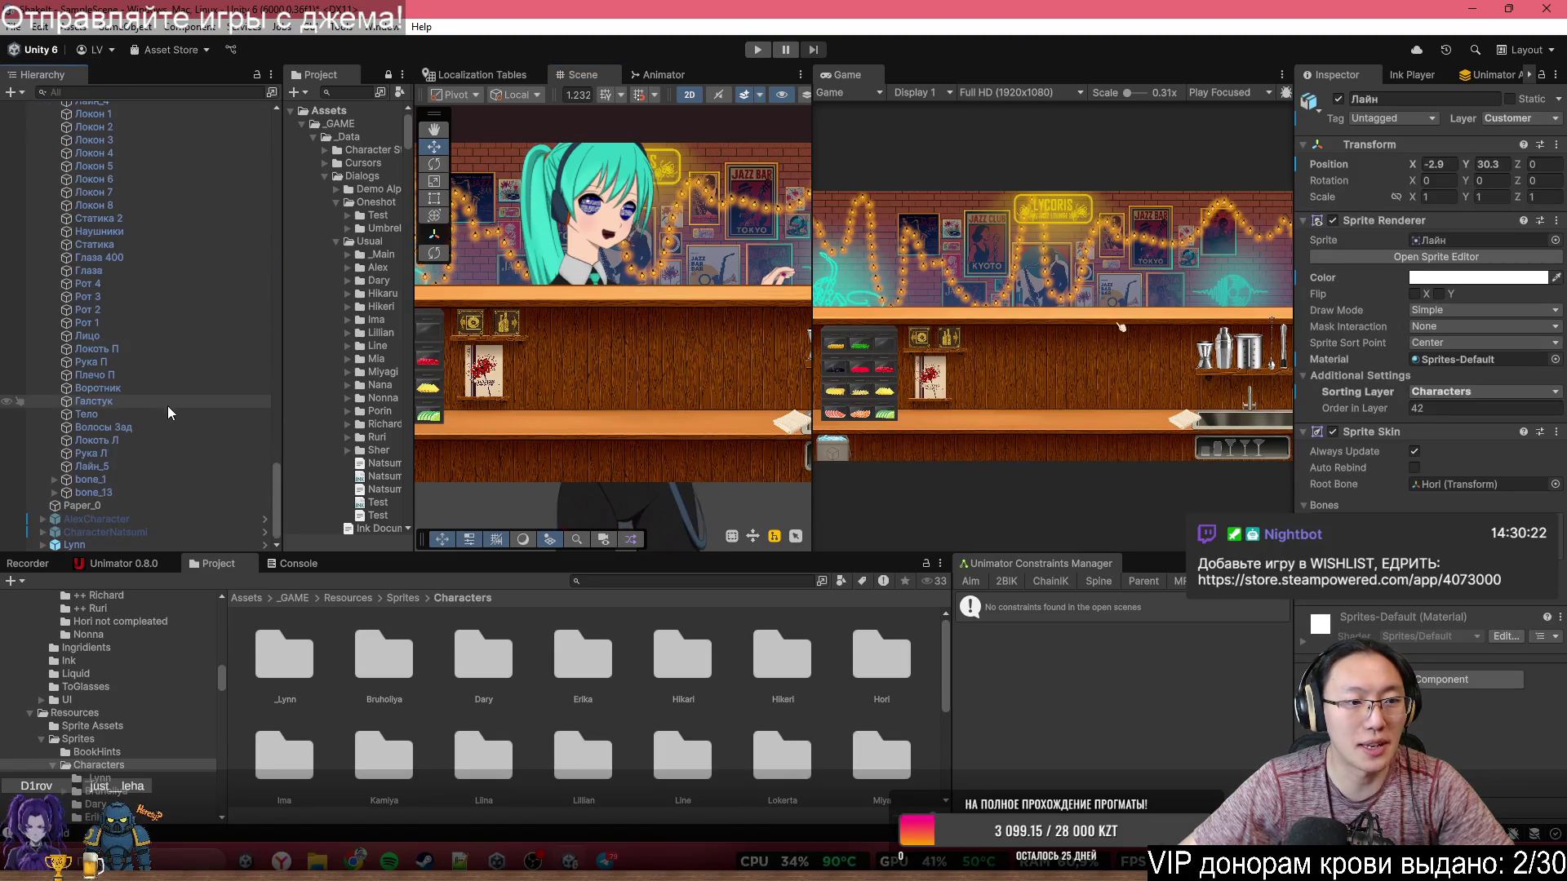
left_click(155, 466, "shift")
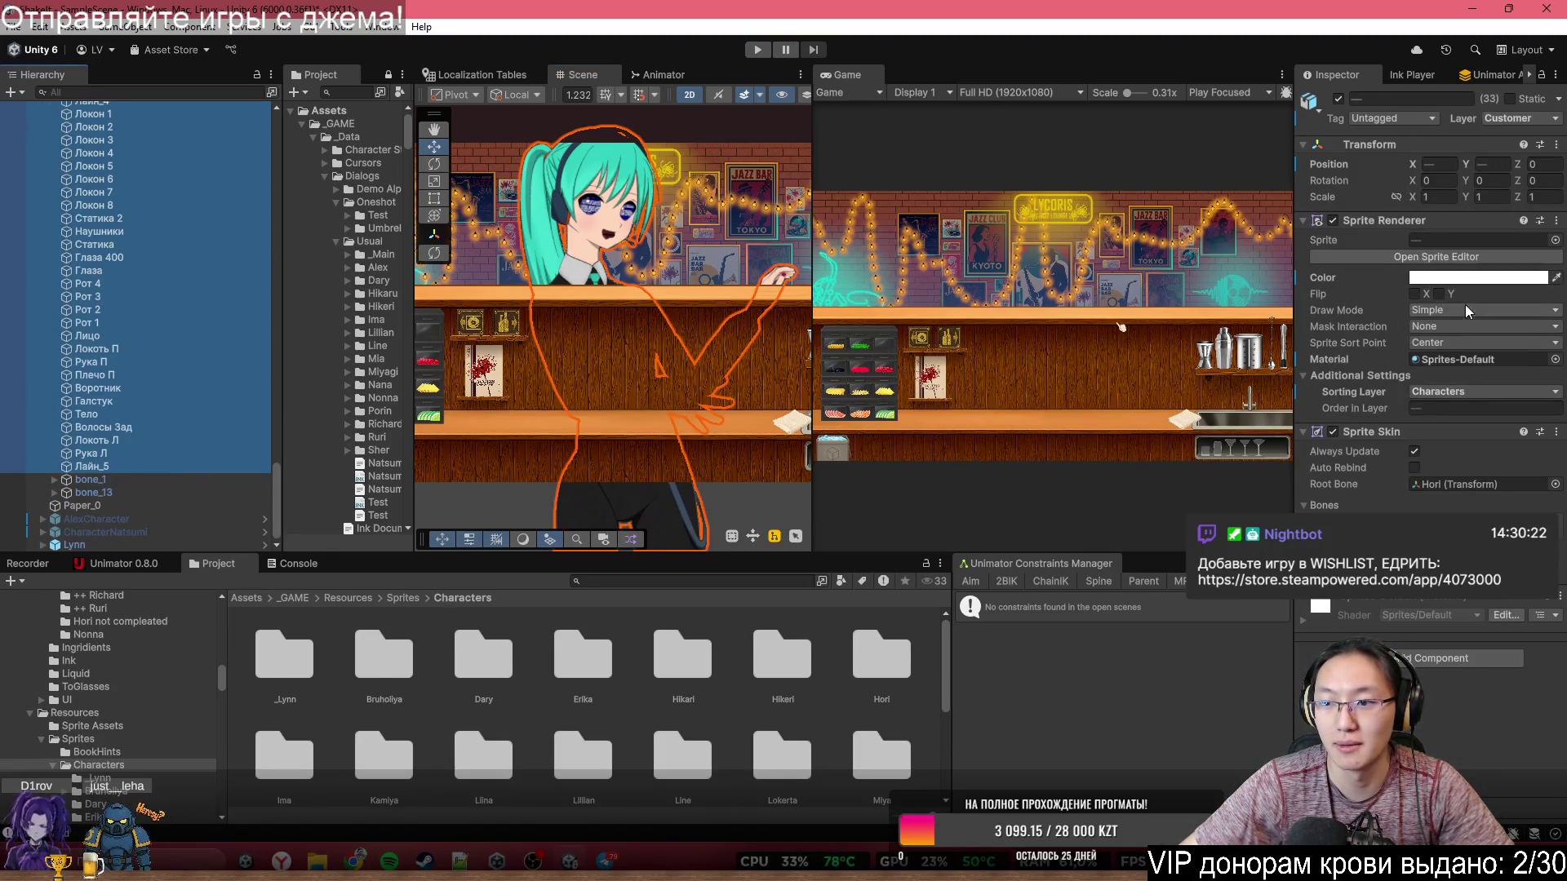
left_click(1470, 391)
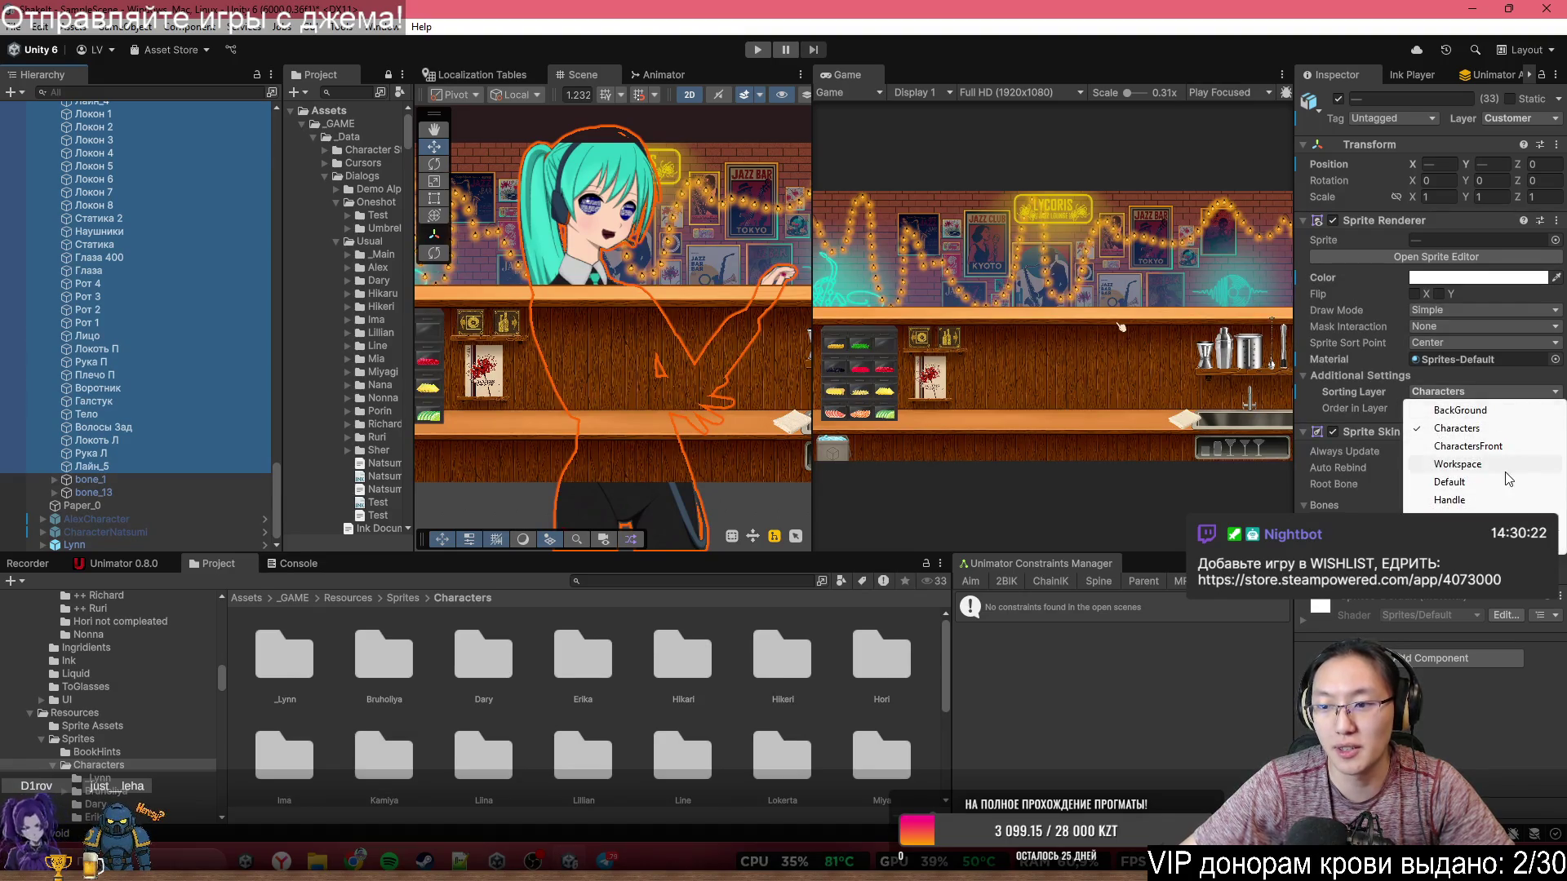
left_click(1461, 428)
scroll(207, 351, "down", 10)
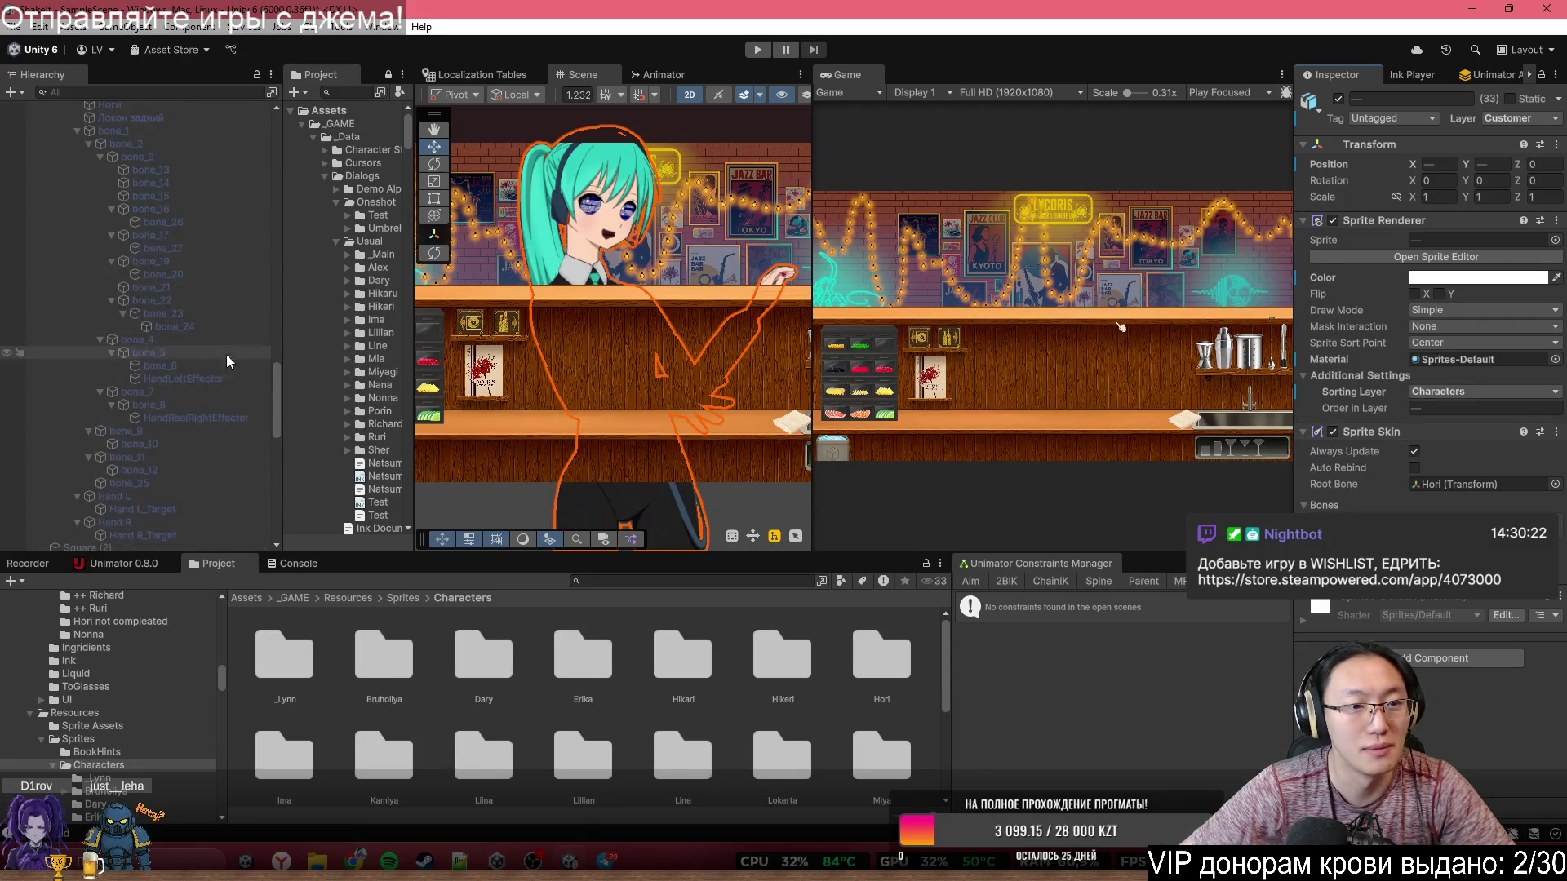
mouse_move(278, 380)
left_mouse_down()
mouse_move(301, 378)
mouse_move(306, 126)
left_mouse_up()
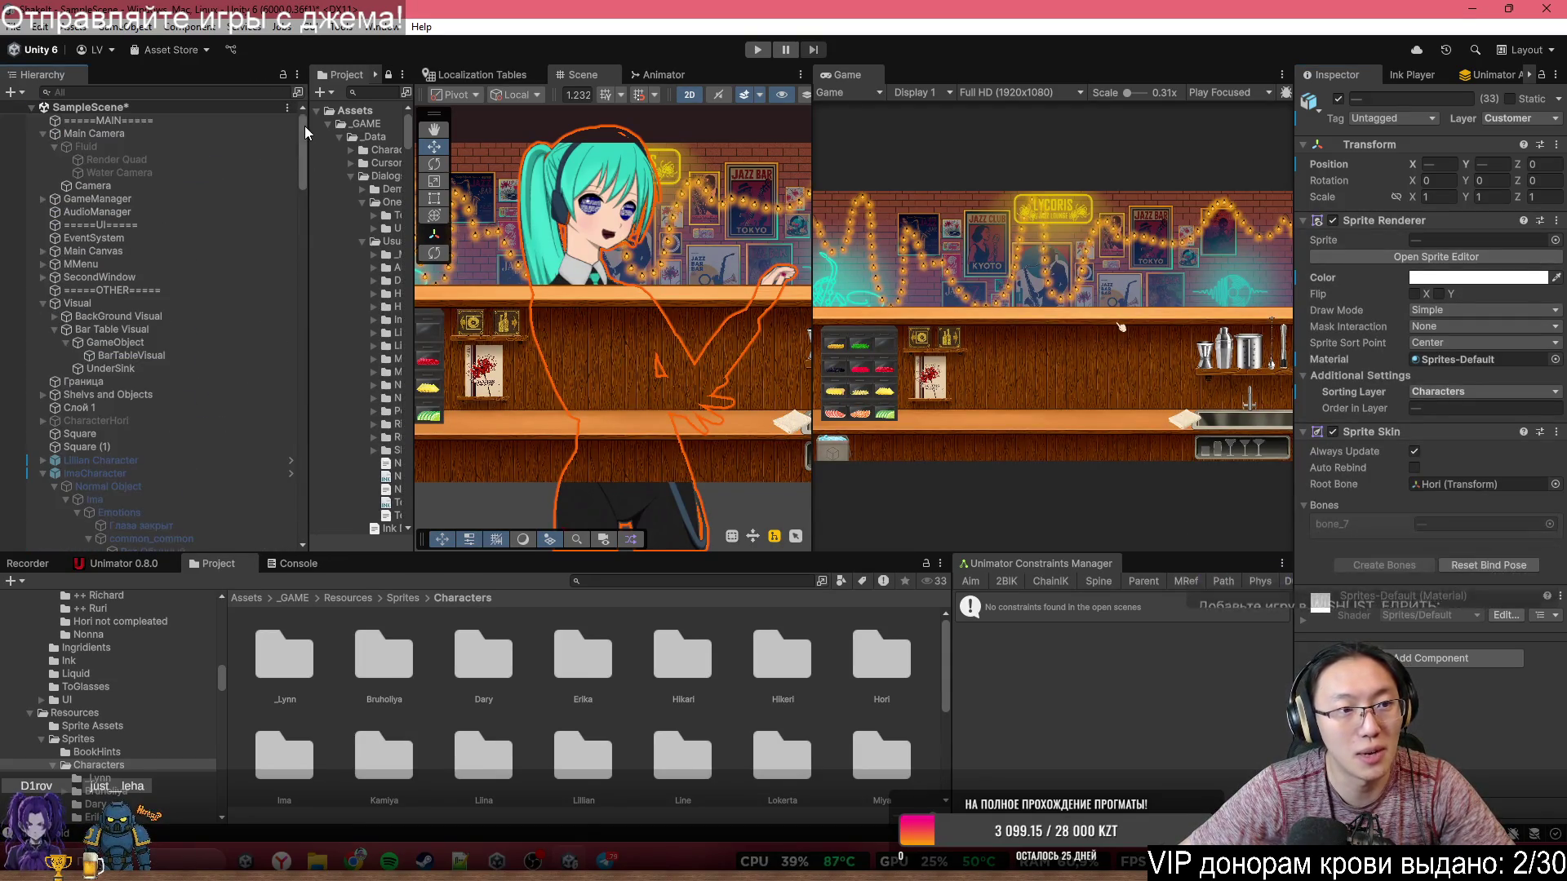
- Add the Customer layer to the Main Camera's culling mask
left_click(164, 135)
left_click(1446, 274)
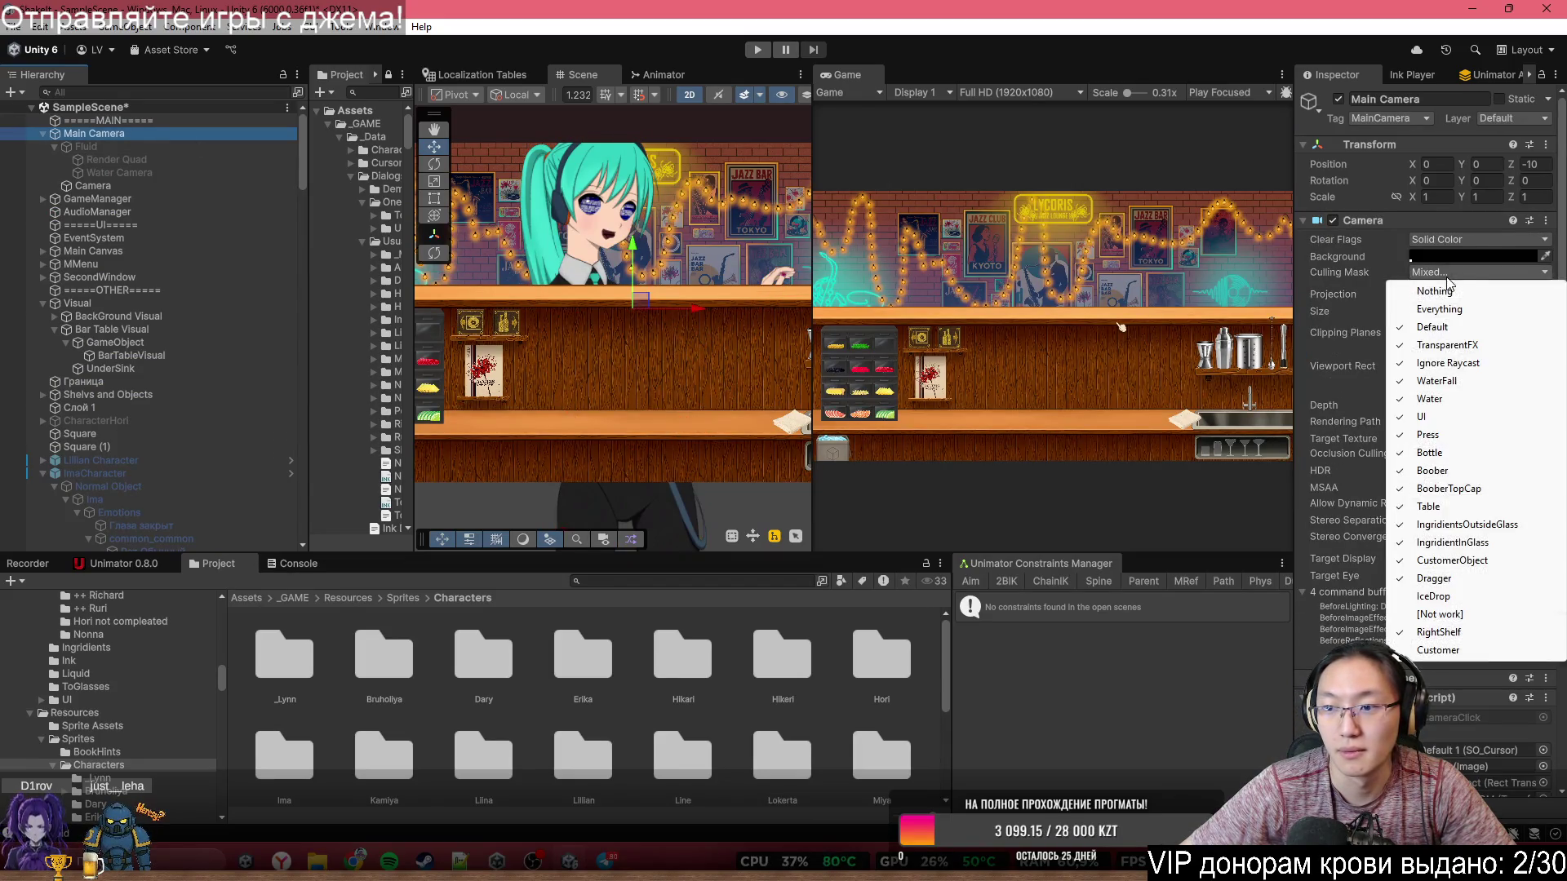
left_click(1448, 651)
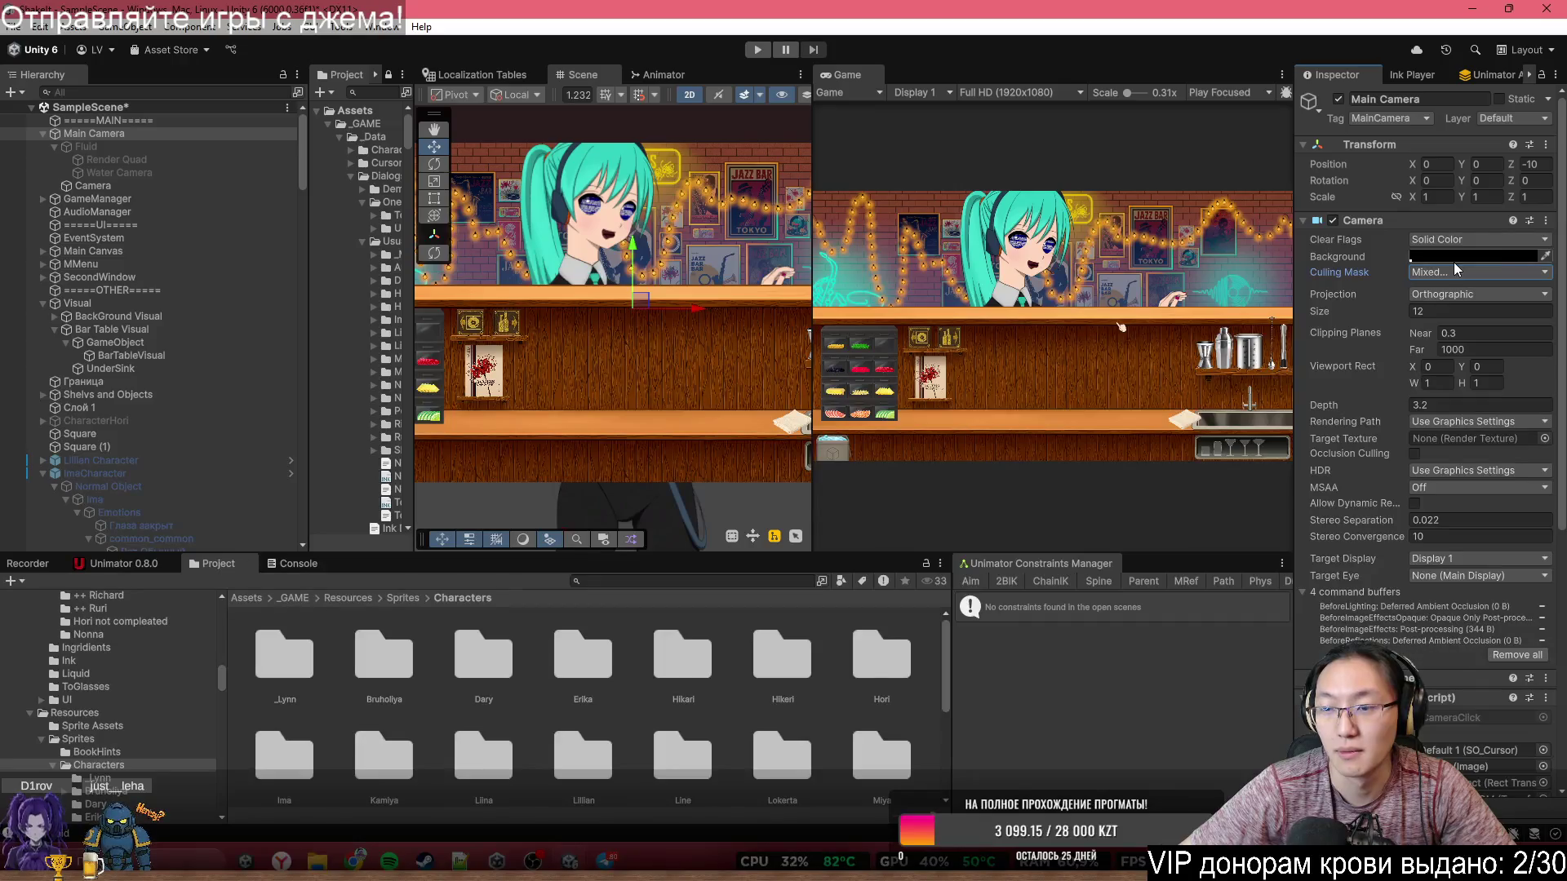
- Review the sorting and user layers in Tags & Layers, then select BarTableVisual
left_click(1496, 118)
left_click(1502, 483)
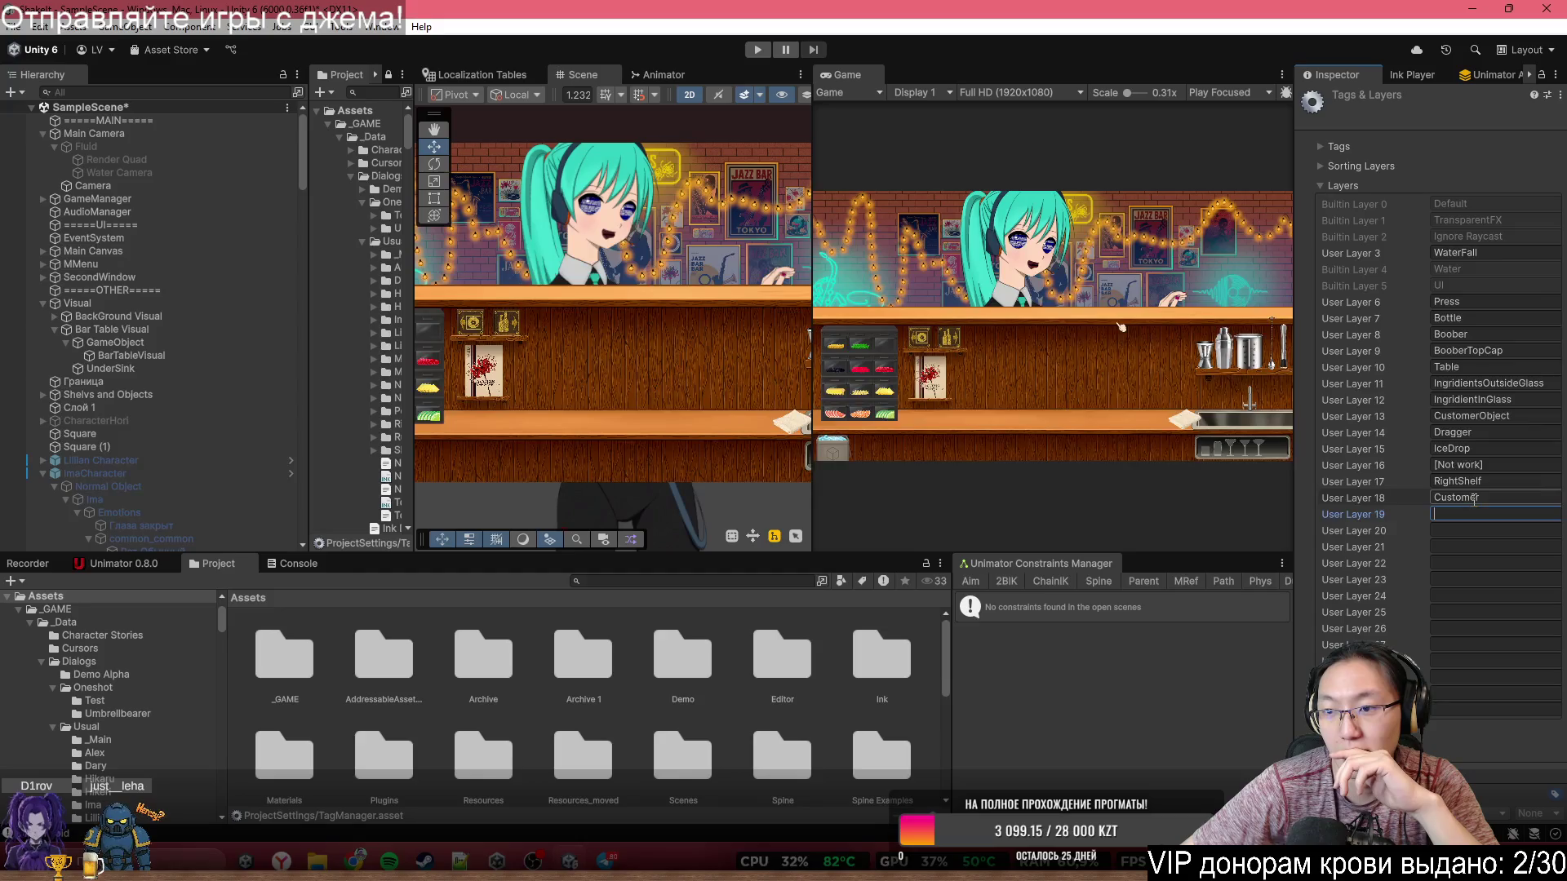
left_click(1334, 187)
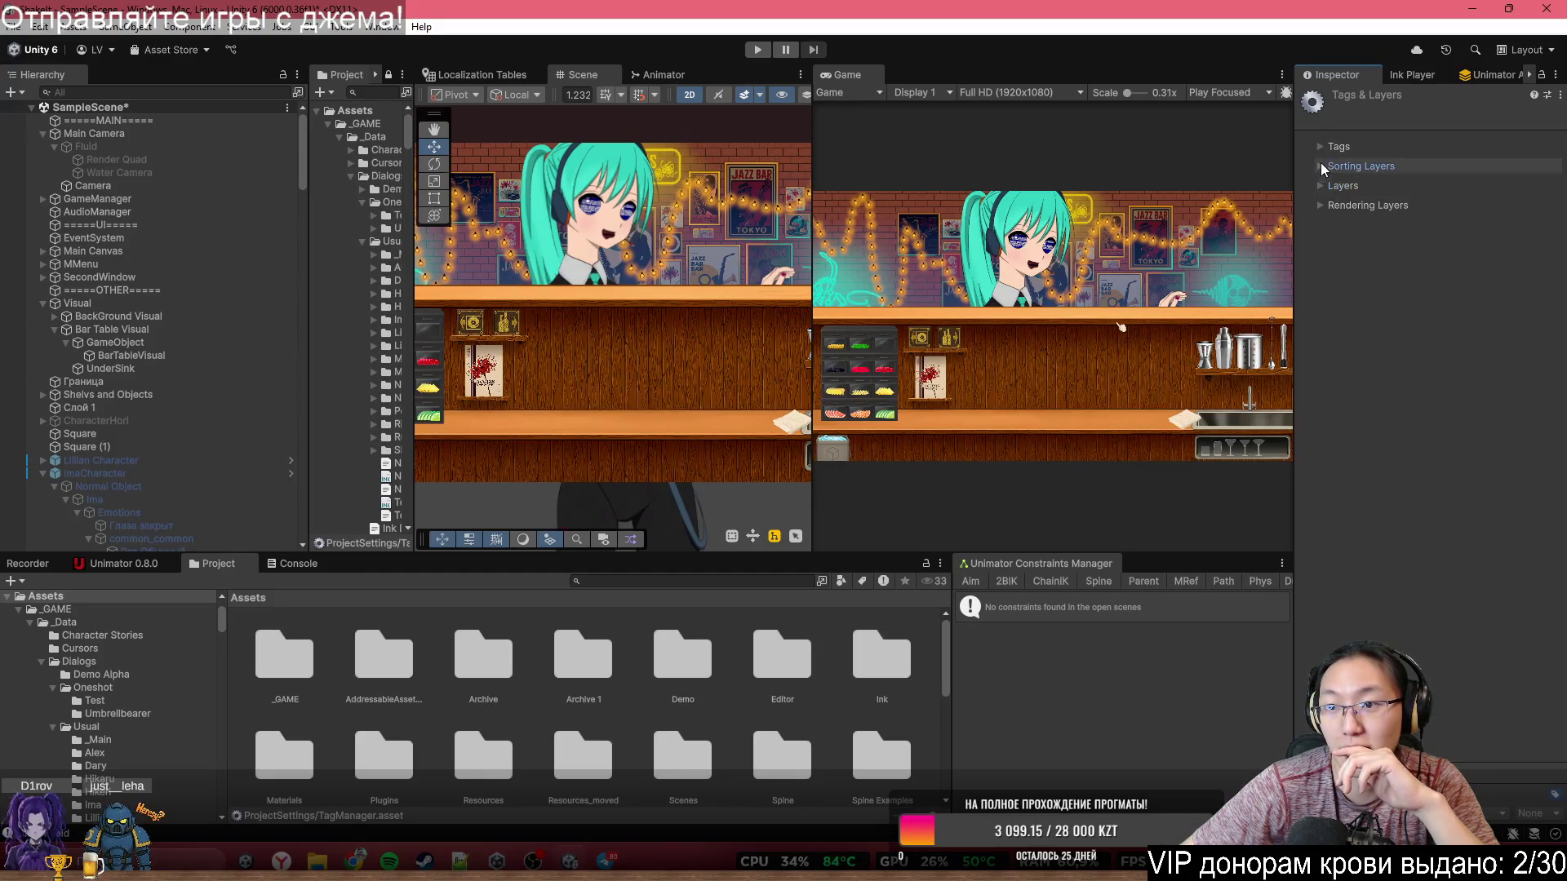
left_click(1321, 165)
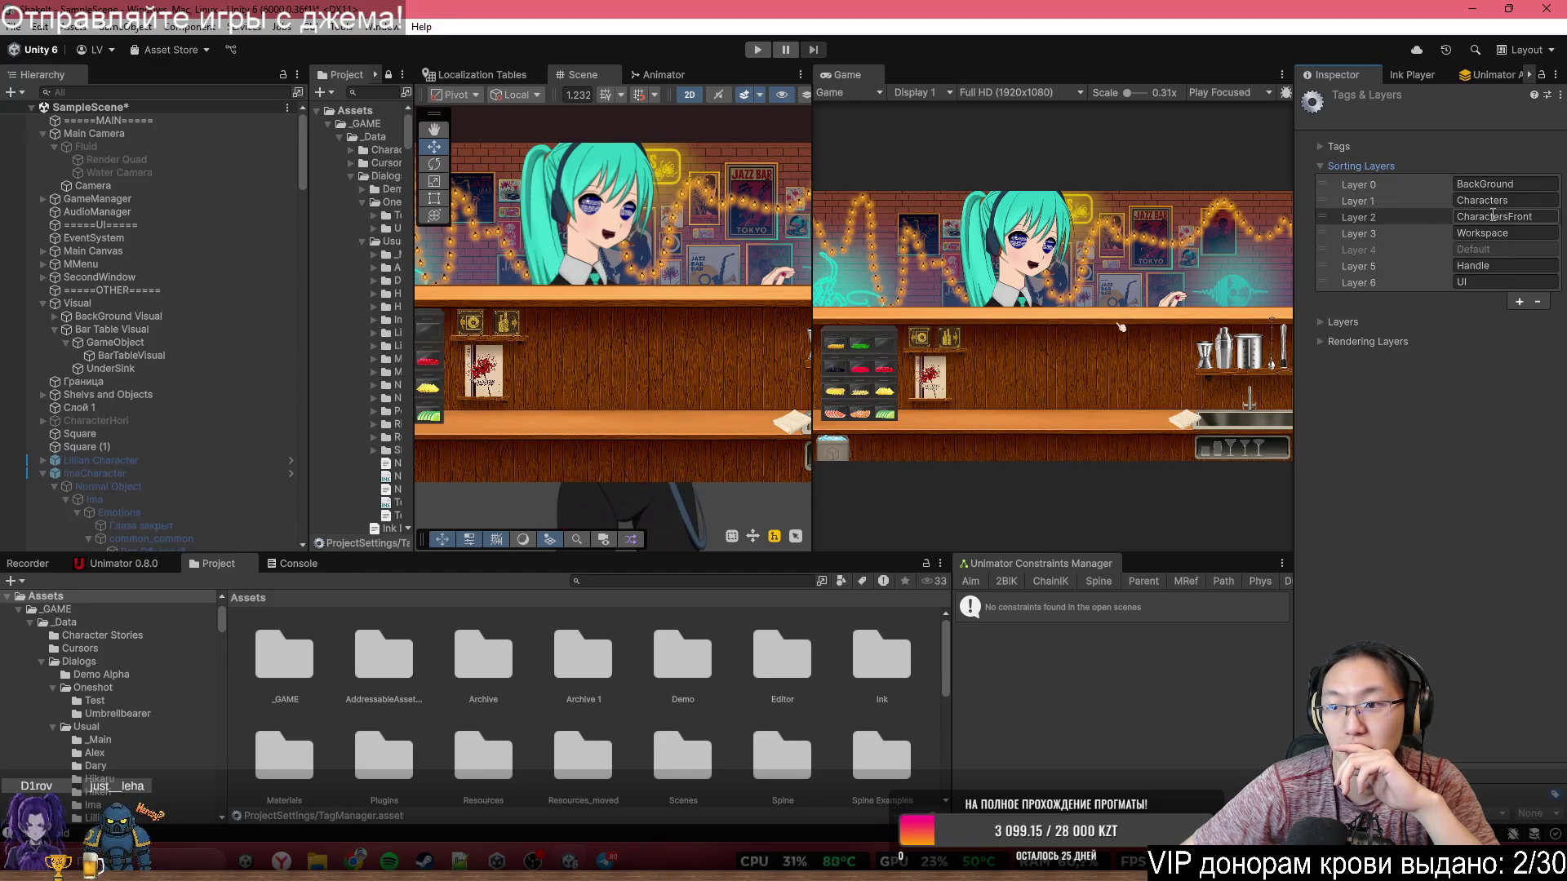
left_click(1328, 164)
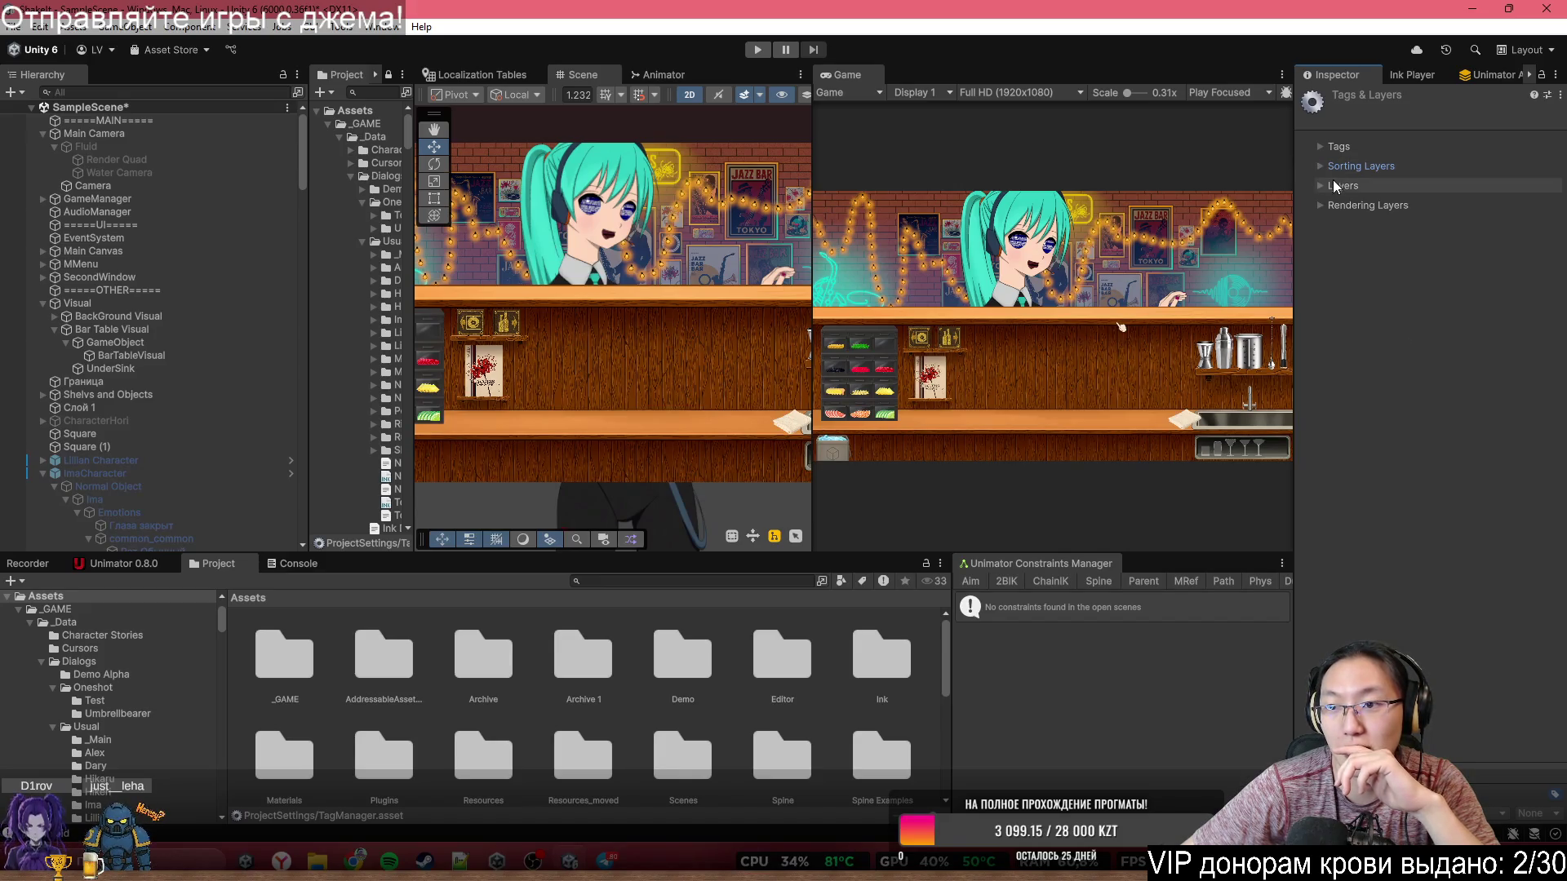
left_click(1343, 184)
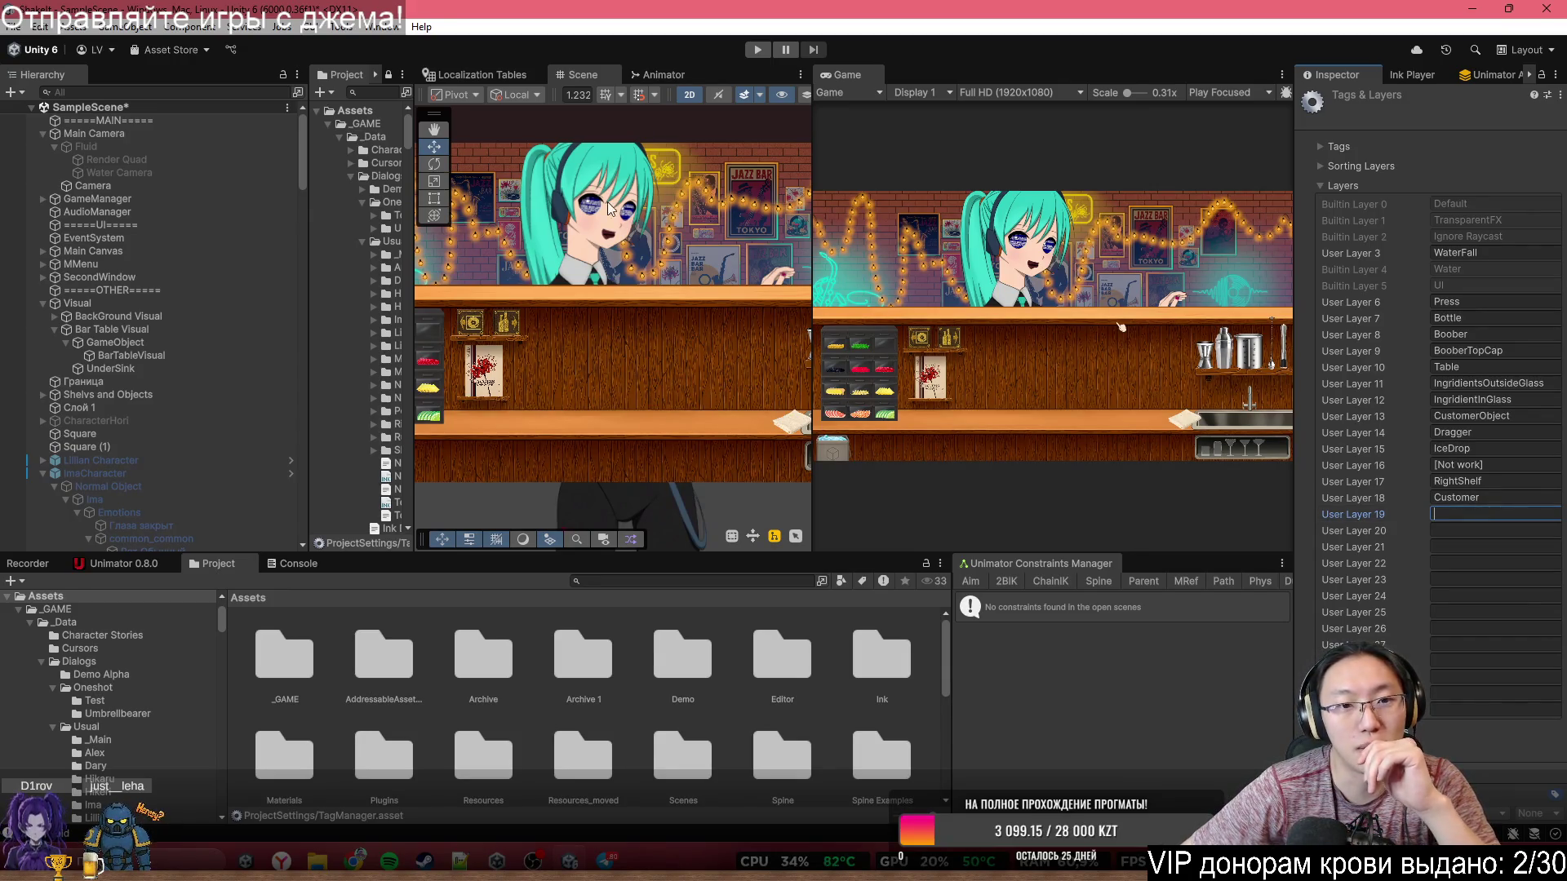
left_click(562, 183)
left_click(601, 307)
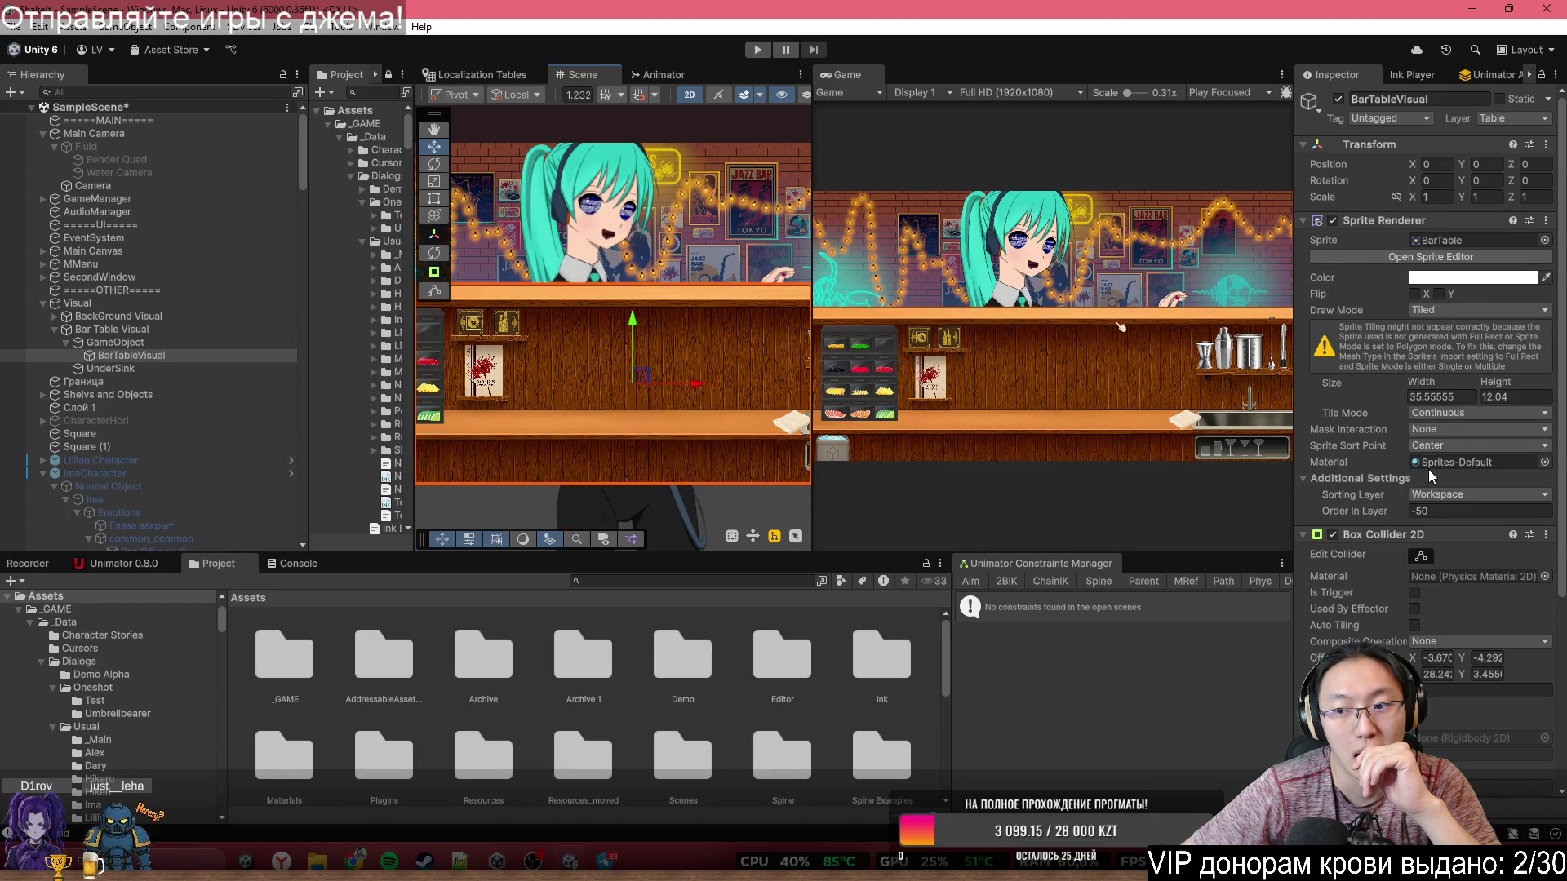
- Name User Layer 19 'CustomerFade' through the Main Camera's Add Layer option
left_click(1442, 496)
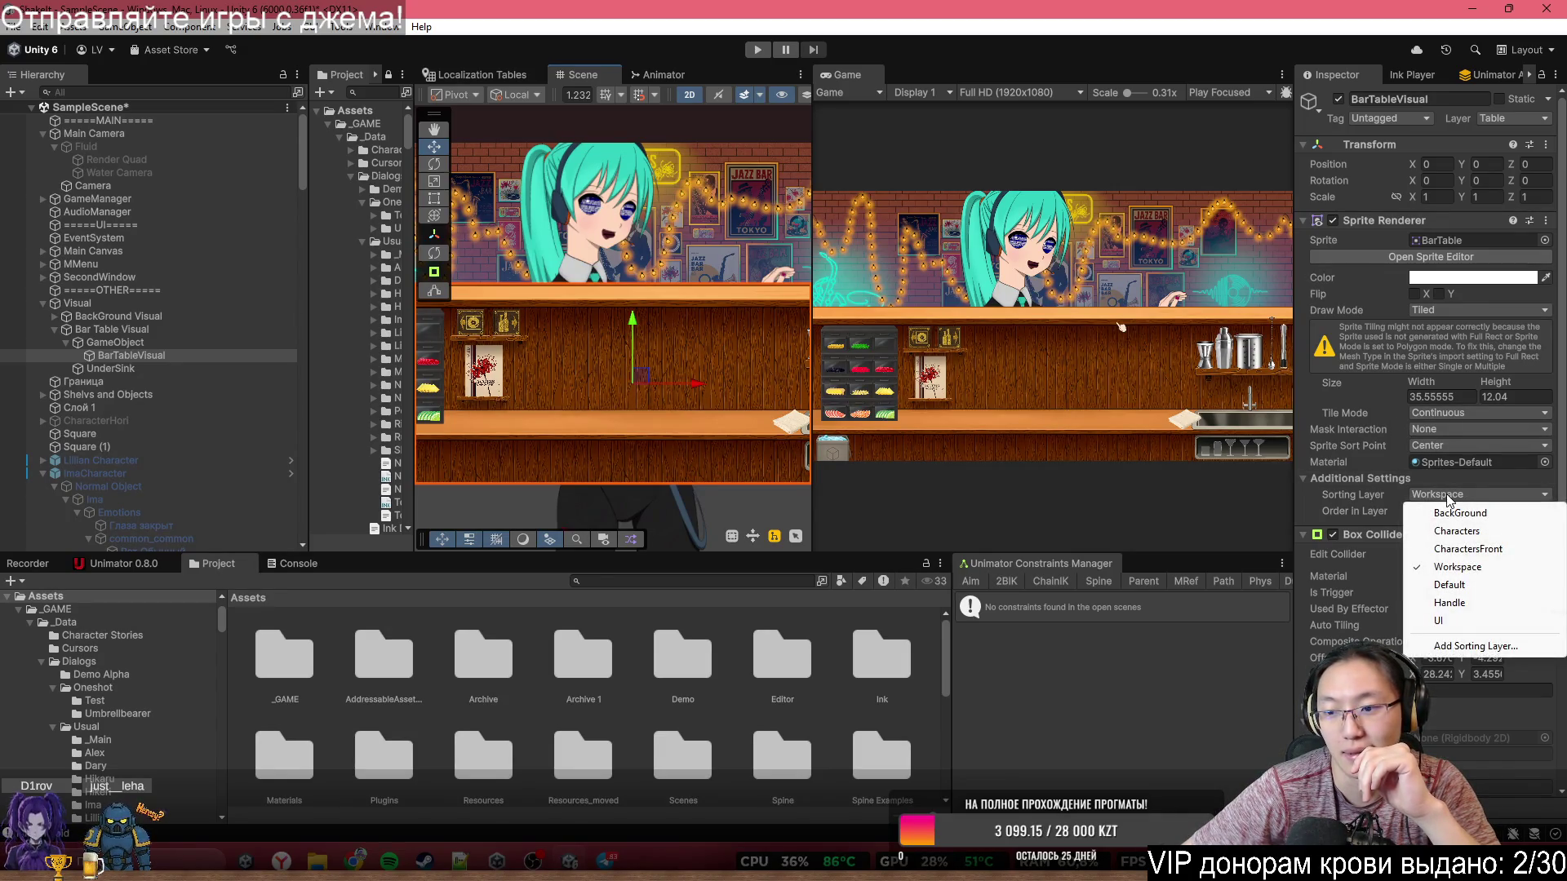
left_click(152, 134)
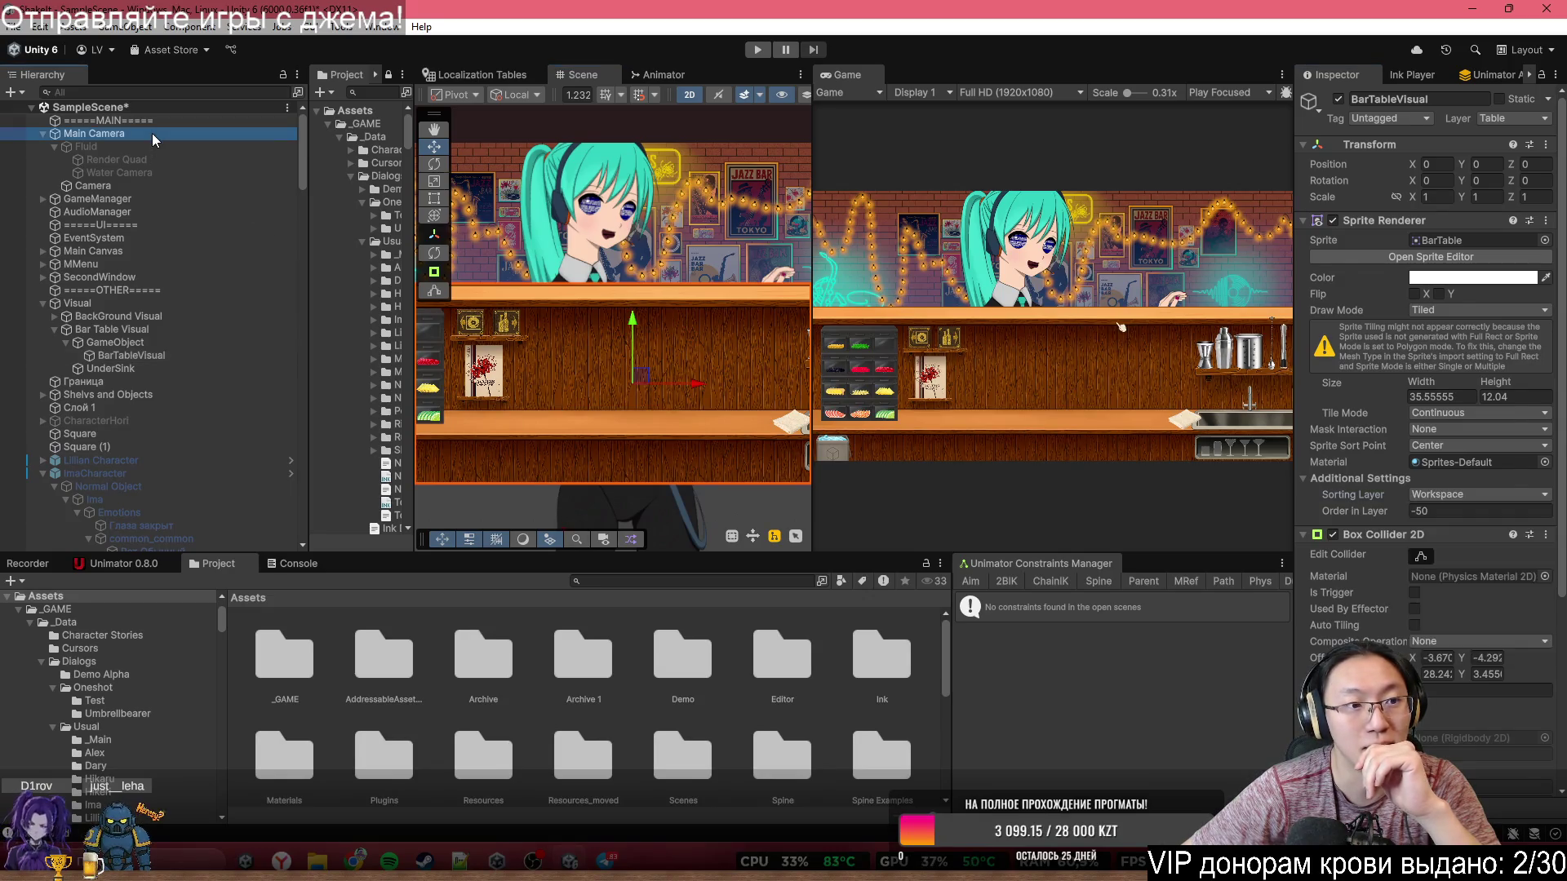
left_click(1502, 119)
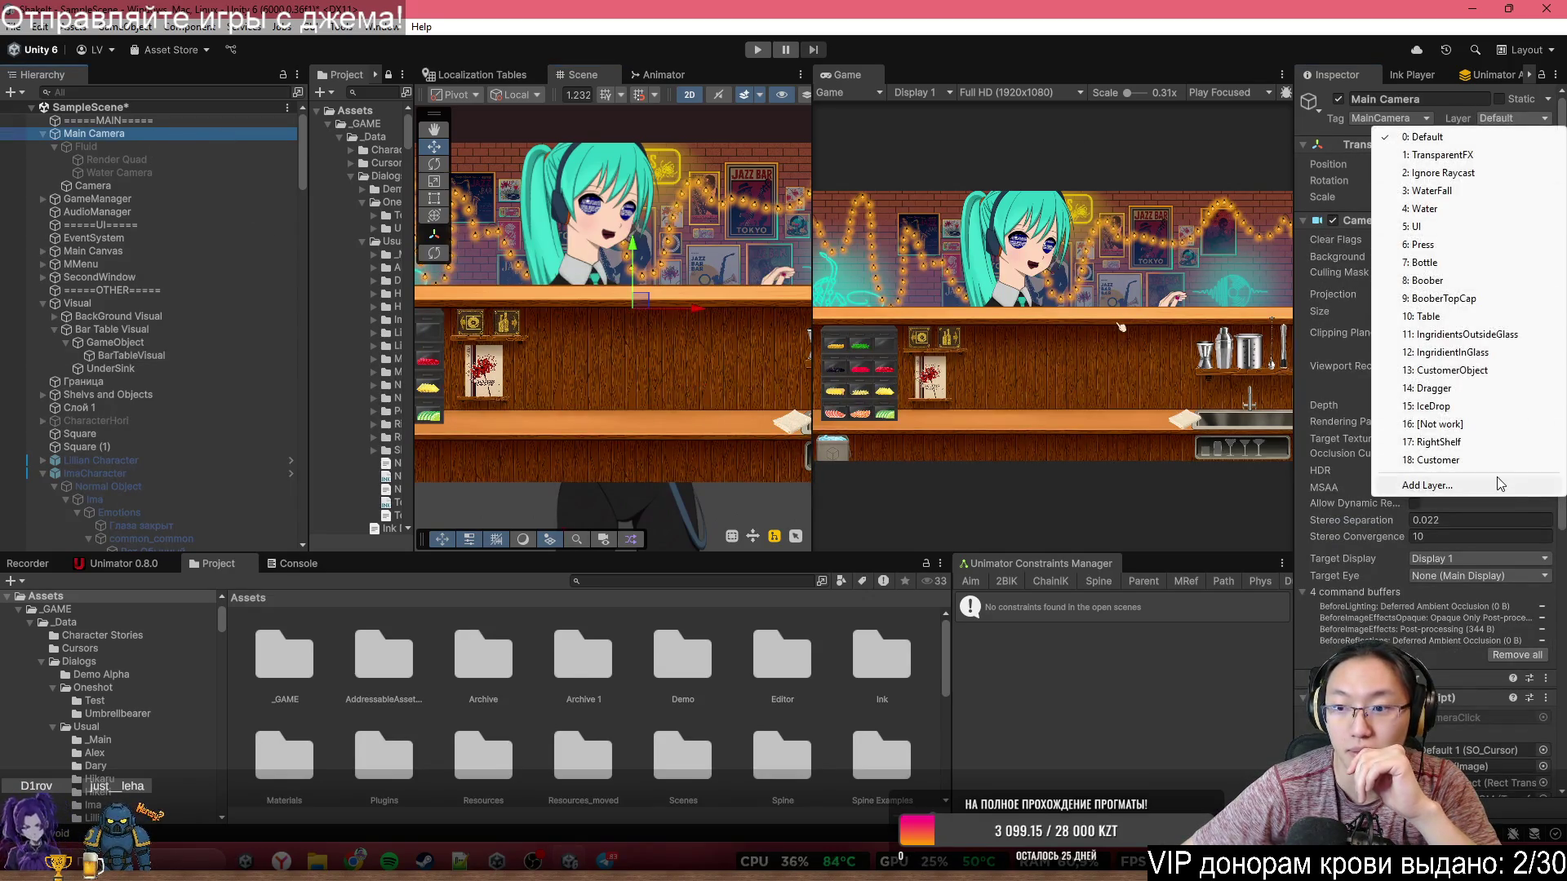
left_click(1496, 477)
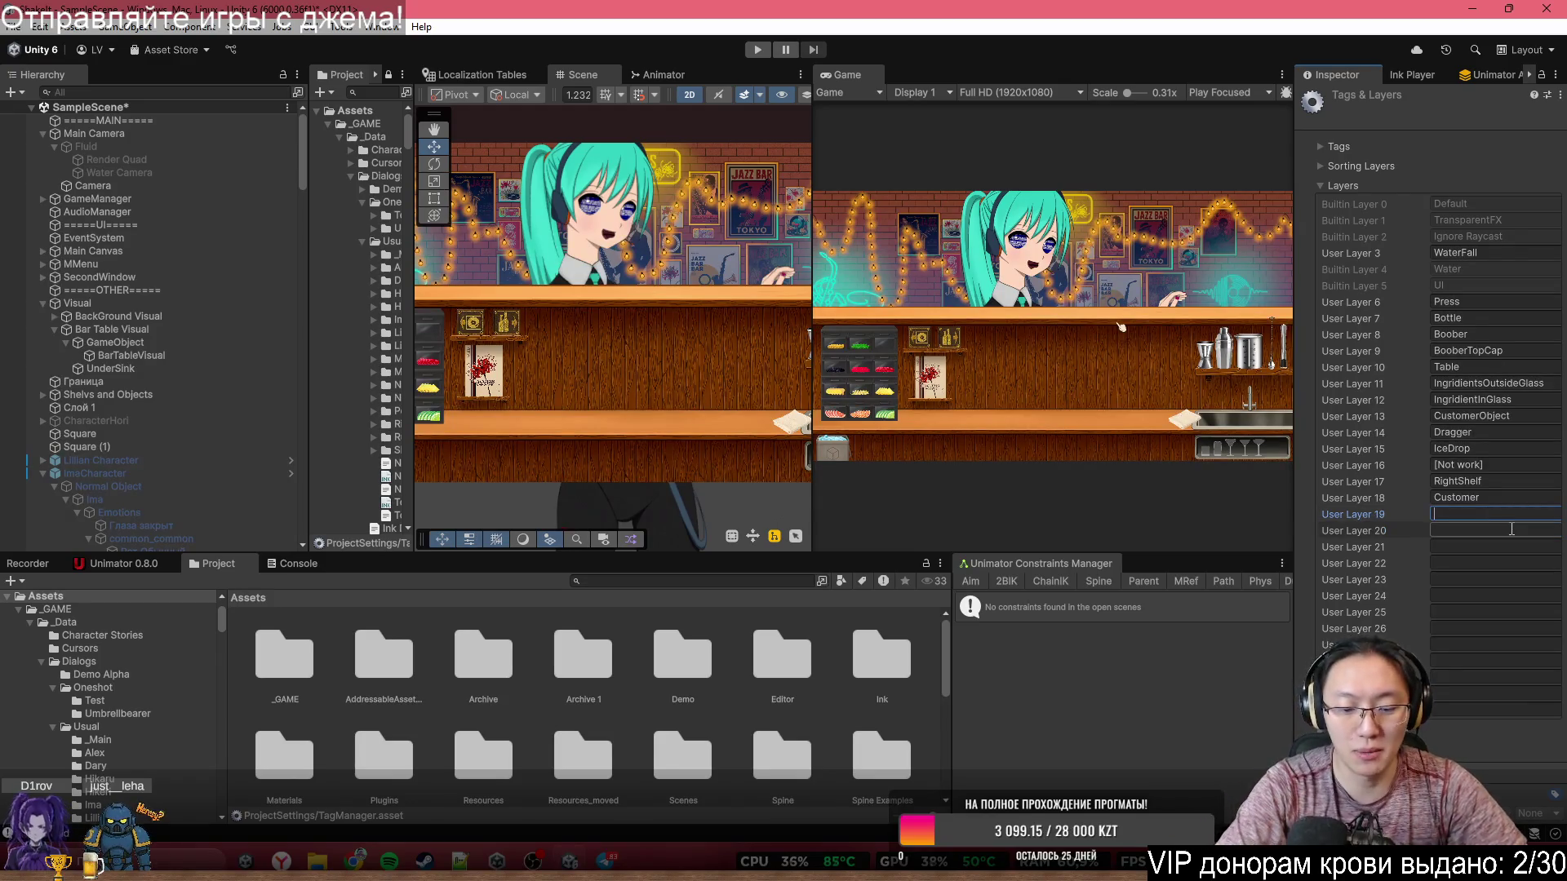
type("CustomerF")
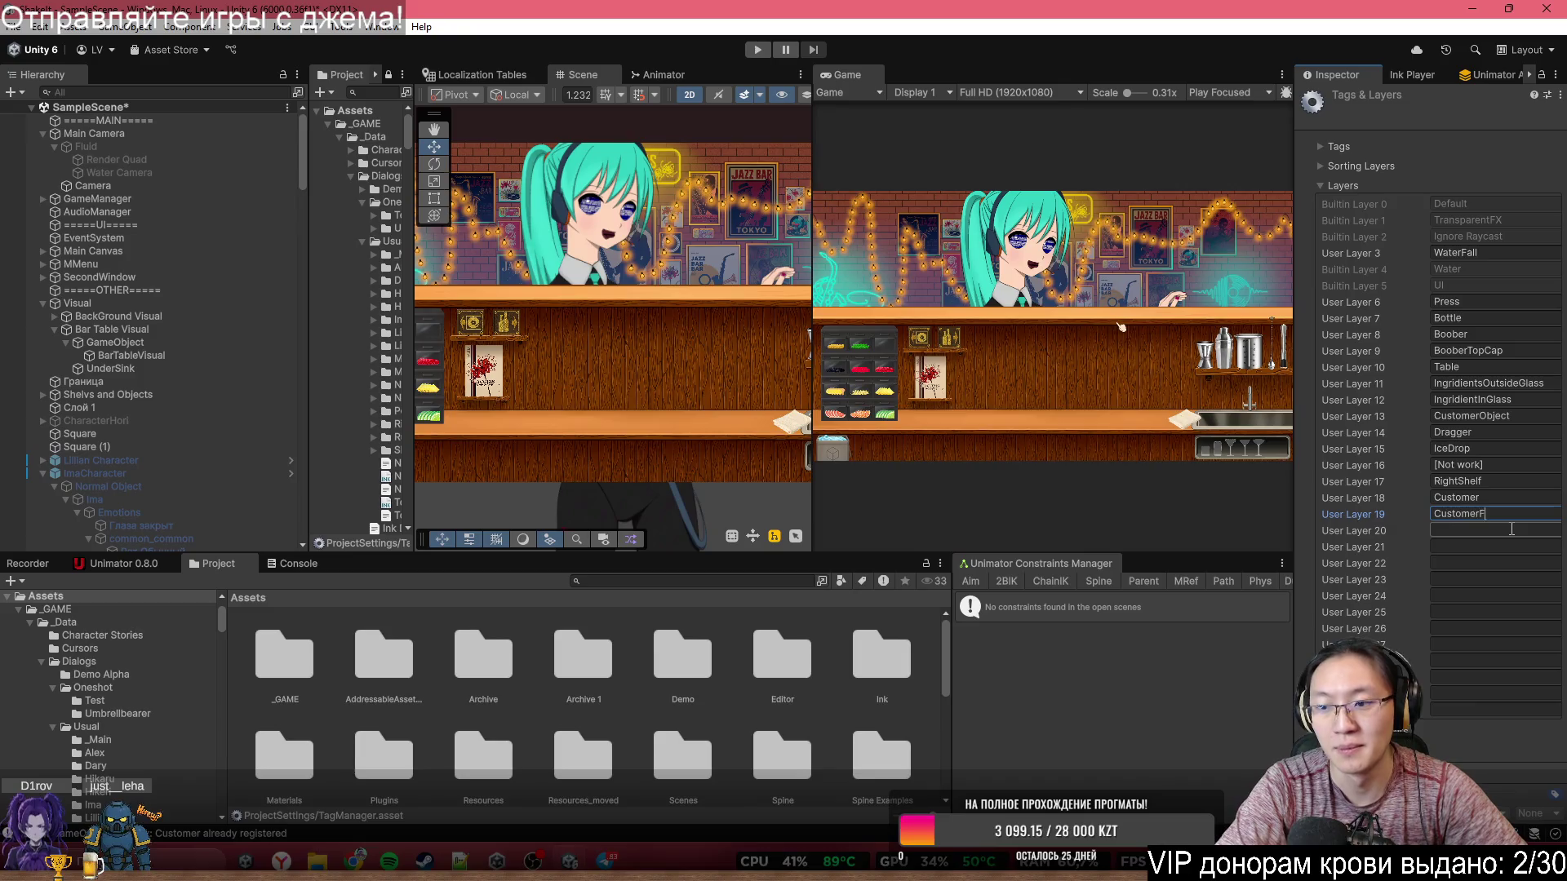
type("ade")
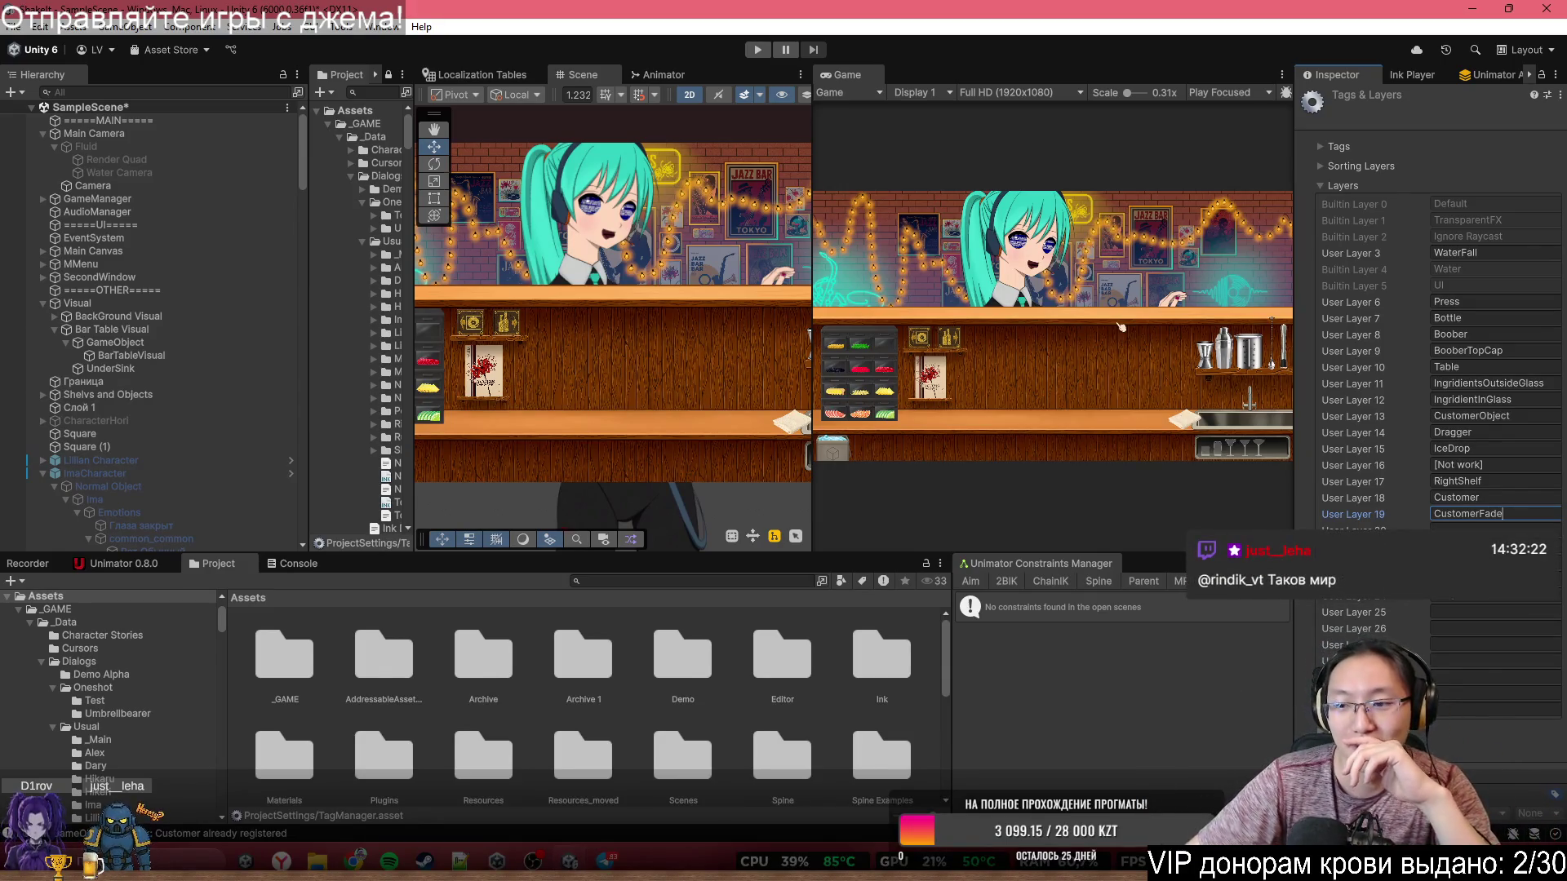
double_click(1477, 514)
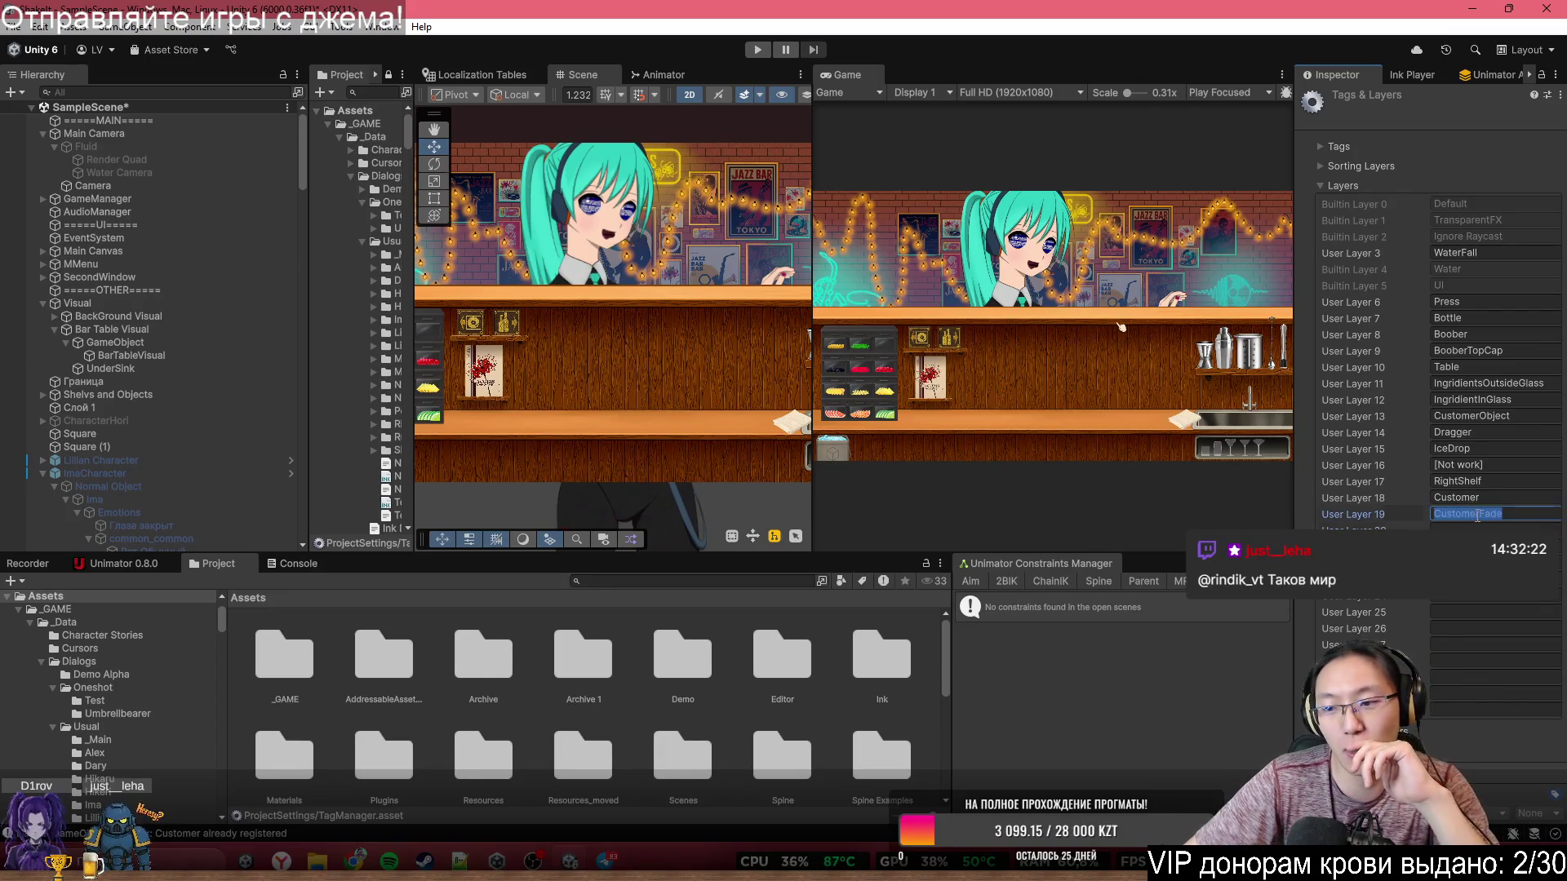
left_click(106, 135)
left_click(1477, 273)
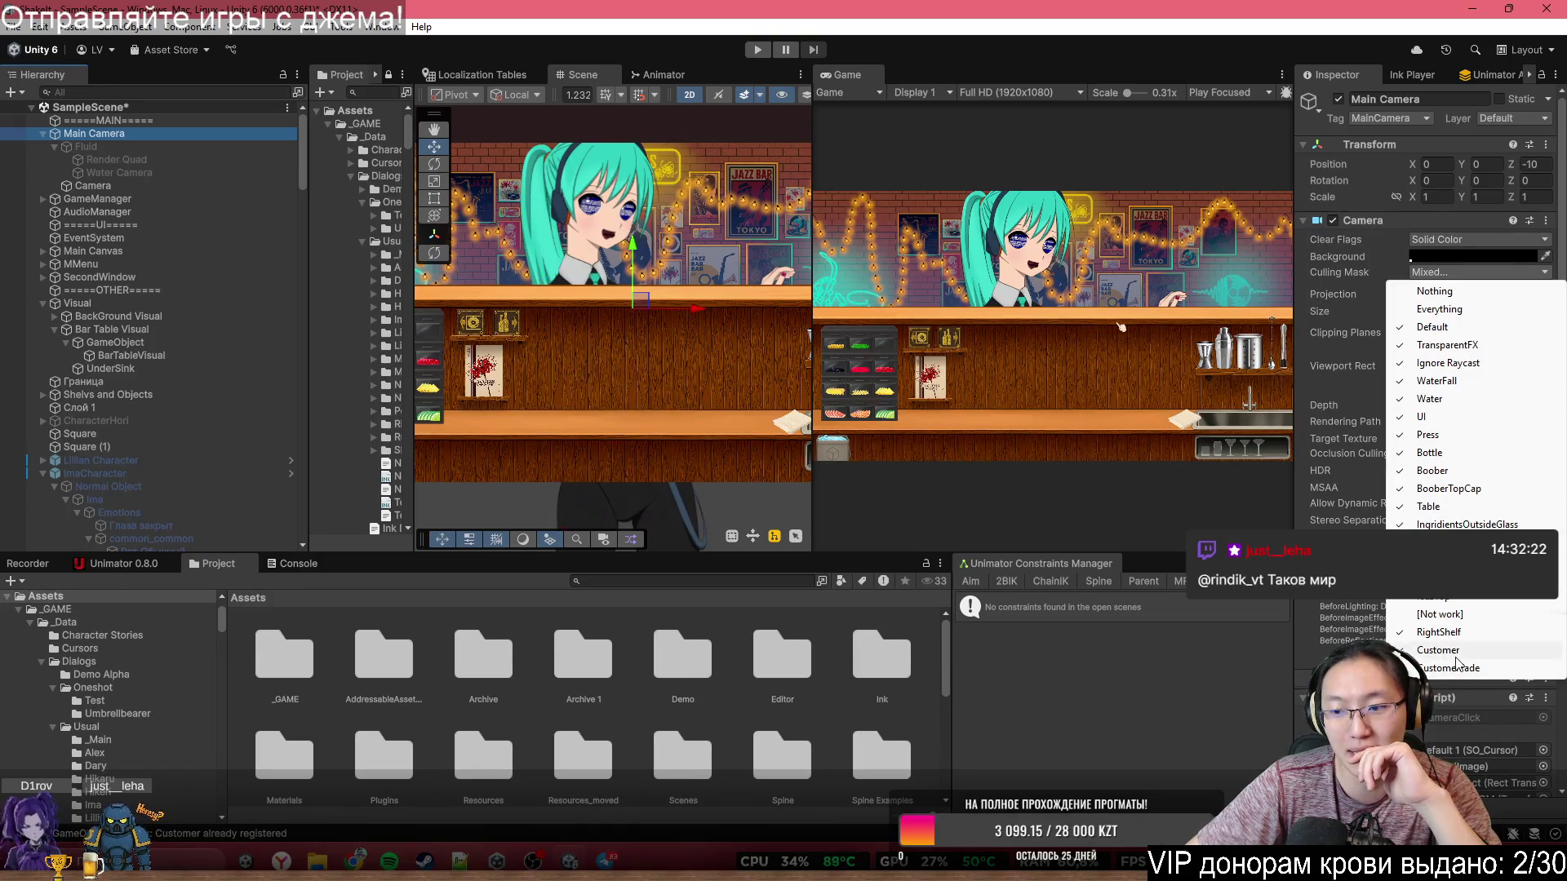
- Select Hori, expand it, and shift-select all 33 of its child sprites in the Hierarchy
left_click(647, 271)
scroll(660, 311, "up", 3)
scroll(648, 202, "up", 2)
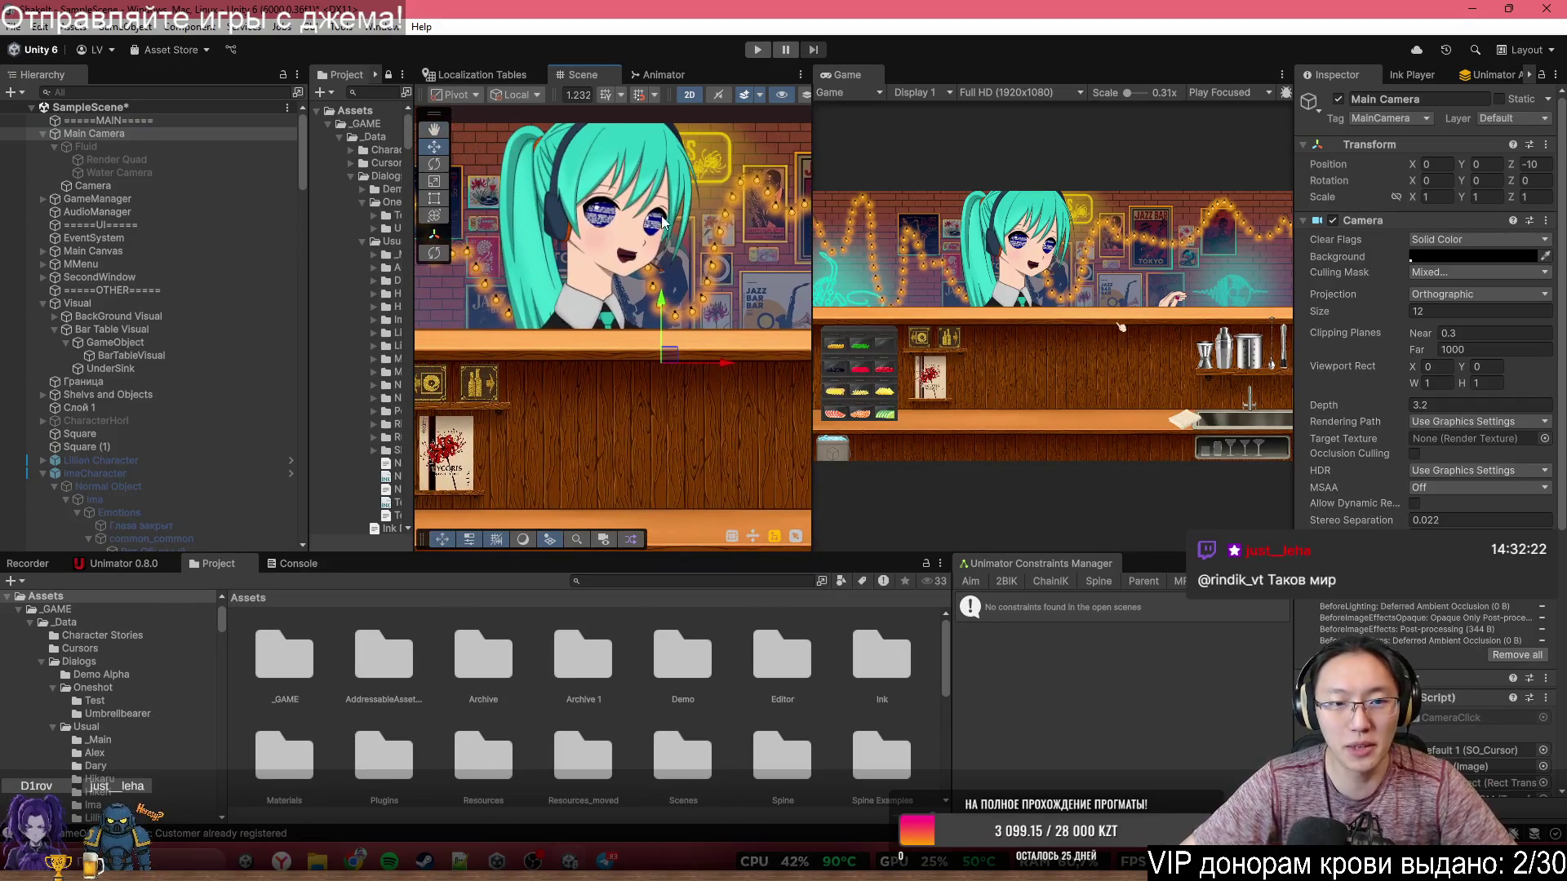
left_click(635, 206)
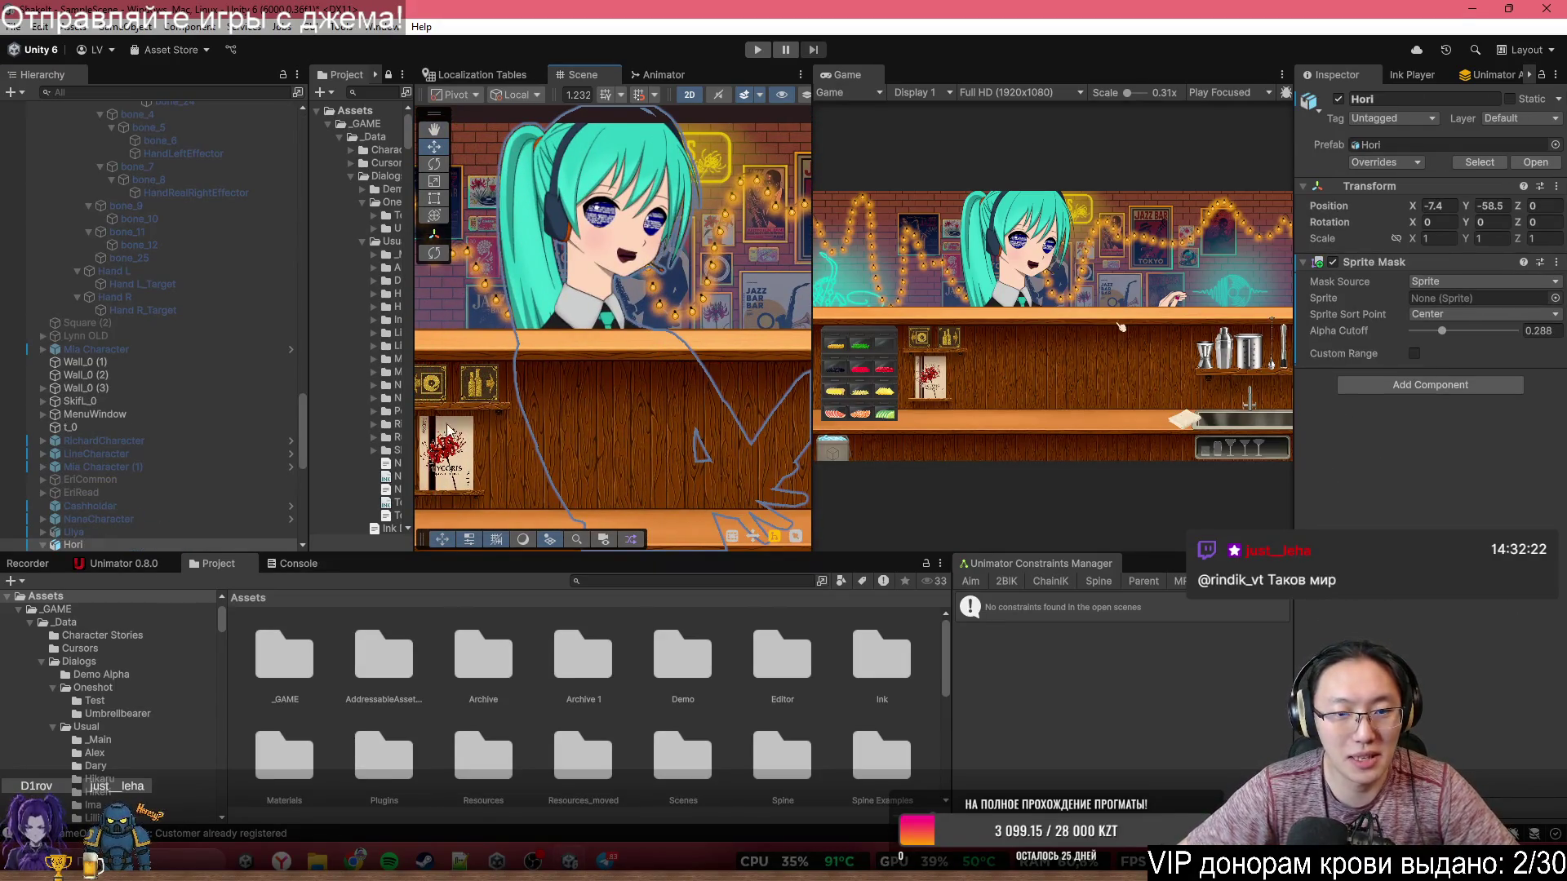
left_click_drag(648, 346, 612, 338)
left_click(41, 541)
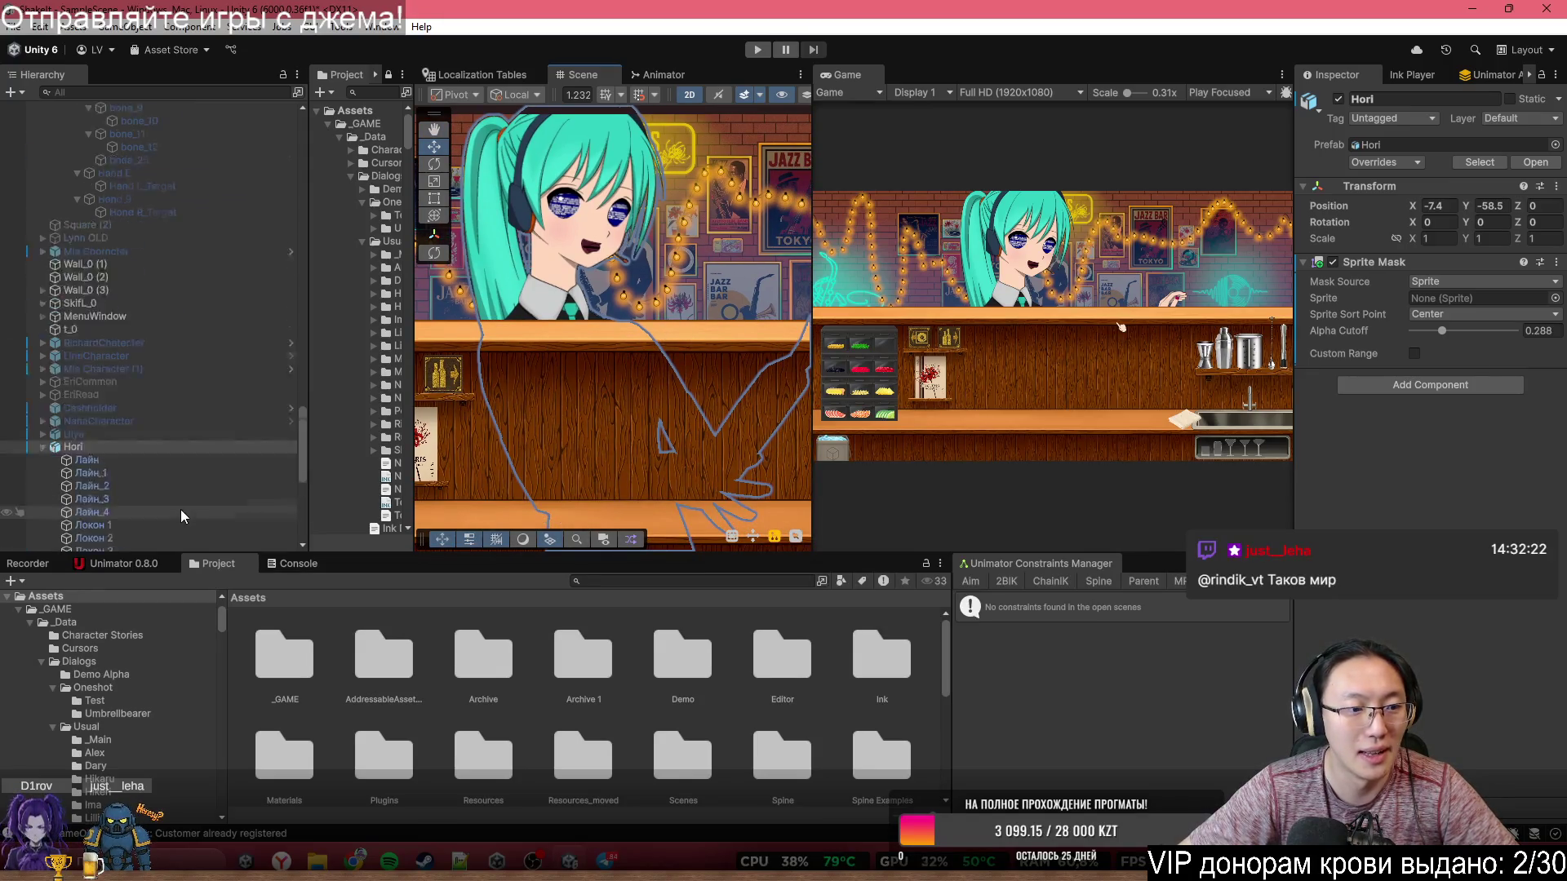
scroll(179, 509, "down", 10)
left_click(102, 171)
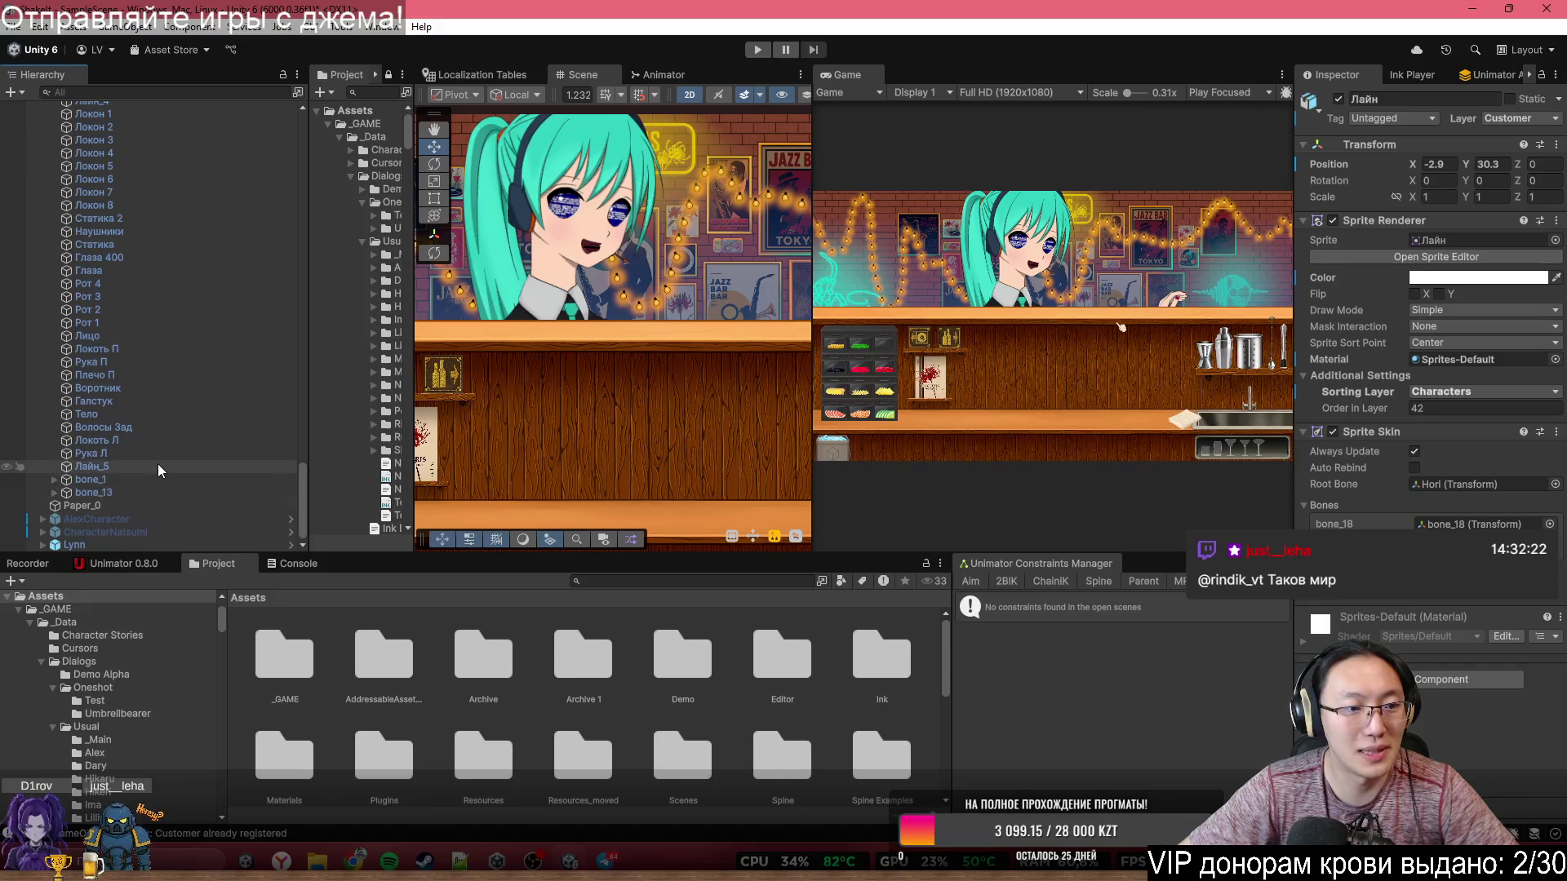
left_click(158, 463, "shift")
scroll(242, 389, "up", 2)
scroll(163, 367, "down", 3)
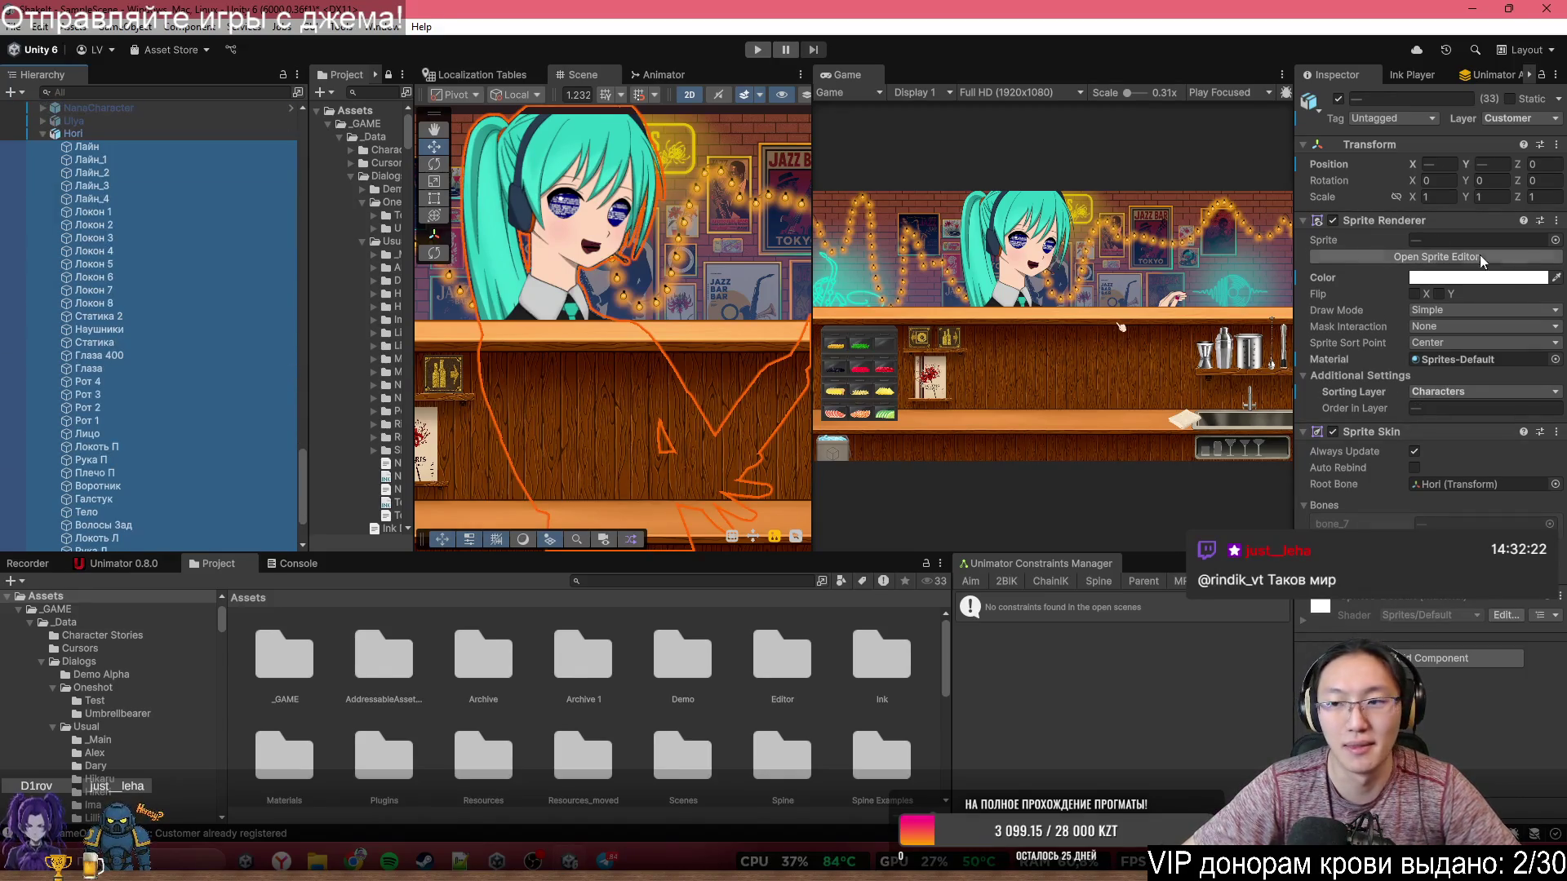
- Set the selected sprites' Layer to 19: CustomerFade, leaving the sorting layer unchanged
left_click(1477, 387)
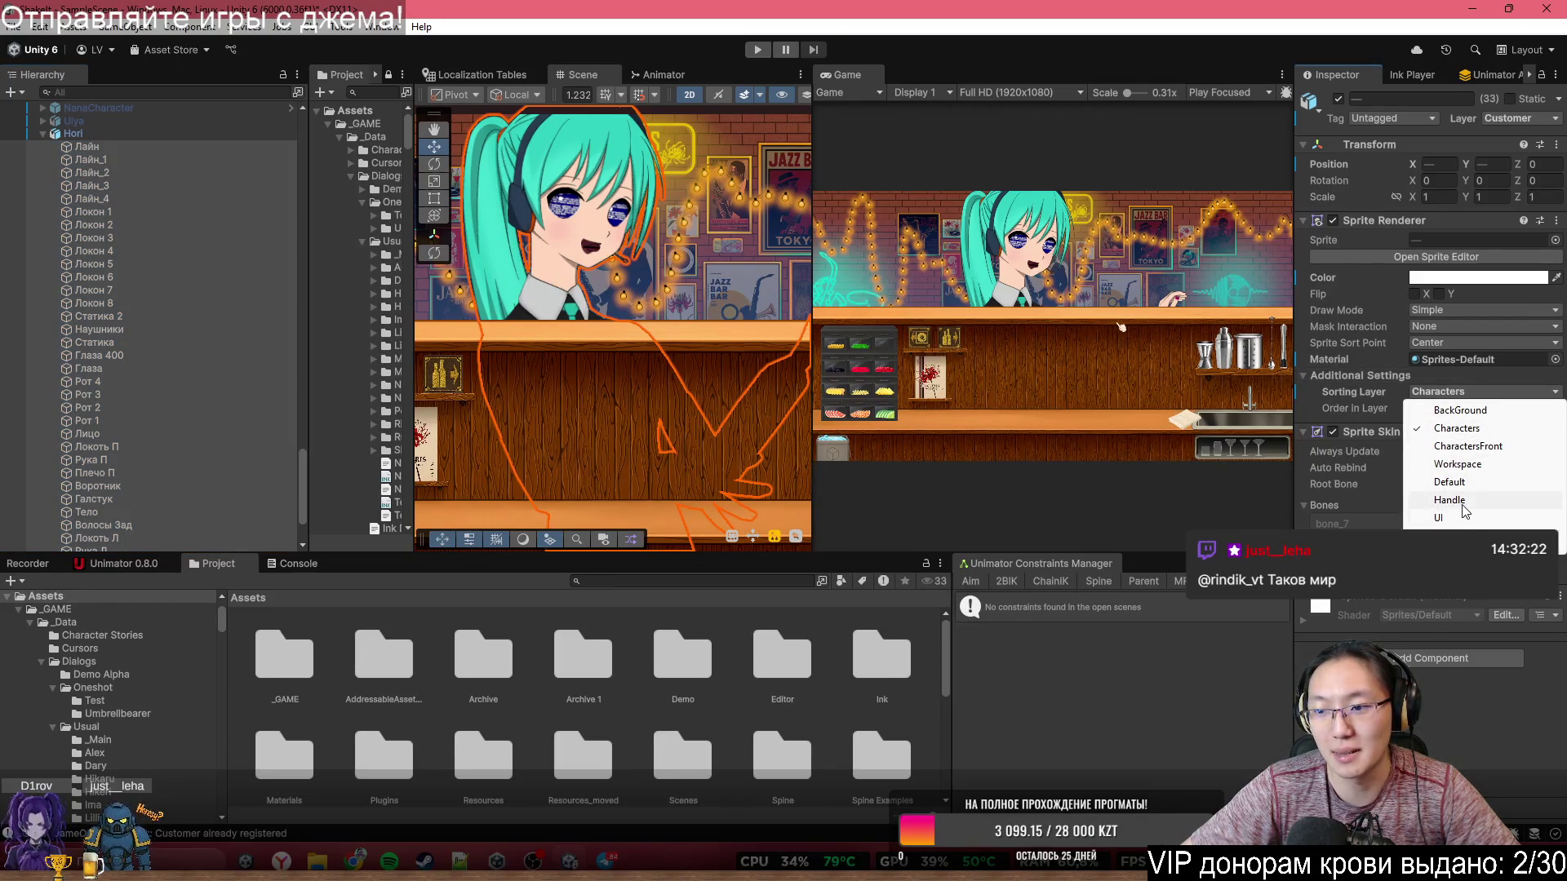
left_click(1450, 371)
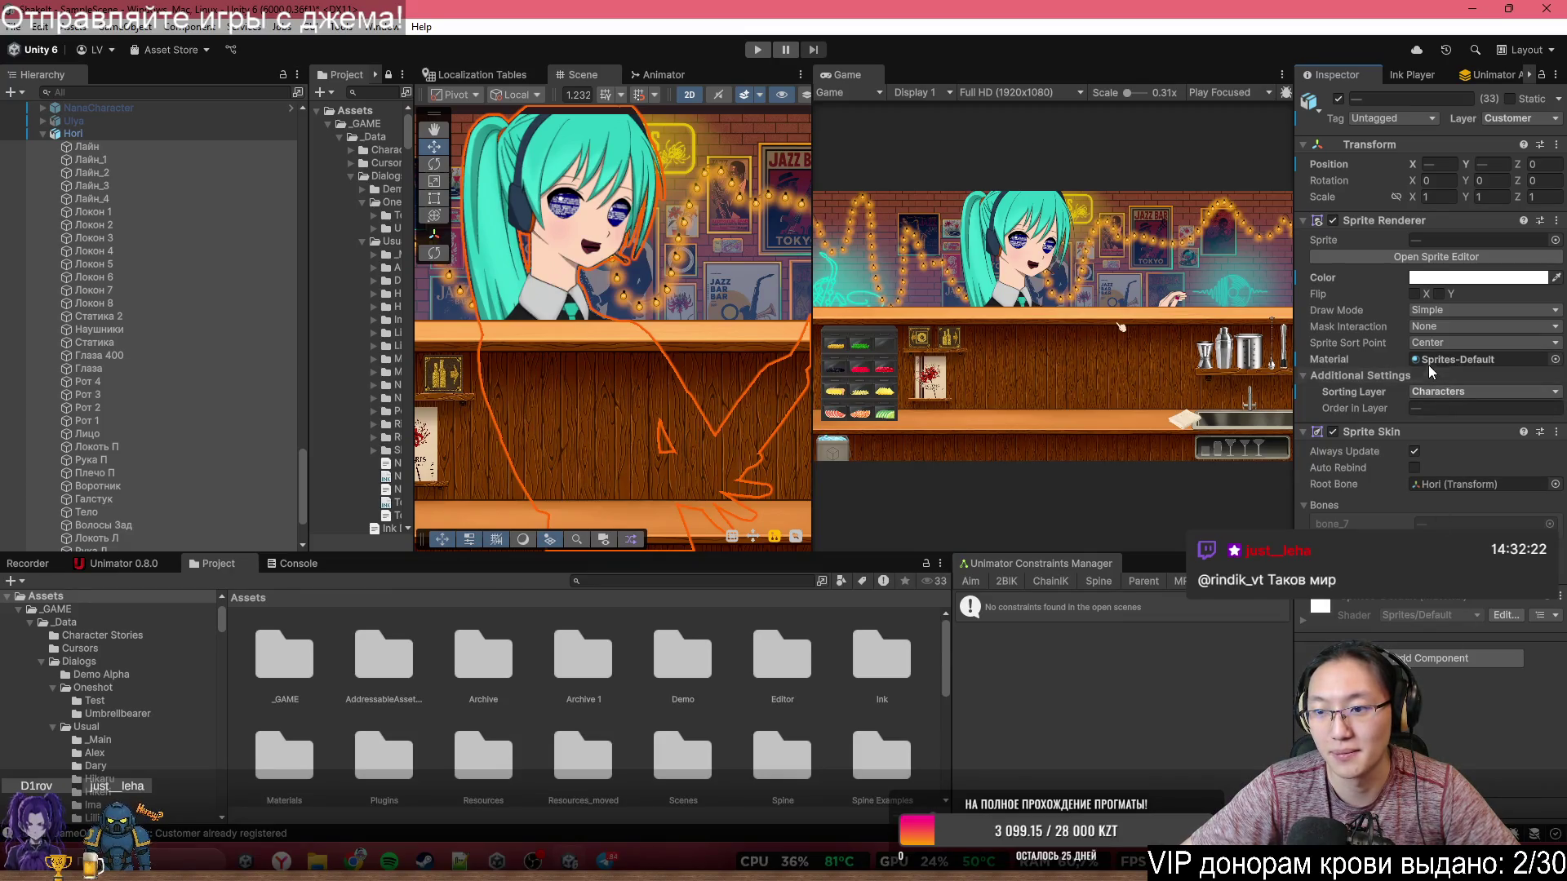
left_click(1505, 119)
left_click(1460, 480)
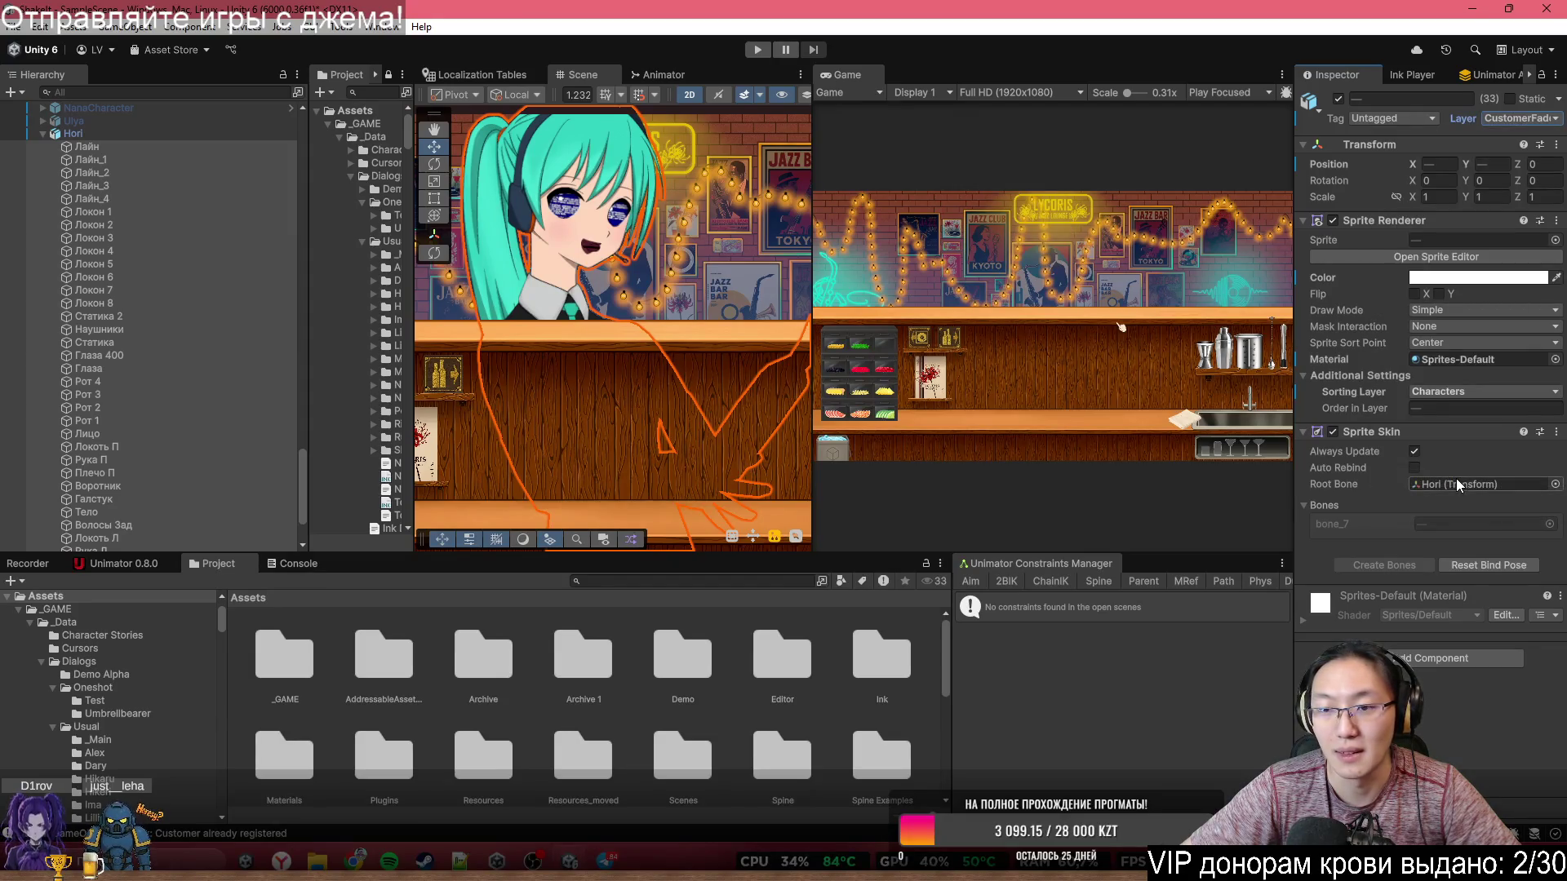
scroll(208, 222, "up", 10)
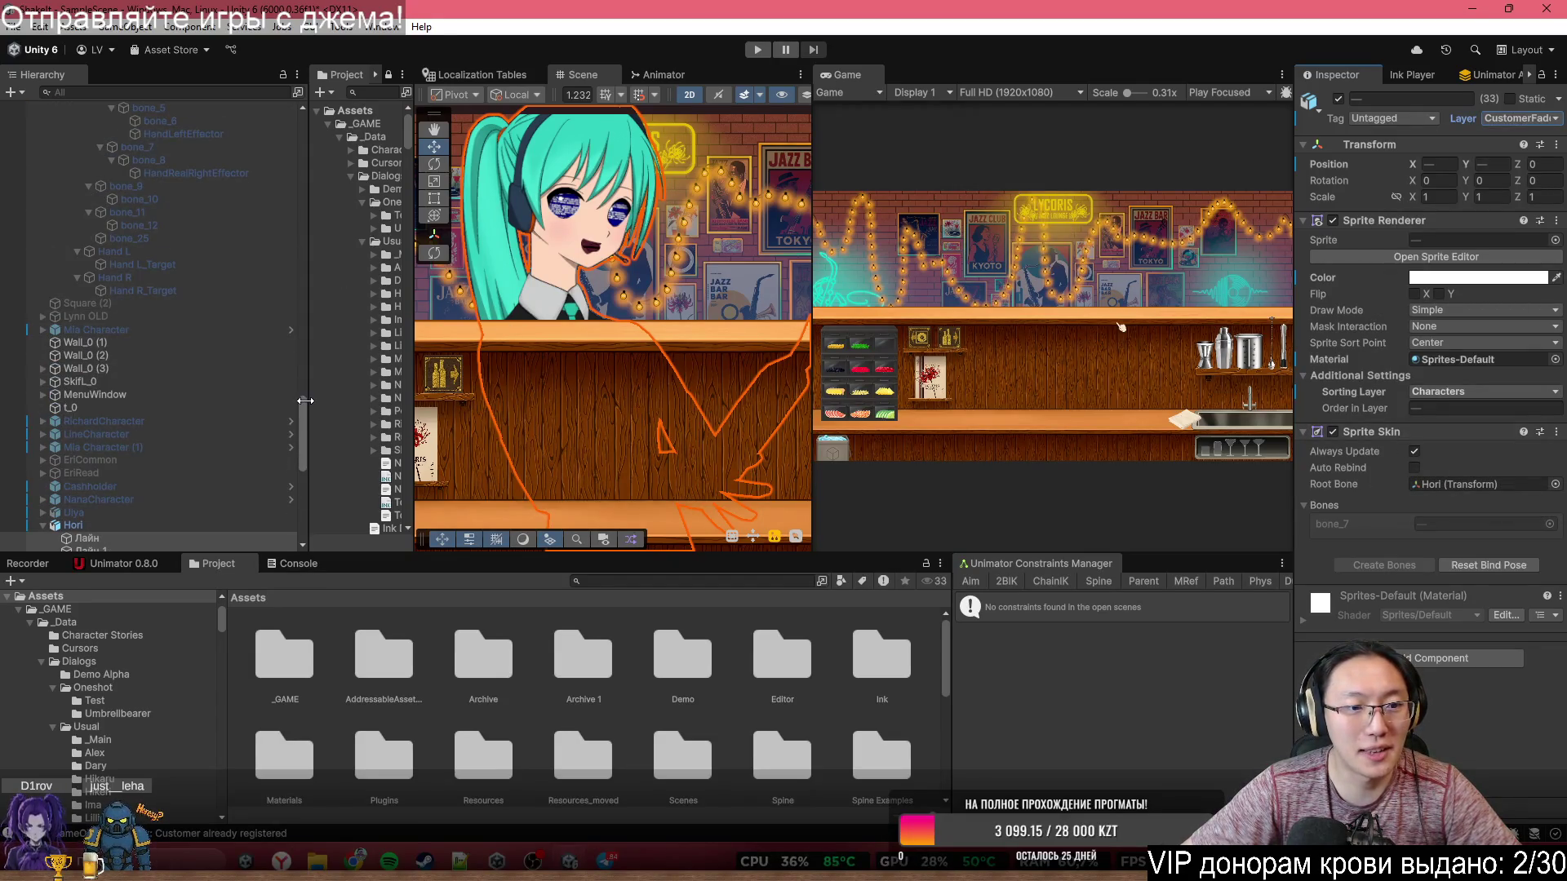
- Select the Water Camera inside the Fluid group
left_click_drag(301, 409, 361, 140)
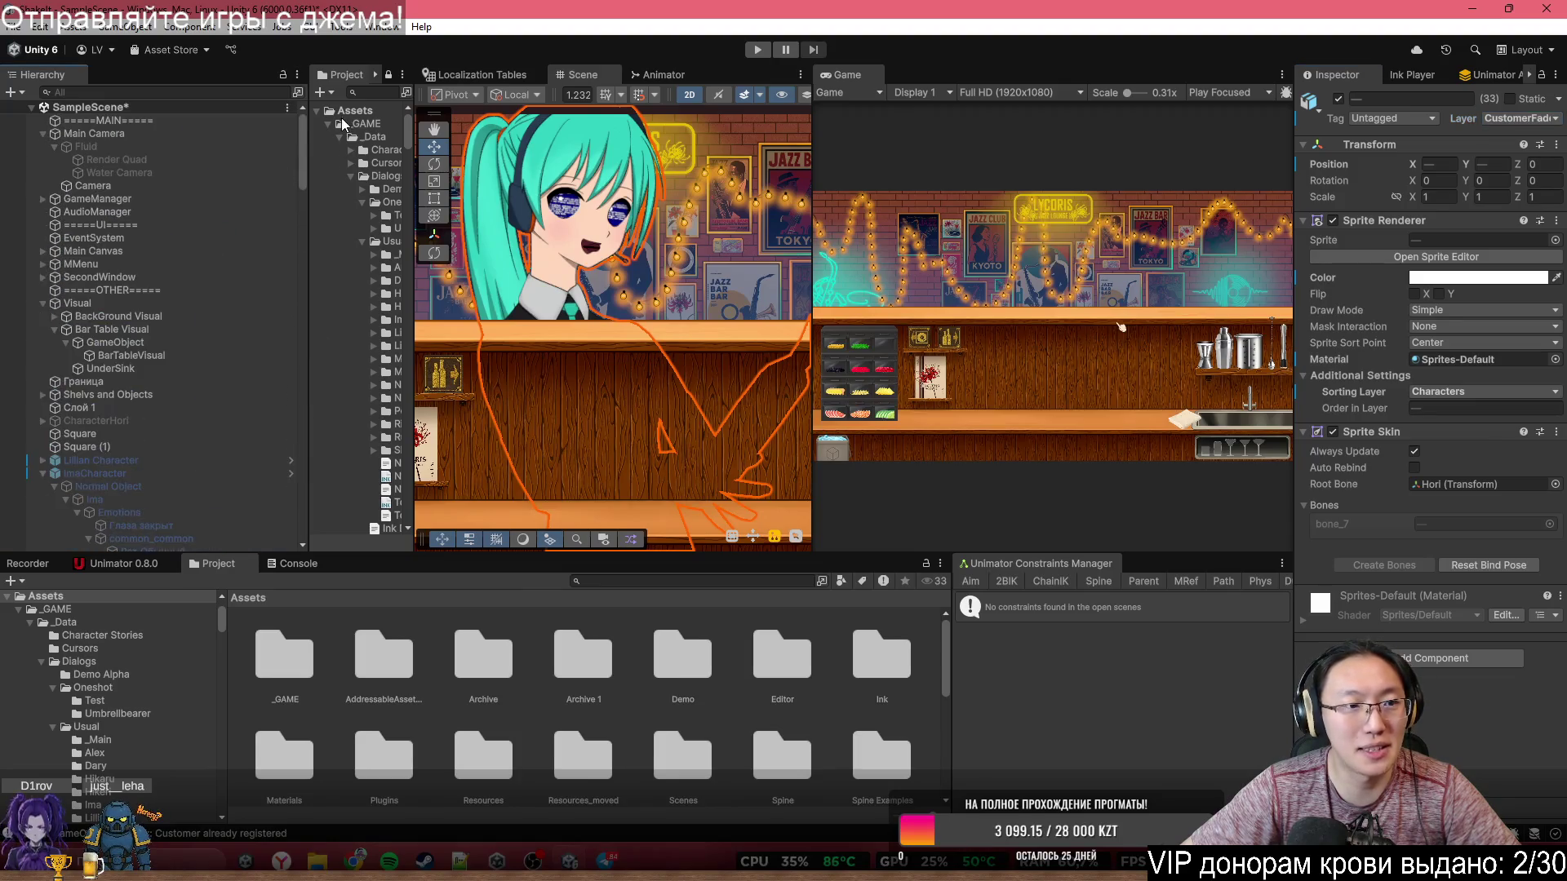
left_click(188, 145)
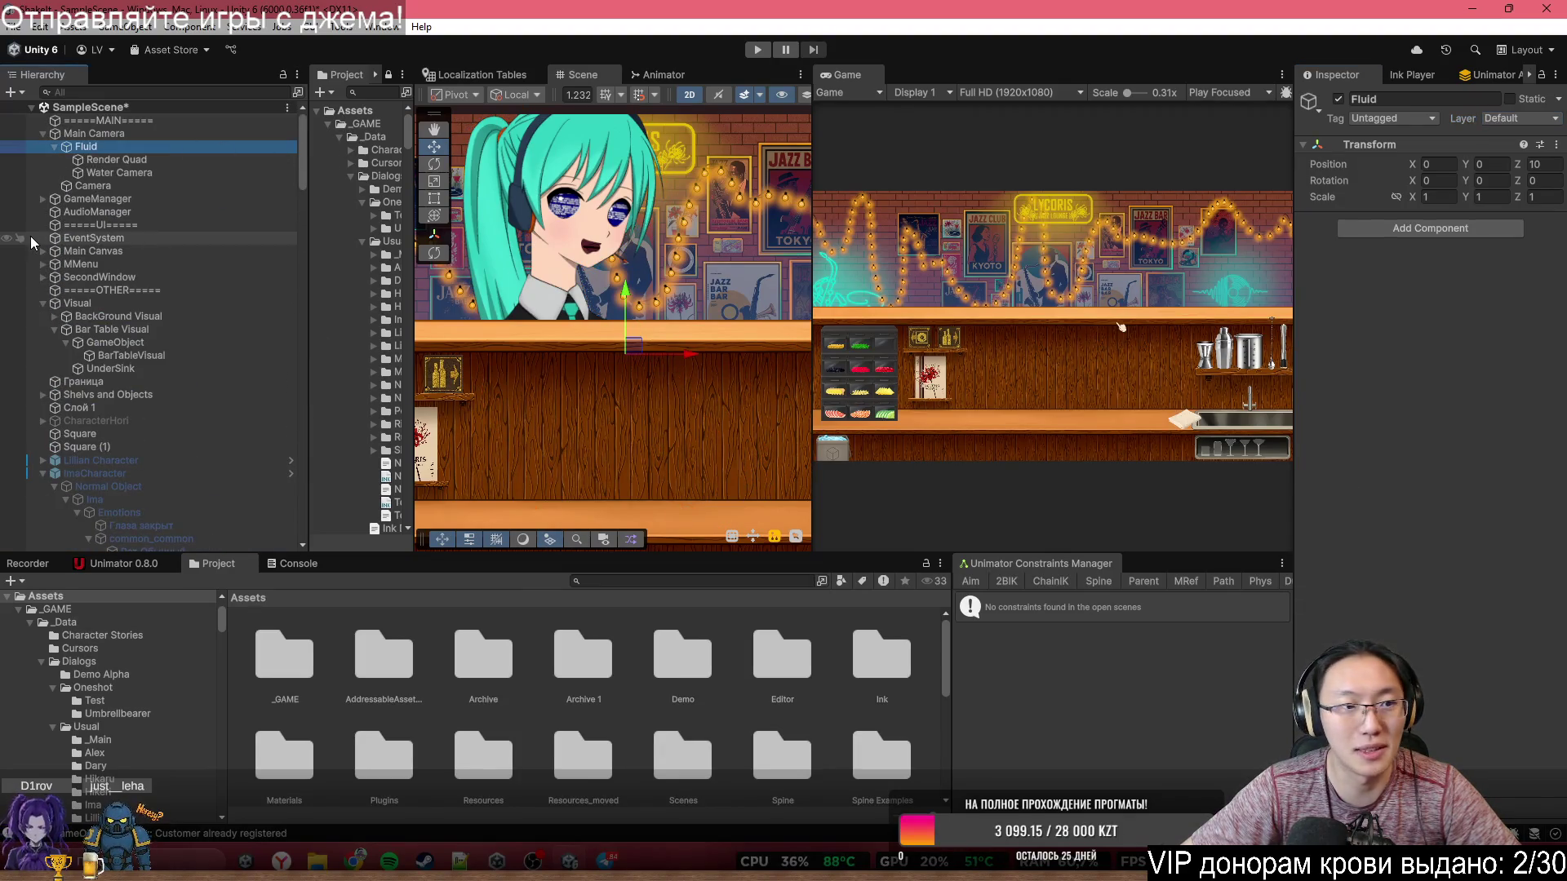
left_click(121, 134)
left_click(119, 145)
left_click(127, 170)
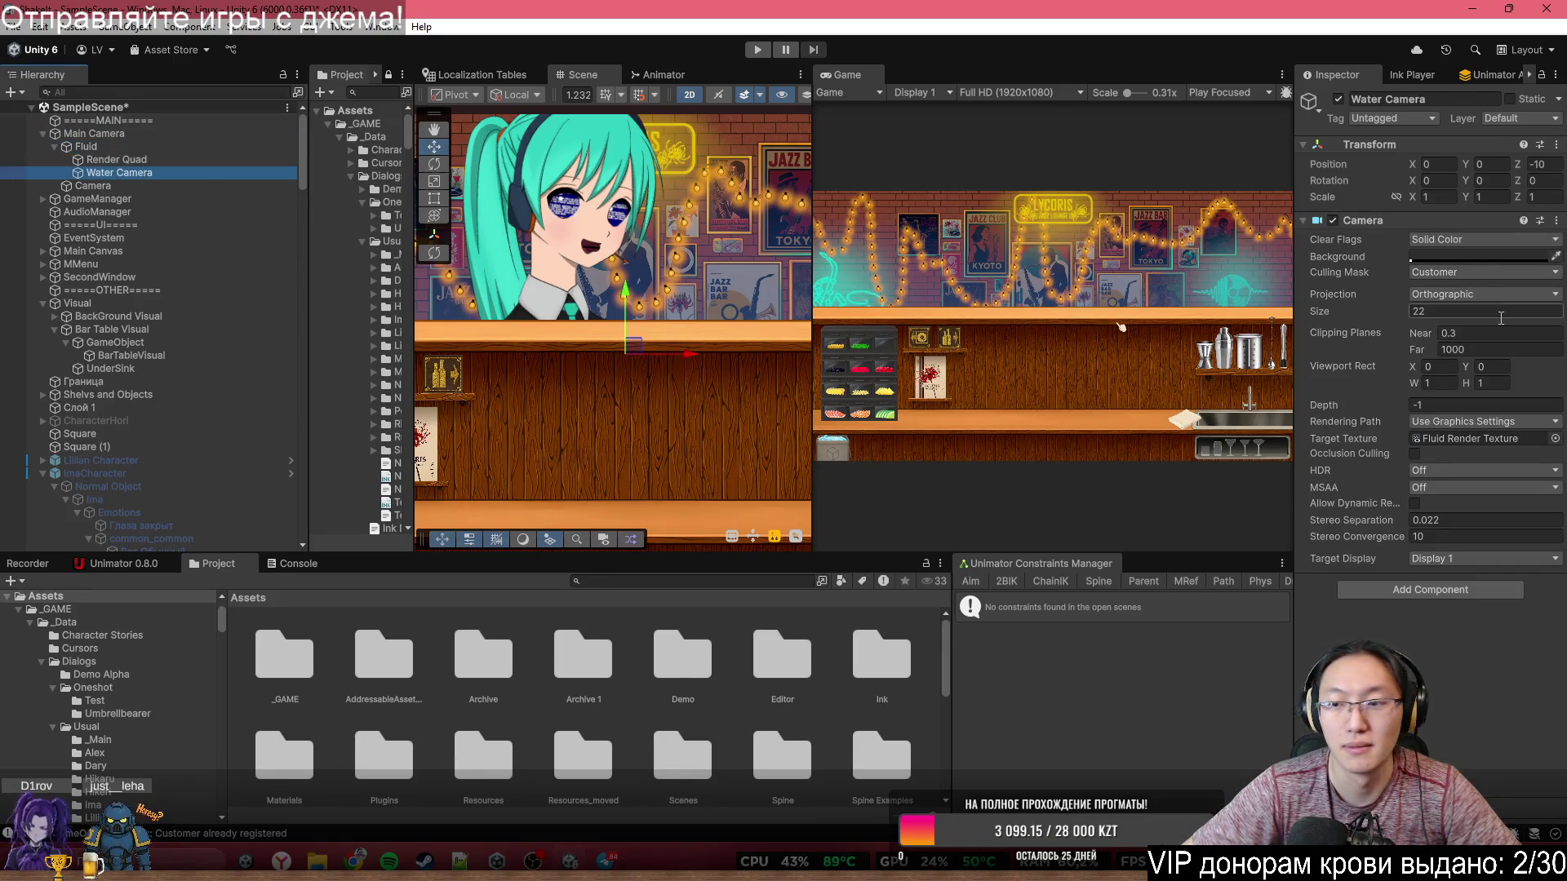
- Tick CustomerFade and untick Customer in the Water Camera's Culling Mask
left_click(1472, 273)
left_click(1452, 669)
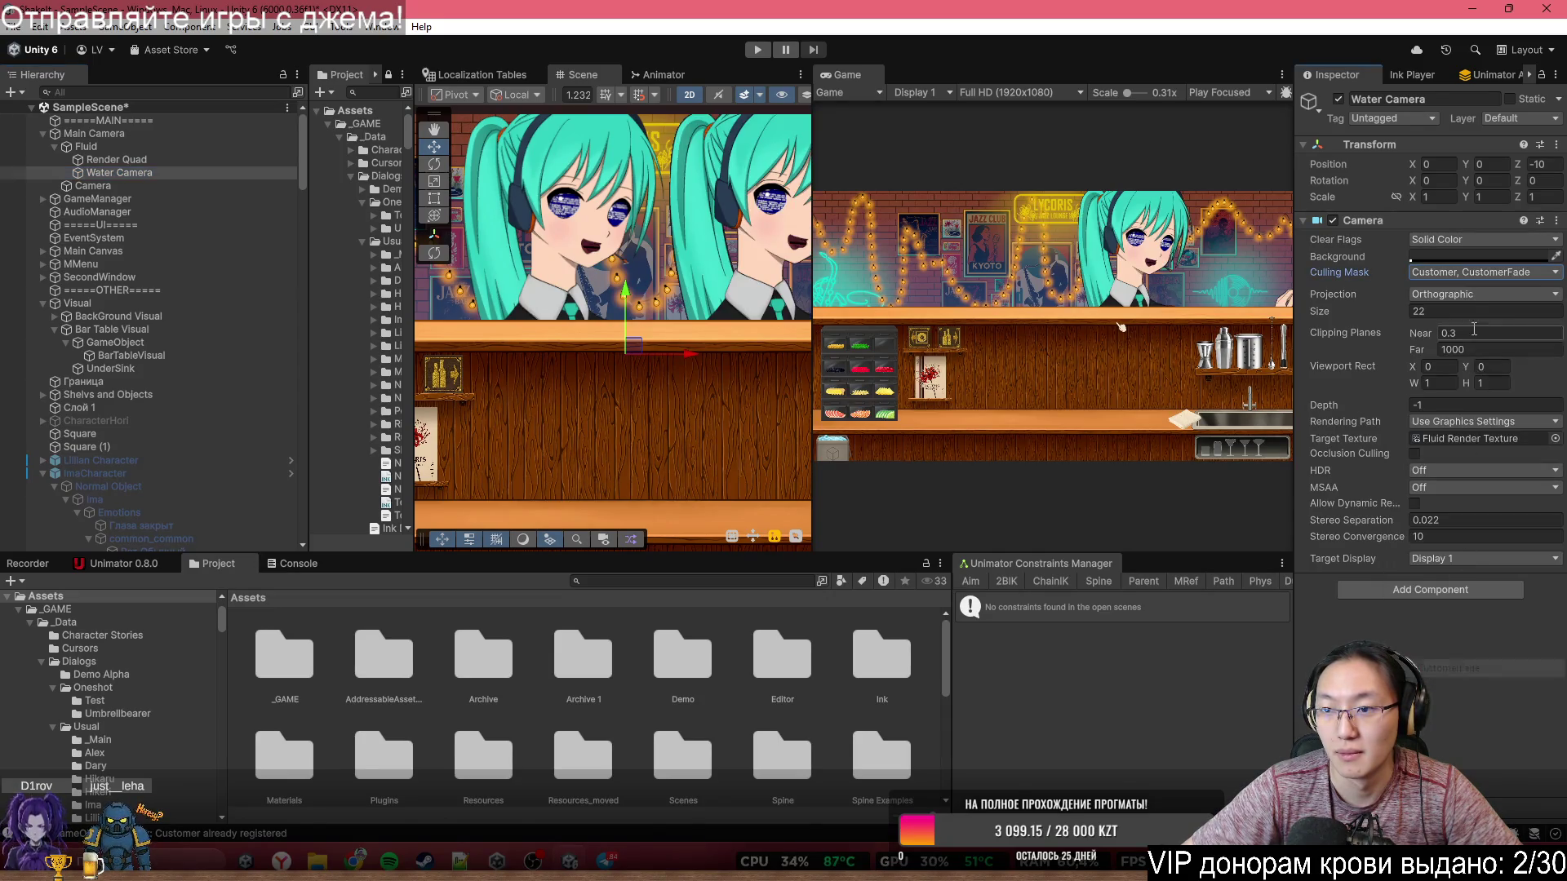
left_click(1472, 272)
left_click(1452, 652)
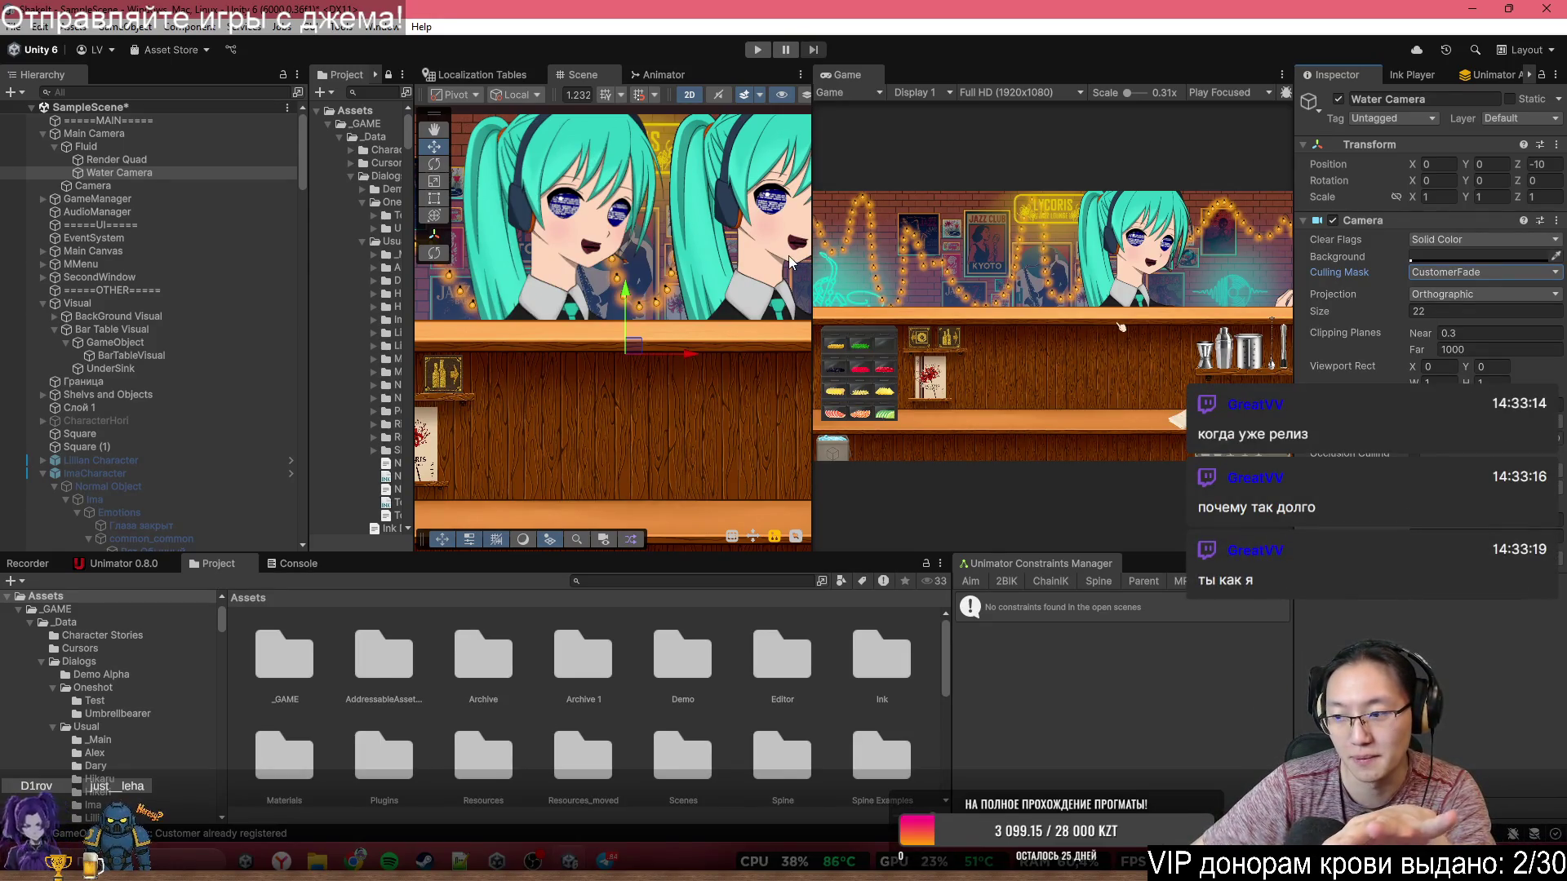
key("q")
left_click_drag(627, 219, 524, 195)
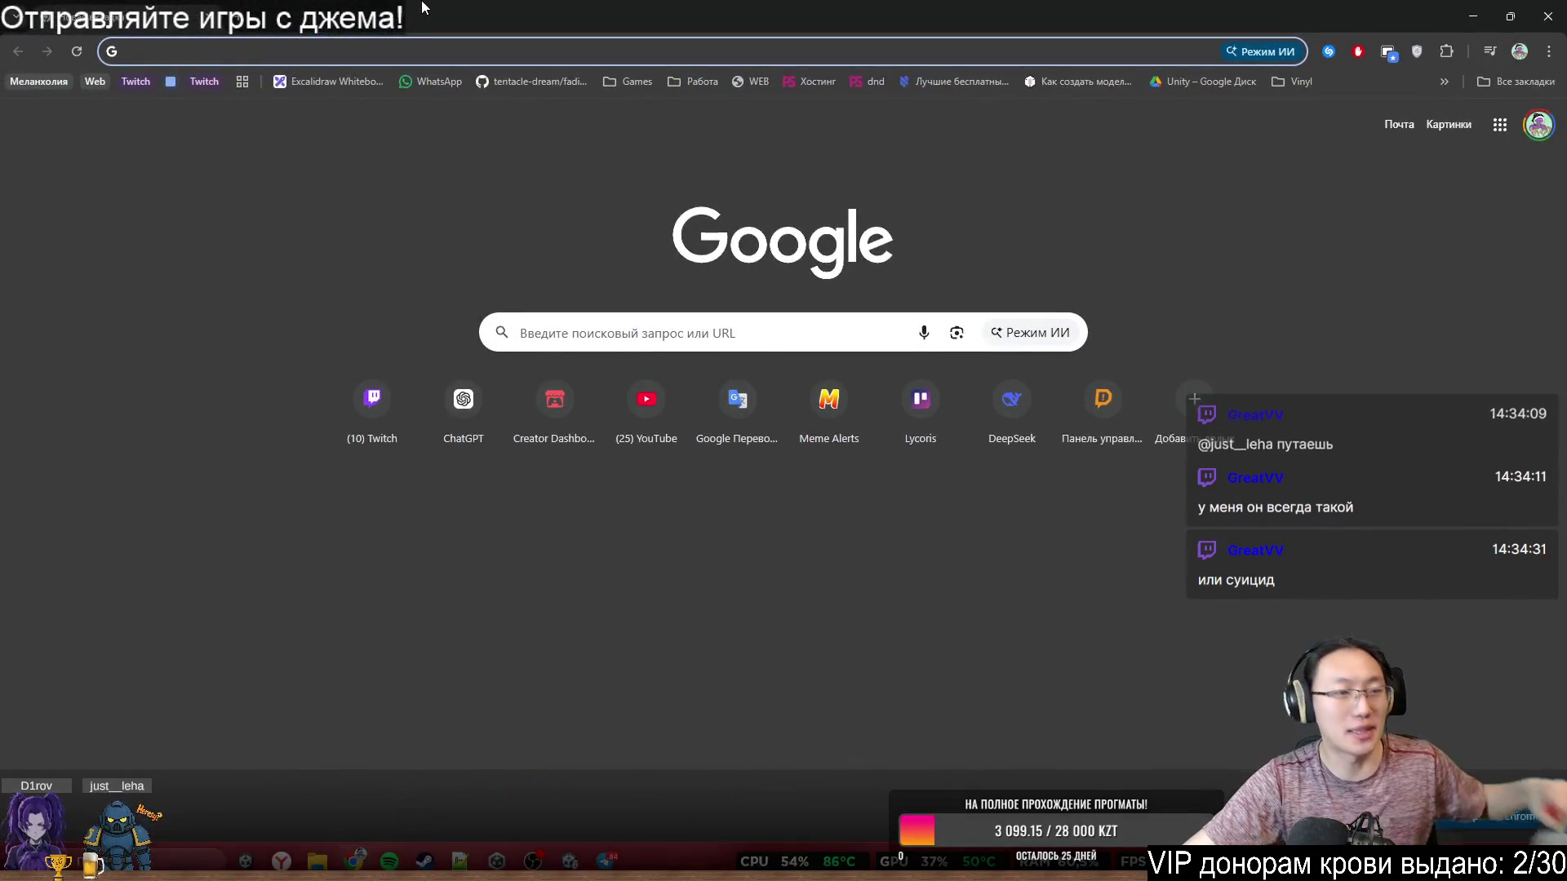
- Go to Twitch and open the creator dashboard's Video Producer page
type("tw")
key("Return")
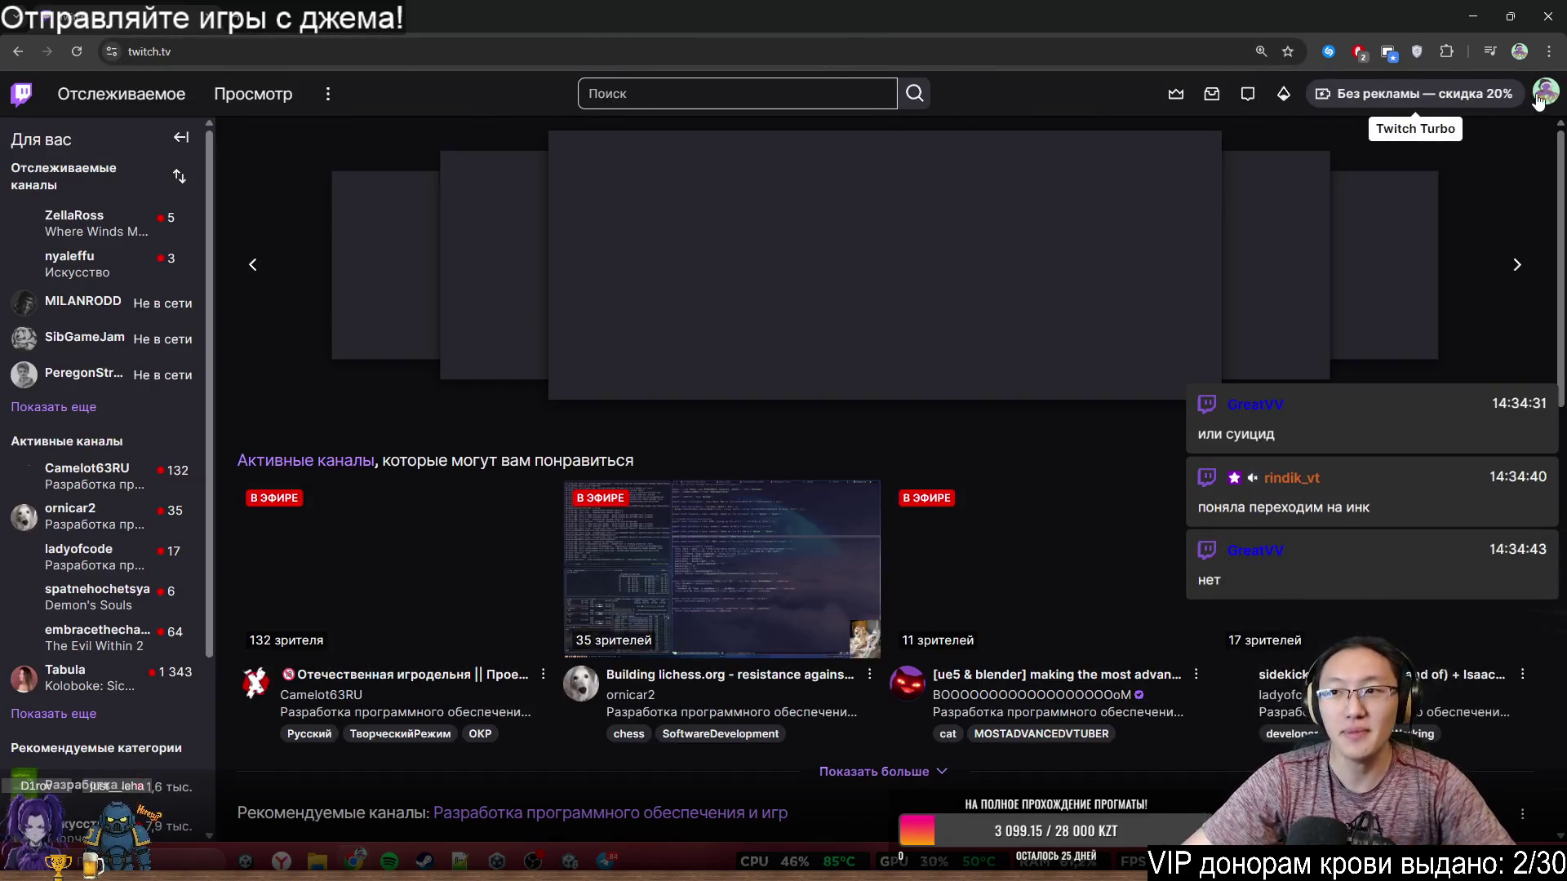
left_click(1545, 92)
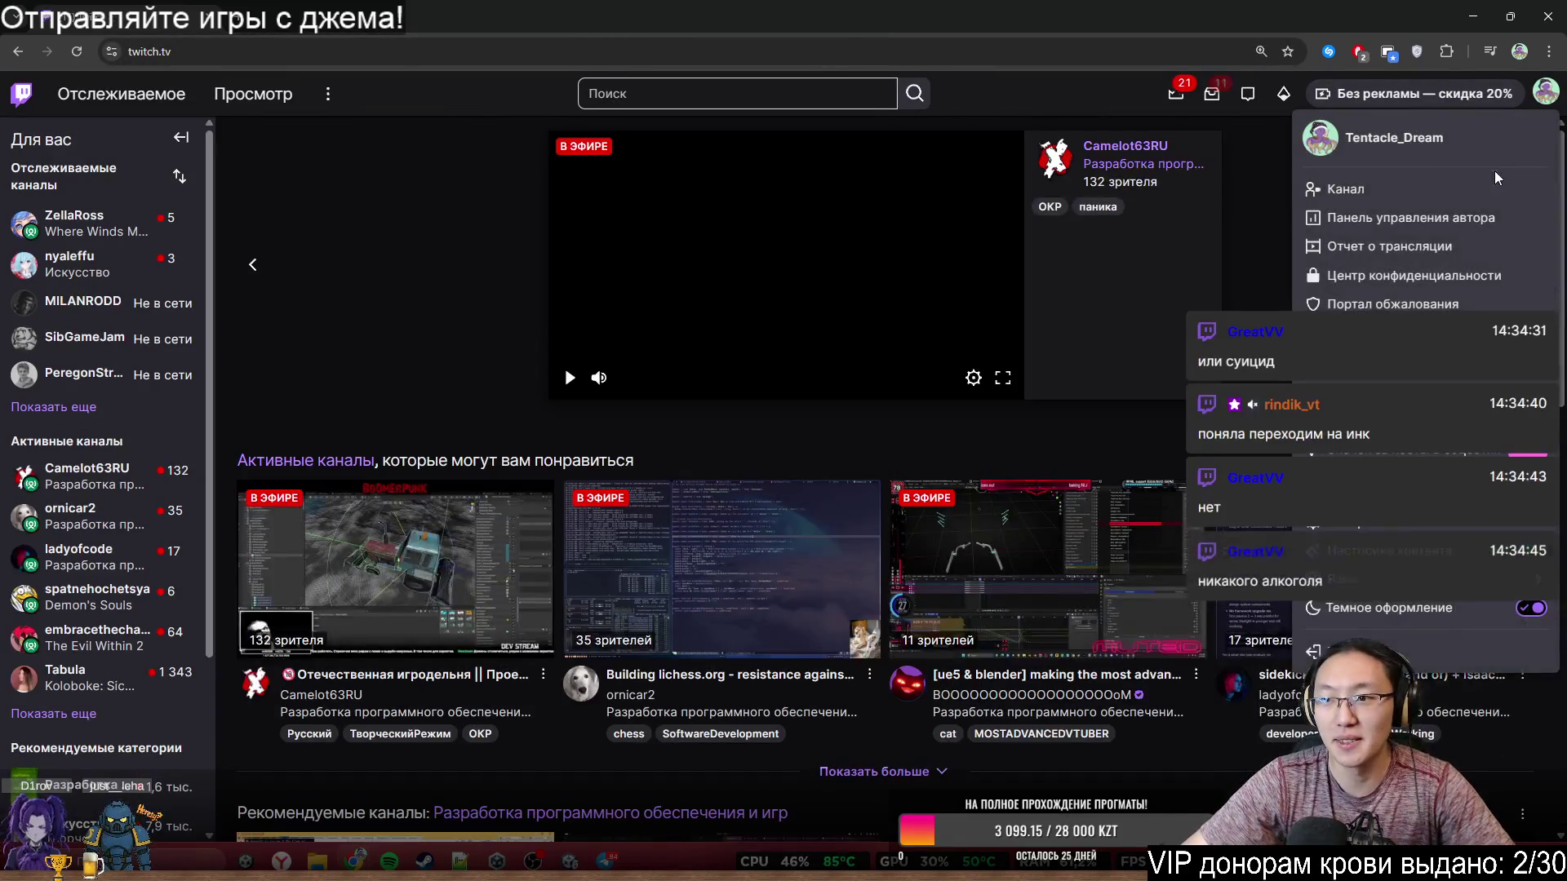
left_click(1472, 220)
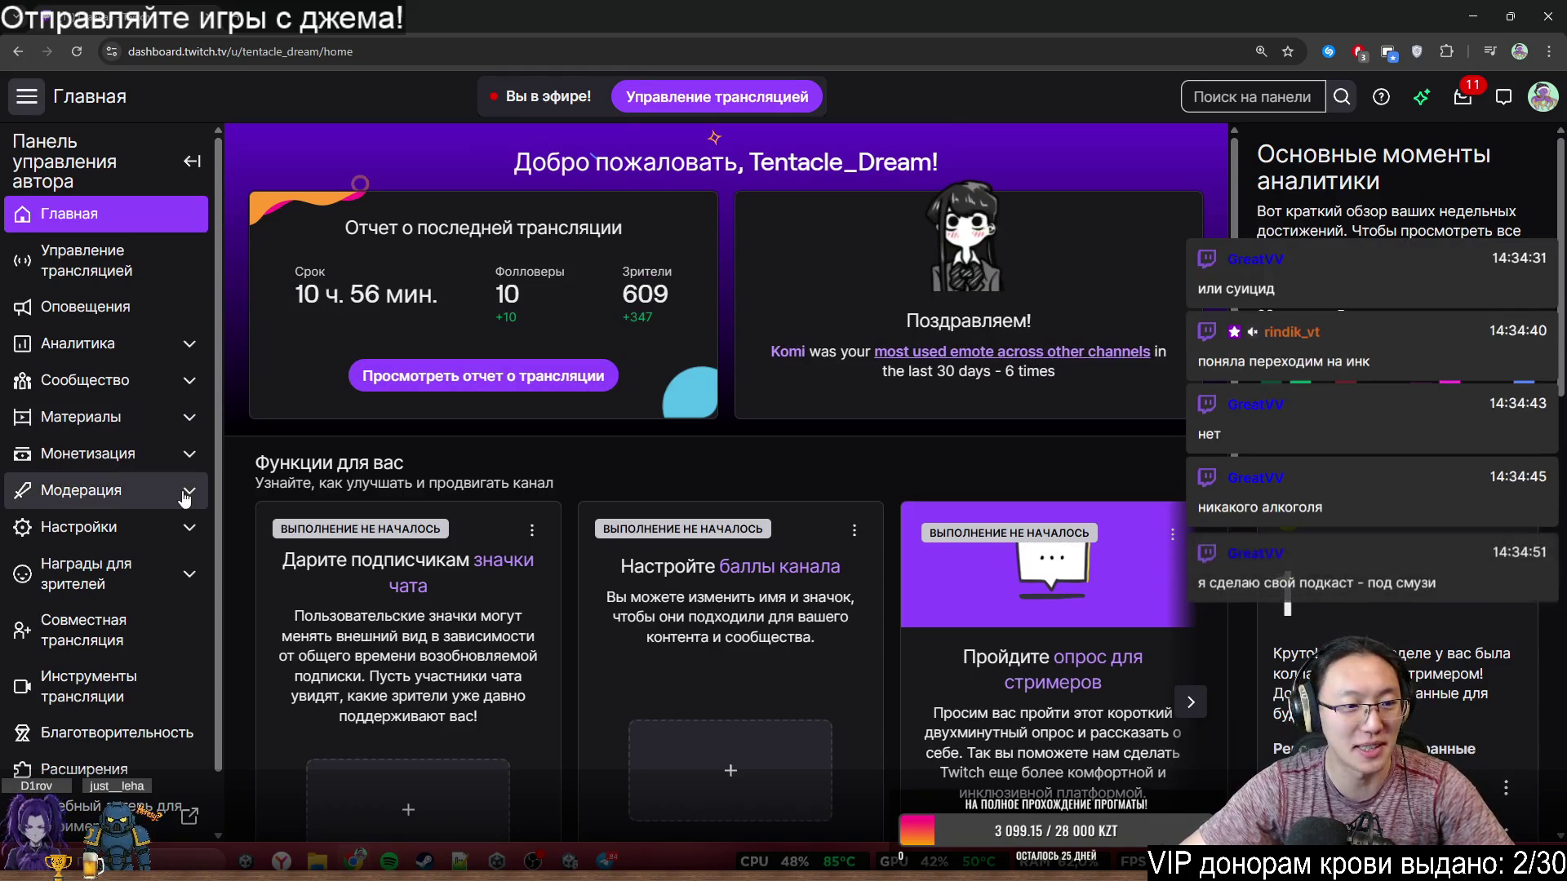
left_click(162, 419)
left_click(163, 419)
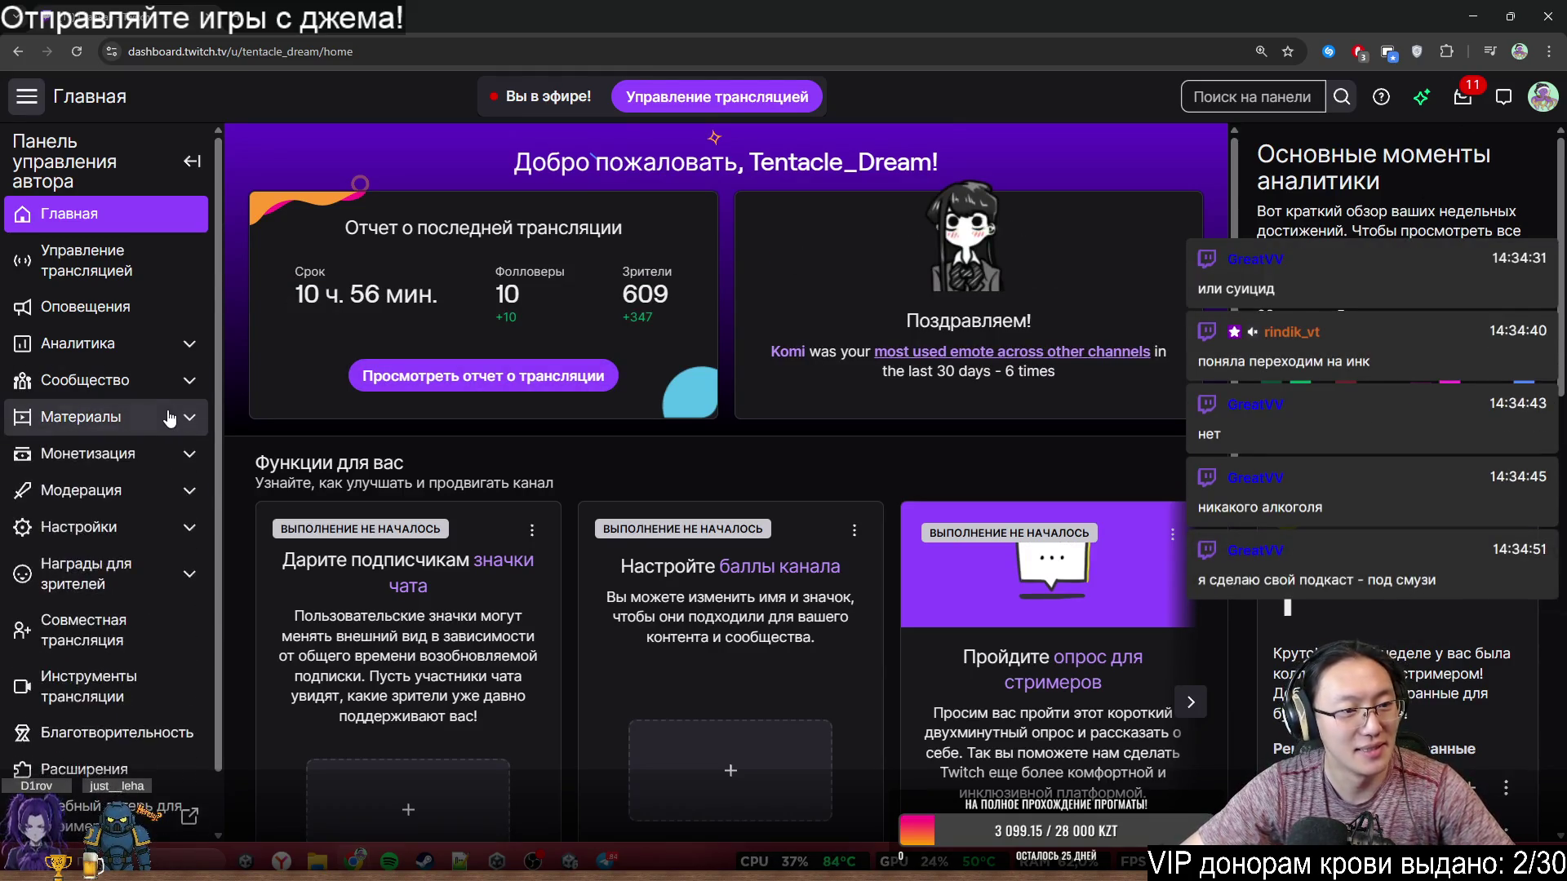
left_click(163, 418)
left_click(140, 469)
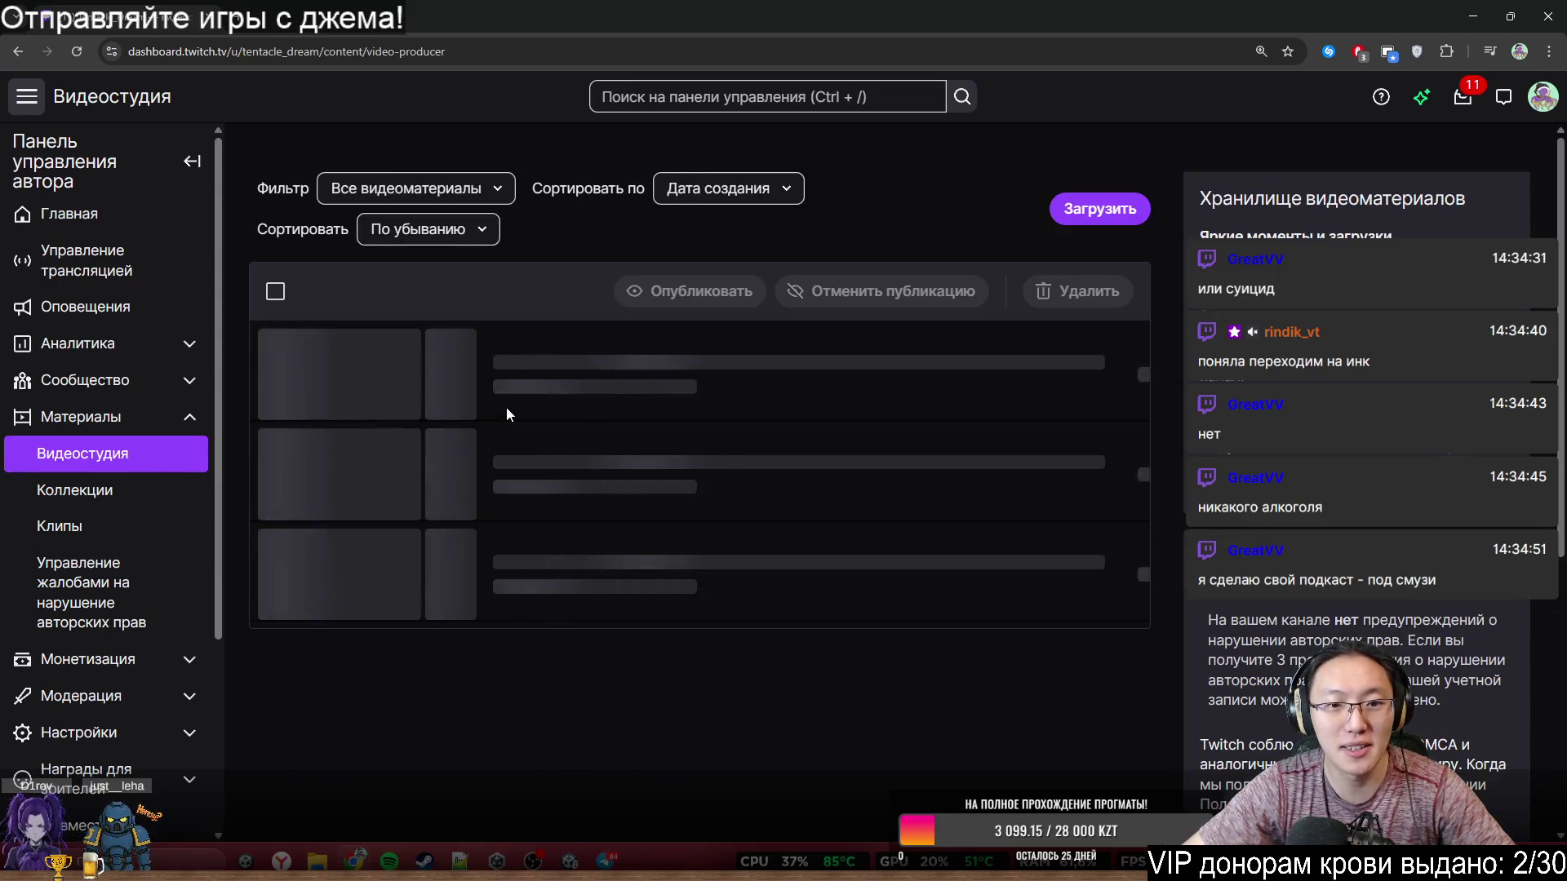
- Open the 1 May 'Геймдев ПодПивом' guest stream in a new tab and switch to it
scroll(512, 410, "down", 5)
scroll(512, 410, "down", 5)
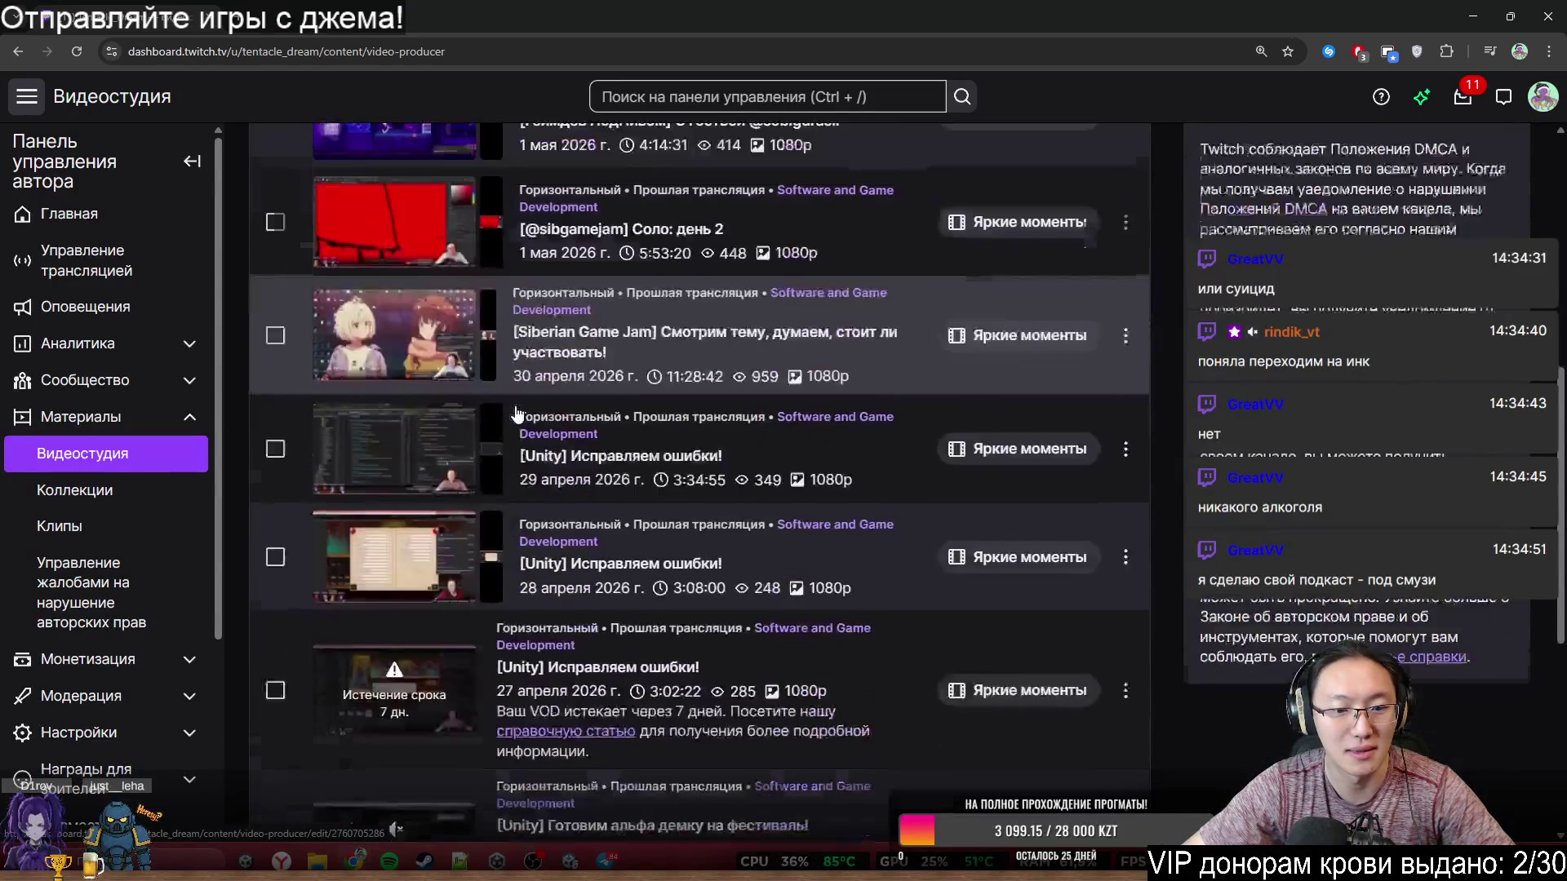
scroll(666, 467, "down", 2)
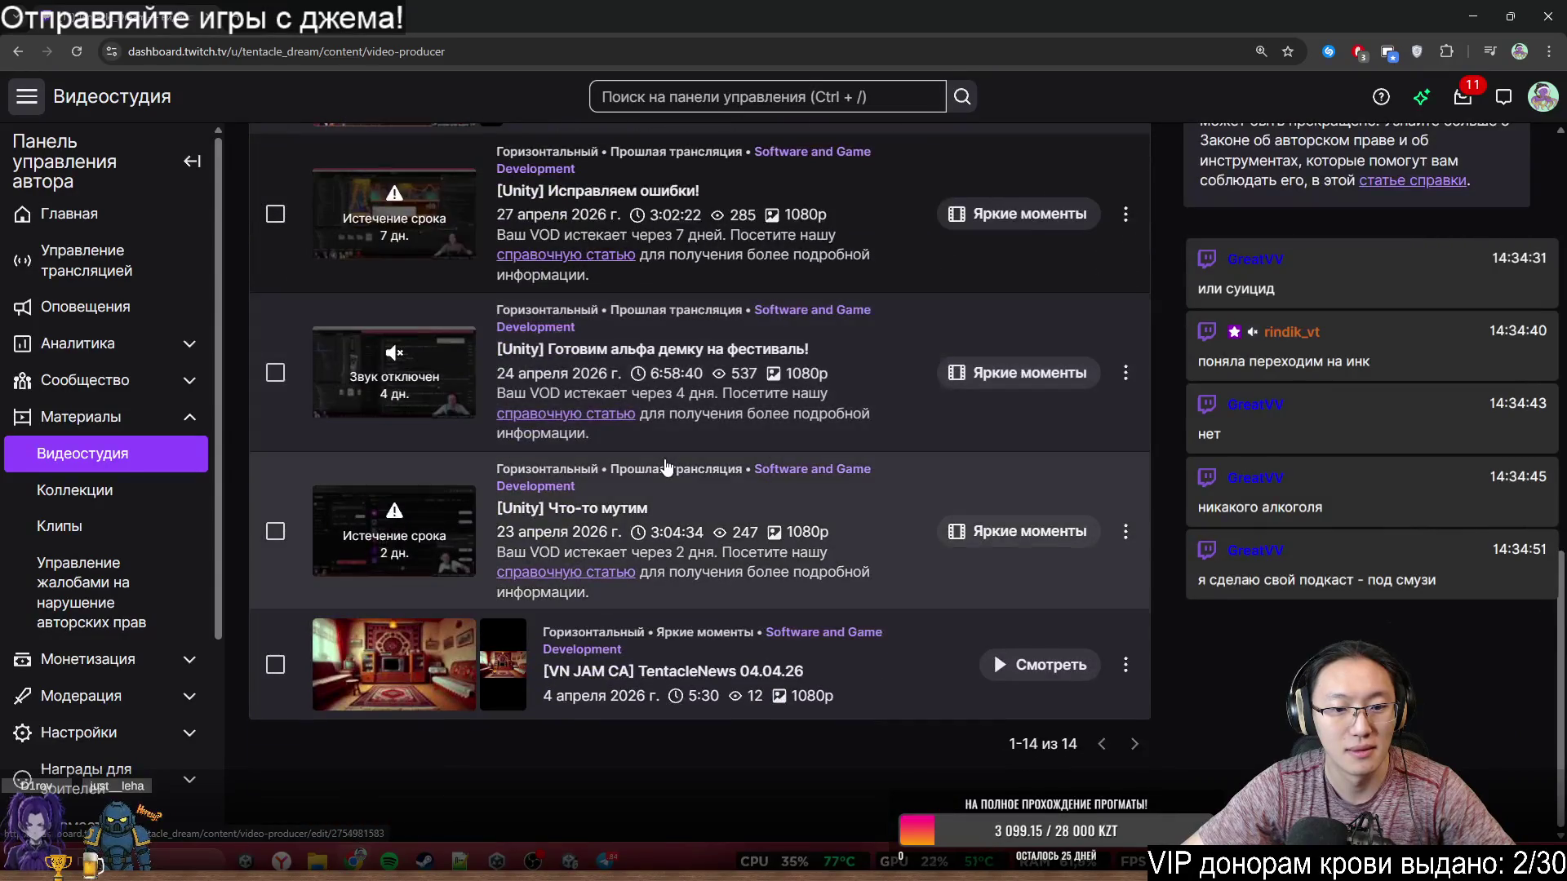
scroll(665, 467, "up", 7)
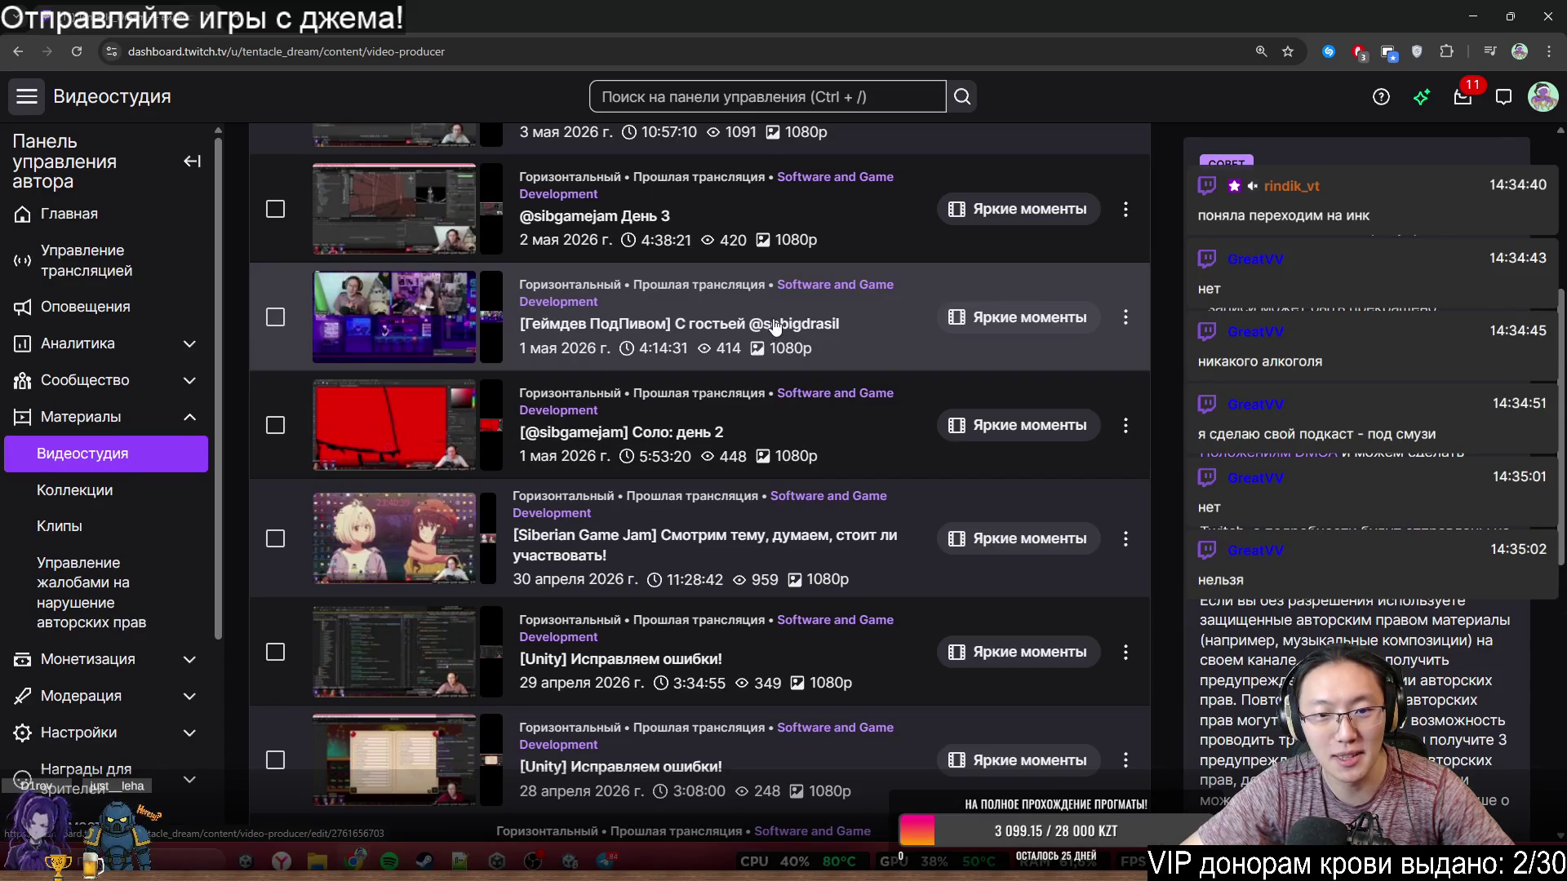
middle_click(775, 327)
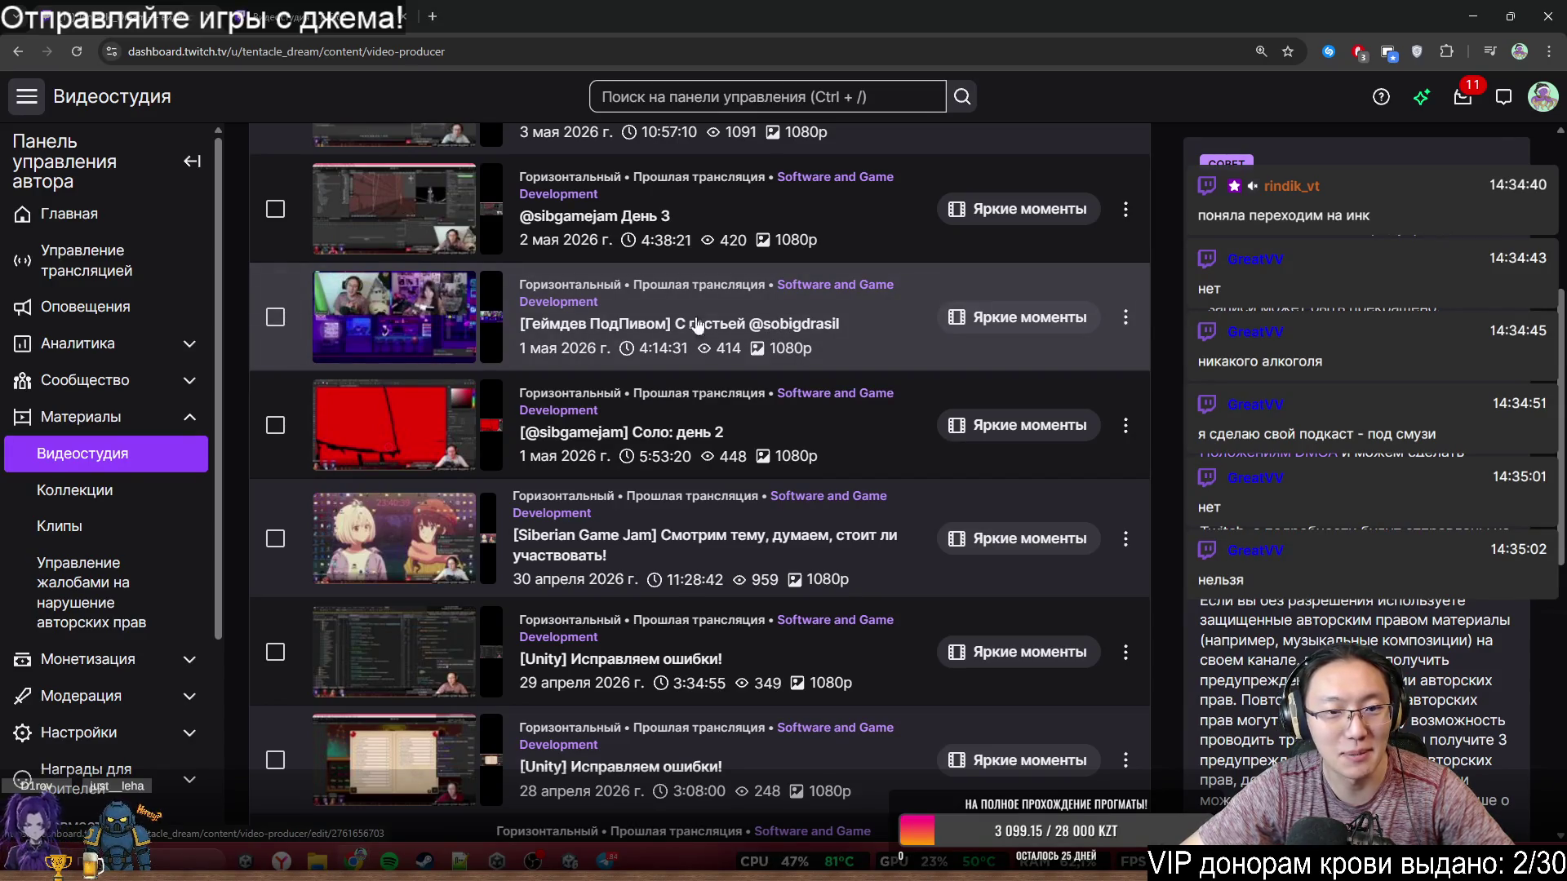
left_click(304, 12)
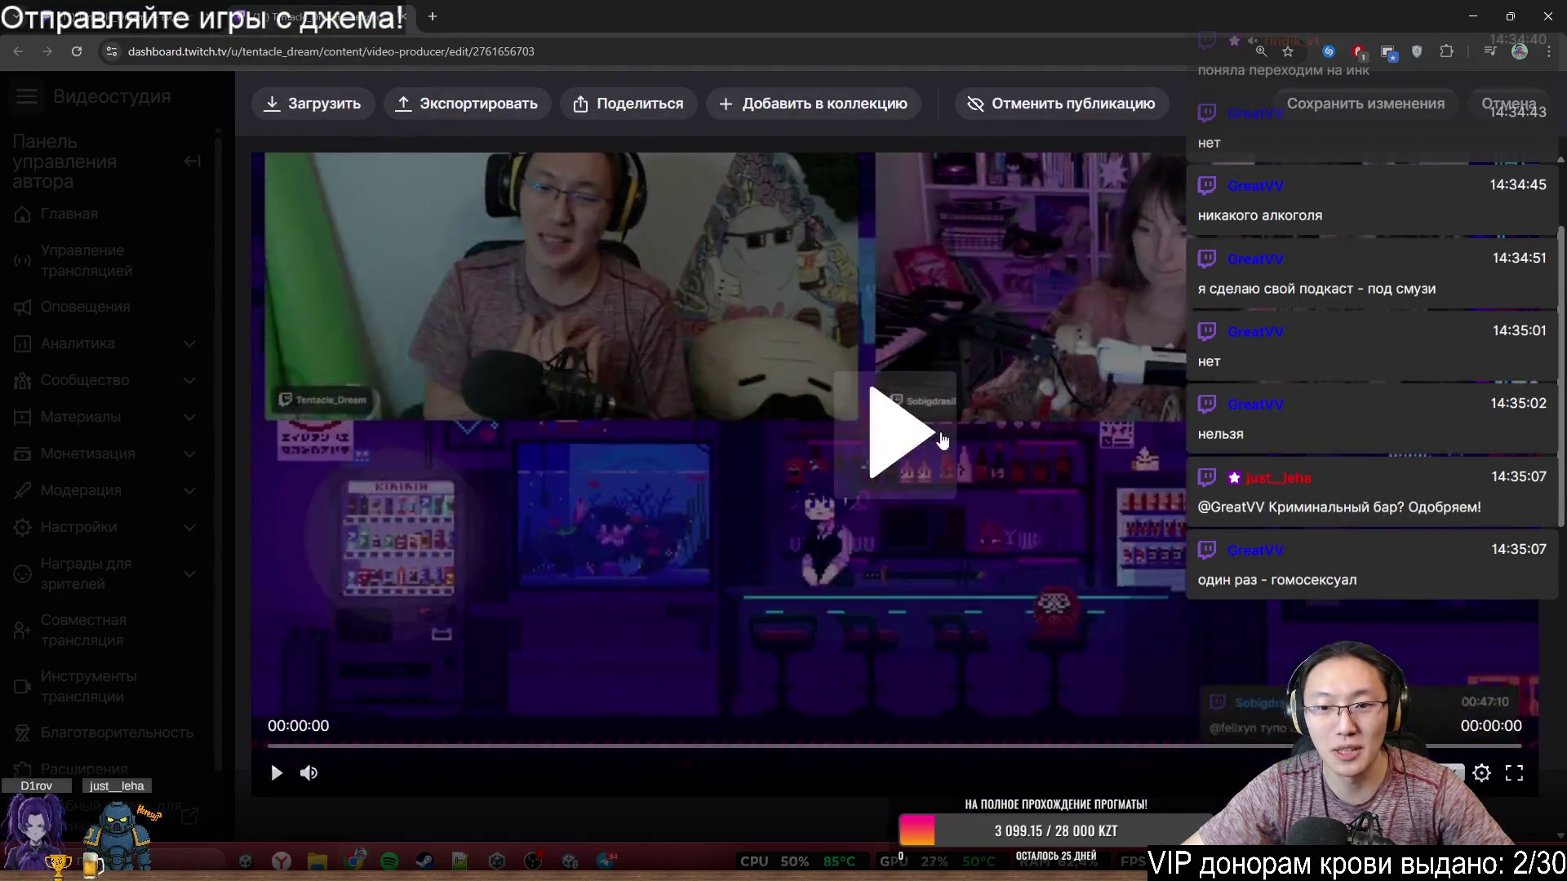
- Play the guest stream's preview on its edit page
scroll(932, 472, "down", 6)
scroll(933, 472, "up", 6)
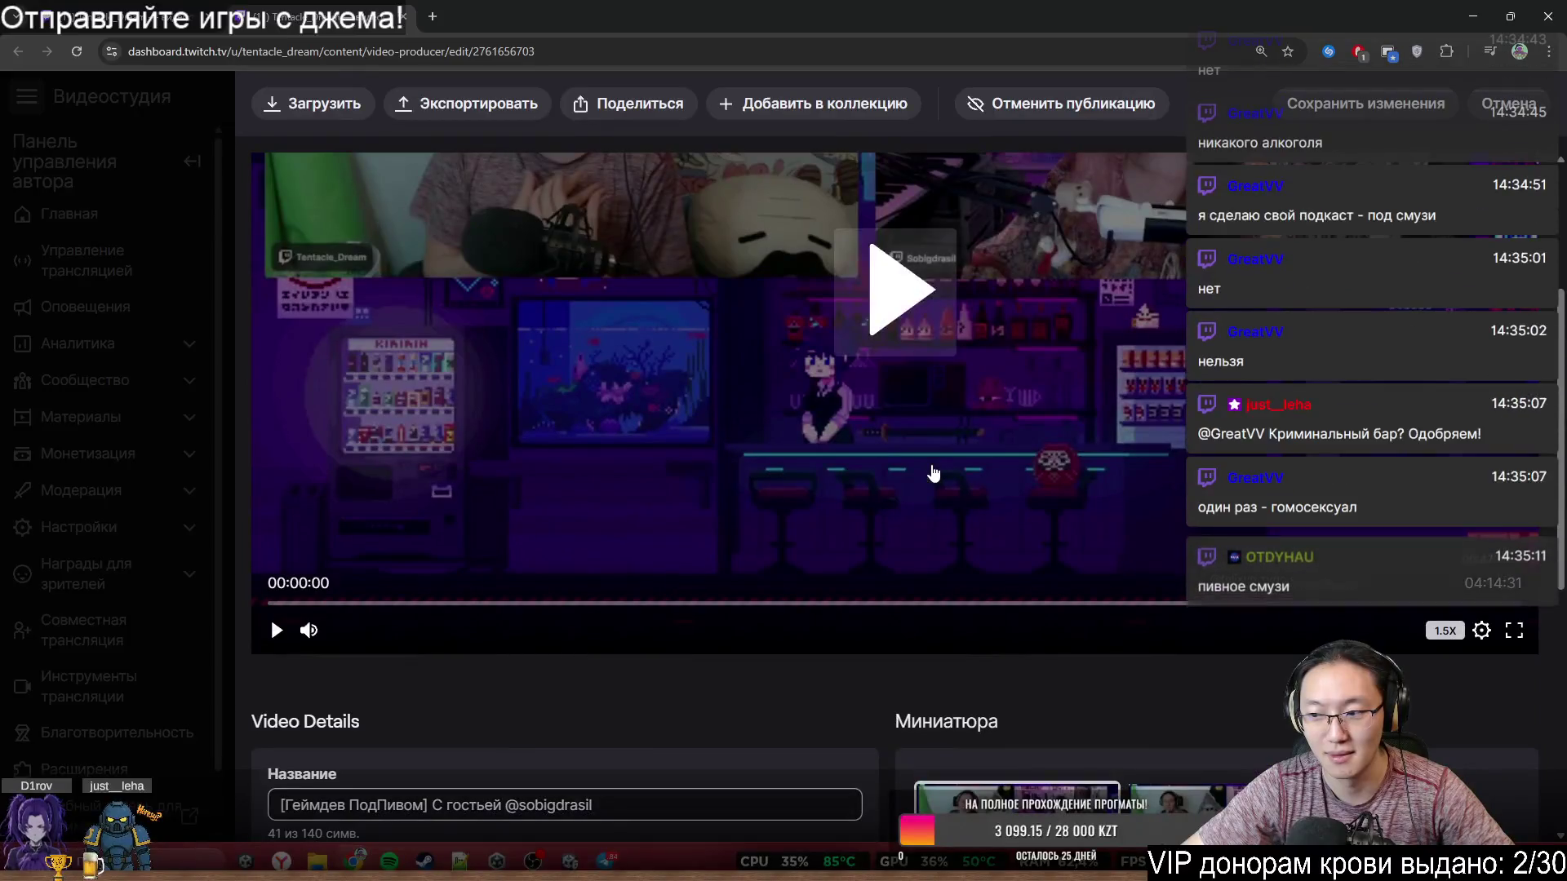
left_click(868, 674)
scroll(1065, 663, "up", 1)
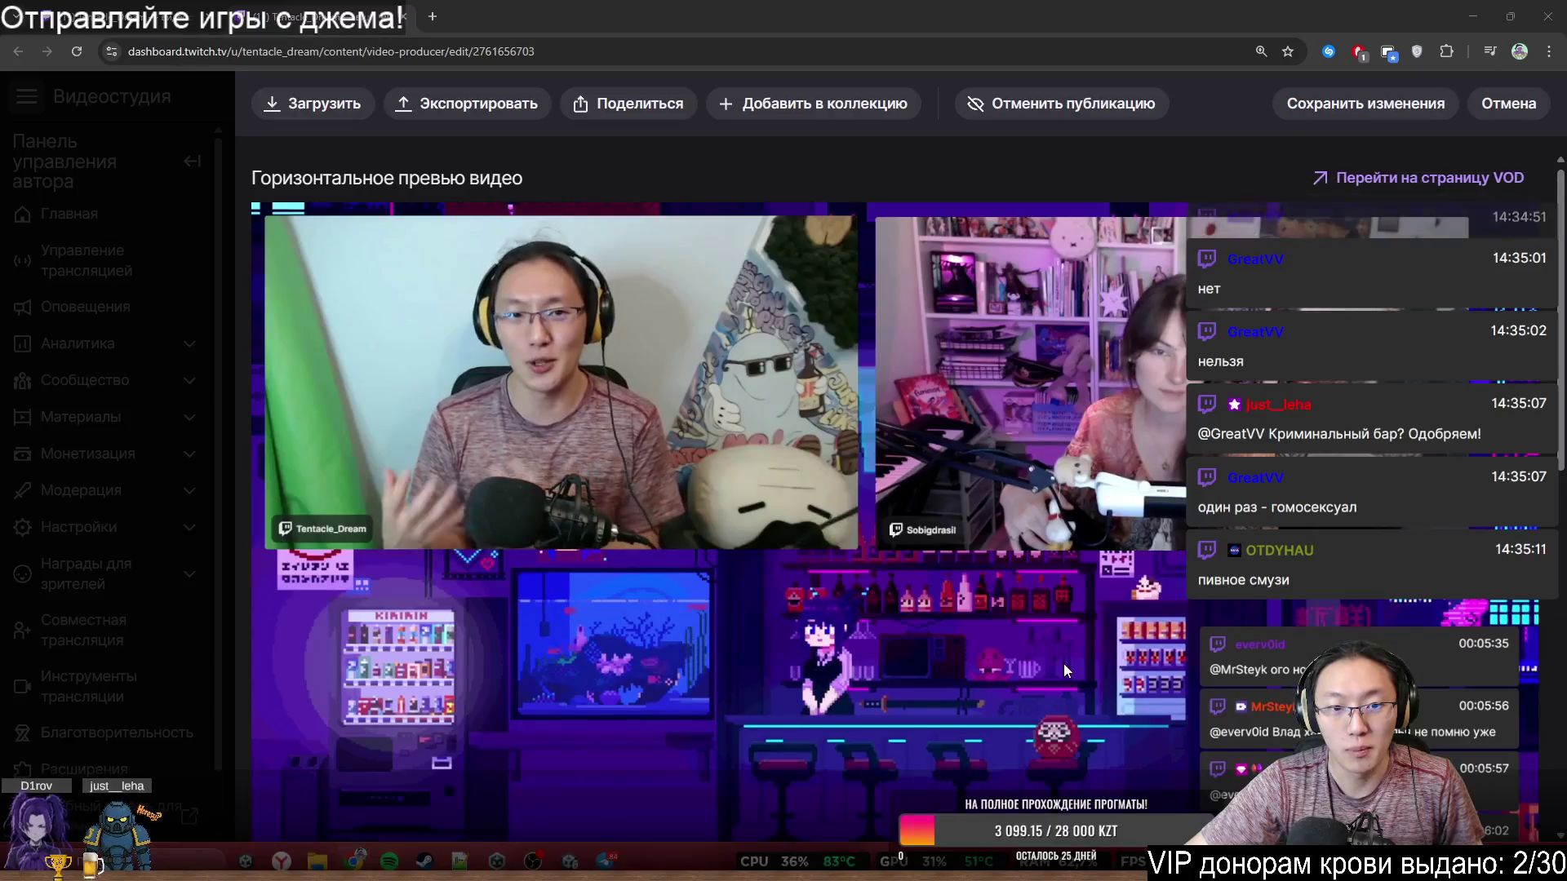
scroll(1100, 624, "down", 1)
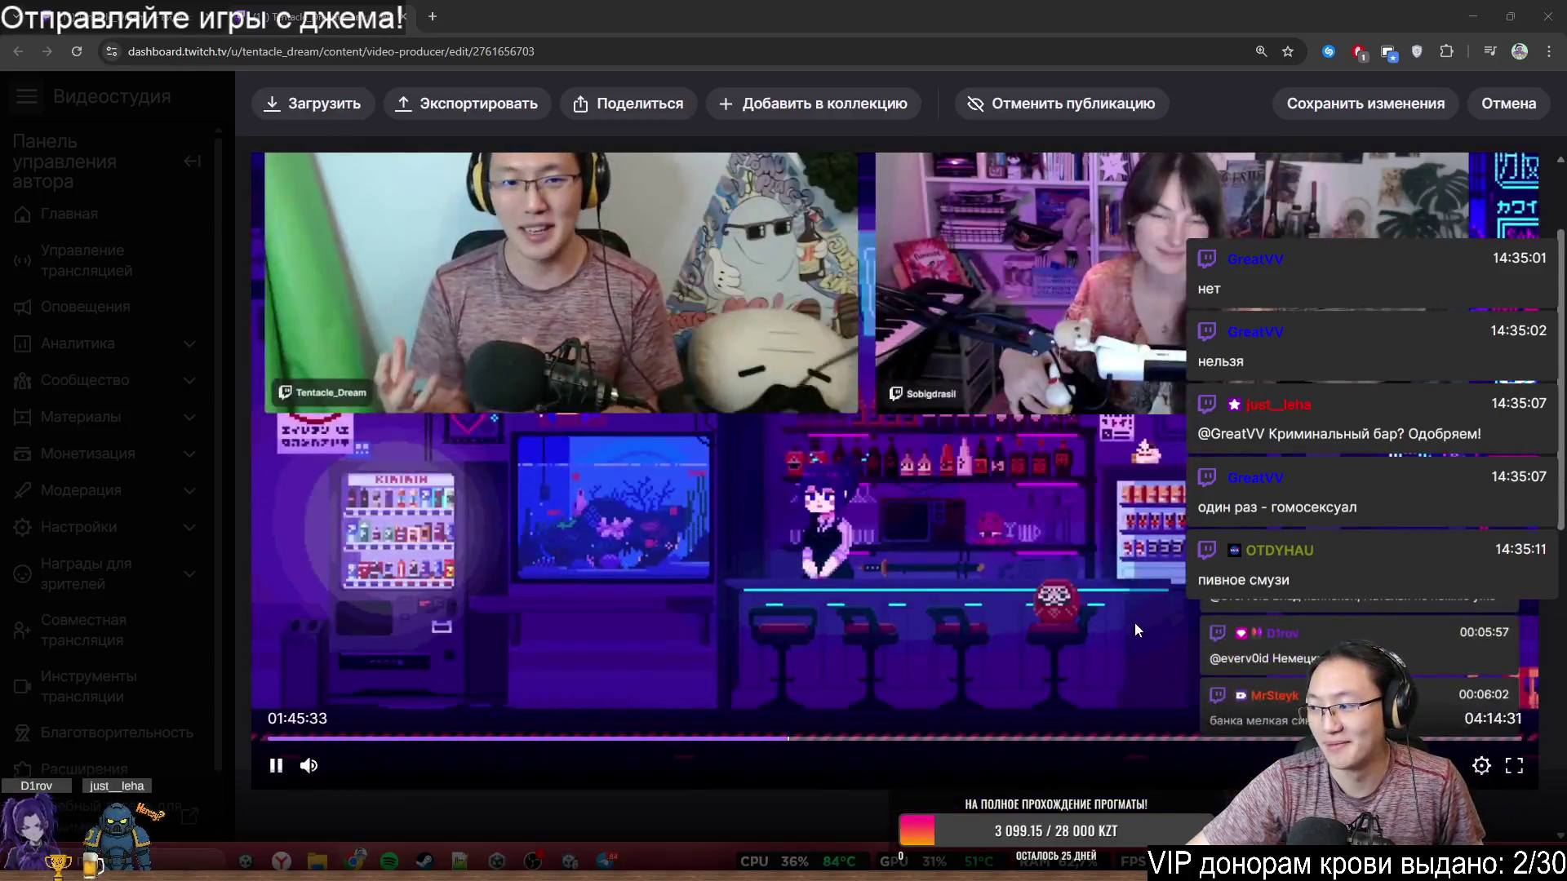
scroll(1135, 623, "up", 1)
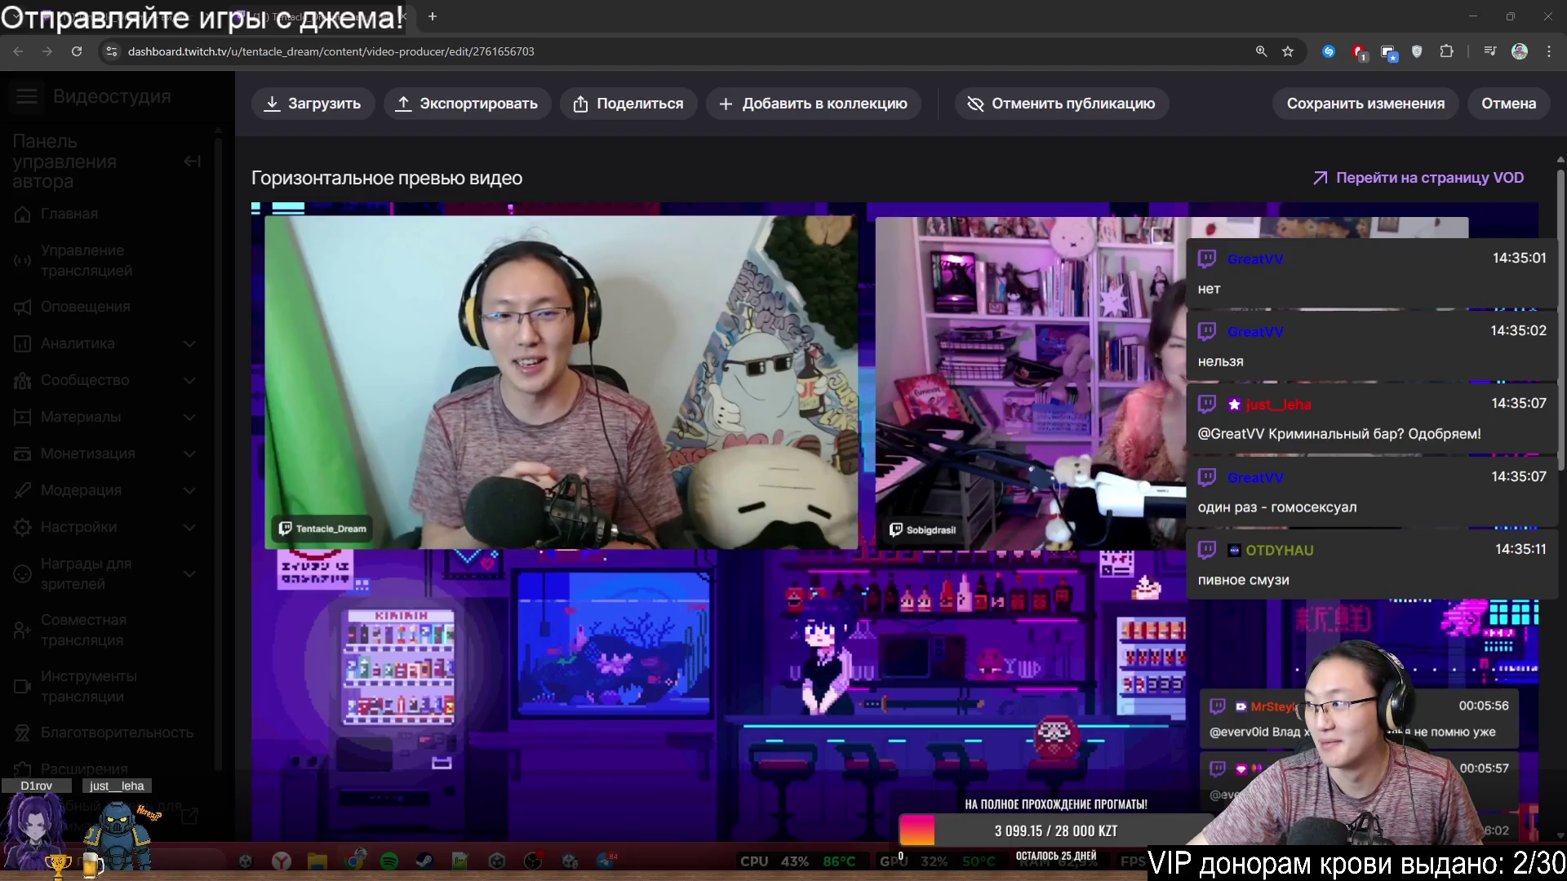
- Resize the browser window, pause the preview, and close the browser
mouse_move(912, 13)
left_mouse_down()
mouse_move(497, 76)
mouse_move(429, 62)
left_mouse_up()
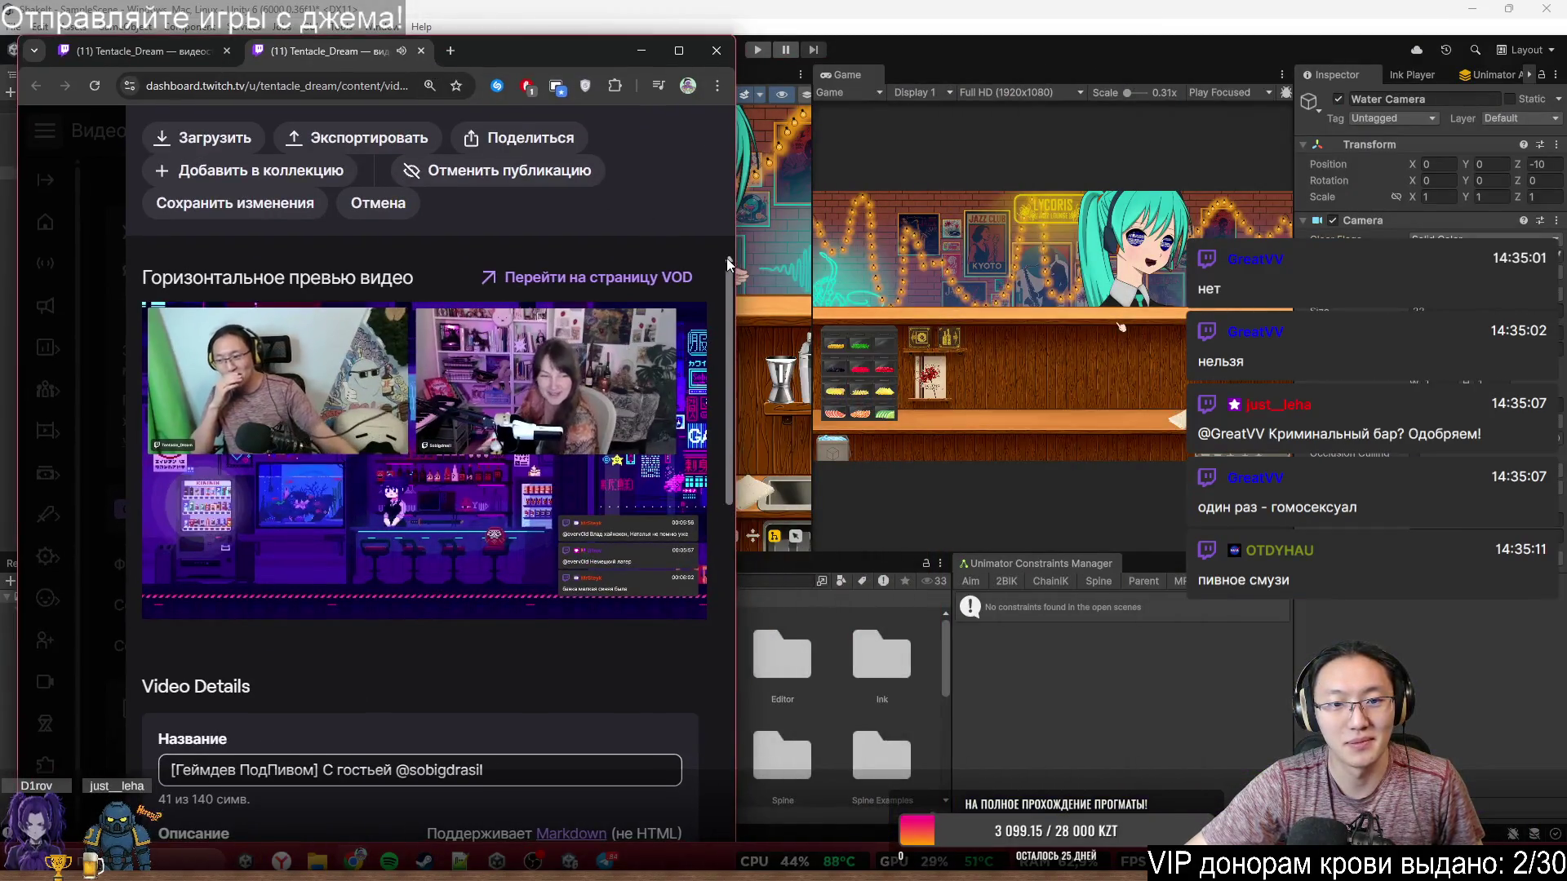
mouse_move(733, 239)
left_mouse_down()
mouse_move(795, 220)
mouse_move(972, 221)
left_mouse_up()
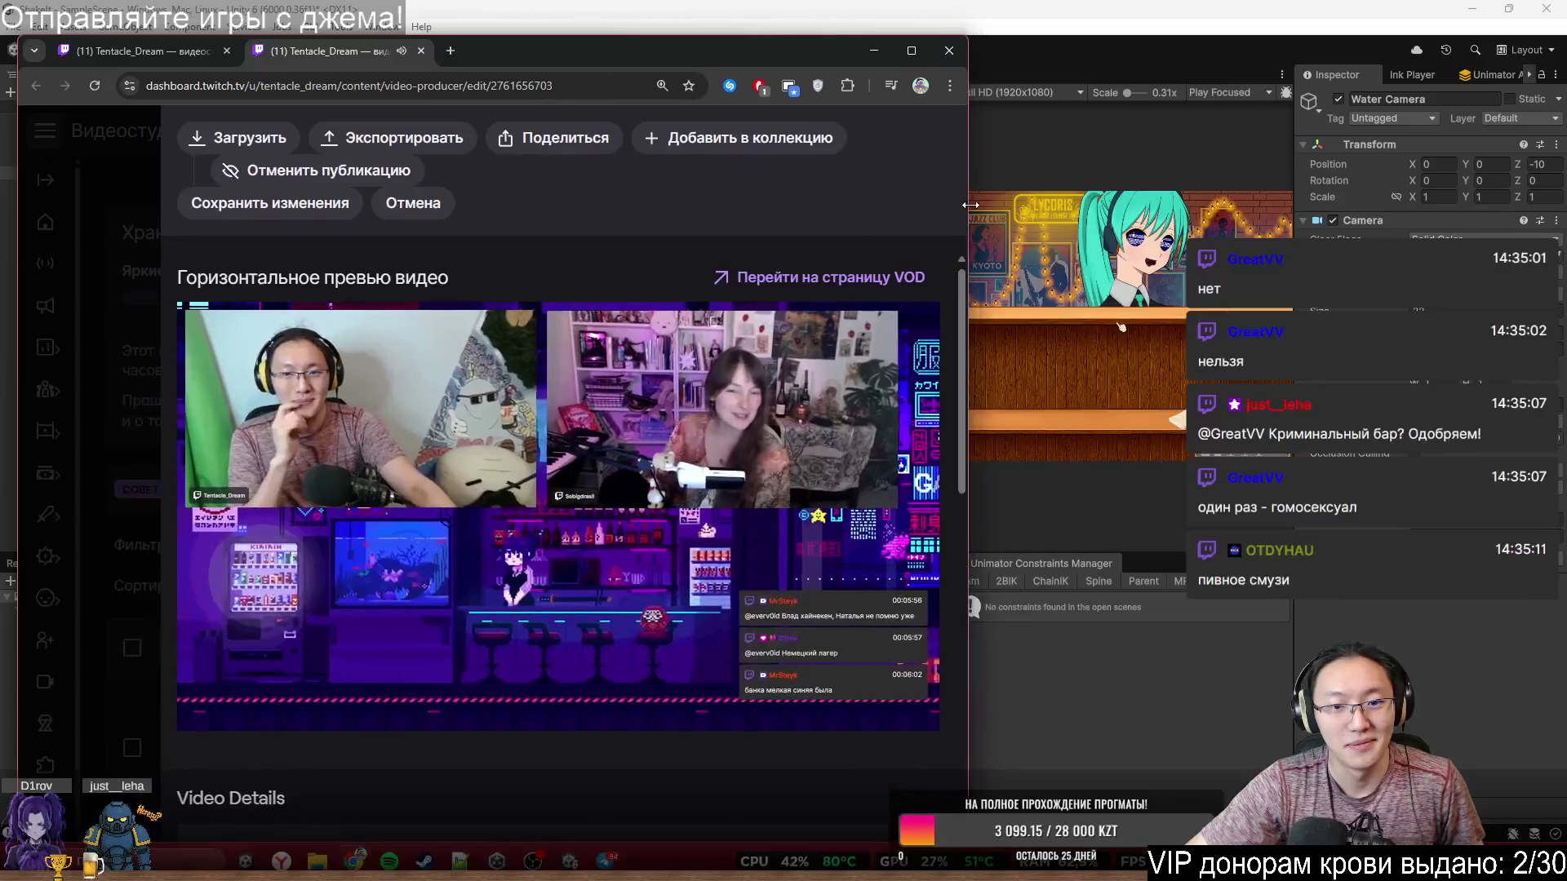
left_click_drag(816, 52, 797, 22)
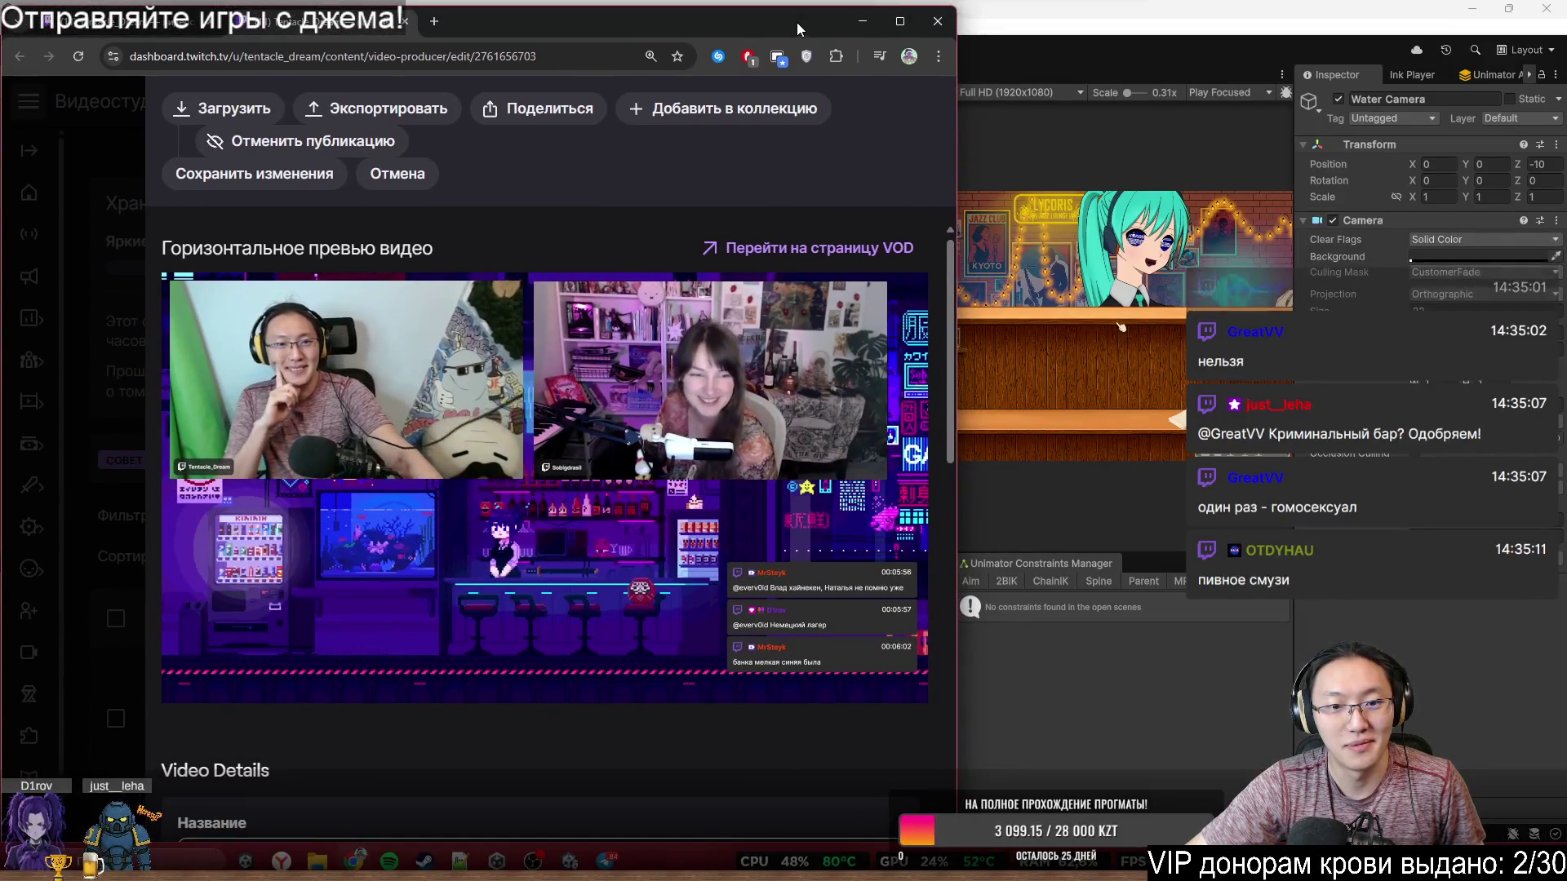
mouse_move(903, 514)
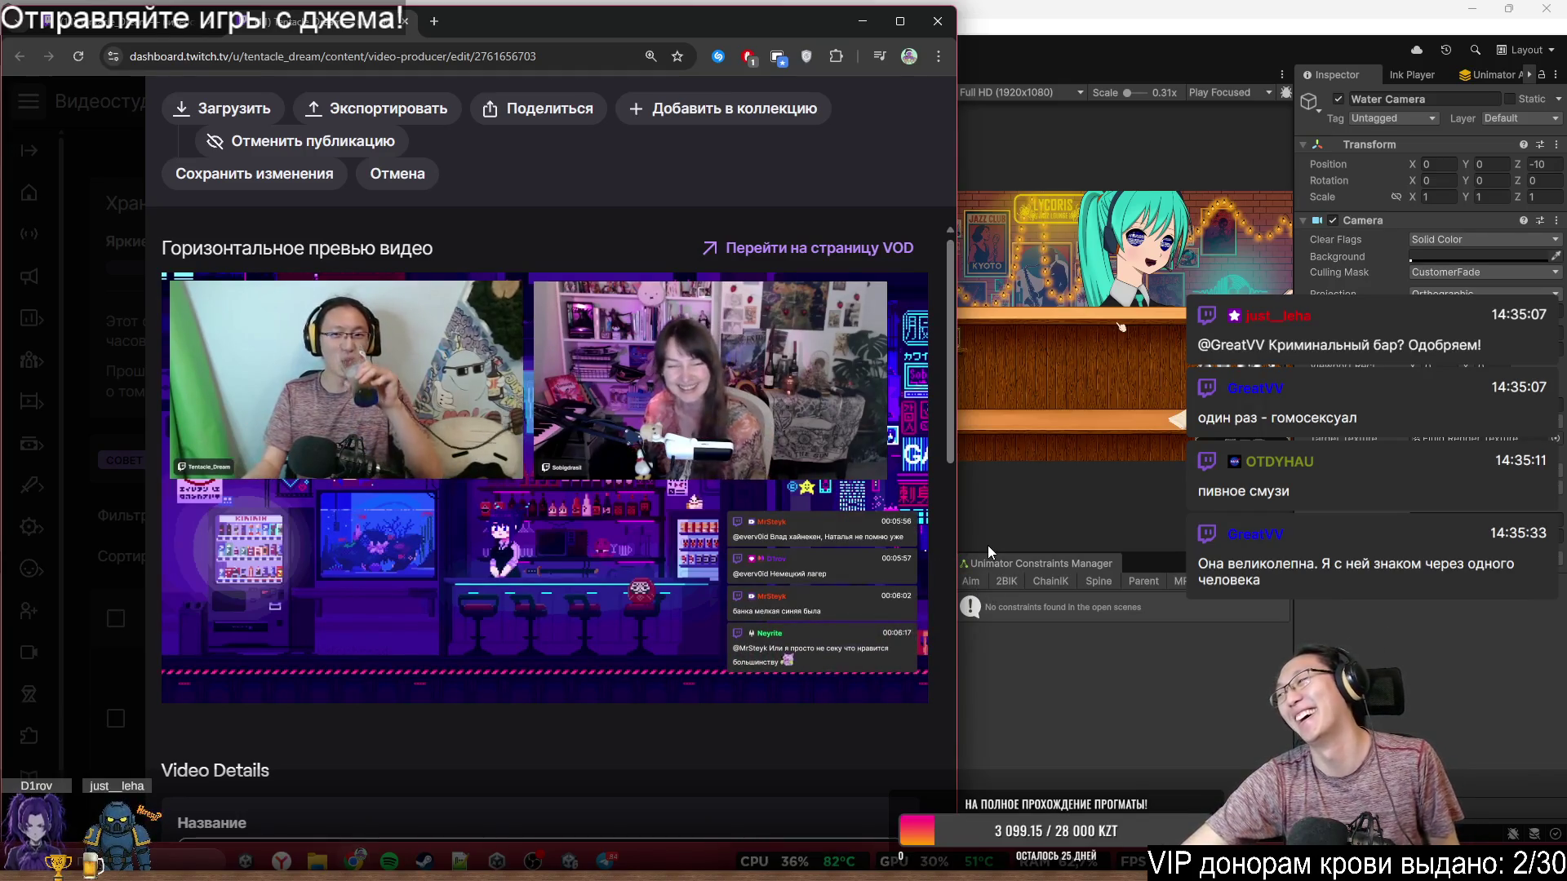
left_click(599, 466)
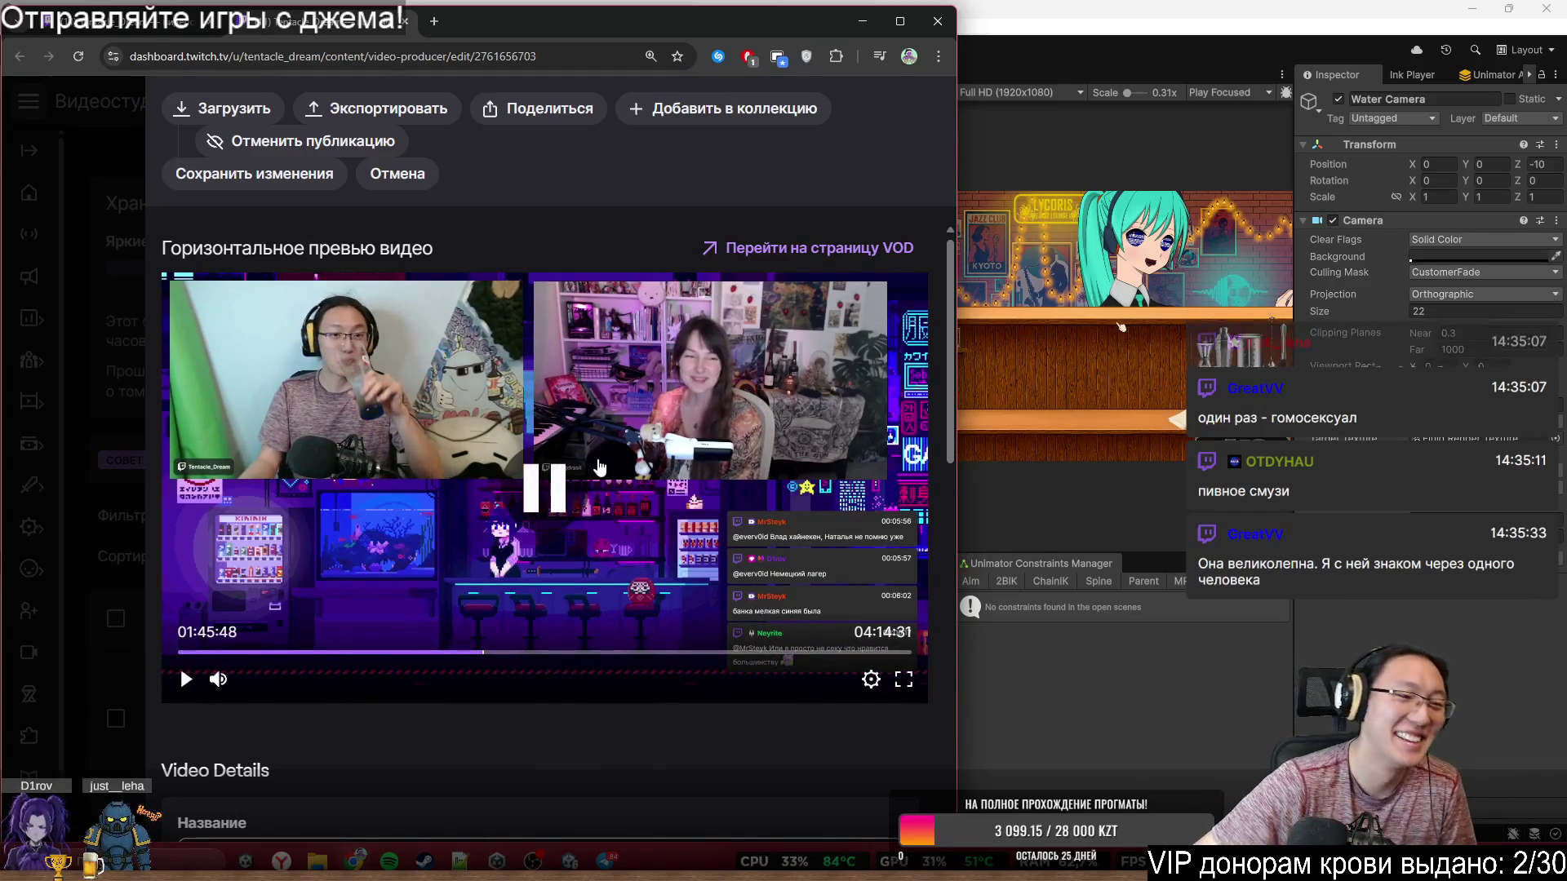
left_click(941, 21)
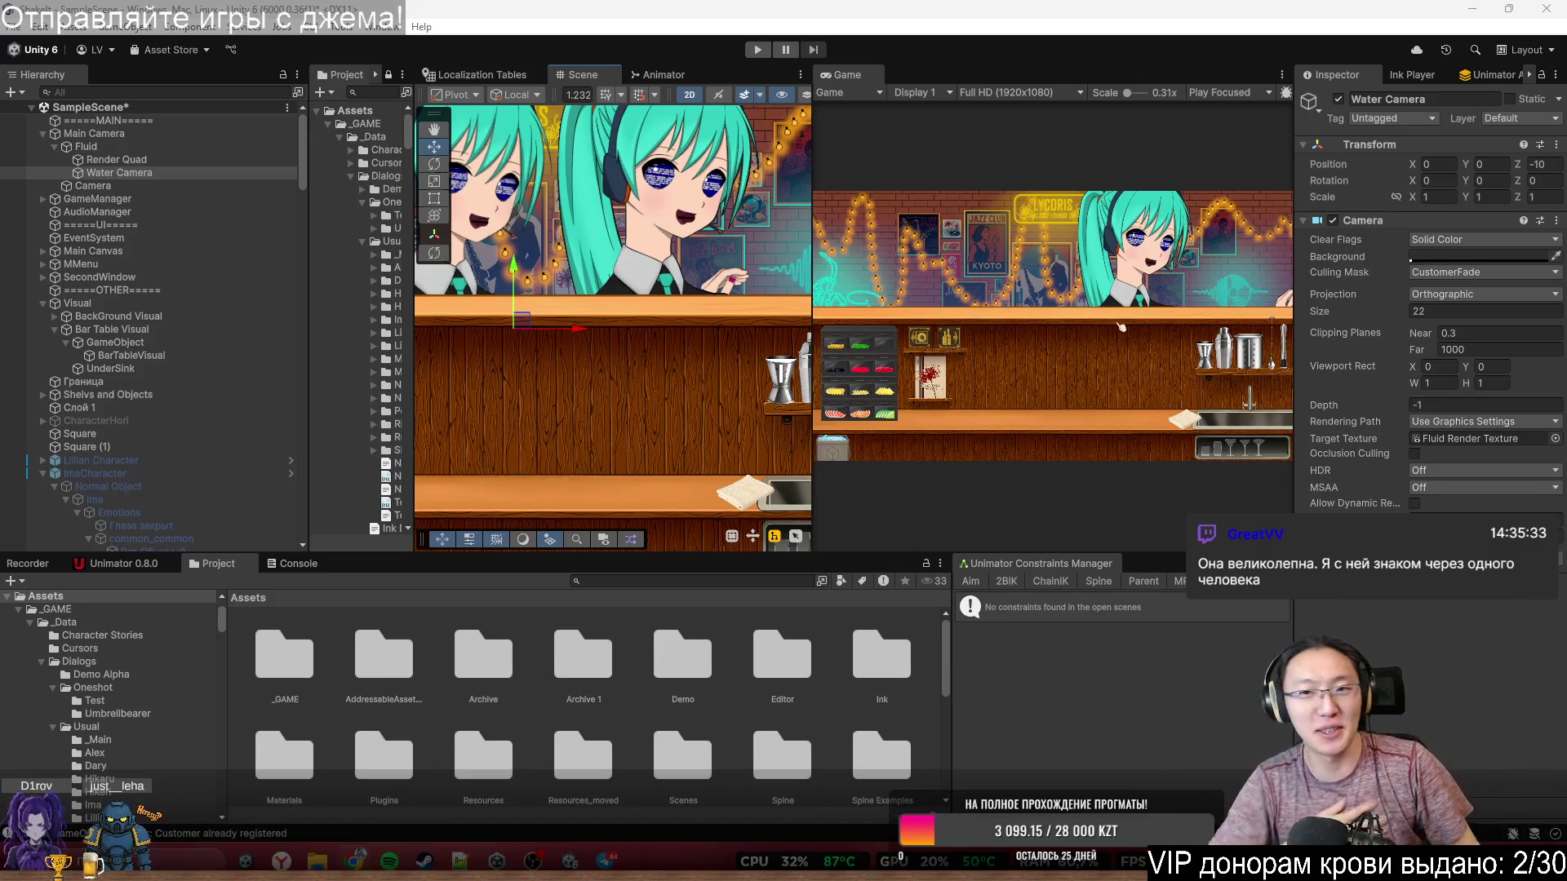
- Save SampleScene with Ctrl+S, widen the Scene view over the Game view, and recentre the bar
left_click(552, 23)
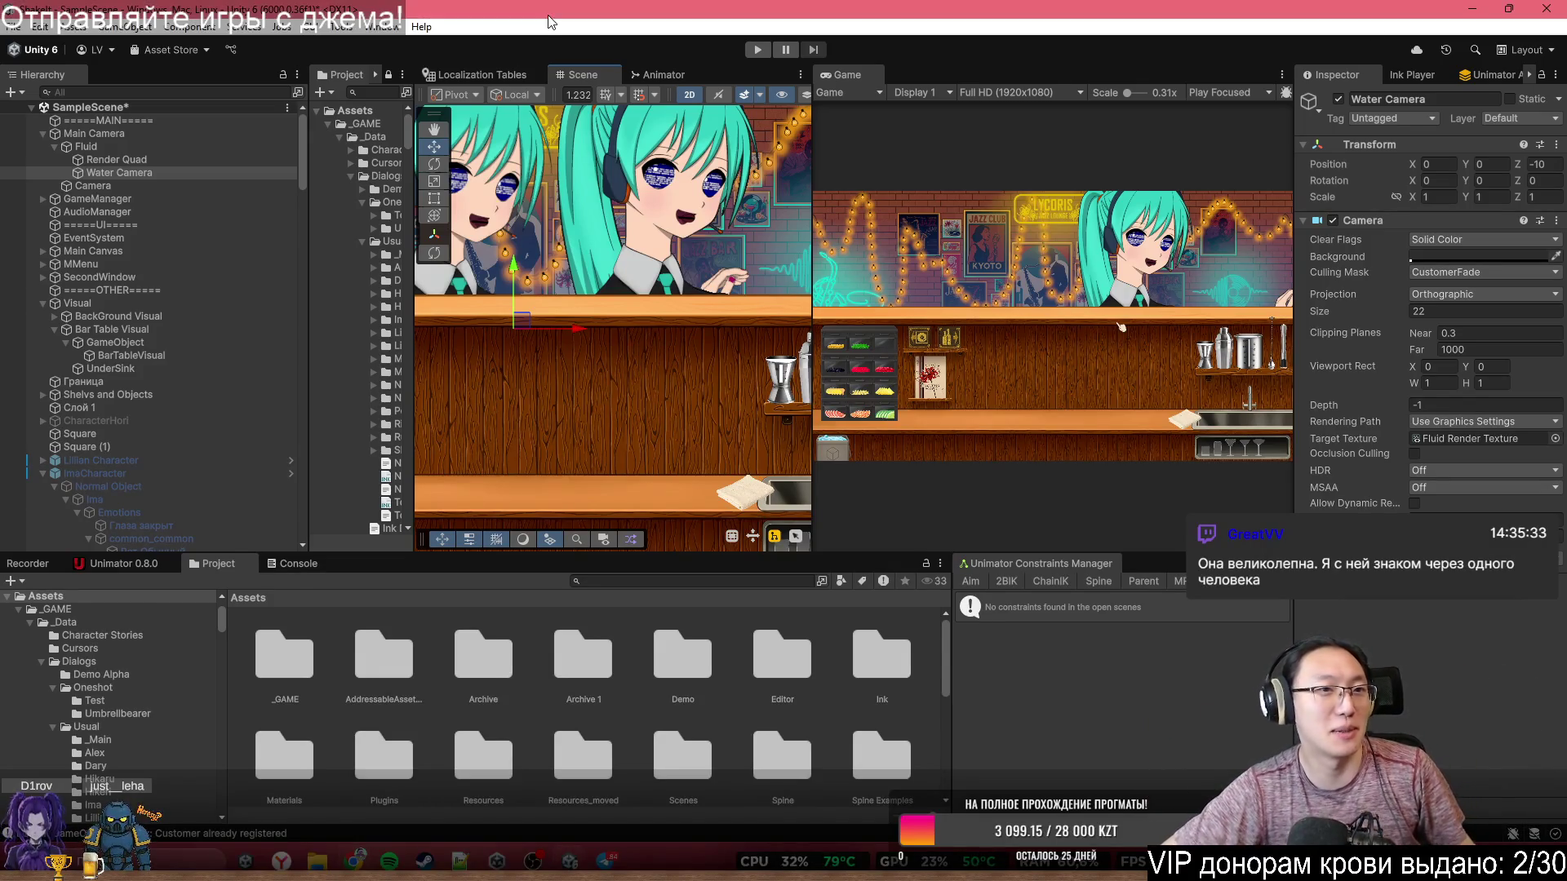
key("ctrl+s")
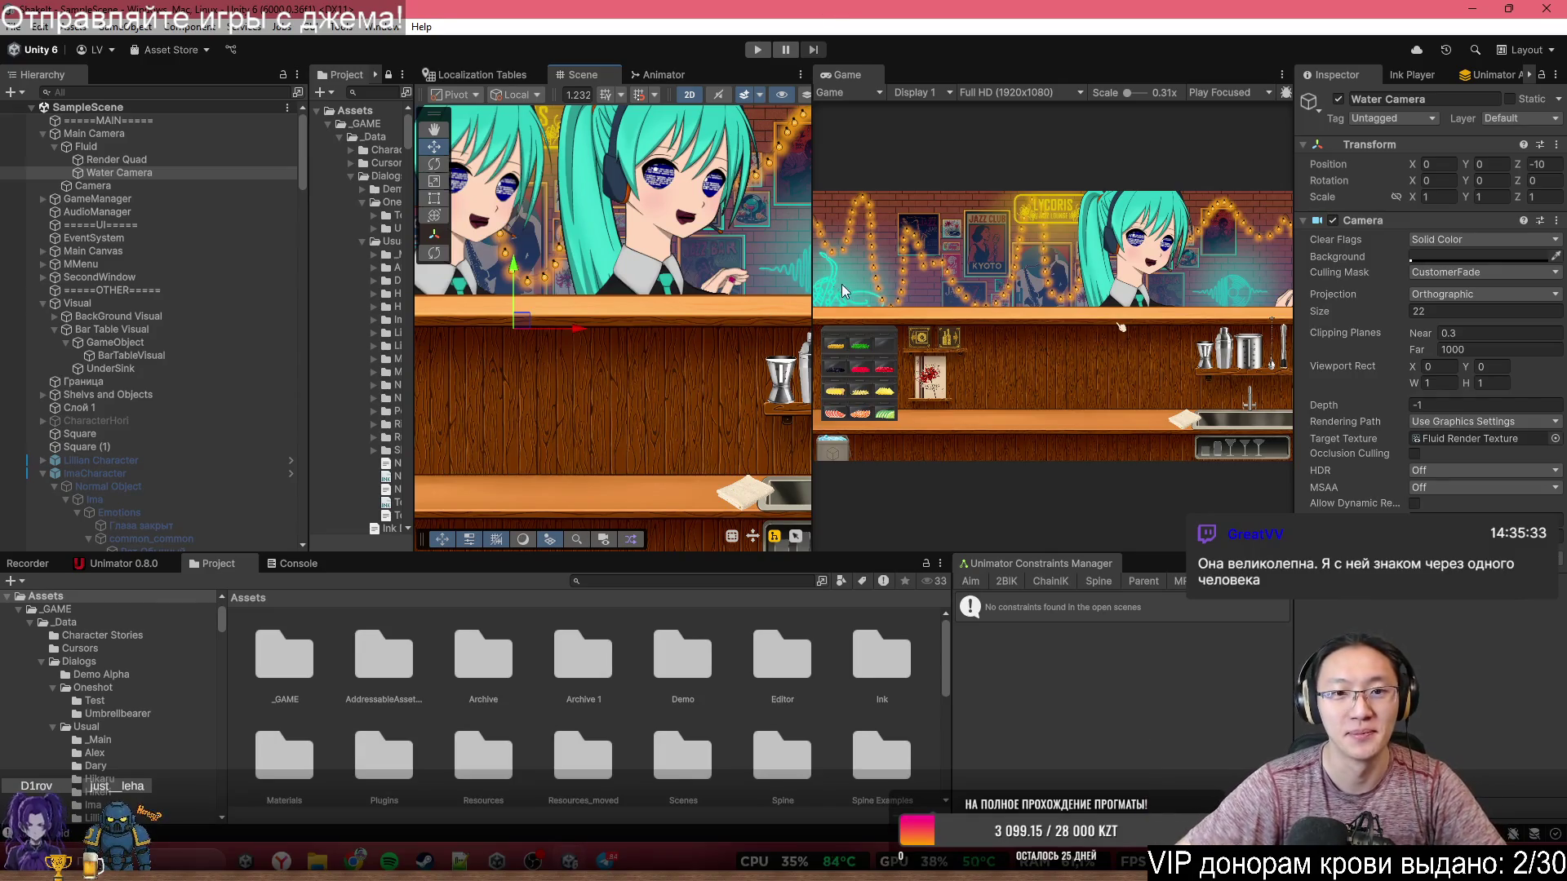
left_click_drag(814, 265, 1110, 271)
scroll(914, 353, "down", 3)
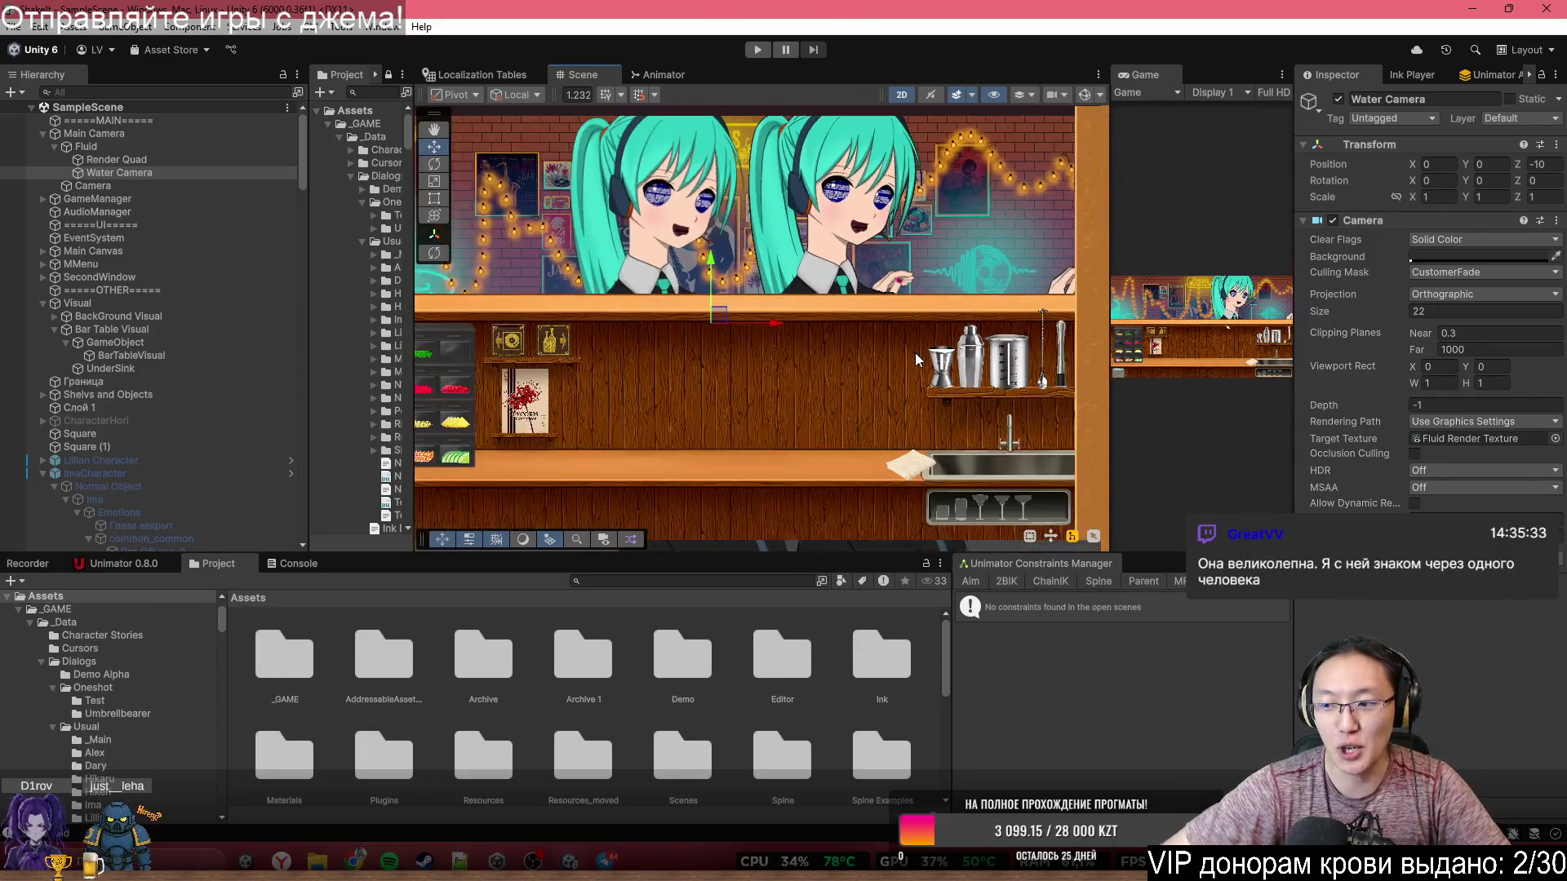
scroll(874, 369, "up", 3)
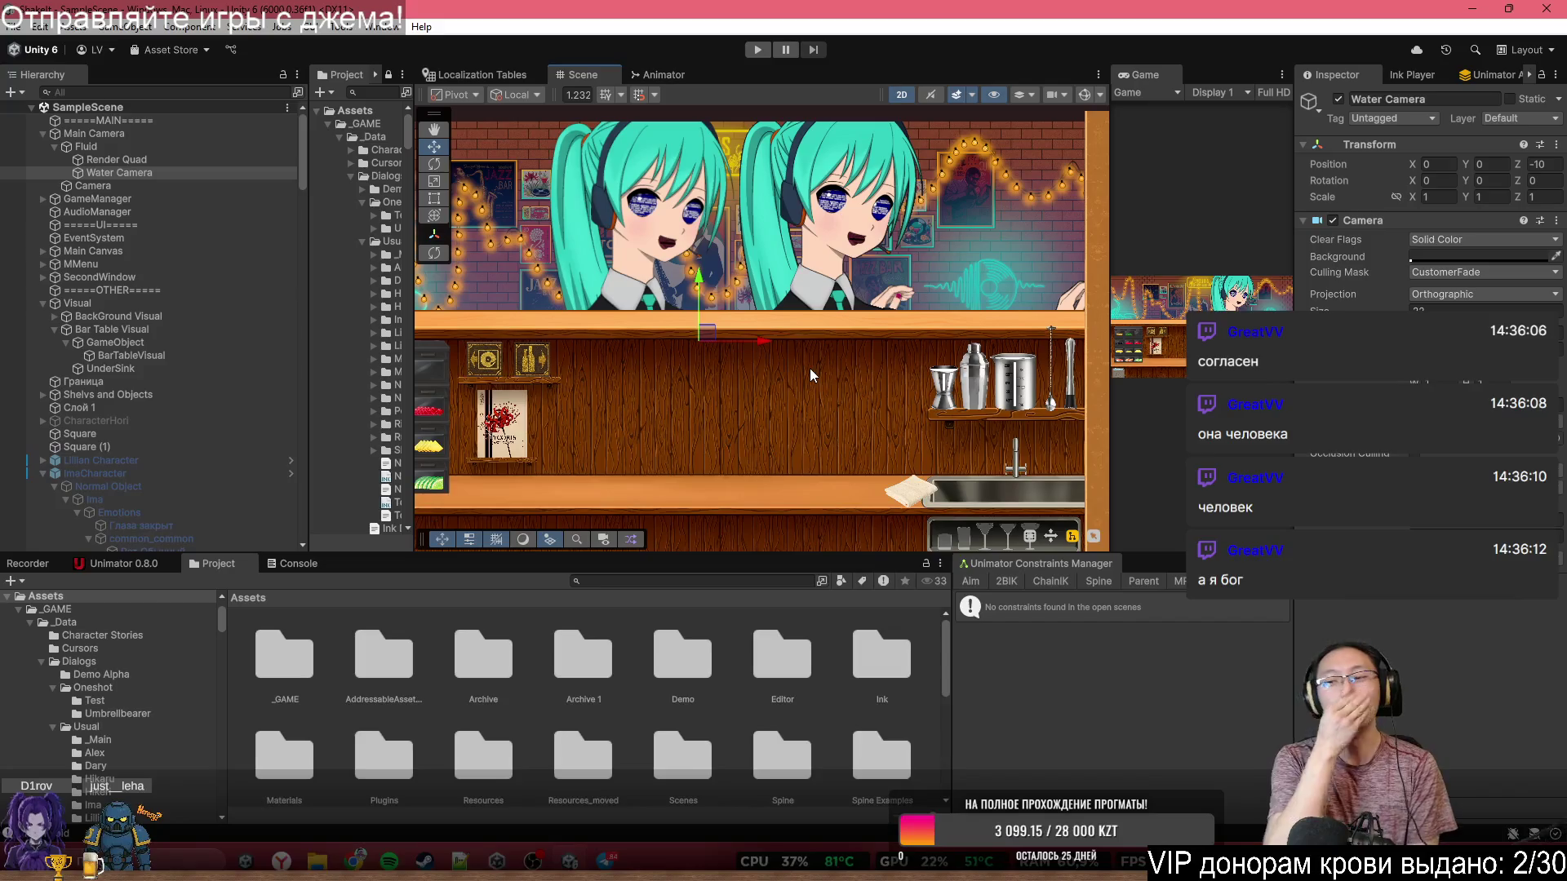
scroll(775, 315, "up", 5)
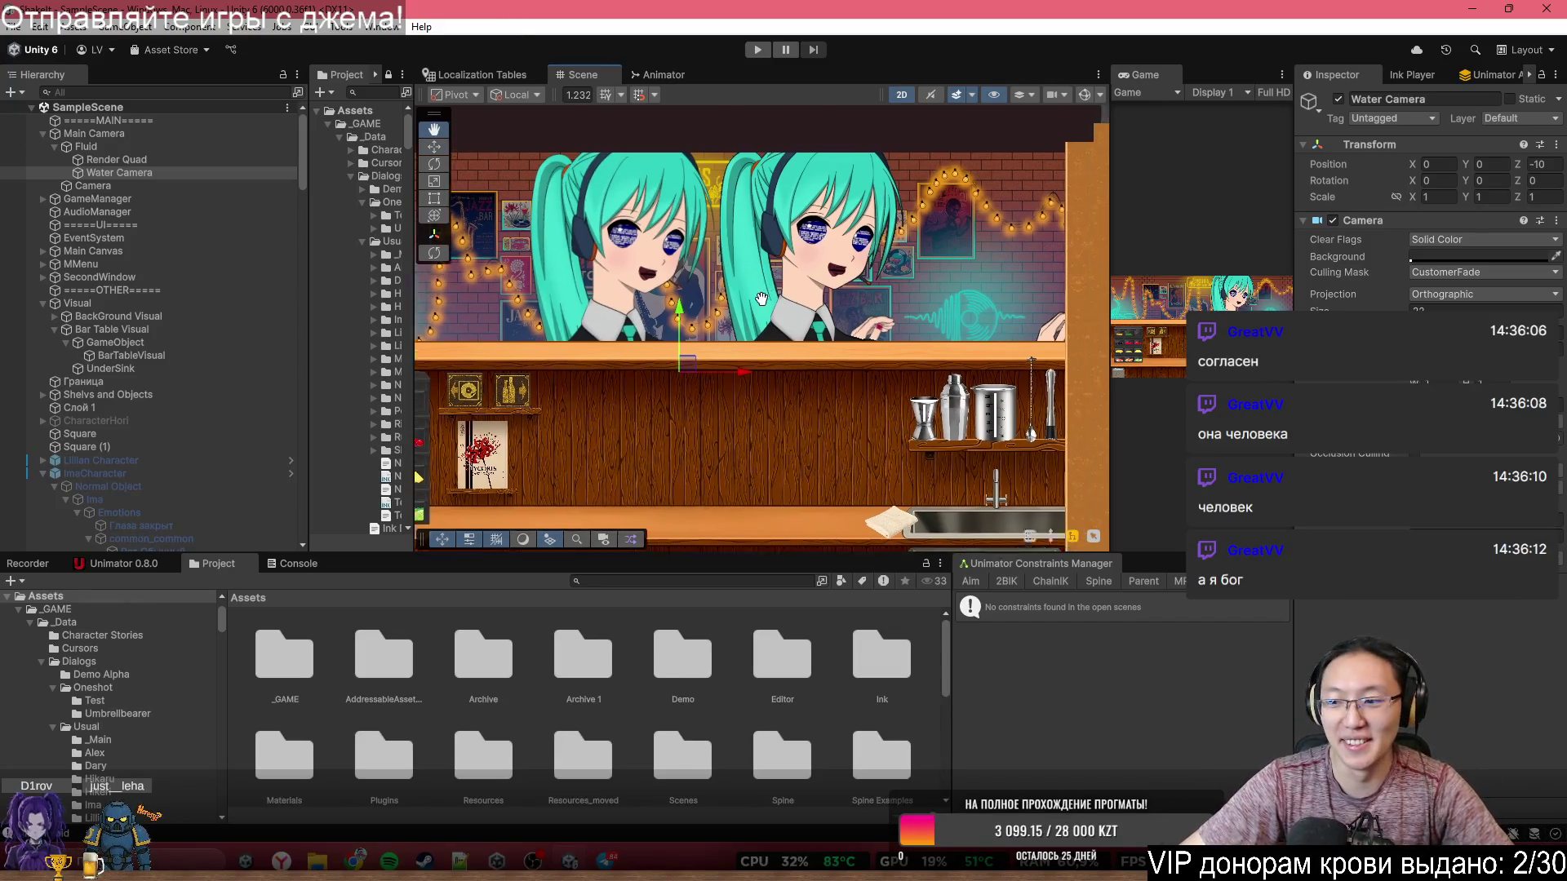
scroll(802, 279, "down", 5)
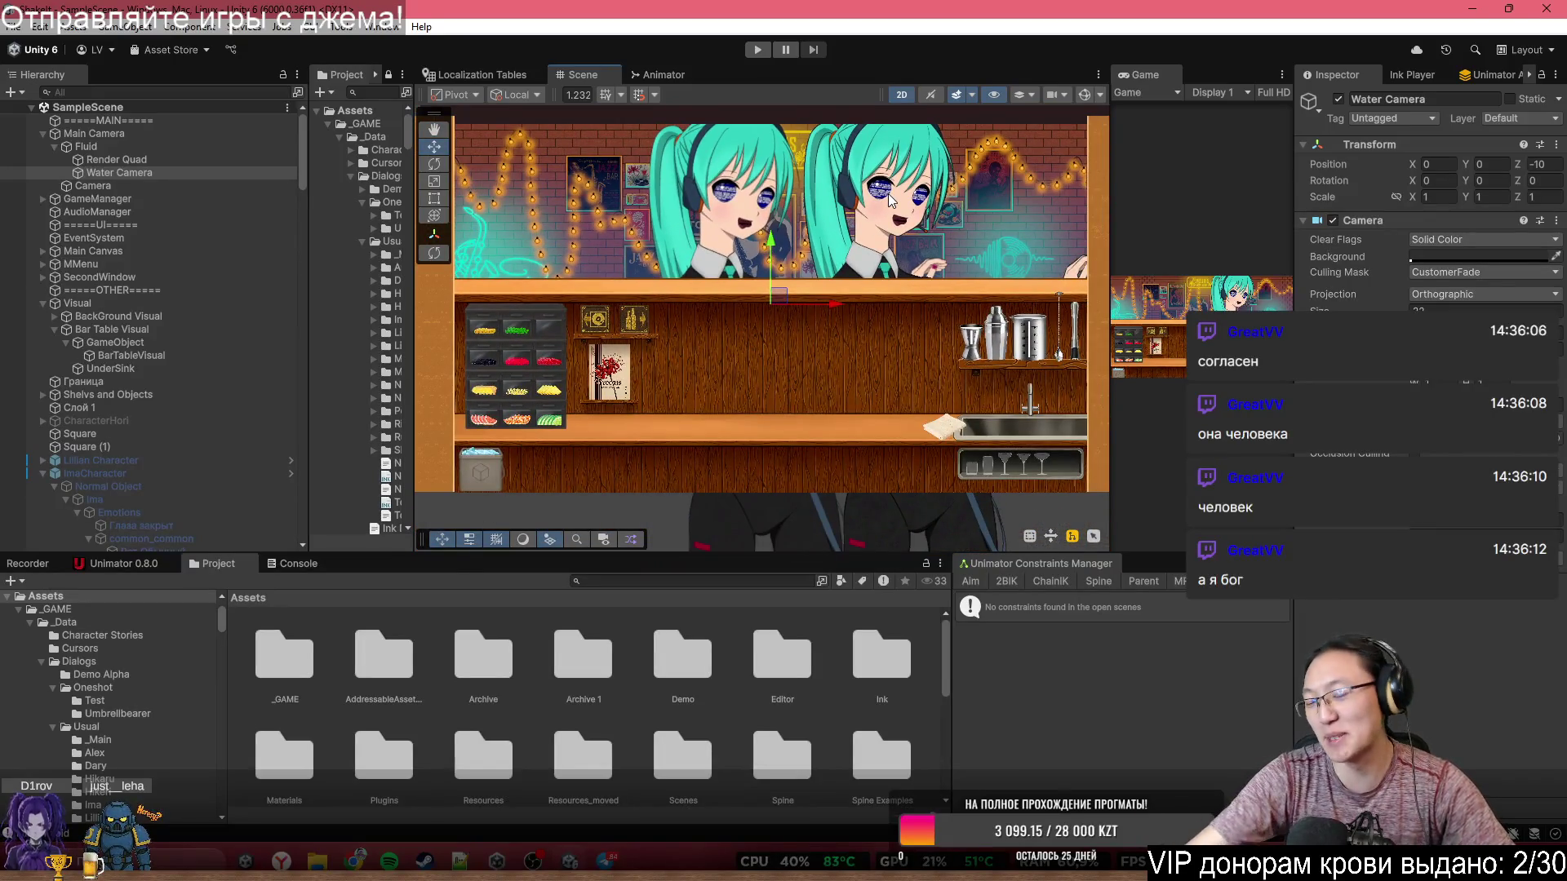
mouse_move(739, 289)
left_mouse_down()
mouse_move(721, 304)
mouse_move(743, 303)
left_mouse_up()
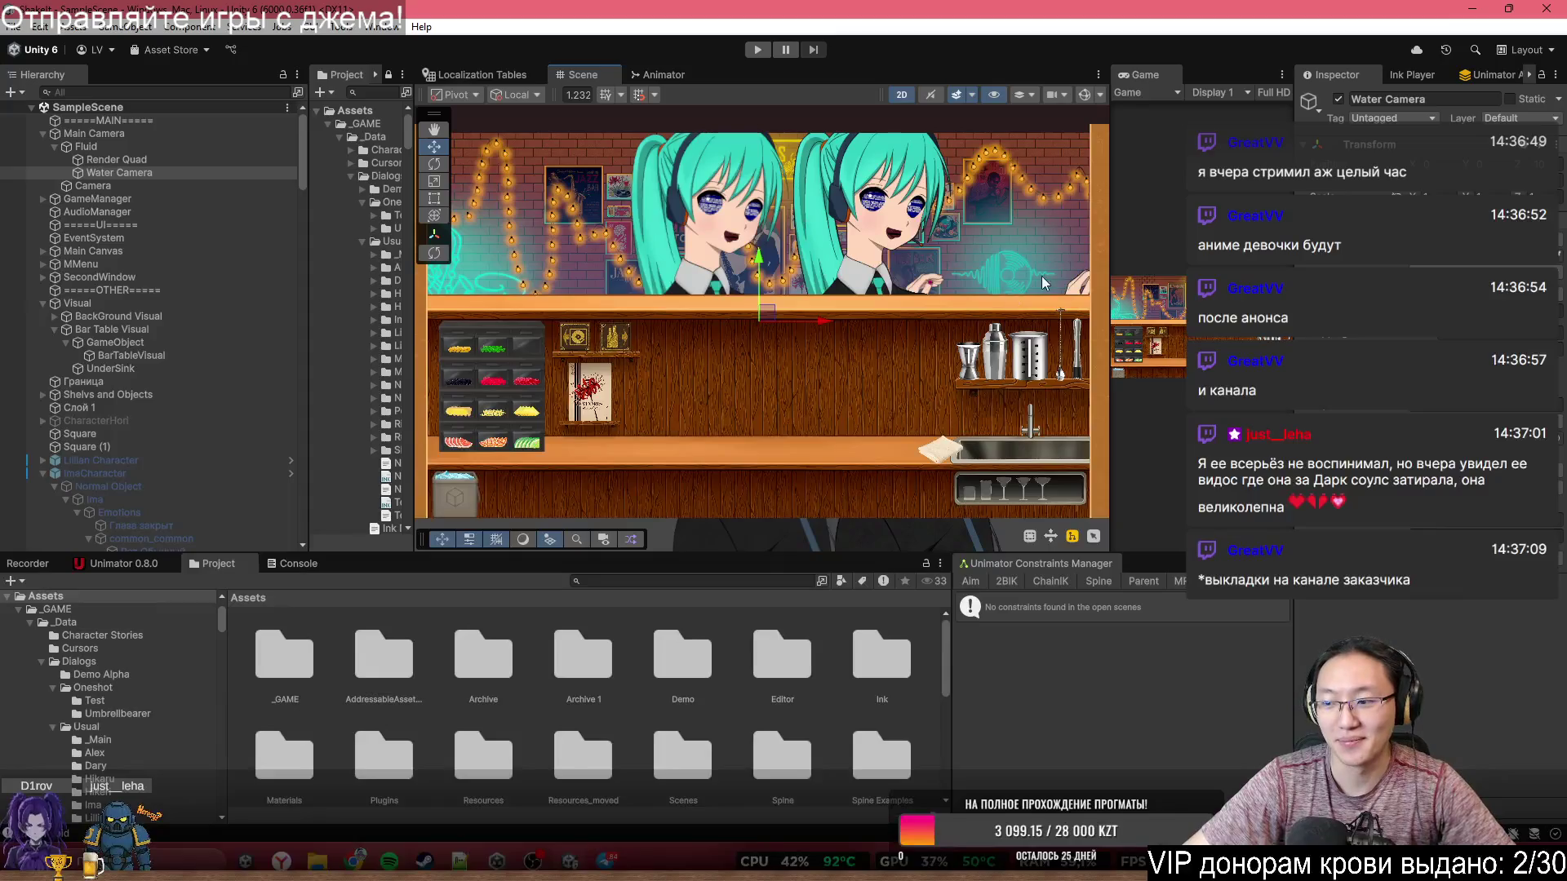
scroll(597, 233, "up", 3)
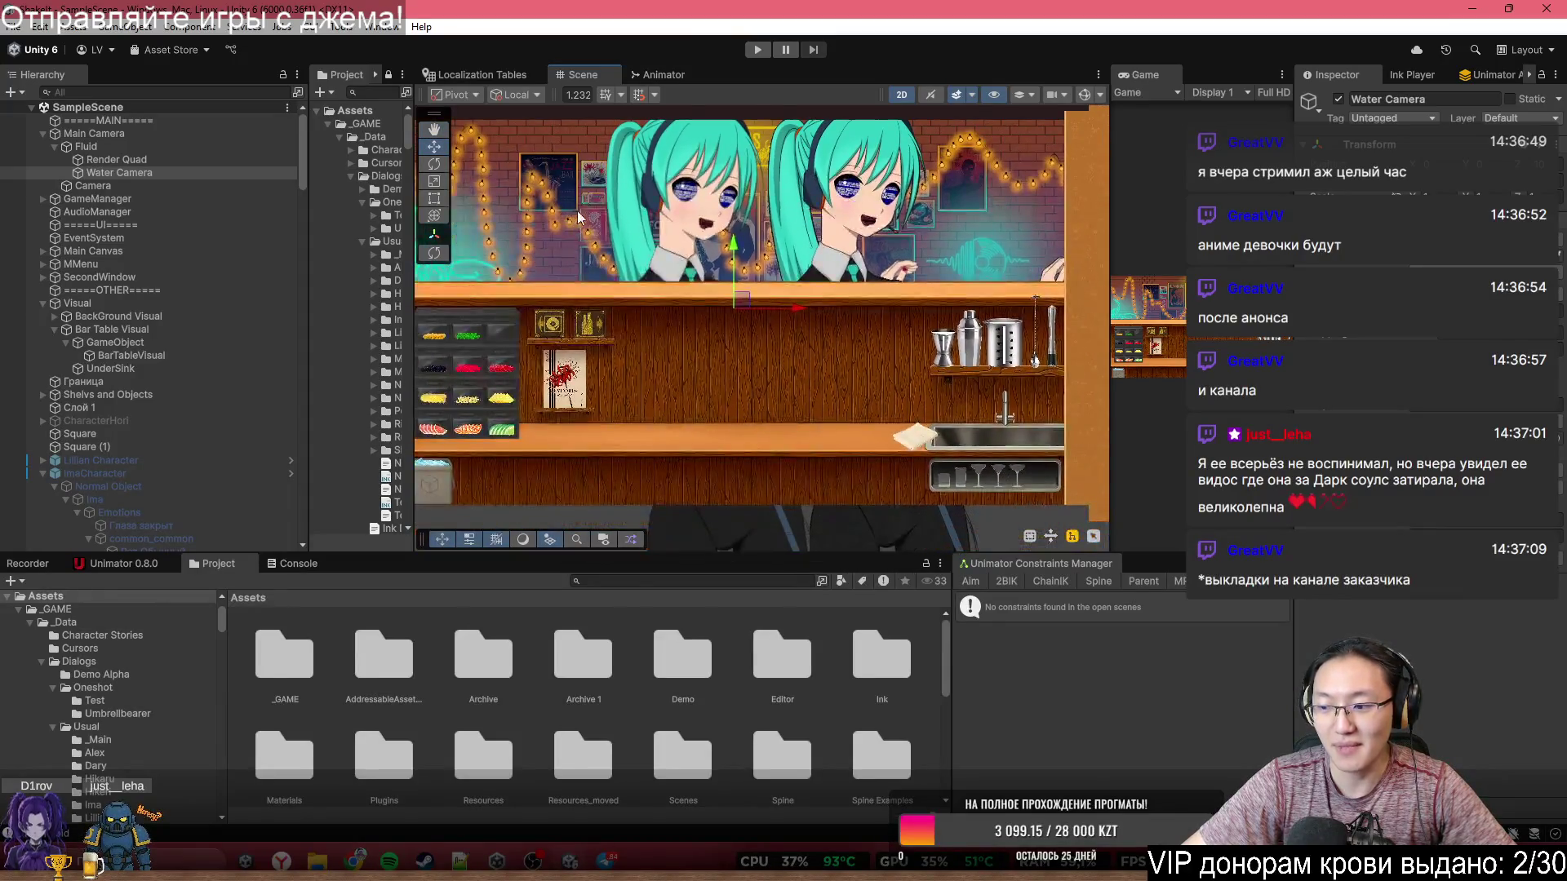
scroll(669, 247, "up", 2)
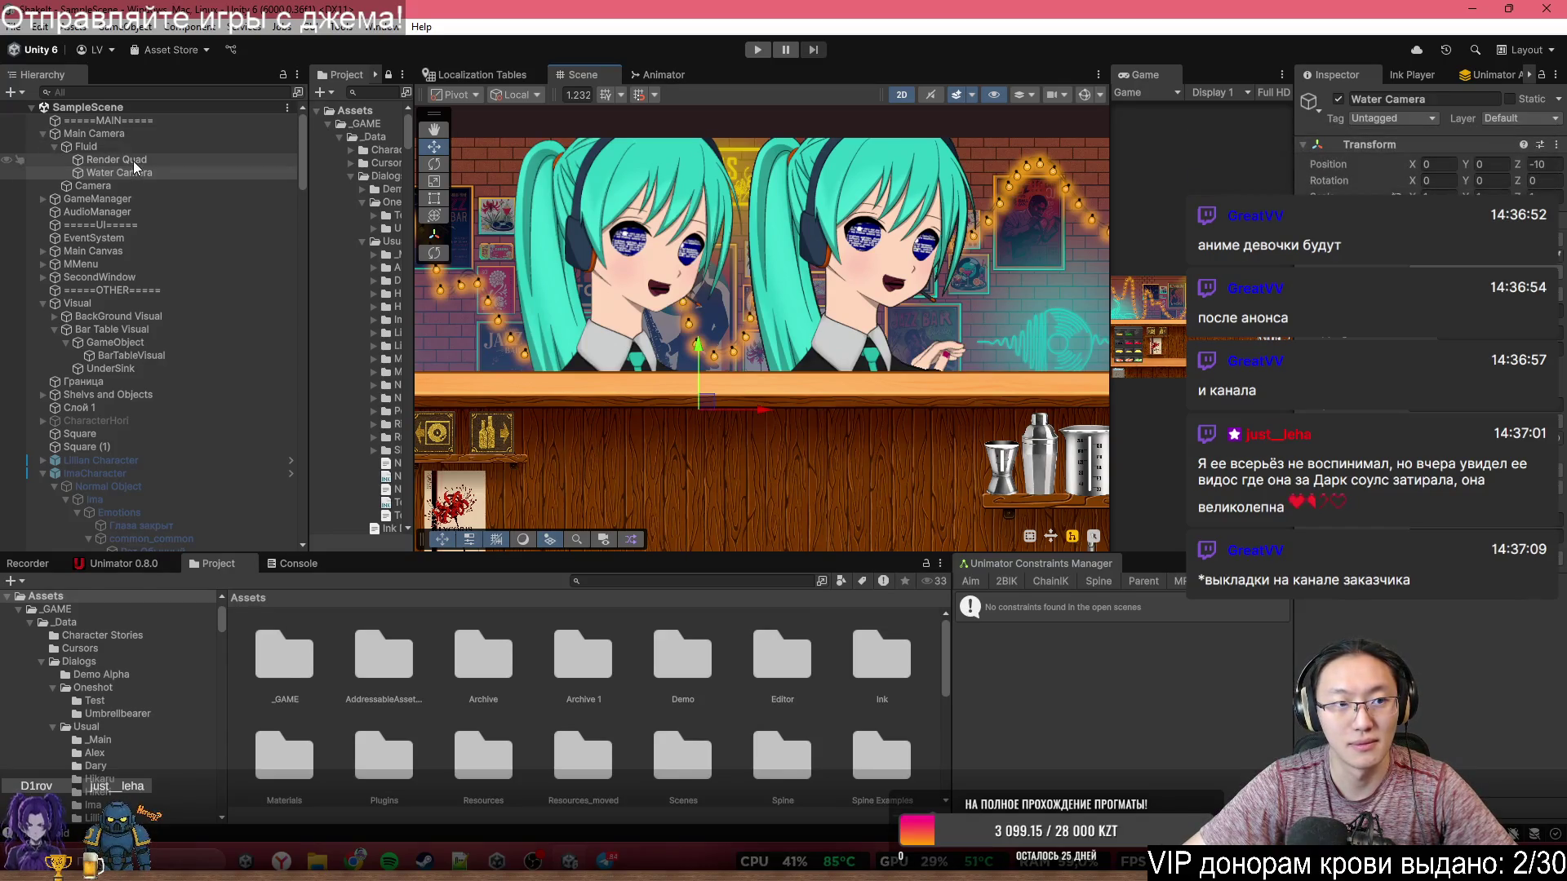
scroll(713, 390, "down", 2)
key("Down")
key("Right")
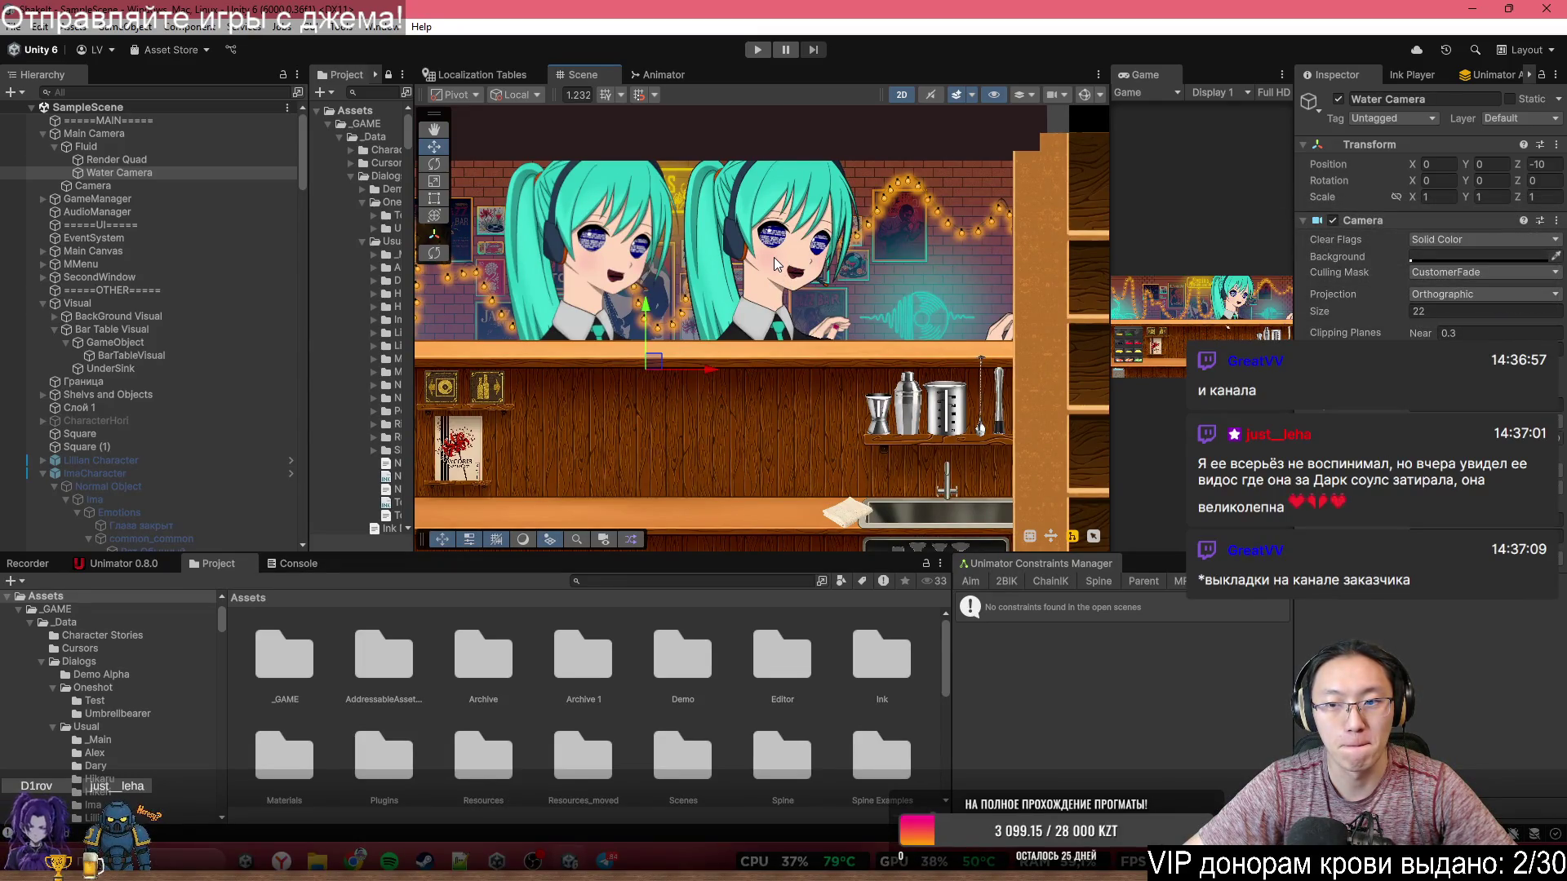
left_click(775, 263)
- Drag the Render Quad left along X with the move gizmo
scroll(864, 306, "down", 2)
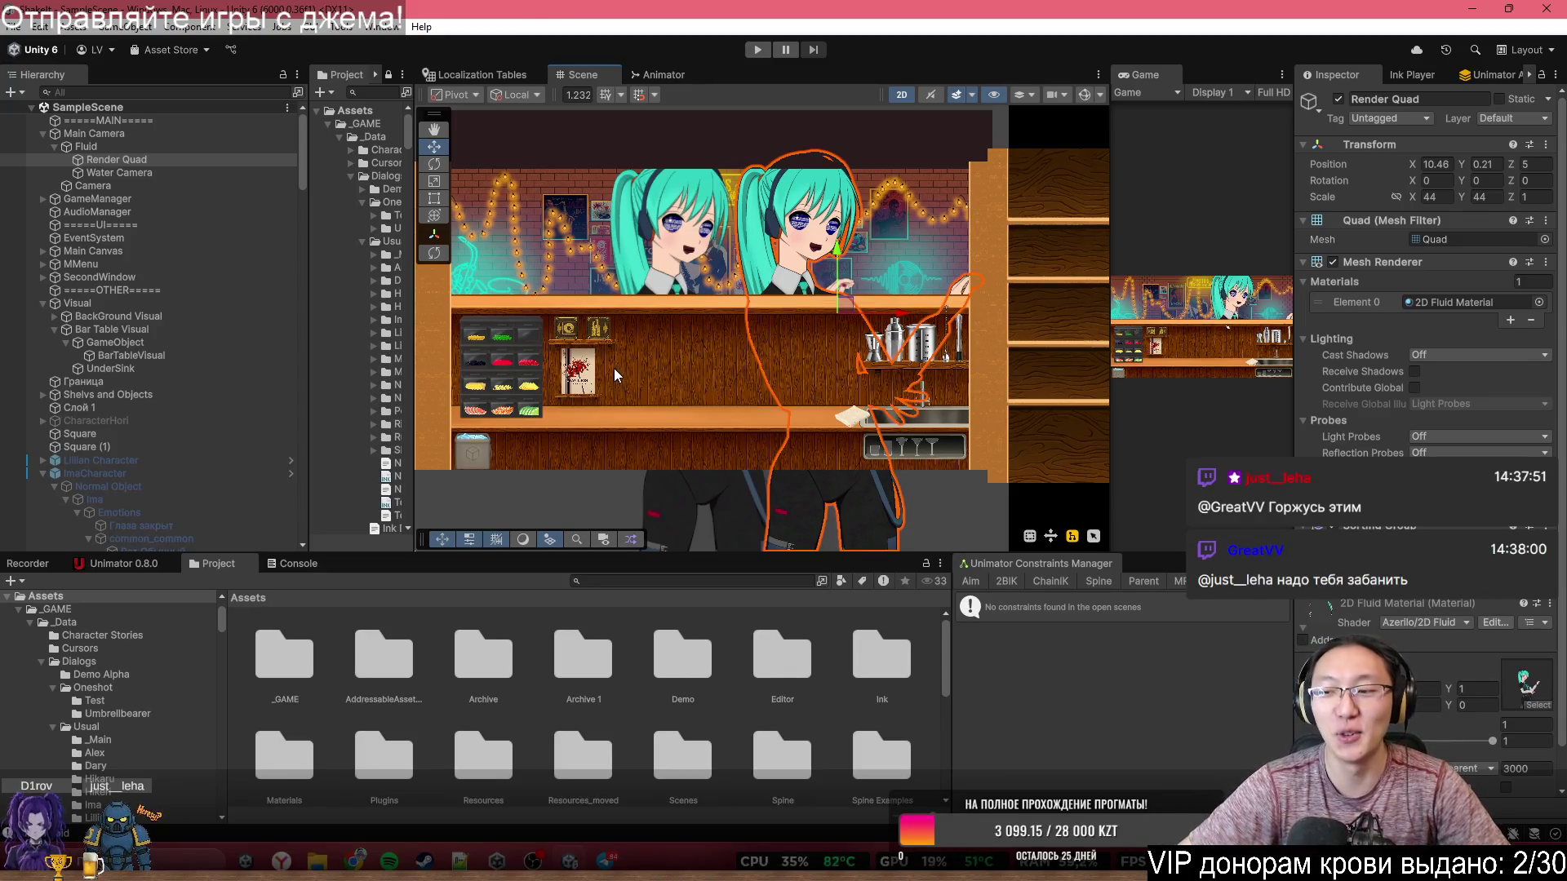
scroll(801, 247, "up", 2)
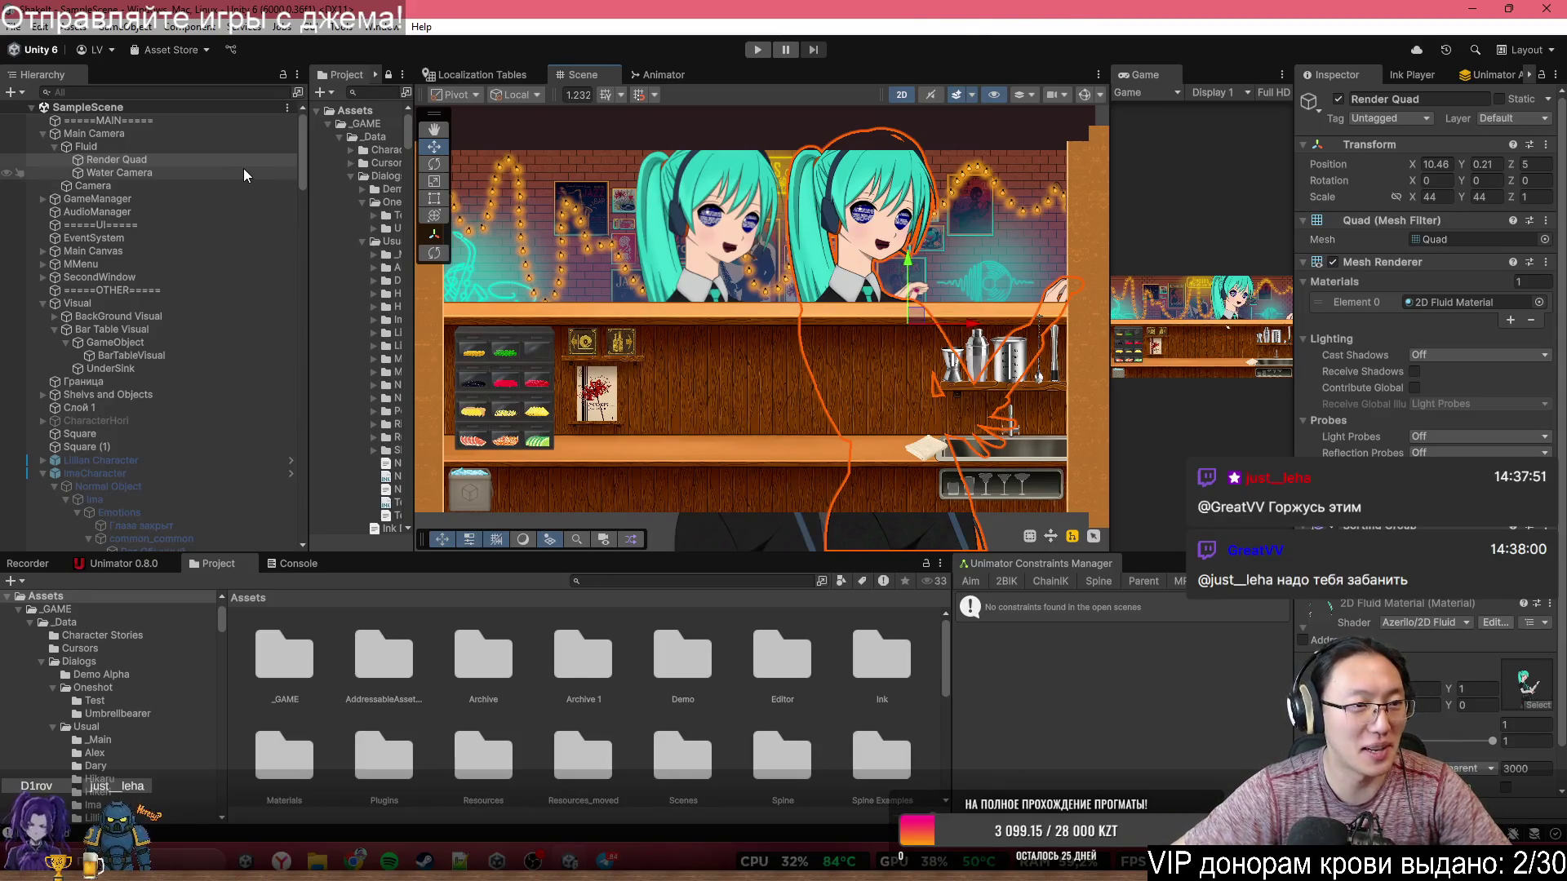
scroll(855, 396, "up", 1)
mouse_move(971, 316)
left_mouse_down()
mouse_move(833, 326)
mouse_move(865, 342)
mouse_move(896, 326)
left_mouse_up()
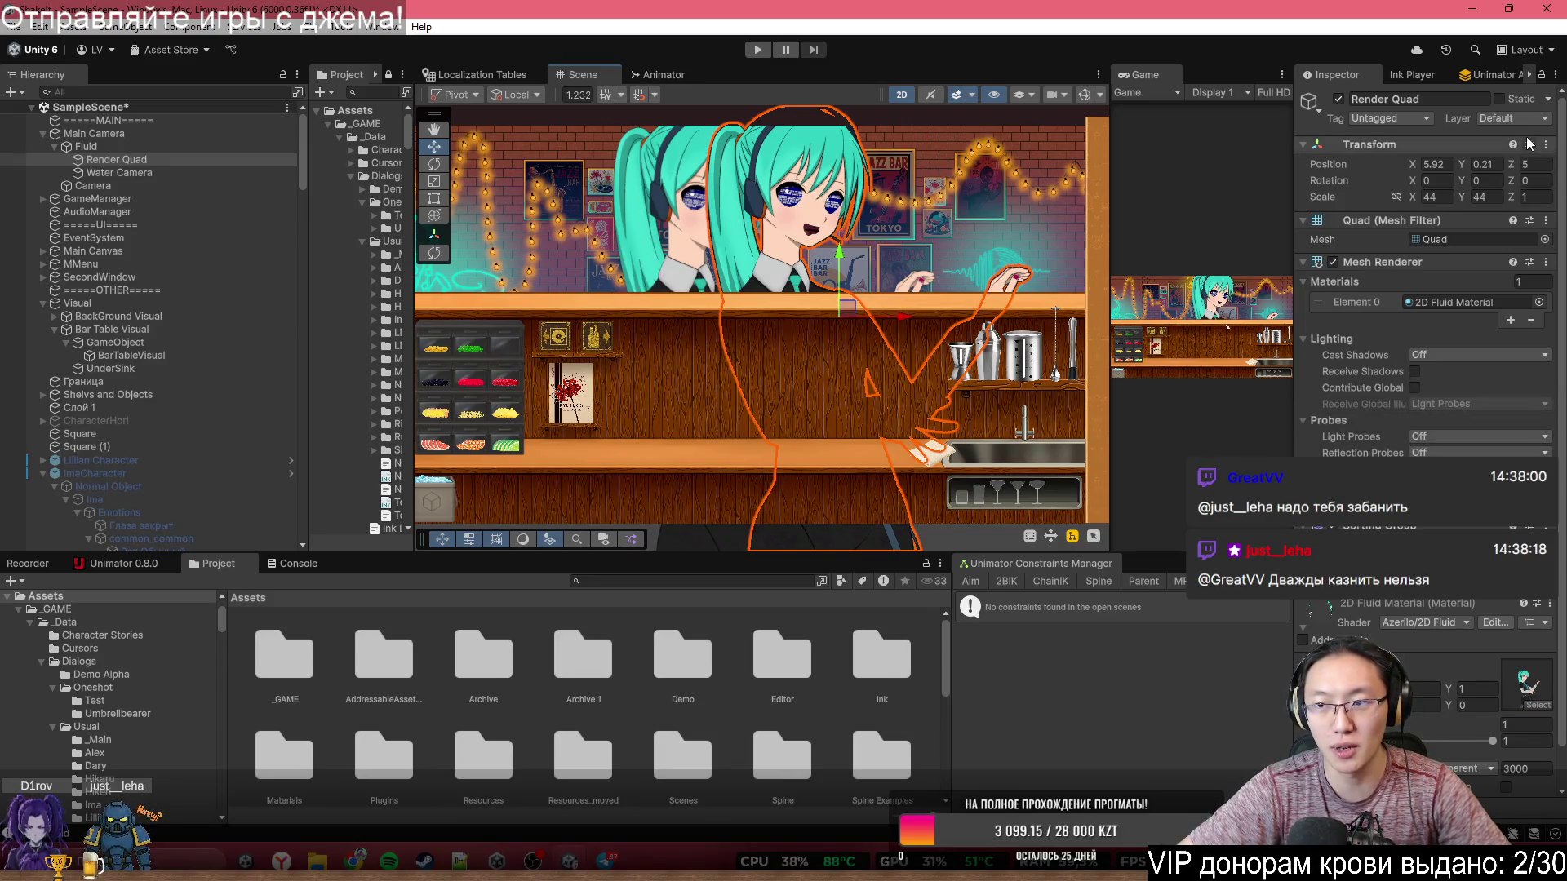
mouse_move(886, 310)
left_mouse_down()
mouse_move(903, 326)
mouse_move(815, 322)
mouse_move(944, 326)
left_mouse_up()
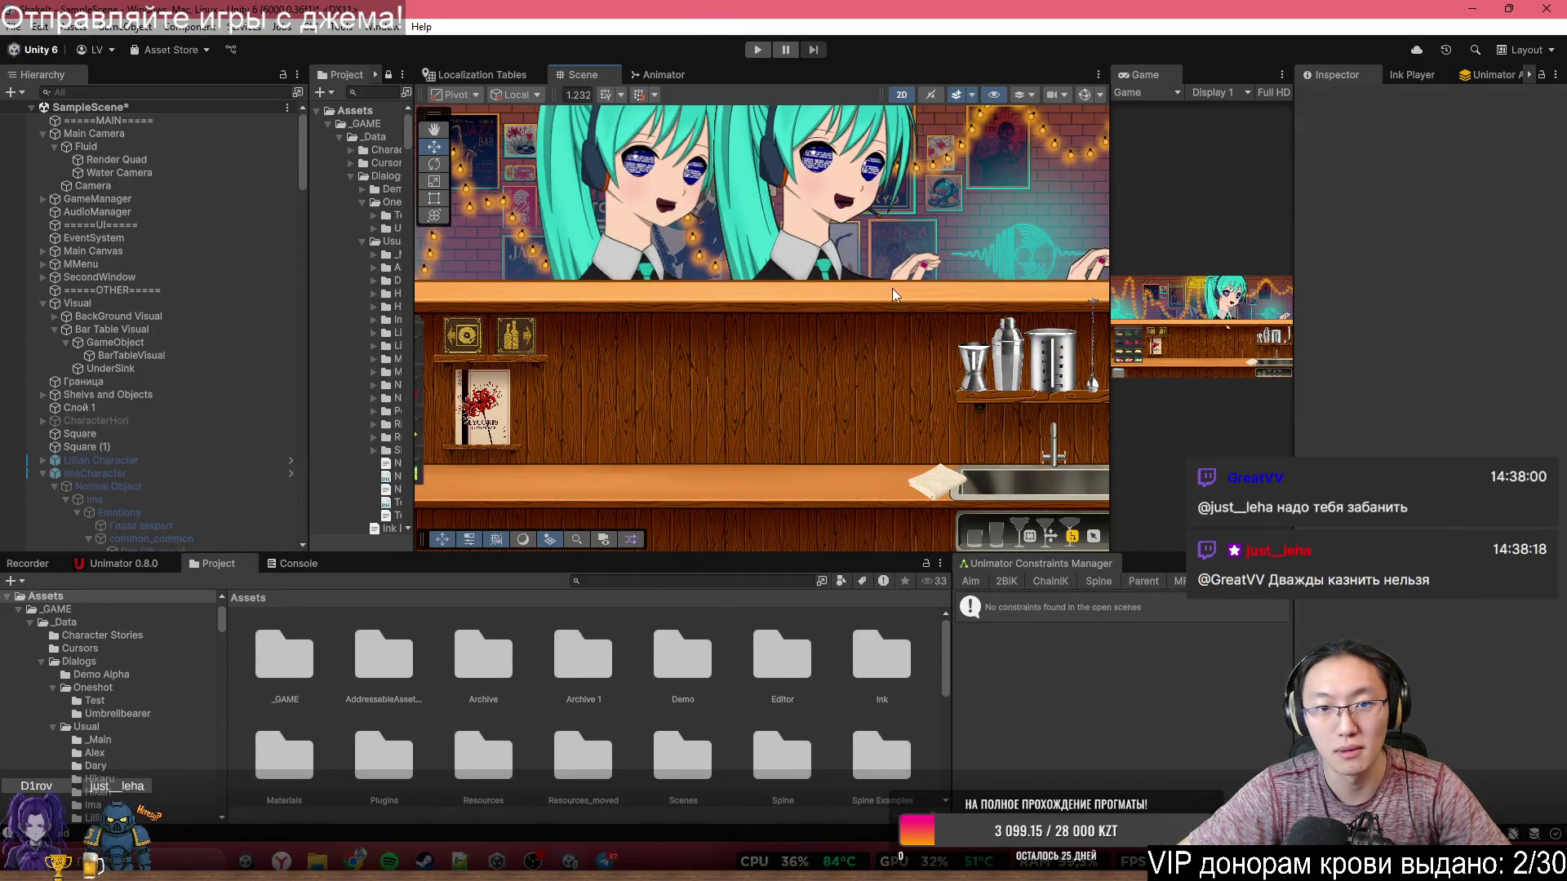
scroll(893, 287, "up", 4)
scroll(857, 262, "up", 5)
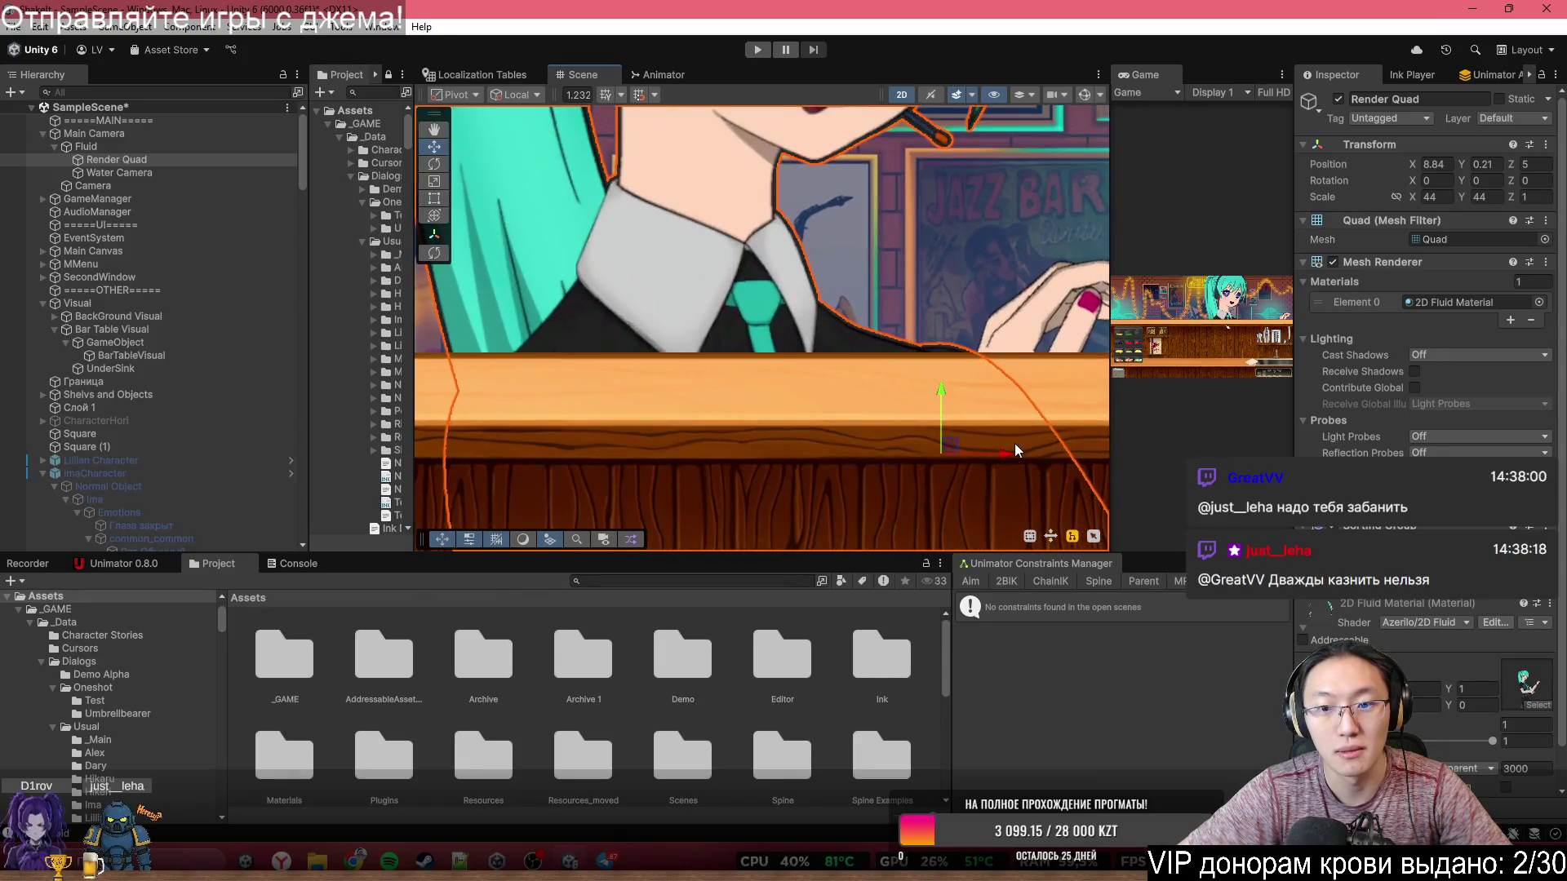
mouse_move(1008, 445)
left_mouse_down()
mouse_move(751, 471)
mouse_move(703, 508)
mouse_move(1064, 525)
mouse_move(669, 566)
mouse_move(956, 566)
left_mouse_up()
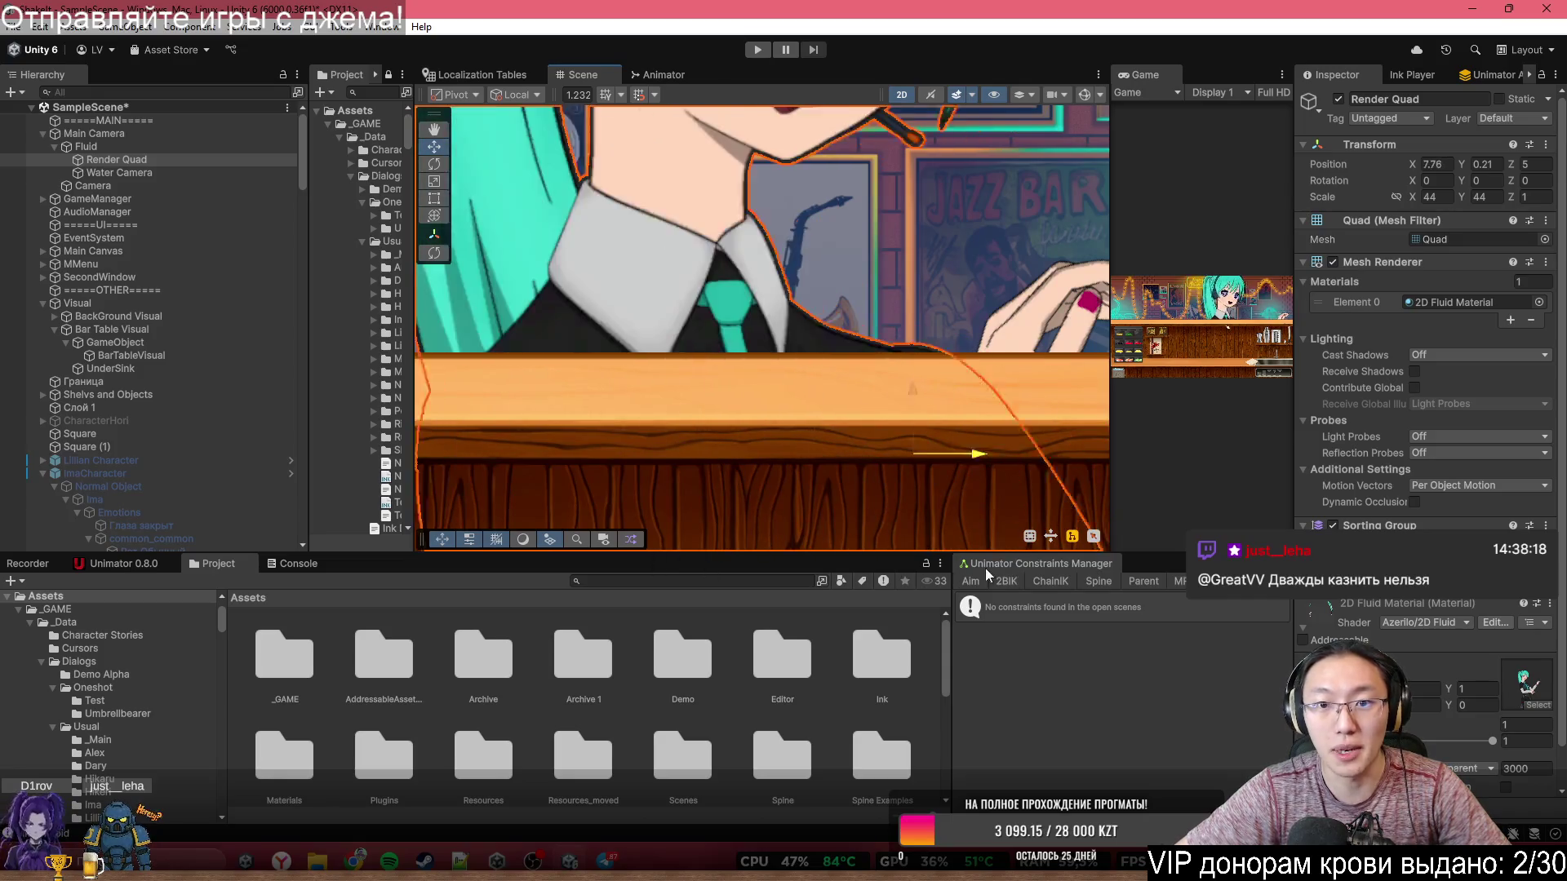
- Adjust the 2D Fluid Material slider, then restore it to full opacity
scroll(1015, 497, "down", 3)
scroll(1469, 702, "down", 2)
left_click_drag(1492, 700, 1425, 702)
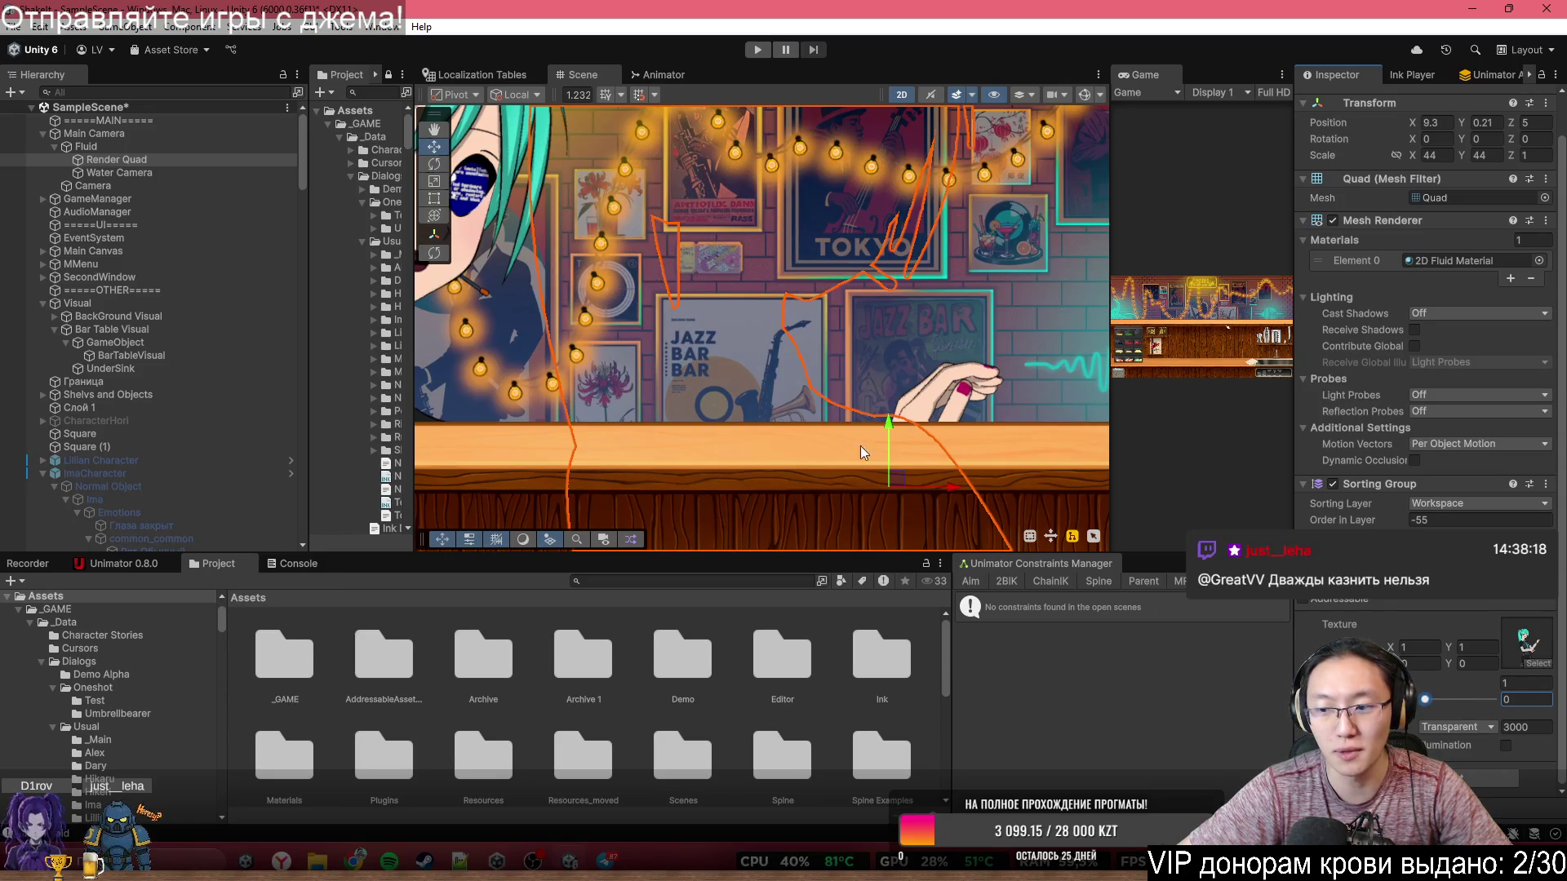
scroll(718, 311, "down", 2)
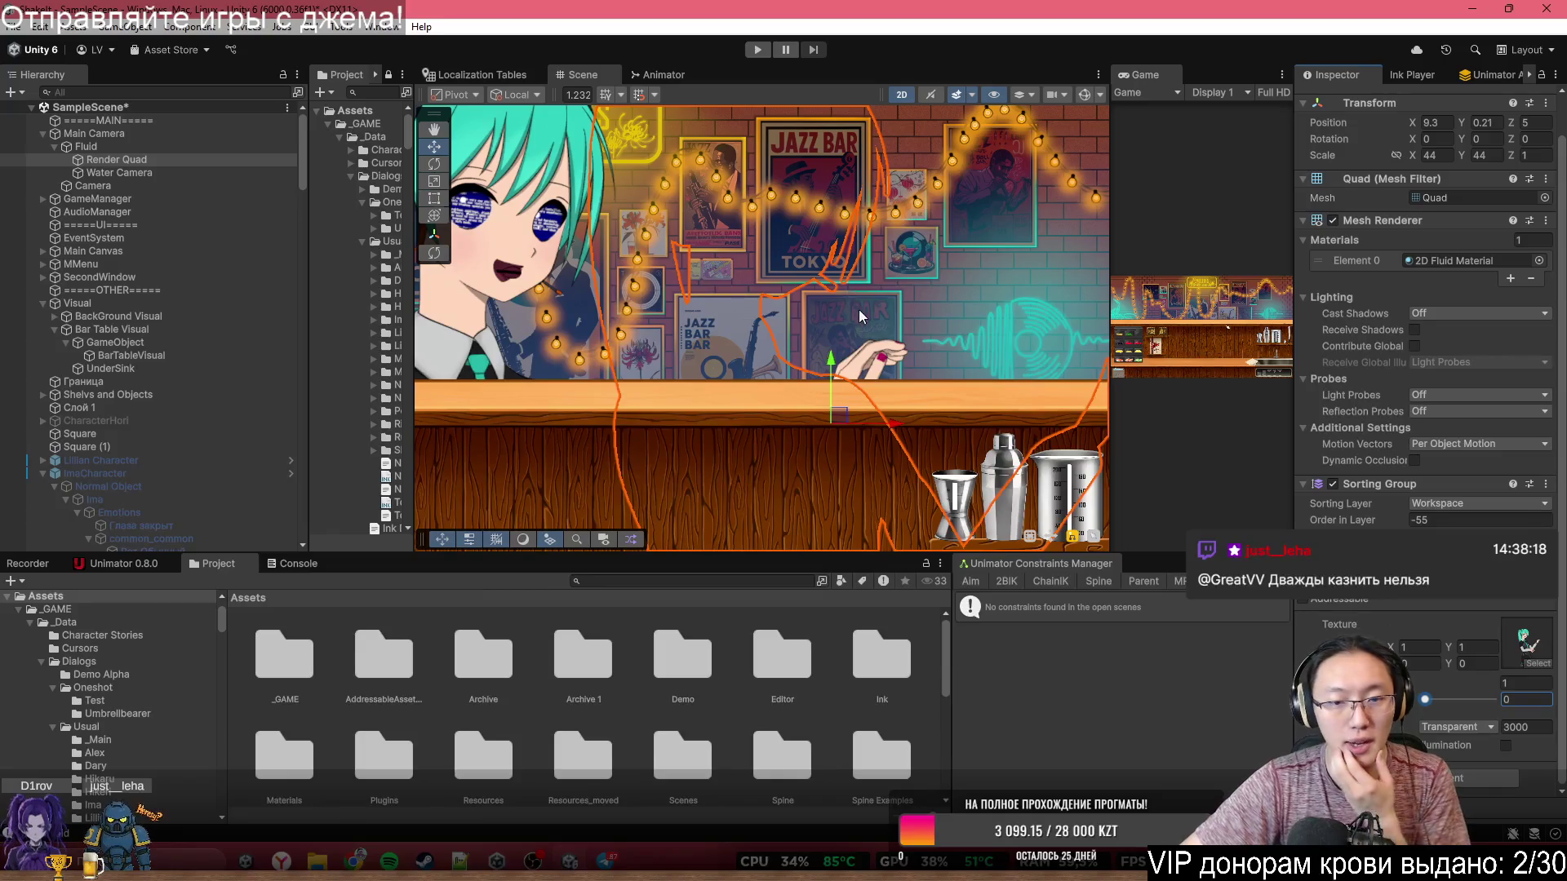
left_click_drag(1438, 702, 1490, 711)
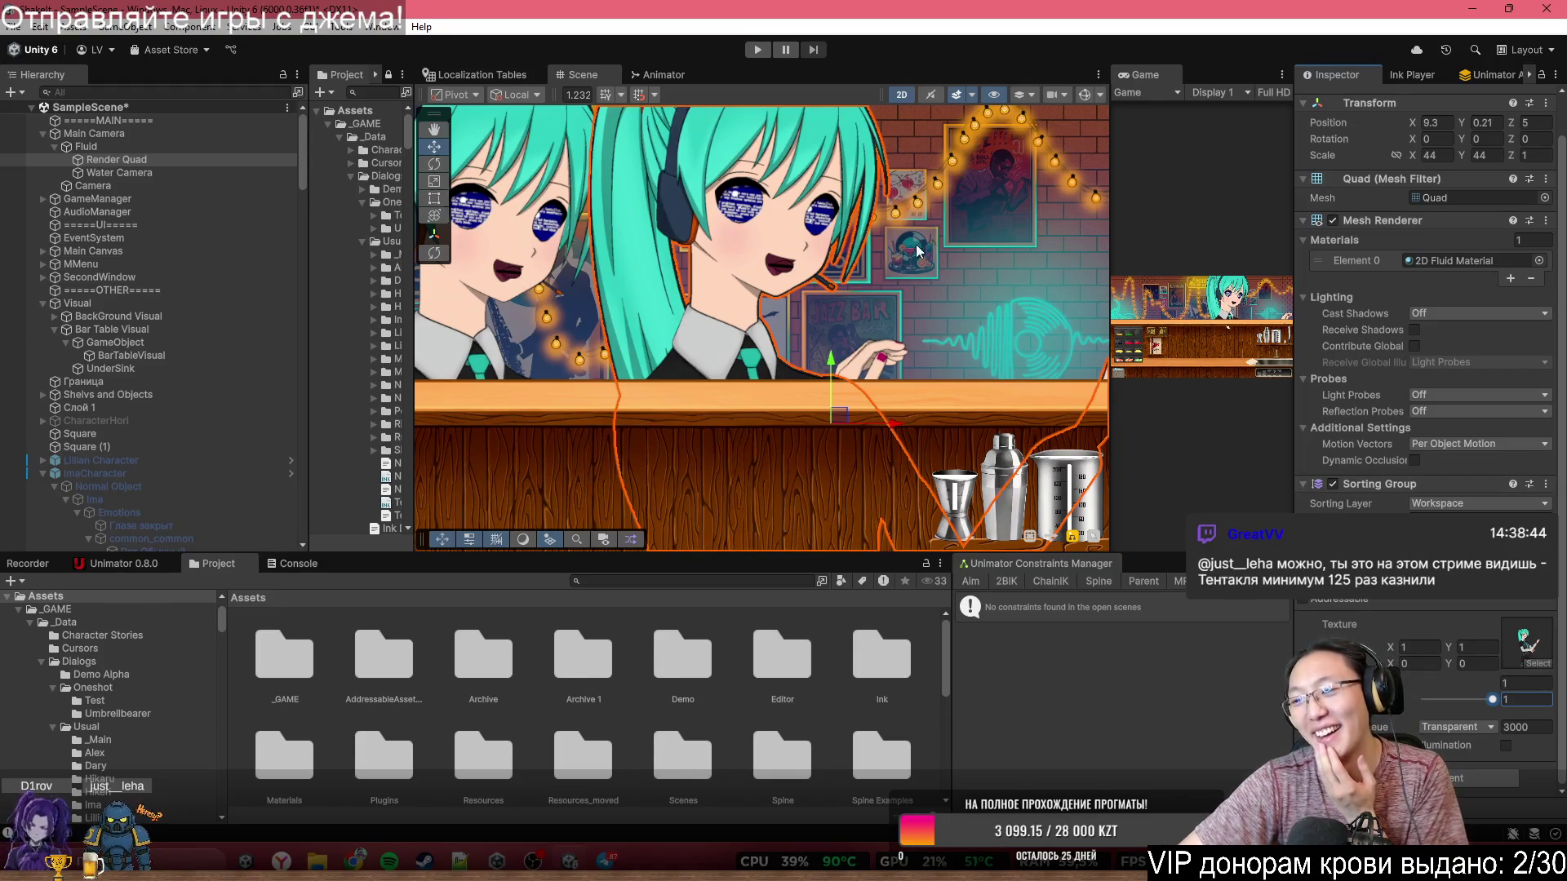
scroll(786, 307, "down", 5)
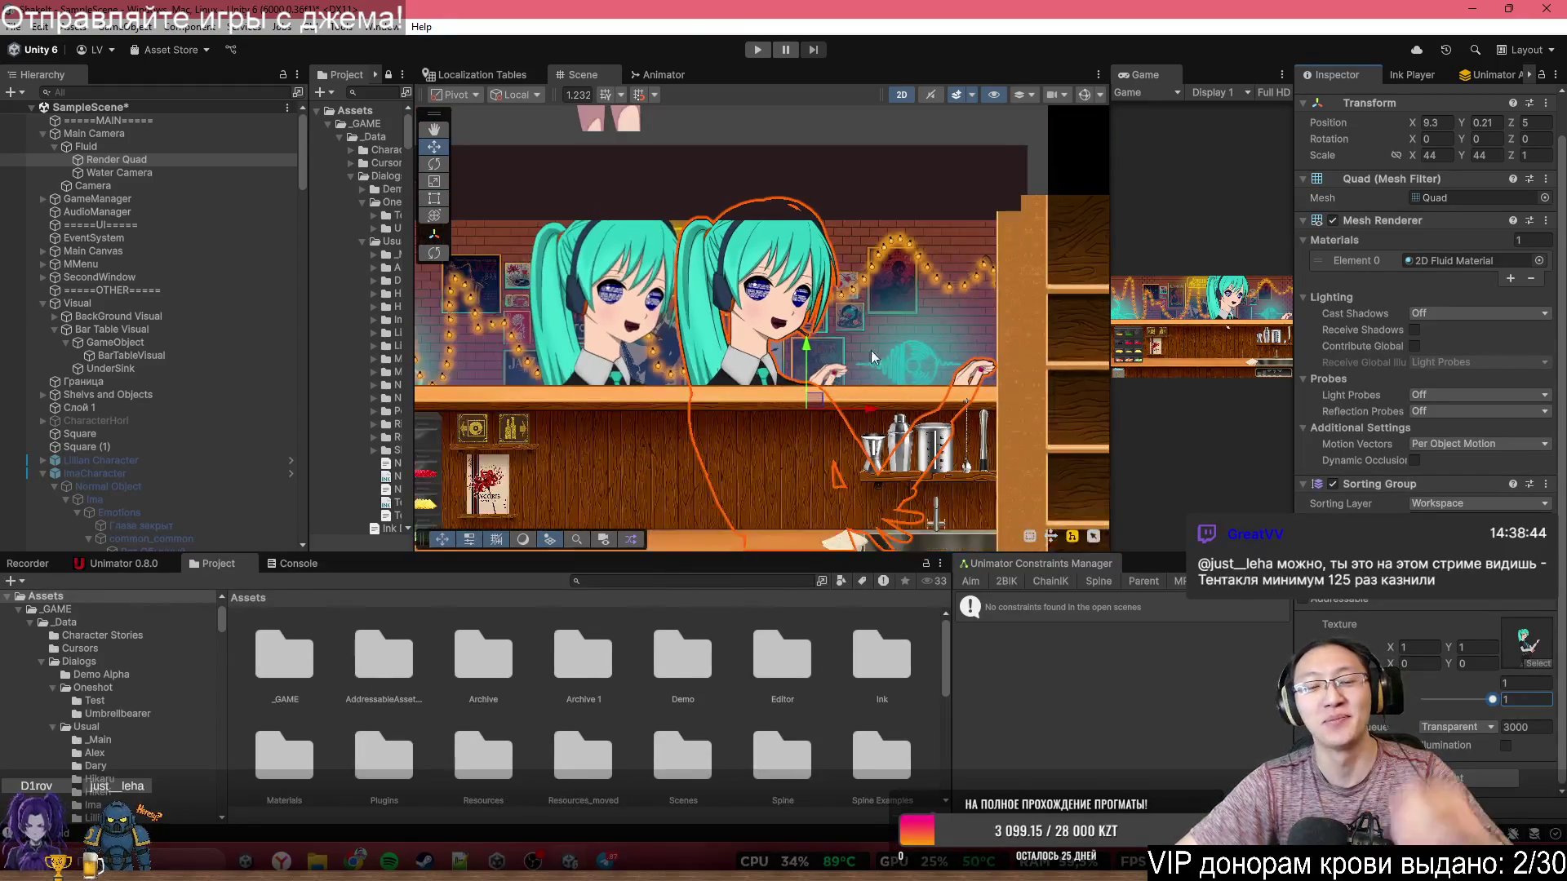
- Reselect the Render Quad and nudge it further left to X 8.37
left_click_drag(968, 286, 1008, 219)
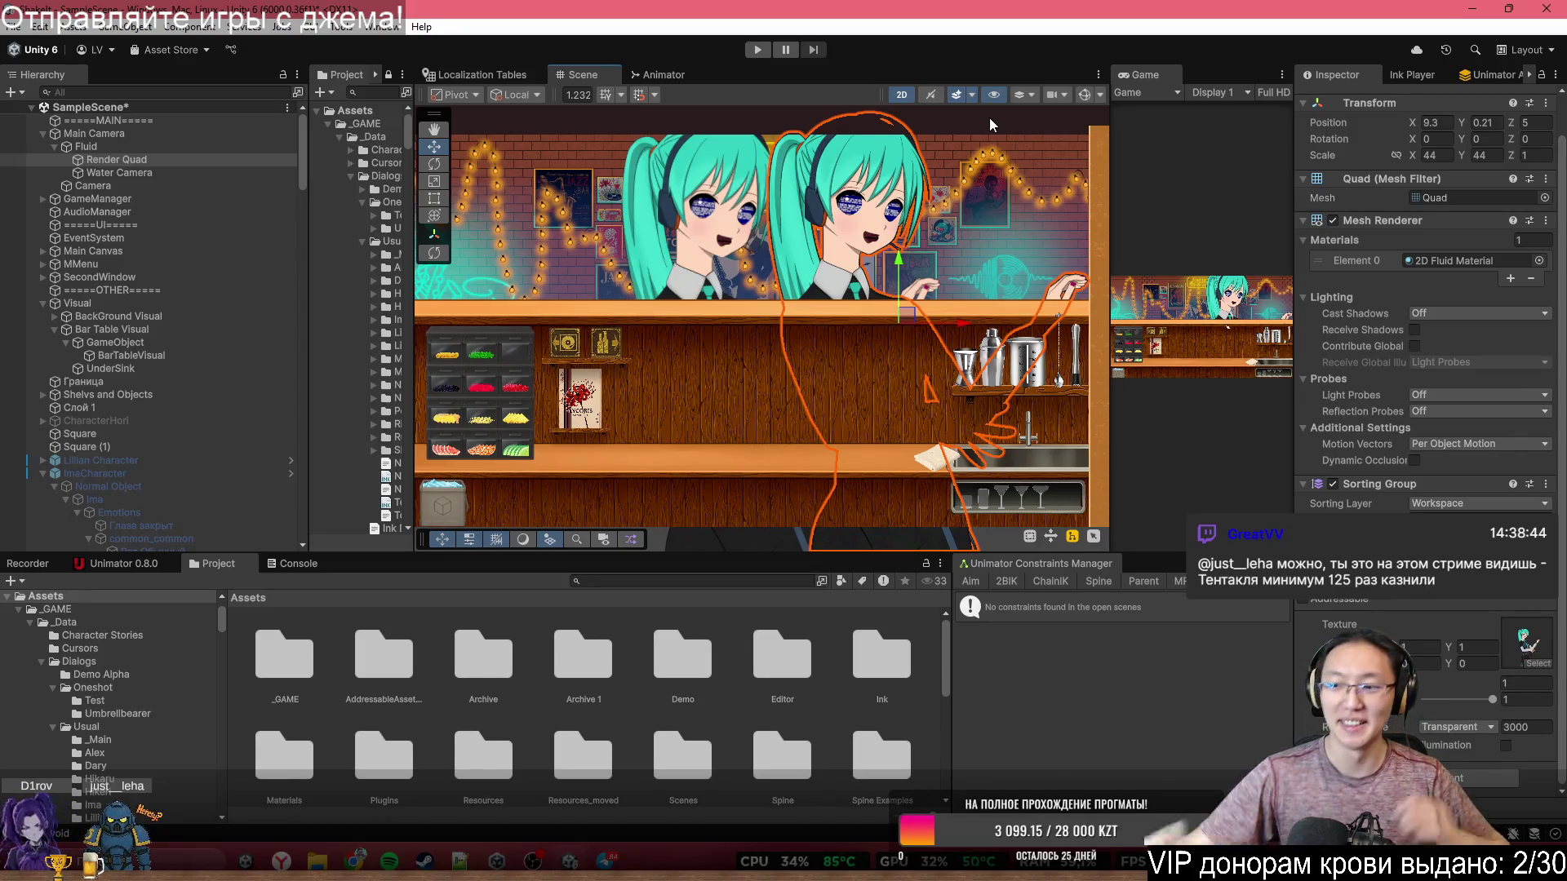
left_click(956, 334)
mouse_move(959, 320)
left_mouse_down()
mouse_move(928, 327)
mouse_move(950, 337)
left_mouse_up()
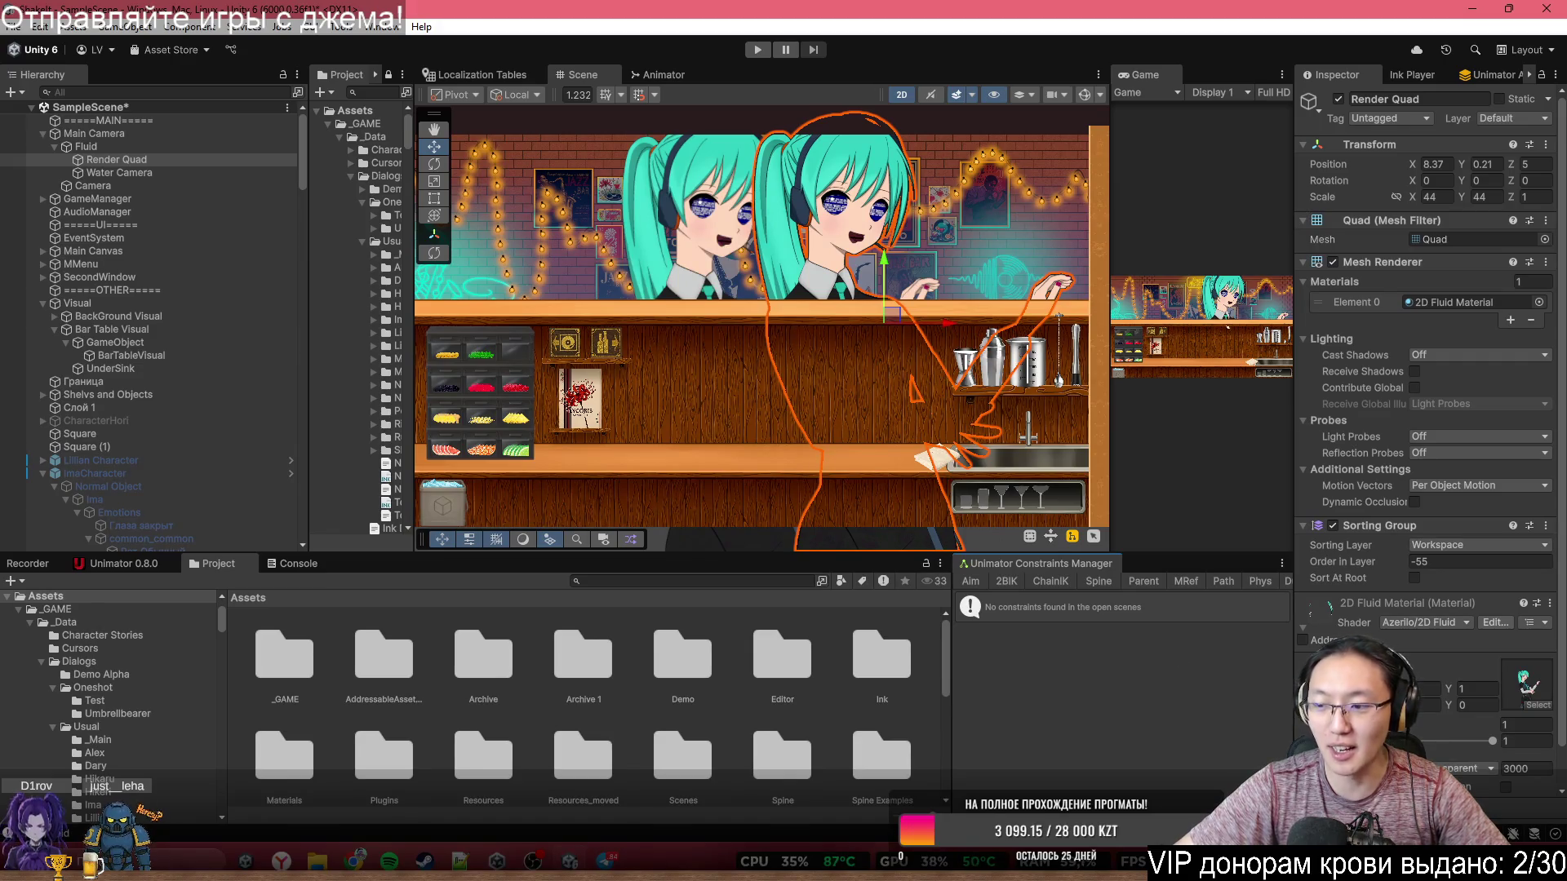
- Open a new Chrome window and load chatgpt.com
key("super+4")
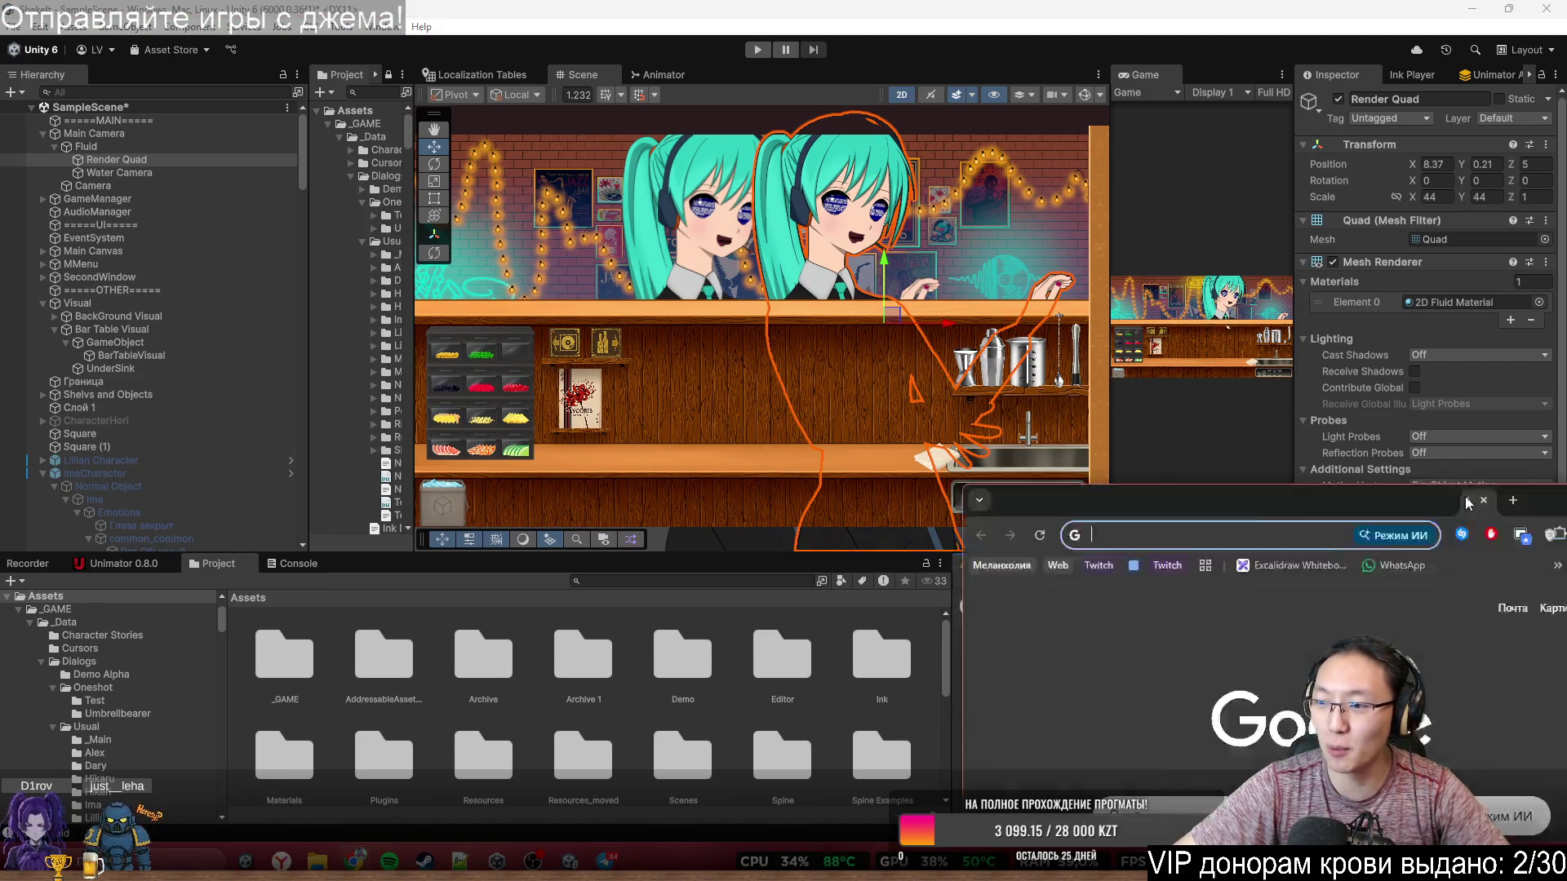
type("chc")
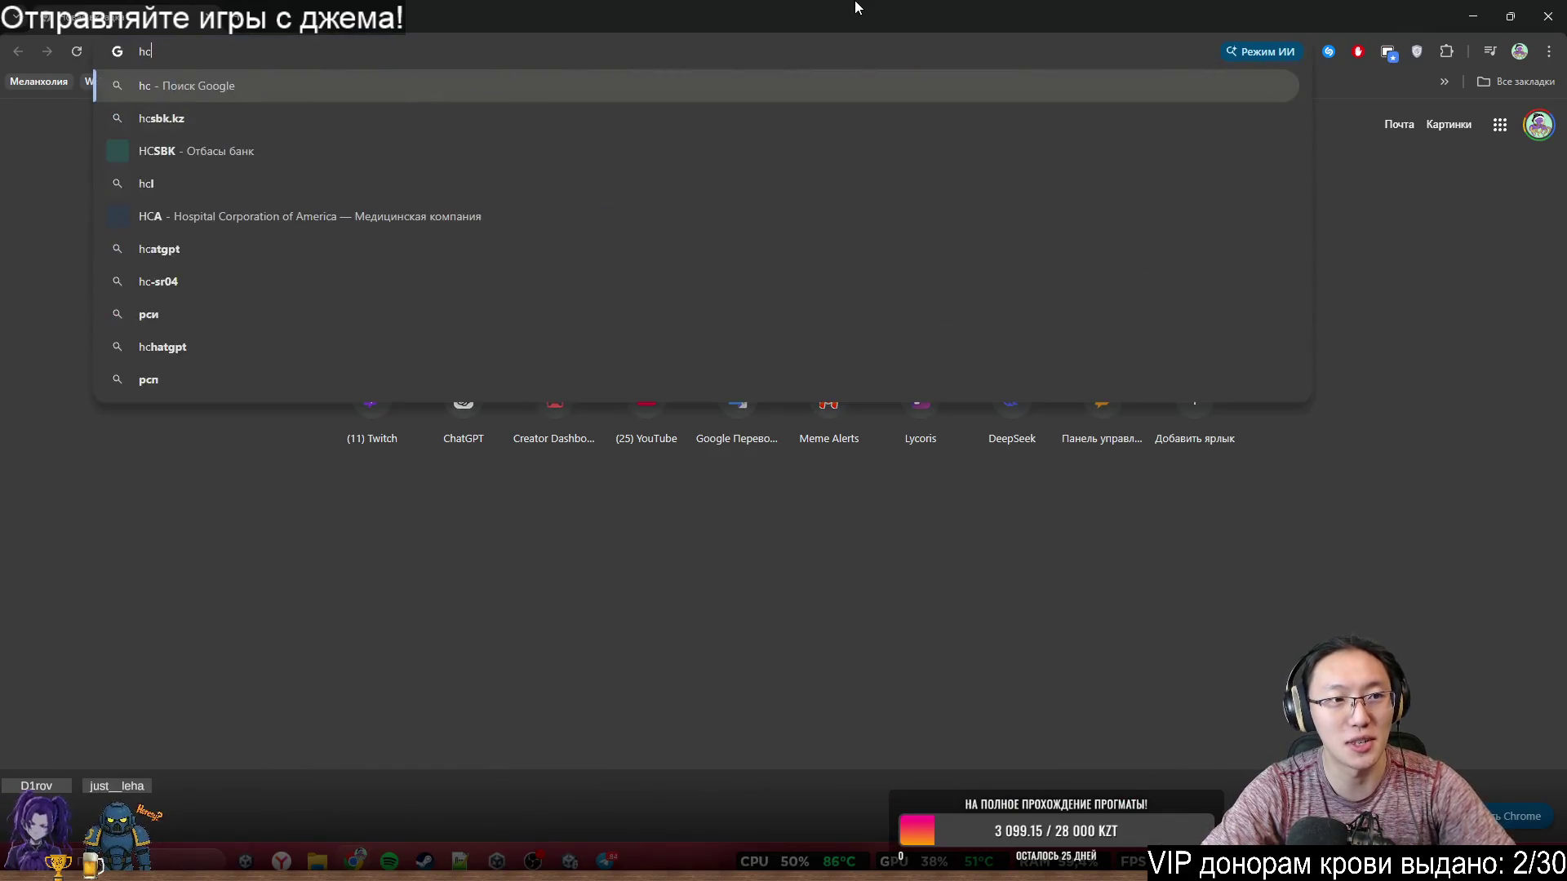
key("BackSpace")
key("BackSpace")
type("chatgpt")
key("Return")
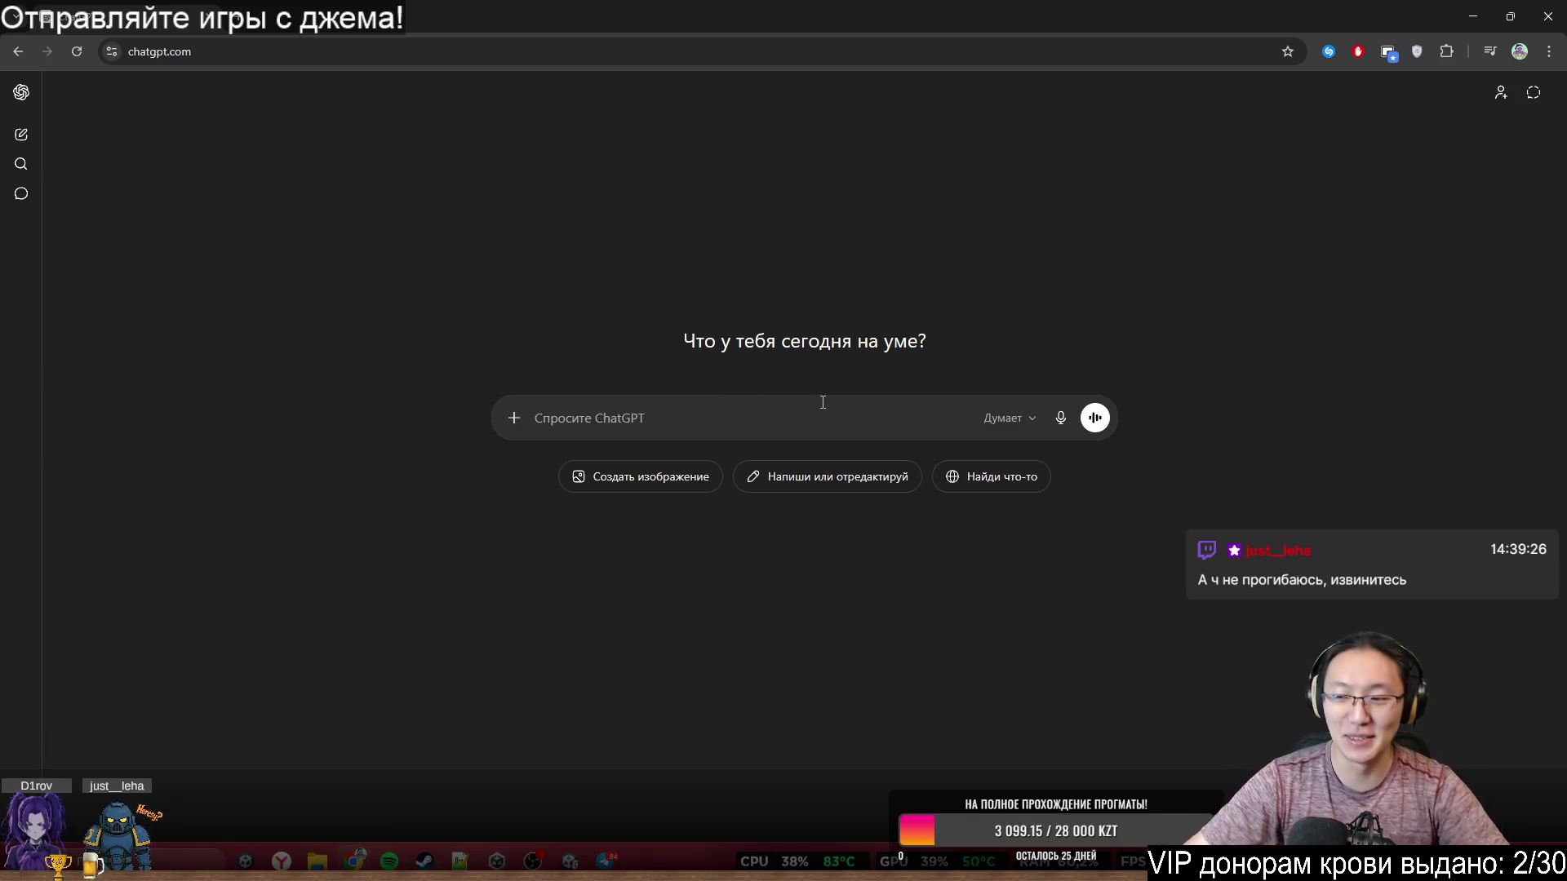
- Type the DoTween opening line with 'Есть' on the line below
type("u")
key("BackSpace")
type("u")
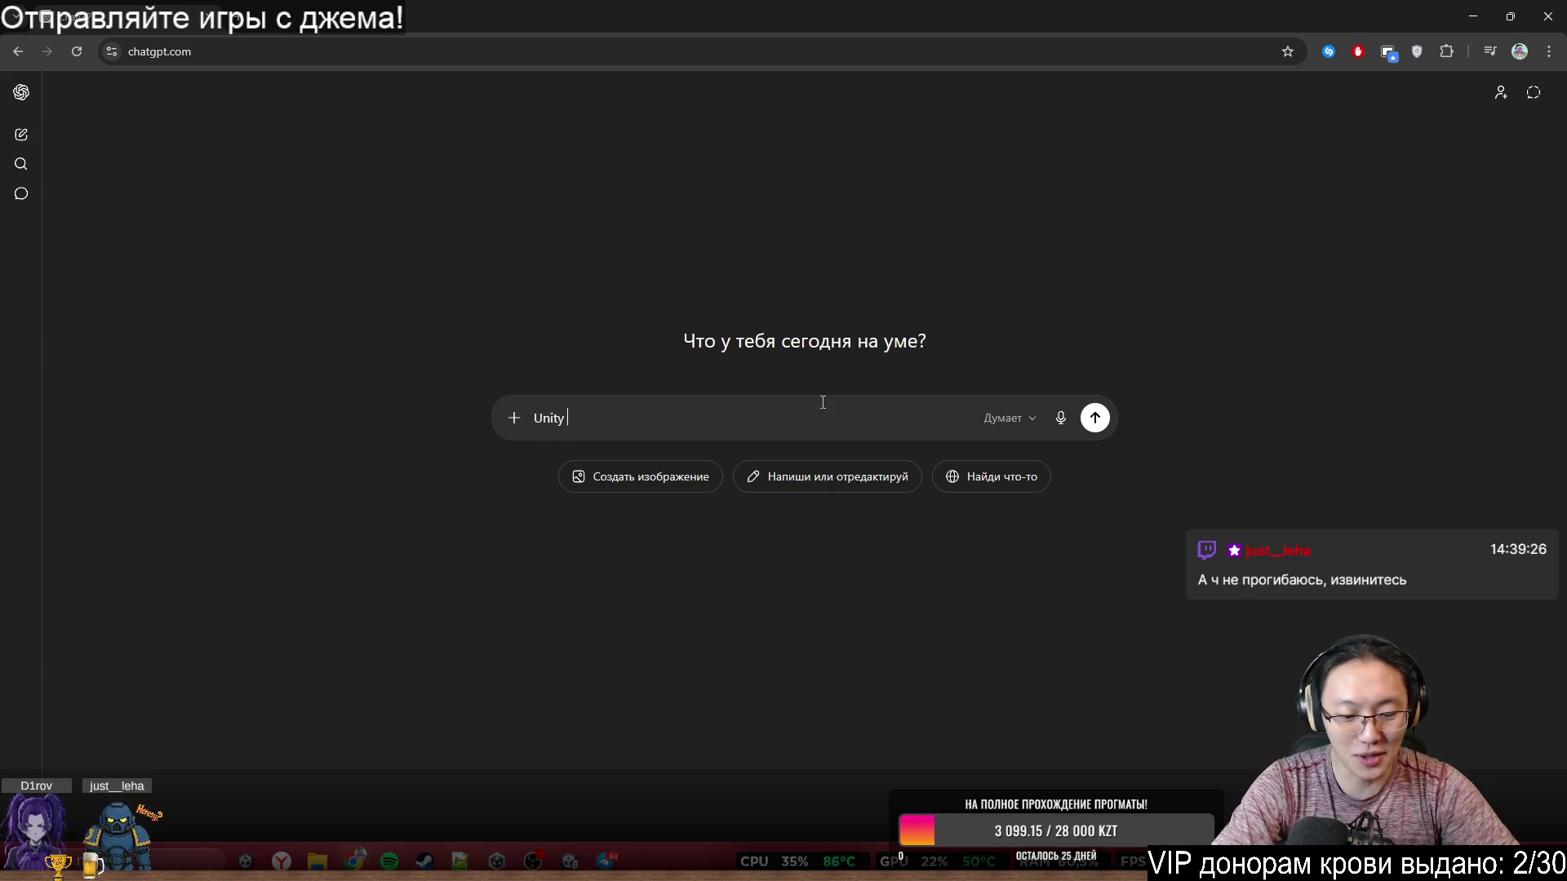
type("ween")
key("shift+Return")
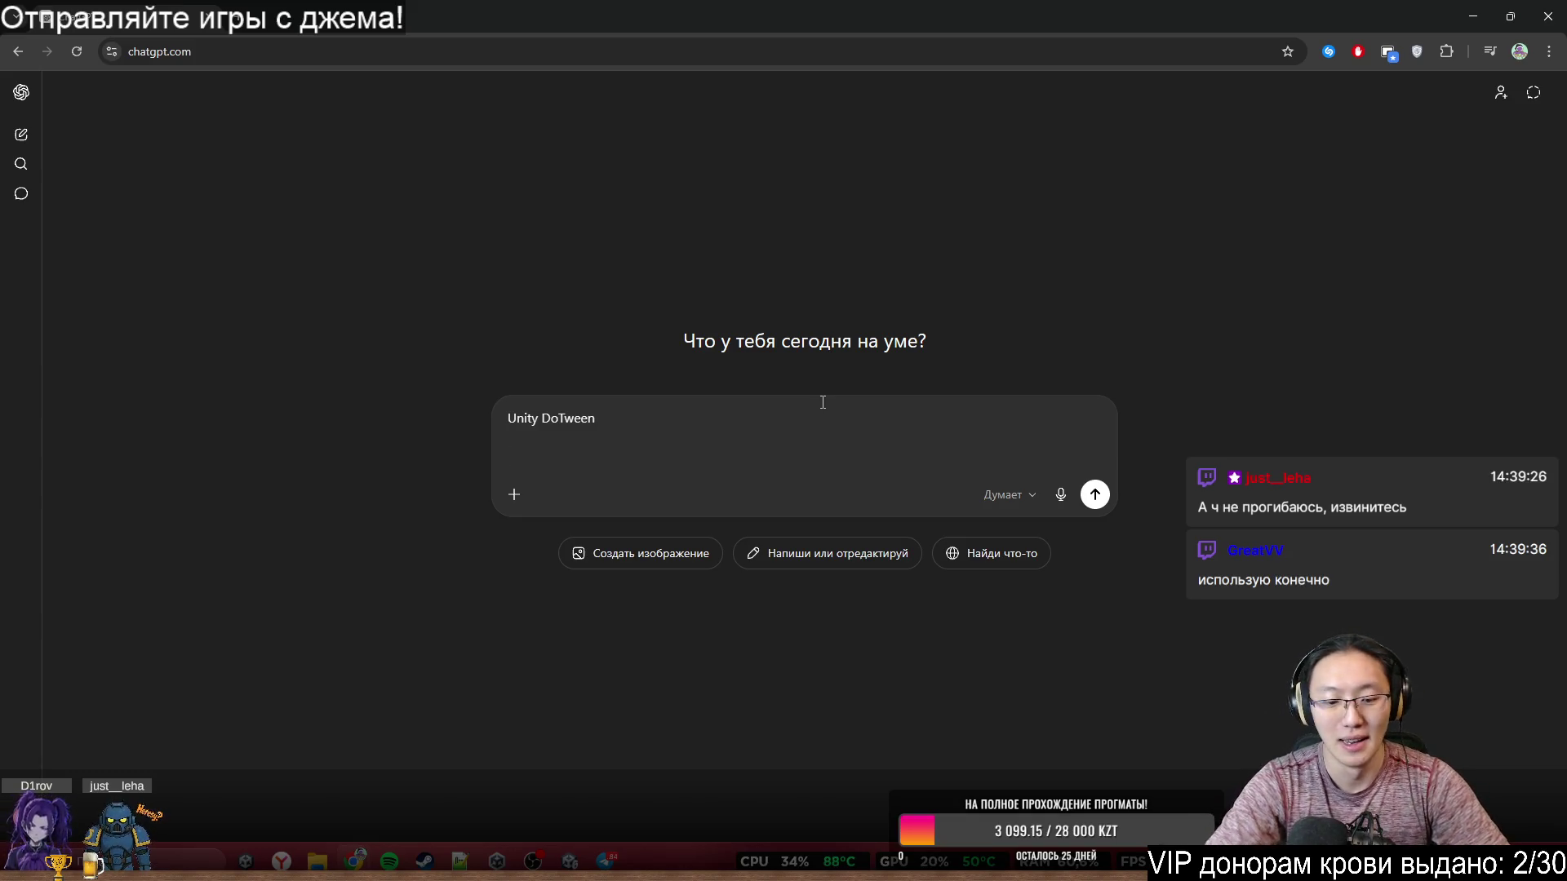
key("BackSpace")
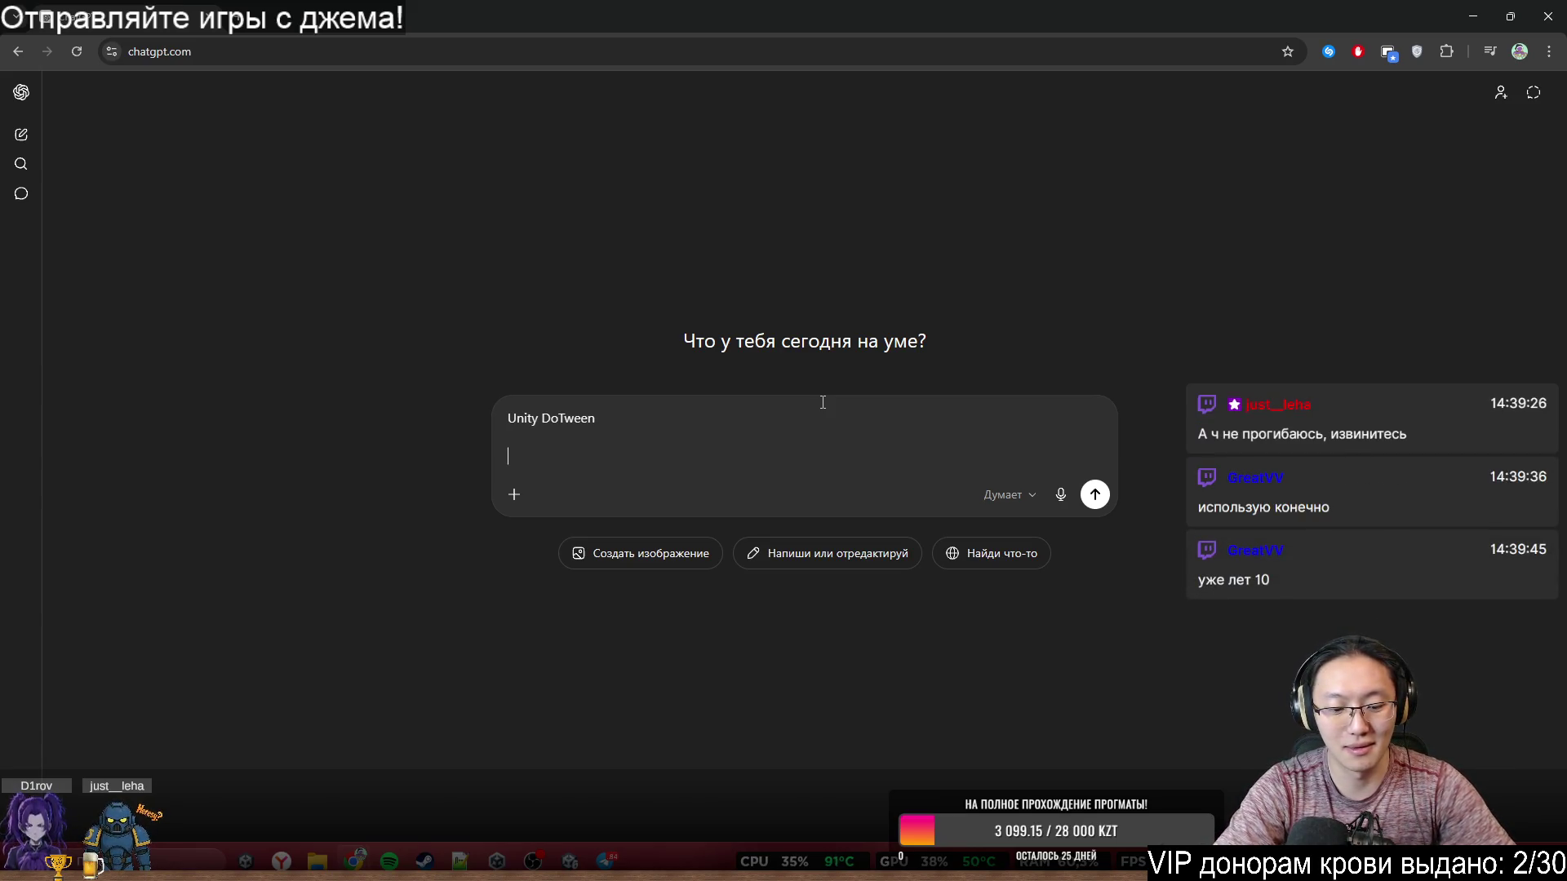
type("Есть void1 и voi")
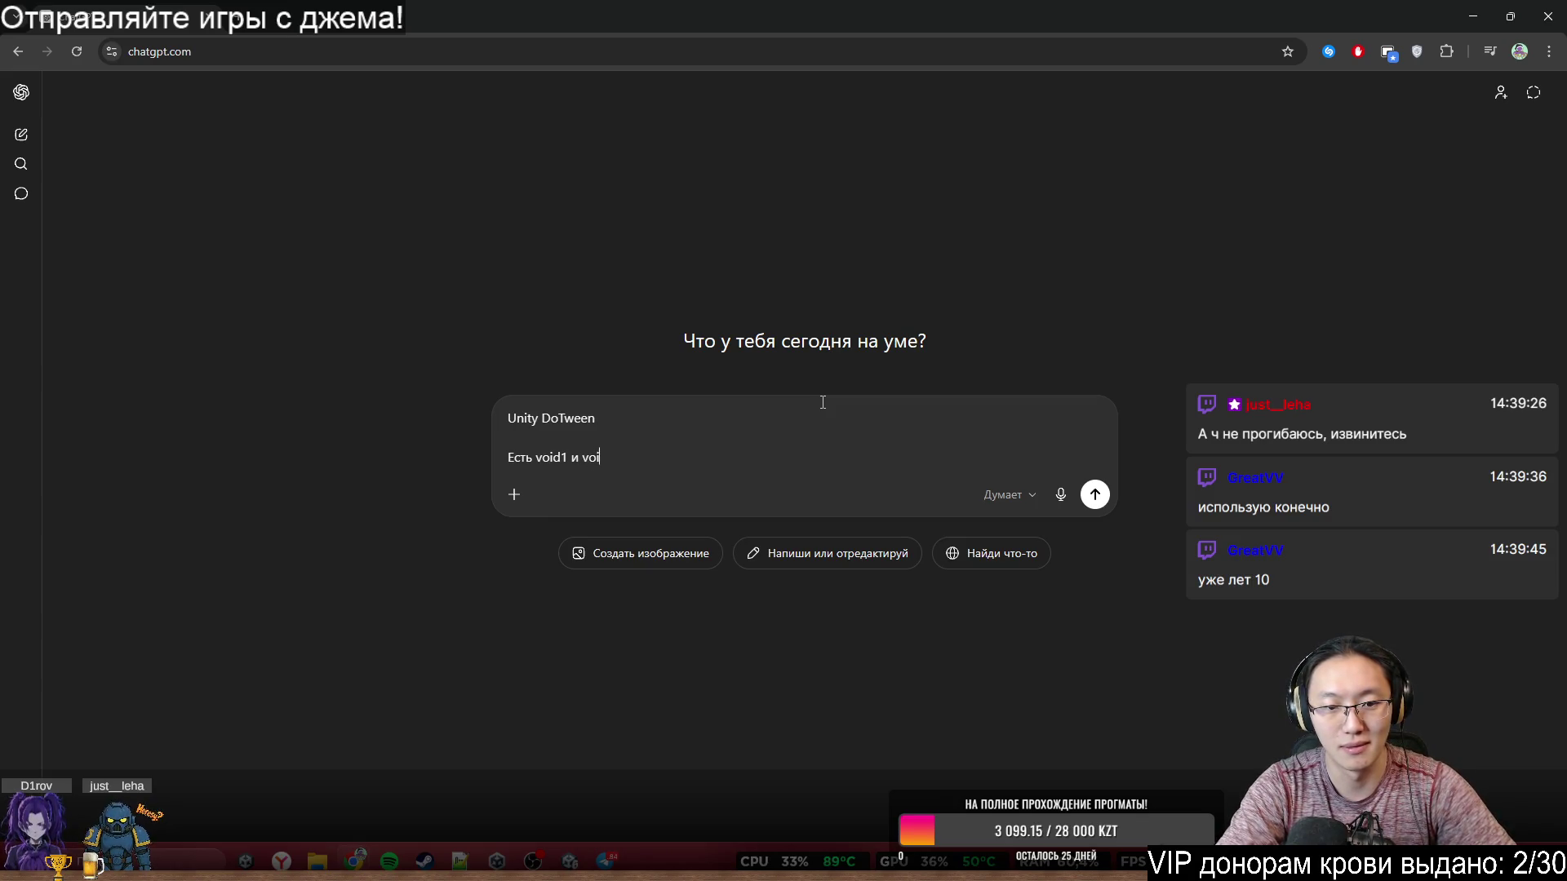
key("BackSpace")
key("BackSpace")
key("BackSpace")
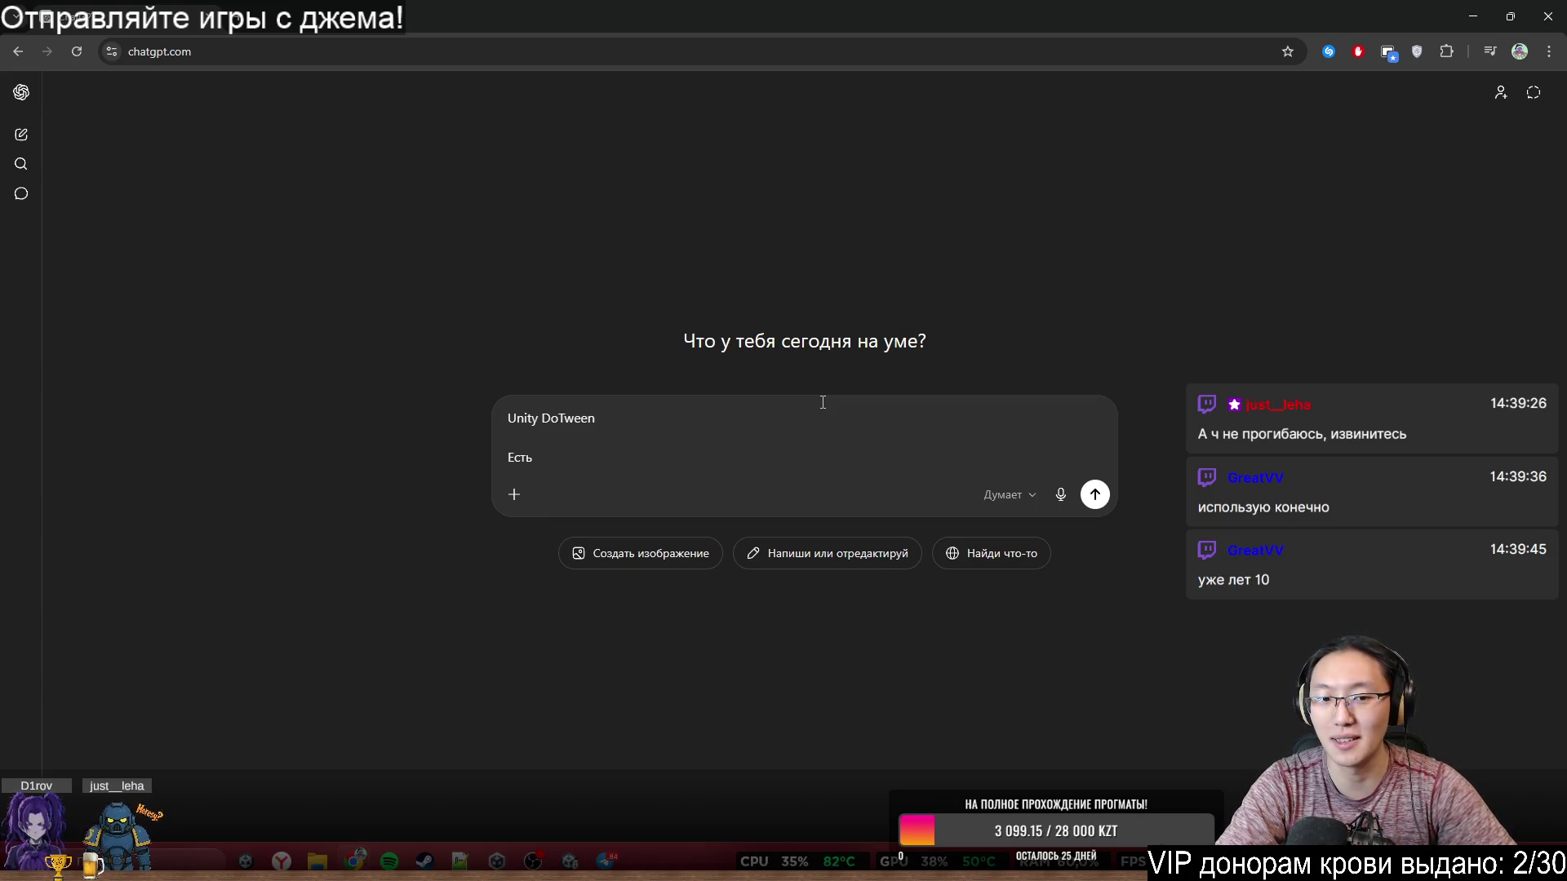
key("shift+Return")
key("shift+Return")
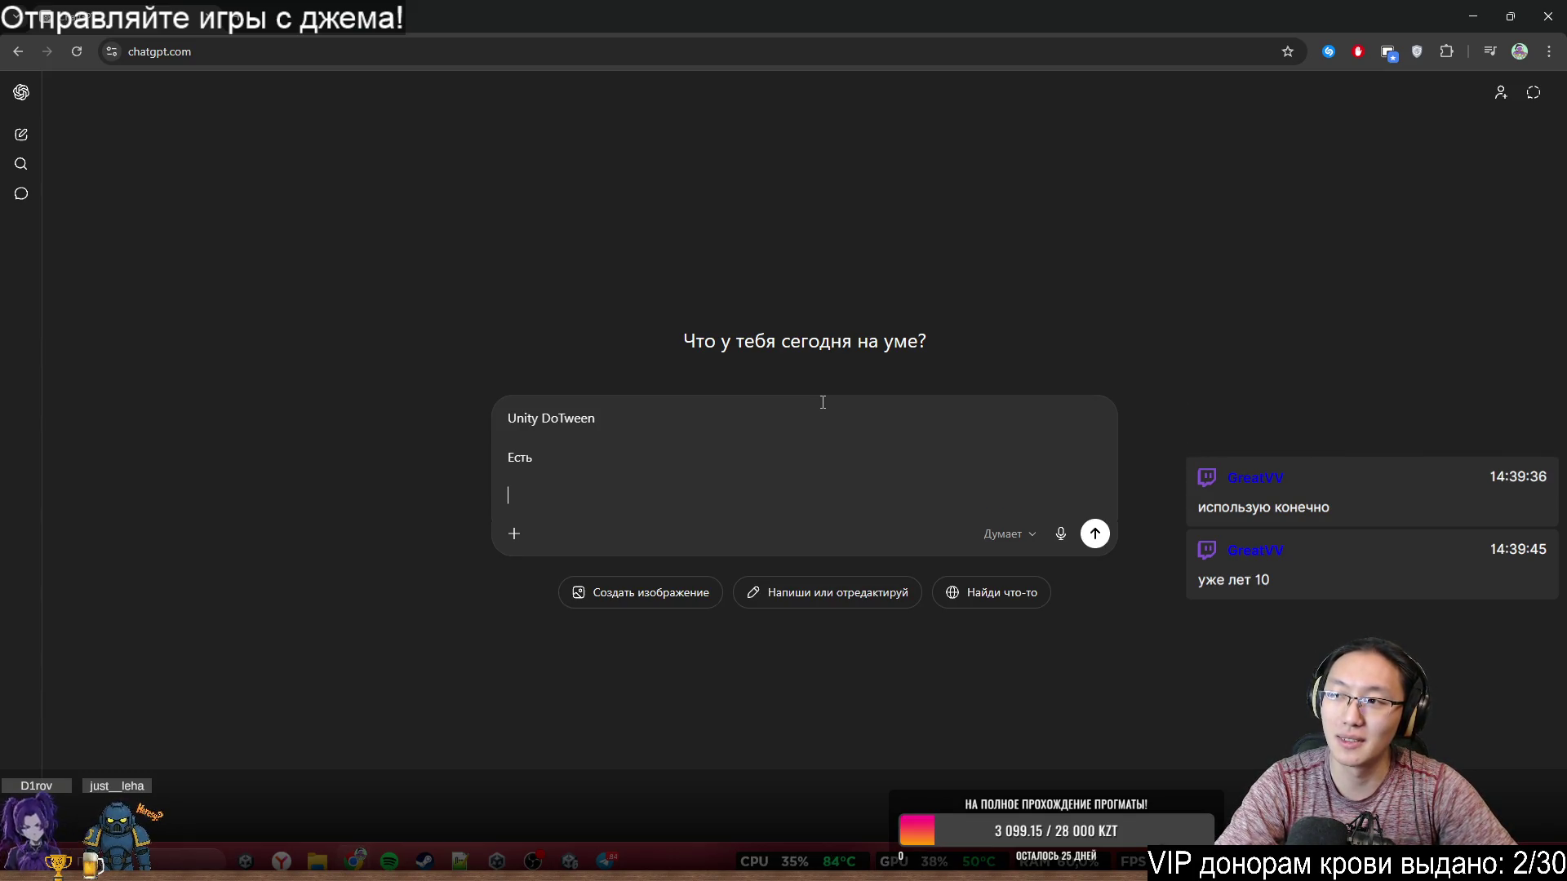
key("BackSpace")
key("BackSpace")
key("shift+Return")
key("shift+Return")
- Add the lines 'void1-> void2()' and 'void2->print3' to the prompt
type("voi")
key("shift+Return")
key("shift+Return")
type("void1")
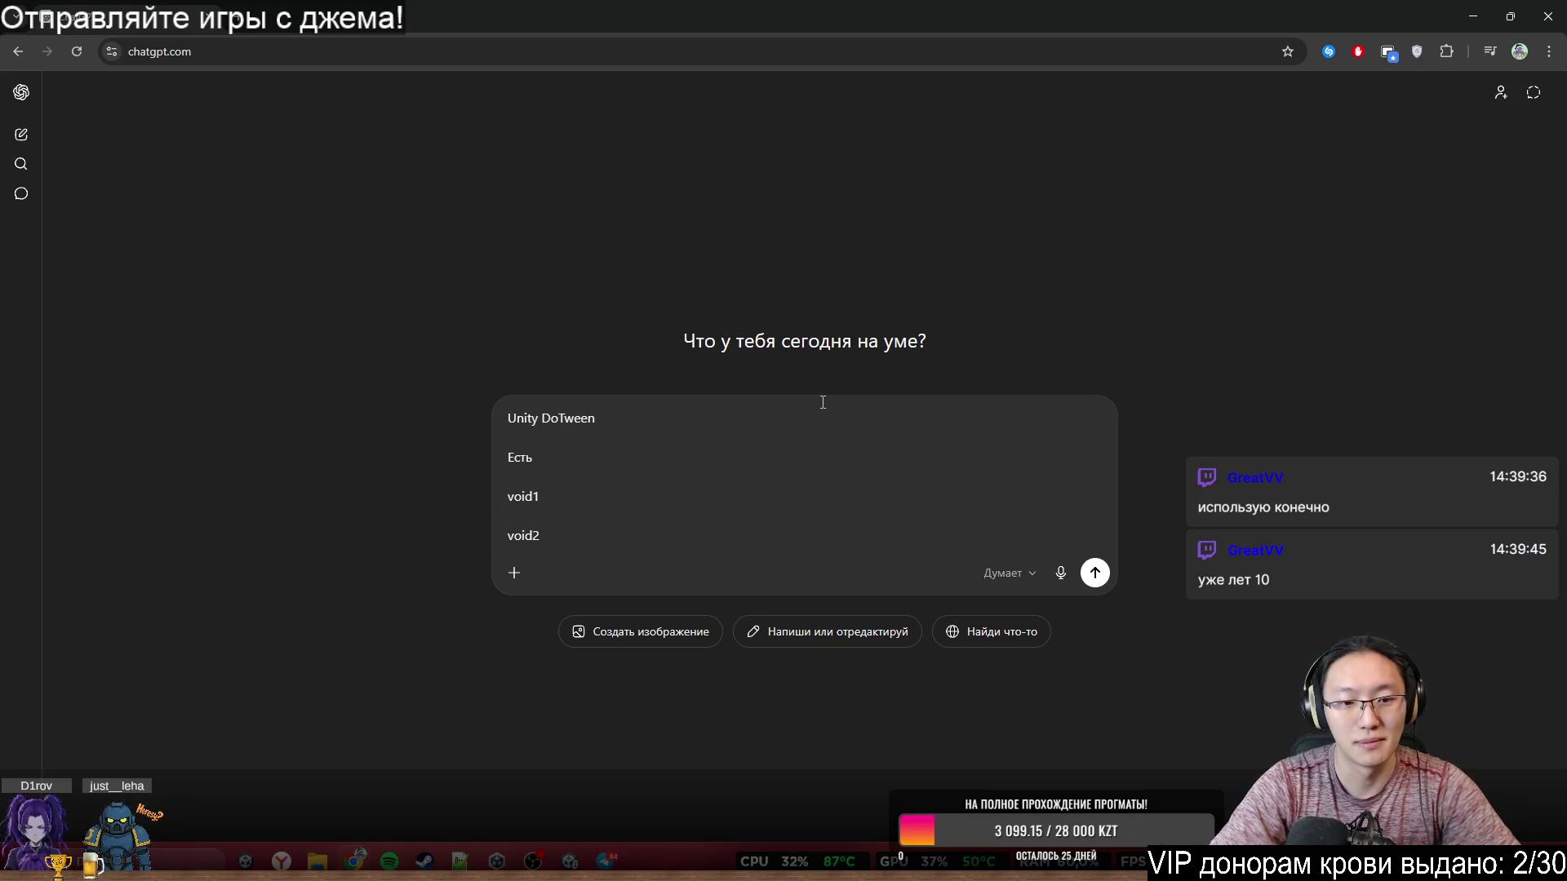
type("-> v")
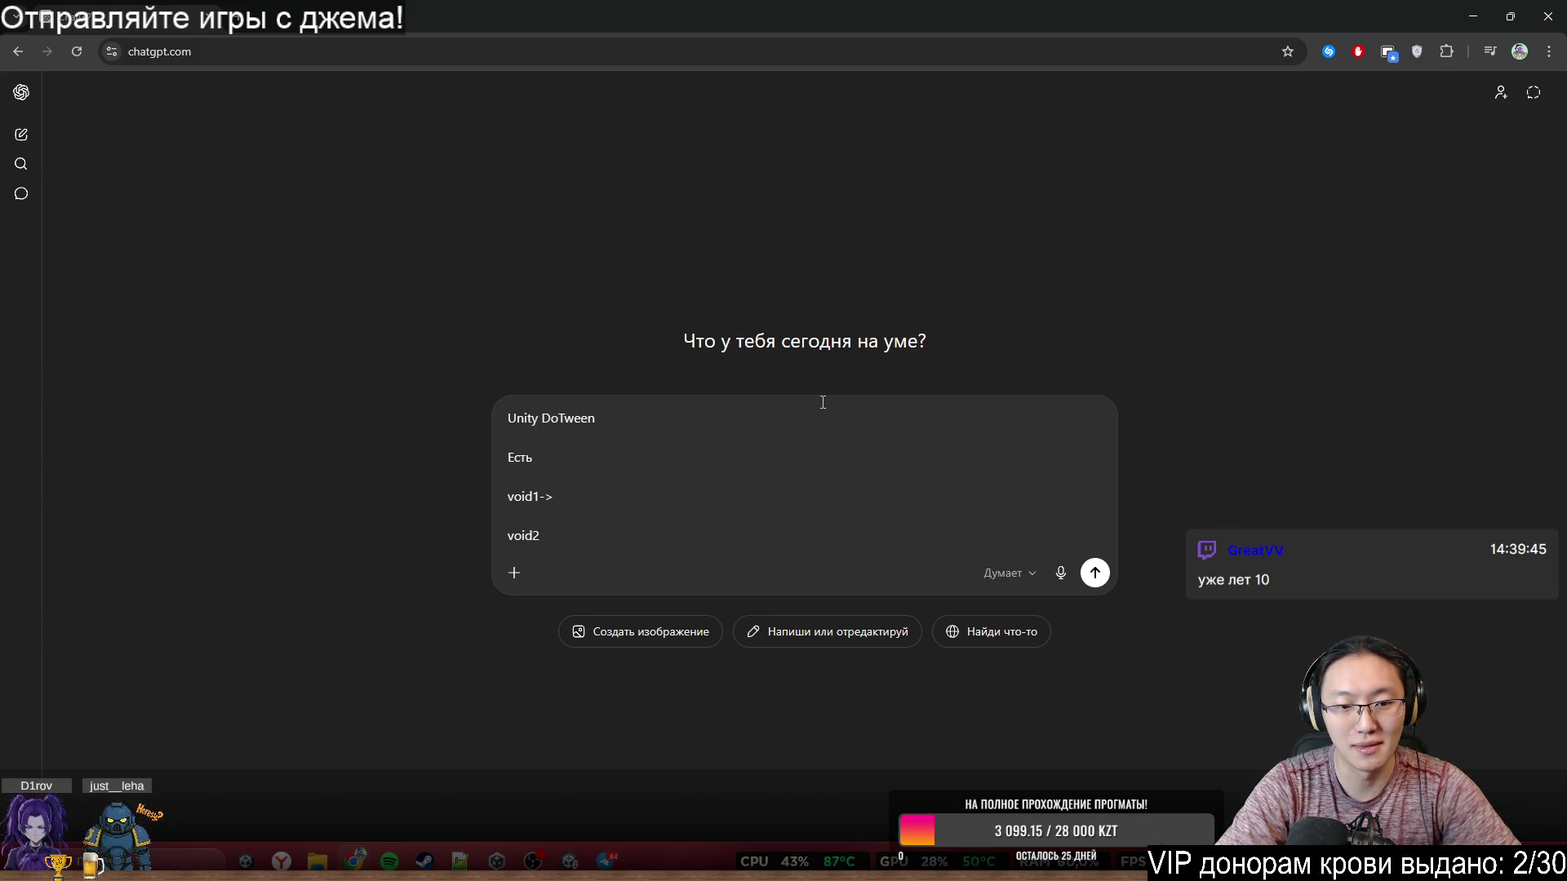
type("oid2()  void2")
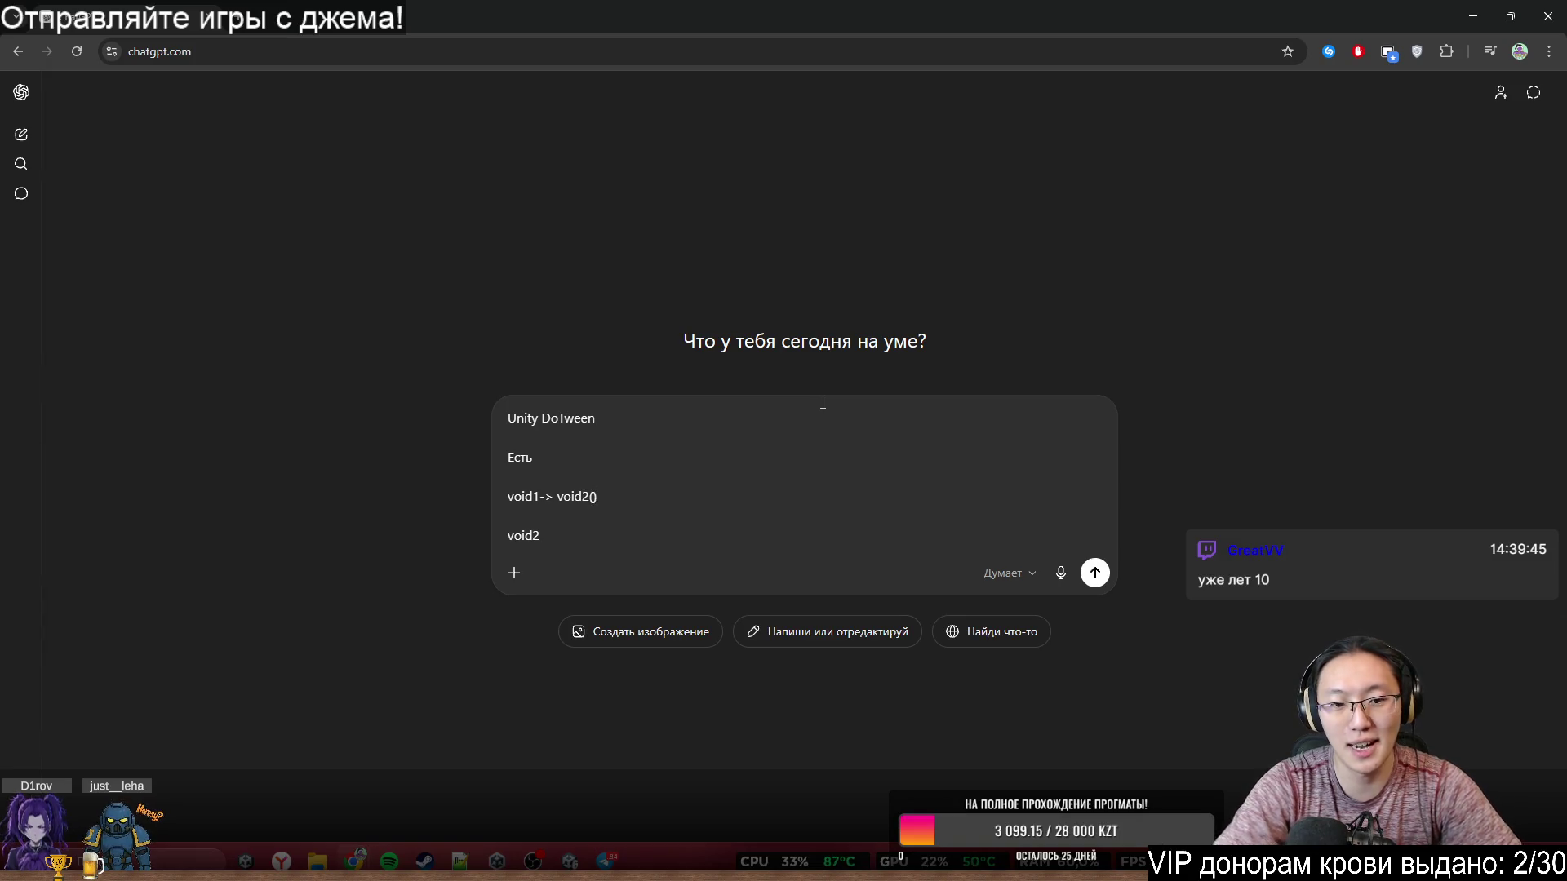
type("()")
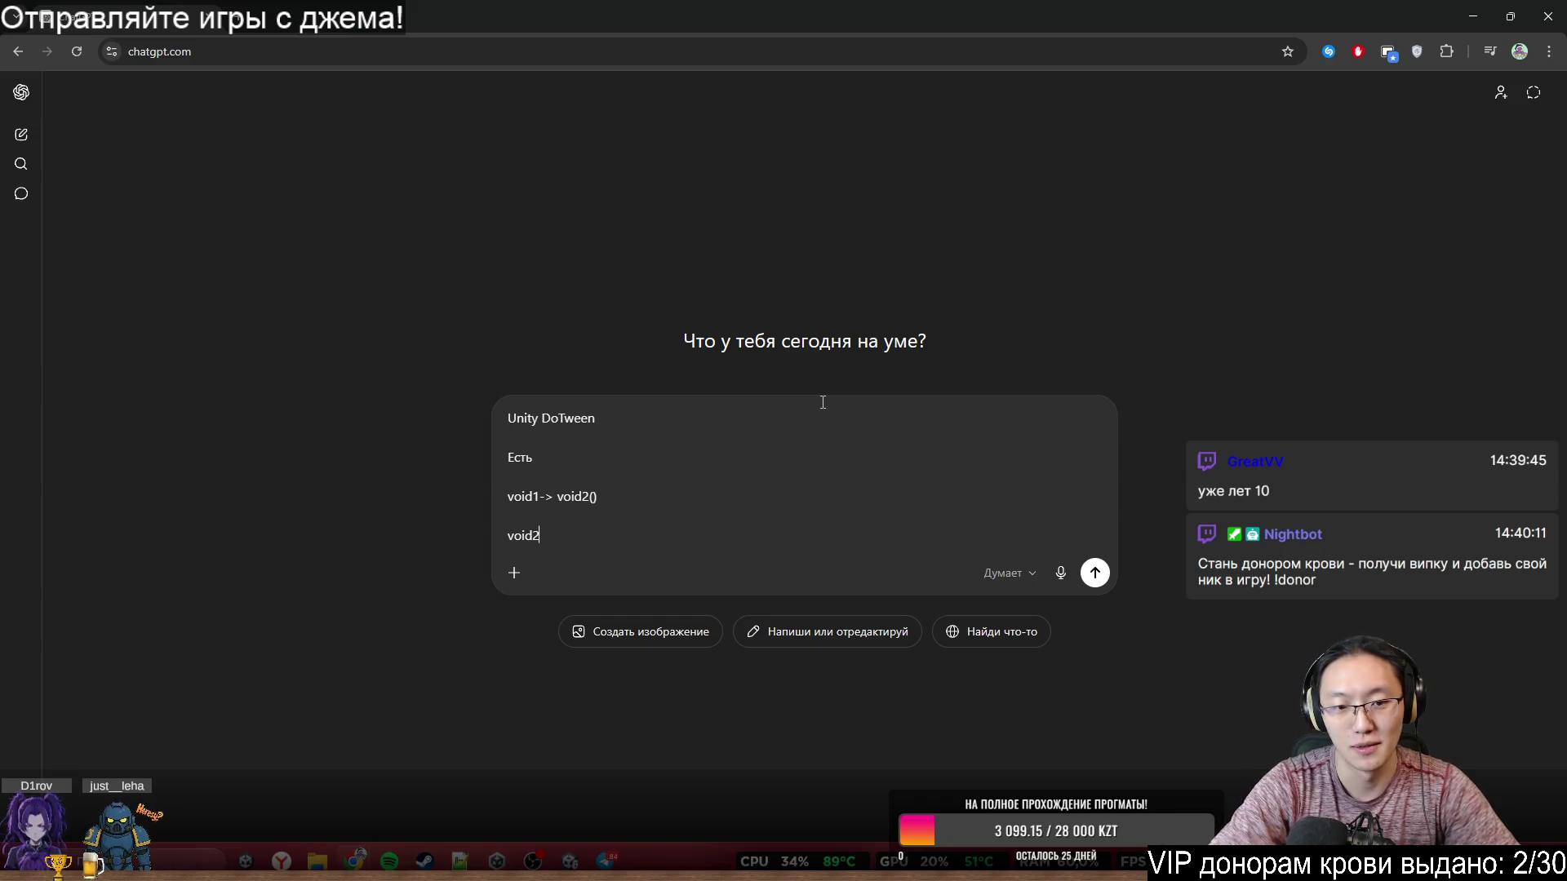
type("зкште")
key("BackSpace")
key("BackSpace")
key("BackSpace")
type("print")
key("BackSpace")
key("BackSpace")
type("3")
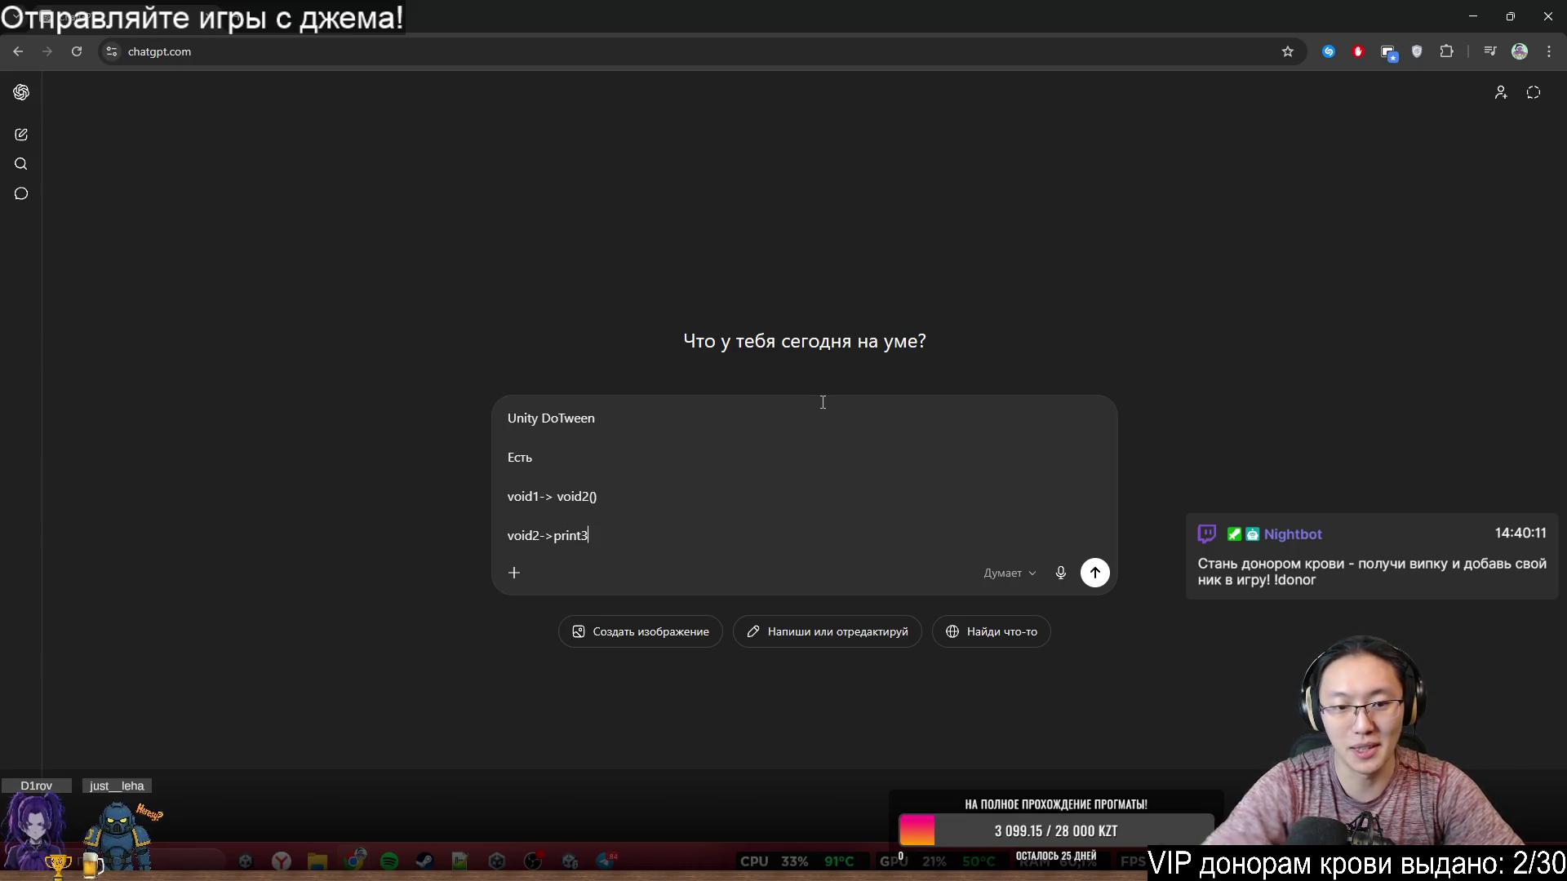
left_click(715, 467)
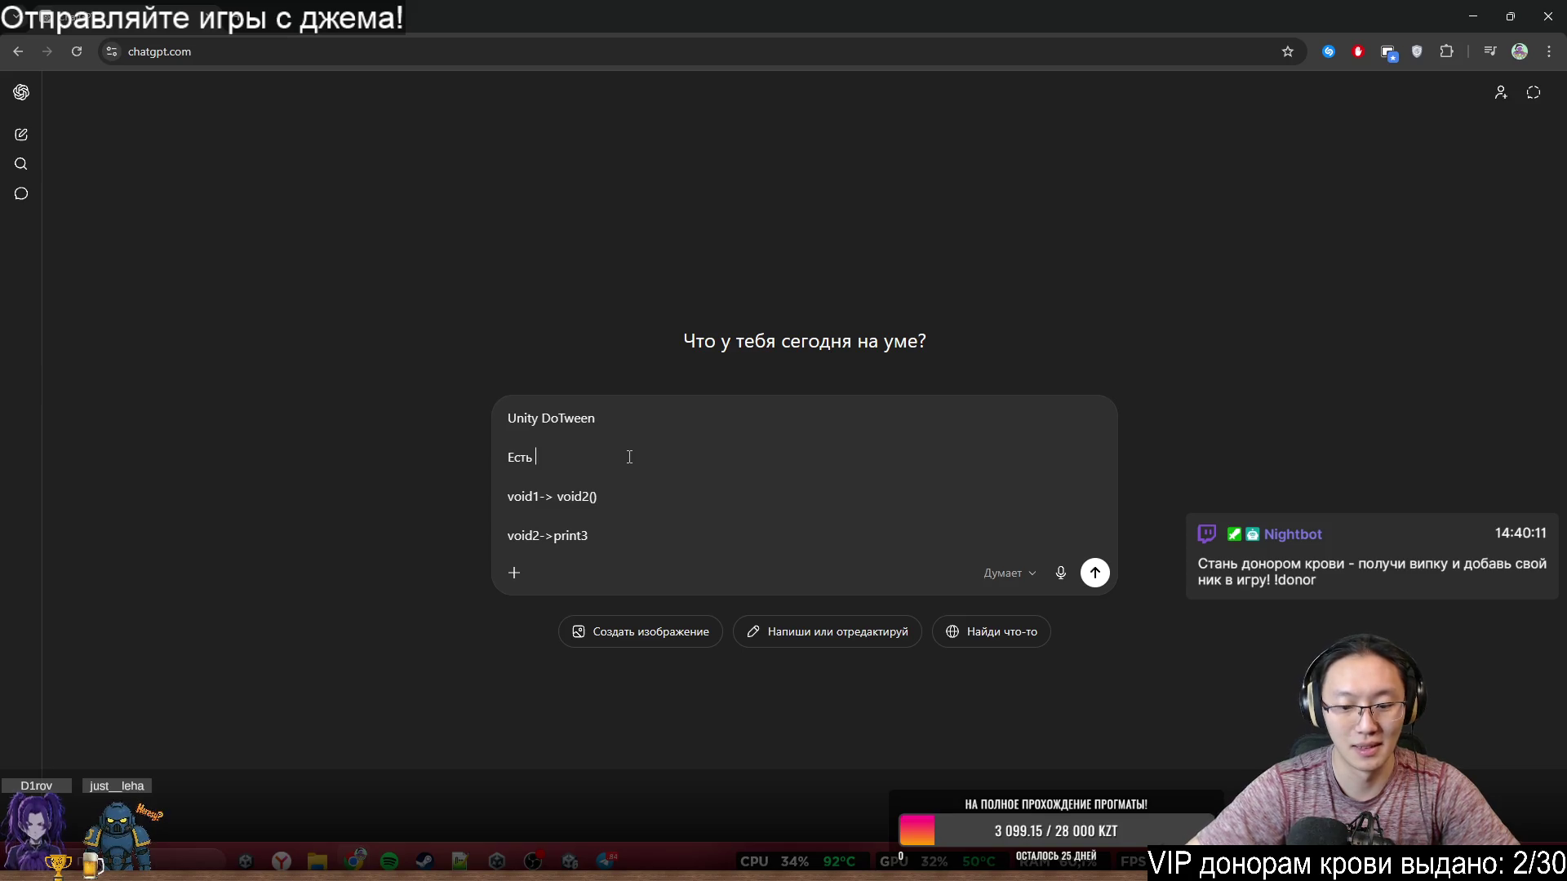
- Add the sentence about tween A calling void1, and make void1 launch tween B calling print
key("shift+Return")
type("Z")
type("Я создаю ")
type("корутин")
type("у")
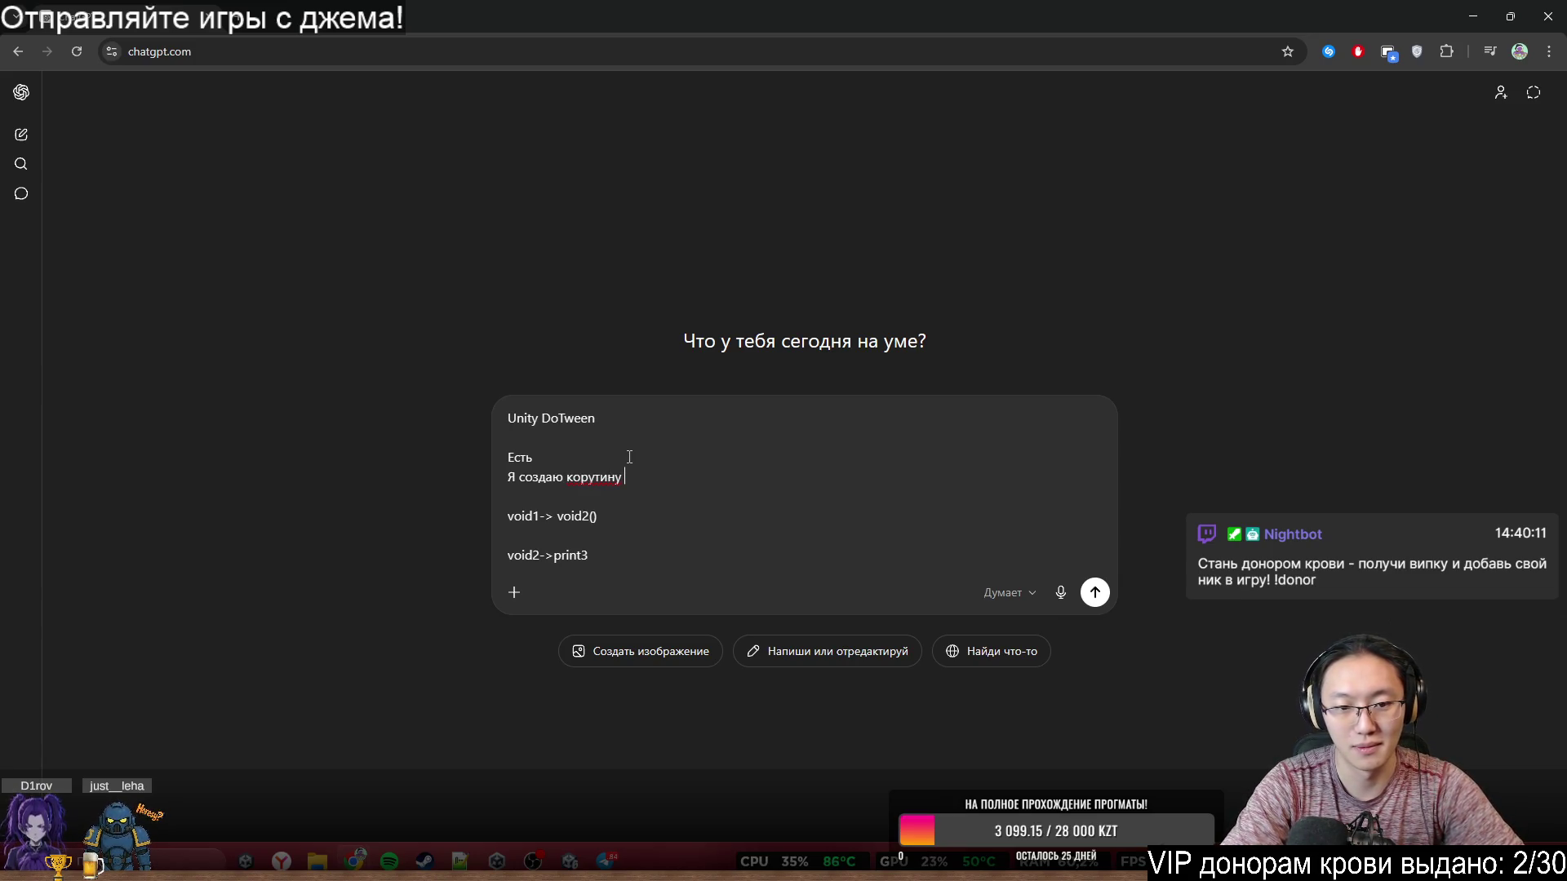
key("ctrl+BackSpace")
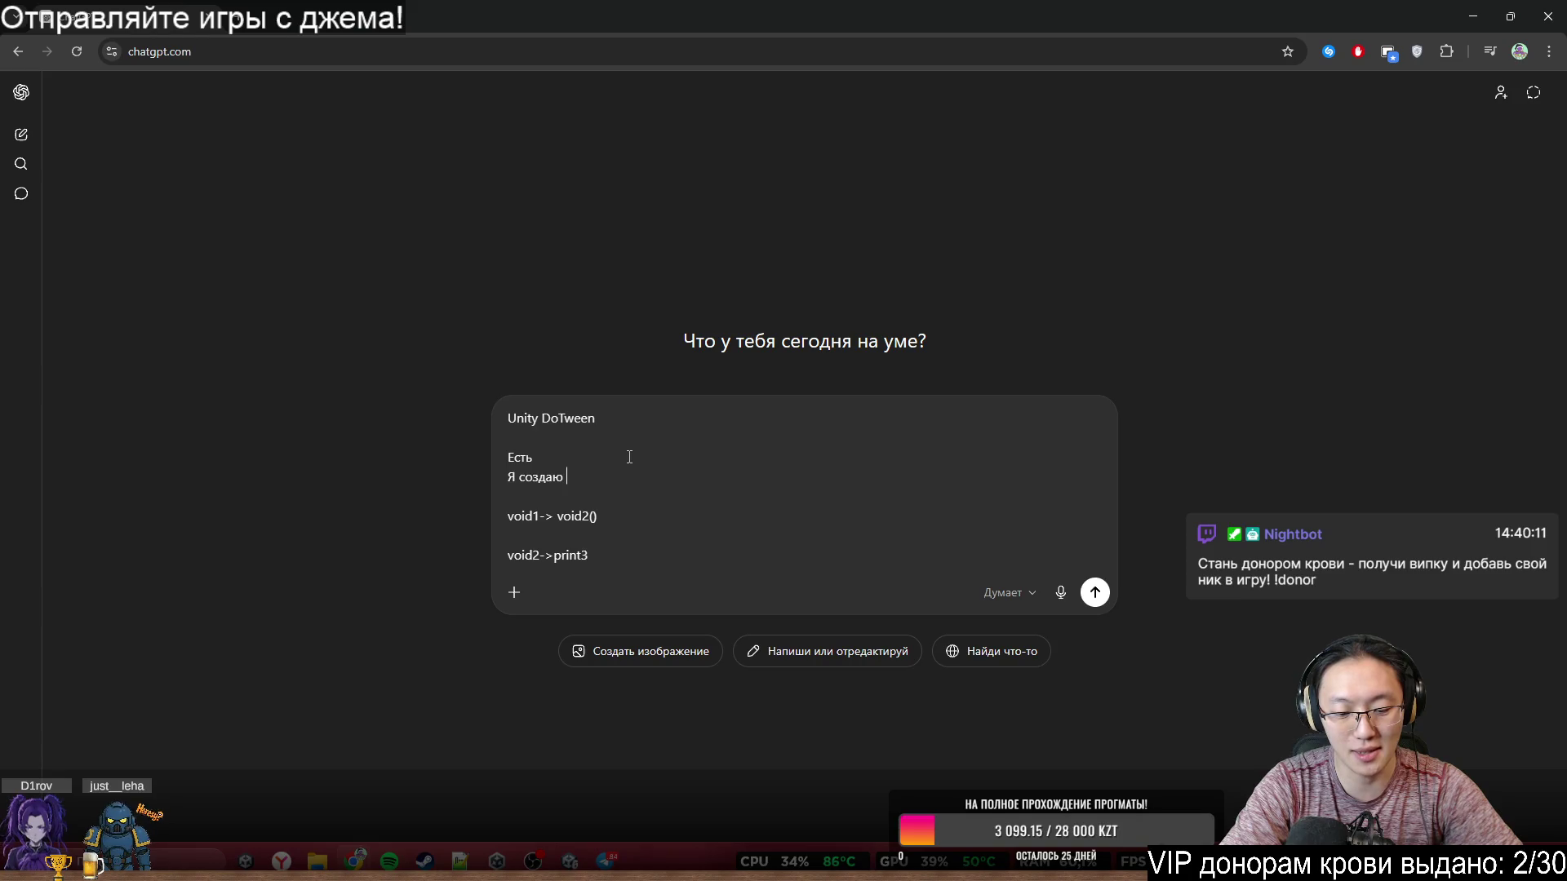
type("тви")
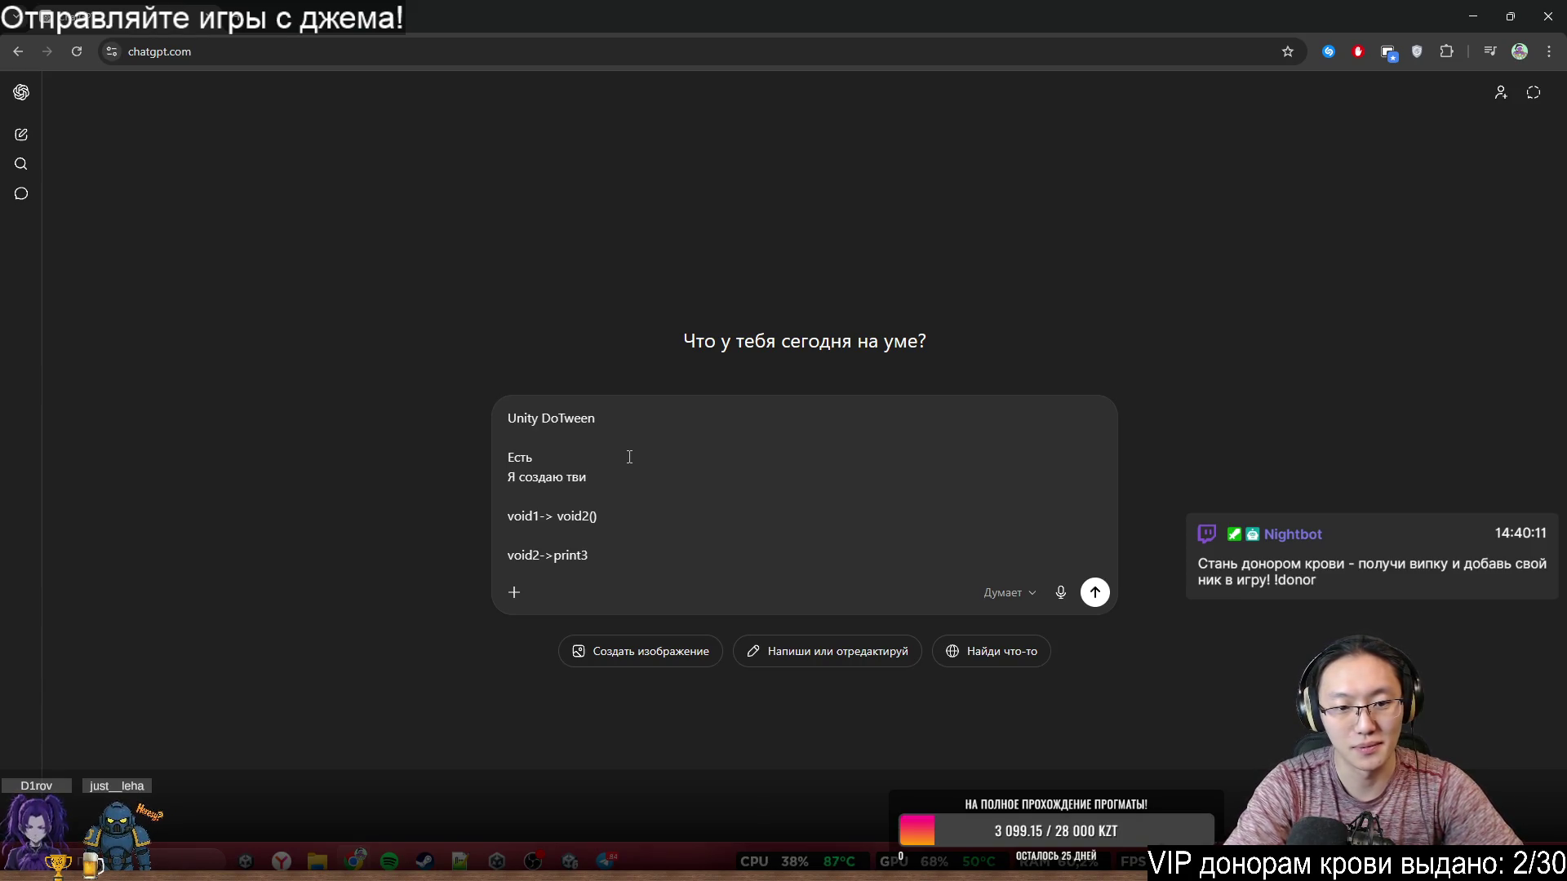
type("иA")
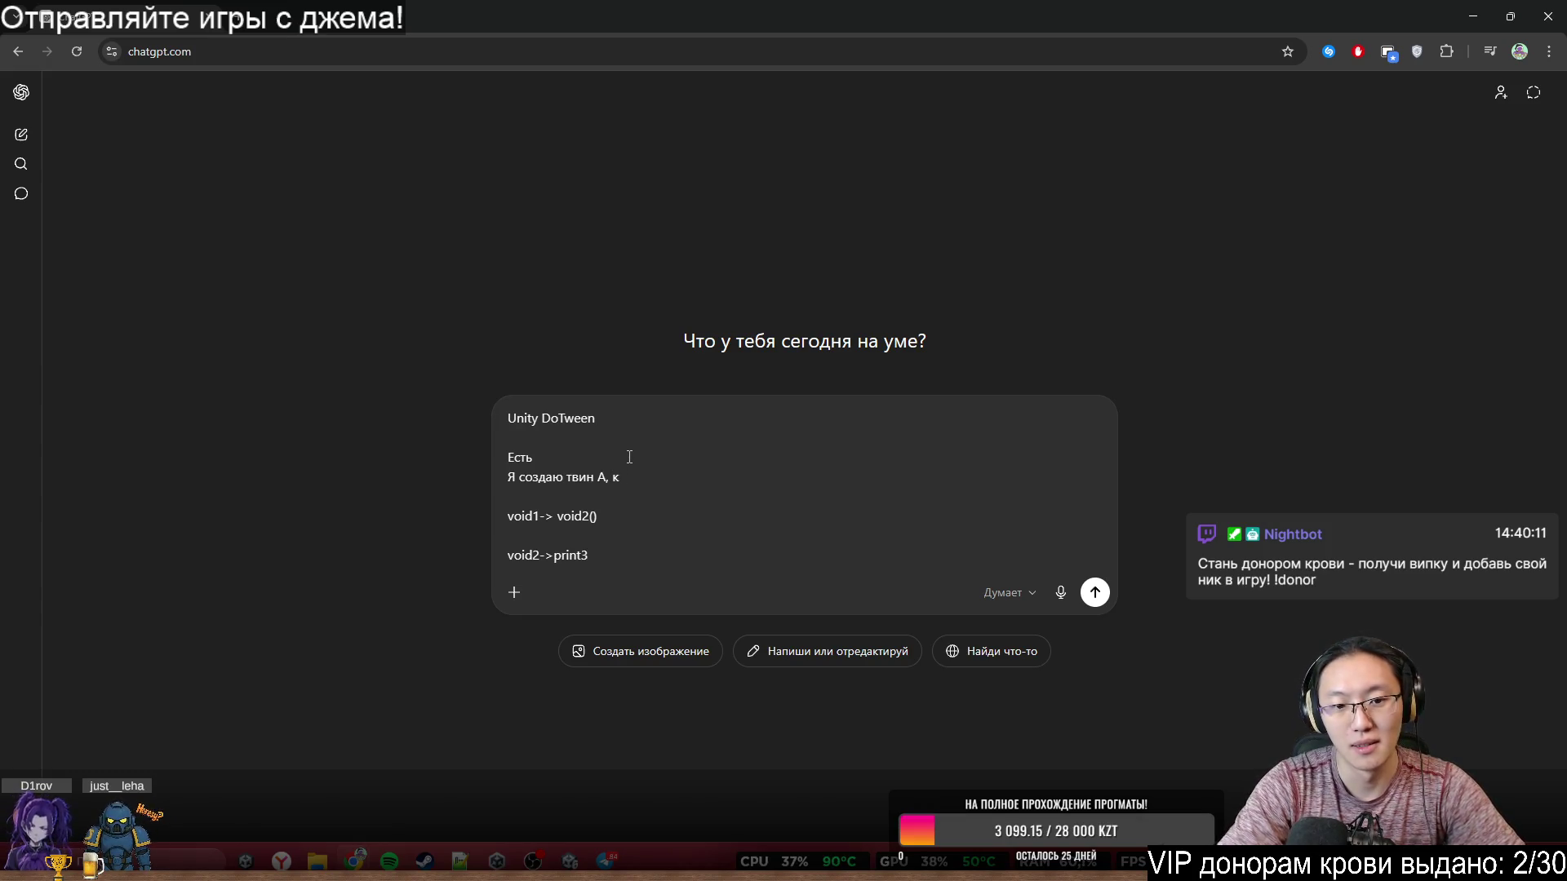
type("лорый после окон")
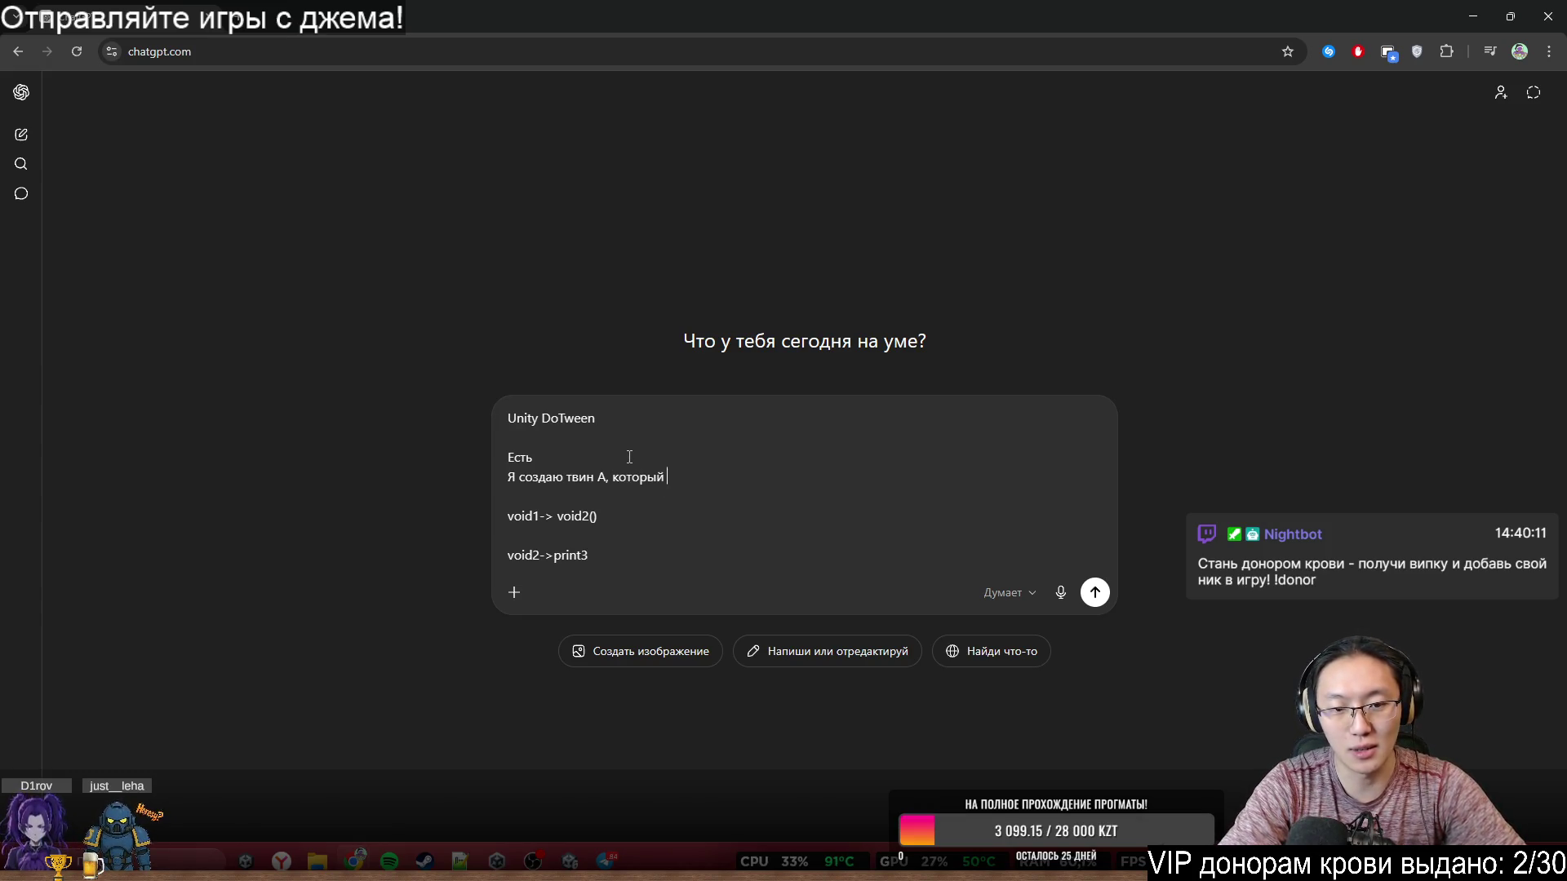
type("чани")
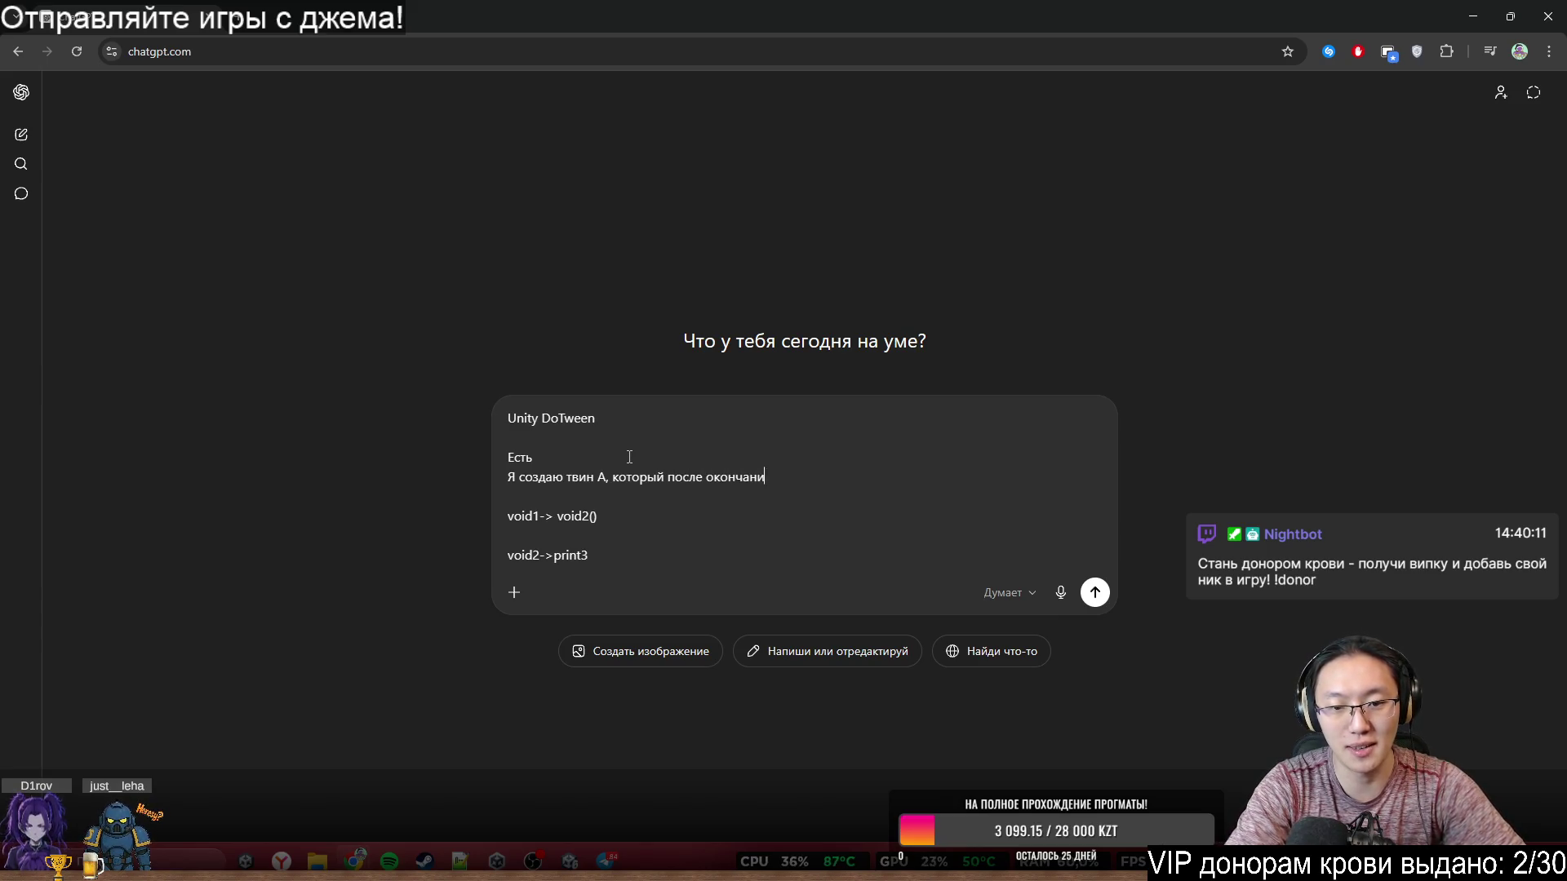
type("вызываает")
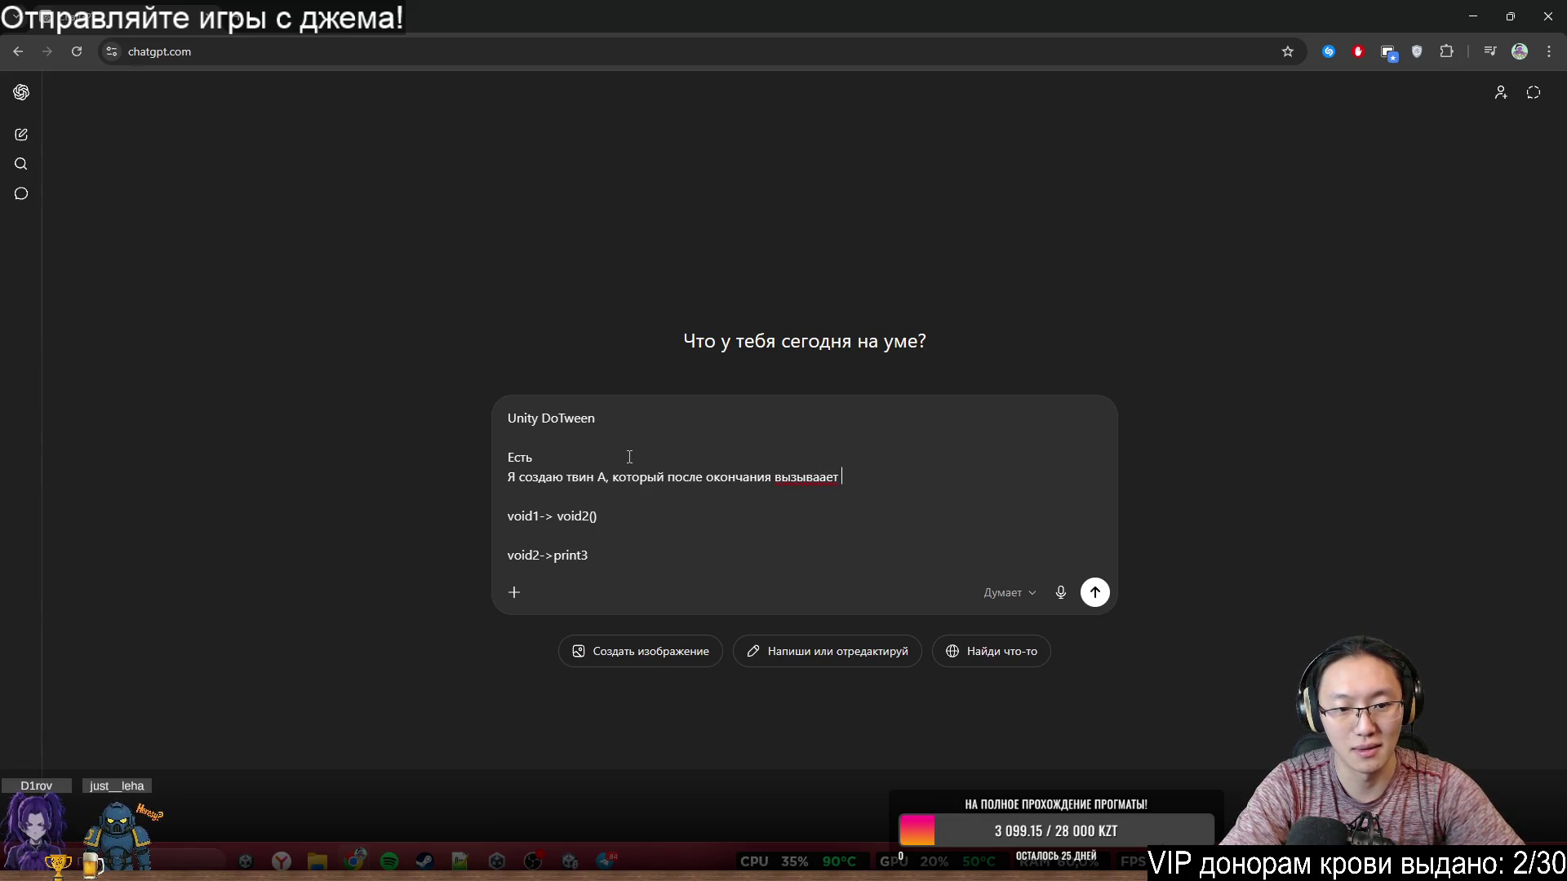
type("void1")
left_click_drag(558, 516, 639, 520)
key("Delete")
key("Delete")
type("за")
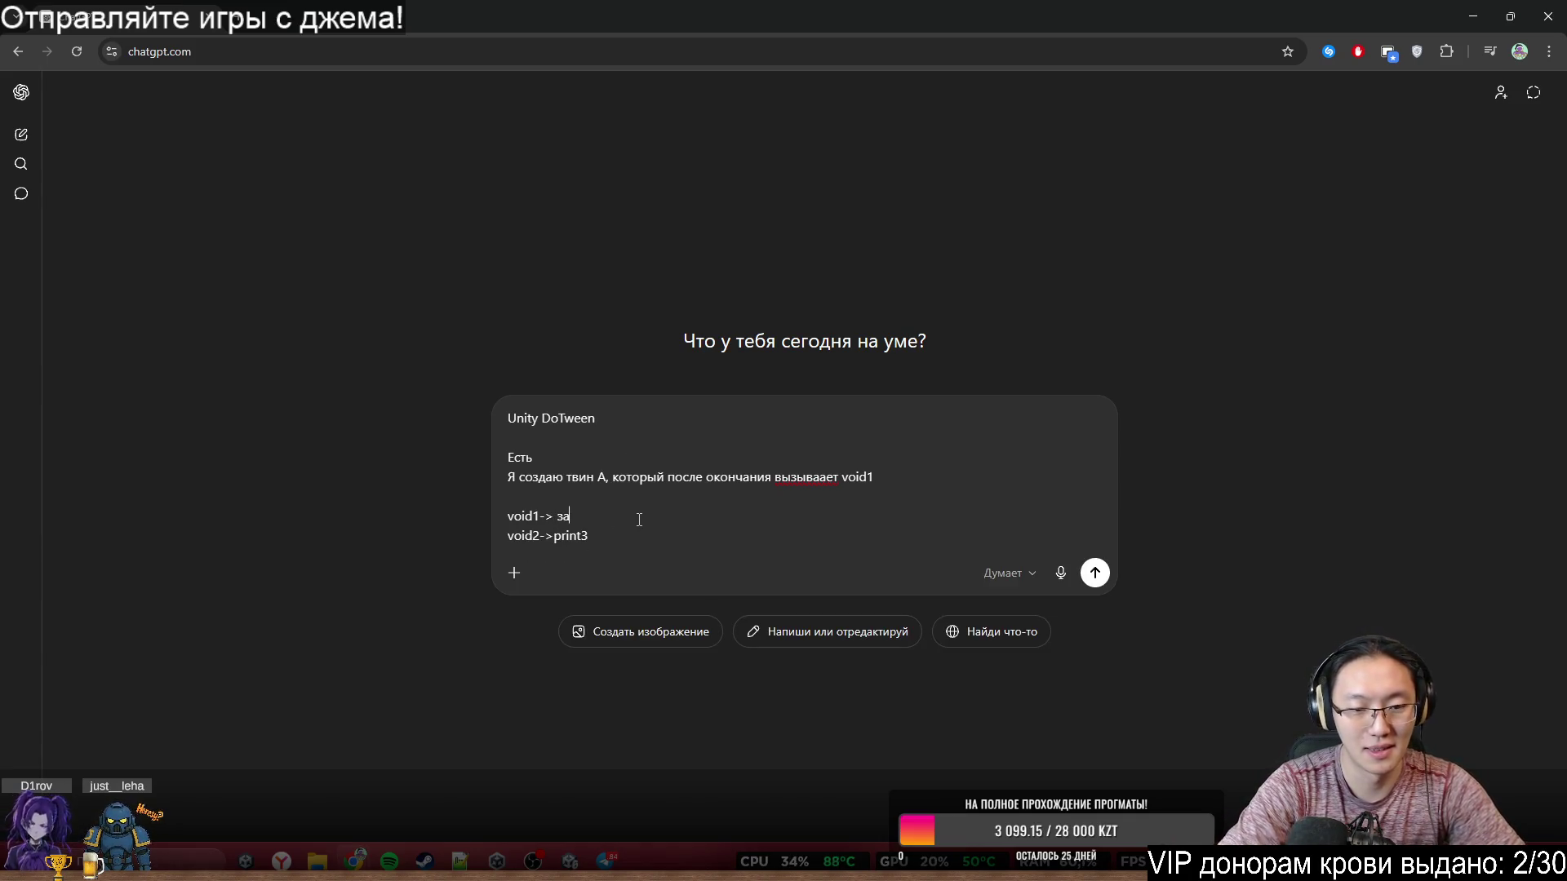
type("пускает тивн")
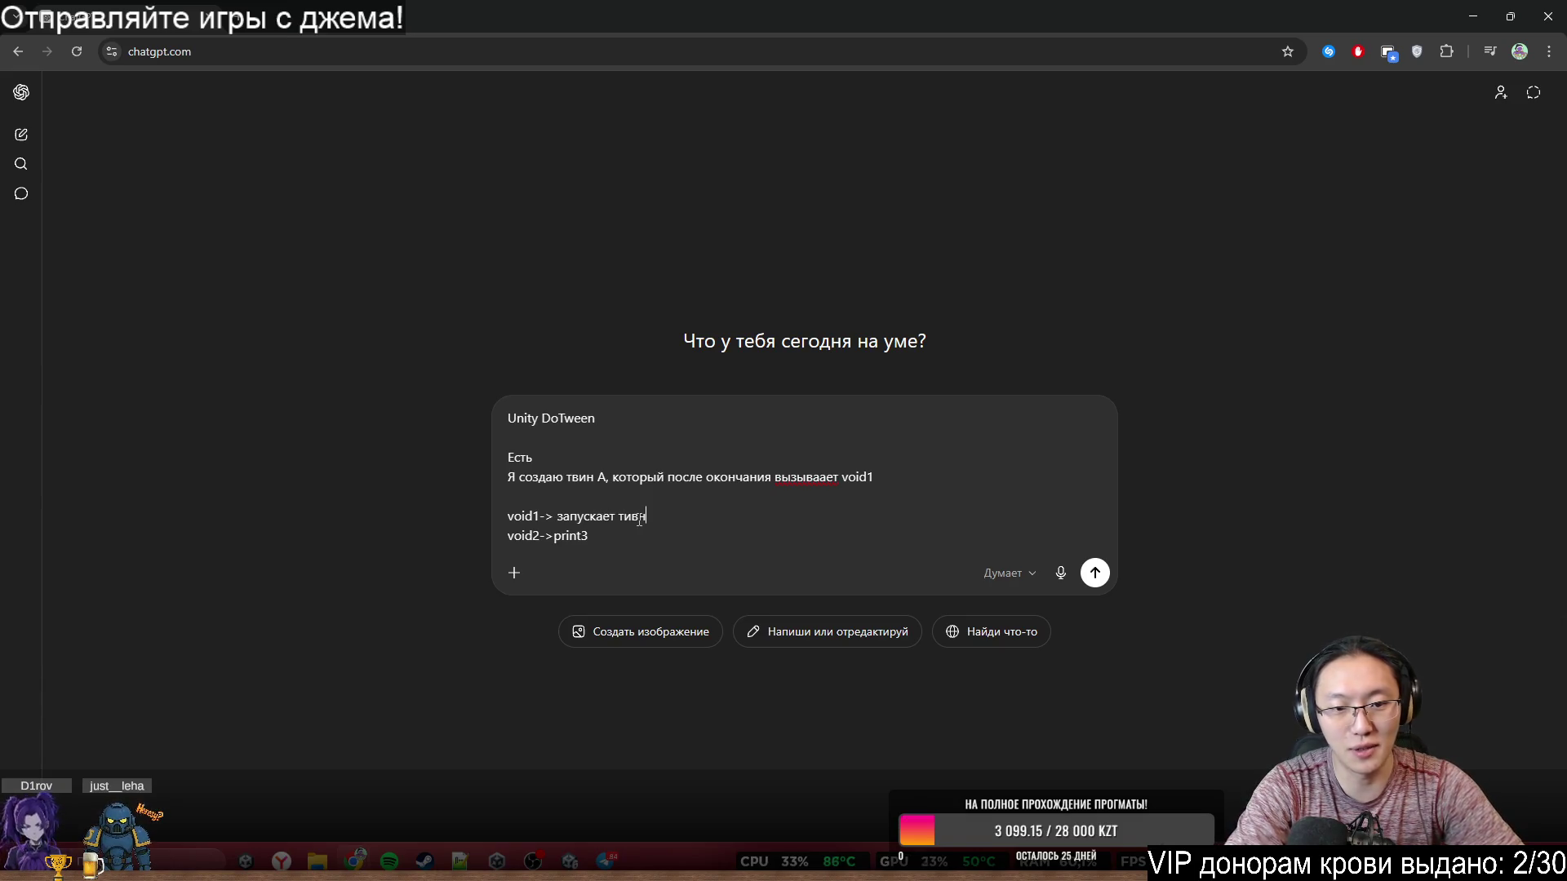
type("Б которы")
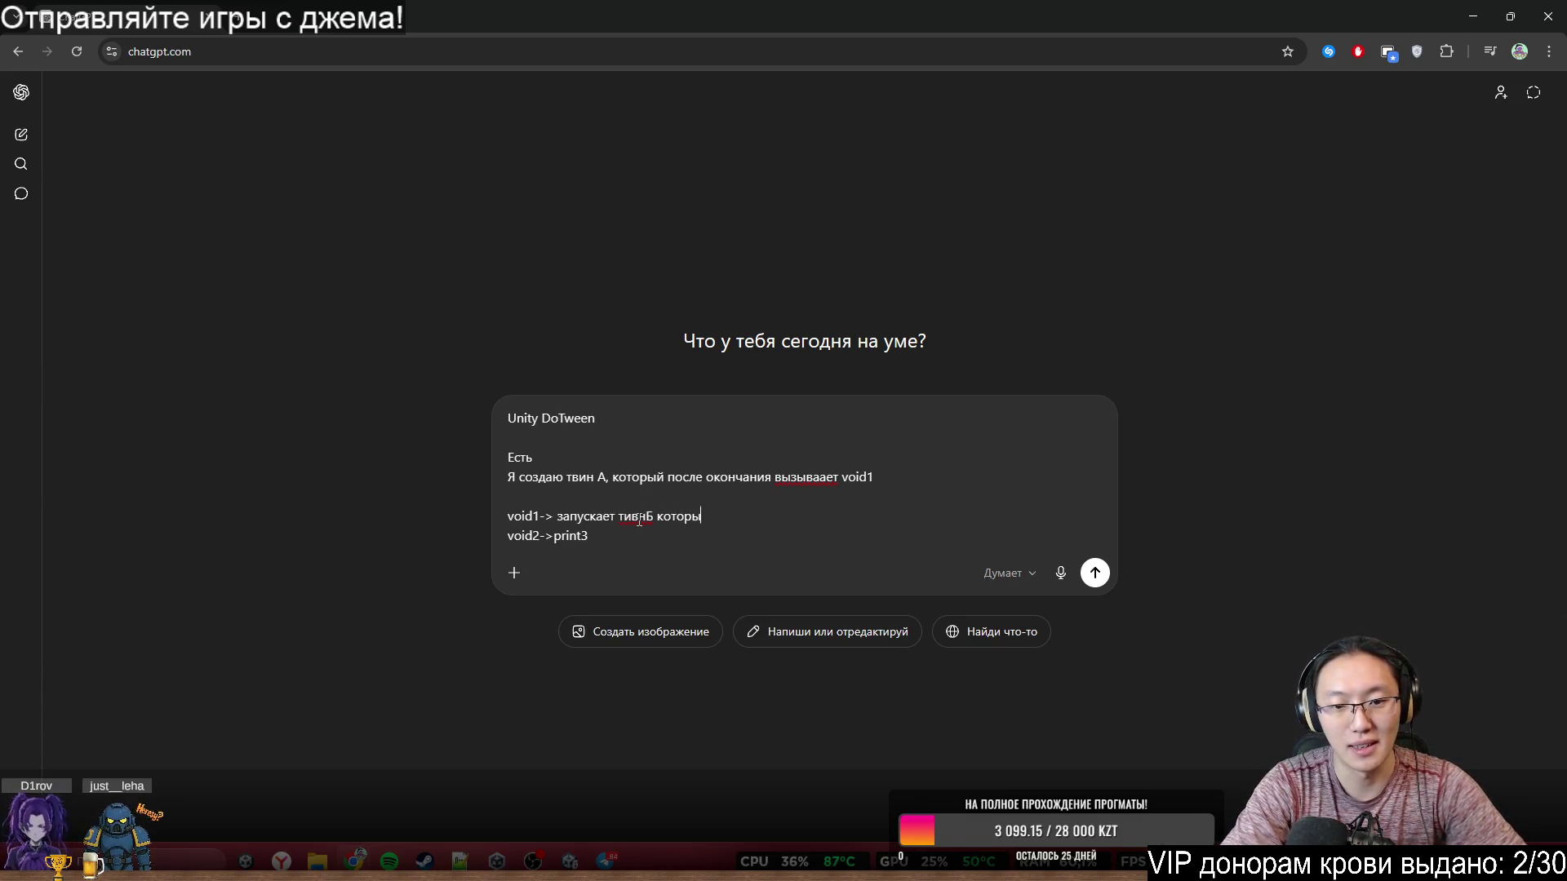
type("й после окончания вызыв")
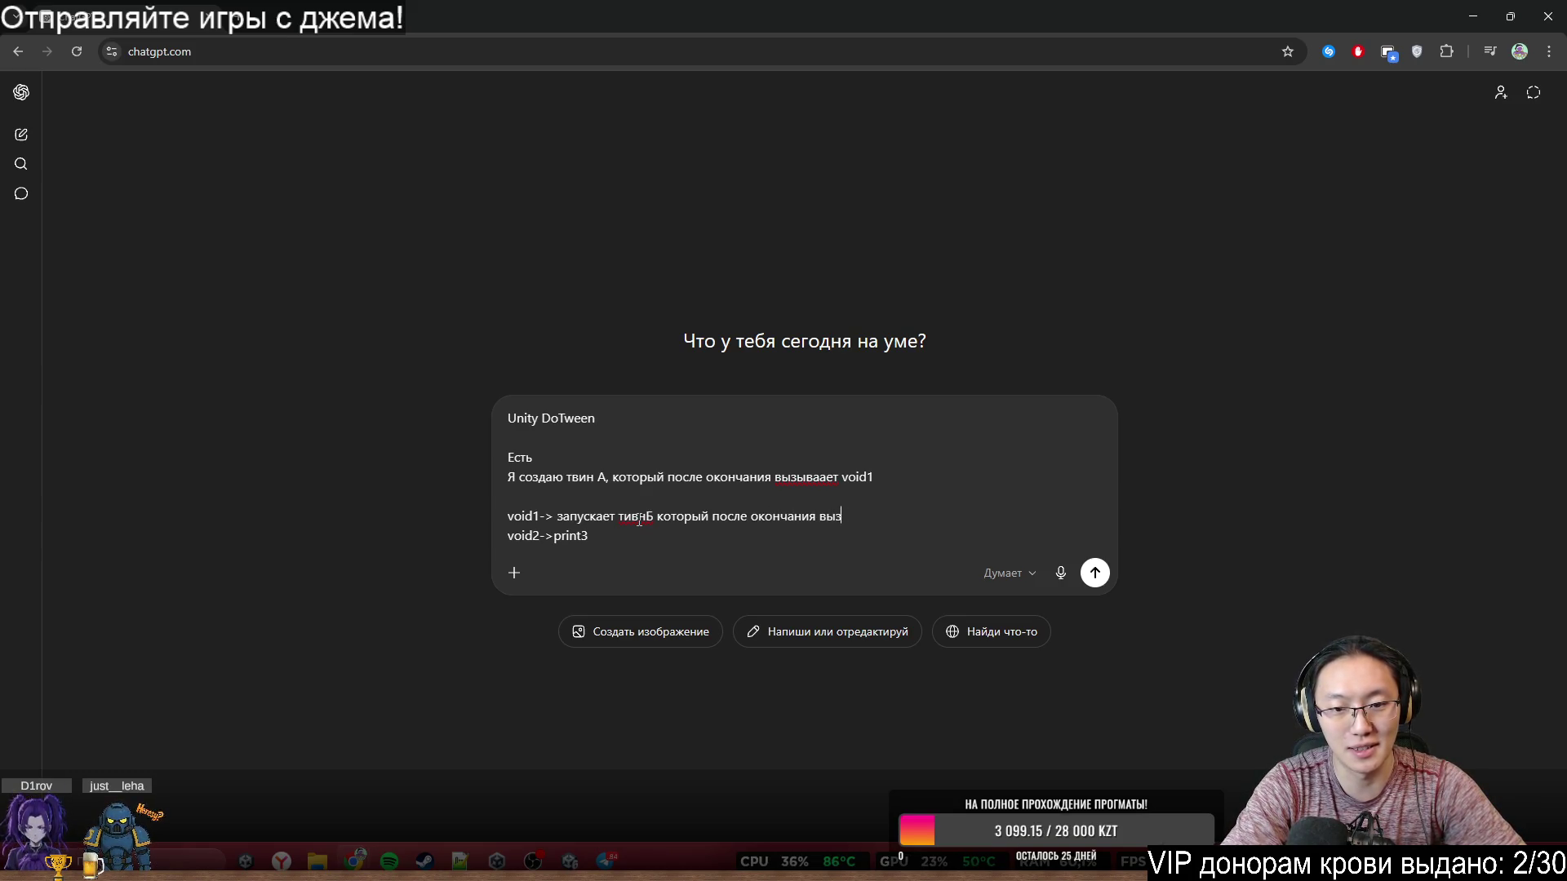
type("ает print3")
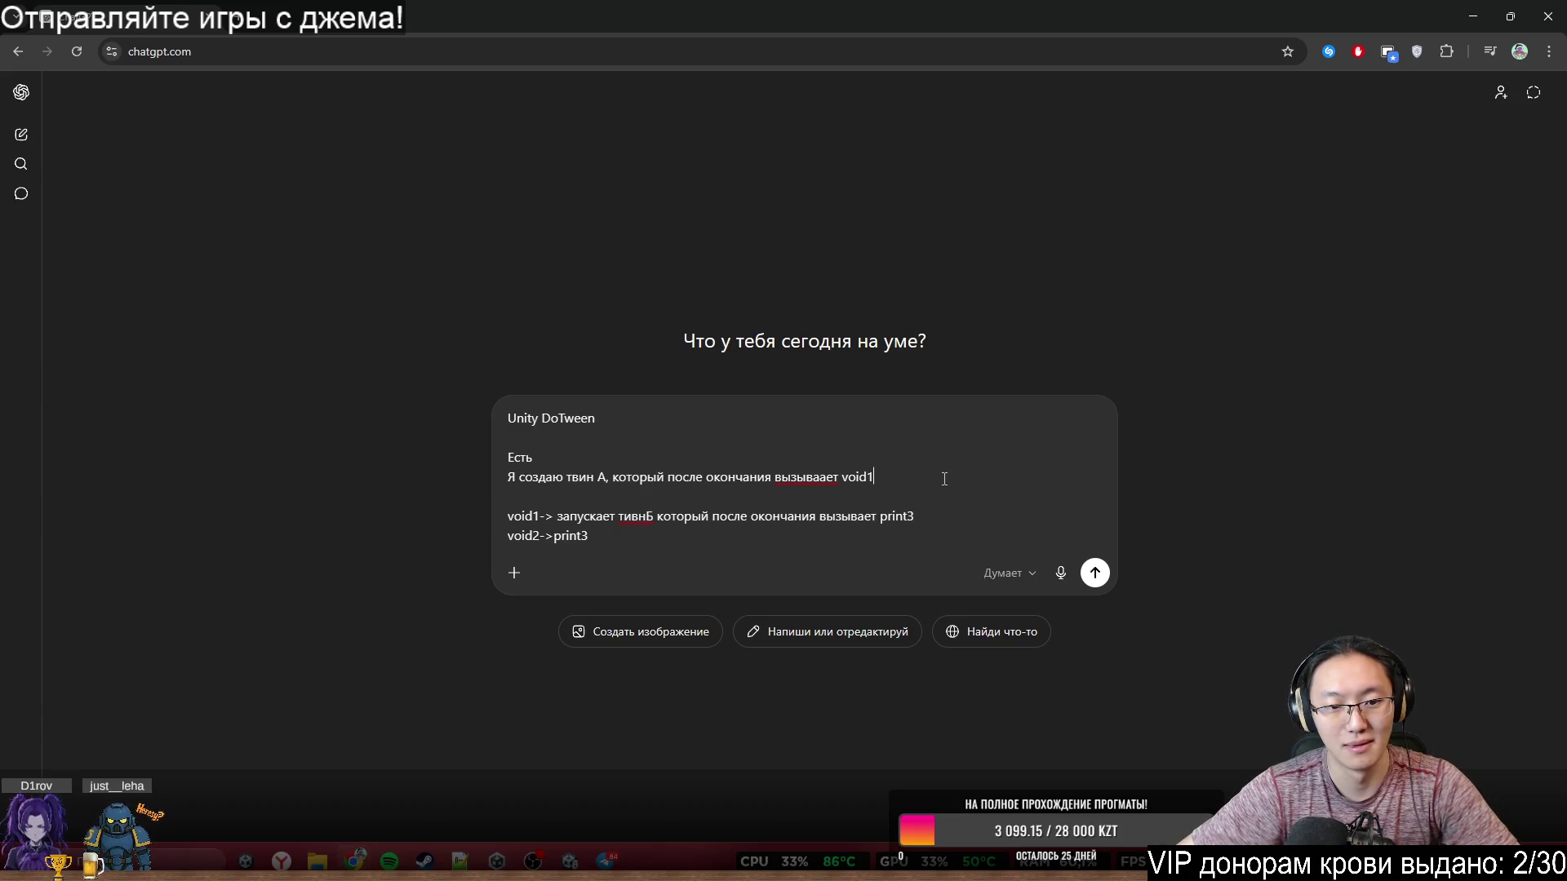
- Replace print3 at the end of the tween B line with void2
left_click_drag(520, 479, 910, 477)
left_click_drag(508, 517, 861, 526)
double_click(906, 524)
left_click(881, 526)
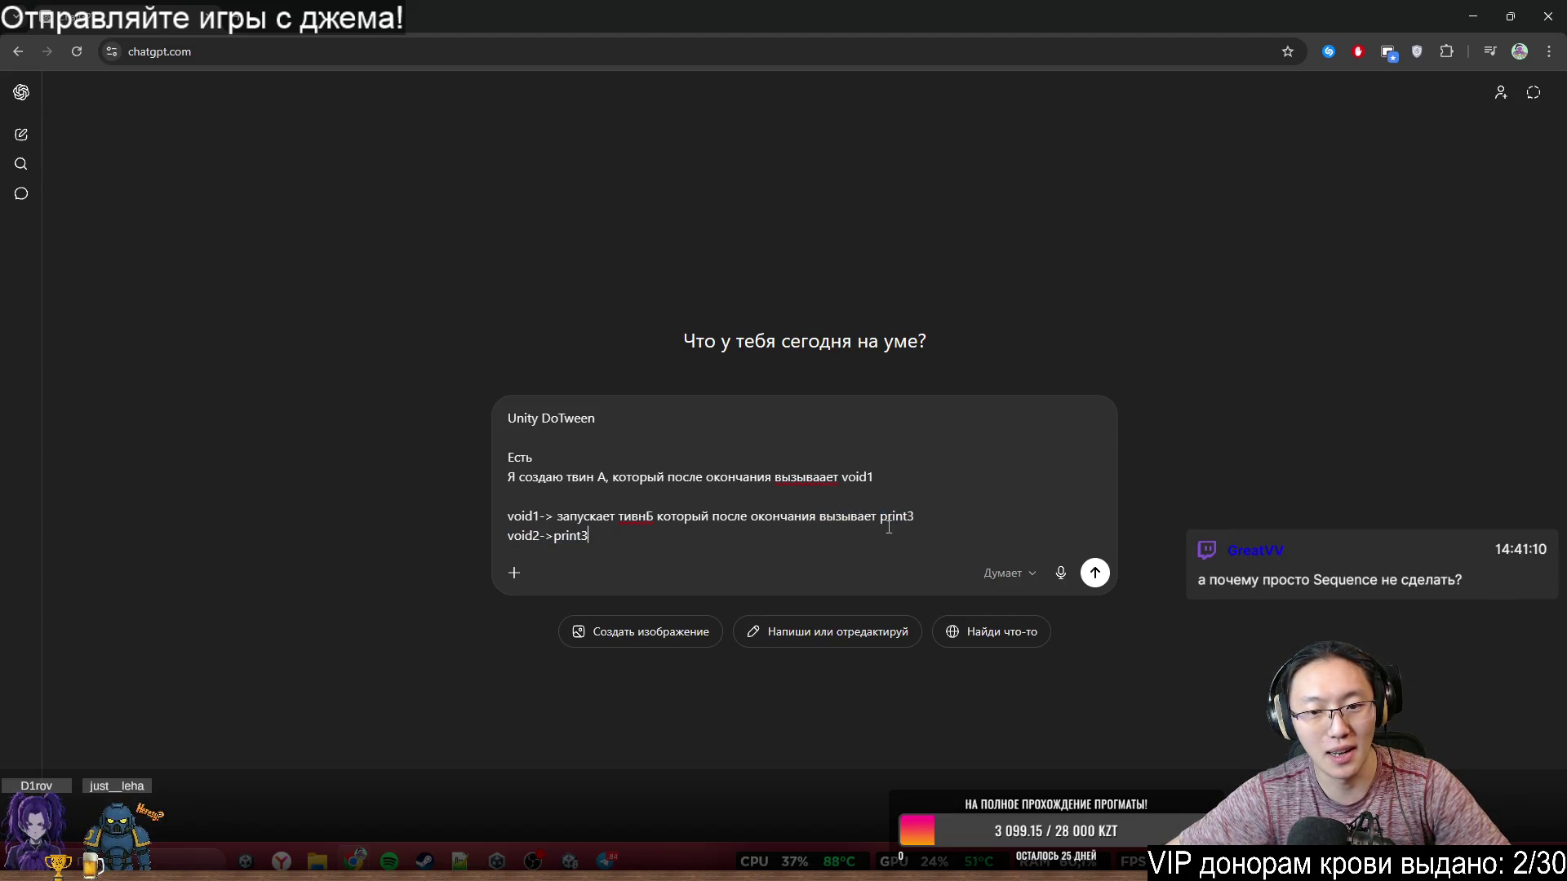
double_click(898, 517)
key("BackSpace")
type("мщшв")
key("BackSpace")
key("BackSpace")
key("BackSpace")
type("void2")
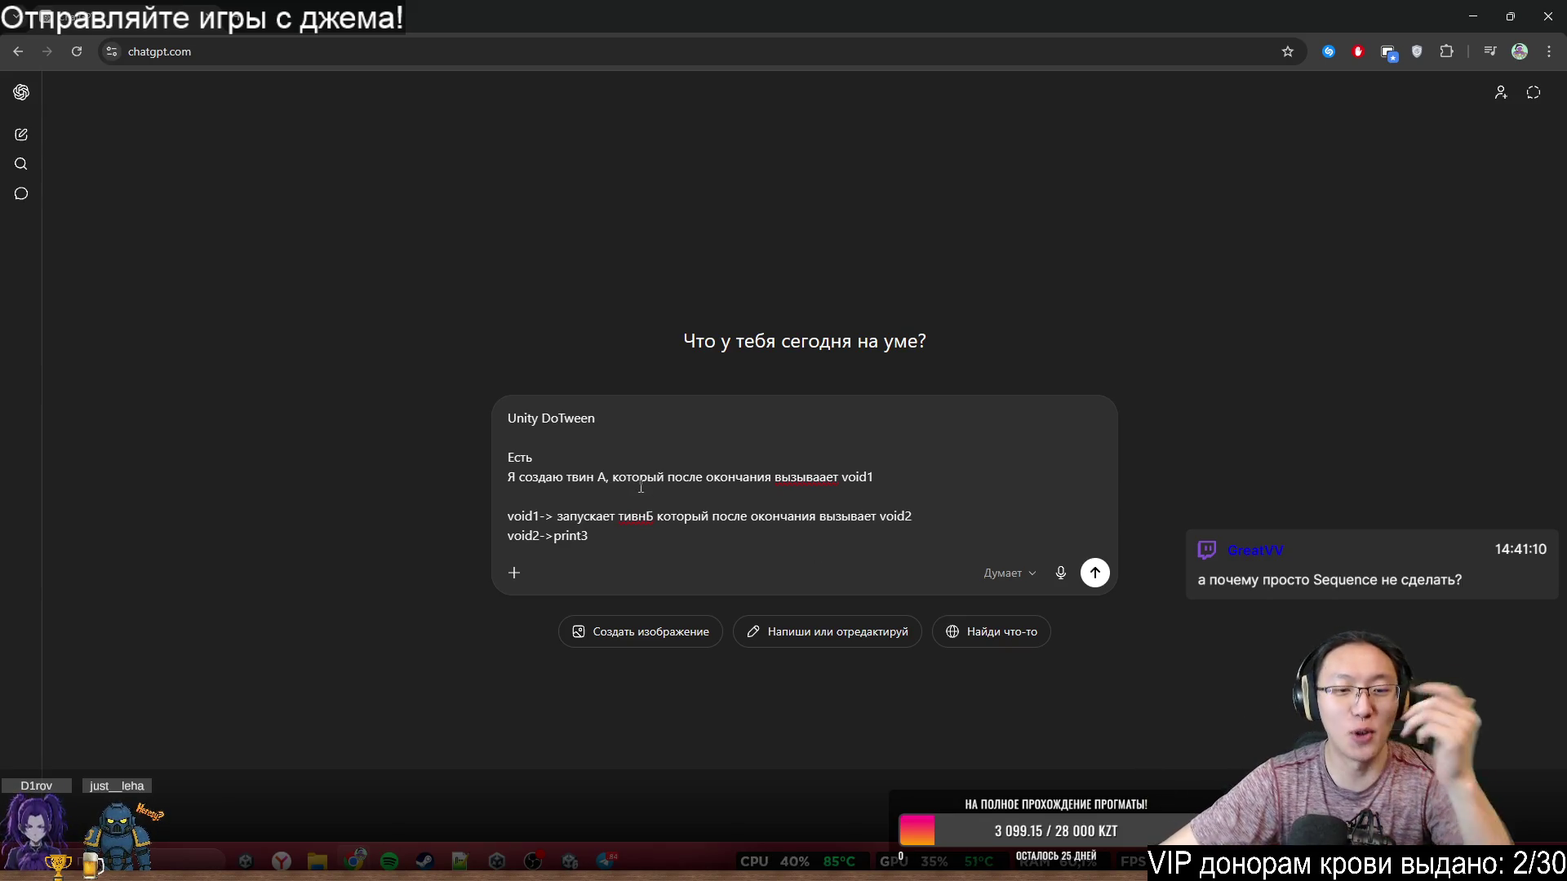
- Restore the accidentally cleared prompt with Ctrl+Z and review the tween A and B lines
key("ctrl+a")
key("BackSpace")
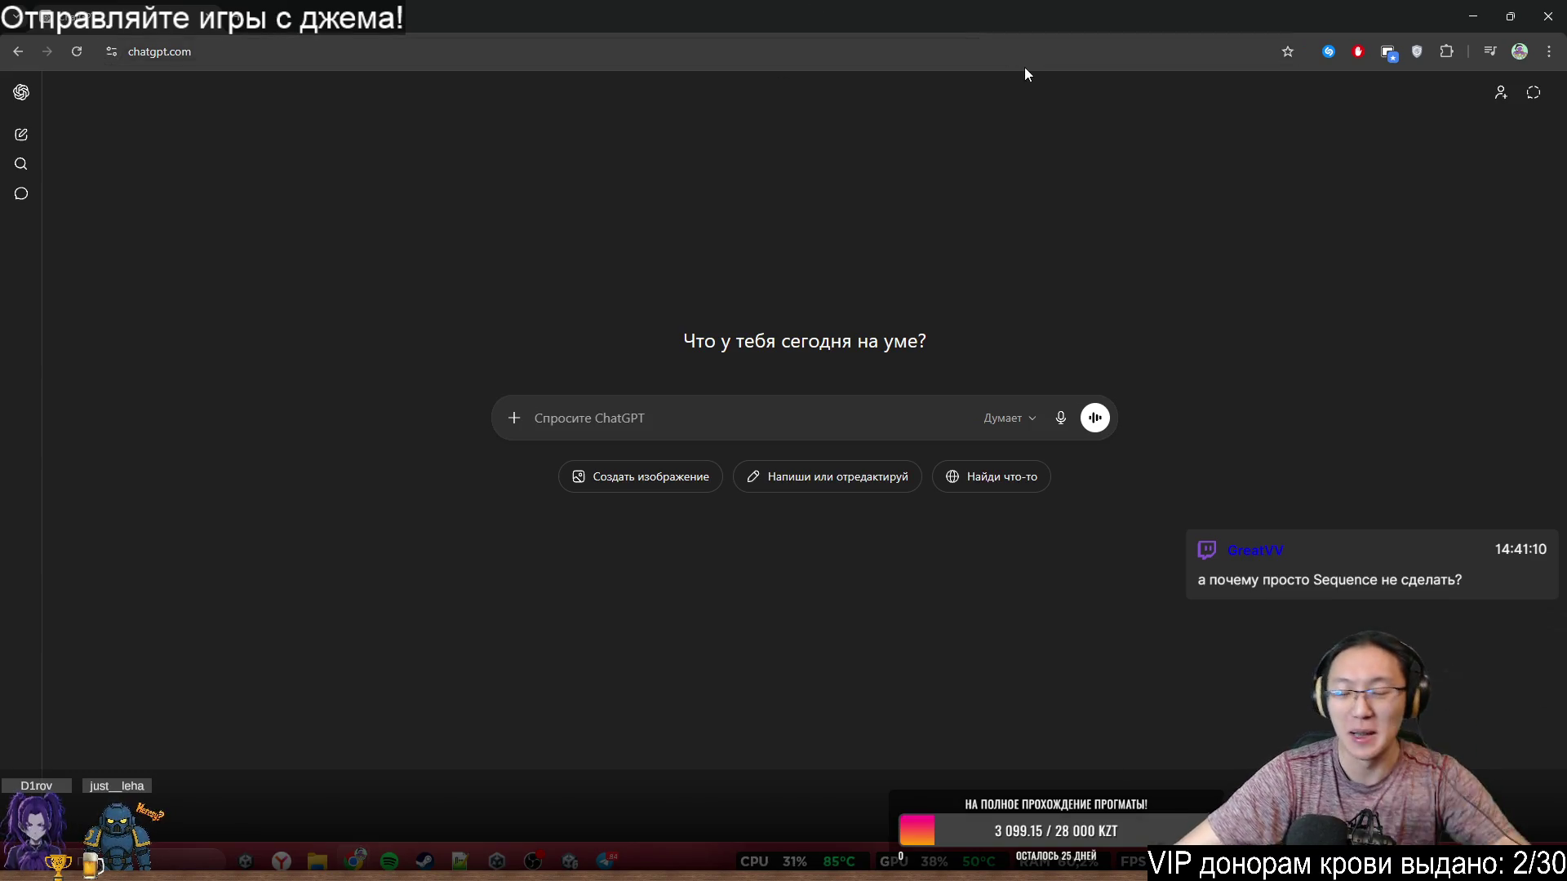
key("ctrl+z")
left_click(835, 458)
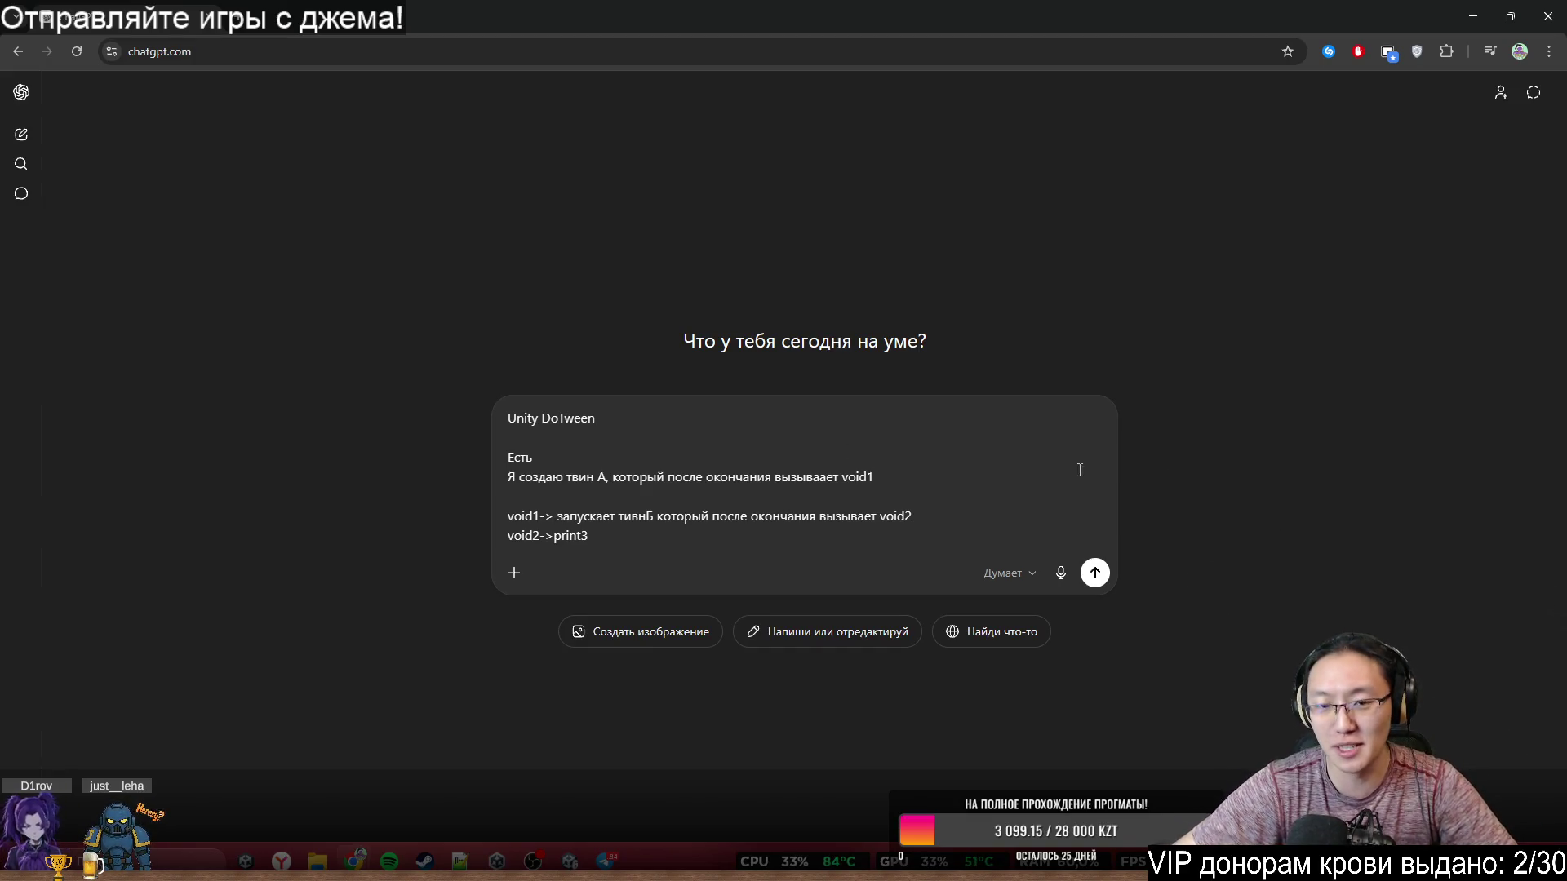
left_click_drag(519, 478, 884, 479)
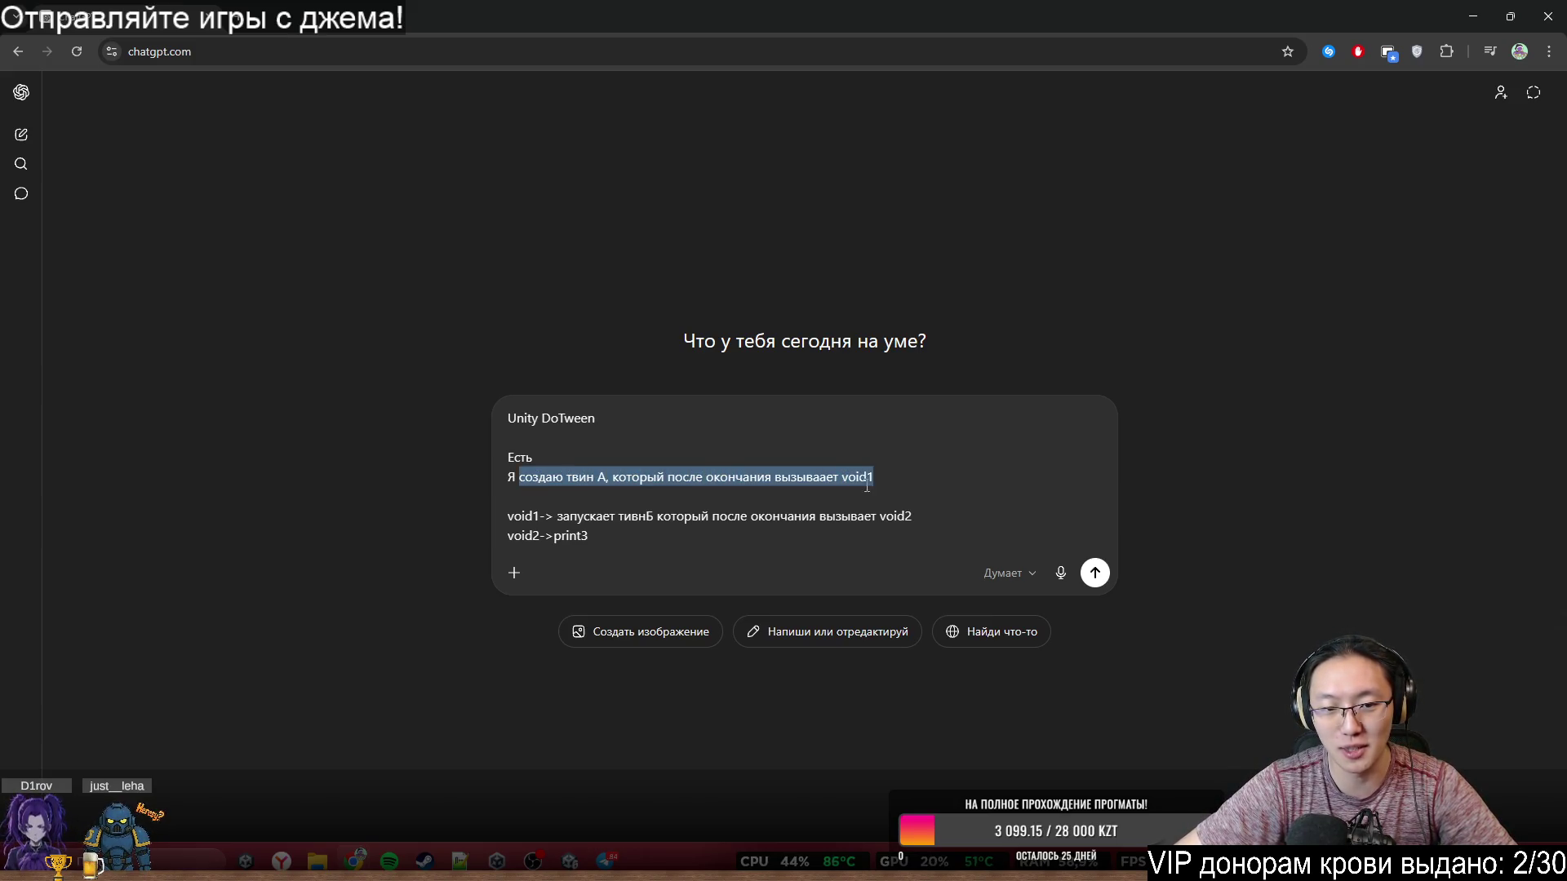
double_click(522, 516)
mouse_move(619, 515)
left_mouse_down()
mouse_move(709, 516)
mouse_move(587, 536)
left_mouse_up()
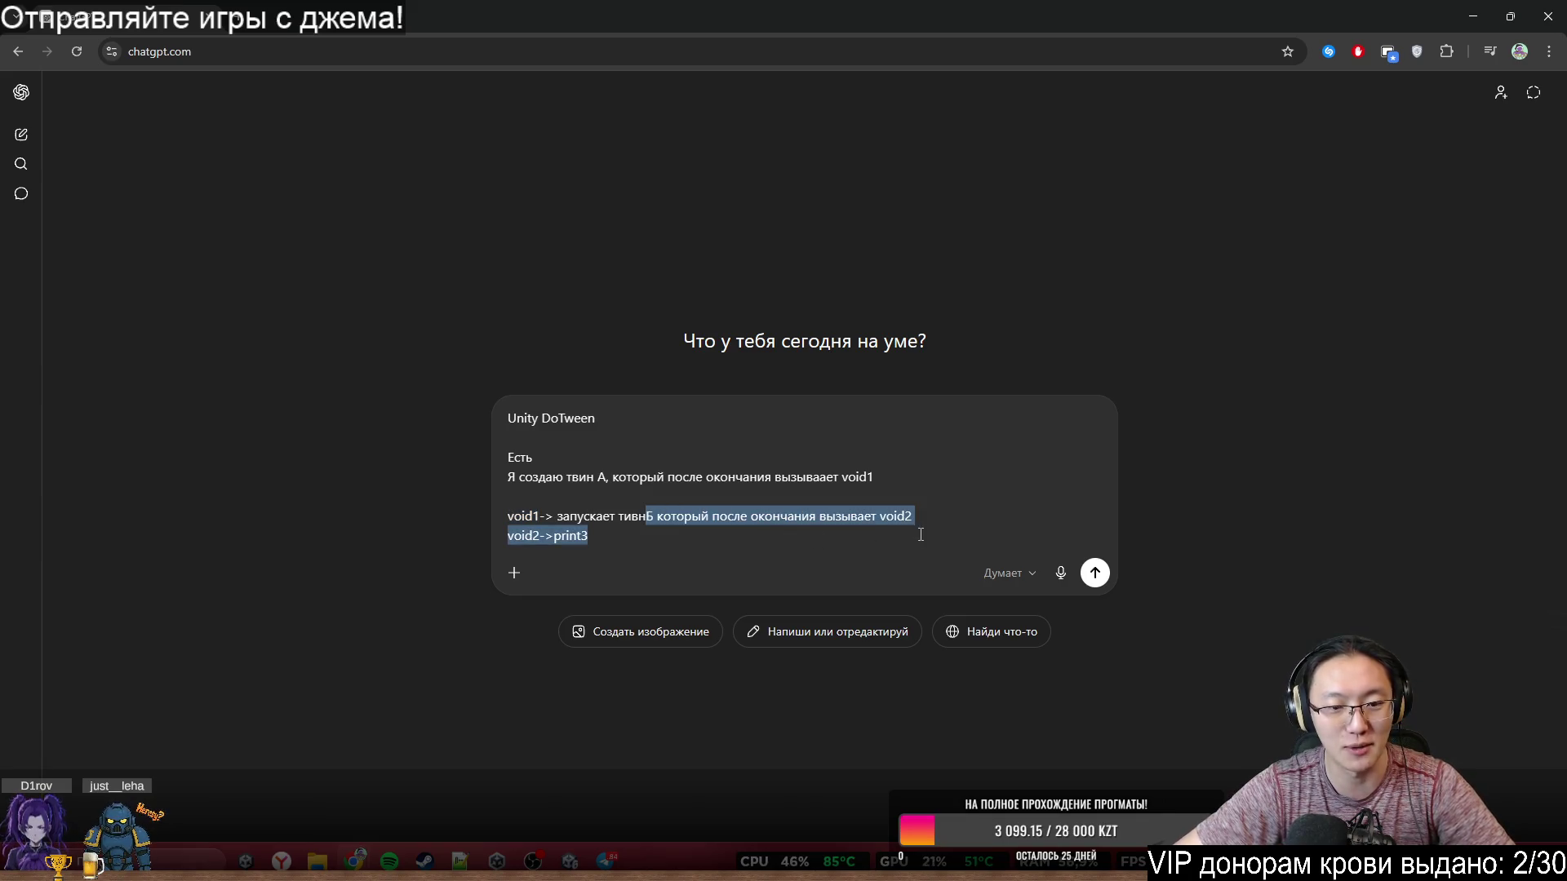
left_click(509, 535)
left_click(783, 560)
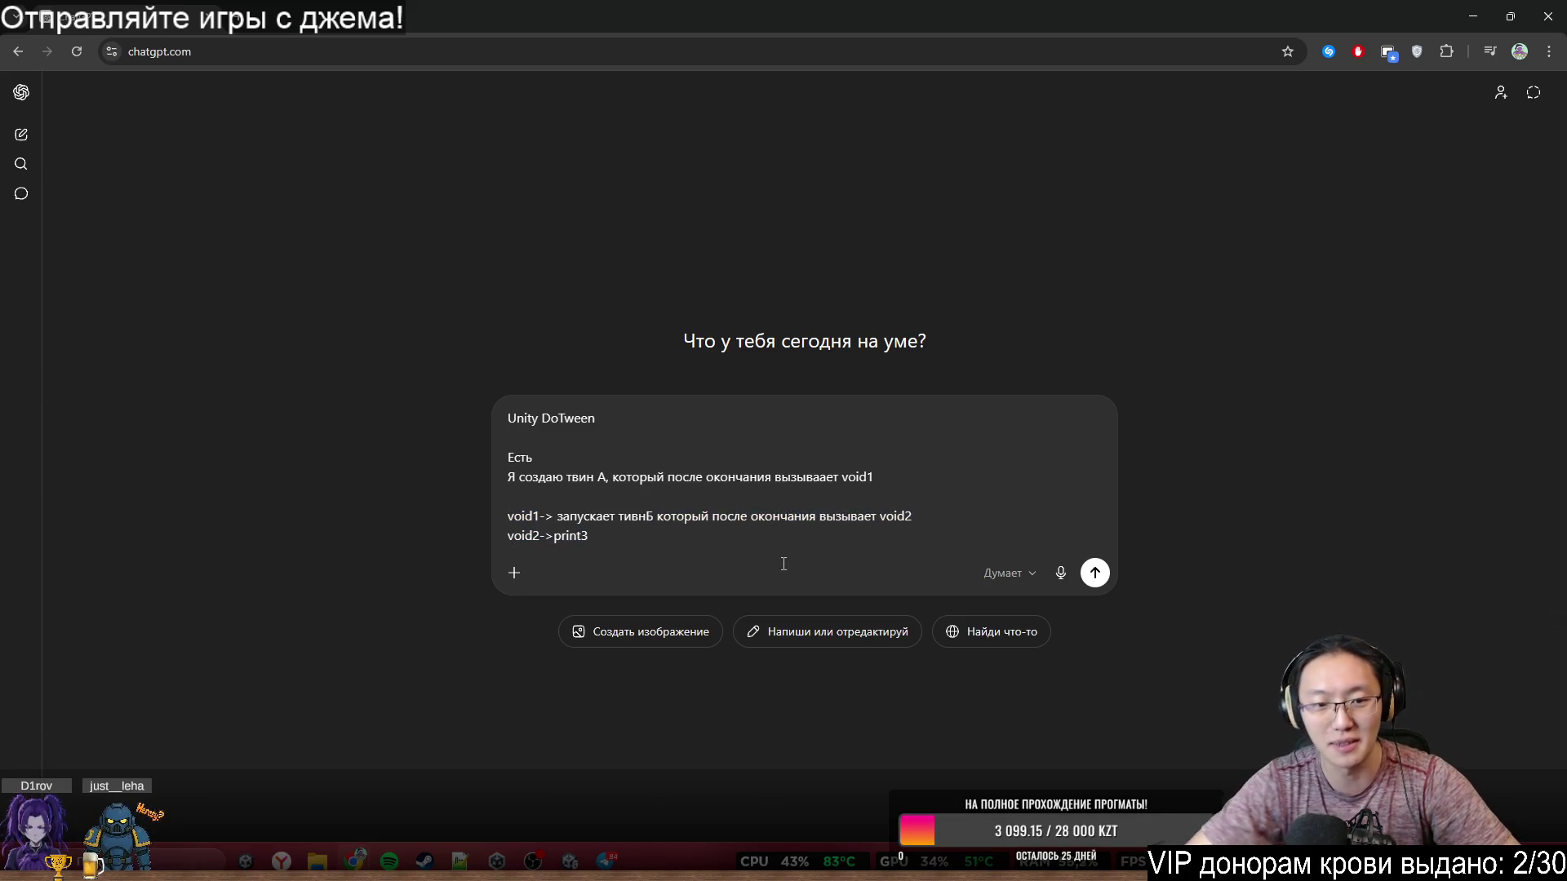
- Add the line 'Я запускаю твинА, потом сразу говорю DoTween.CompleteAll()' and ask 'Выведится ли 3?'
key("Return")
key("Return")
type("z")
key("BackSpace")
type("Я ")
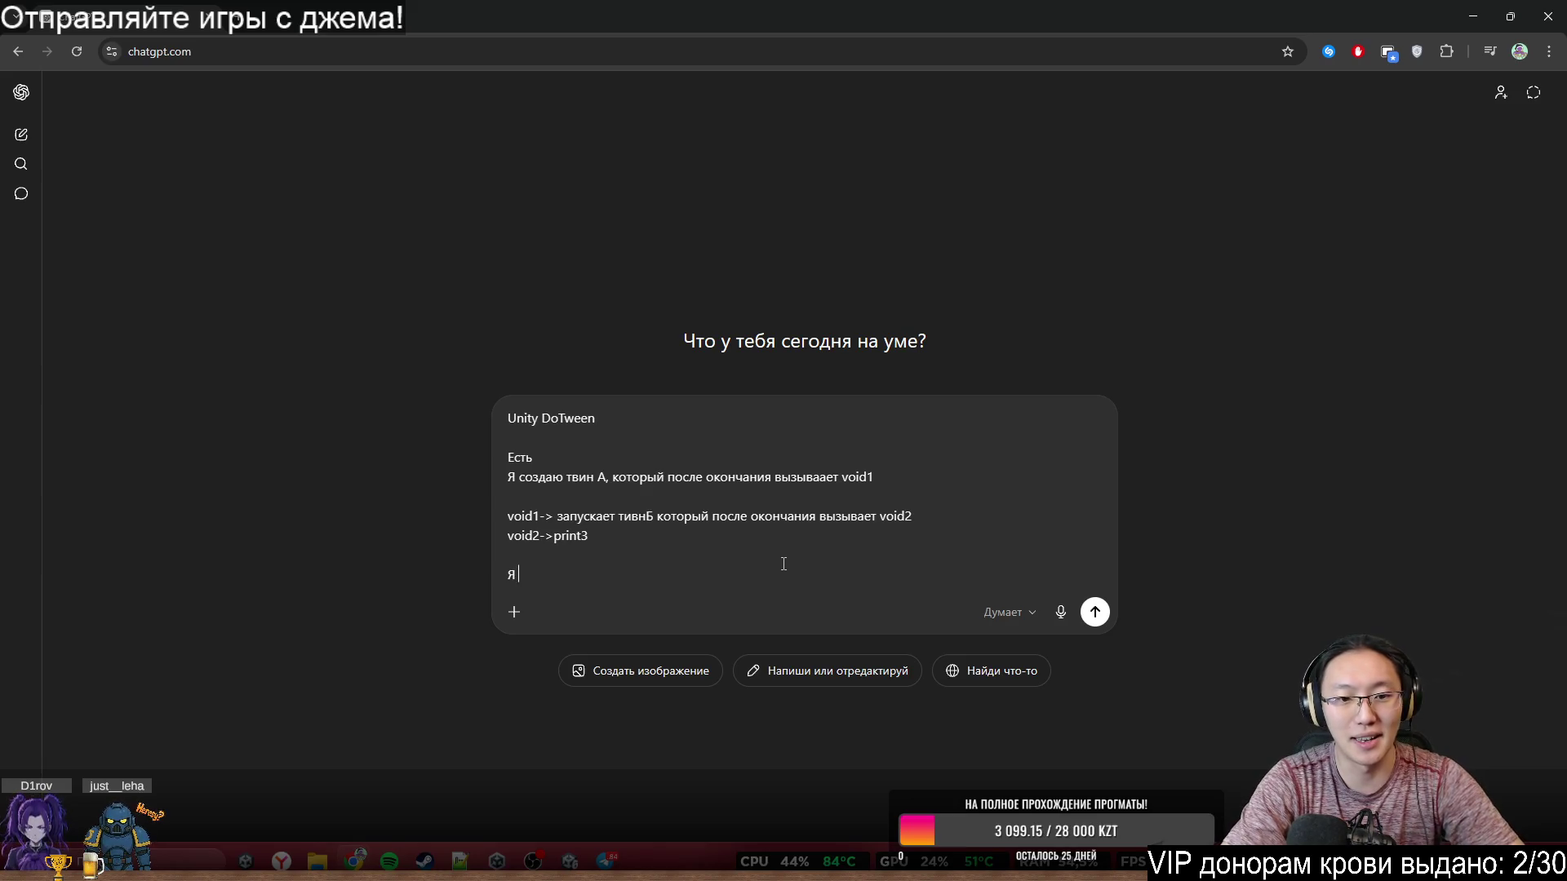
type("запускаю тв")
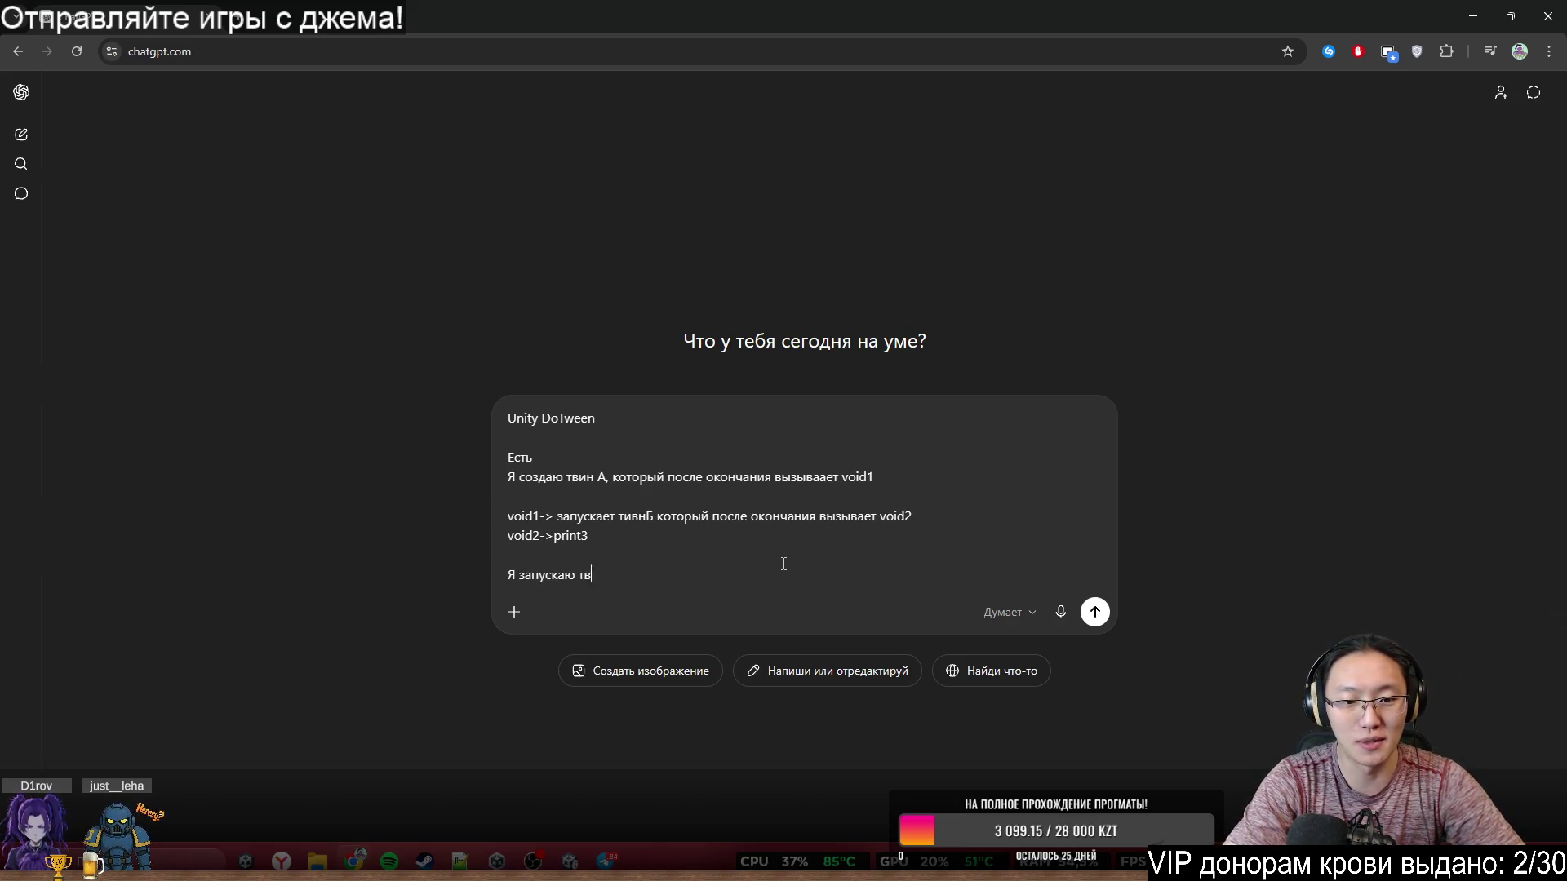
type("инА, потом сразу говорю DoT")
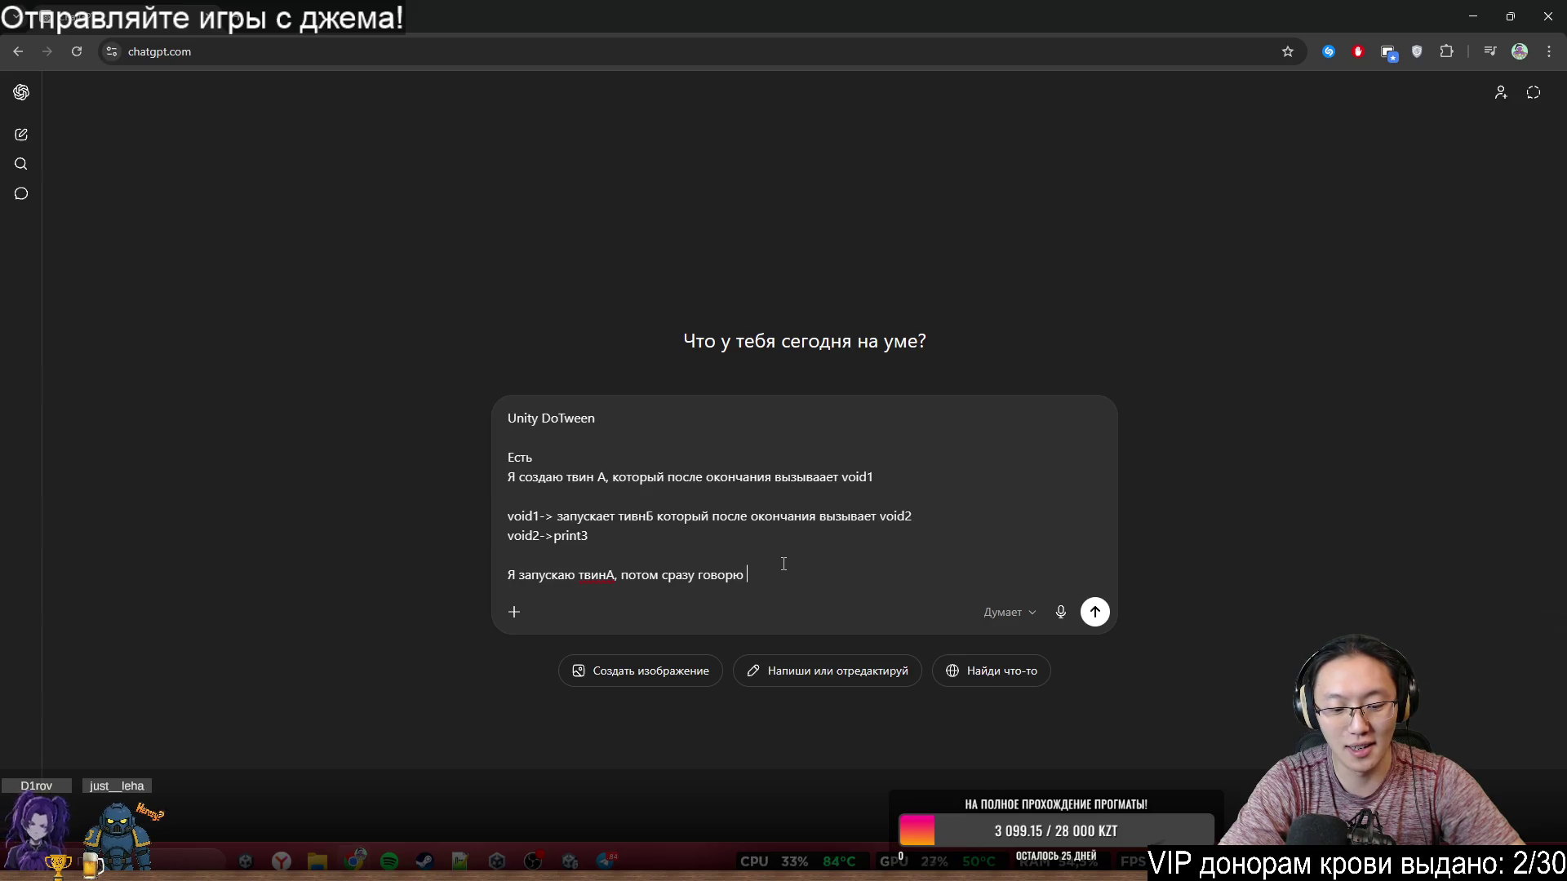
type("er")
key("BackSpace")
key("BackSpace")
type("Tween.Complete")
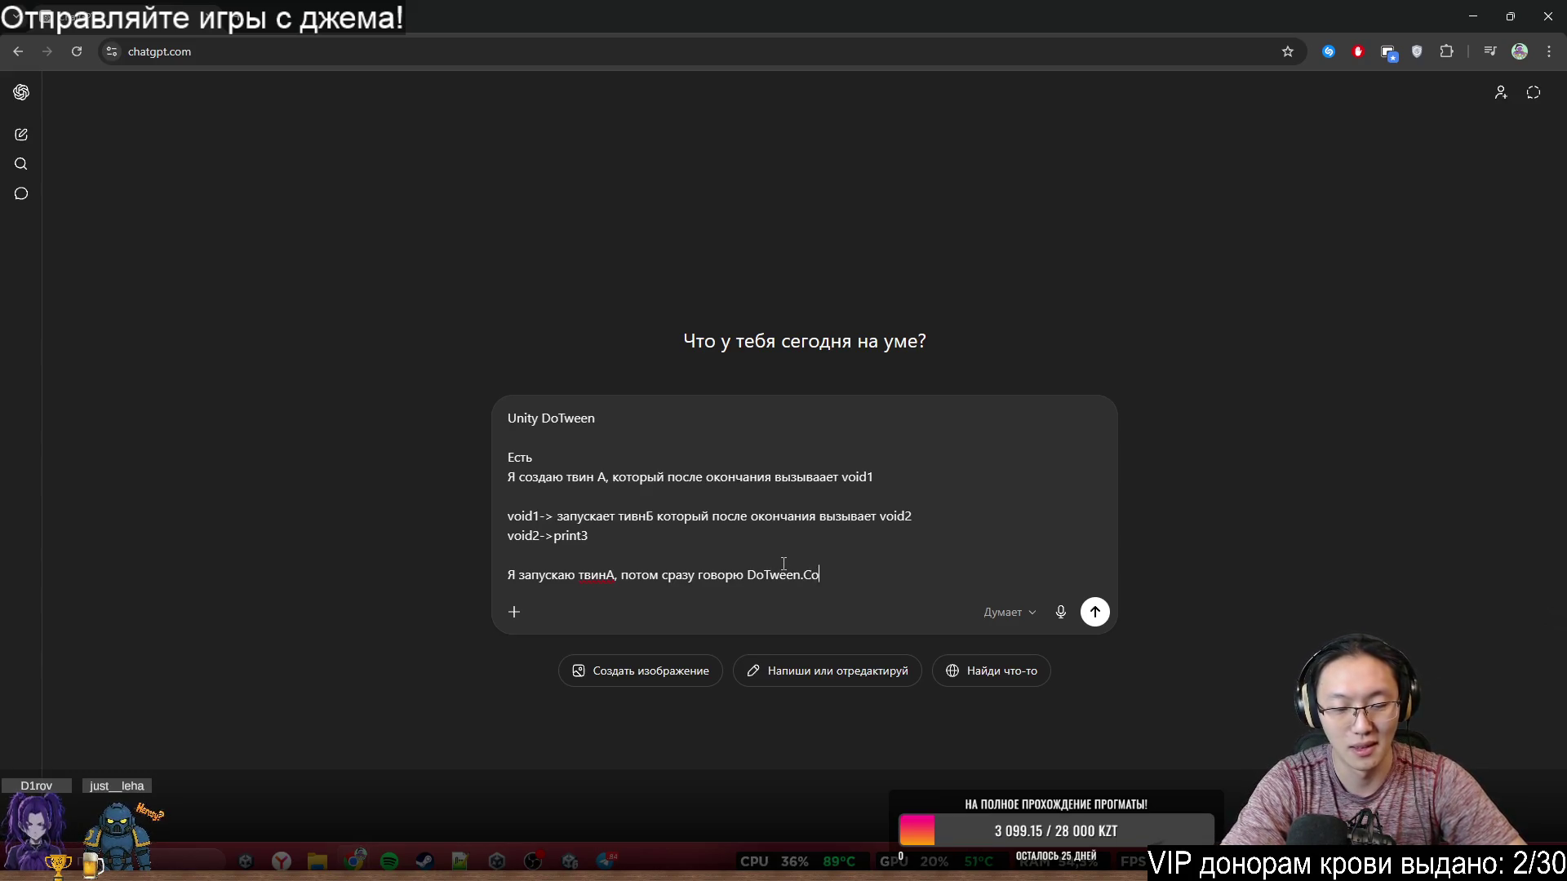
type("All()")
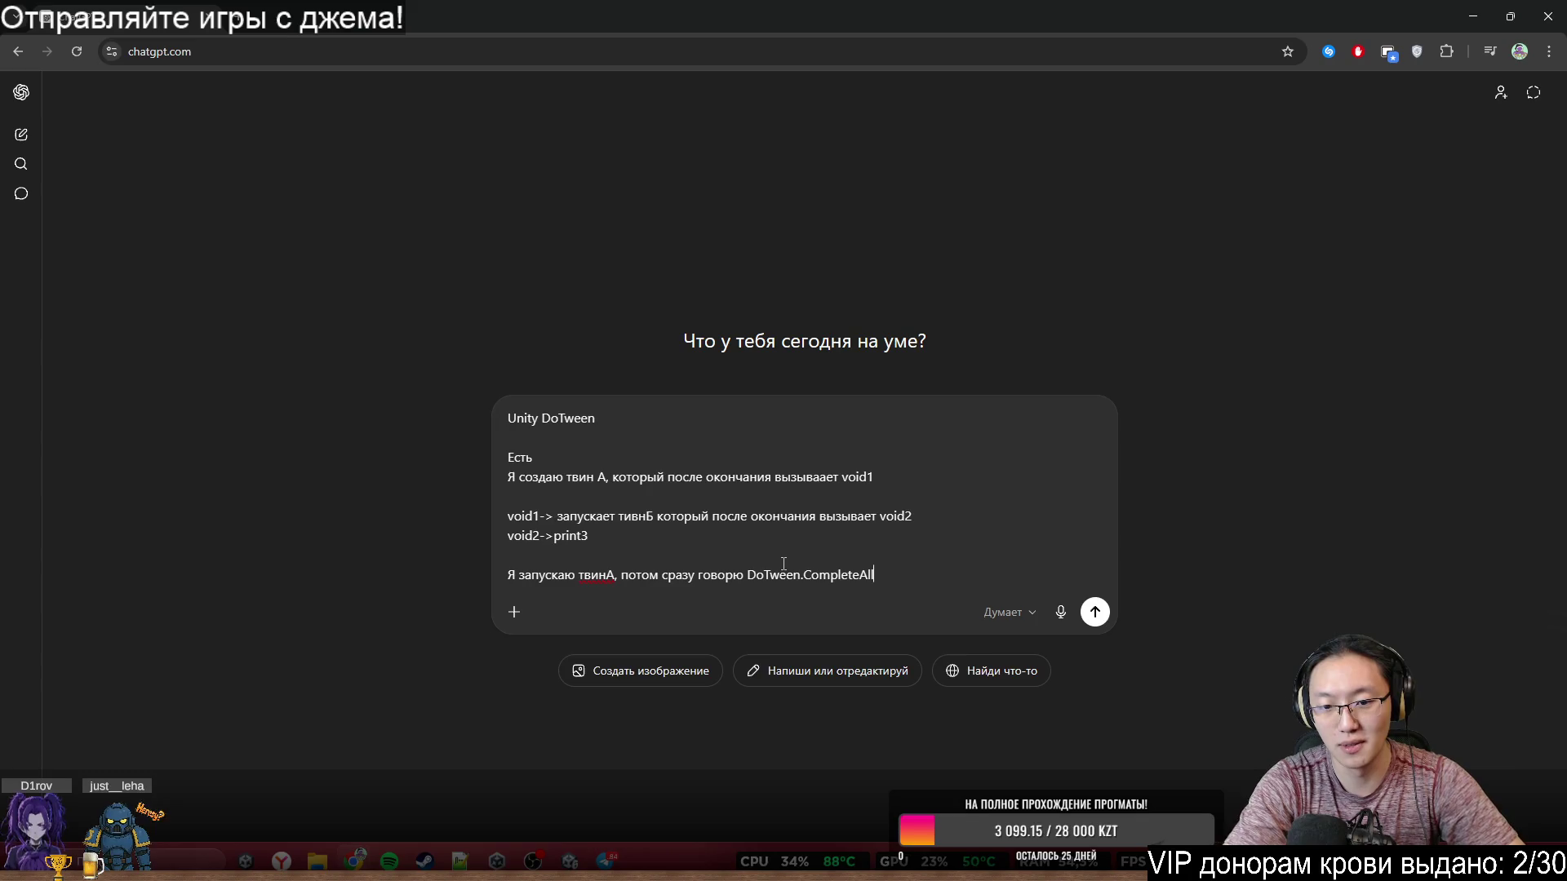
key("shift+Return")
type("Сра")
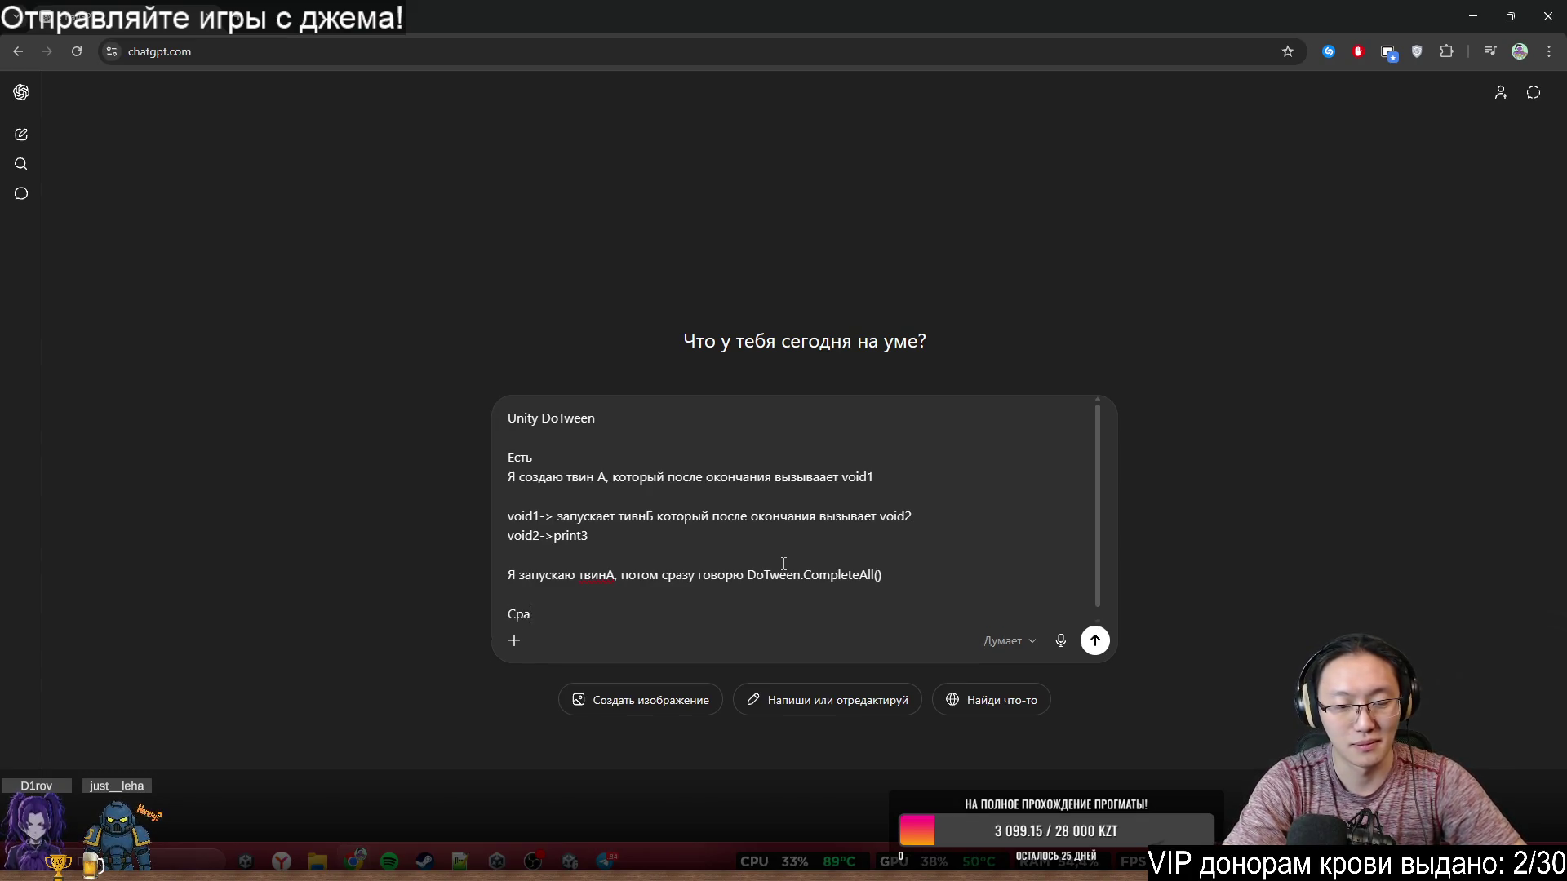
type("ботает")
key("ctrl+BackSpace")
type("ыведится л")
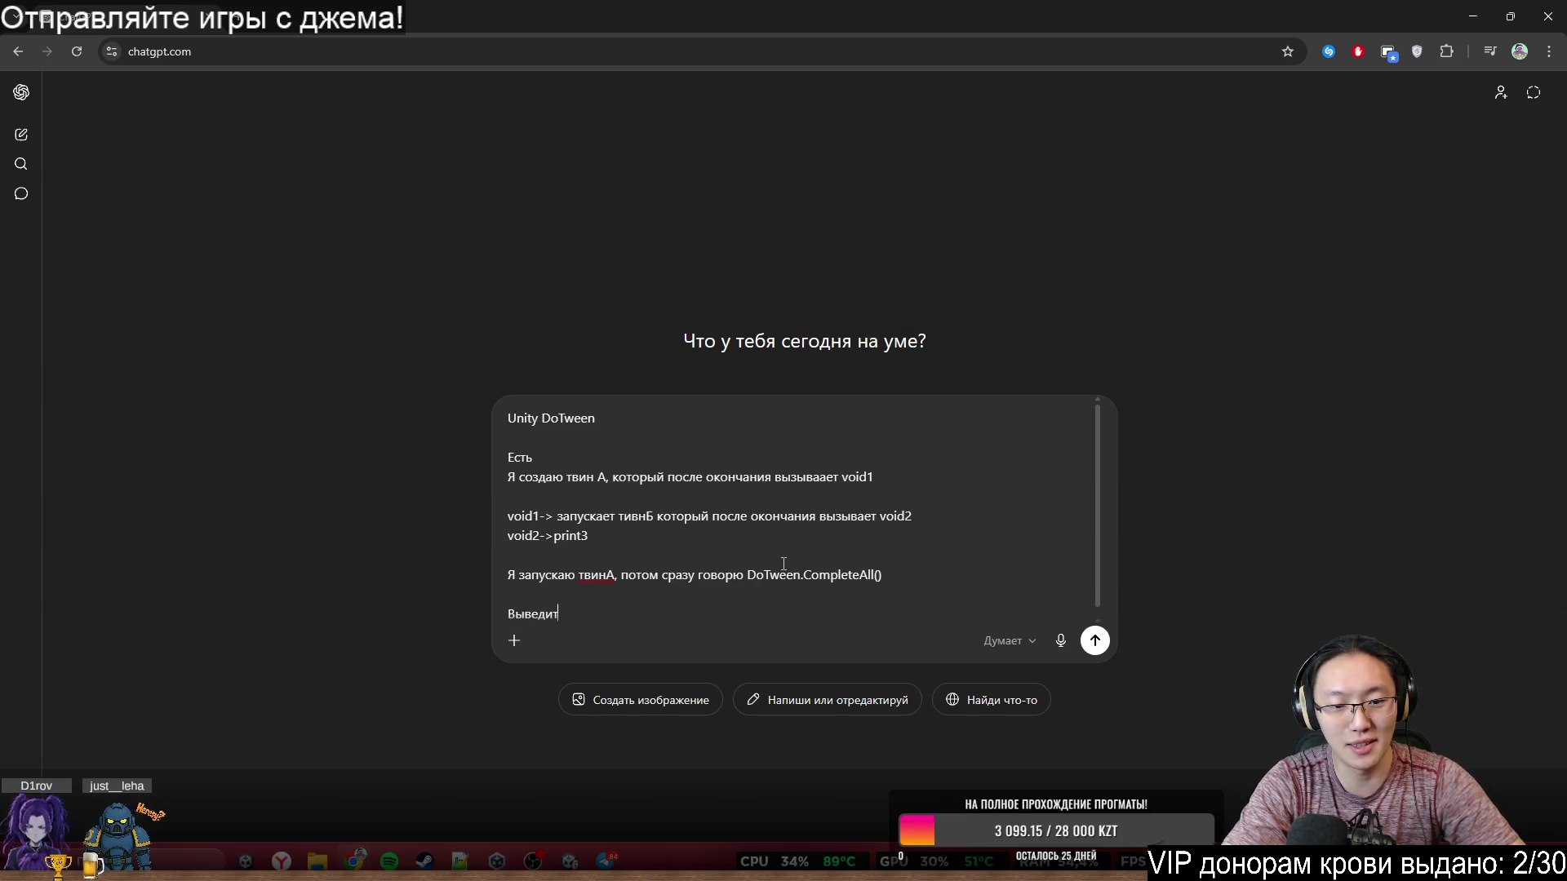
type("и сра")
key("ctrl+BackSpace")
type("?")
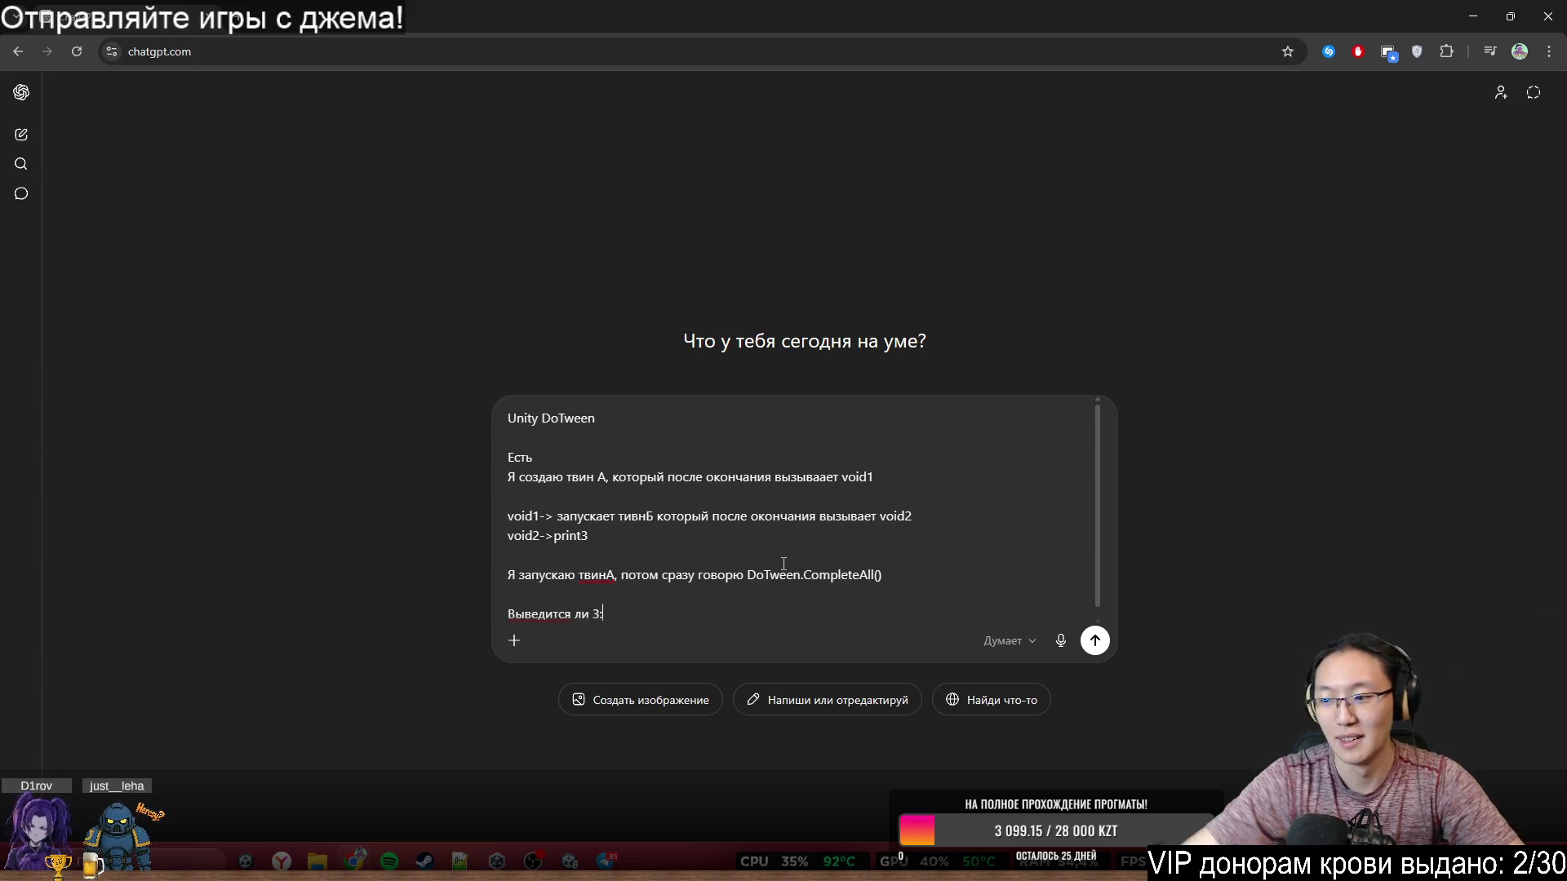
type("?")
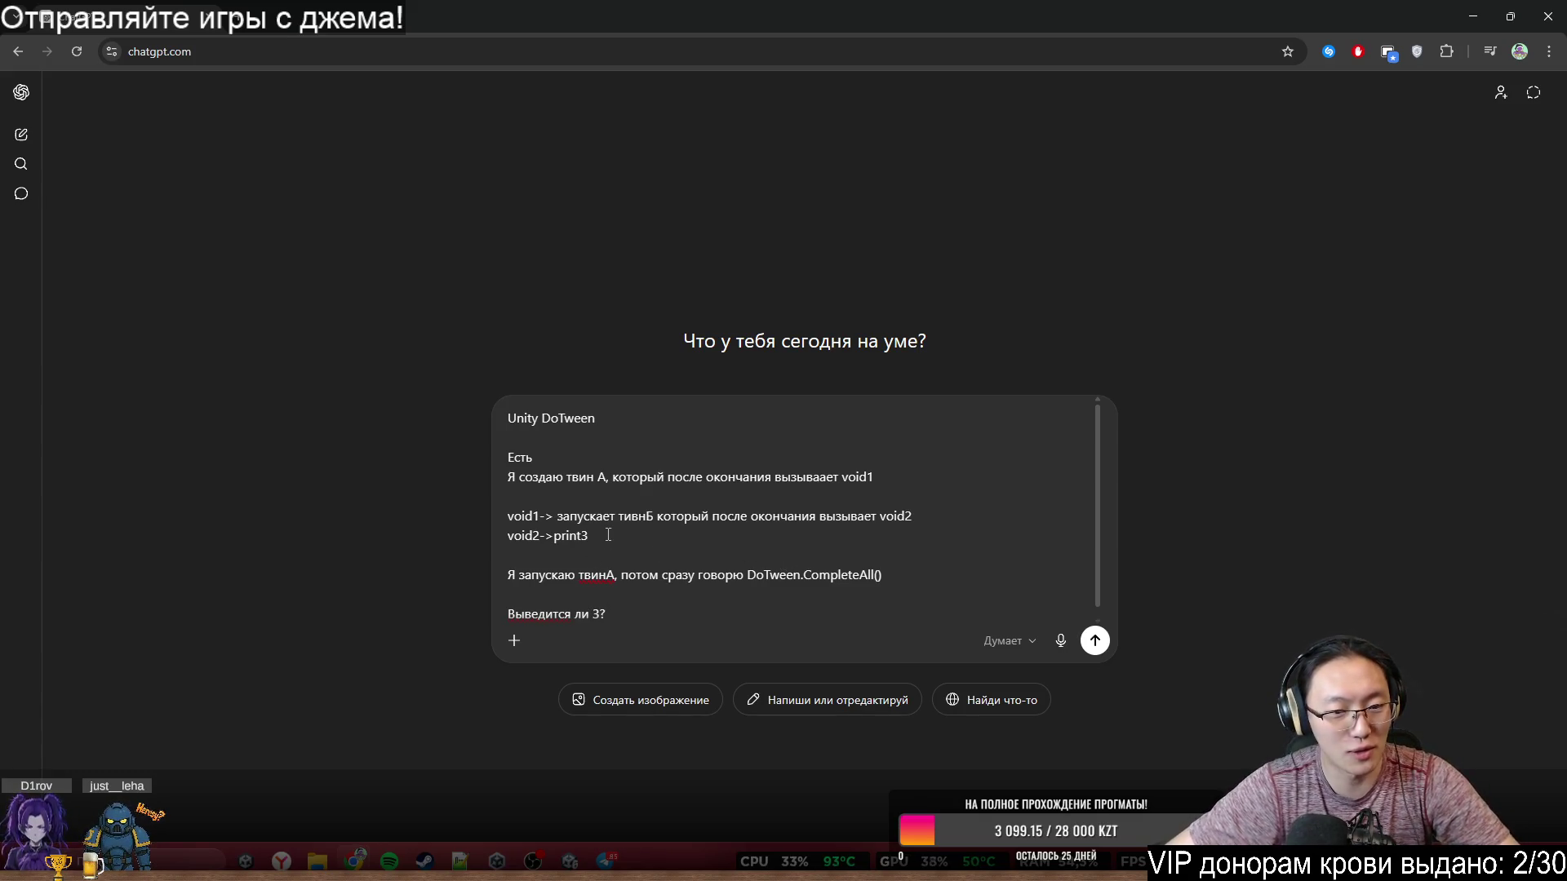
type("(")
type(")")
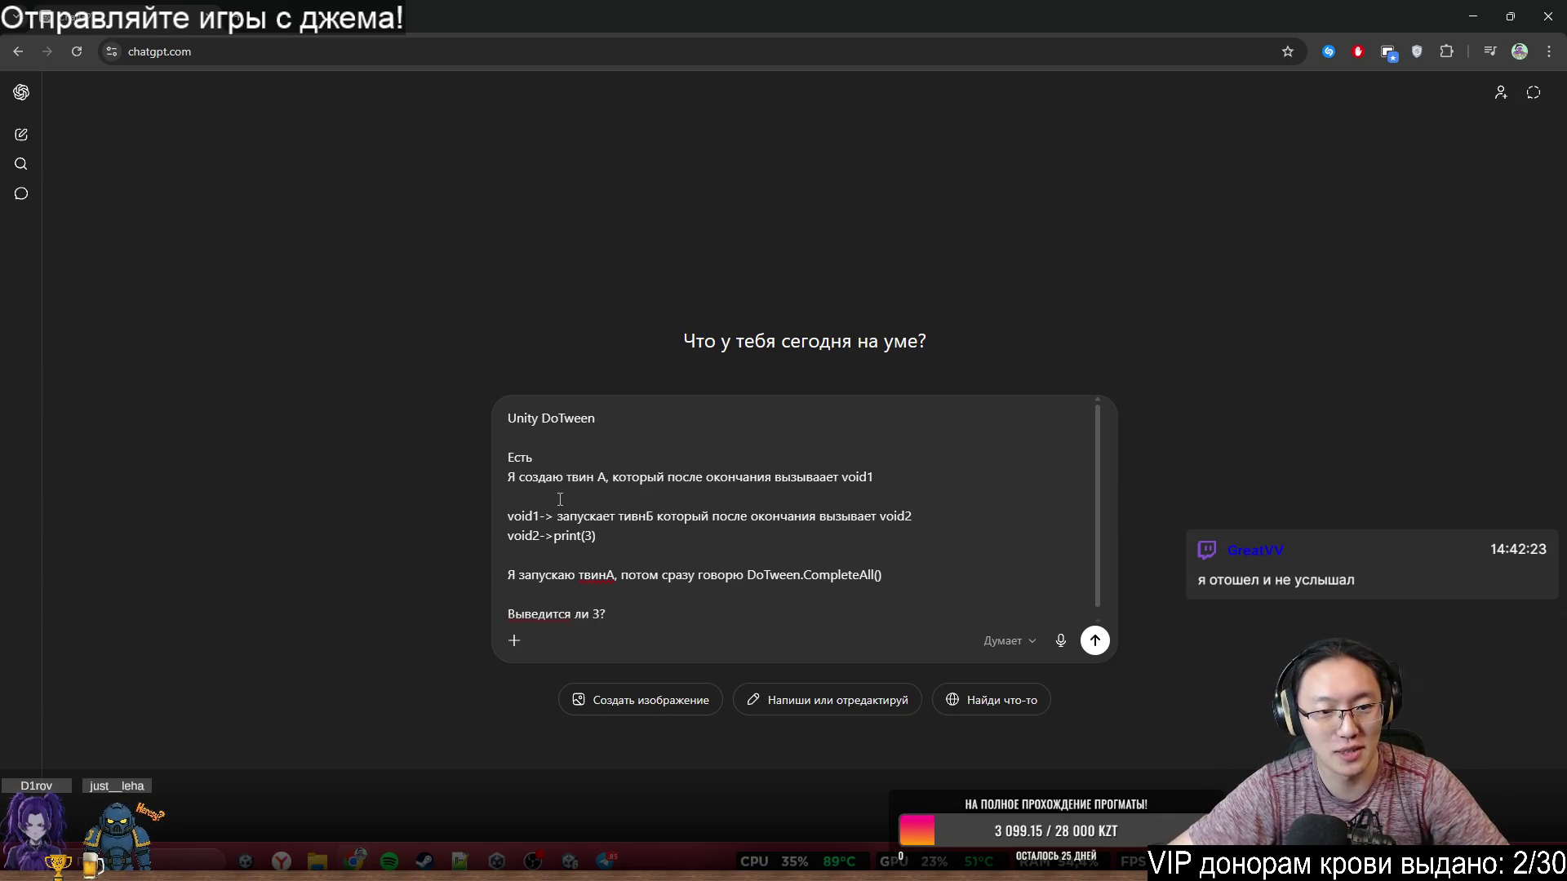
- Review the tween A and void2->print(3) lines of the draft, then send the question
left_click_drag(546, 477, 821, 481)
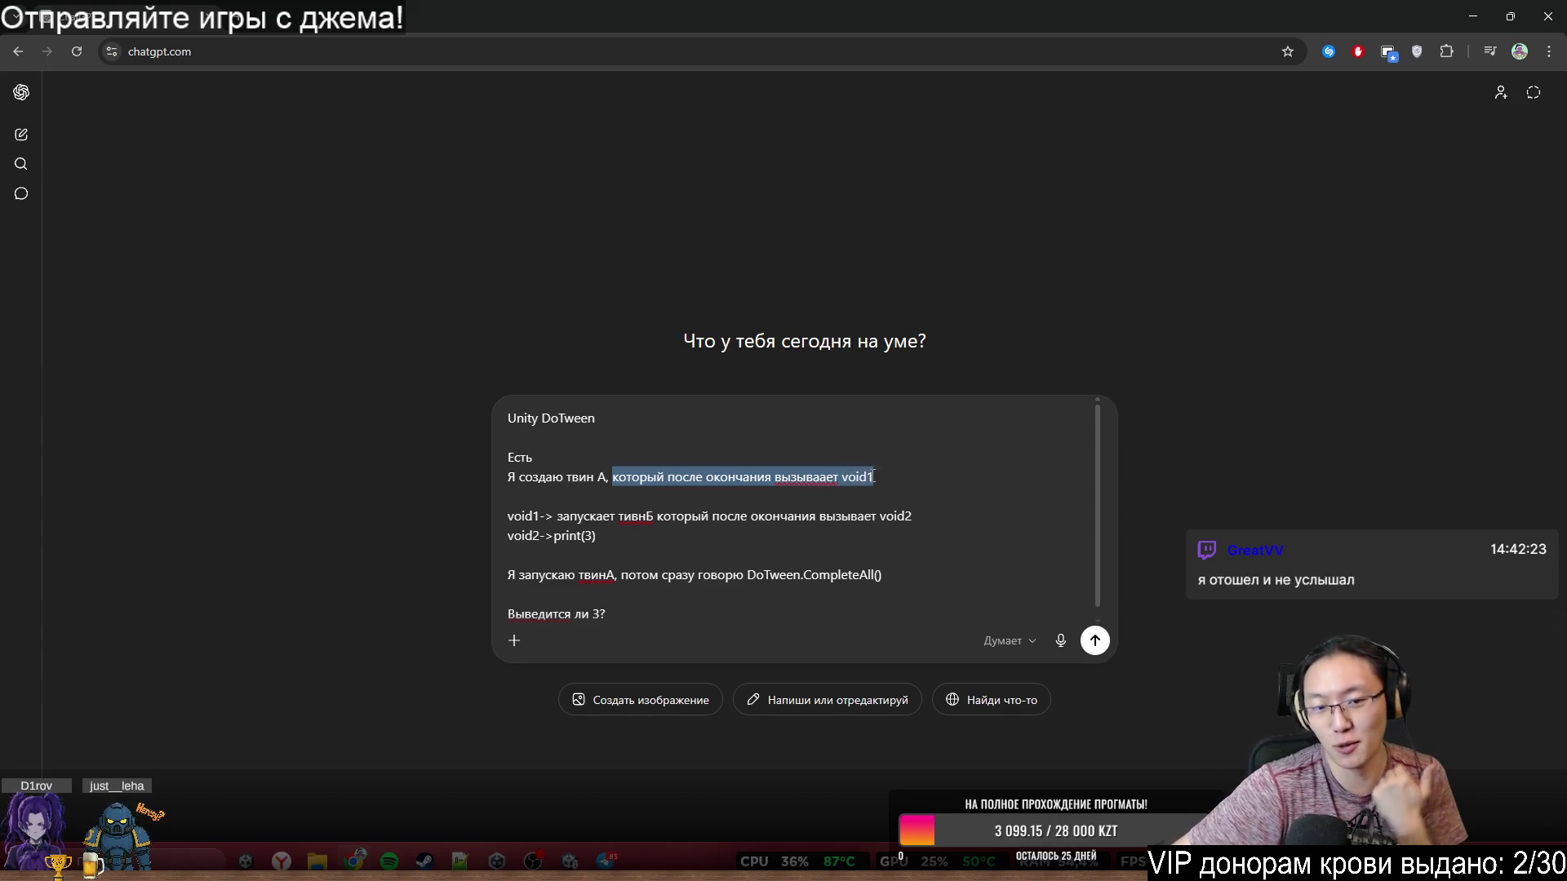
left_click(556, 517)
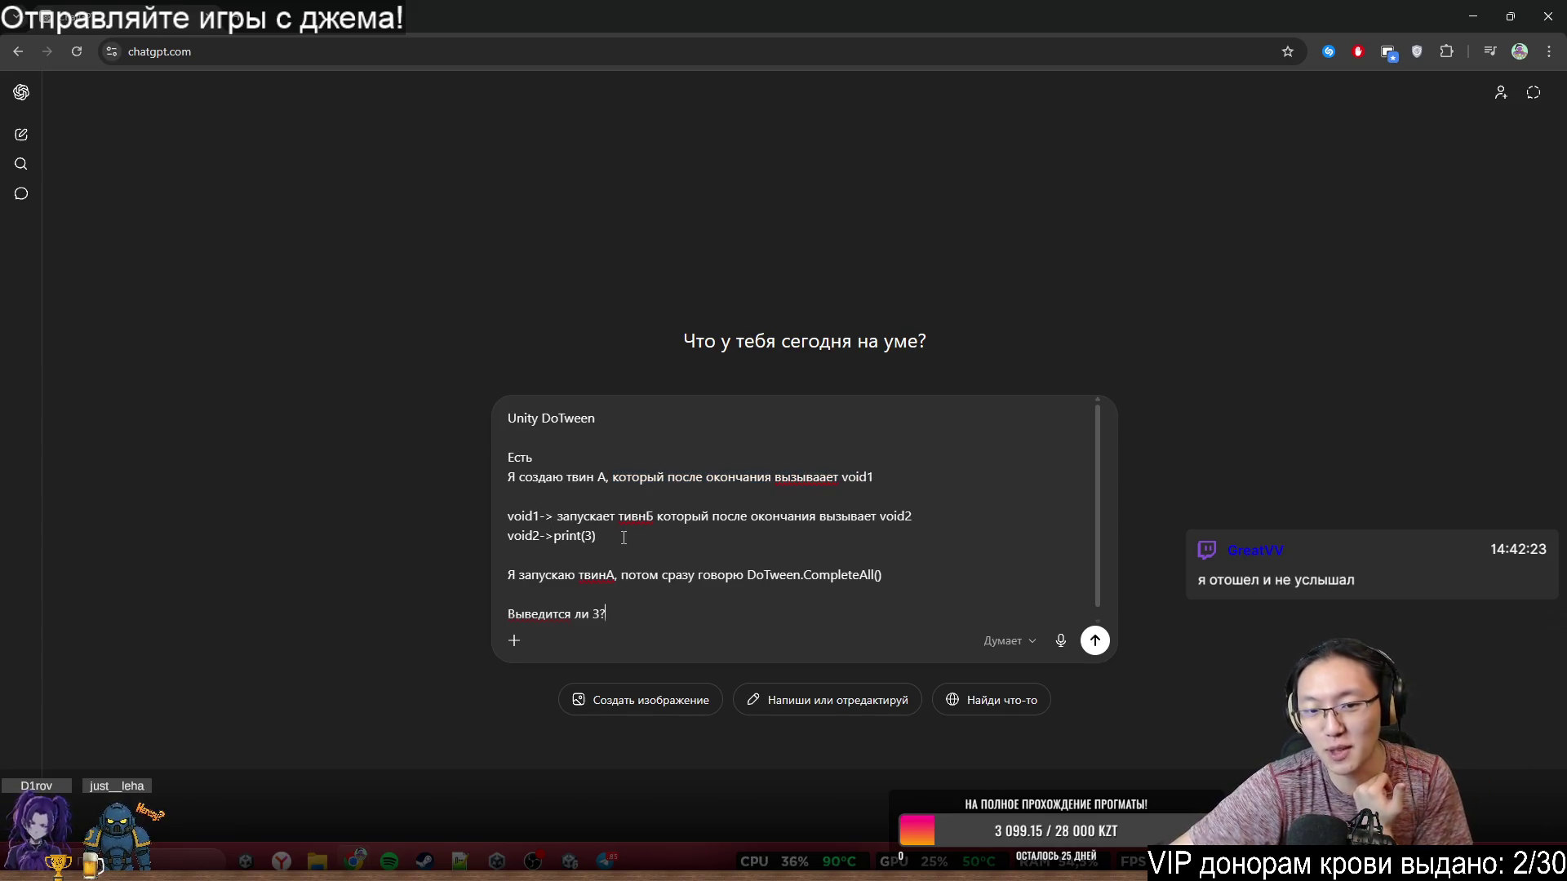
left_click_drag(718, 539, 775, 515)
left_click(788, 514)
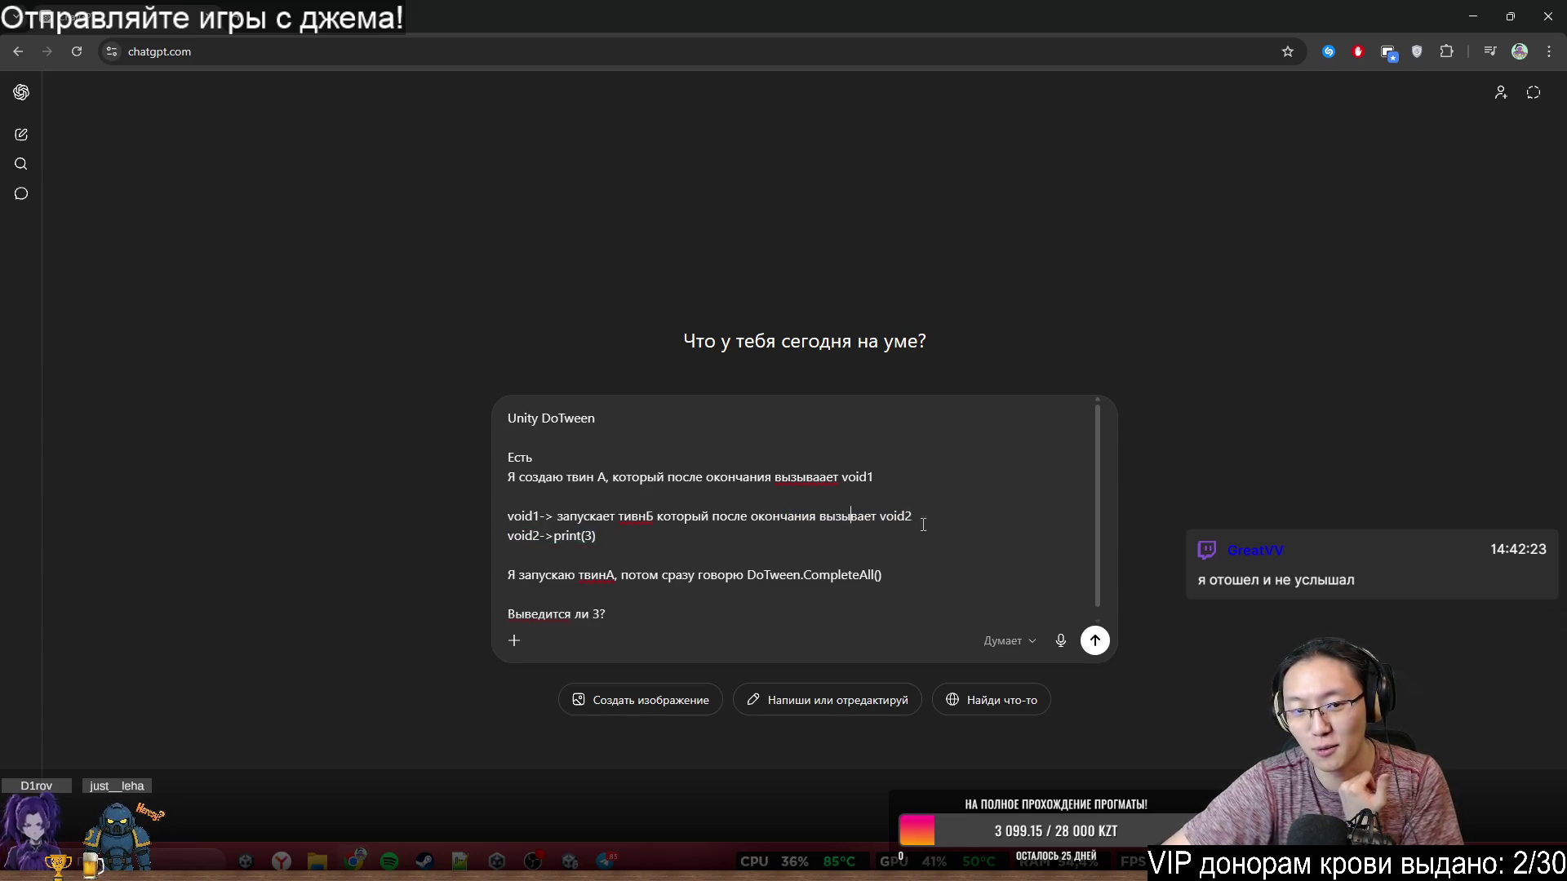
triple_click(529, 535)
left_click(628, 540)
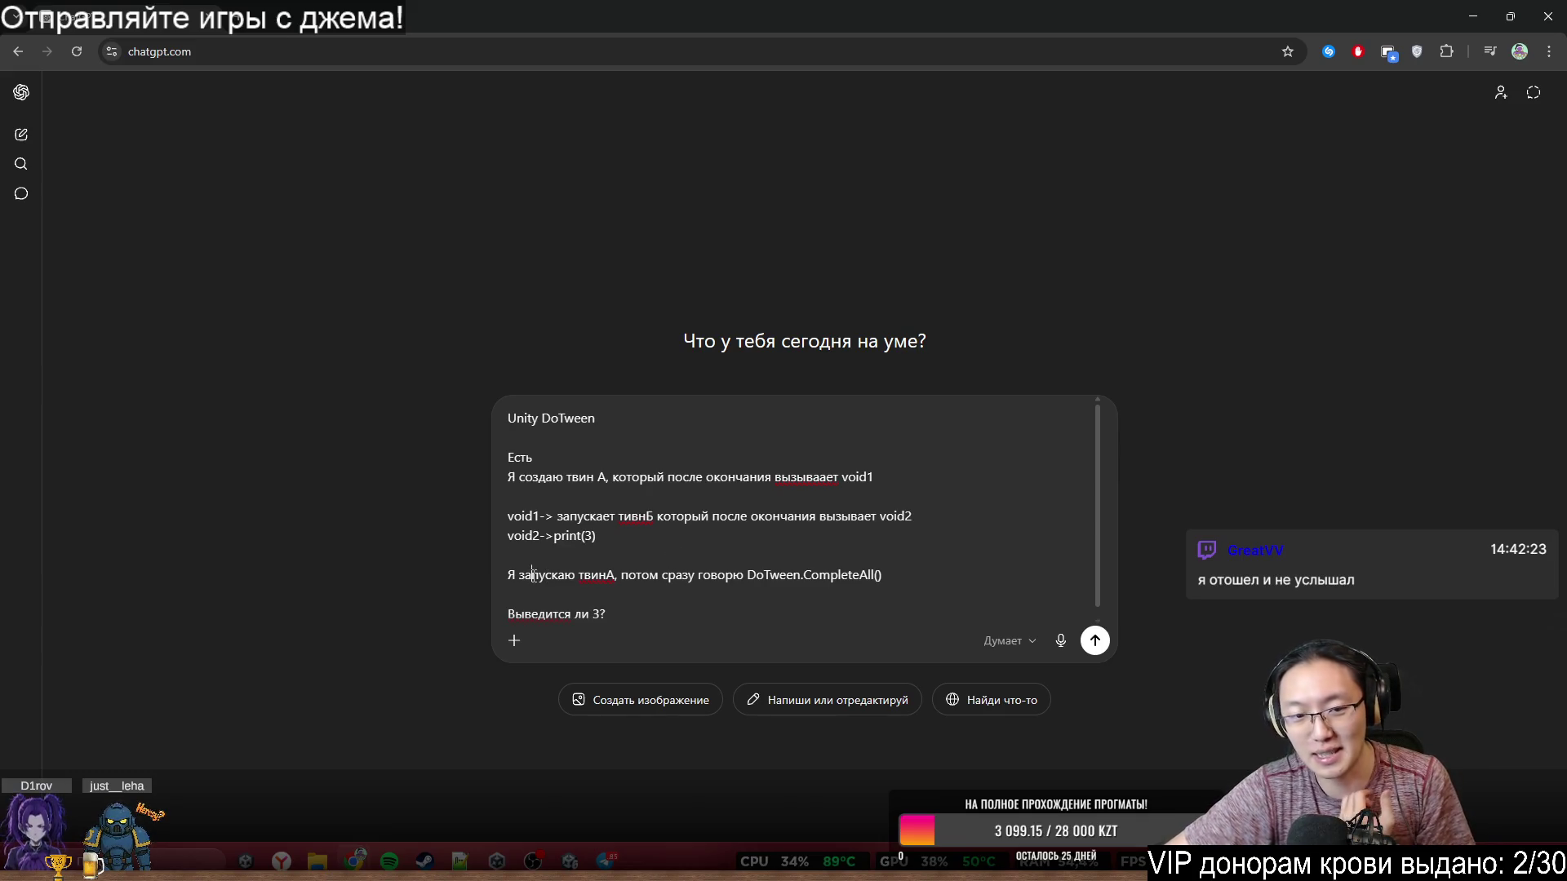
left_click_drag(519, 575, 639, 580)
left_click(776, 571)
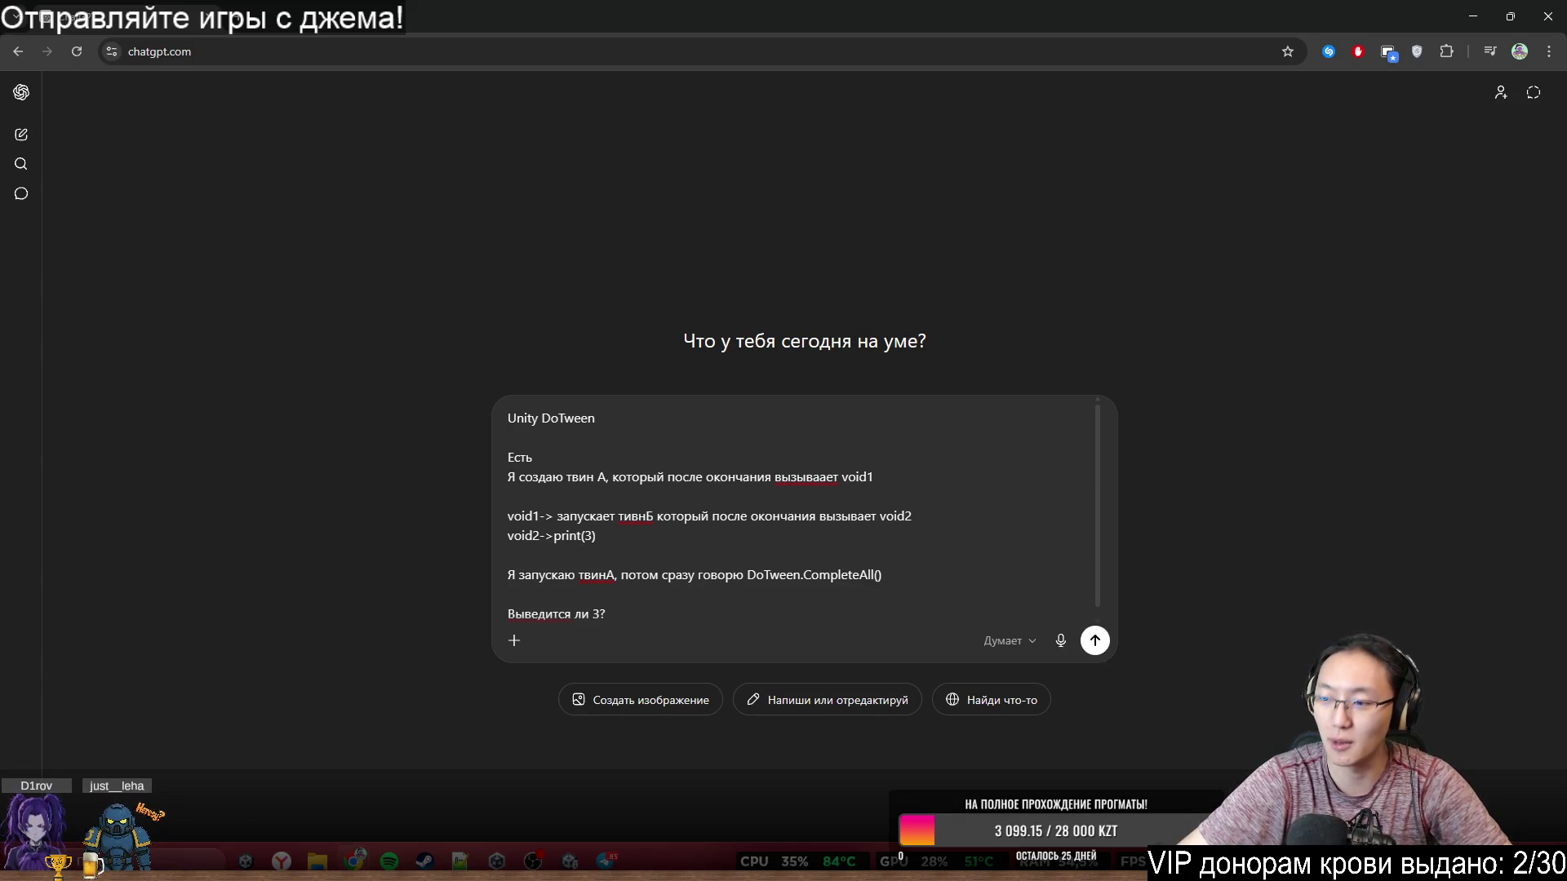
left_click(833, 540)
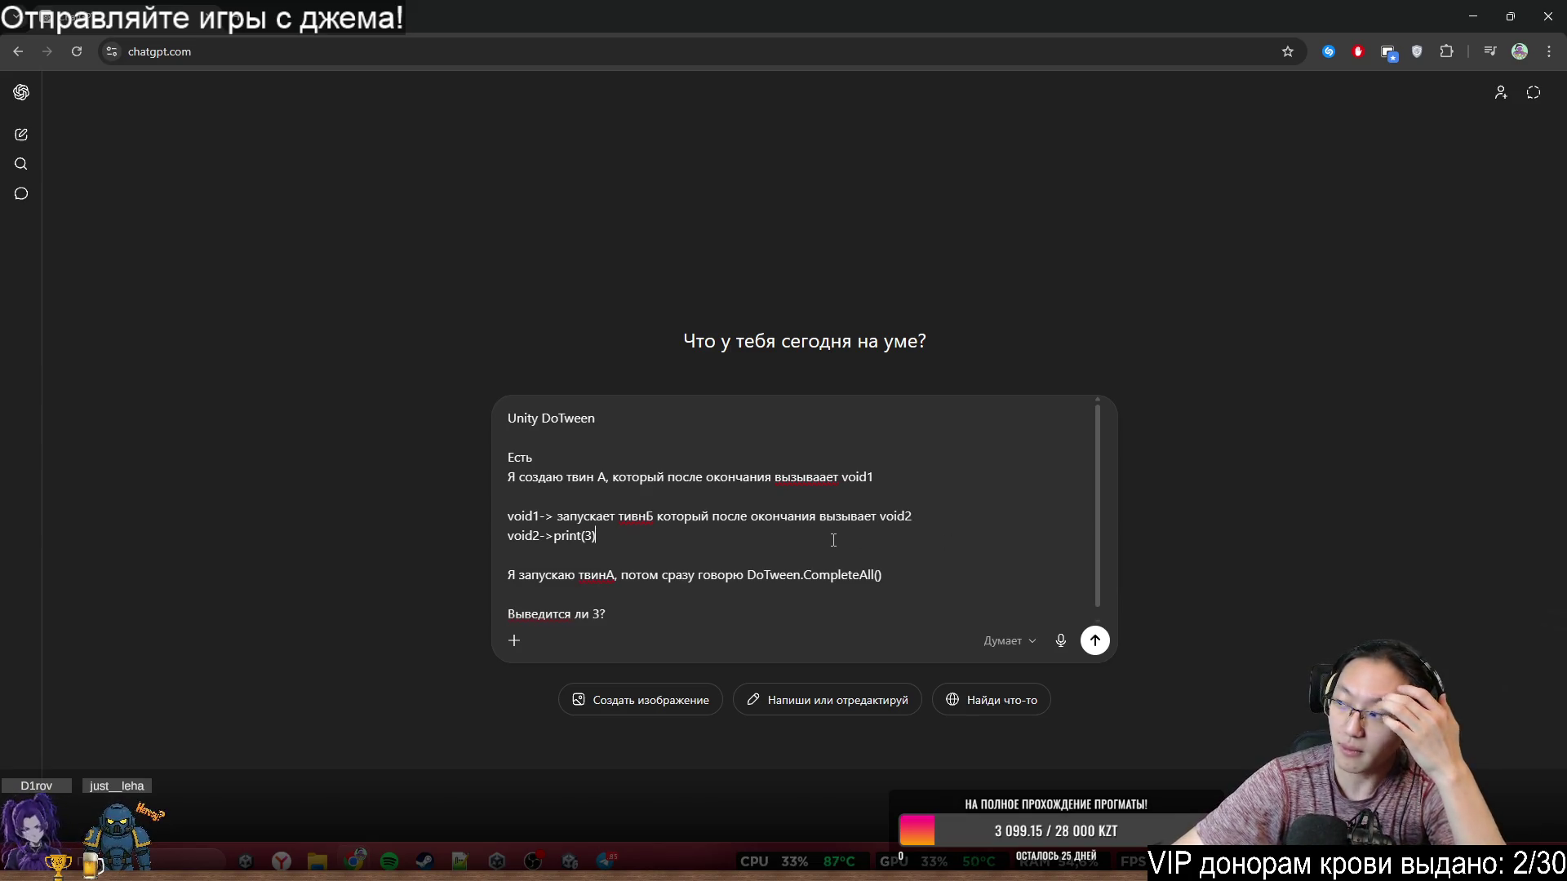
key("Return")
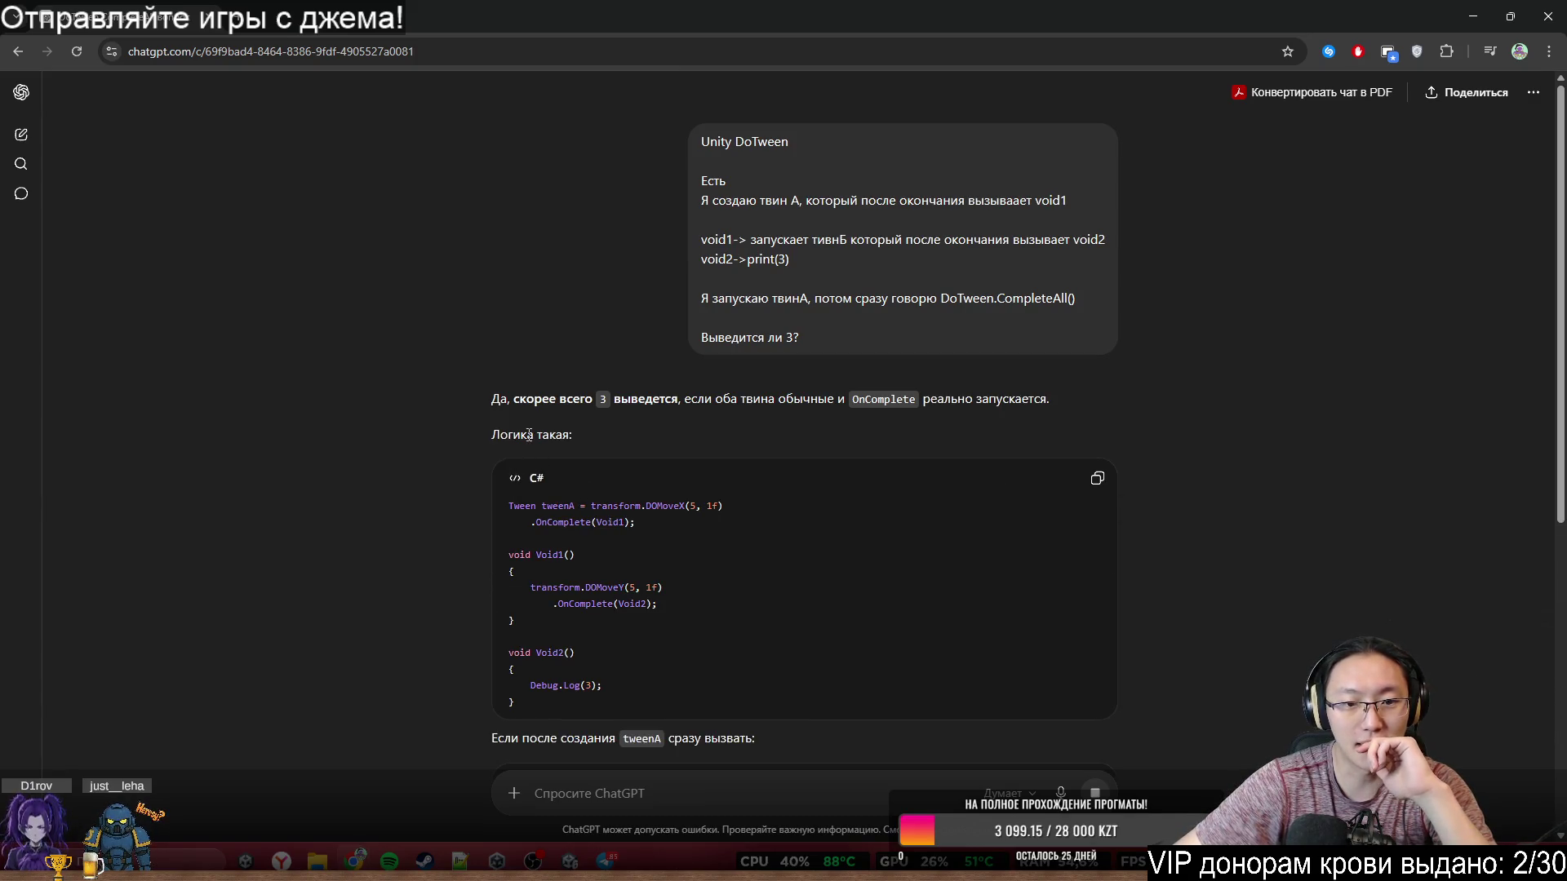
- Read the reply's opening sentence and its 'Логика такая' explanation, scrolling down
mouse_move(522, 435)
left_mouse_down()
mouse_move(754, 400)
mouse_move(997, 400)
left_mouse_up()
left_click(791, 399)
left_click(1080, 408)
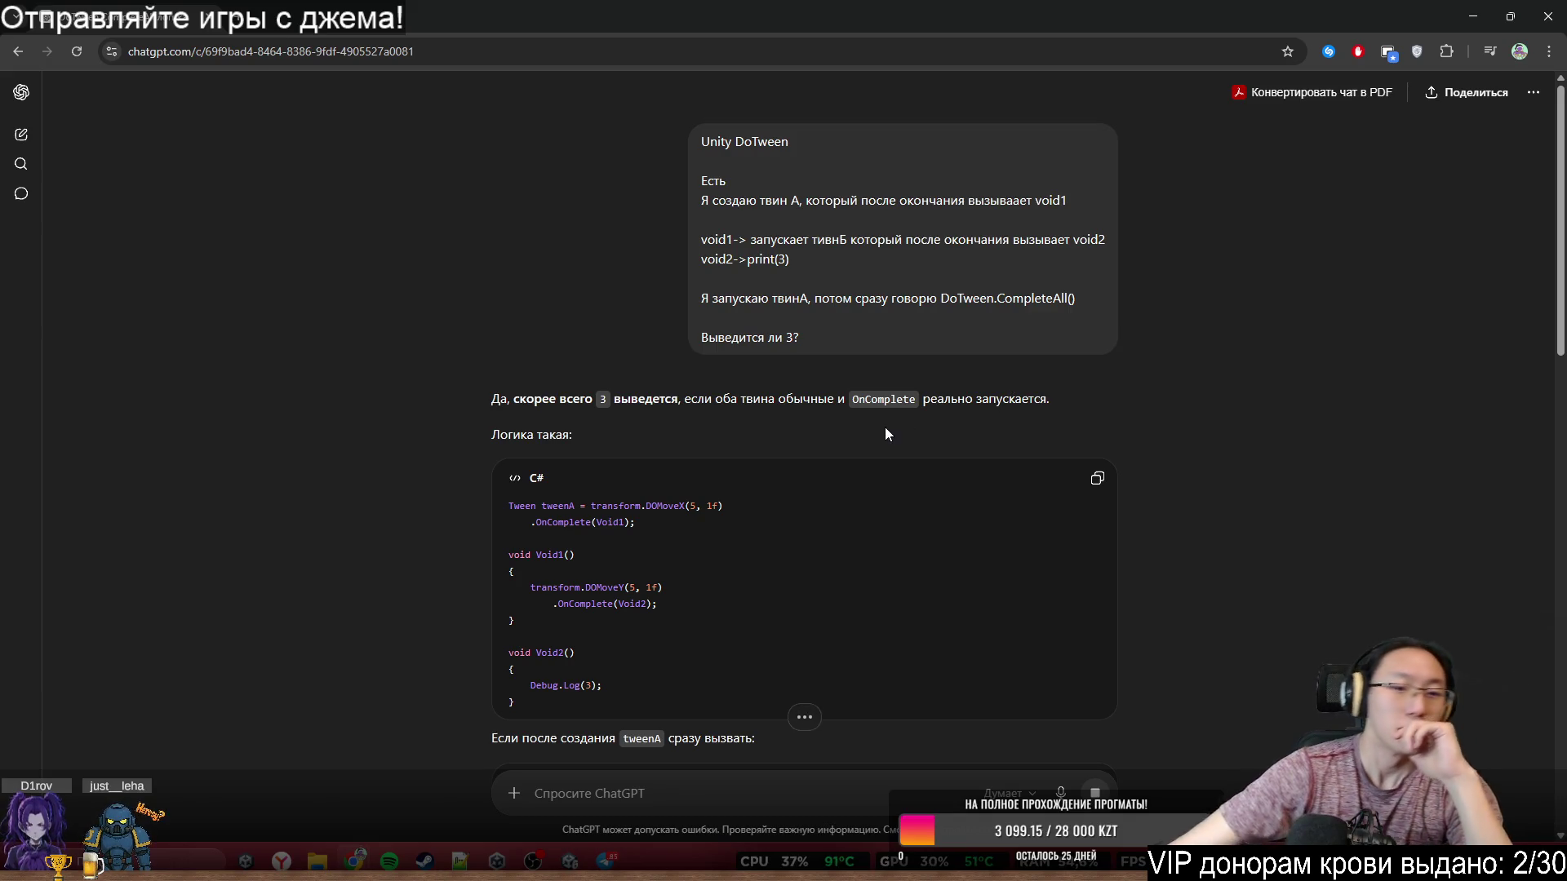
mouse_move(488, 434)
left_mouse_down()
mouse_move(575, 437)
mouse_move(572, 541)
left_mouse_up()
left_click(1290, 488)
scroll(1289, 488, "down", 1)
left_click(1243, 525)
scroll(1245, 525, "down", 1)
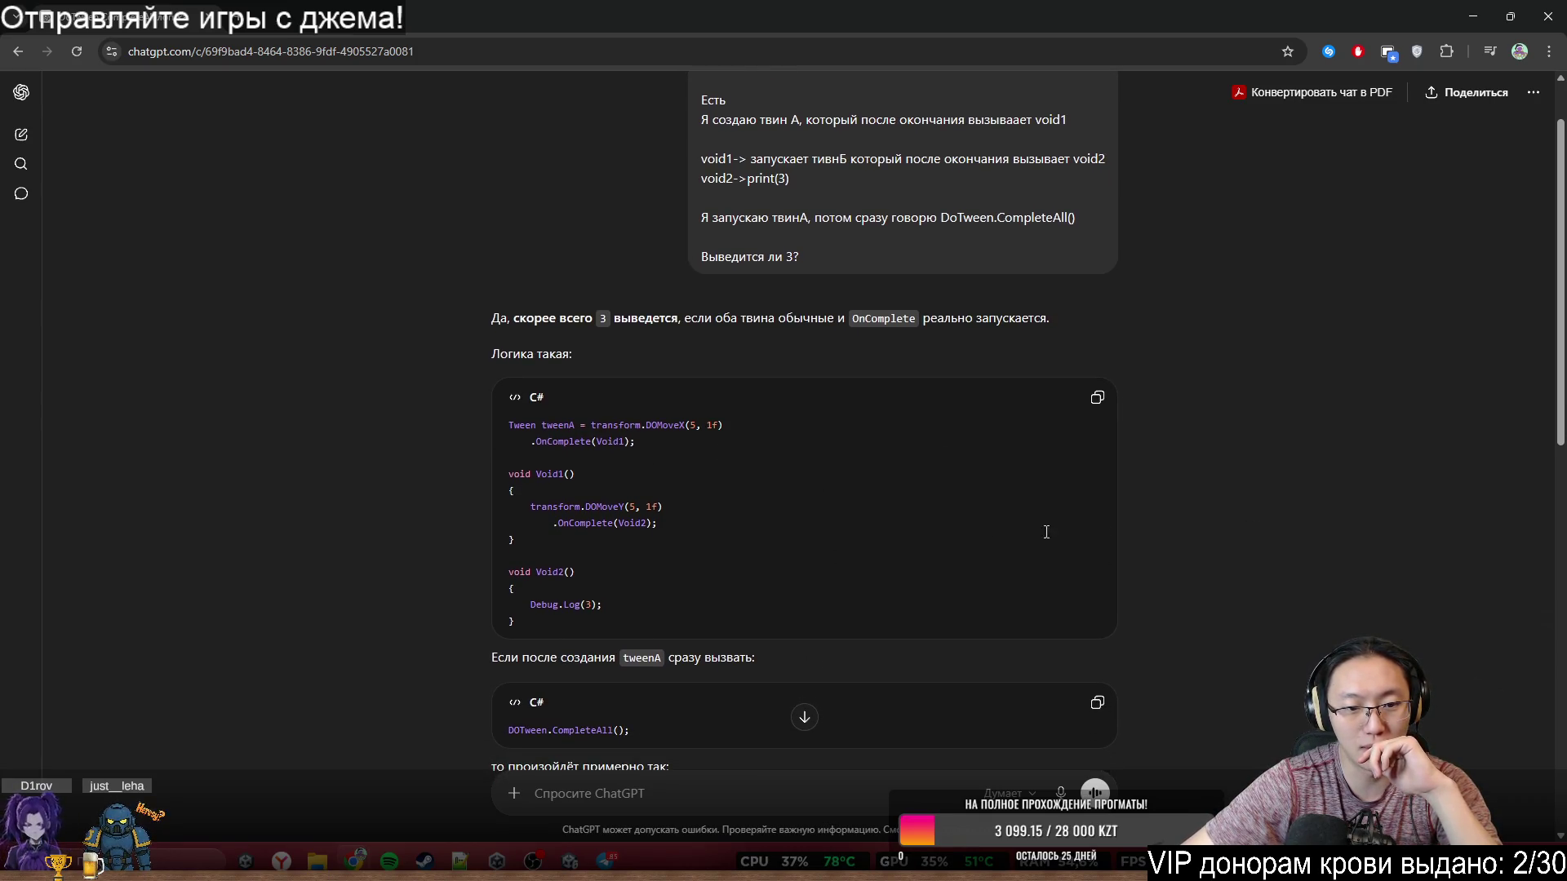
scroll(1334, 542, "down", 5)
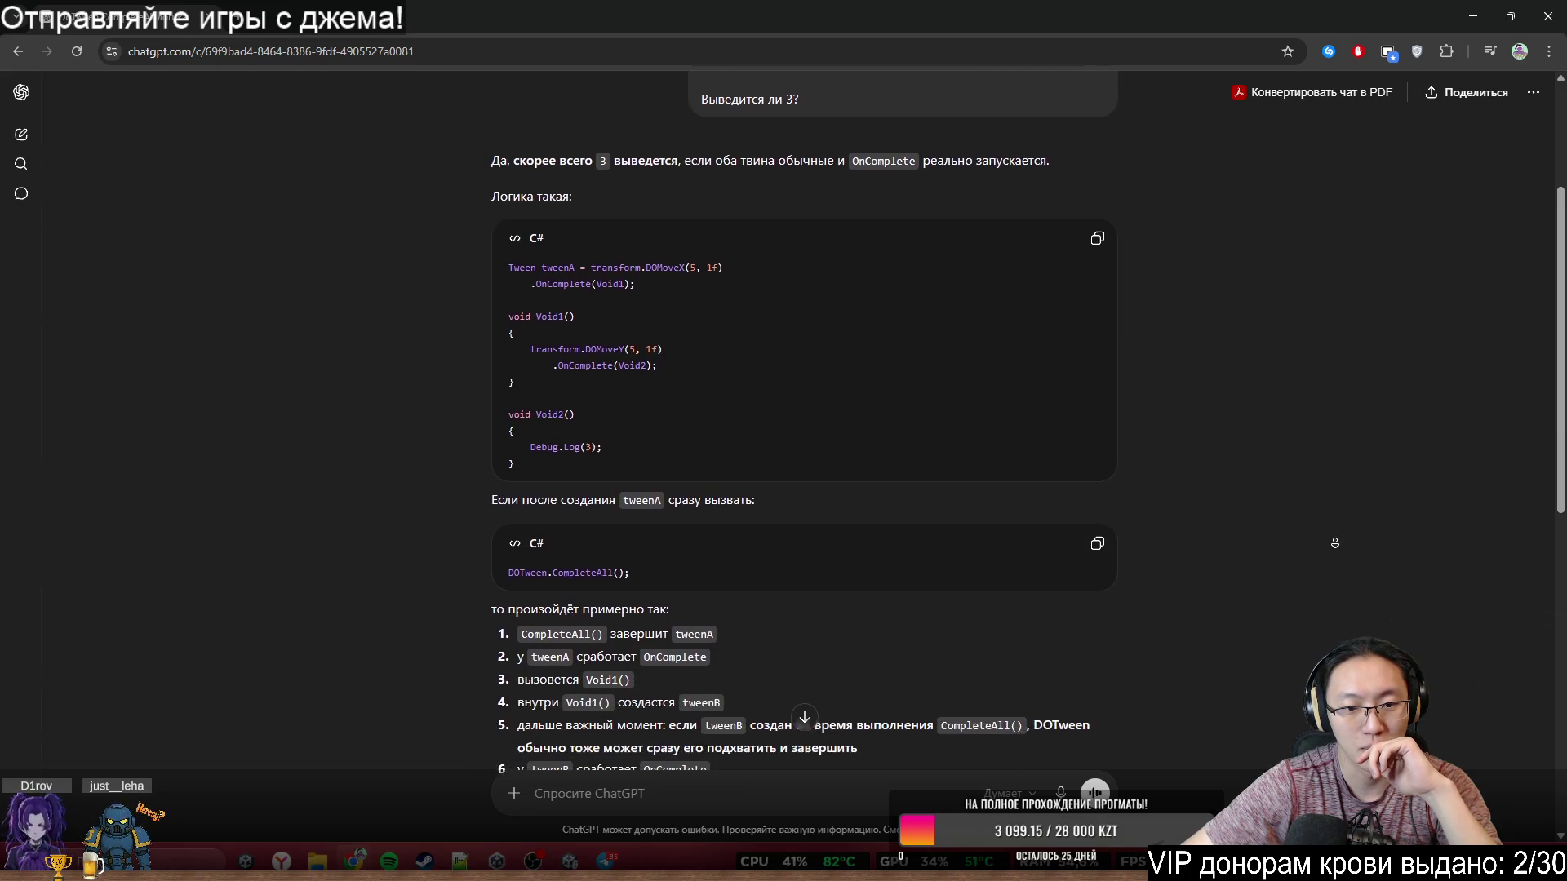
- Read the numbered list of what DOTween.CompleteAll() triggers, then switch back to Unity
double_click(639, 424)
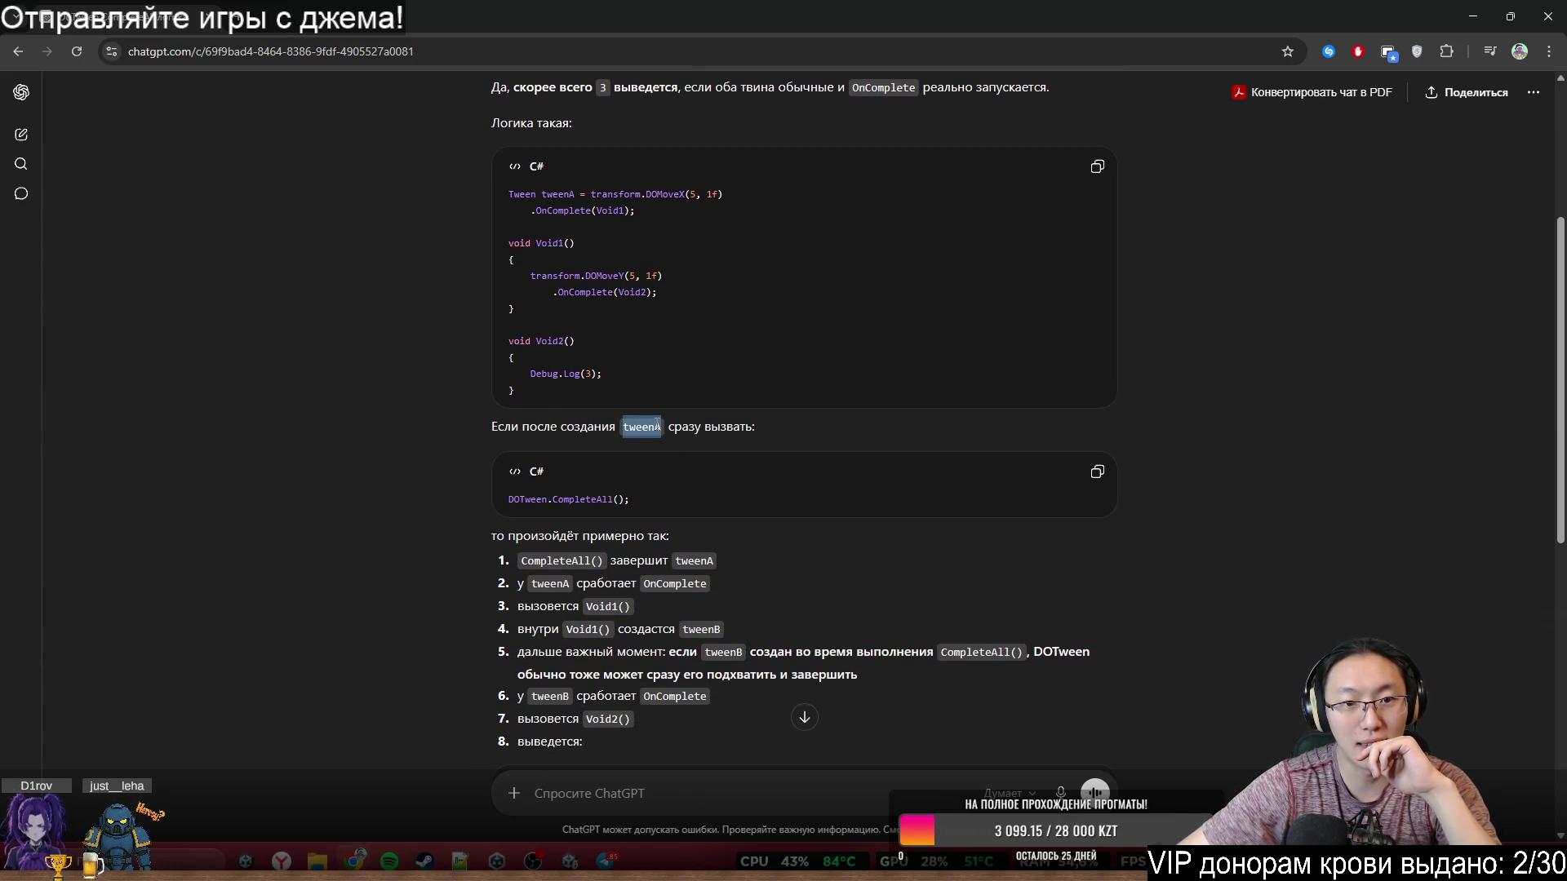
left_click_drag(514, 500, 629, 500)
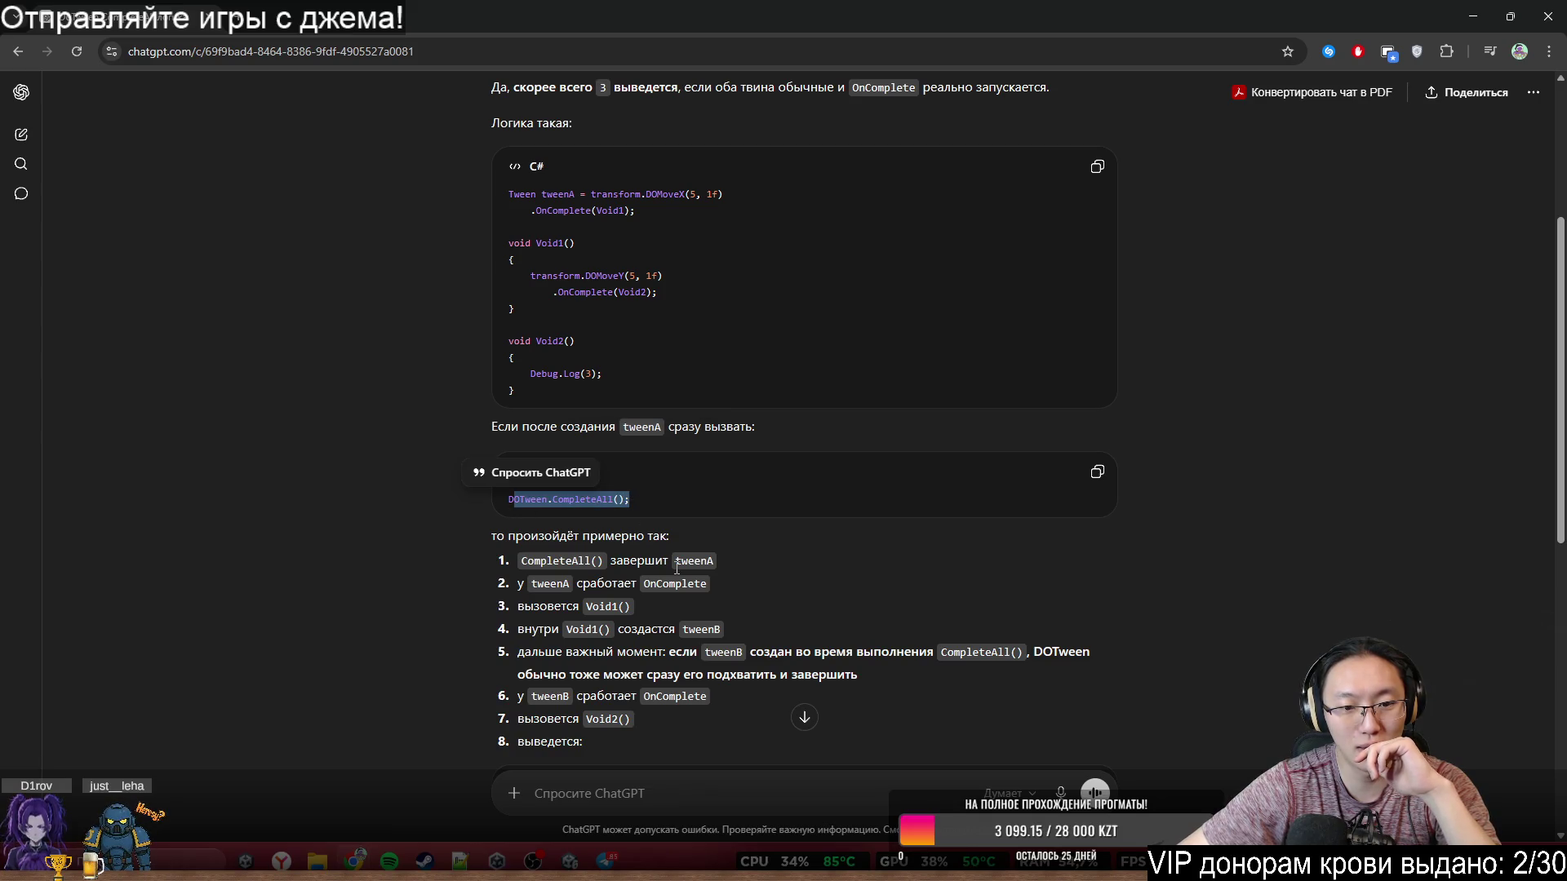
left_click_drag(611, 561, 759, 569)
triple_click(631, 582)
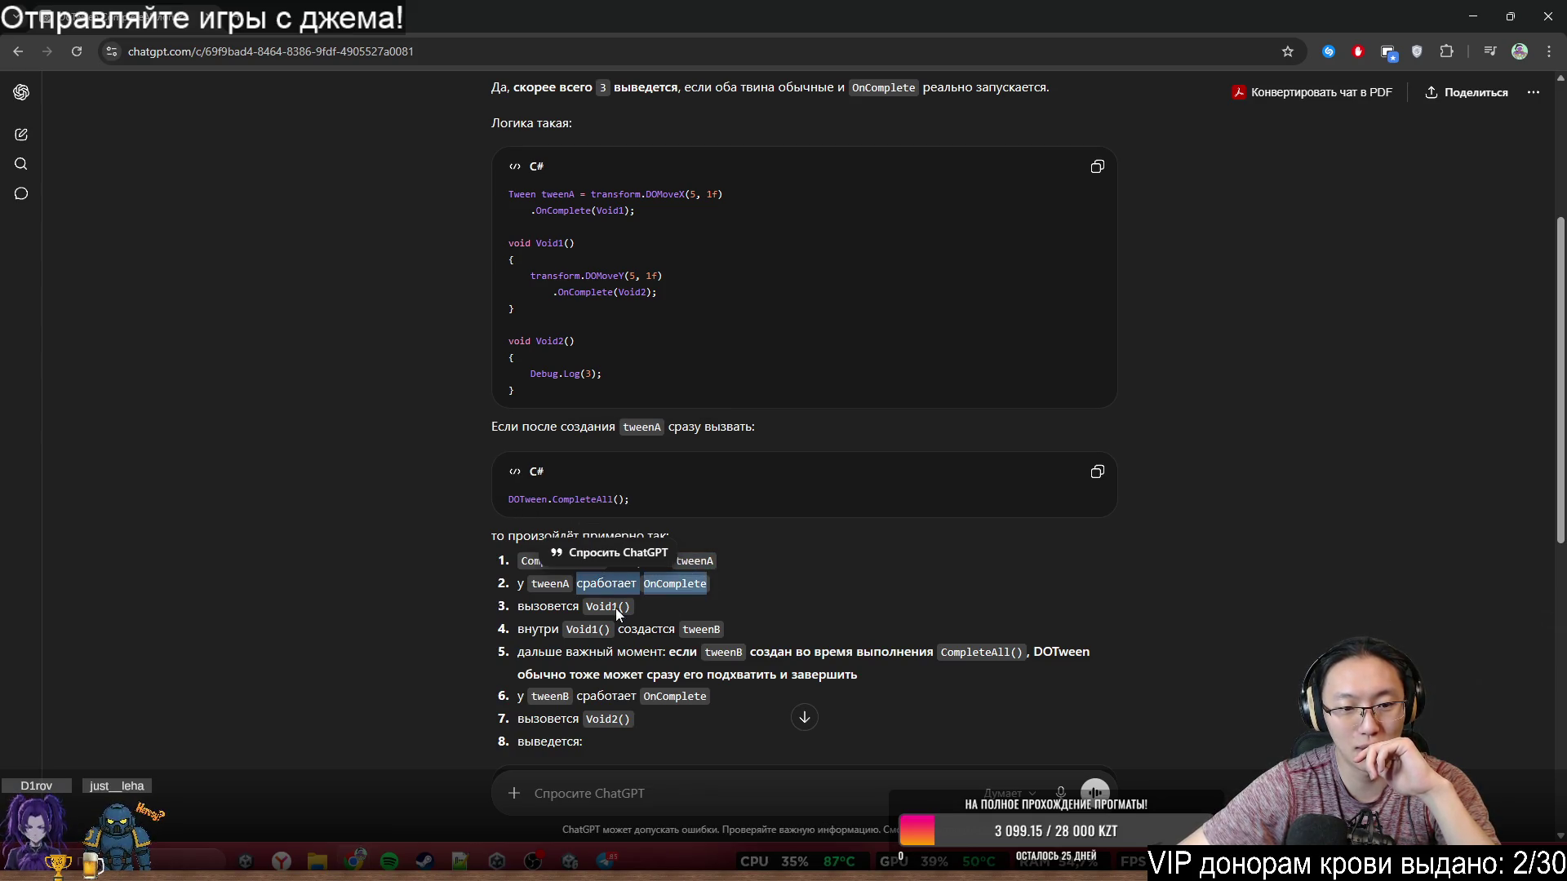
mouse_move(586, 606)
left_mouse_down()
mouse_move(640, 618)
mouse_move(608, 633)
mouse_move(658, 638)
mouse_move(611, 652)
mouse_move(1050, 658)
left_mouse_up()
left_click(669, 649)
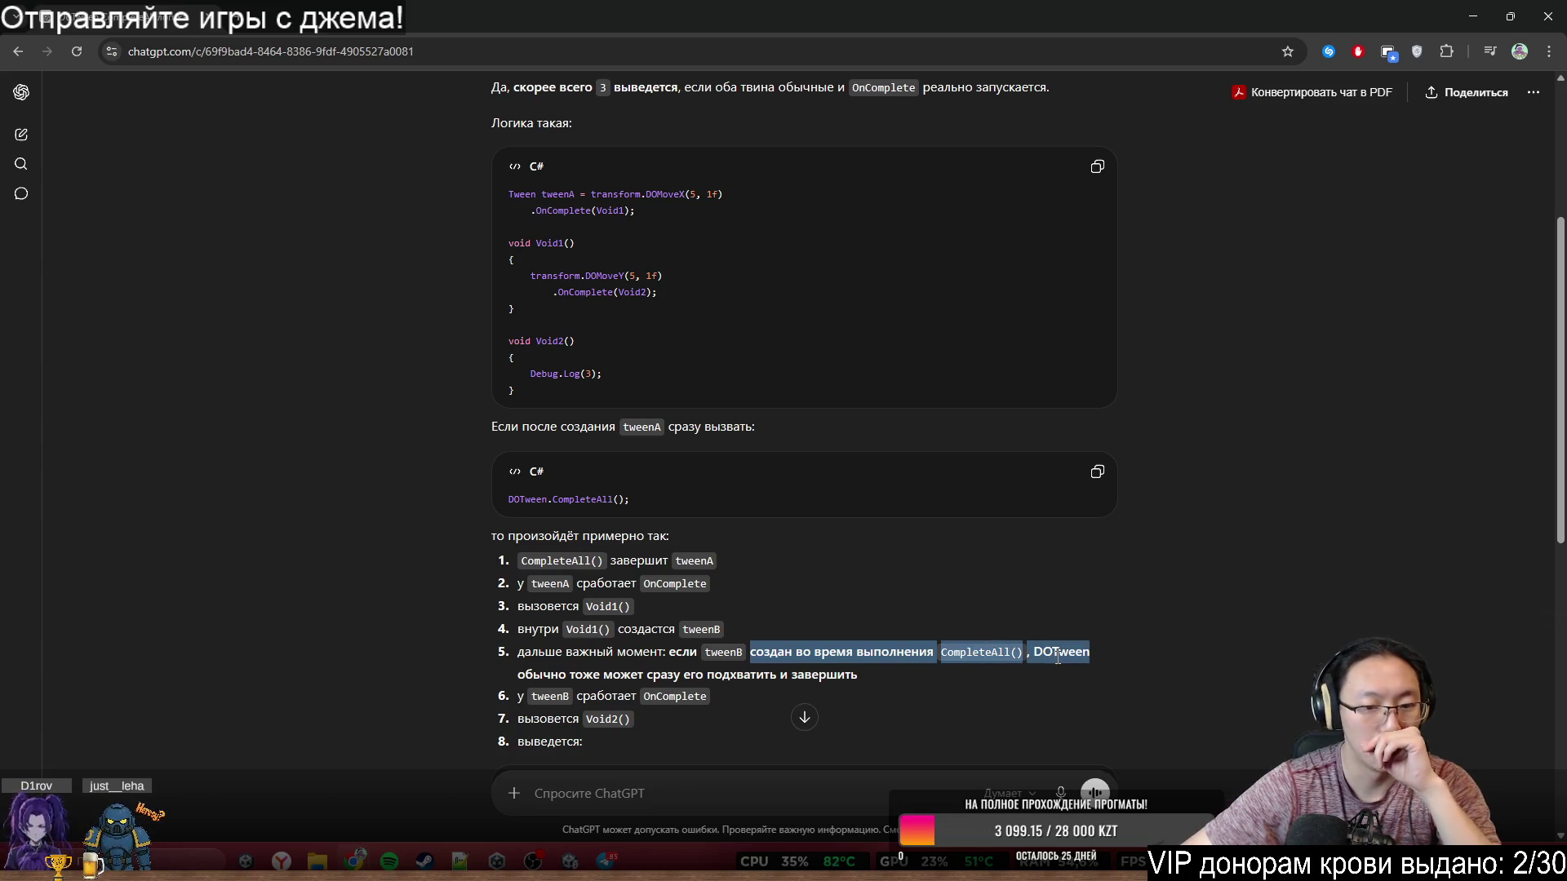
left_click_drag(1057, 657, 1058, 657)
left_click(1100, 633)
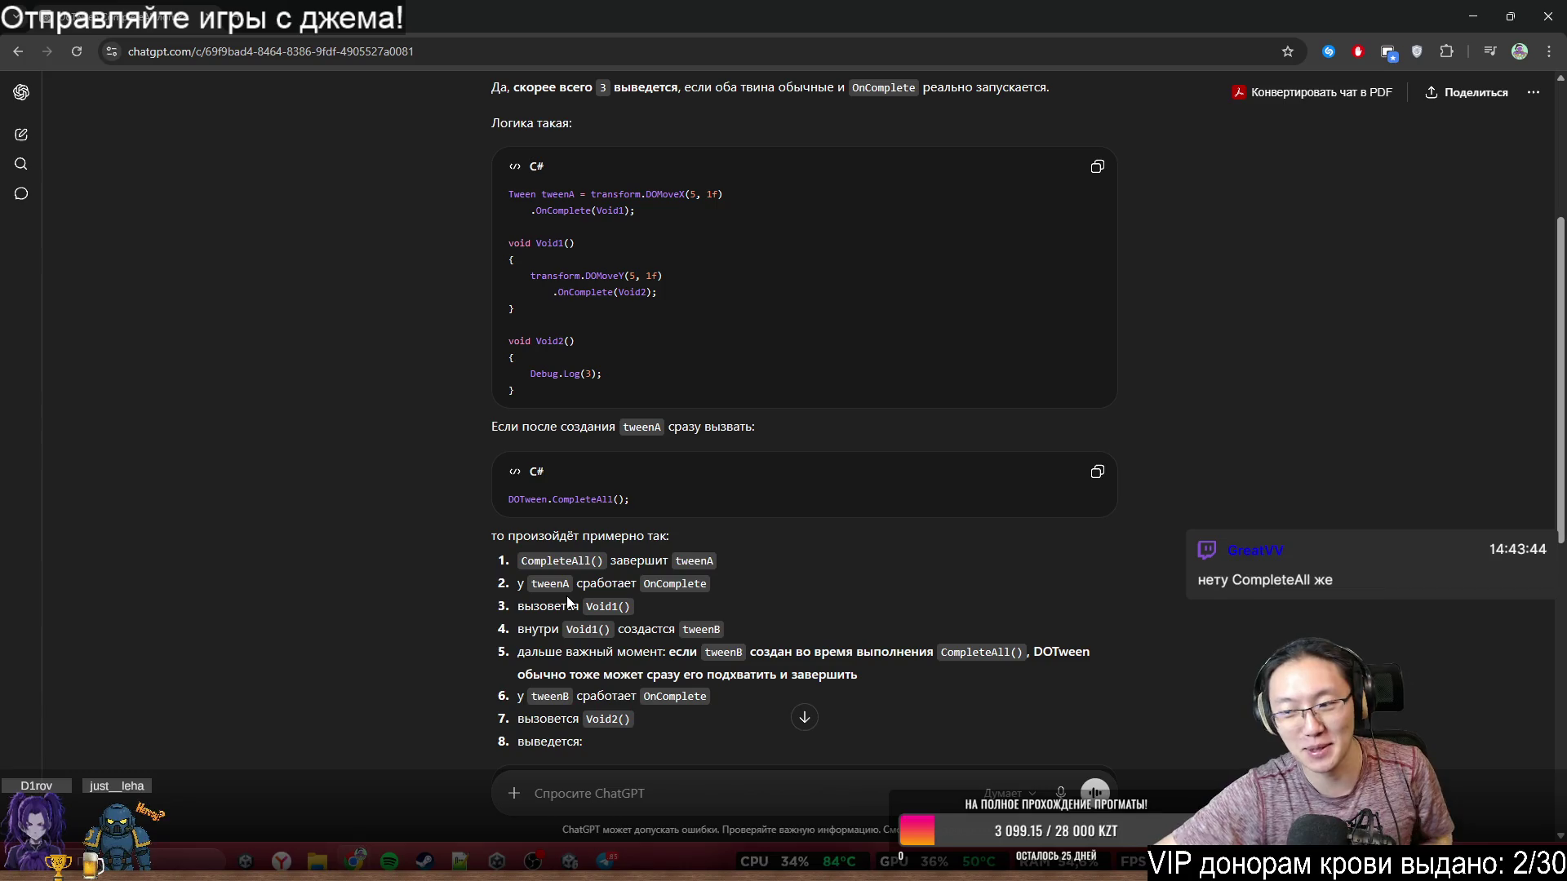
key("alt+Tab")
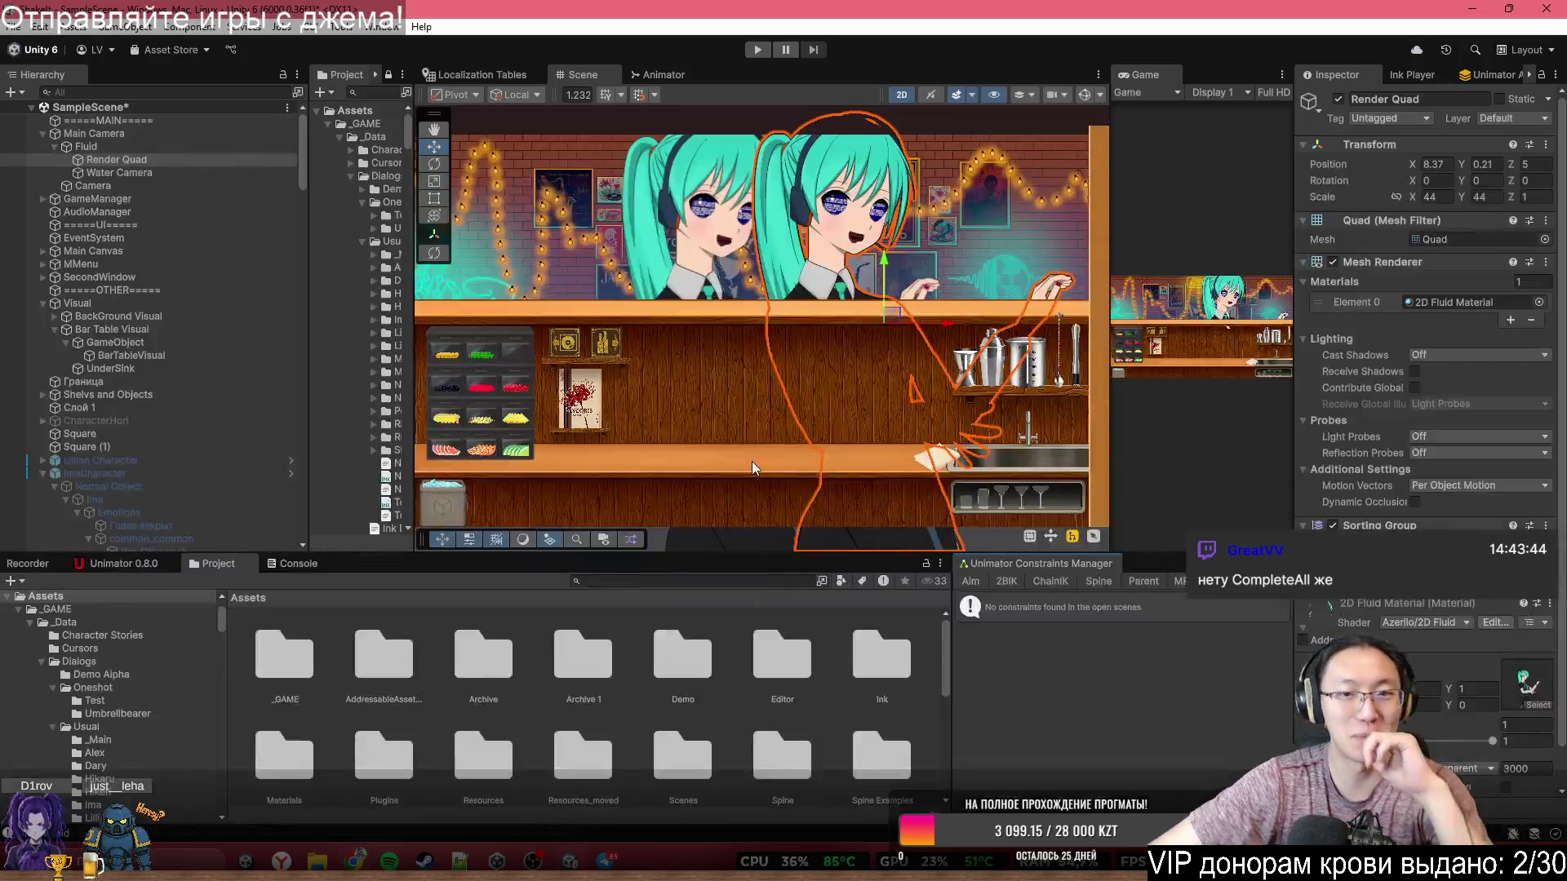
- Filter the Project assets by 'Dialogue' and open DialogueManager in Visual Studio
left_click(773, 580)
type("В")
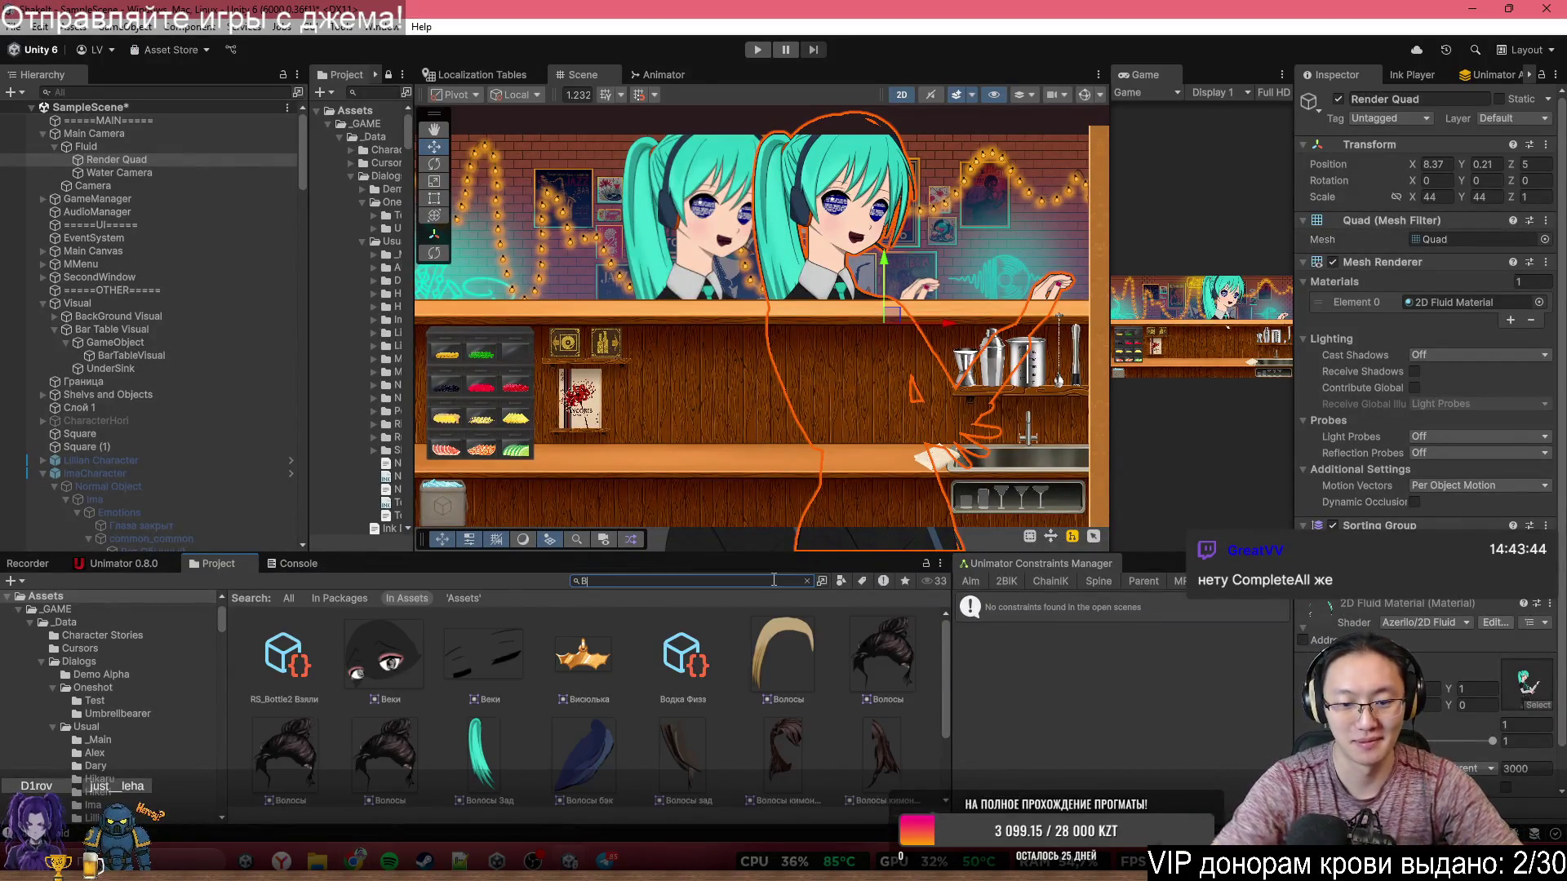
type("Dialogue")
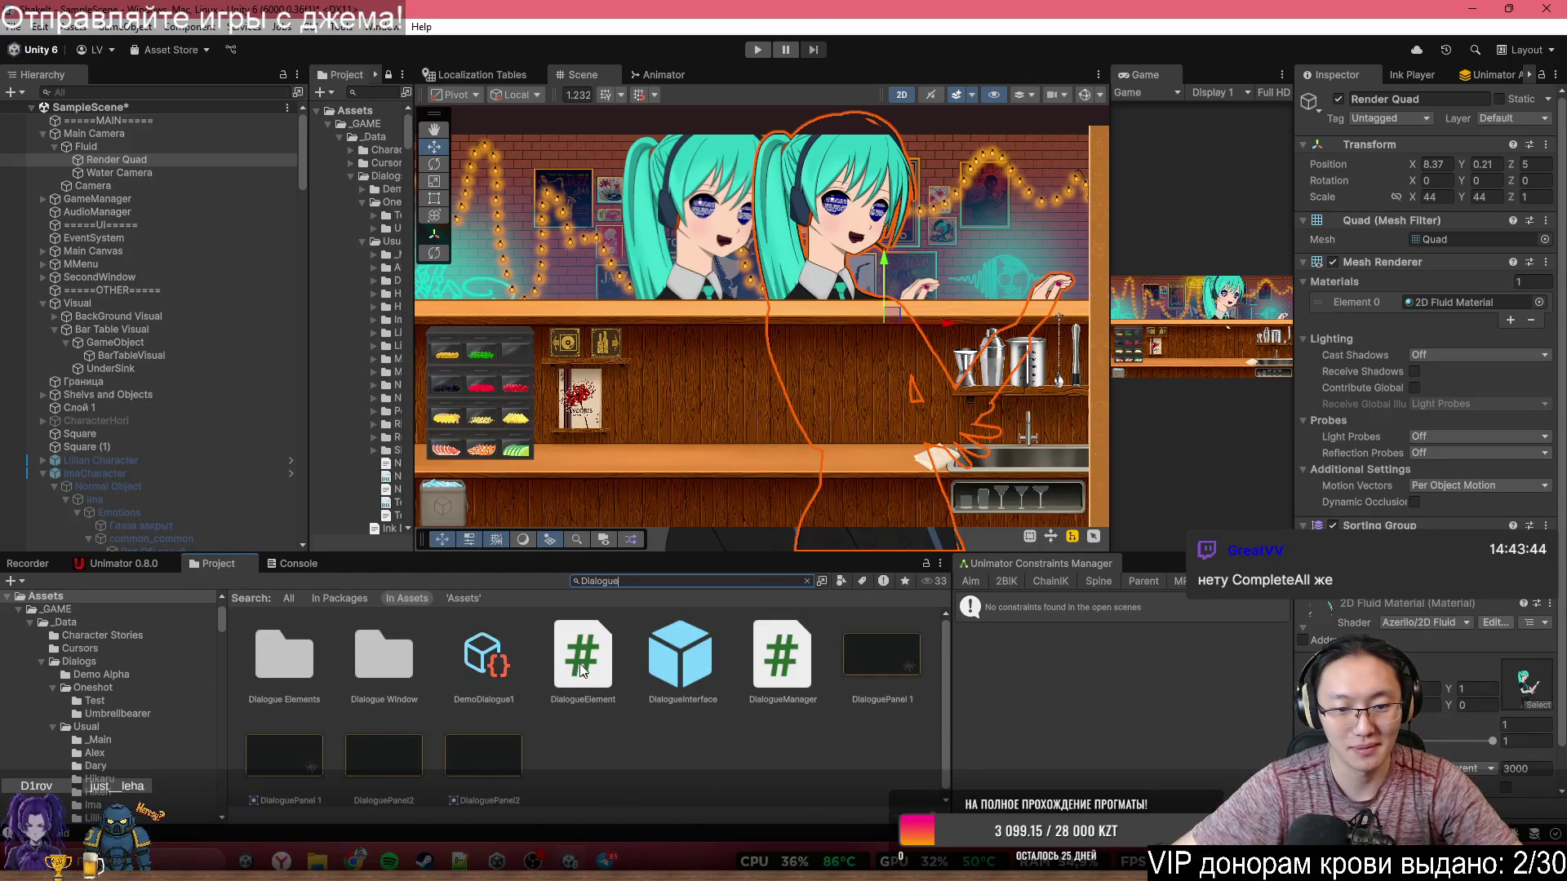
double_click(782, 653)
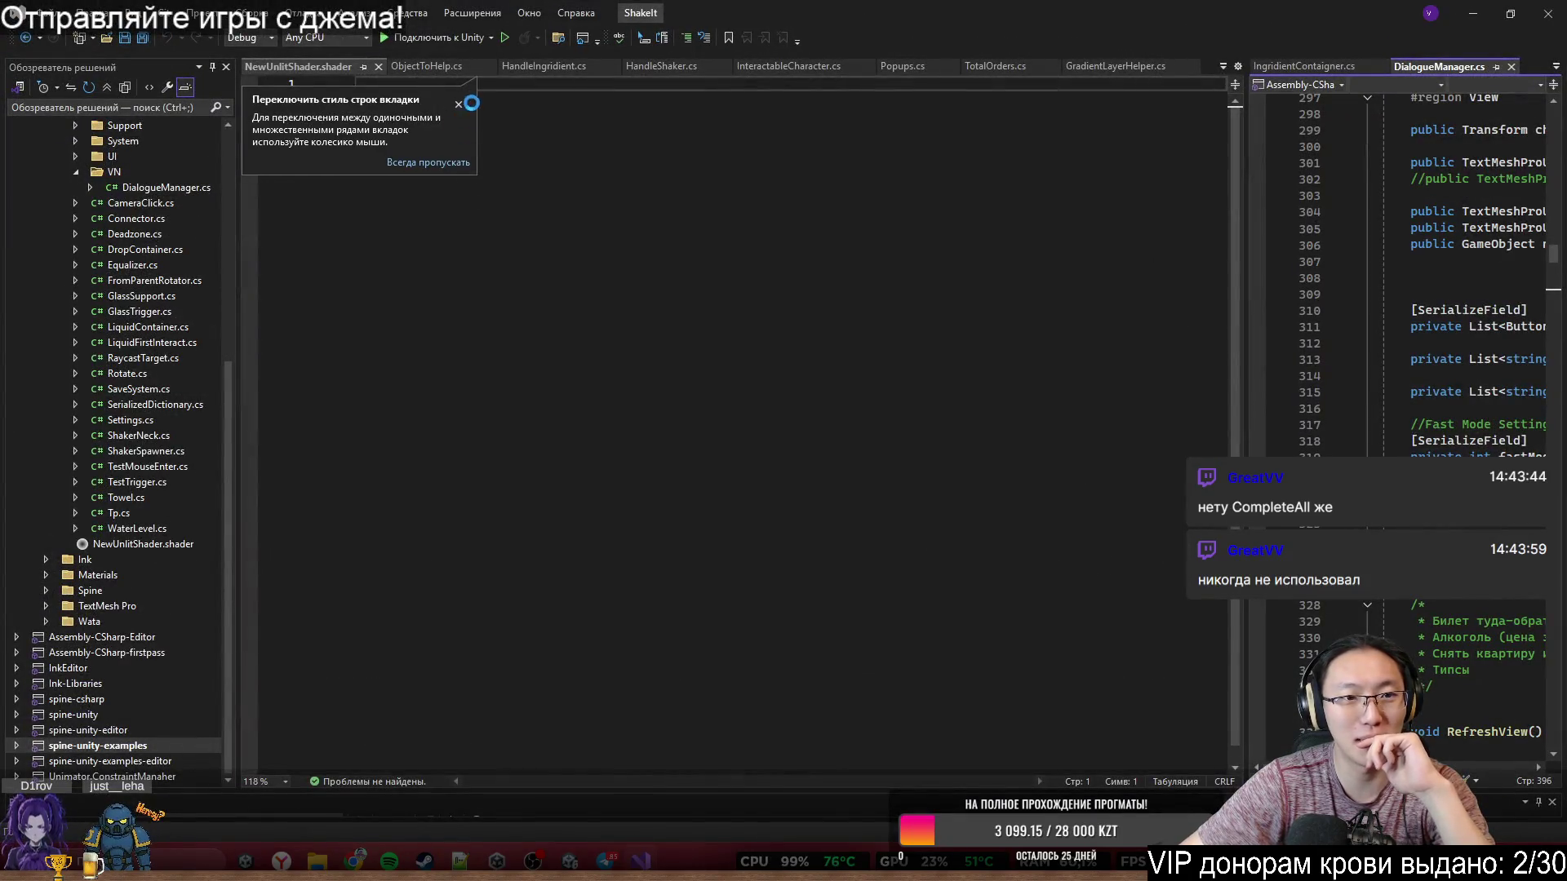
- Widen DialogueManager.cs, search 'Complete' to reach DOTween.CompleteAll() on line 357, then return to ChatGPT
left_click(459, 105)
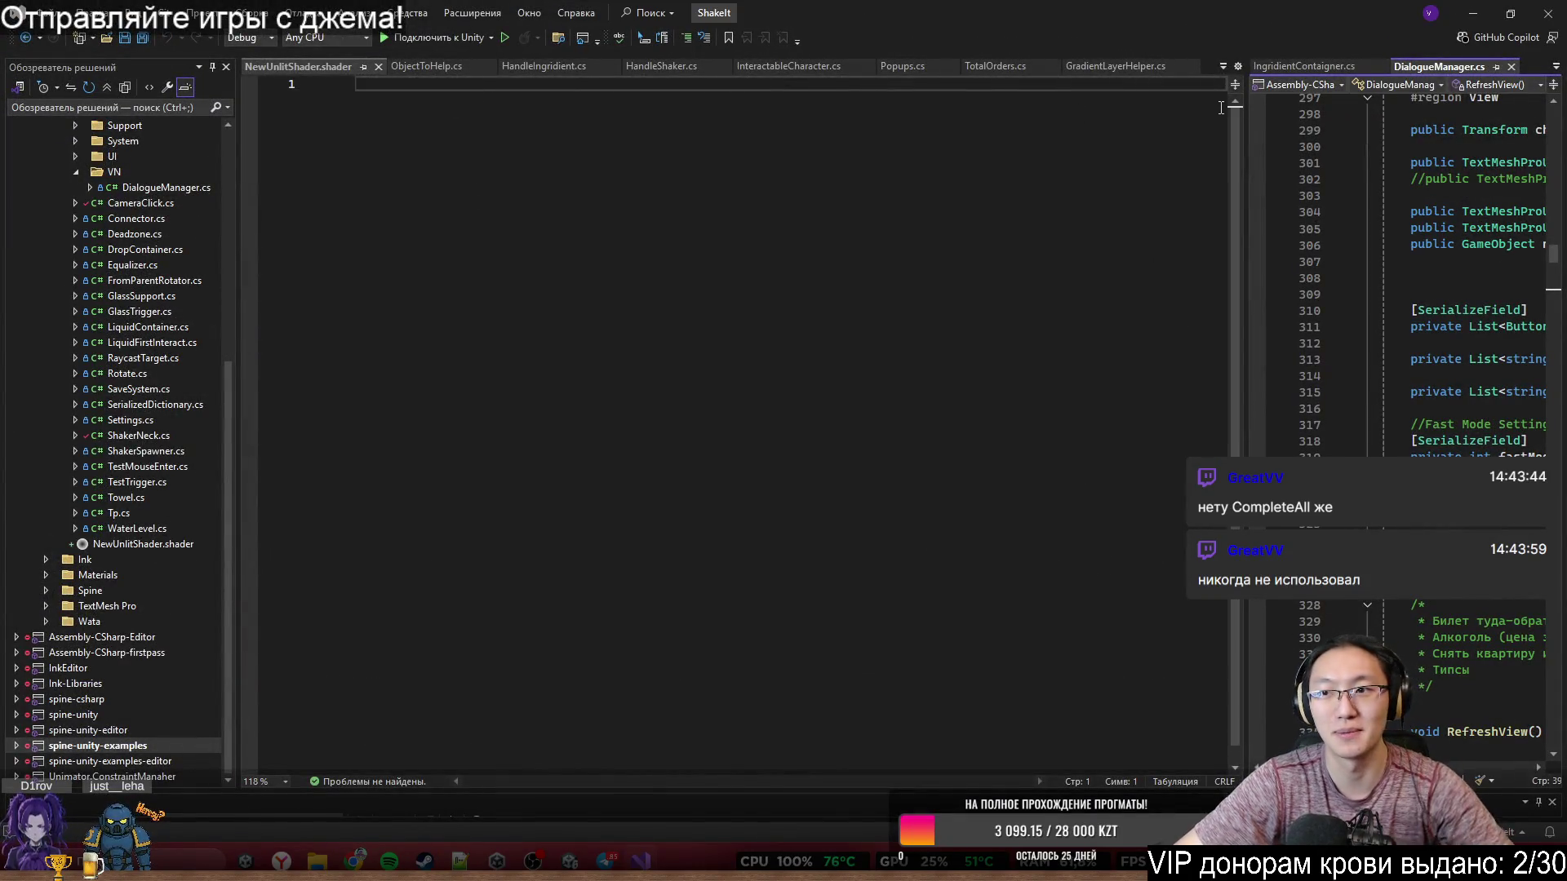
left_click_drag(1243, 130, 526, 129)
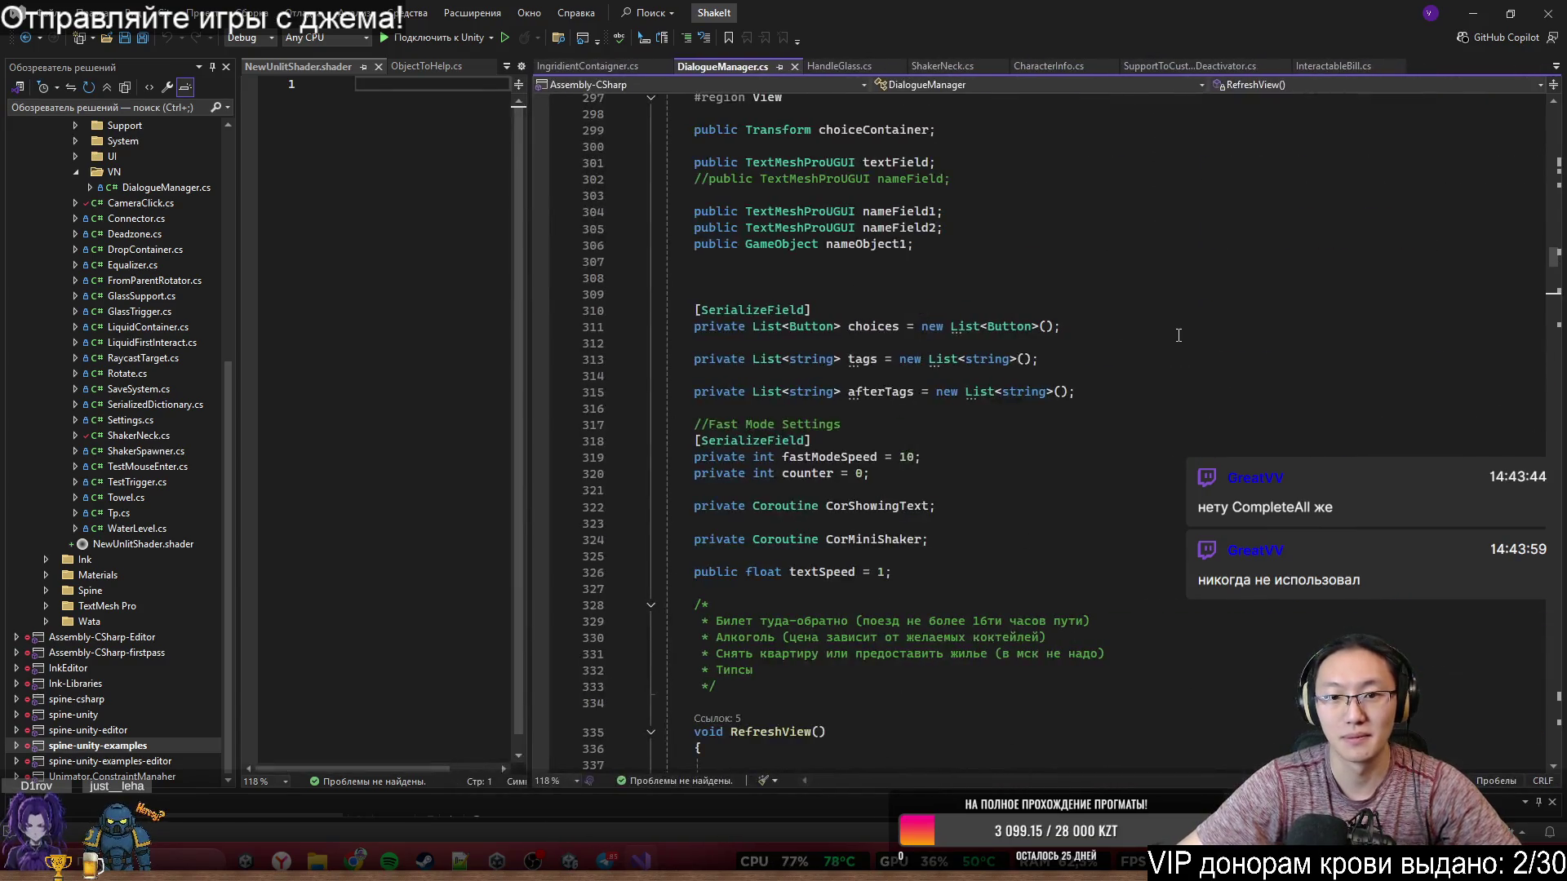
key("ctrl+f")
type("Complete")
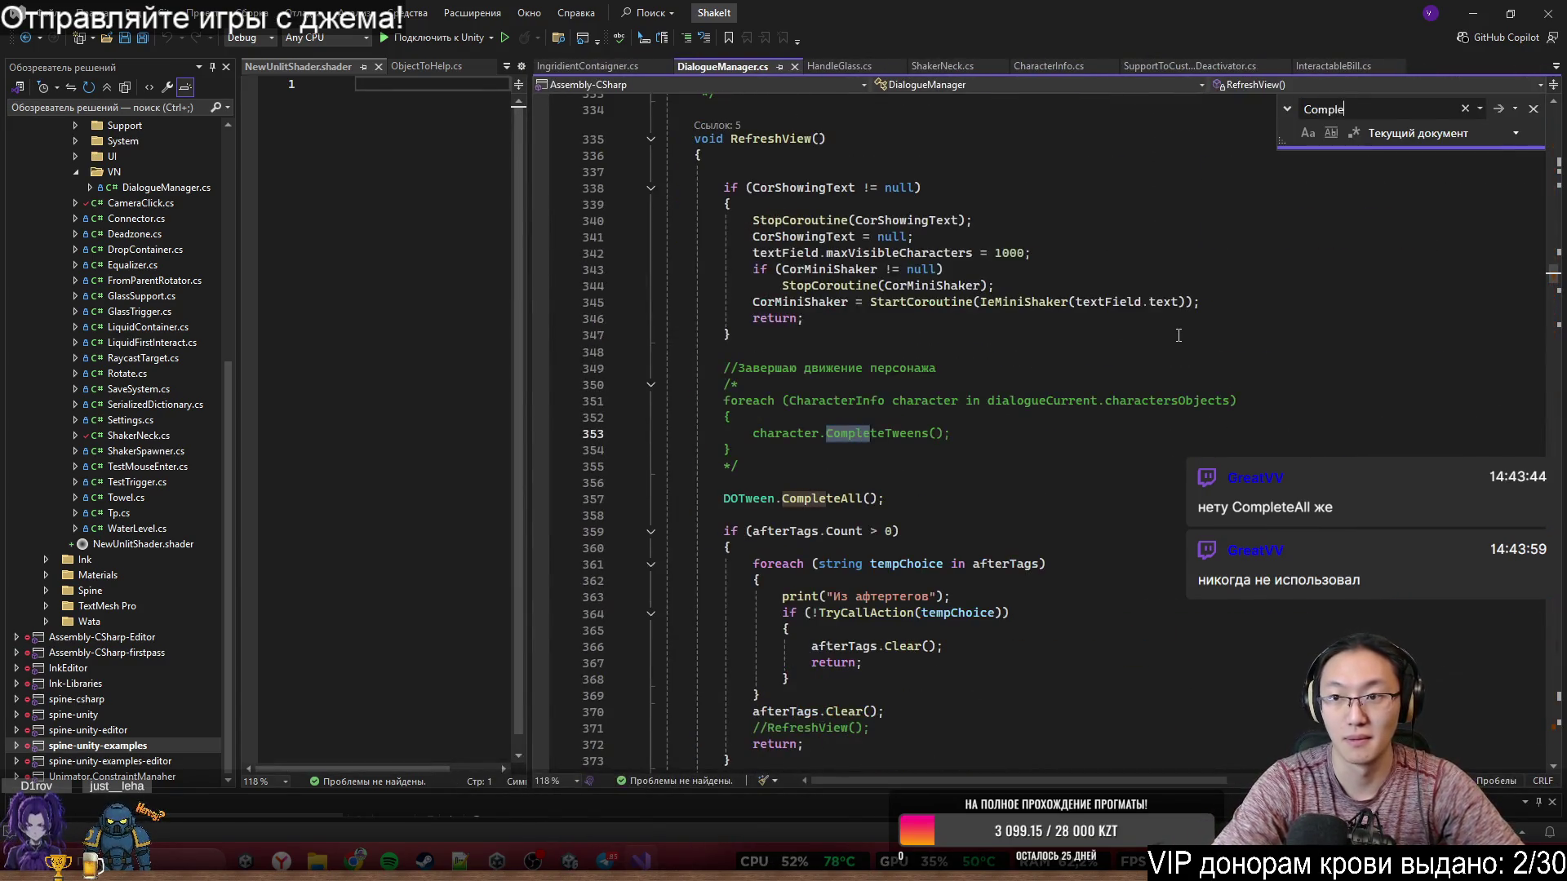
left_click(853, 499)
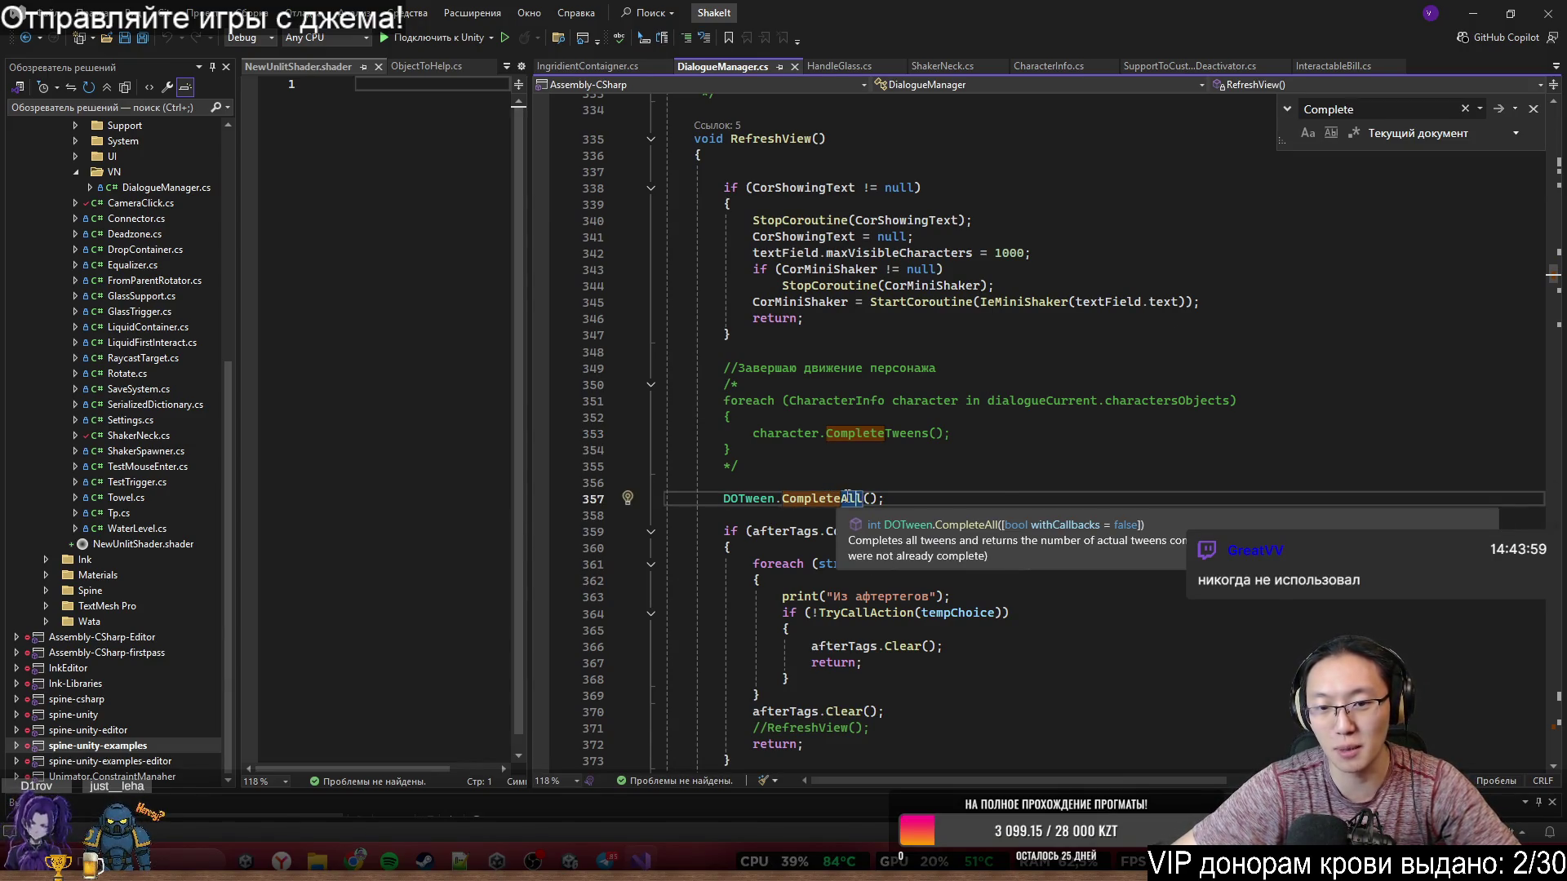
left_click(923, 487)
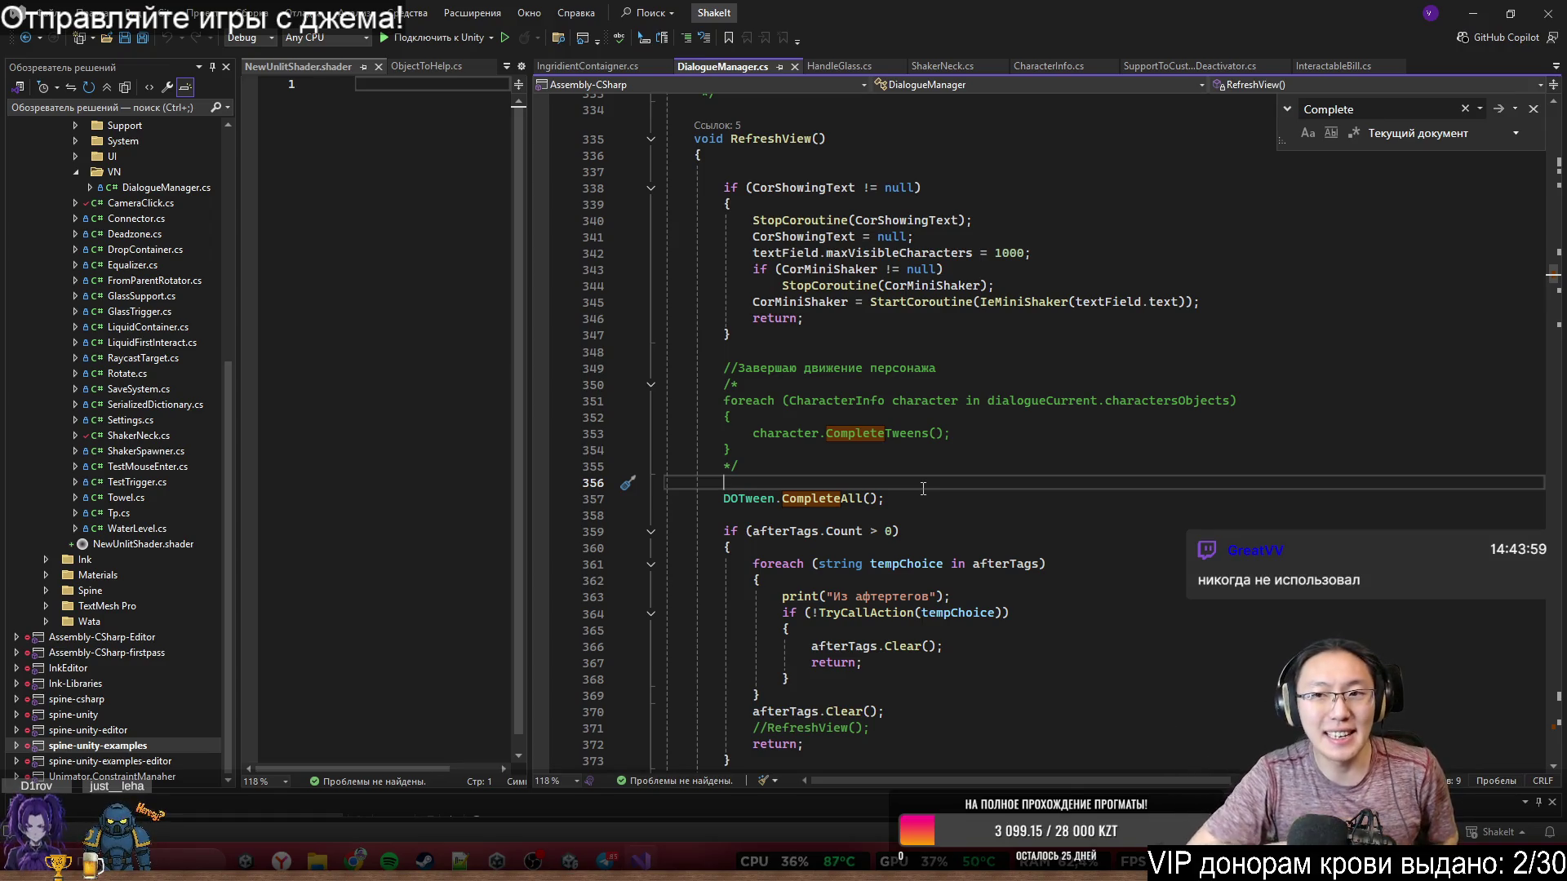
mouse_move(355, 861)
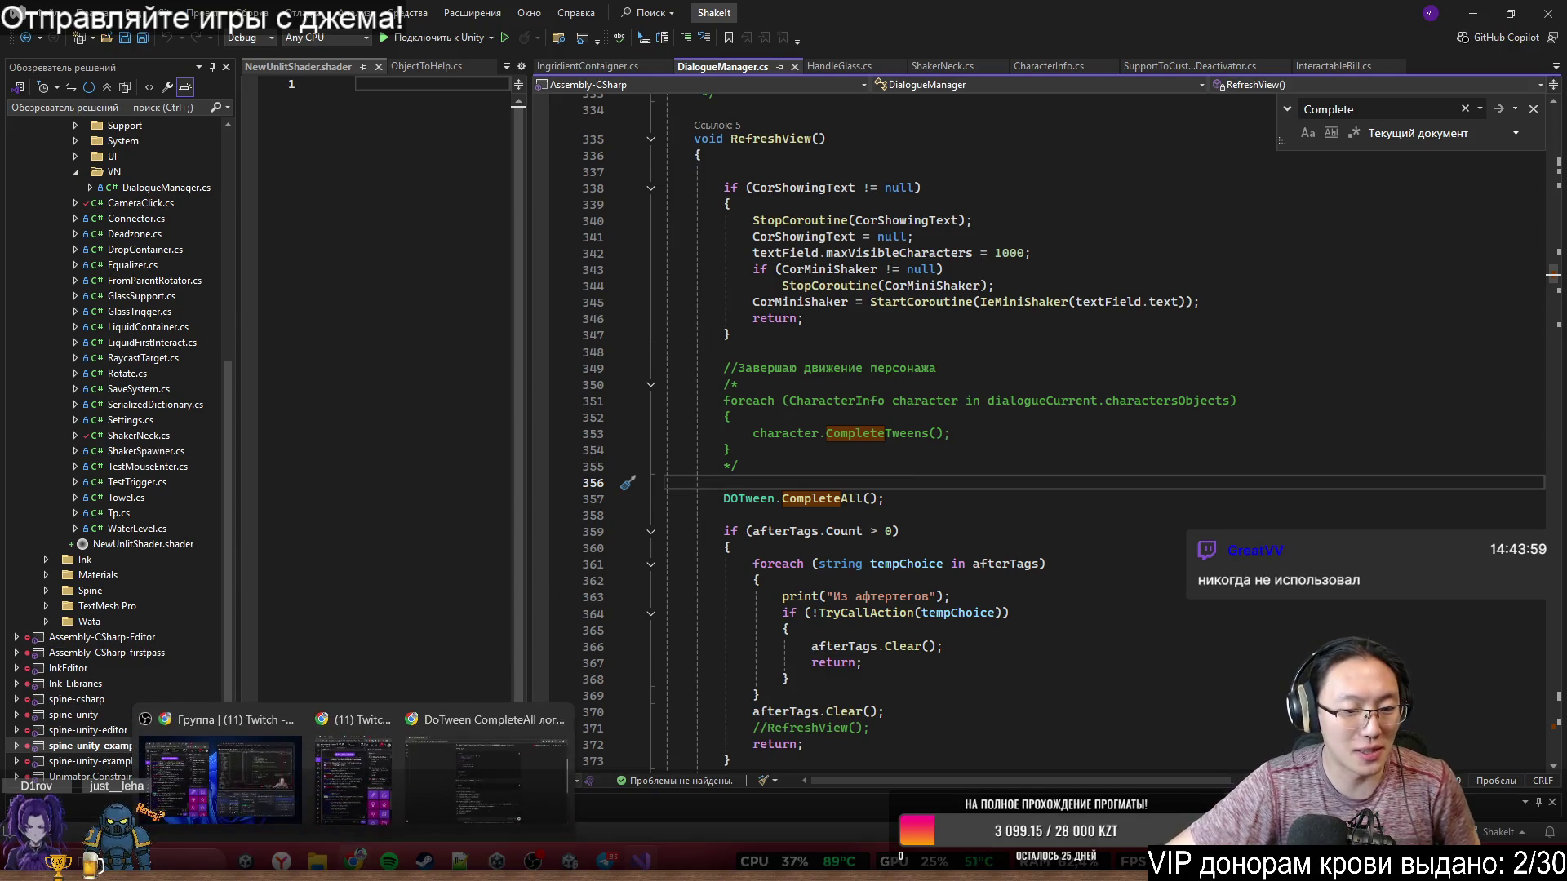
left_click(523, 767)
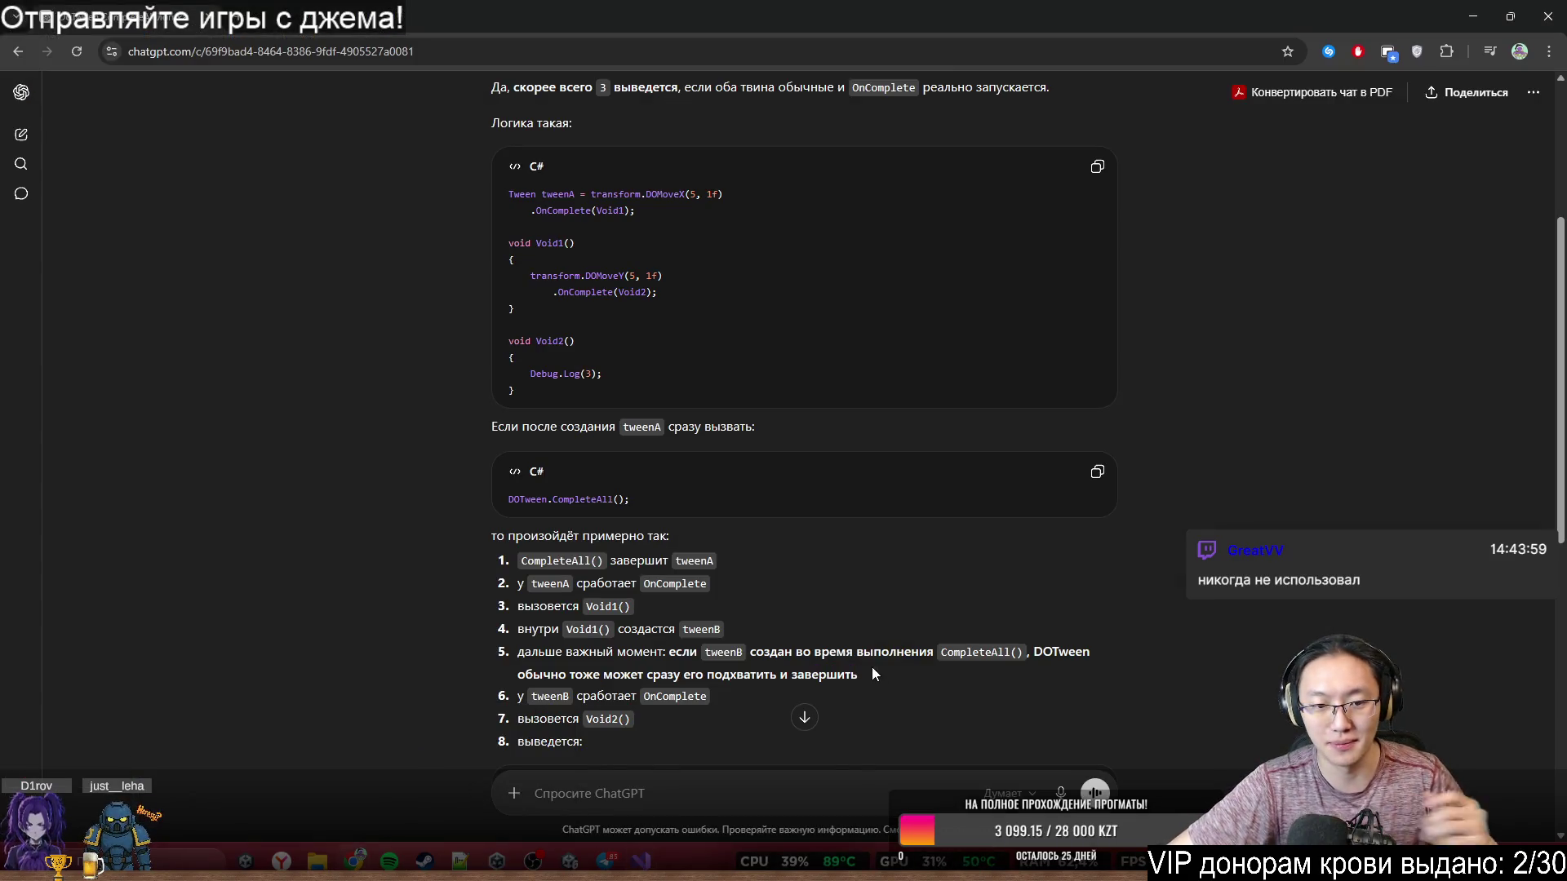
- Paste the DOTween.CompleteAll(); line into the chat and ask whether it also completes sequences
double_click(674, 584)
left_click(587, 374)
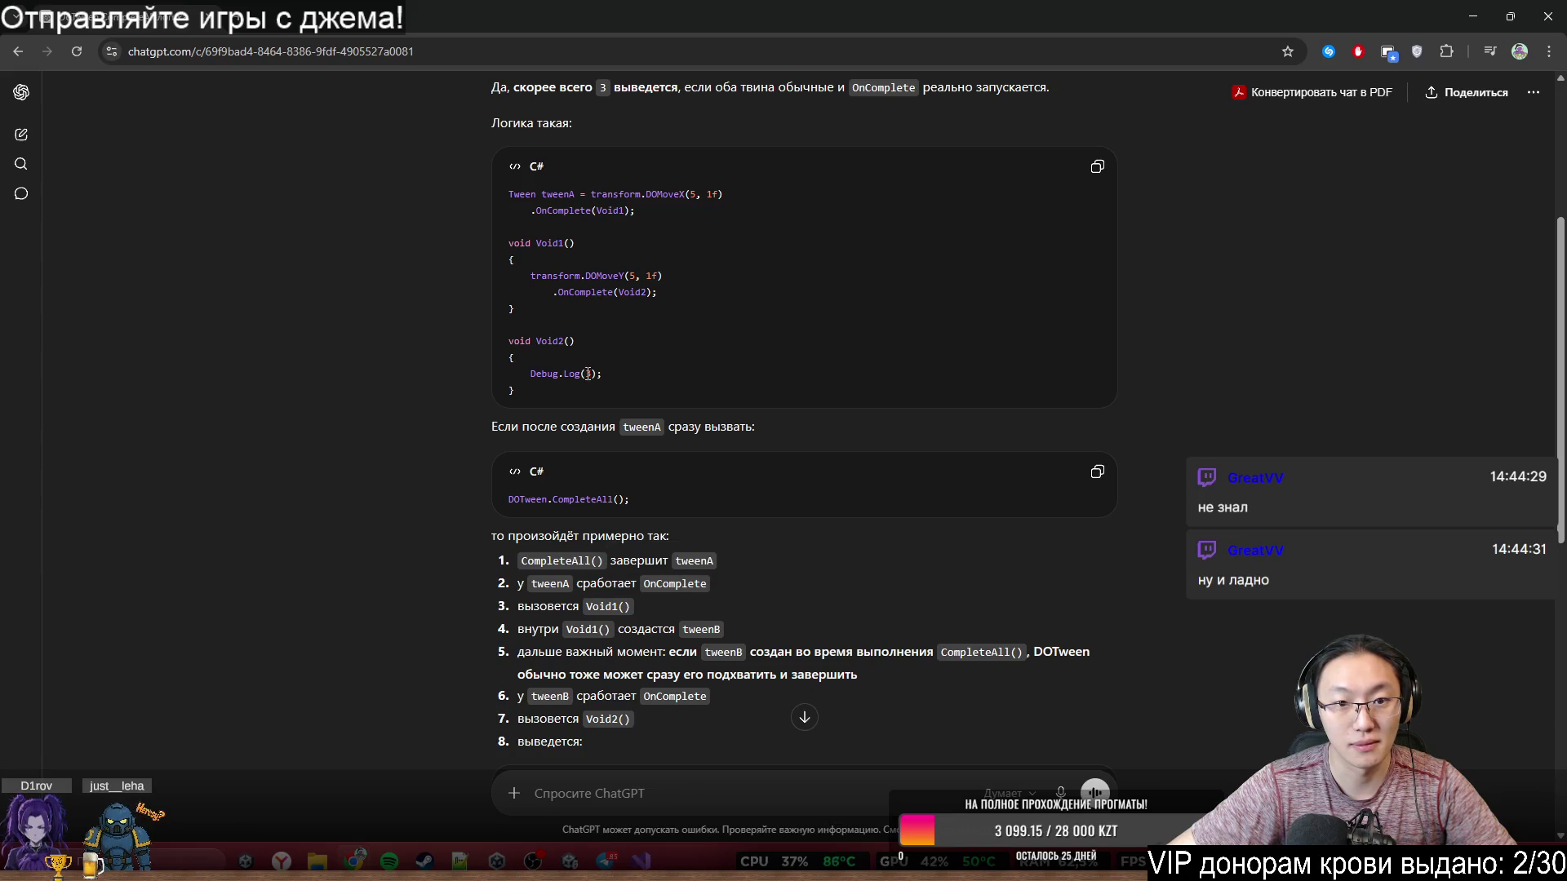
scroll(663, 255, "down", 3)
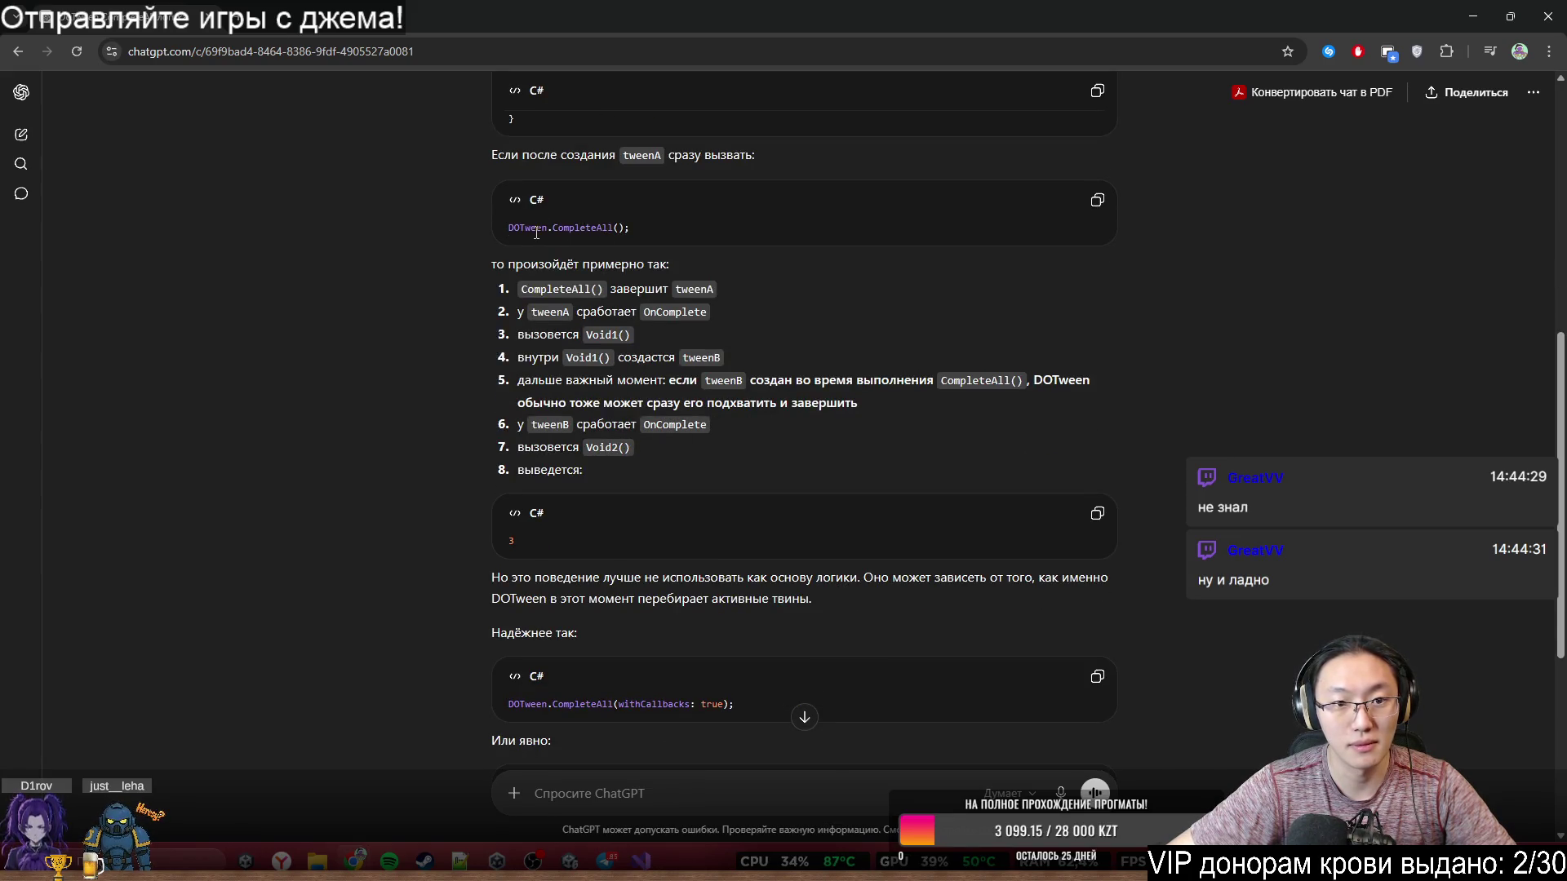
triple_click(536, 234)
key("ctrl+c")
left_click(781, 800)
key("ctrl+v")
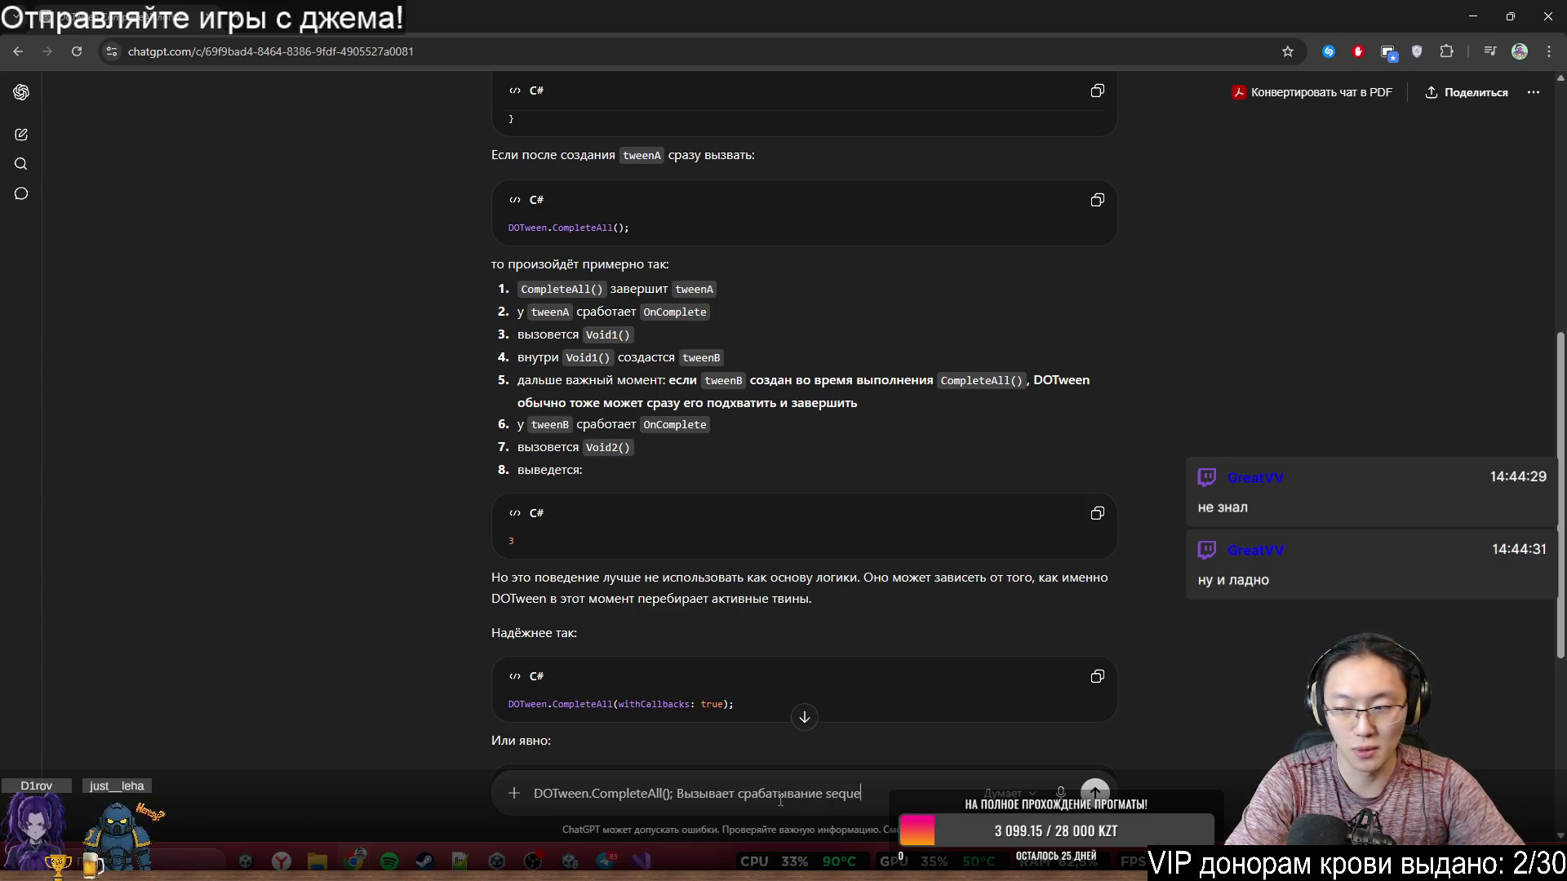
key("Return")
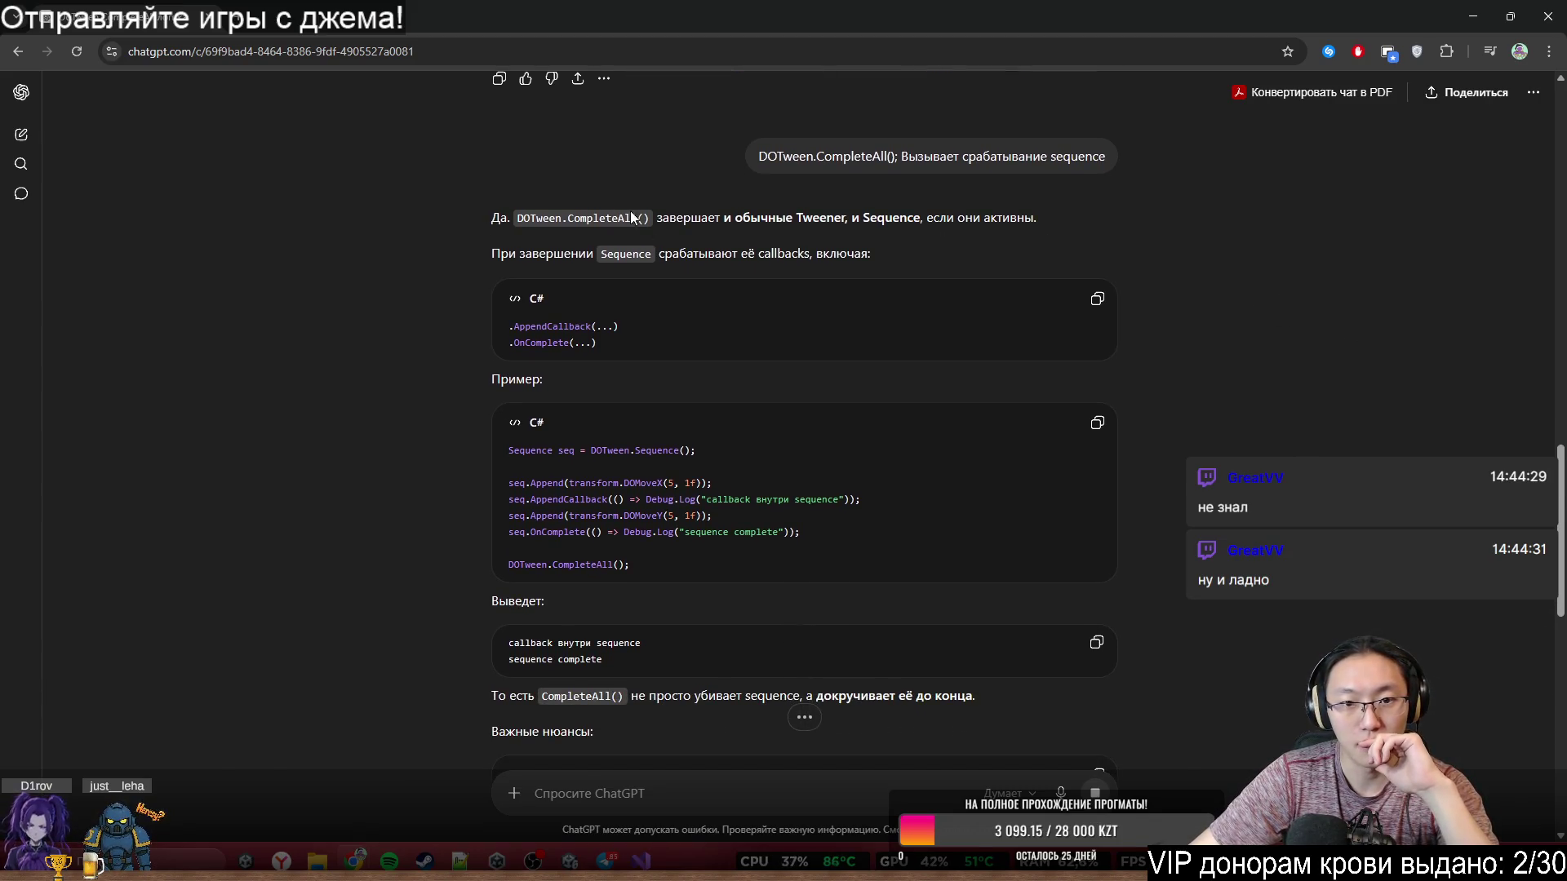
- Read the answer that sequences complete with their callbacks, then minimize Chrome
left_click_drag(658, 217, 977, 218)
left_click(589, 266)
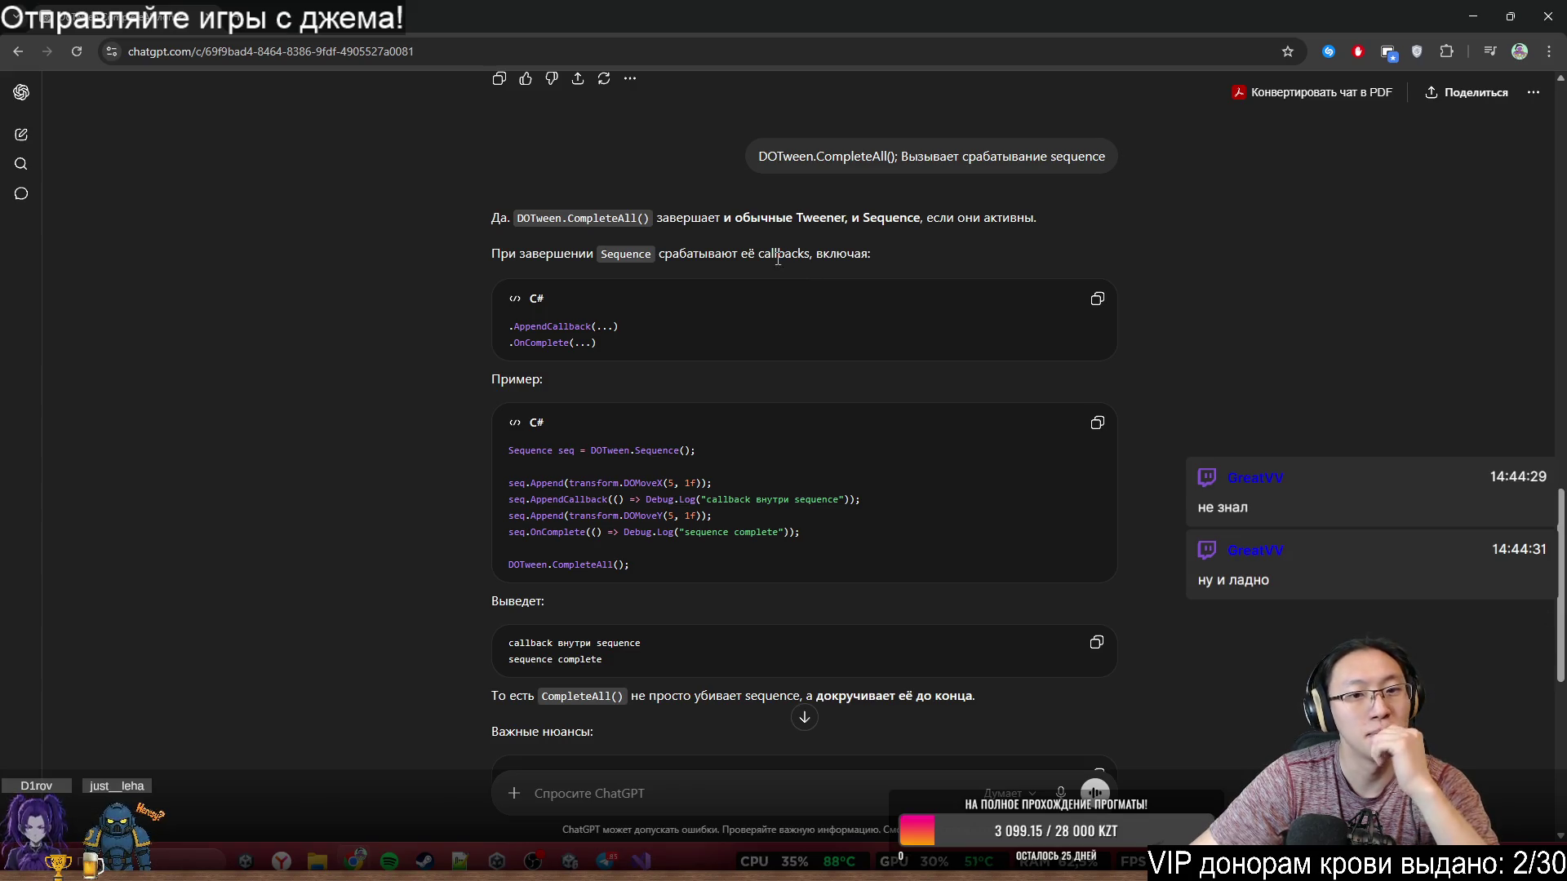
triple_click(877, 509)
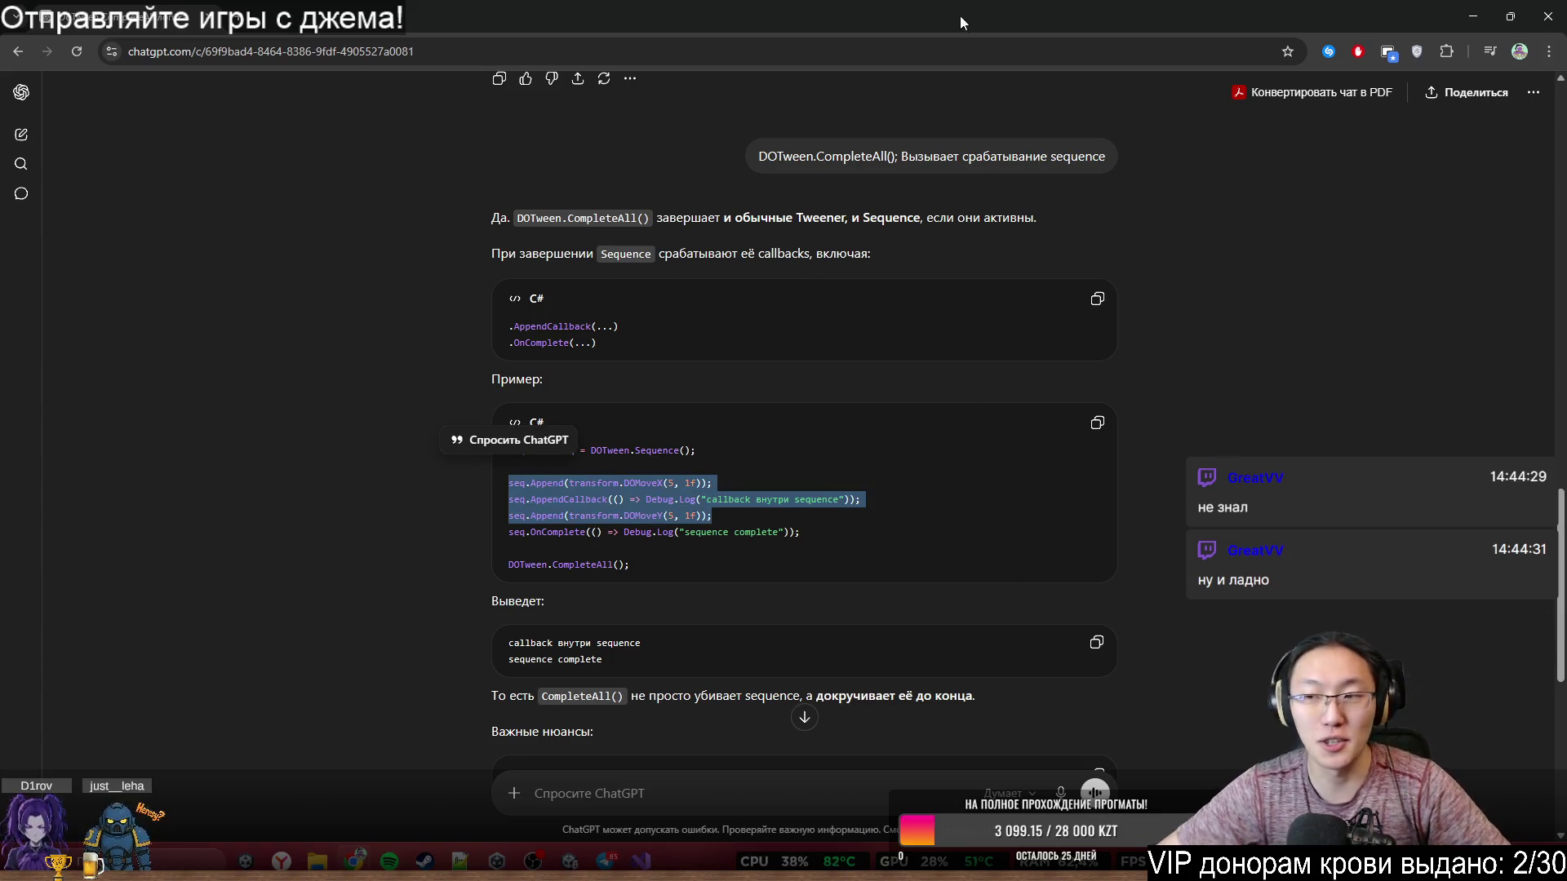
left_click(1473, 16)
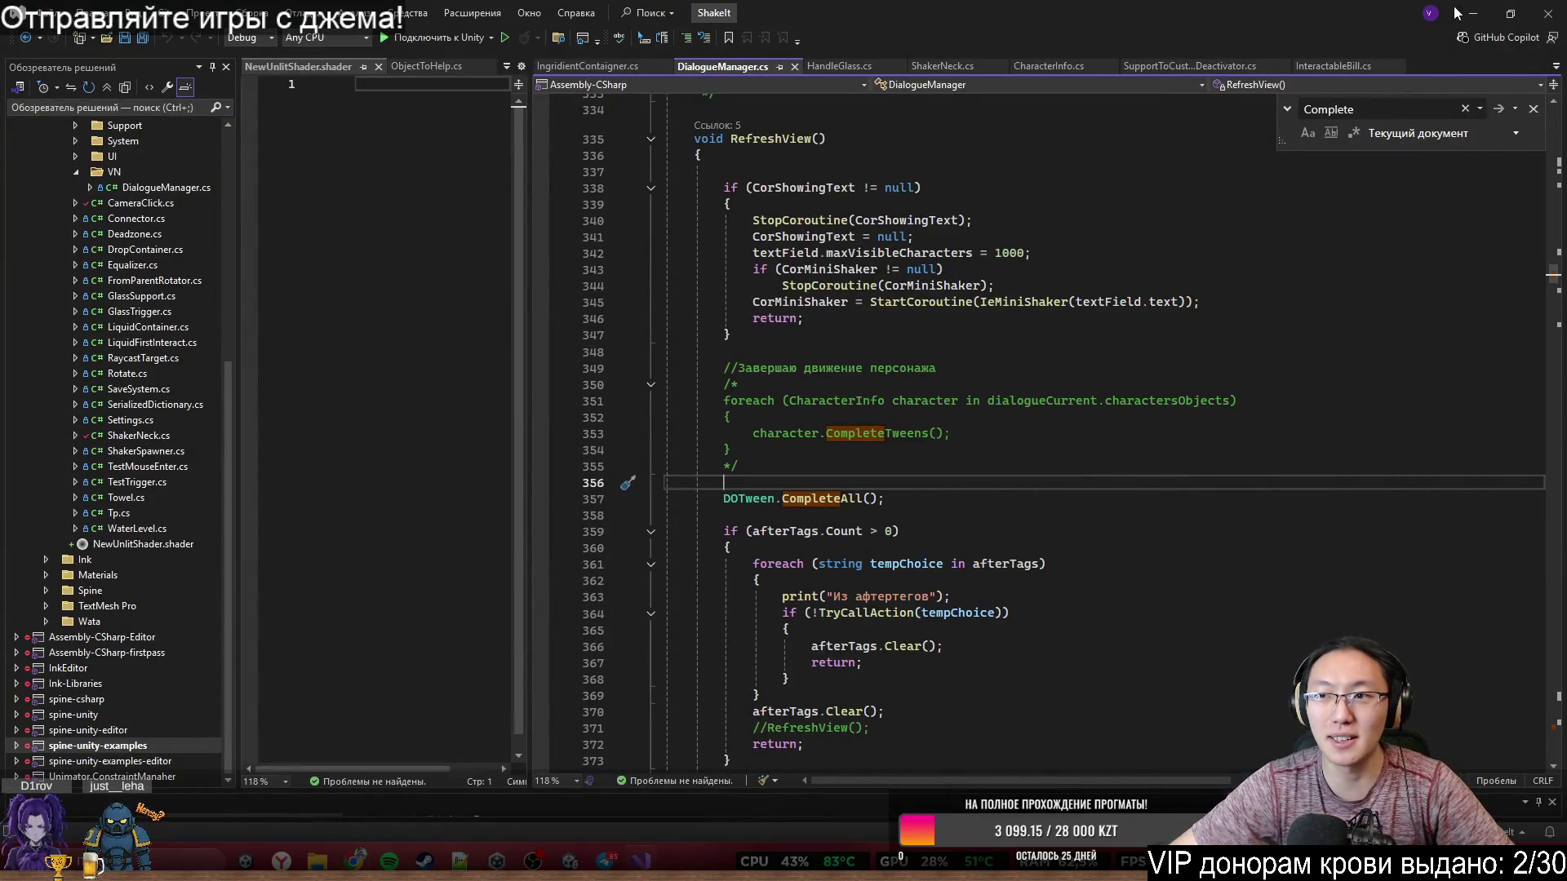
- Back in Unity, deactivate the Fluid object with Alt+Shift+A
left_click(1473, 13)
left_click(888, 213)
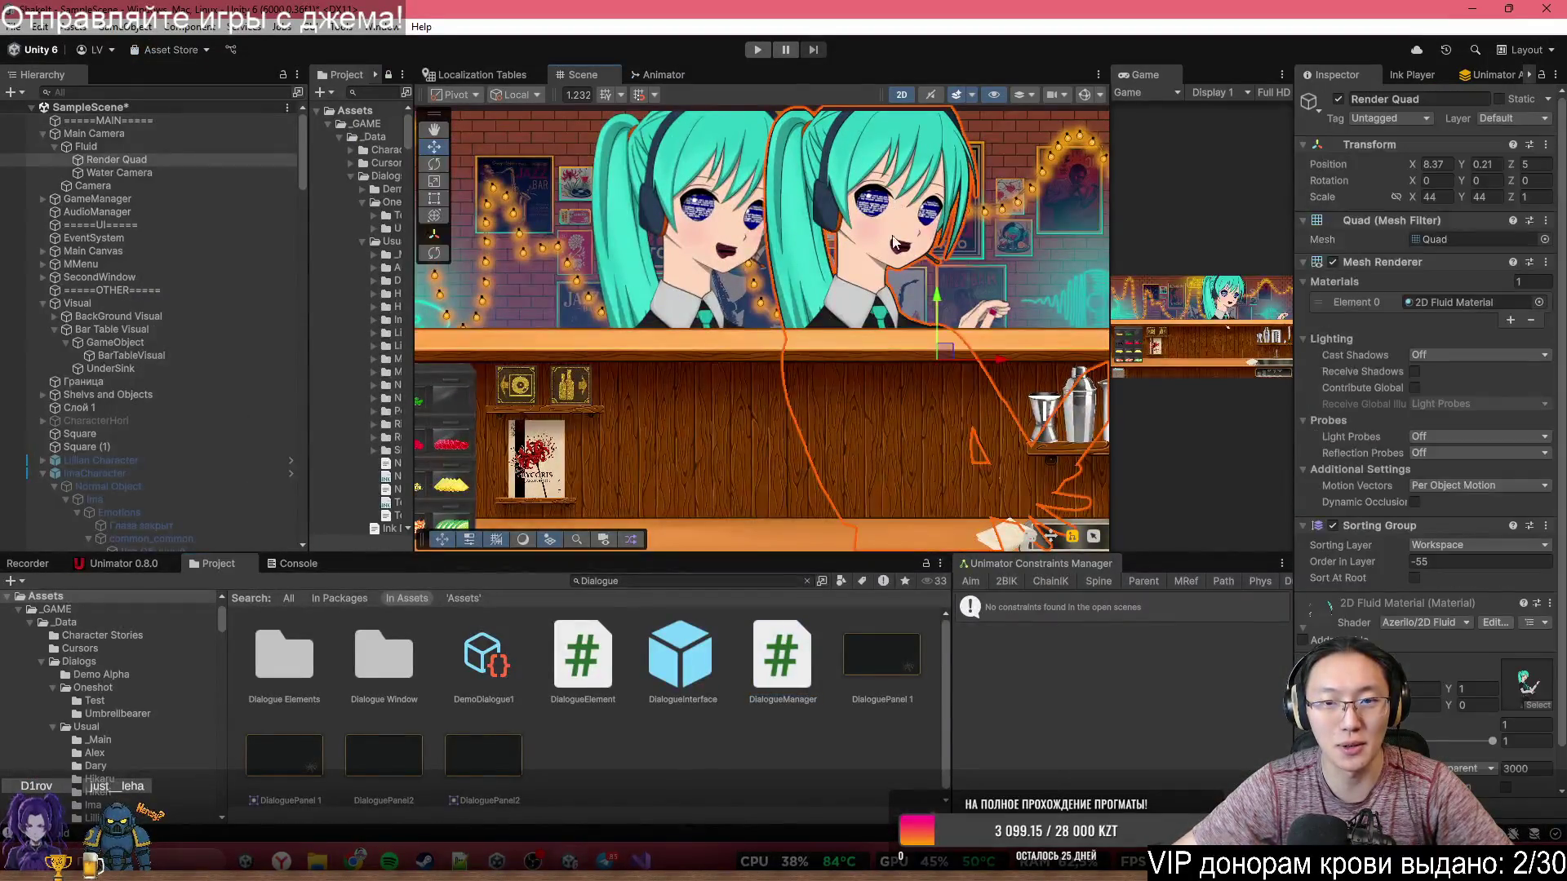
scroll(653, 253, "up", 2)
left_click_drag(652, 253, 714, 346)
scroll(760, 346, "up", 1)
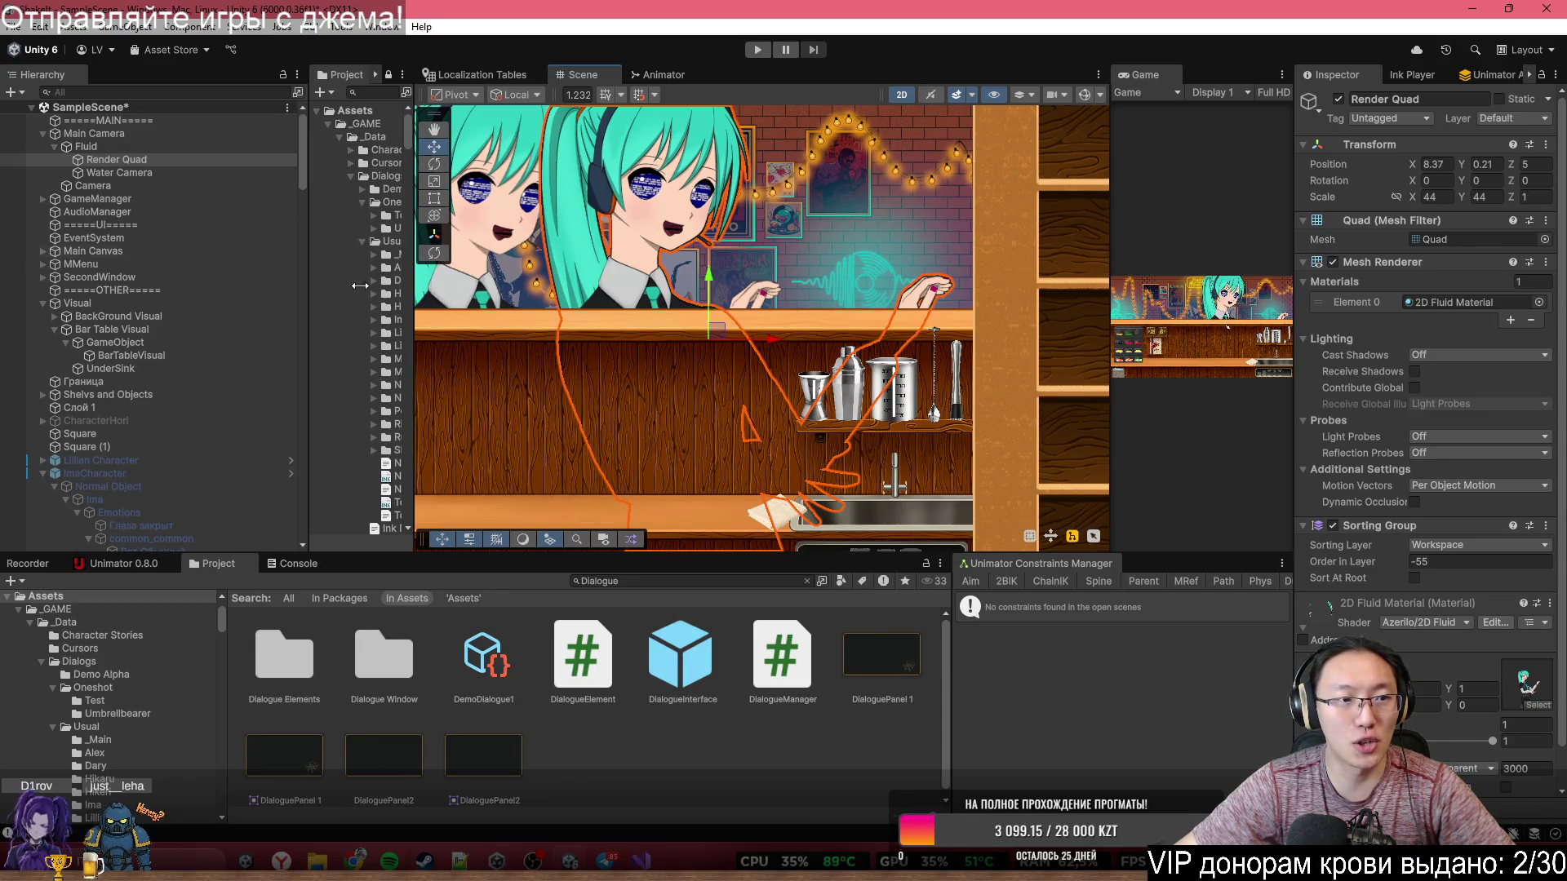
left_click(85, 148)
key("alt+shift+a")
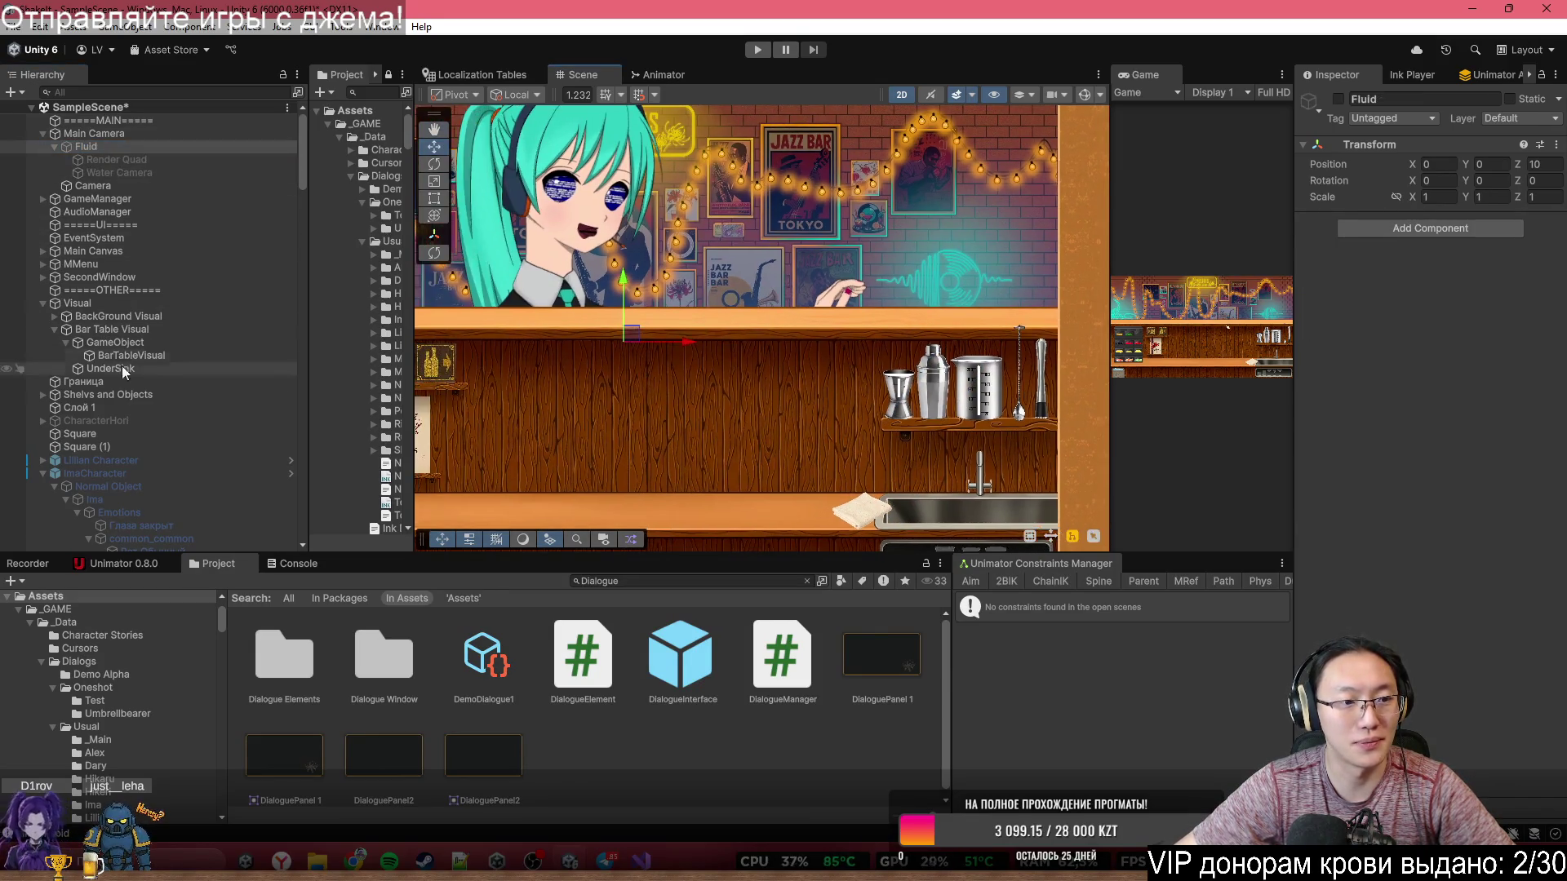
- Frame the Main Camera and drag the Scene/Game splitter left to widen the Game view
left_click(130, 134)
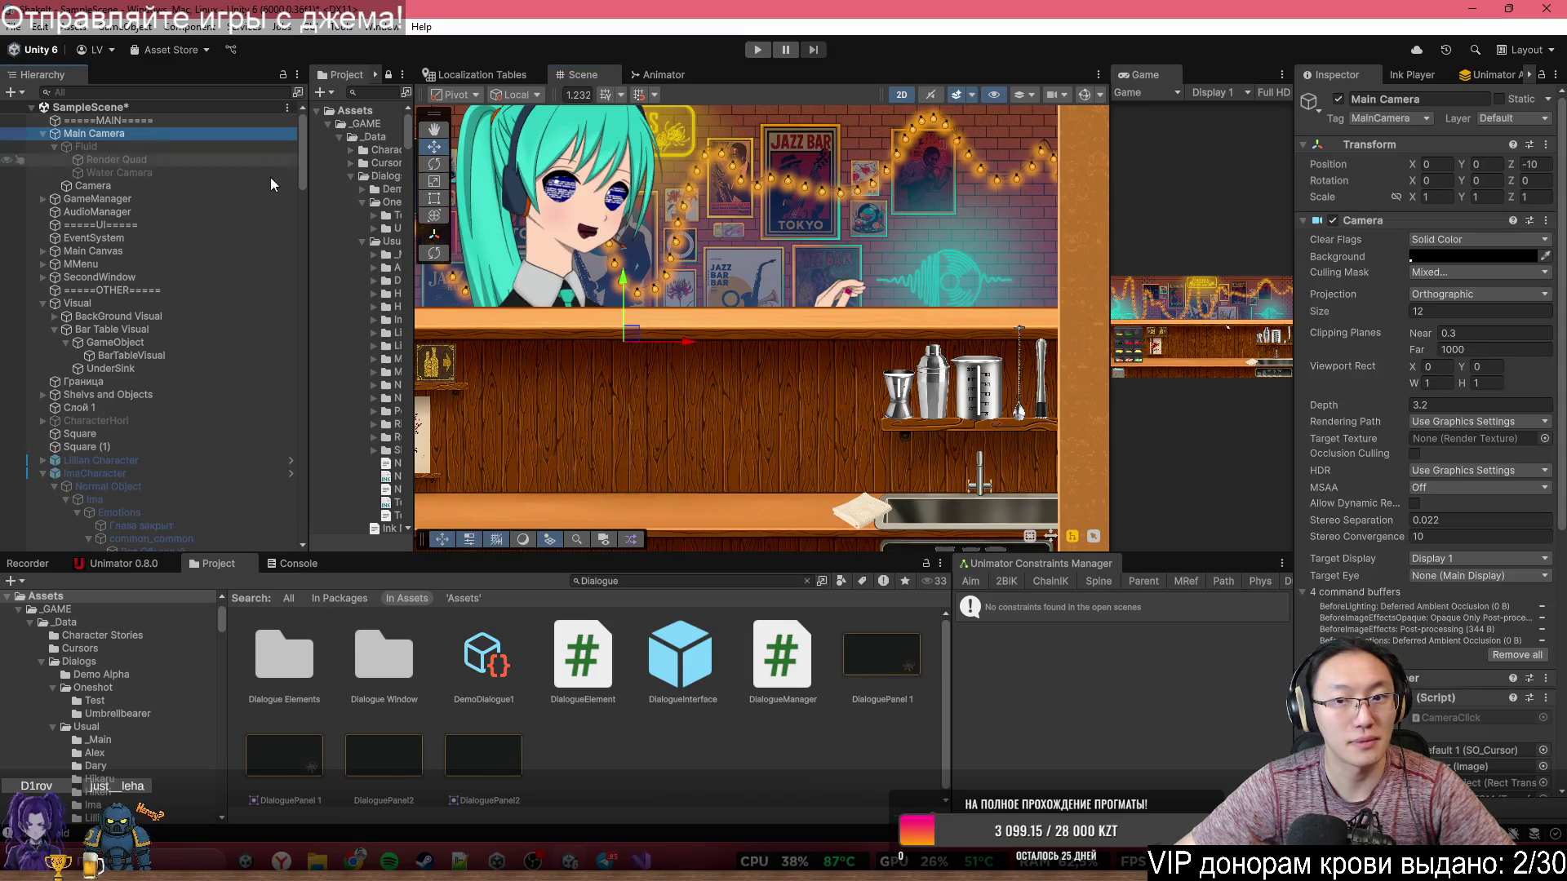
key("f")
left_click_drag(1116, 353, 911, 354)
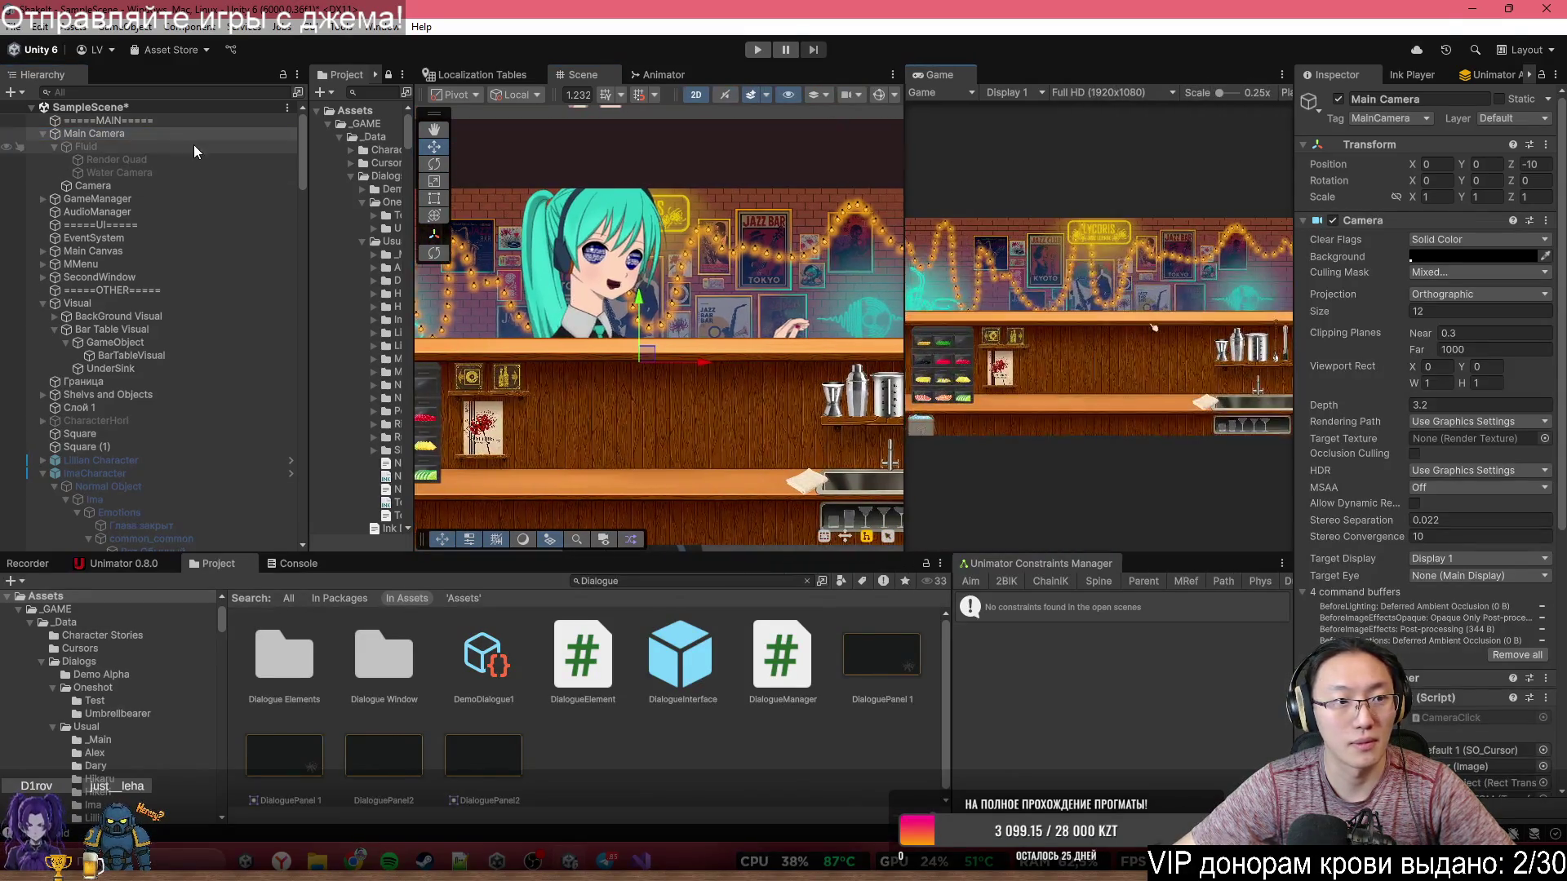
scroll(104, 449, "down", 10)
scroll(159, 431, "down", 15)
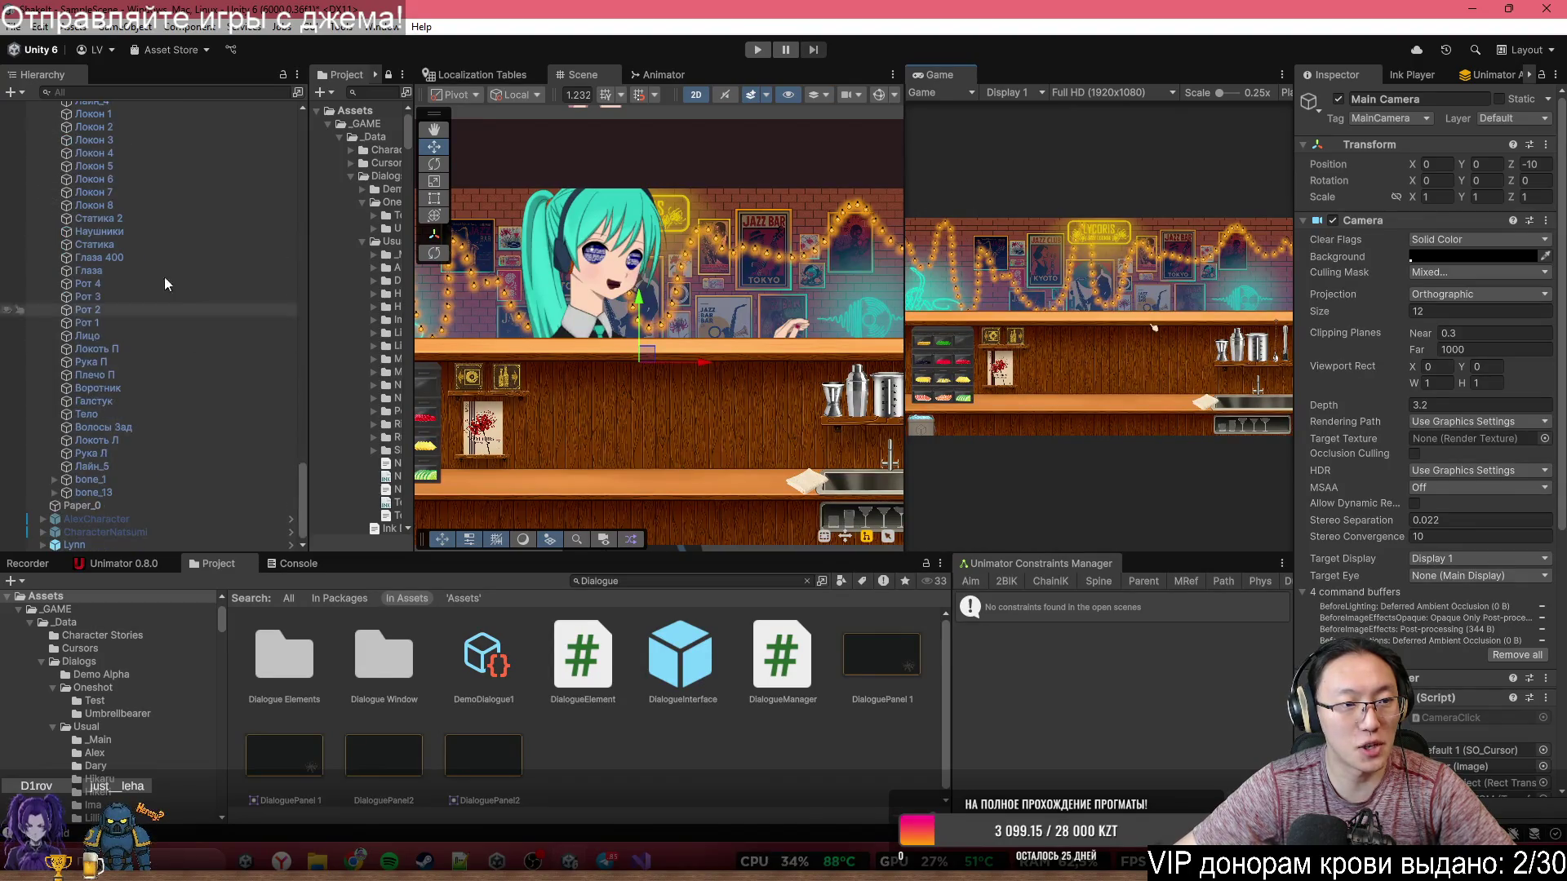
left_click(134, 138)
left_click(134, 144)
scroll(158, 211, "down", 3)
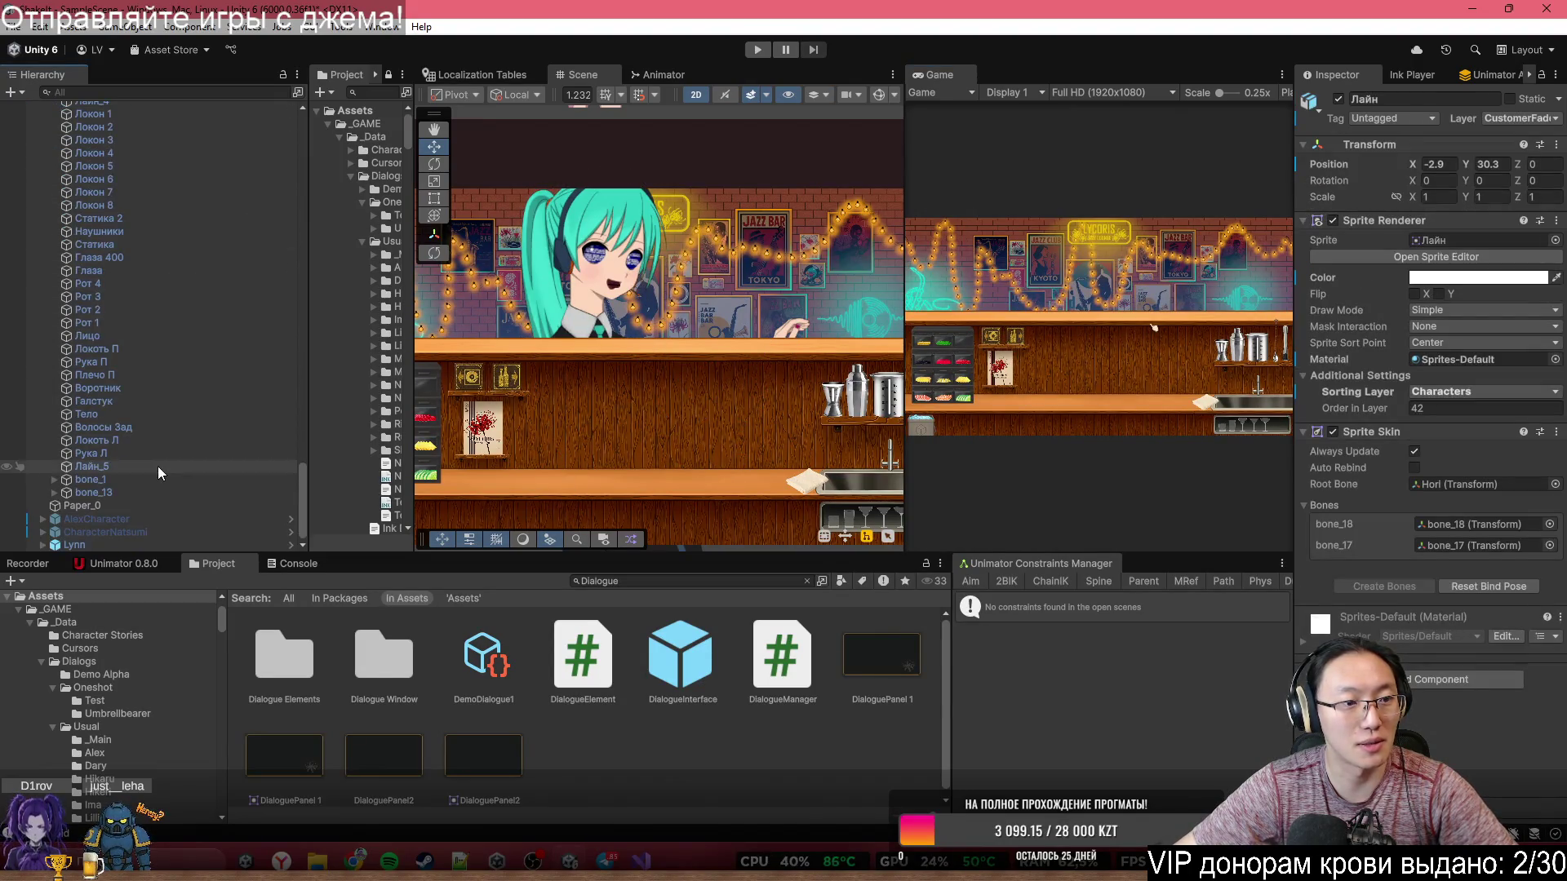
left_click(158, 462, "shift")
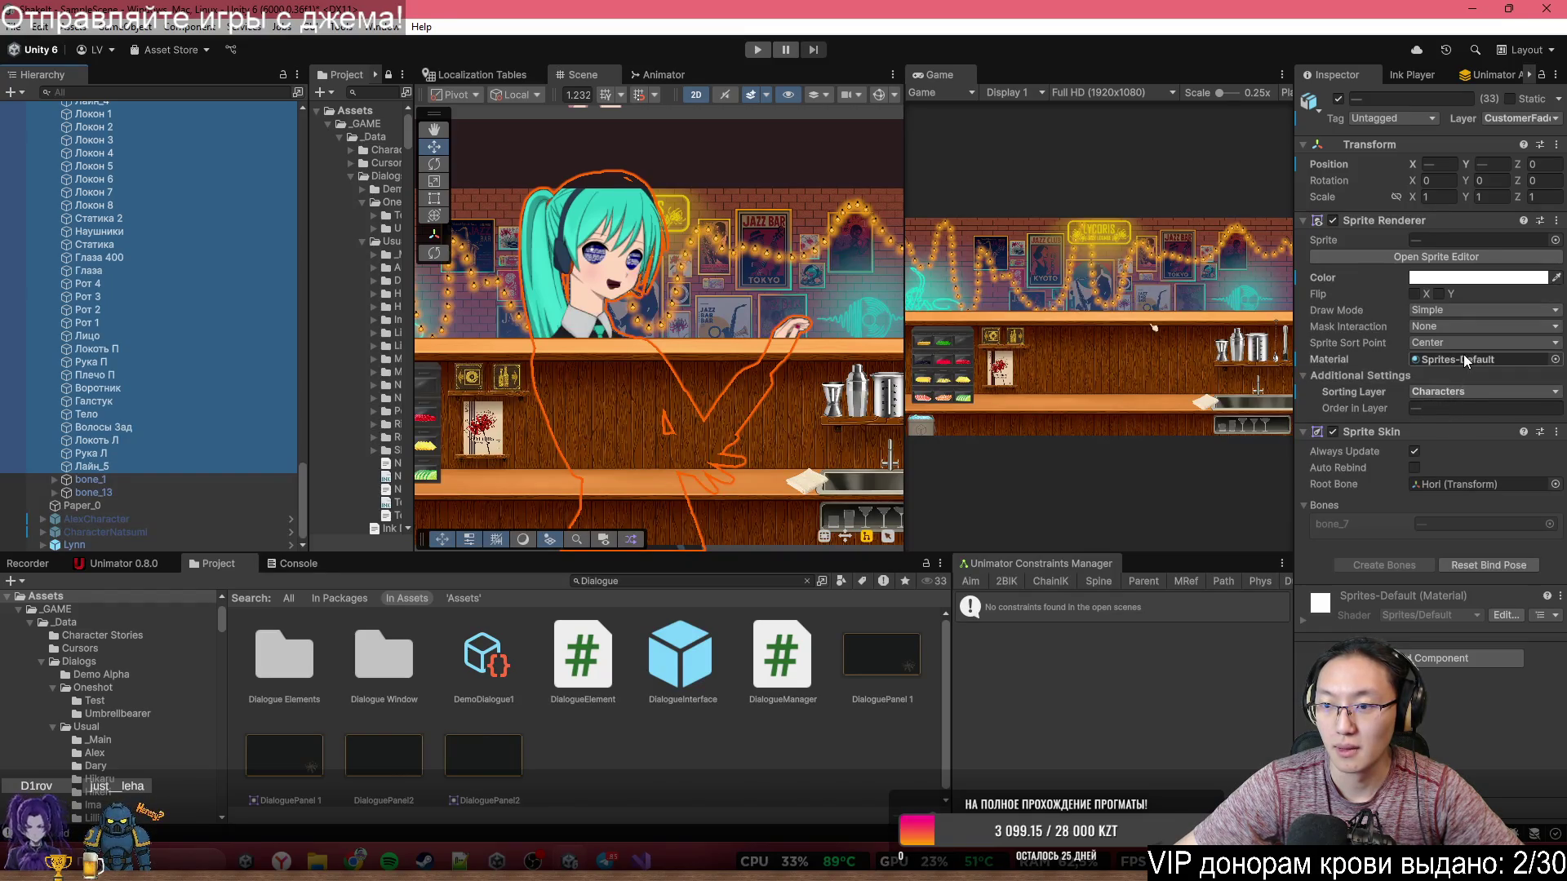
left_click(1524, 119)
left_click(1461, 460)
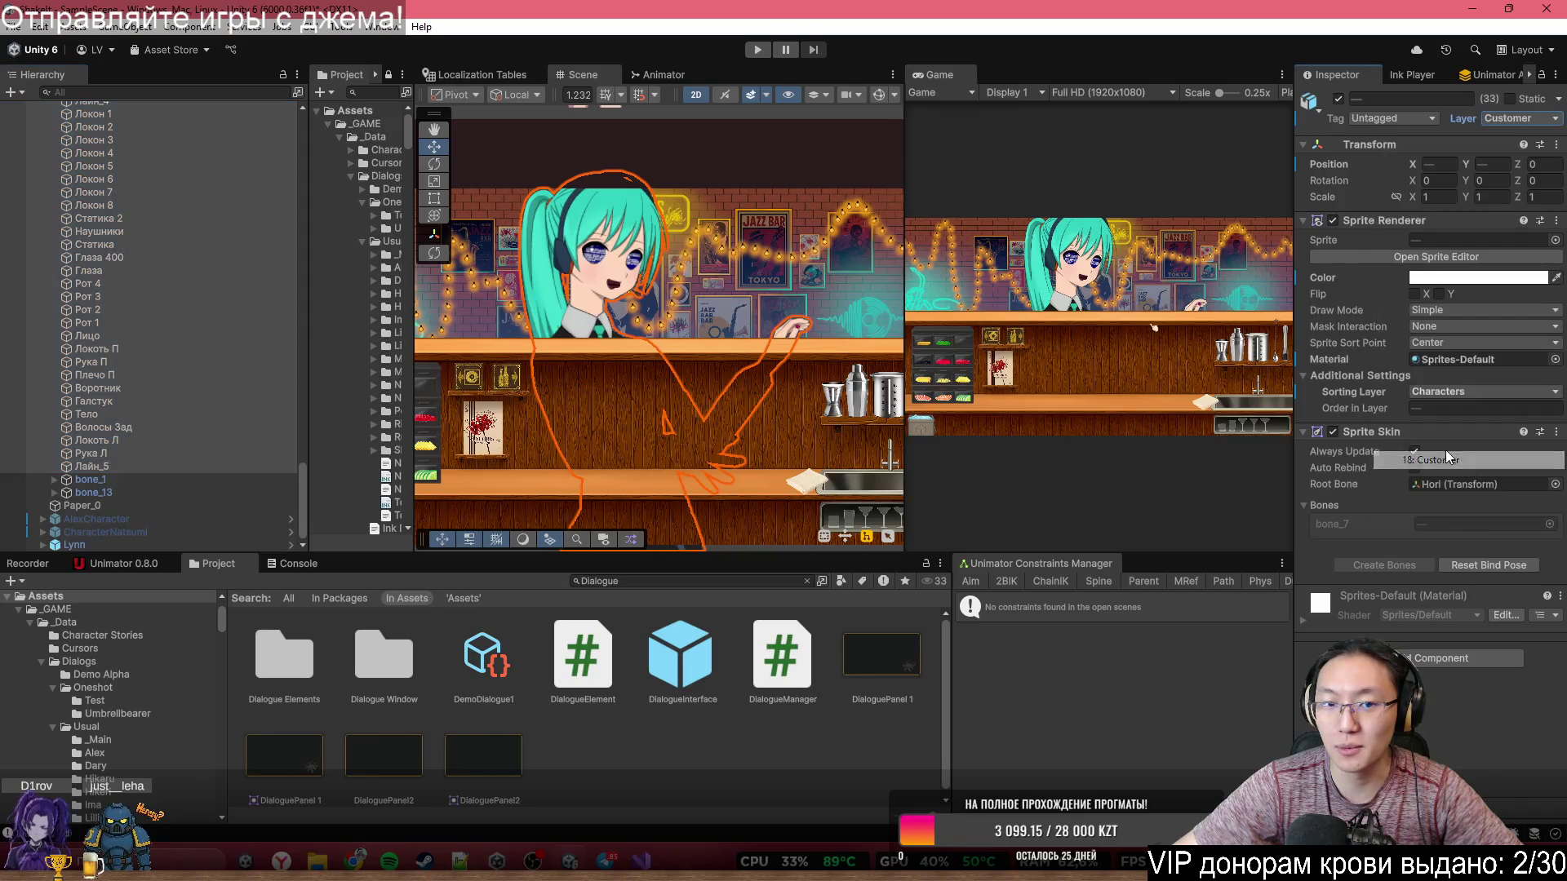
scroll(635, 295, "up", 4)
left_click(1524, 118)
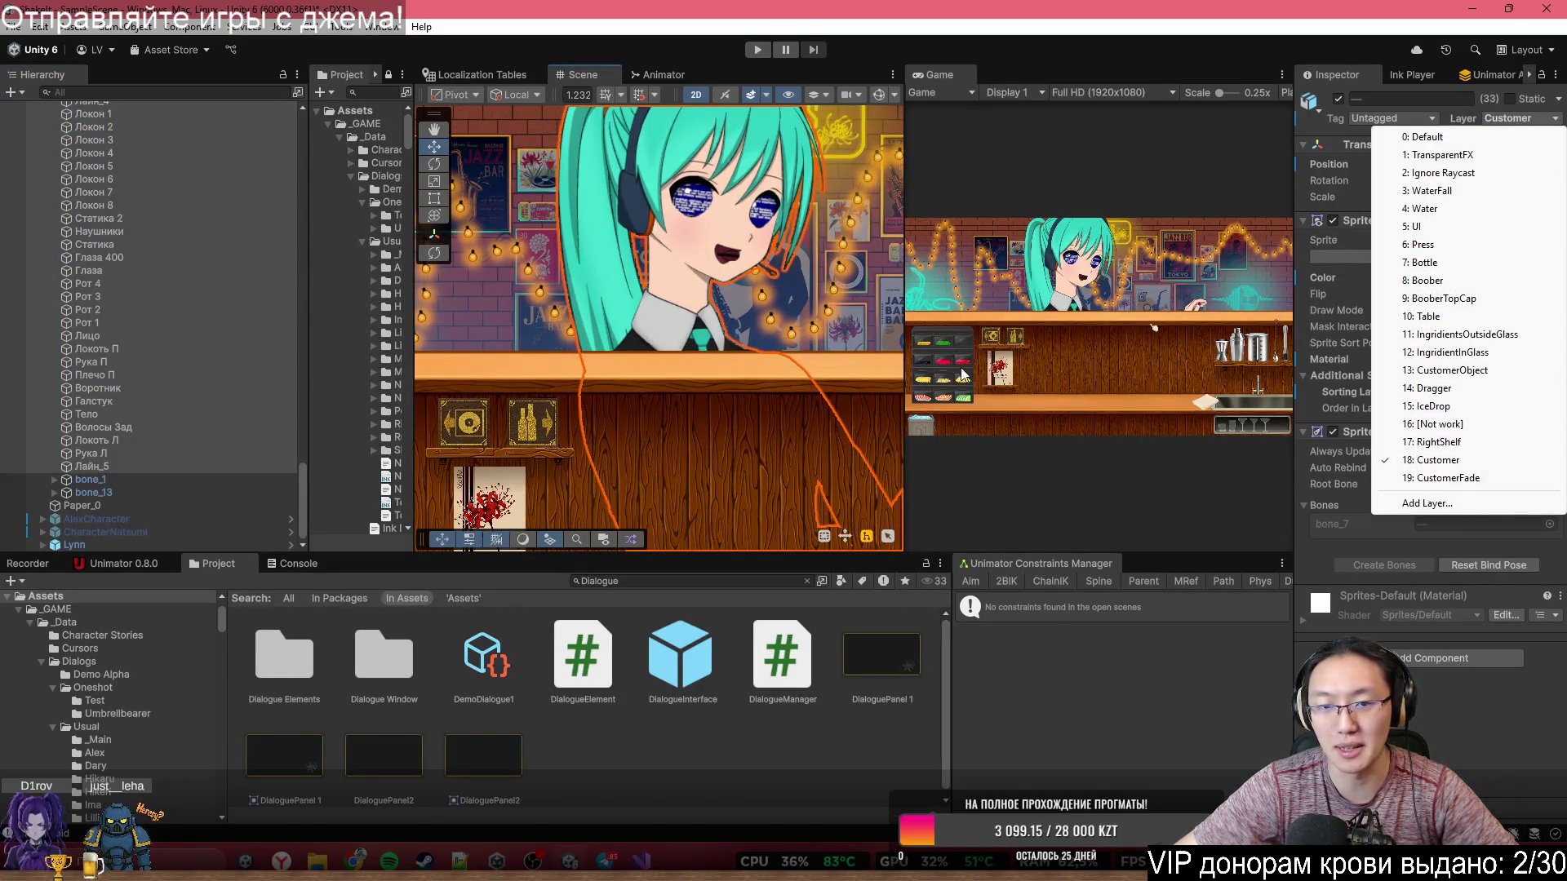
left_click(993, 242)
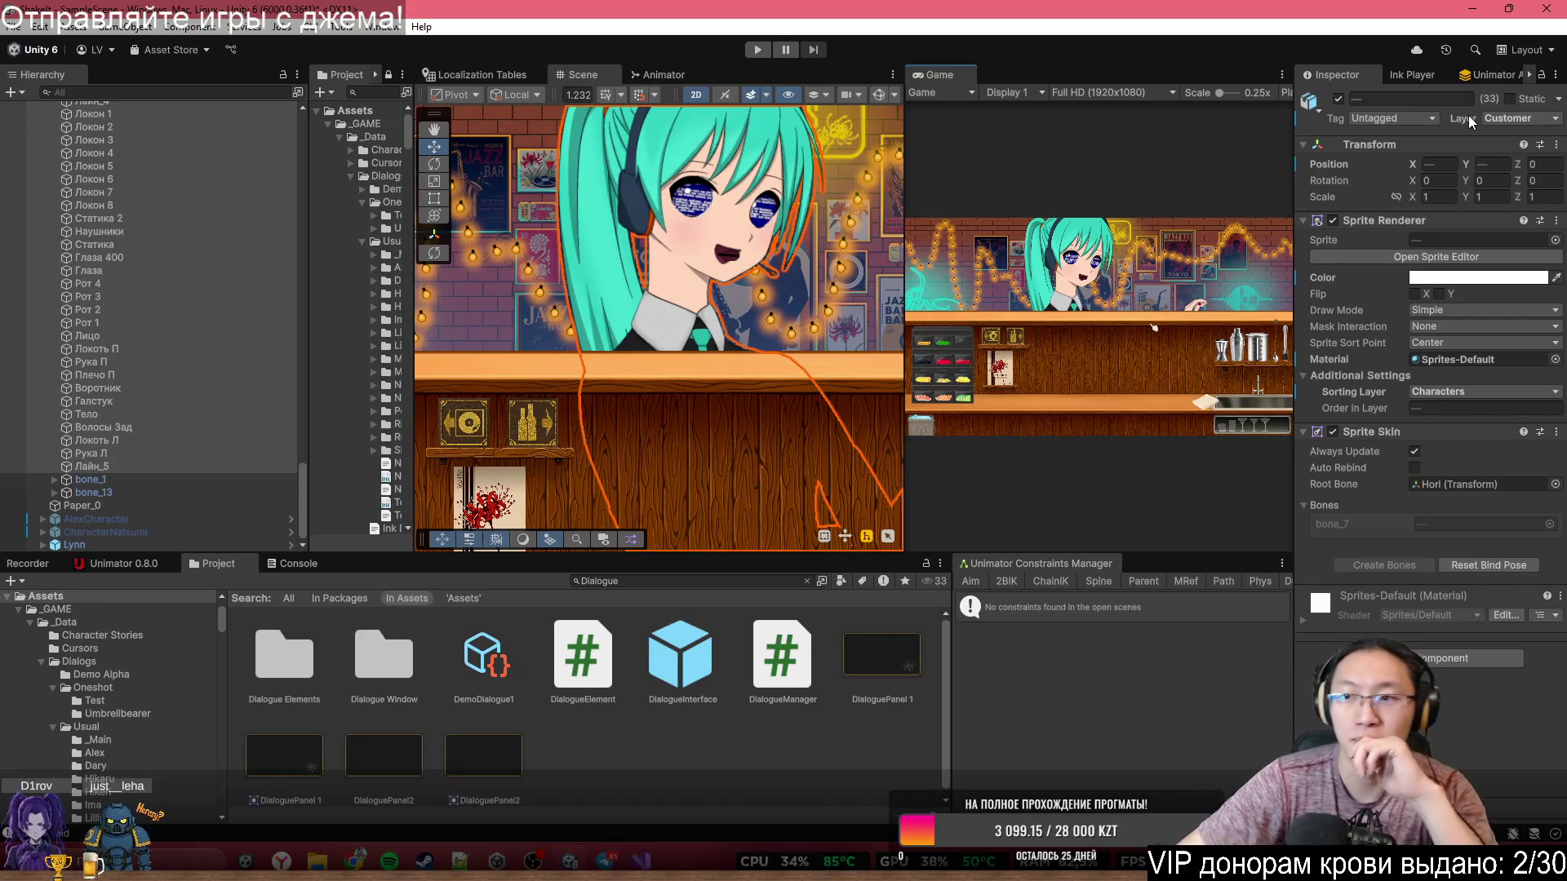
left_click(1499, 120)
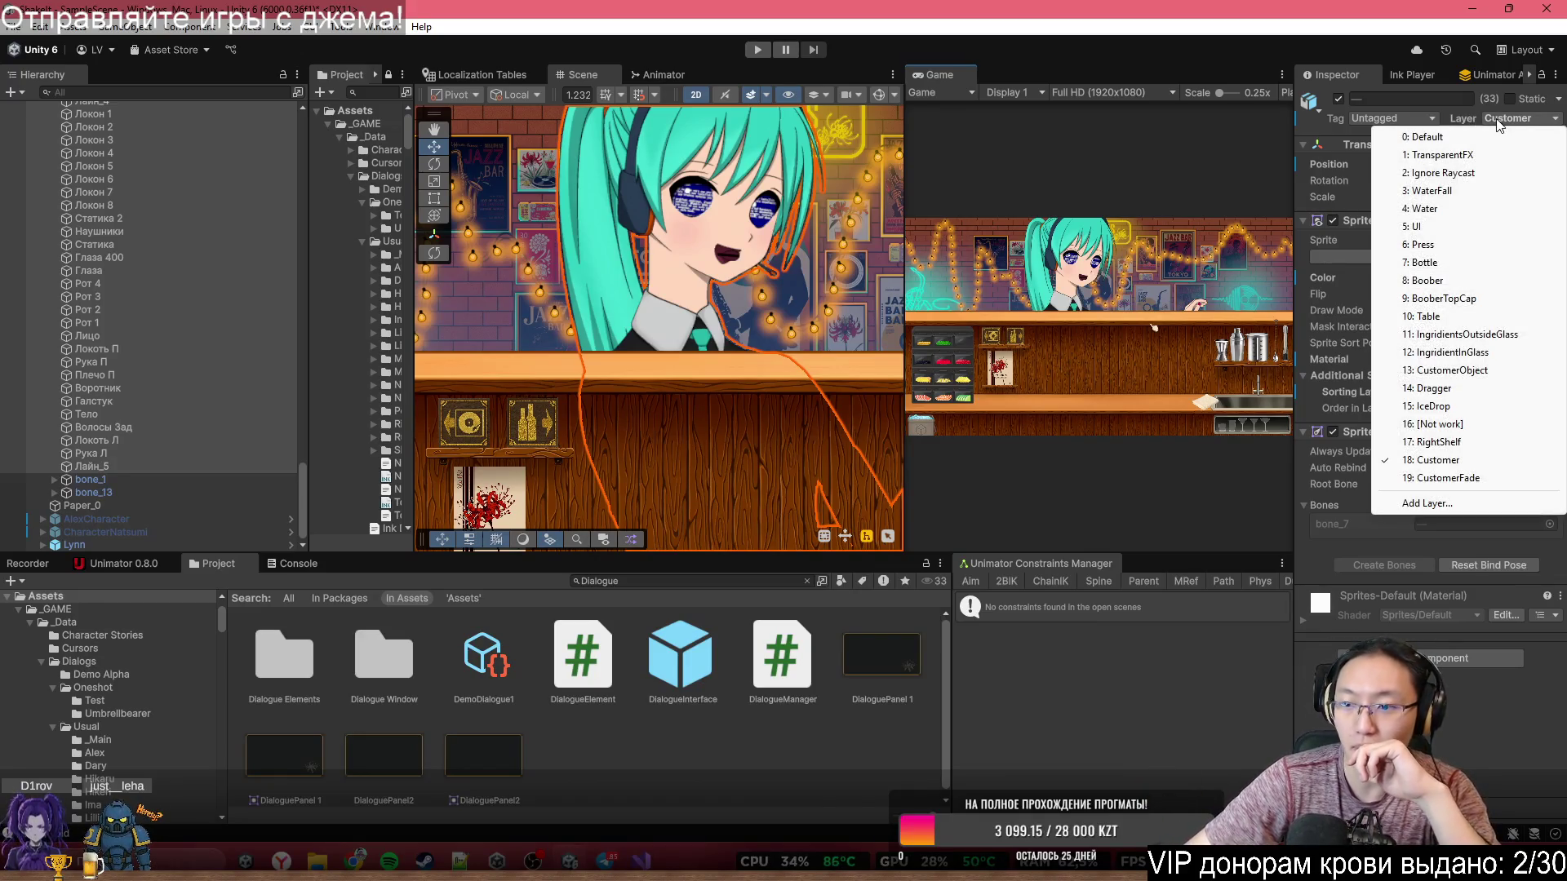
left_click(1448, 479)
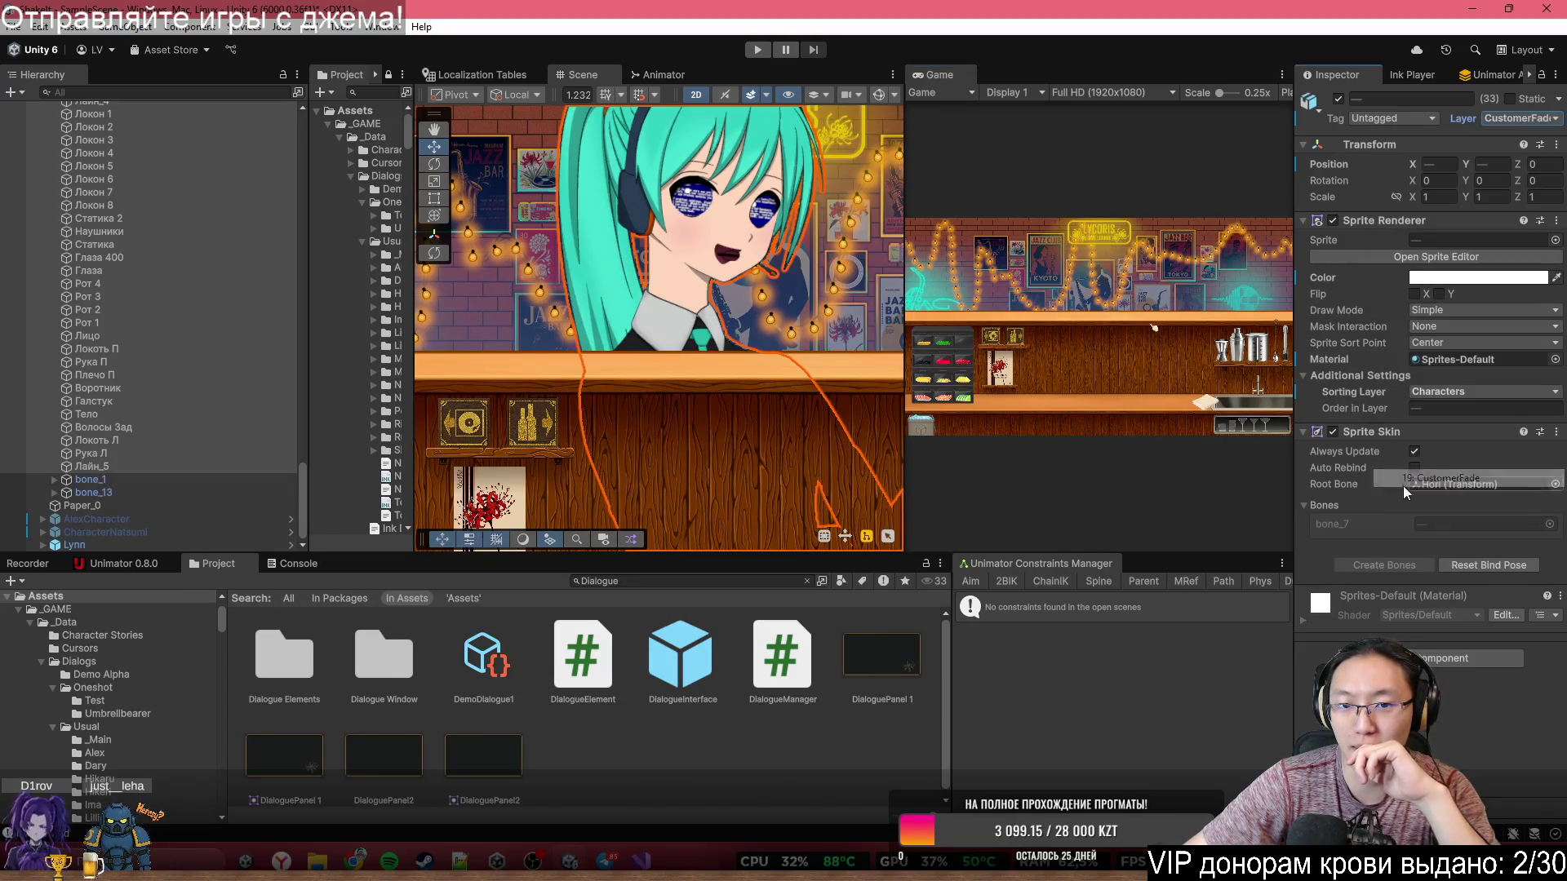
scroll(252, 365, "up", 15)
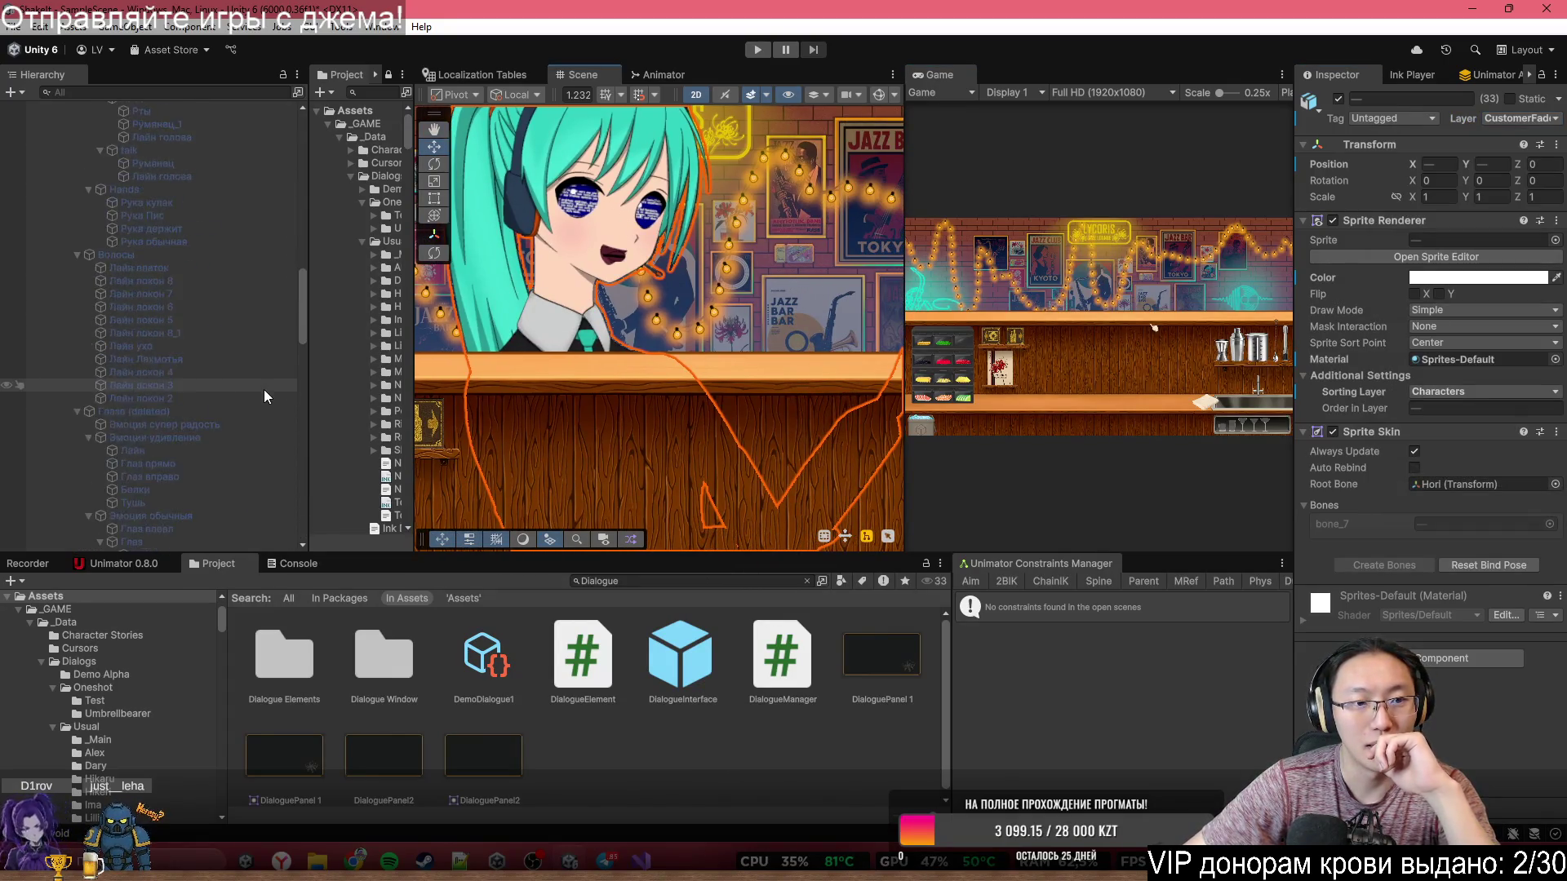
left_click(209, 145)
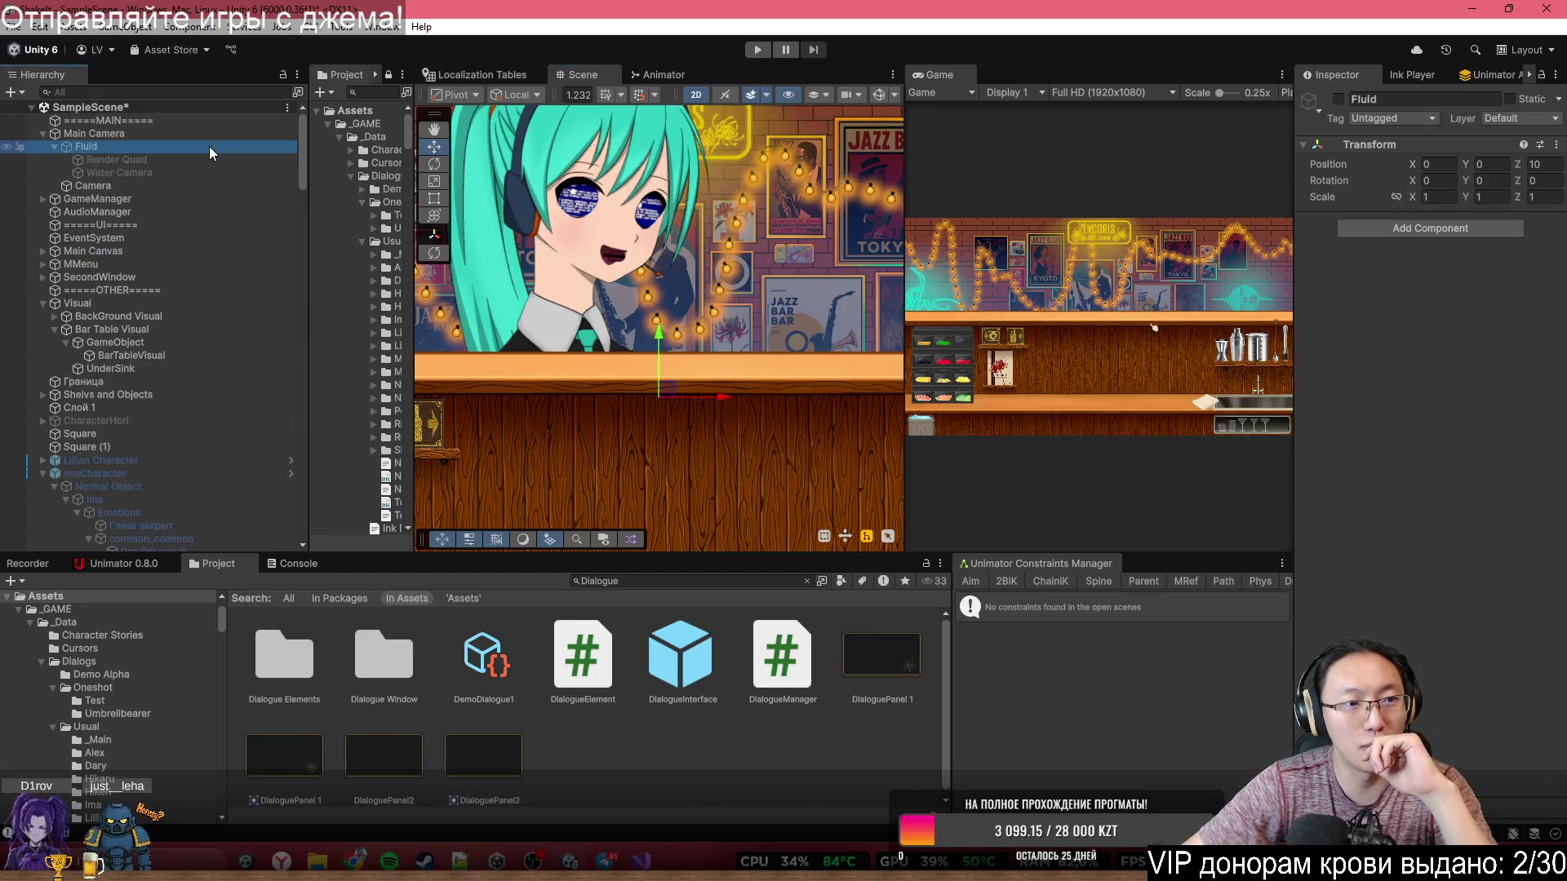
- Reactivate the Fluid object with Alt+Shift+A so Hori renders in the bar
key("alt+shift+a")
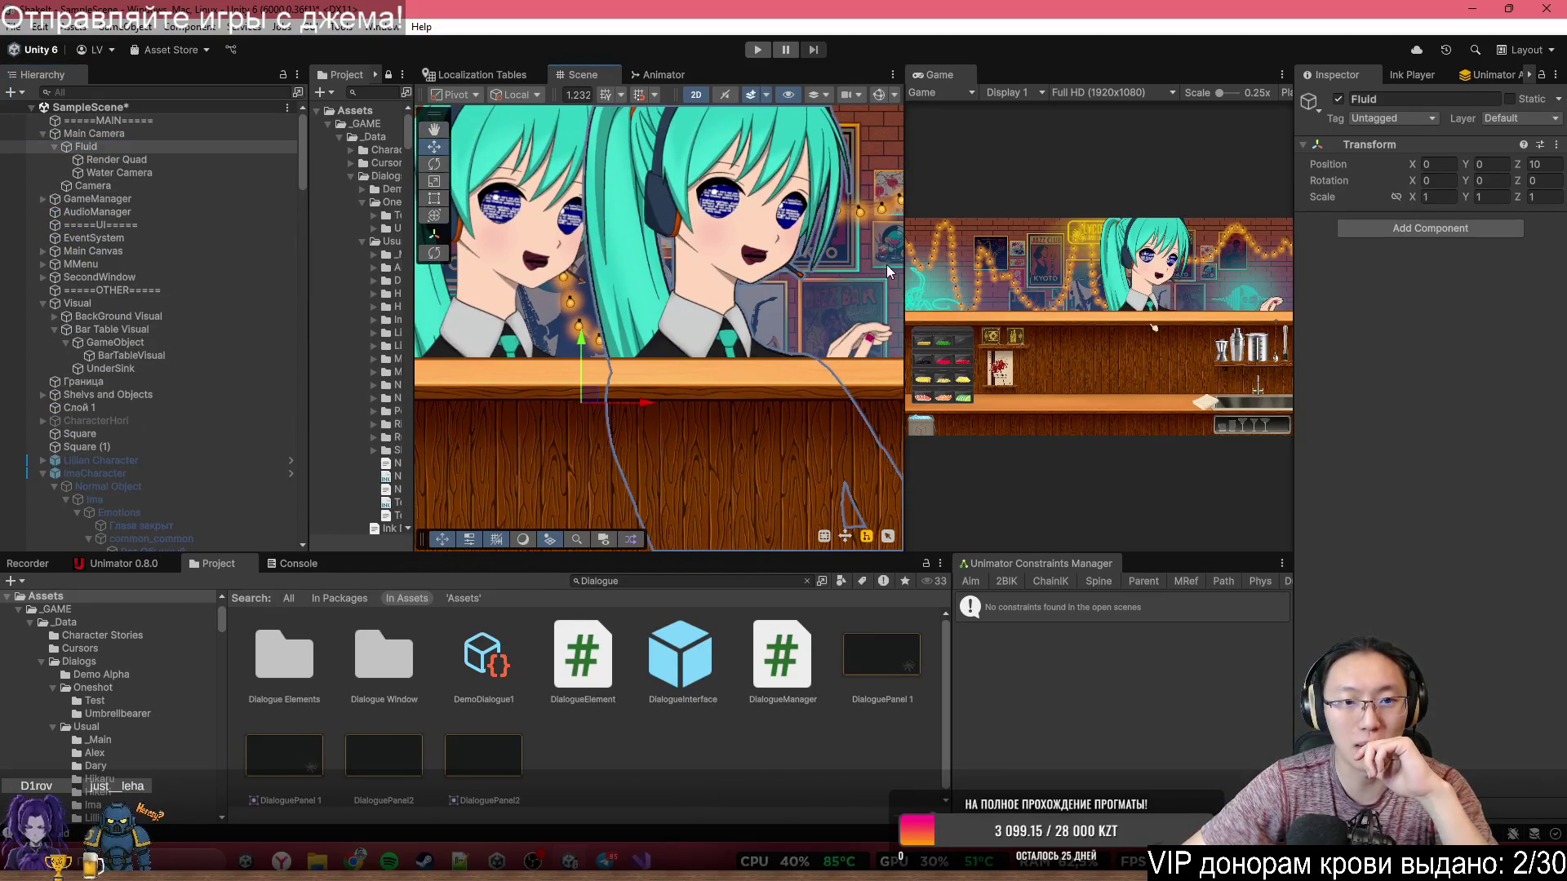
scroll(660, 302, "down", 3)
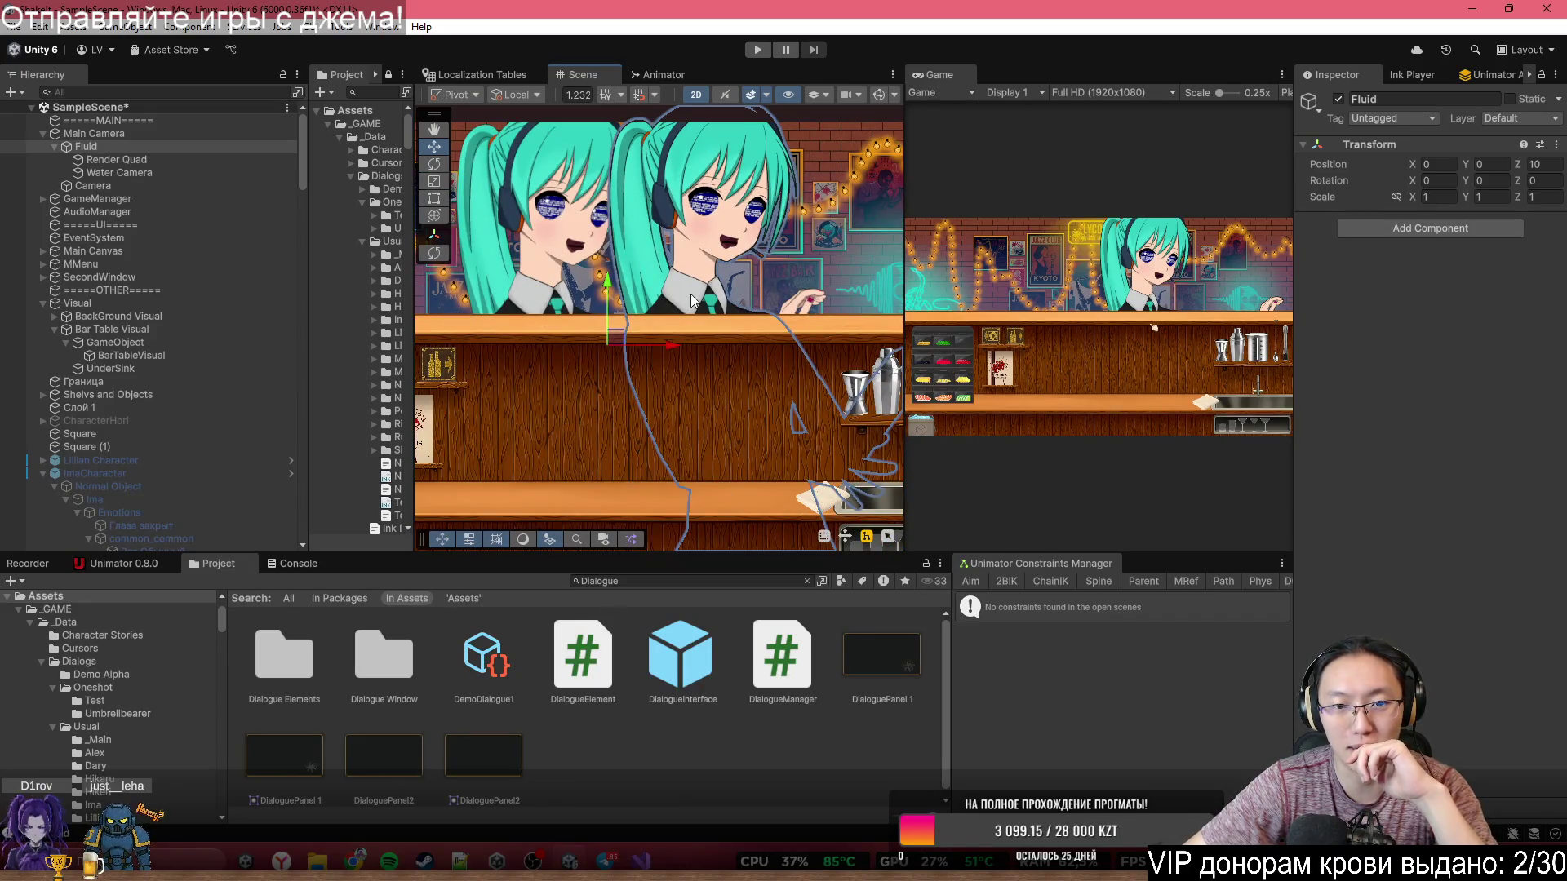
scroll(682, 364, "up", 2)
mouse_move(470, 282)
left_mouse_down()
mouse_move(554, 283)
mouse_move(584, 245)
mouse_move(568, 250)
left_mouse_up()
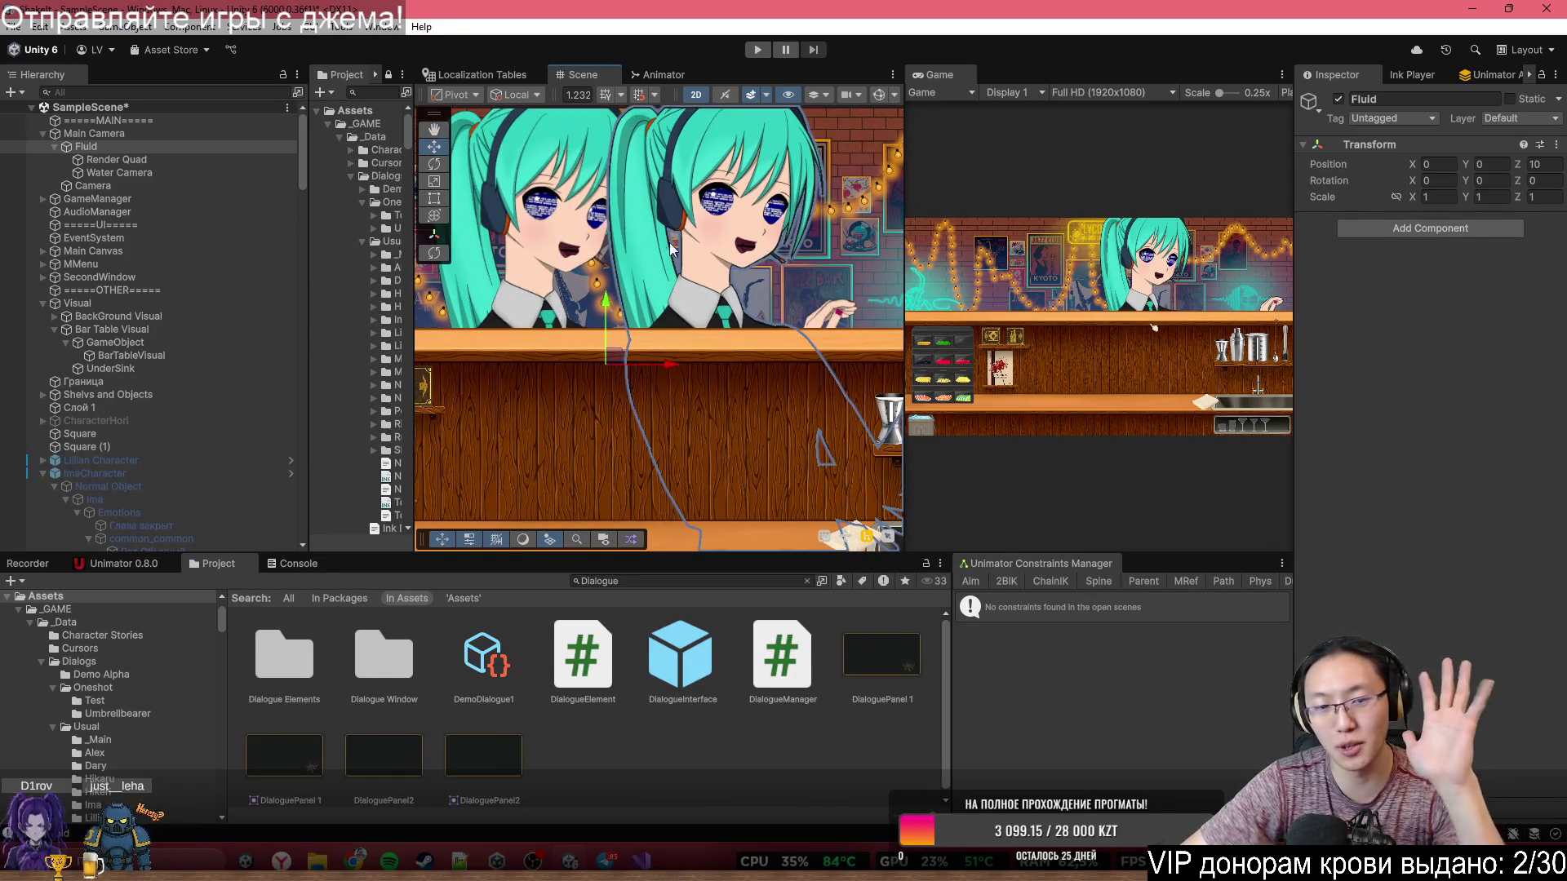
- Move the Render Quad right to X 11.24 and set the 2D Fluid material slider to 1
left_click(746, 209)
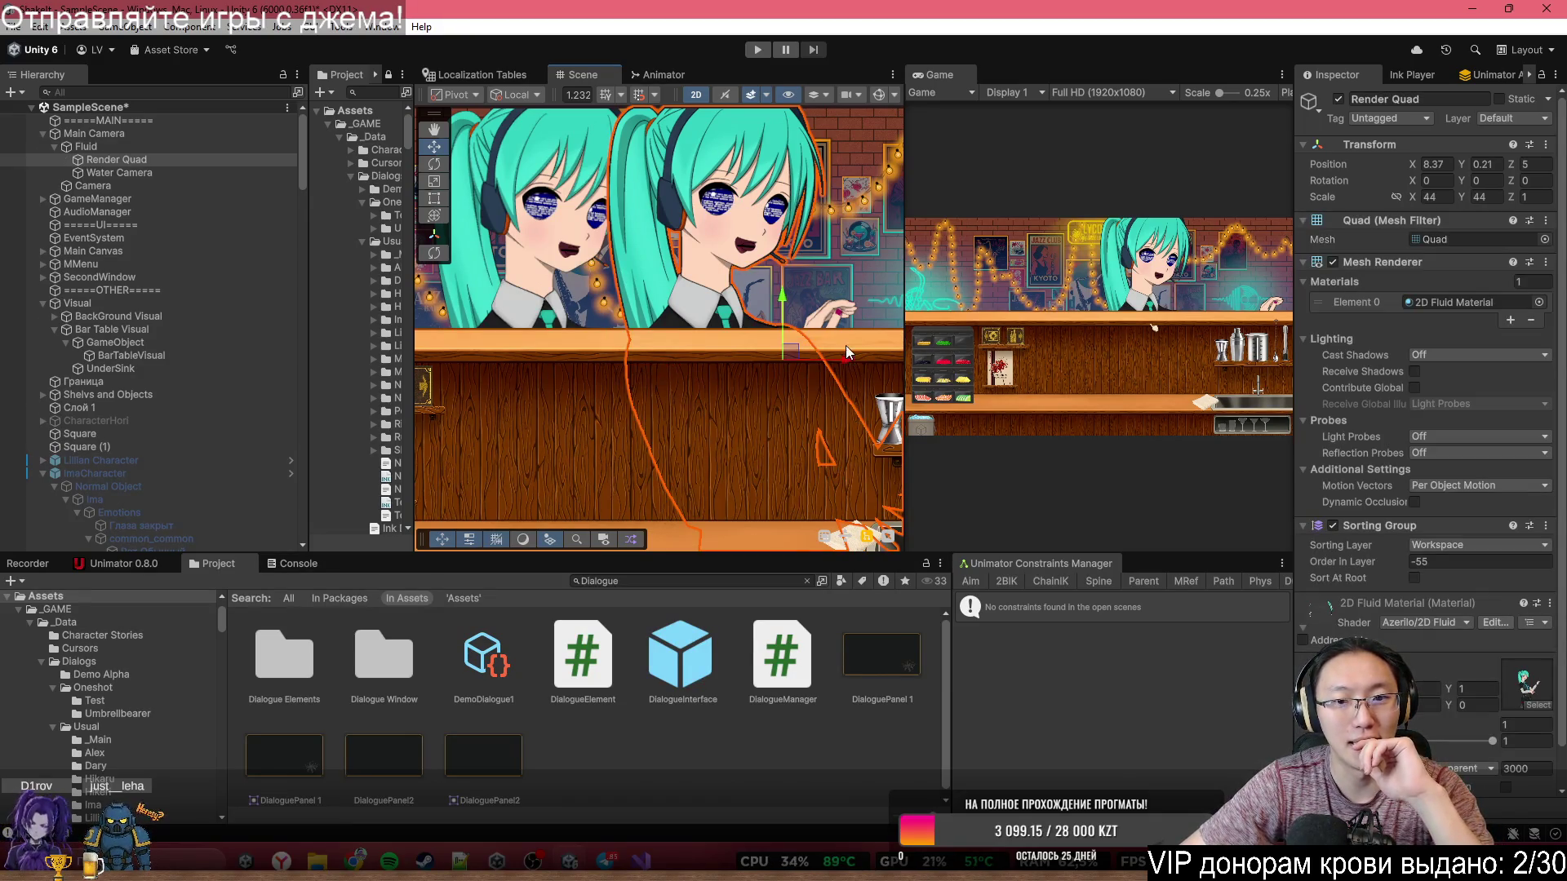
scroll(1457, 604, "down", 1)
left_click_drag(1490, 700, 1425, 717)
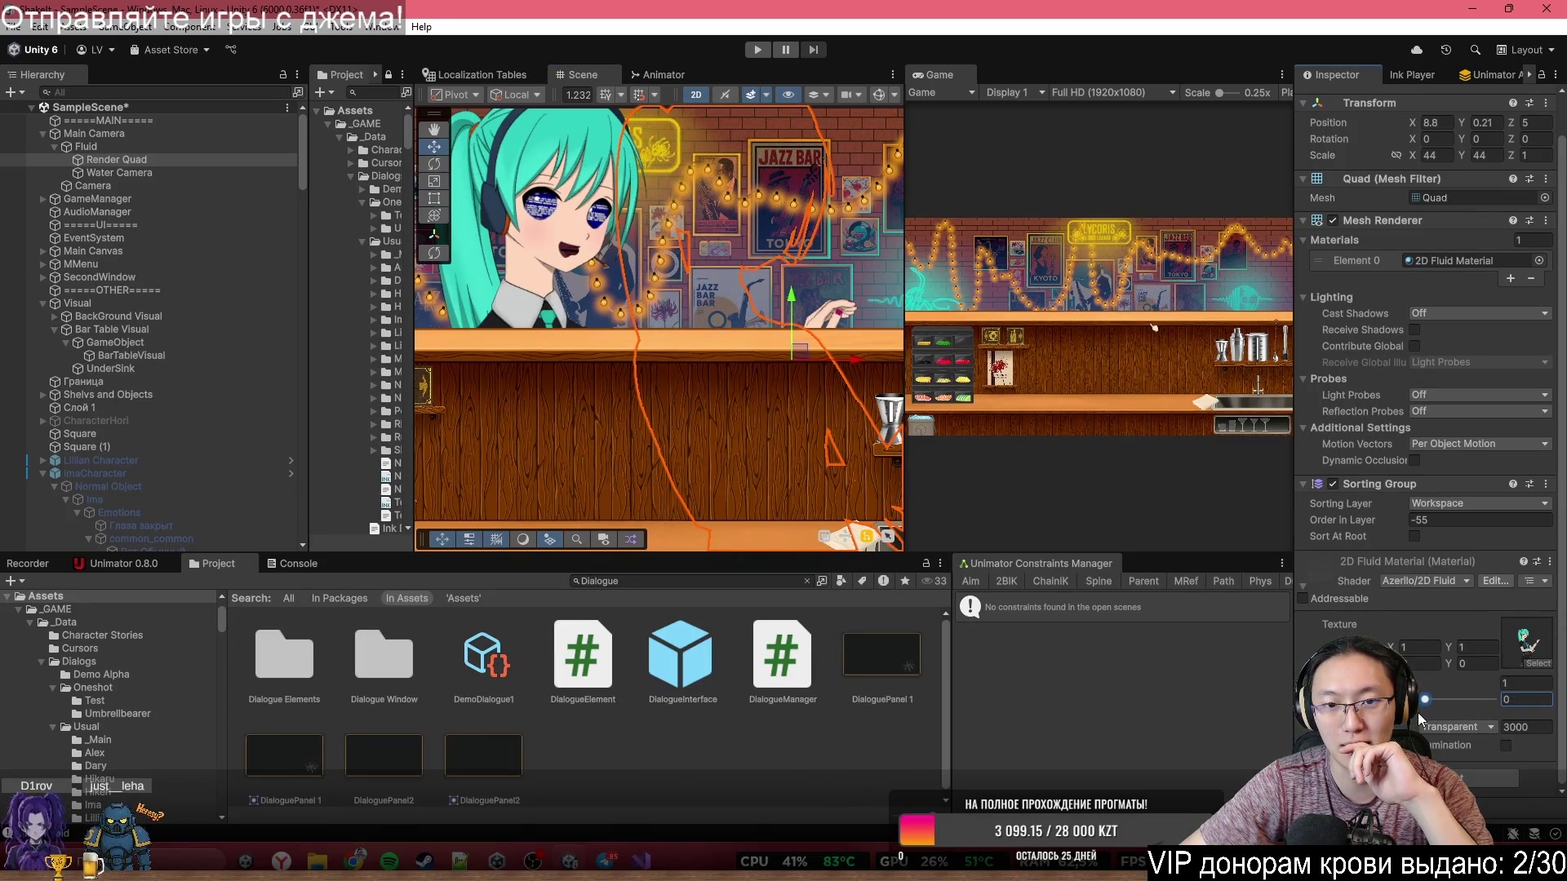
left_click_drag(775, 395, 698, 409)
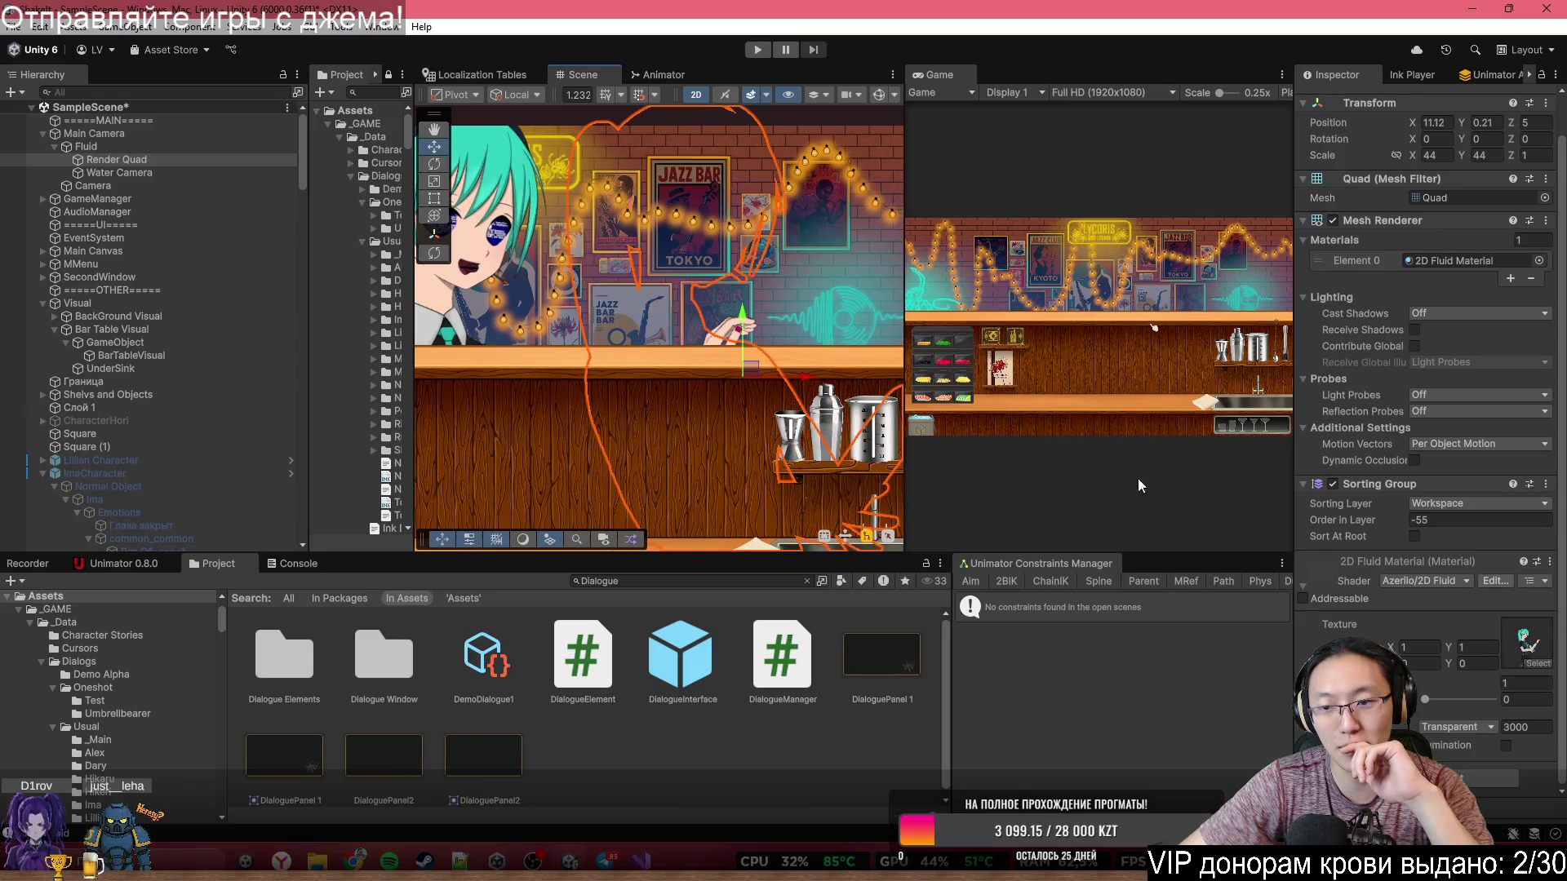
left_click_drag(1424, 702, 1492, 700)
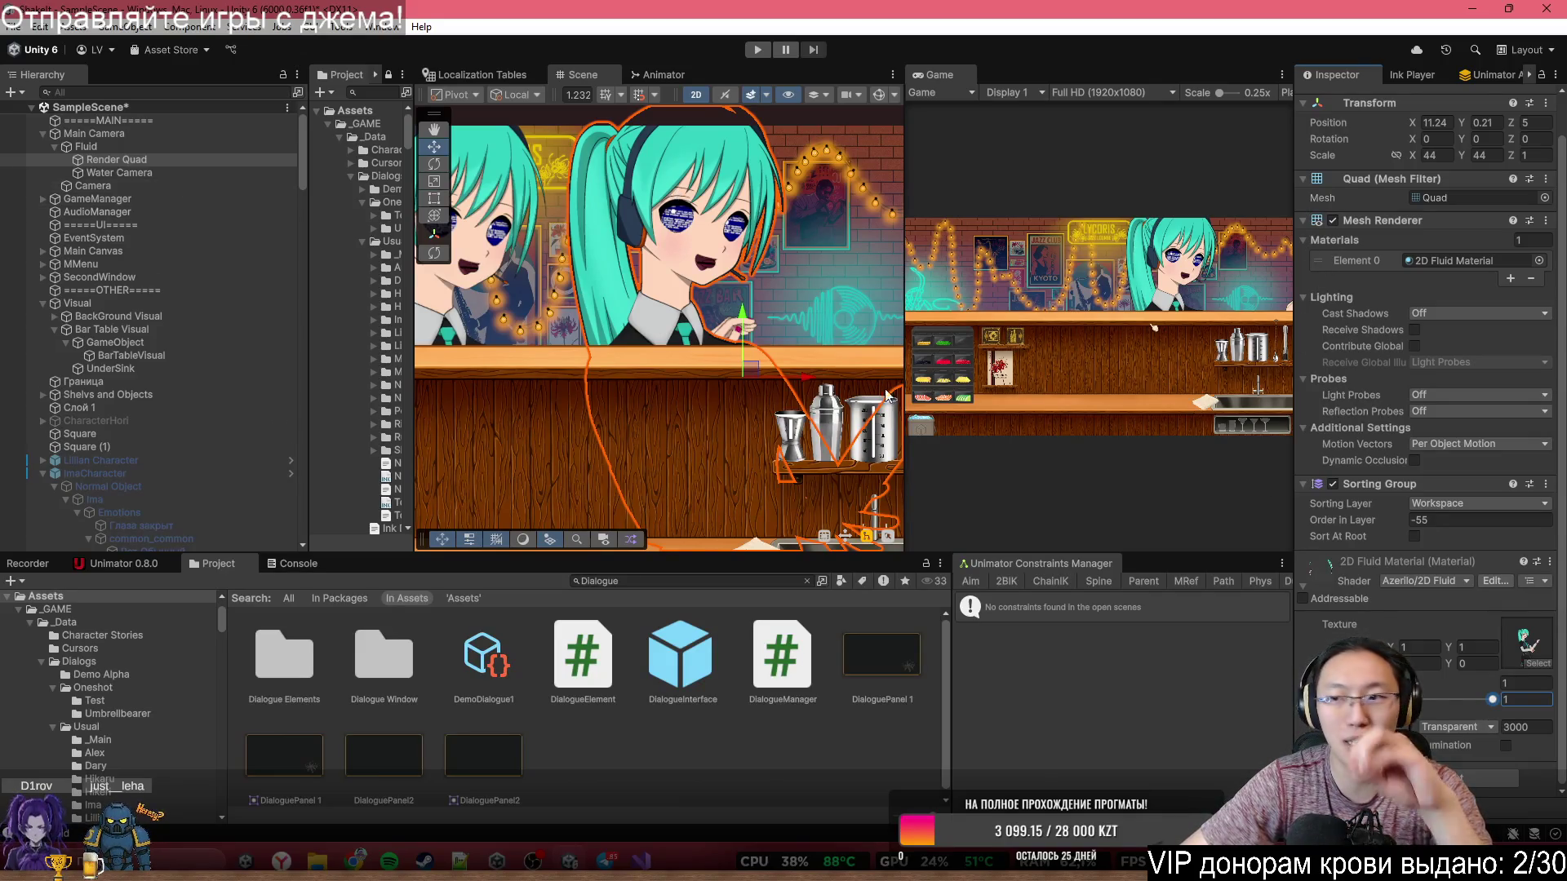
scroll(188, 319, "down", 15)
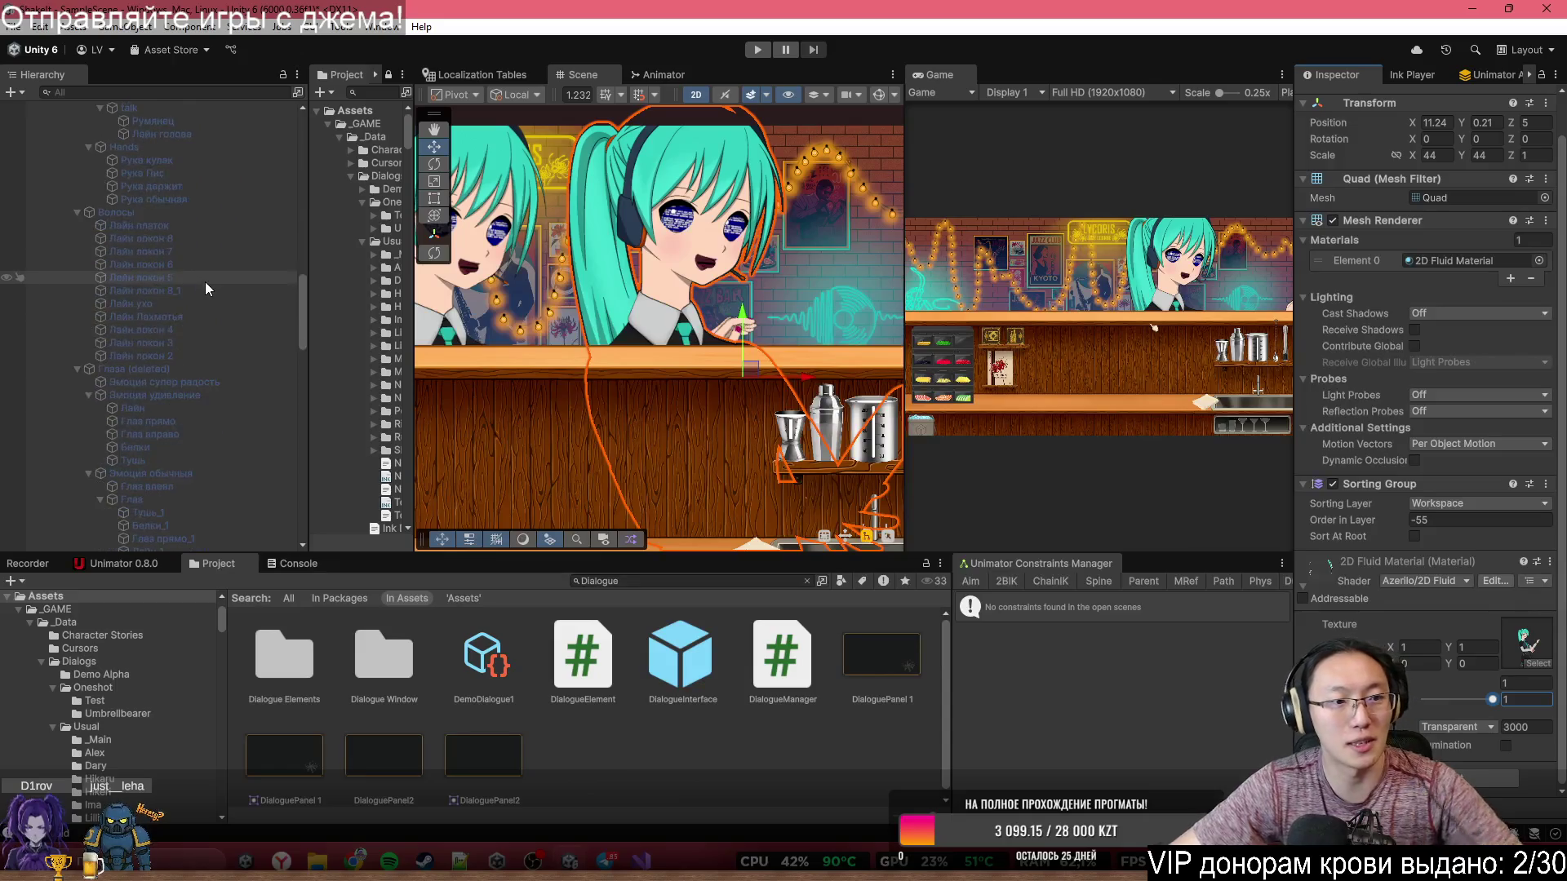
left_click(160, 347)
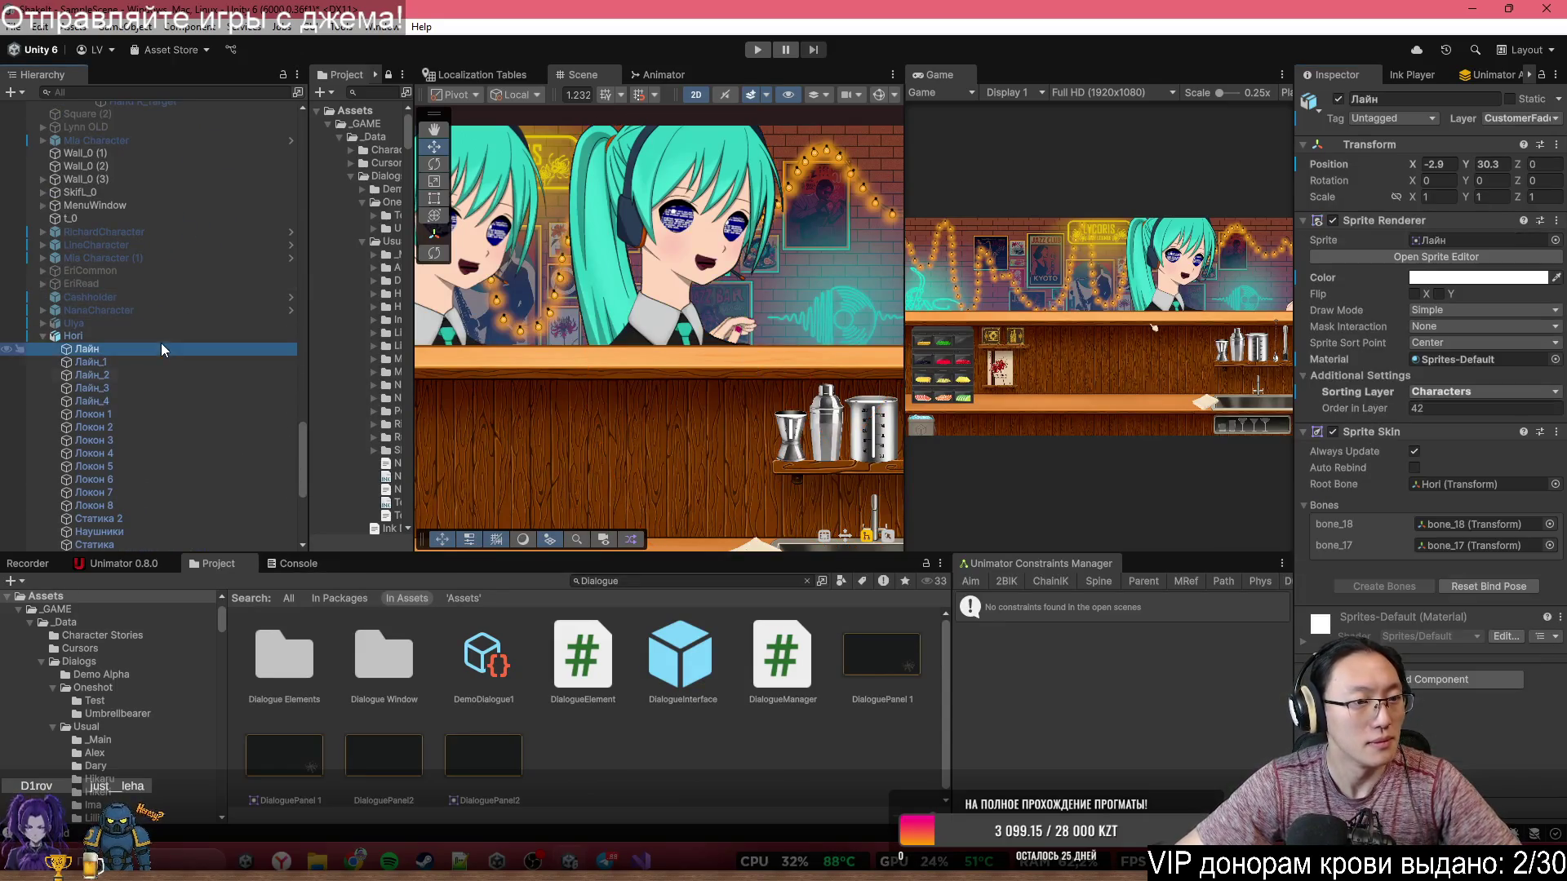
- Shift-select Hori's 33 sprite parts down to Лайн_5 and set their Layer to Customer
scroll(199, 434, "down", 8)
left_click(180, 466, "shift")
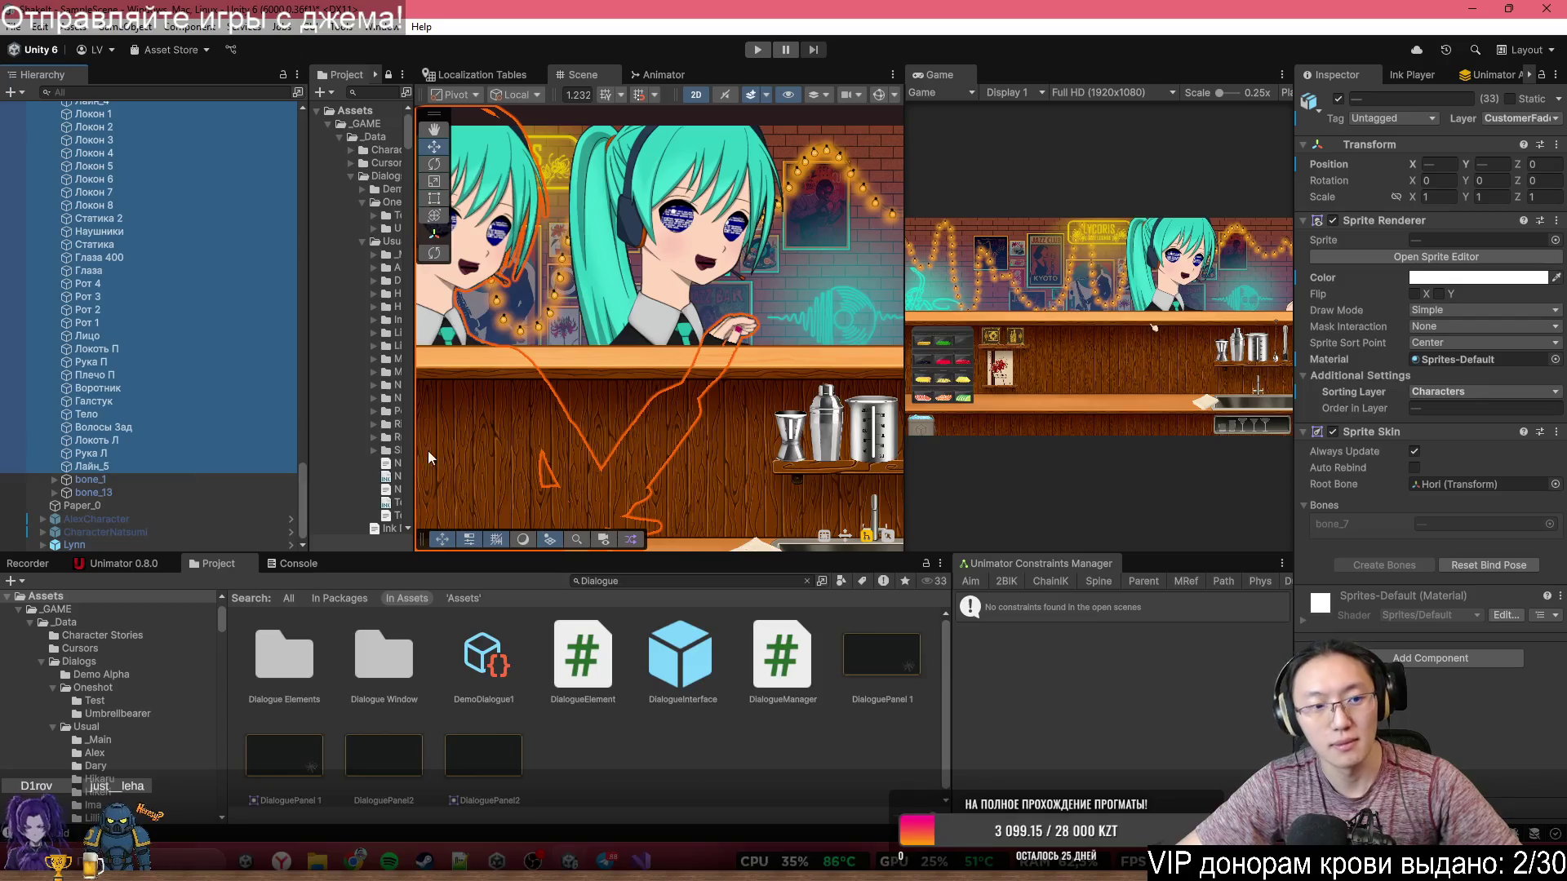
left_click(1520, 118)
left_click(1484, 458)
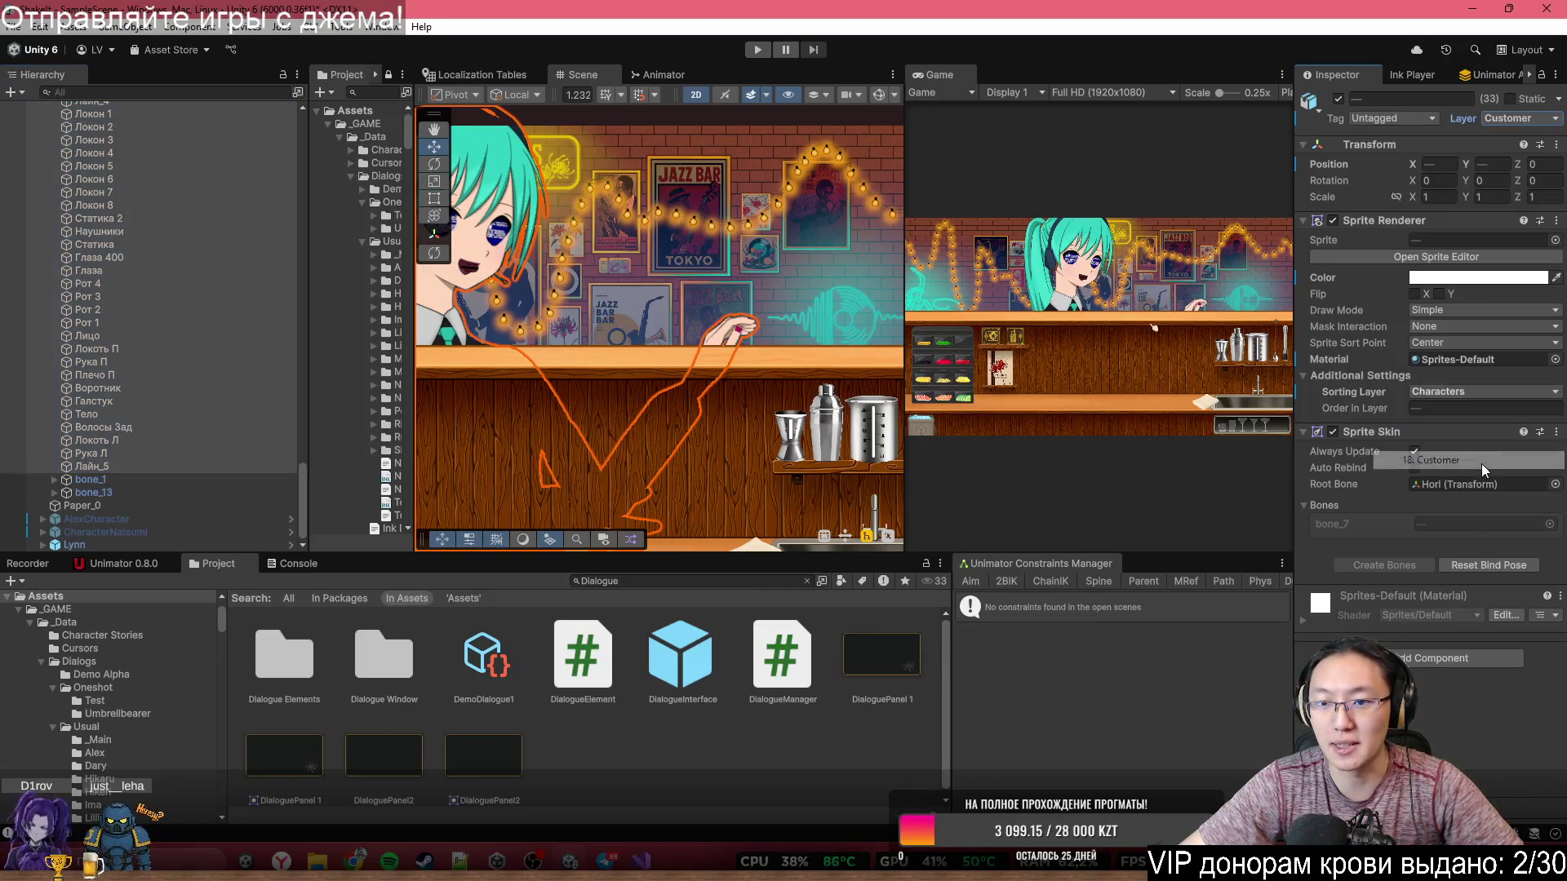
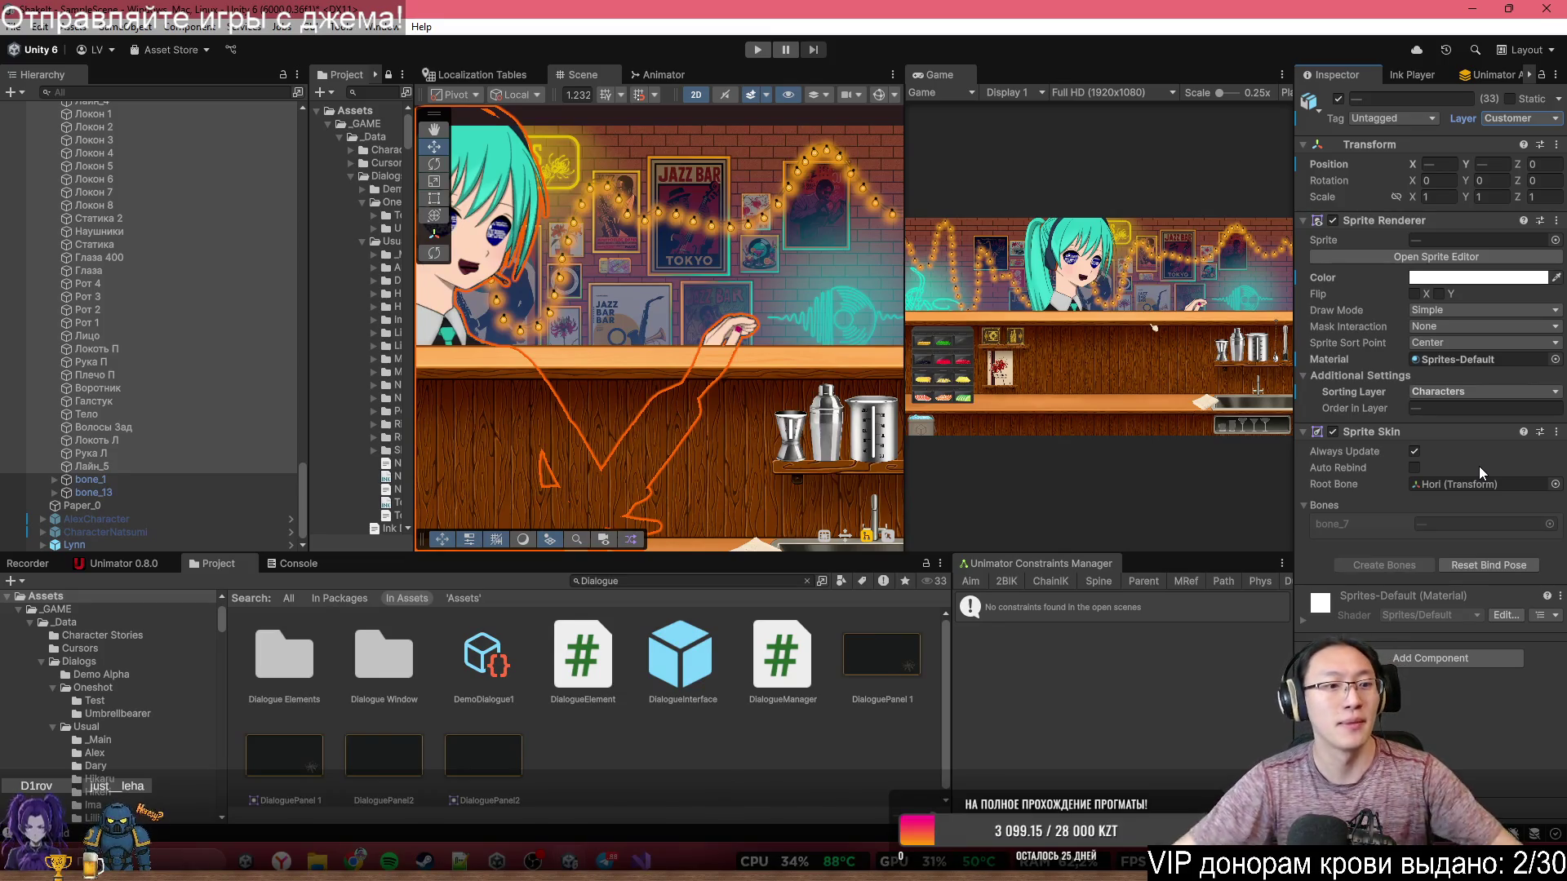
- Expand Lynn in the Hierarchy and frame Lynn_common in the Scene view
left_click(43, 545)
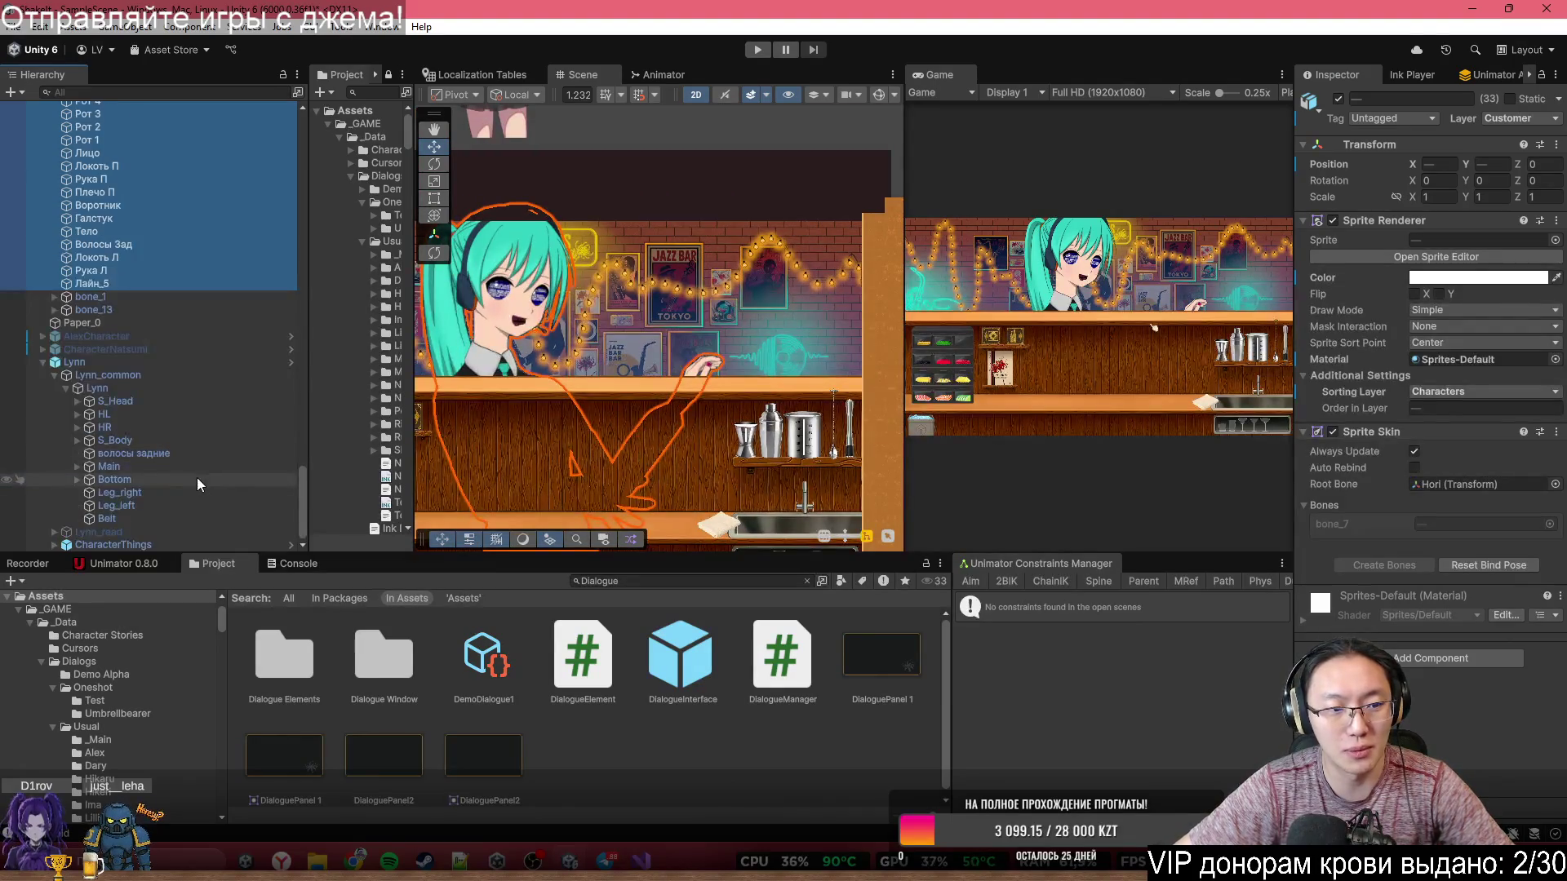
left_click_drag(737, 417, 848, 352)
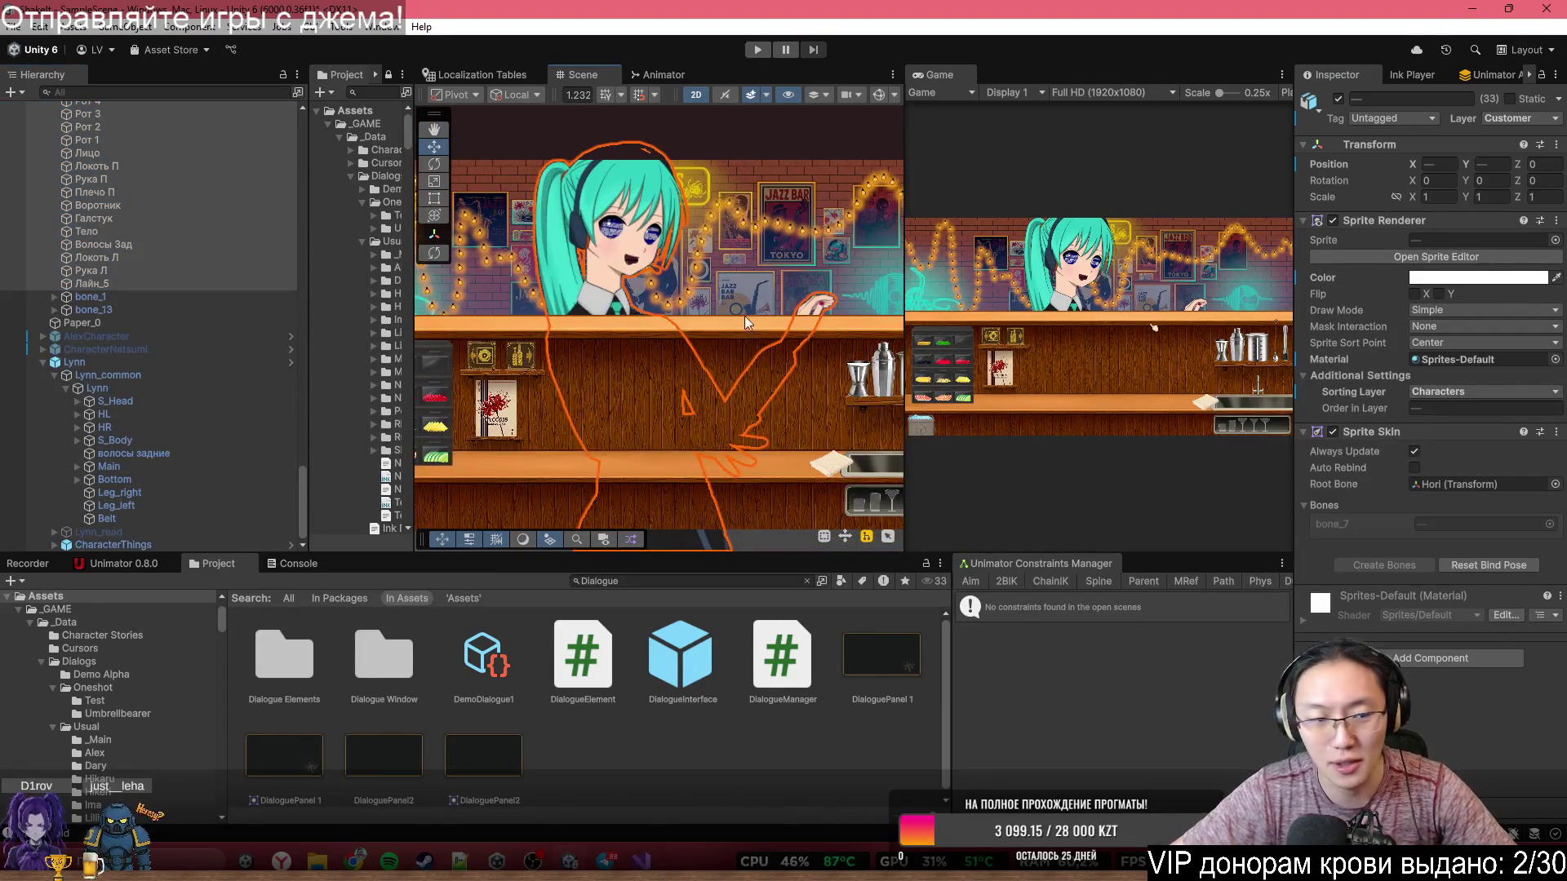
left_click(54, 376)
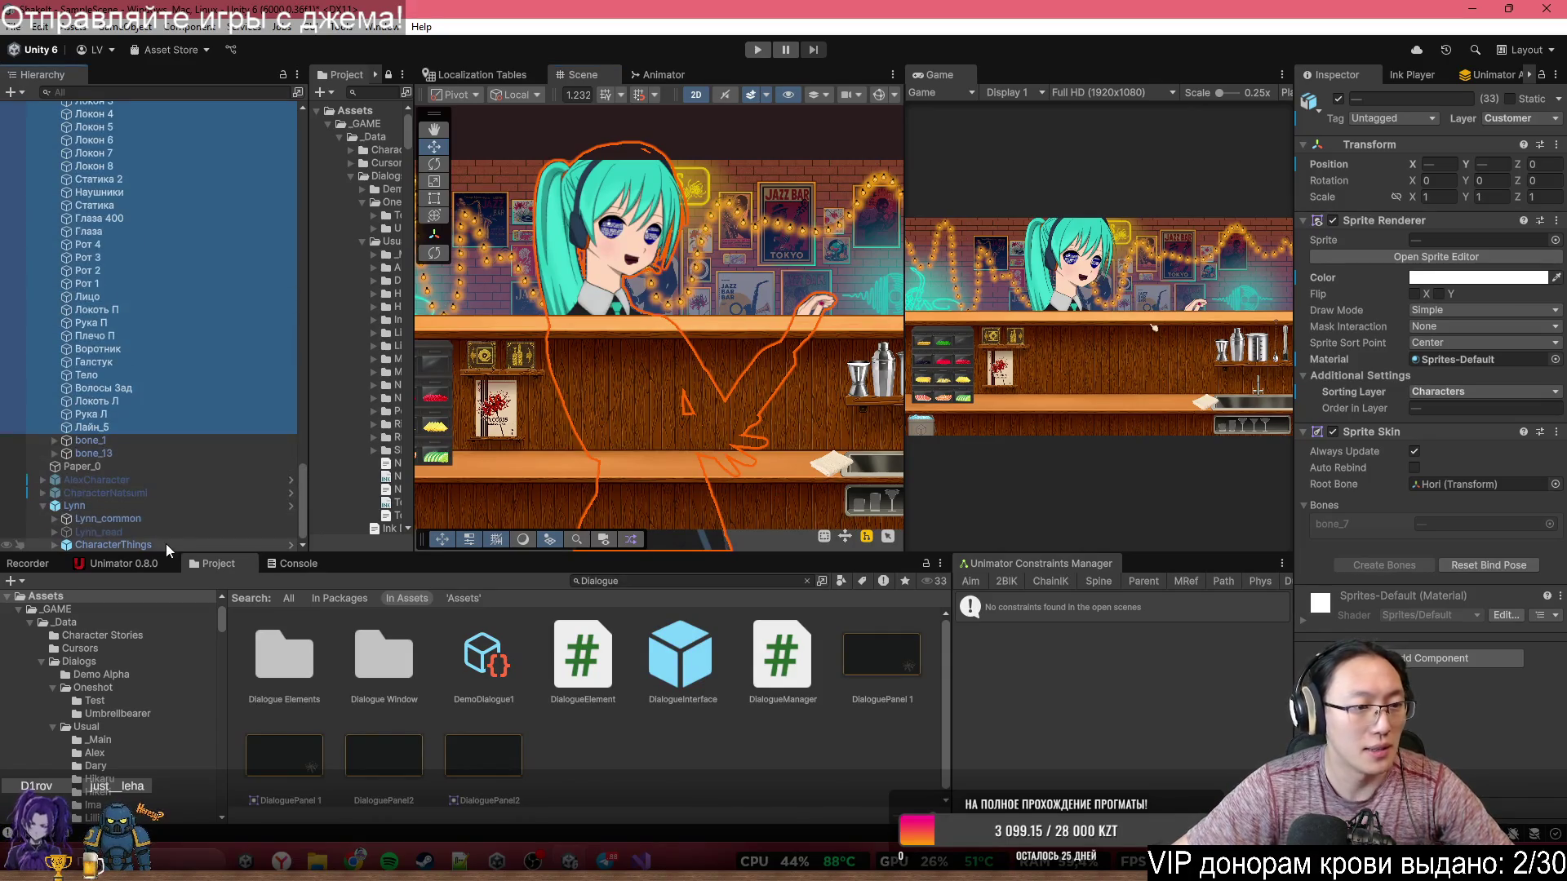
left_click_drag(565, 450, 633, 418)
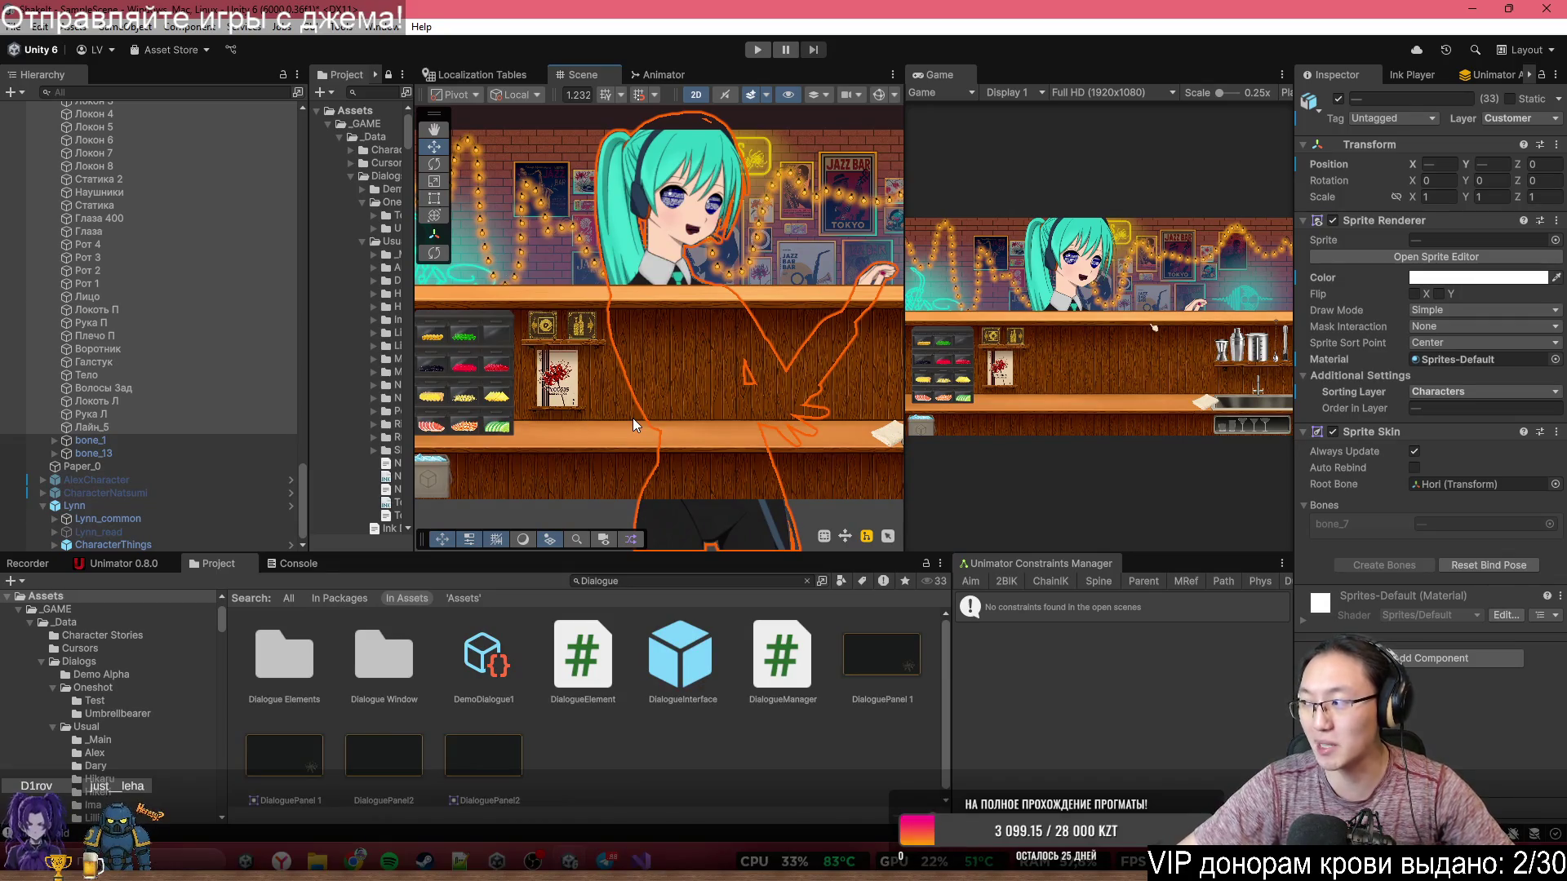
left_click(201, 523)
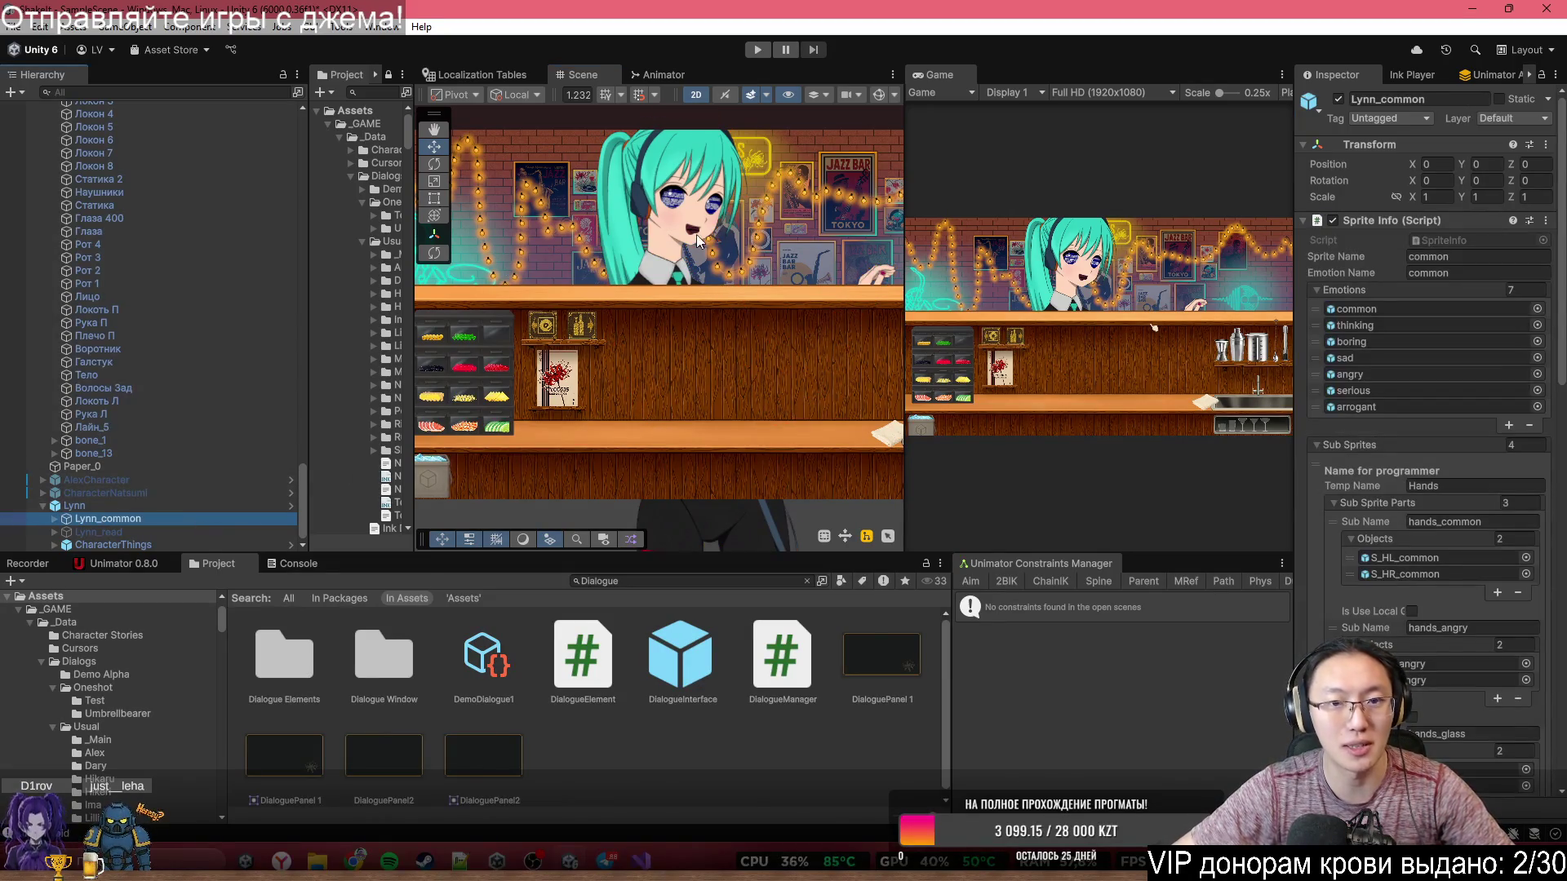
key("f")
- Deactivate Lynn_common and Lynn_read, briefly showing Lynn_read's reading pose first
left_click_drag(716, 350, 728, 358)
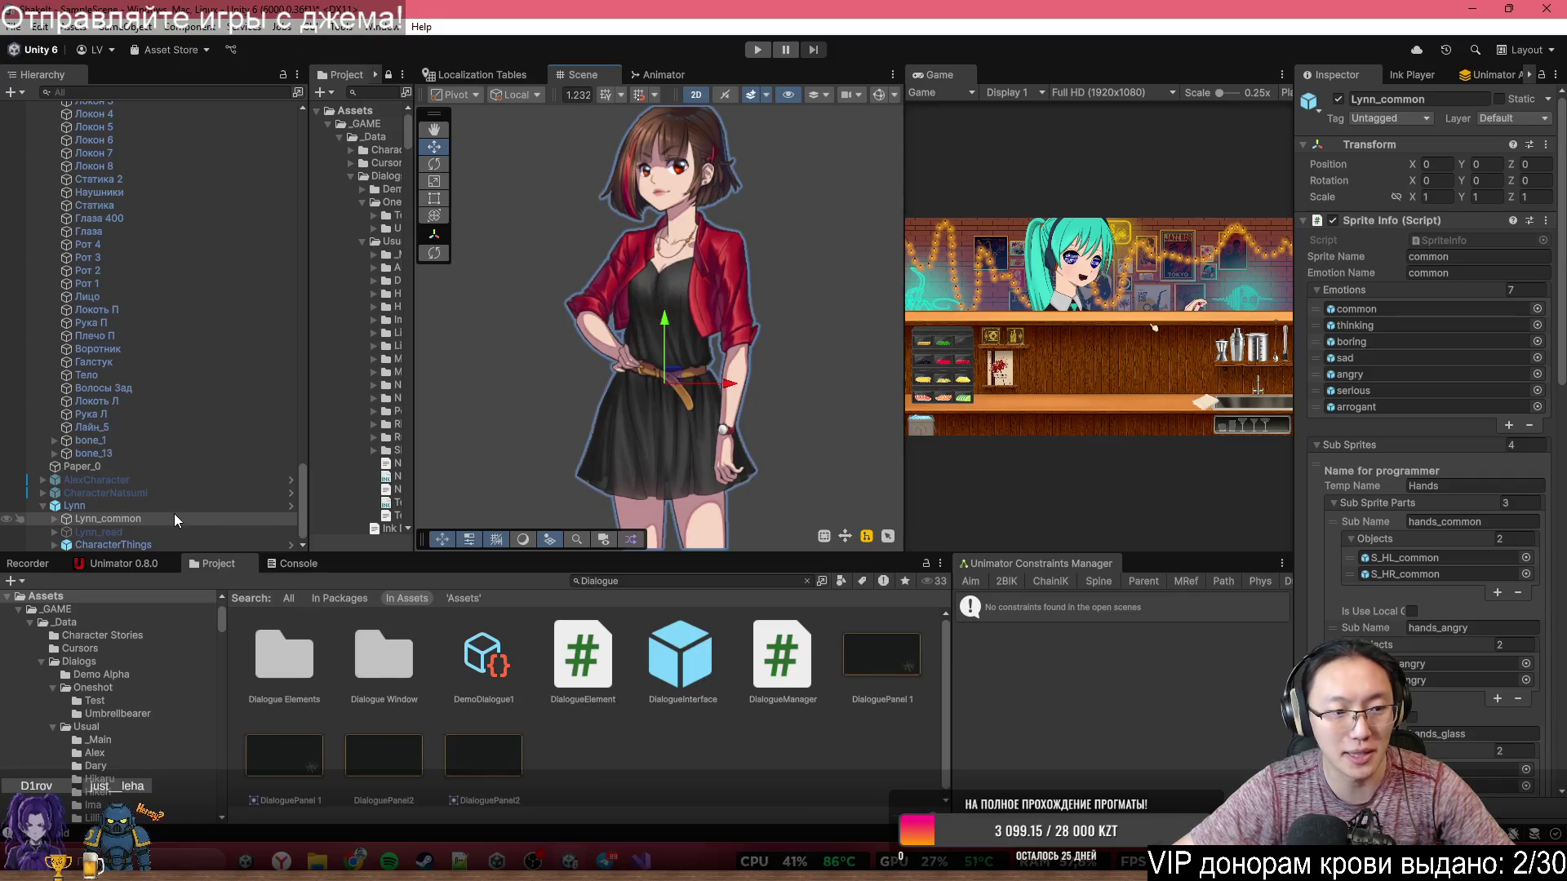
key("alt+shift+a")
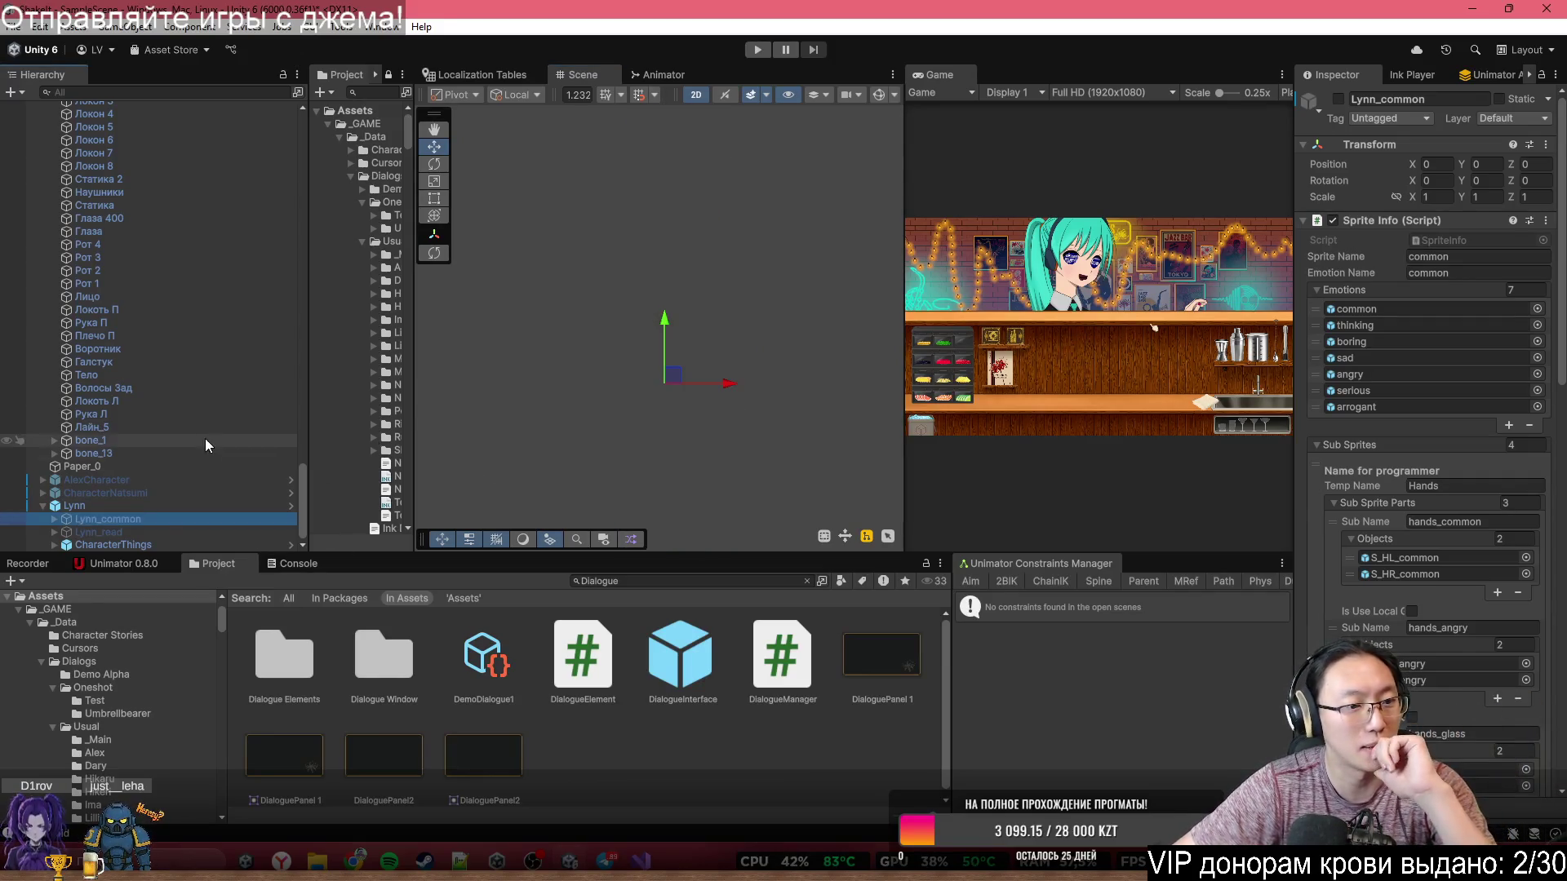
left_click(158, 529)
key("alt+shift+a")
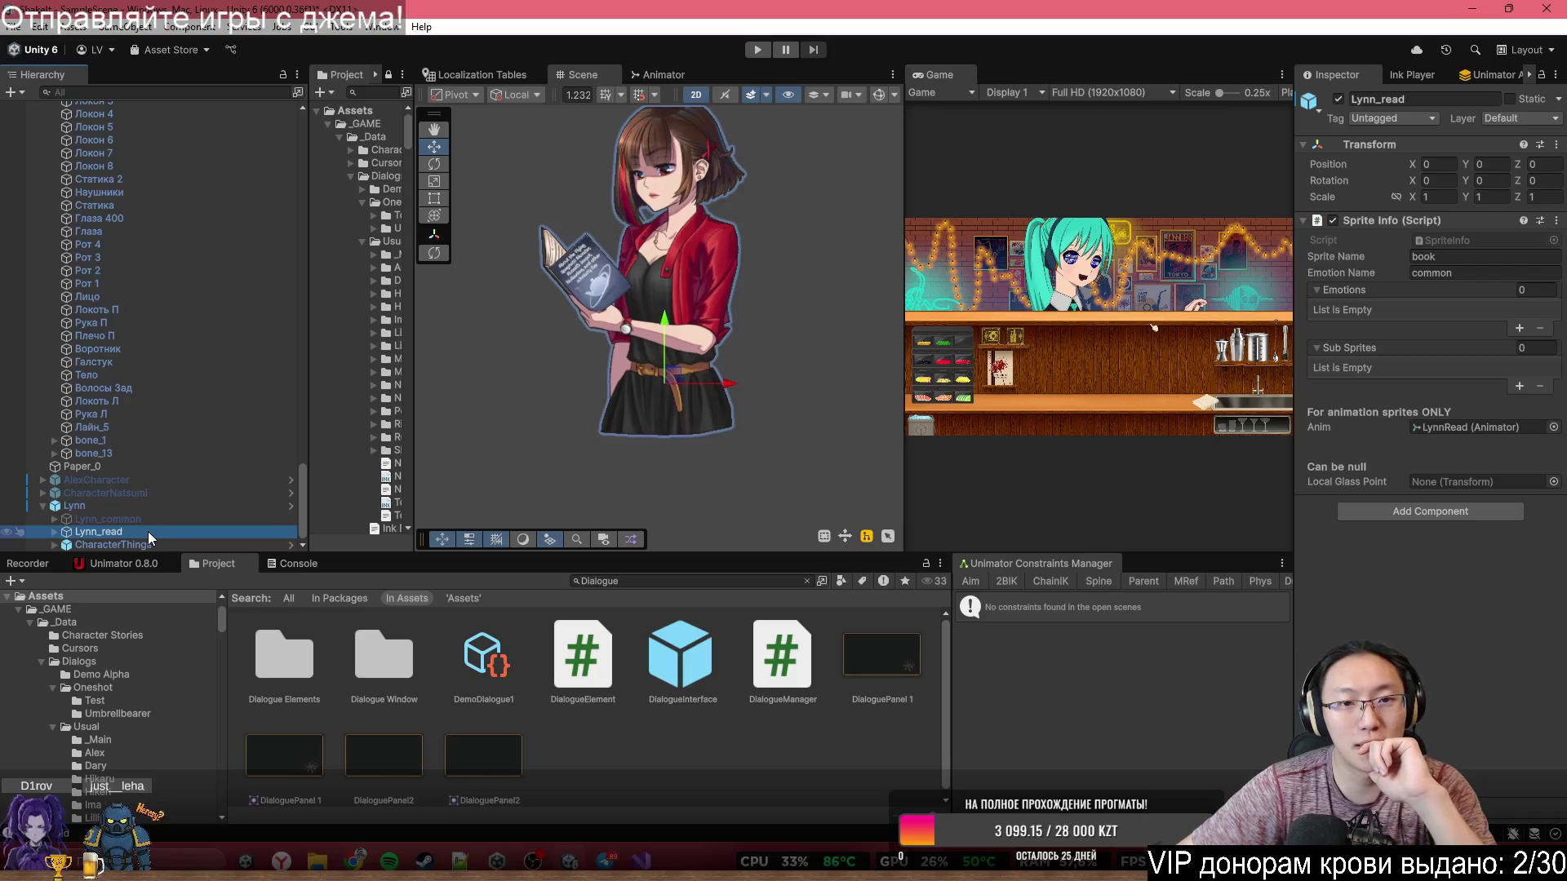
key("alt+shift+a")
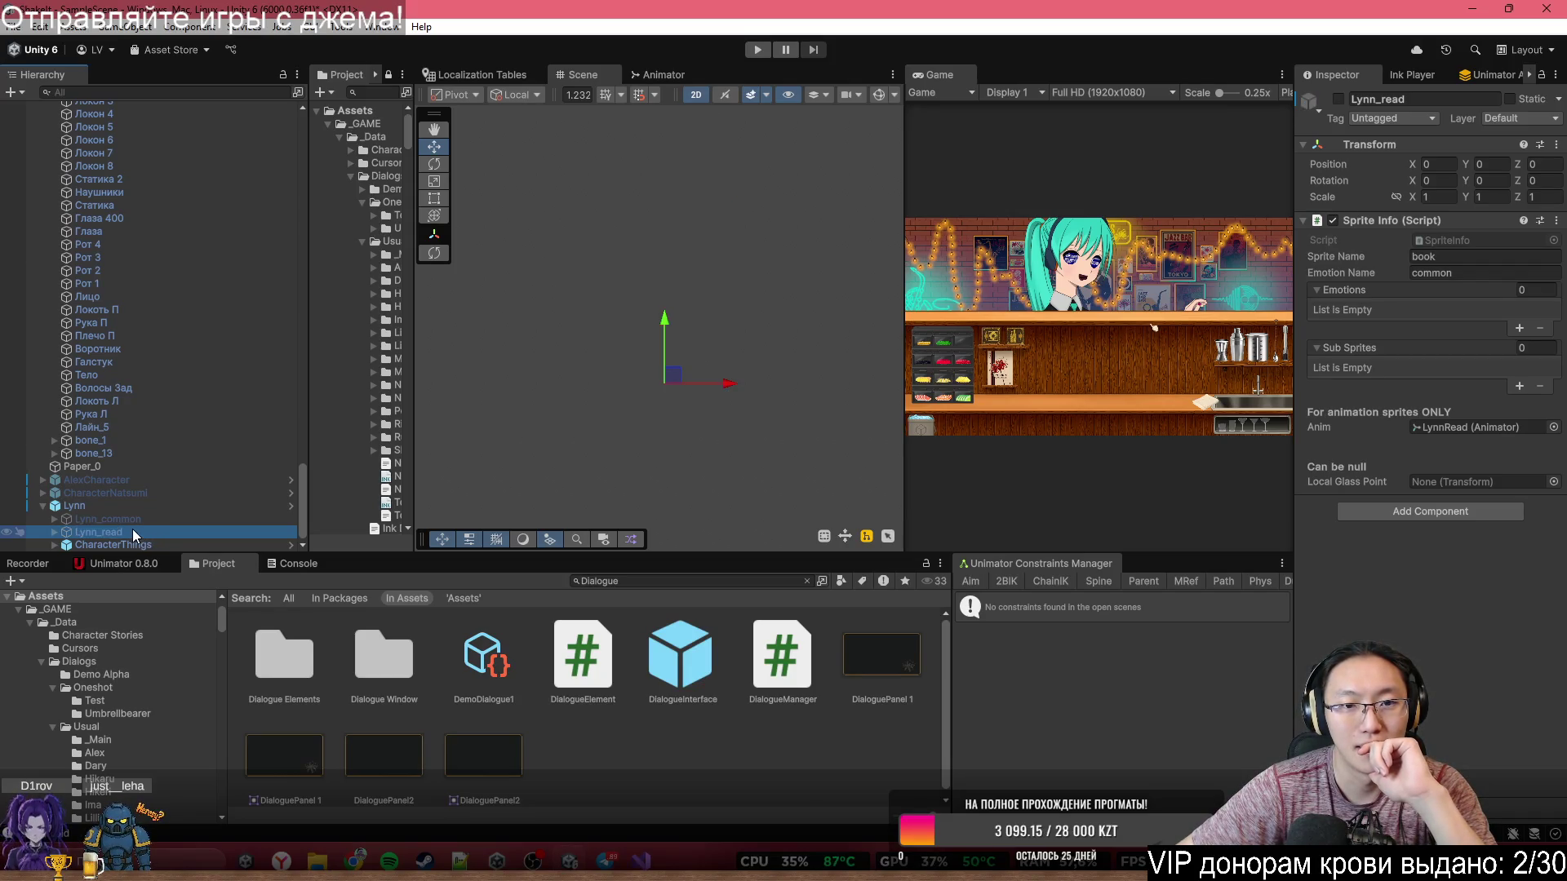
- Reactivate Lynn_common and select its parent Lynn object
left_click(118, 519)
key("alt+shift+a")
left_click(116, 509)
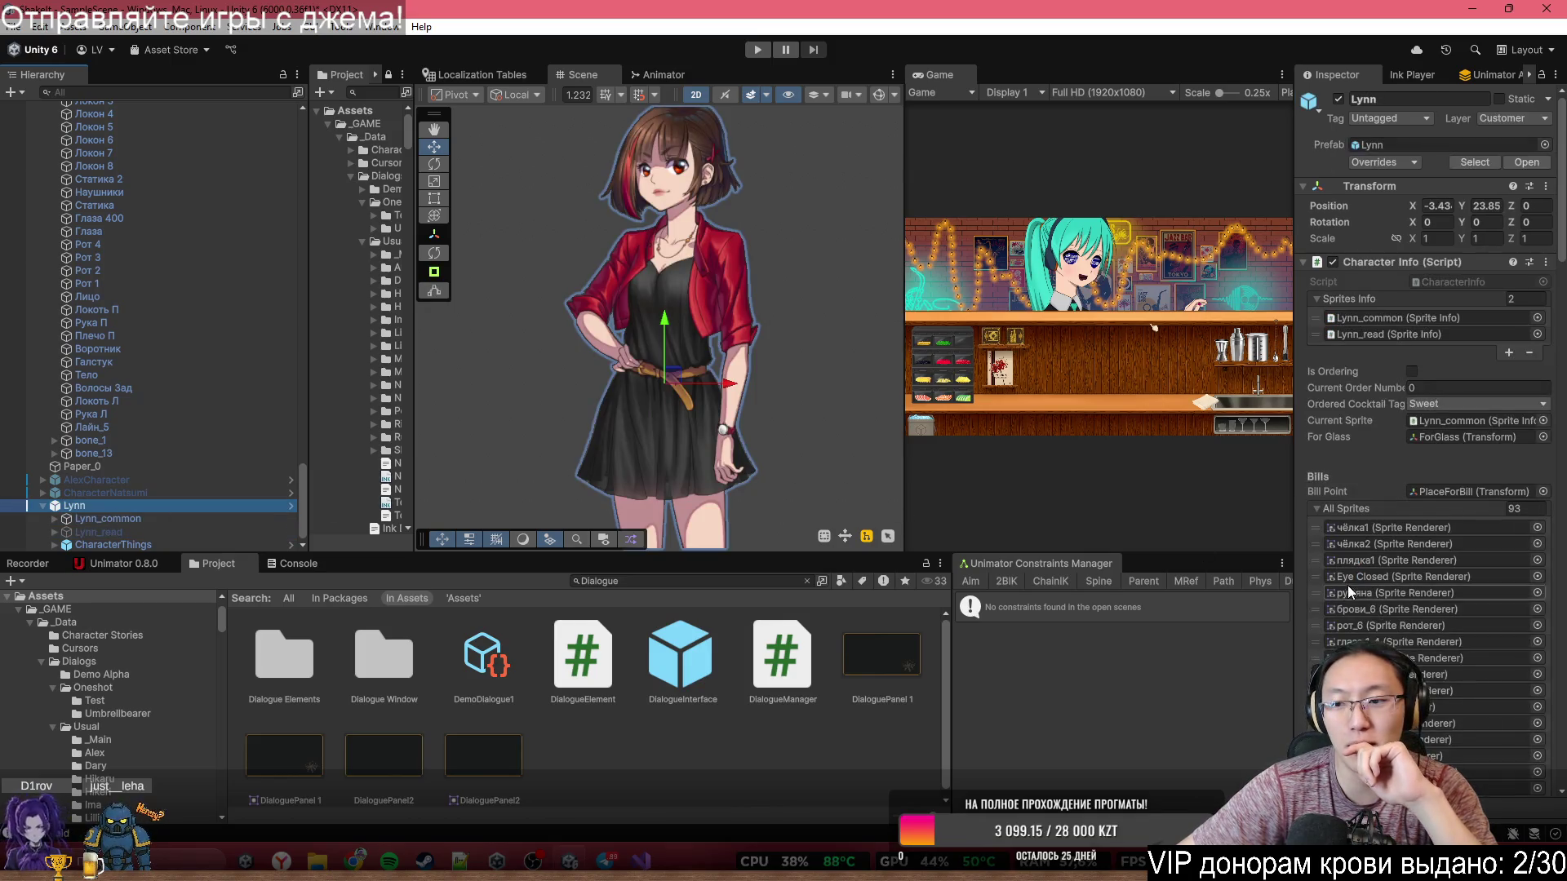
scroll(1349, 585, "down", 10)
- Reset All Sprites to 0, refill it via CollectAllSprites, then open Lynn's Layer dropdown
left_click(1523, 288)
type("0")
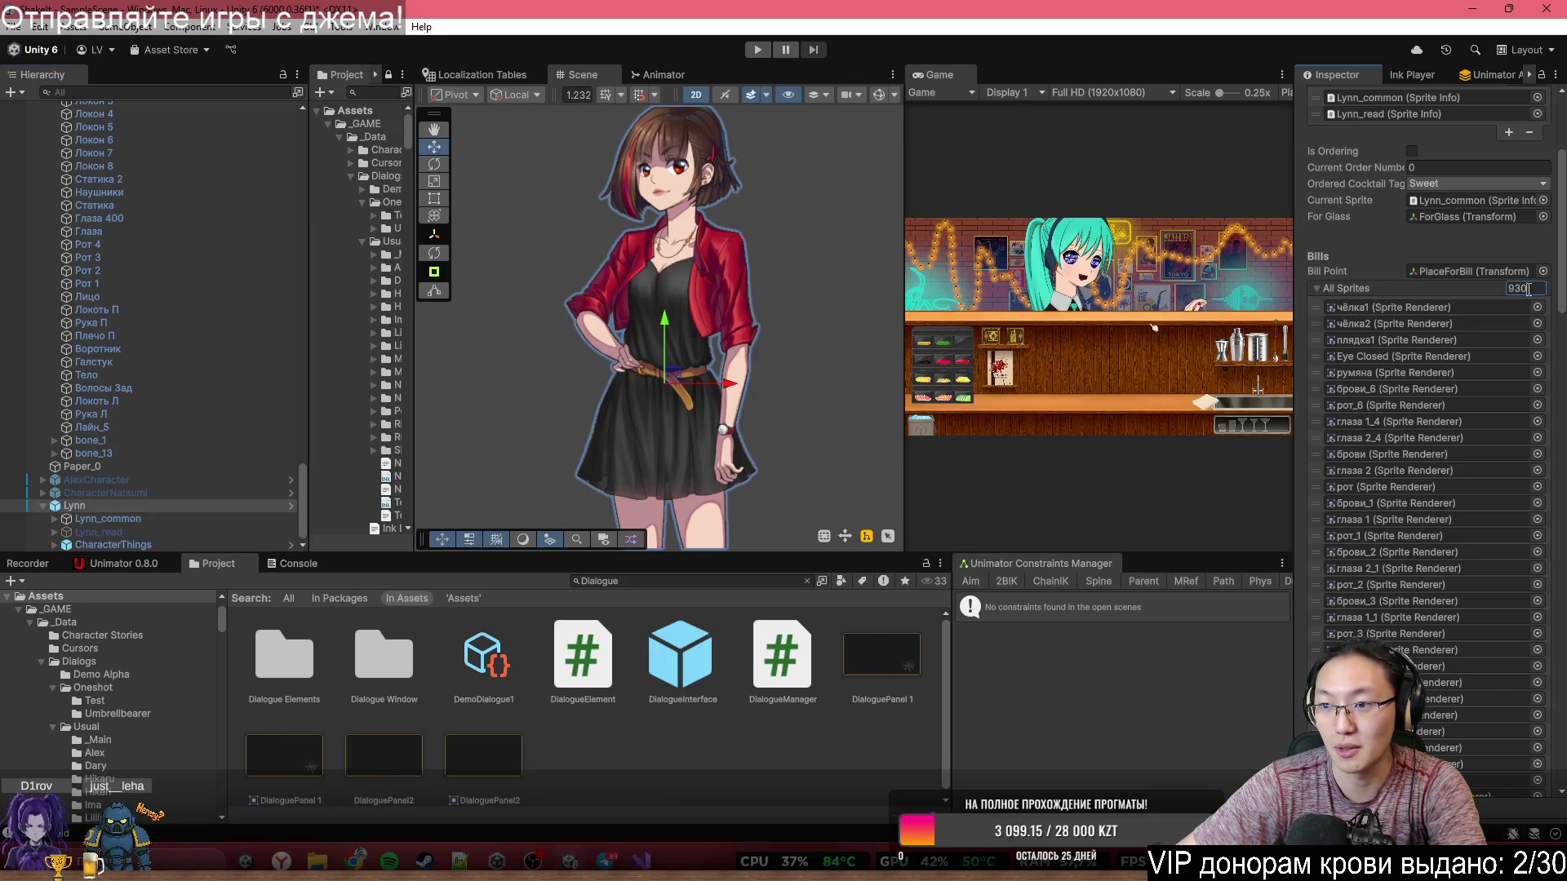
scroll(1502, 367, "down", 15)
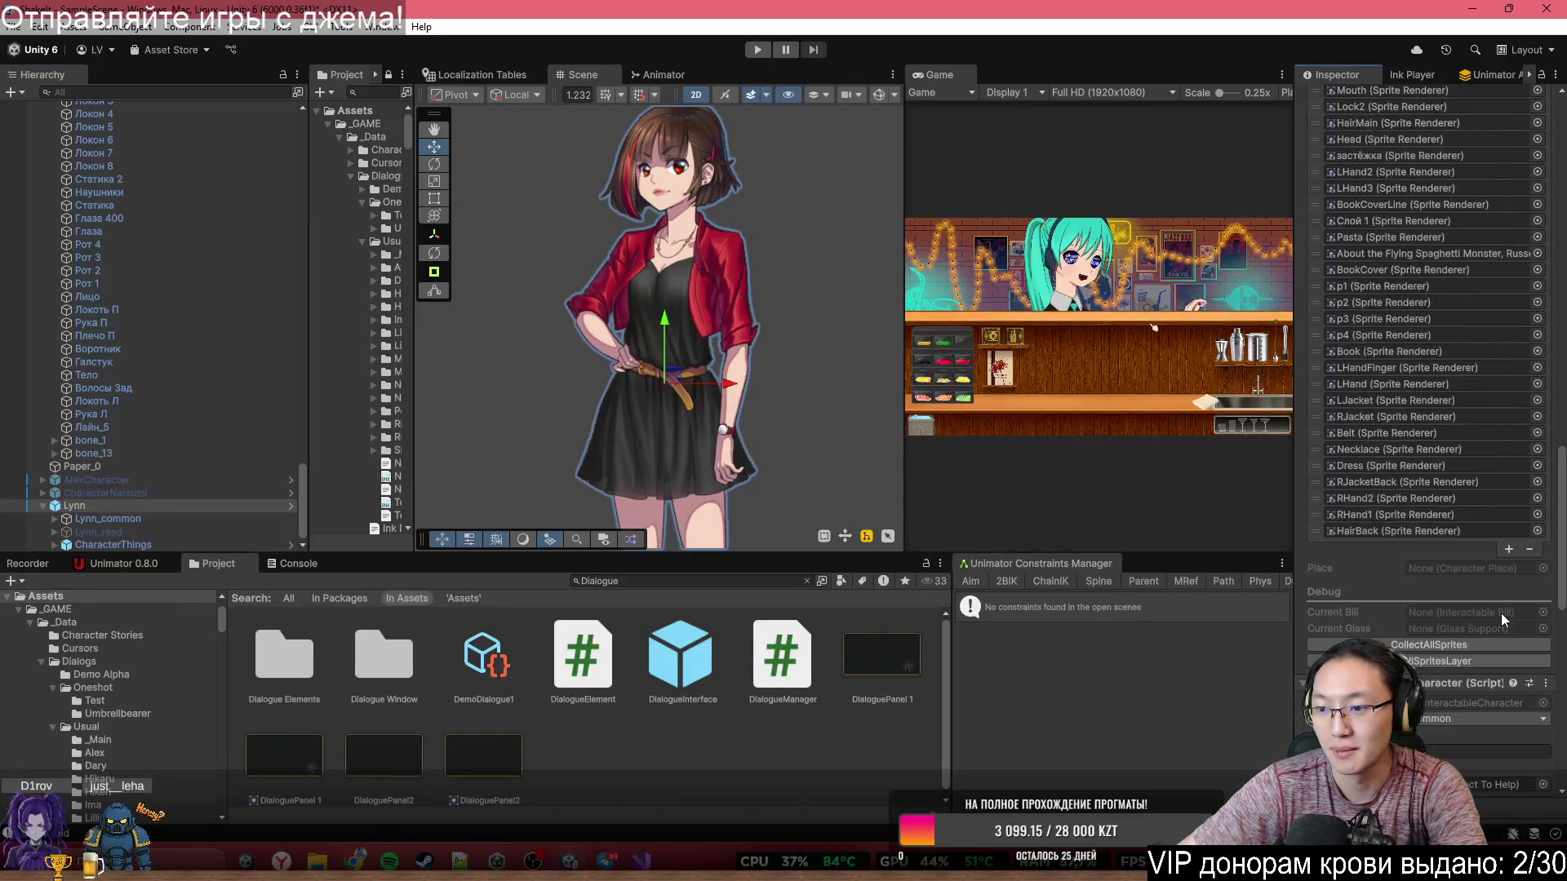
scroll(1461, 555, "down", 10)
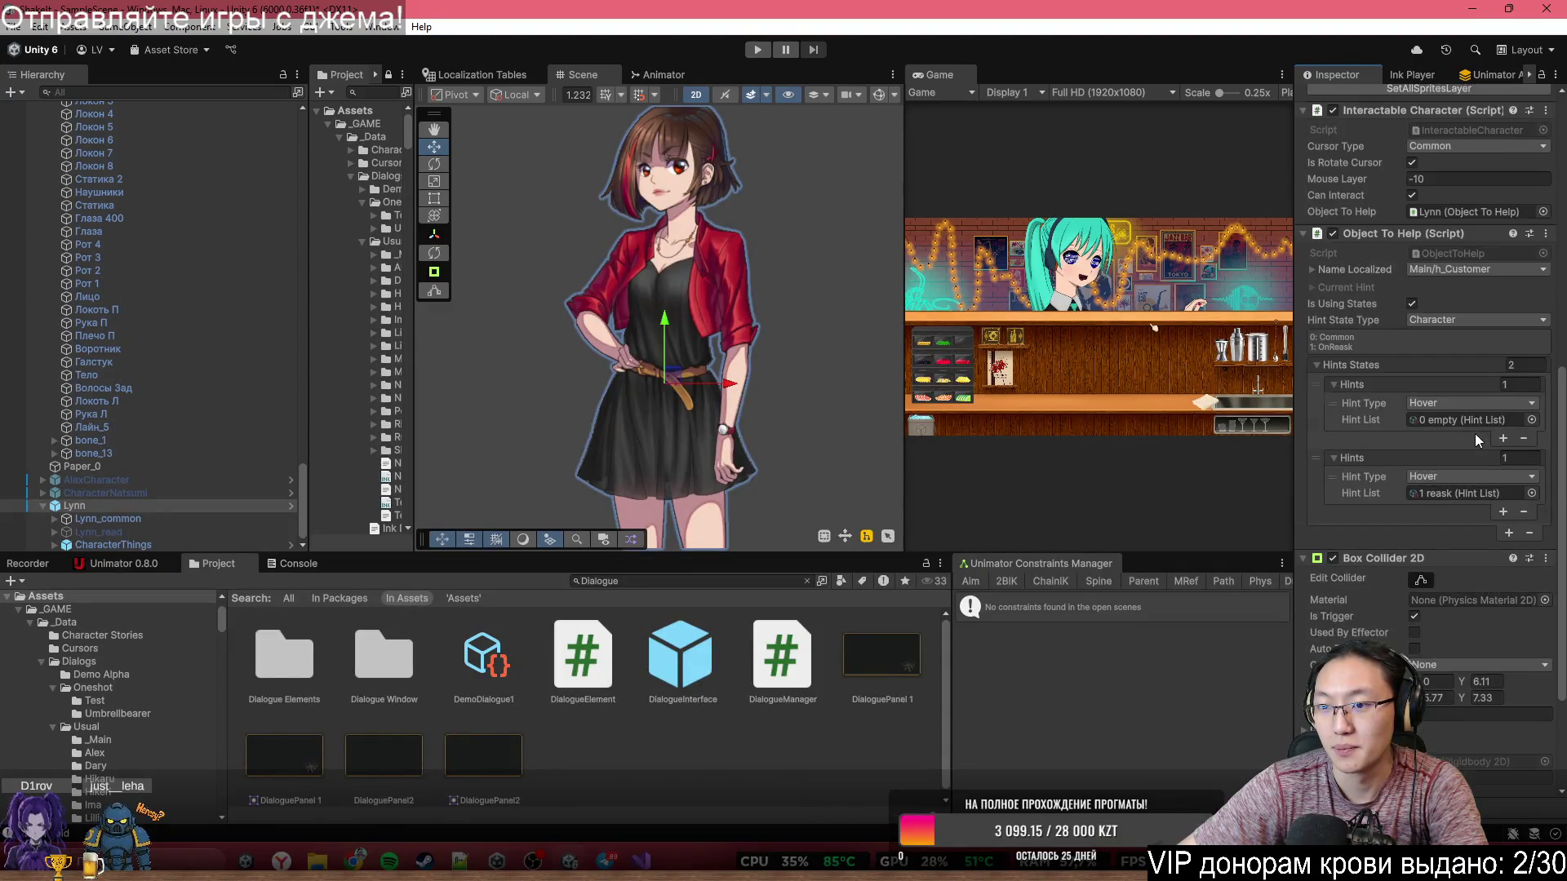
scroll(1460, 425, "up", 5)
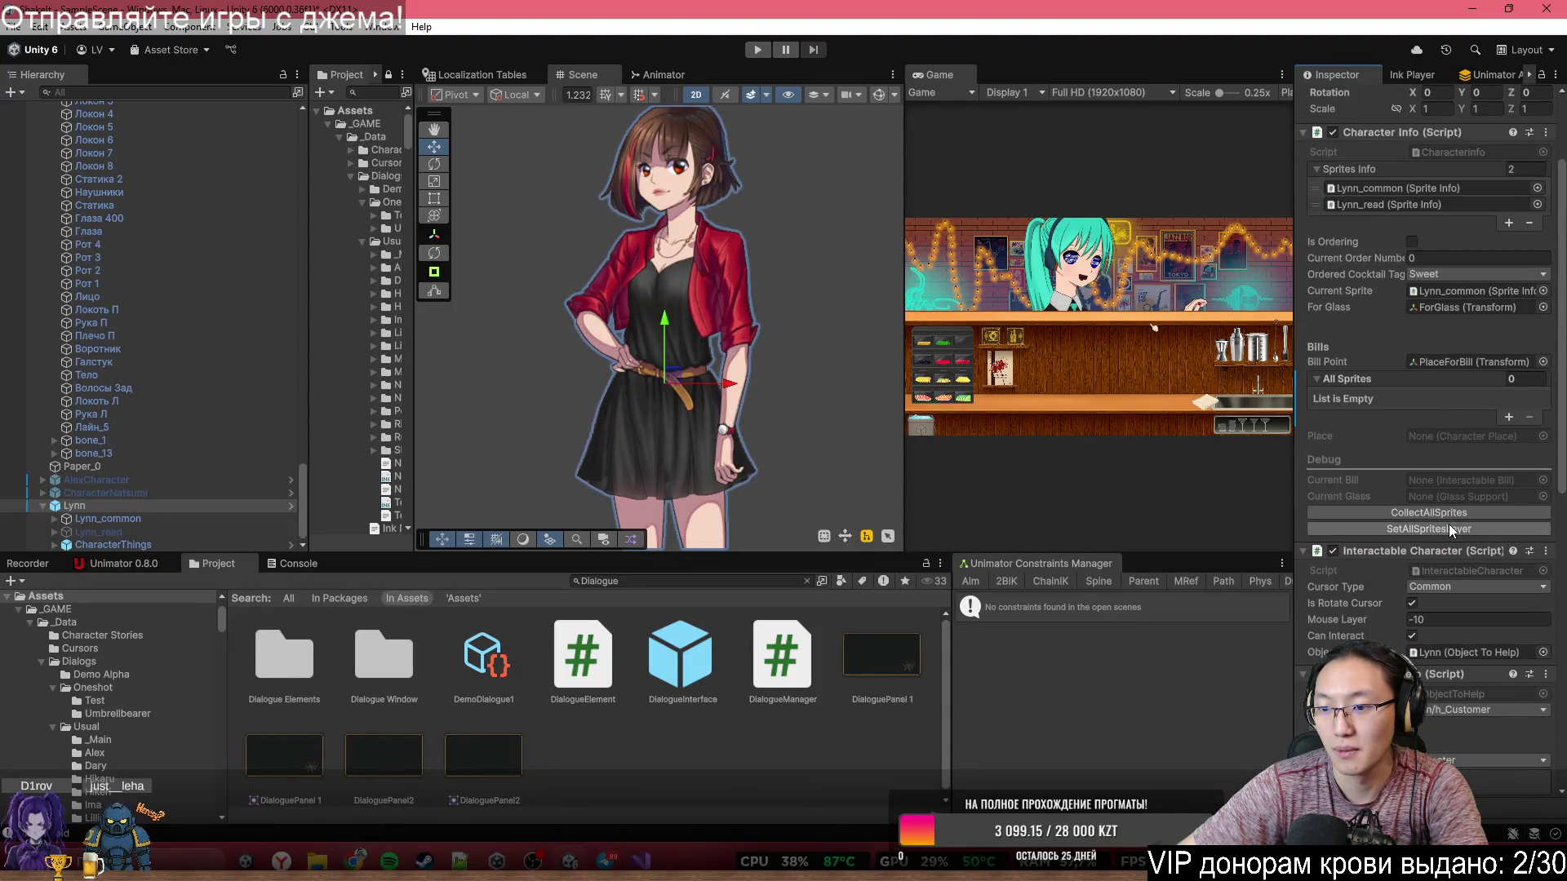
left_click(1451, 515)
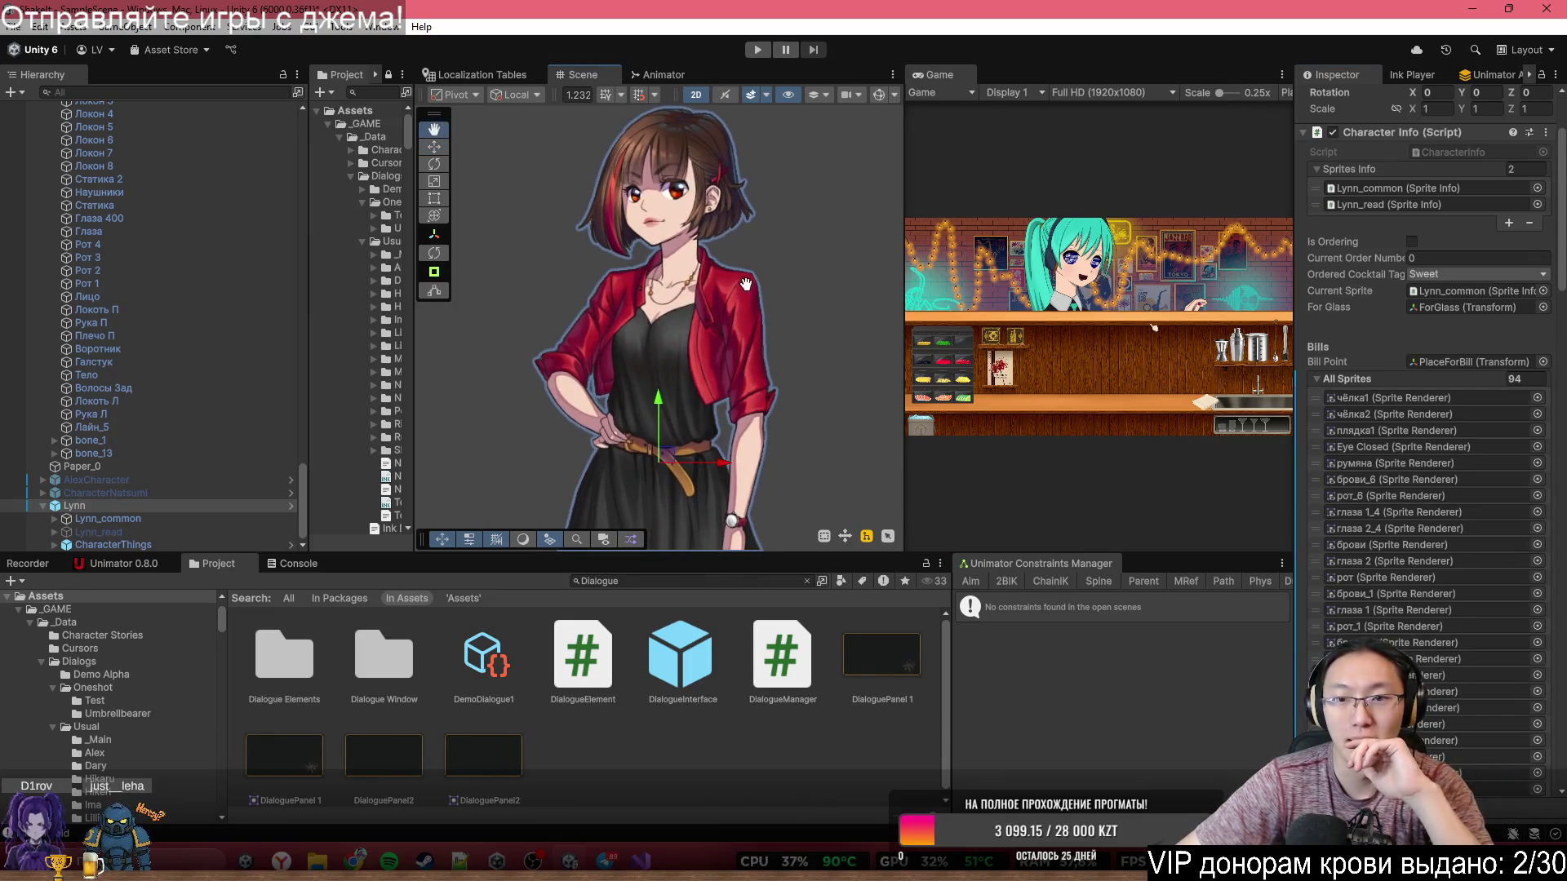
scroll(1506, 137, "up", 3)
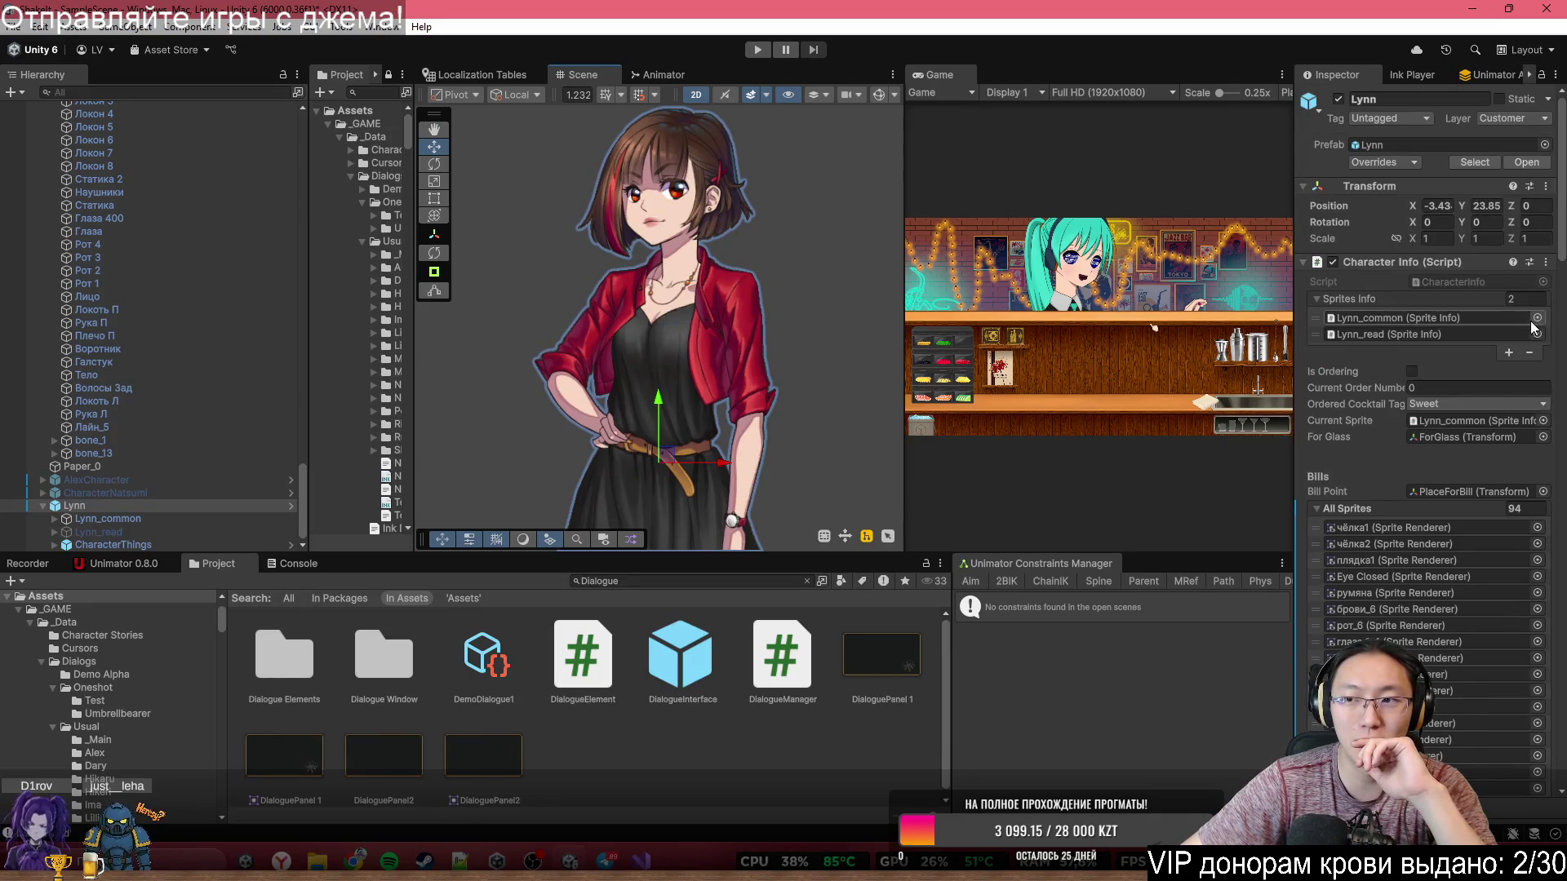
left_click(1505, 115)
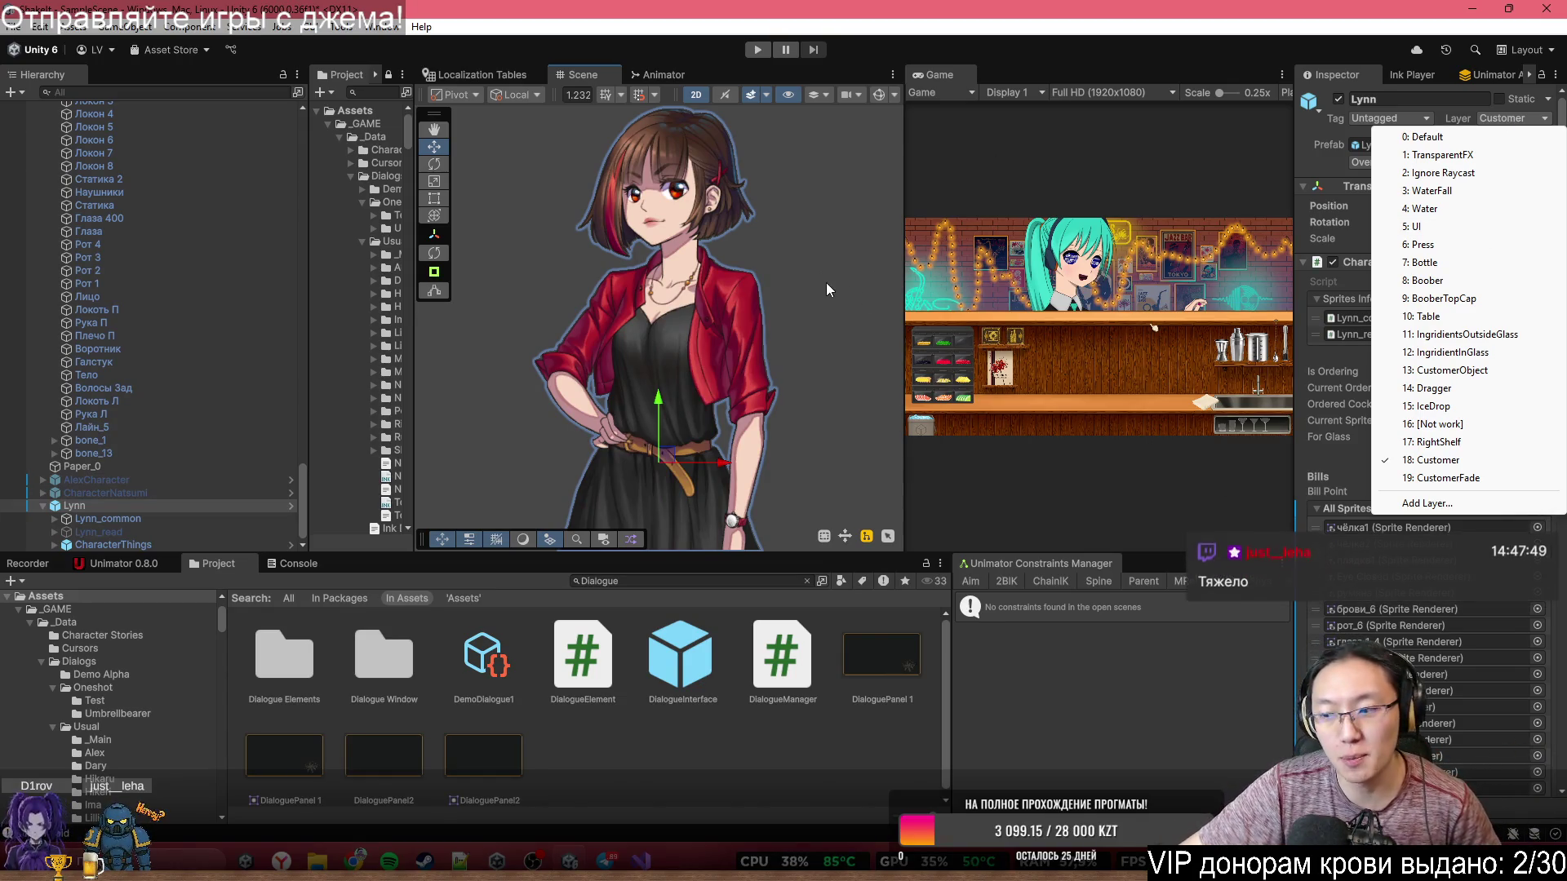
- Widen the Scene view, drag Lynn up to Y 38.1, then switch to ChatGPT
left_click(905, 196)
left_click_drag(905, 196, 1165, 196)
scroll(958, 336, "down", 5)
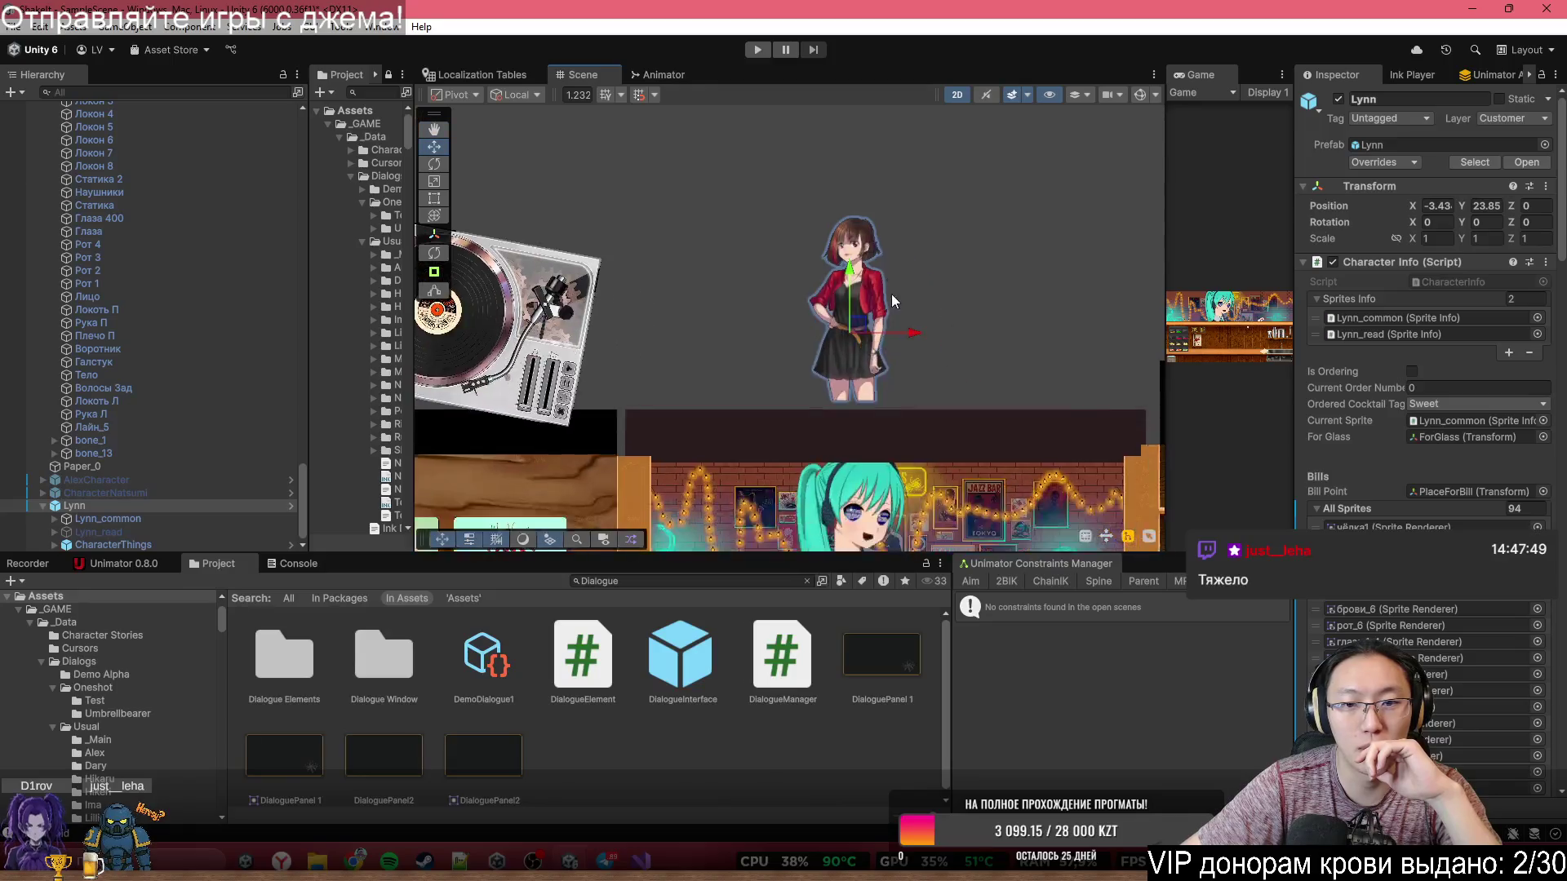
scroll(940, 342, "down", 2)
mouse_move(865, 285)
left_mouse_down()
mouse_move(889, 445)
mouse_move(904, 449)
mouse_move(893, 158)
left_mouse_up()
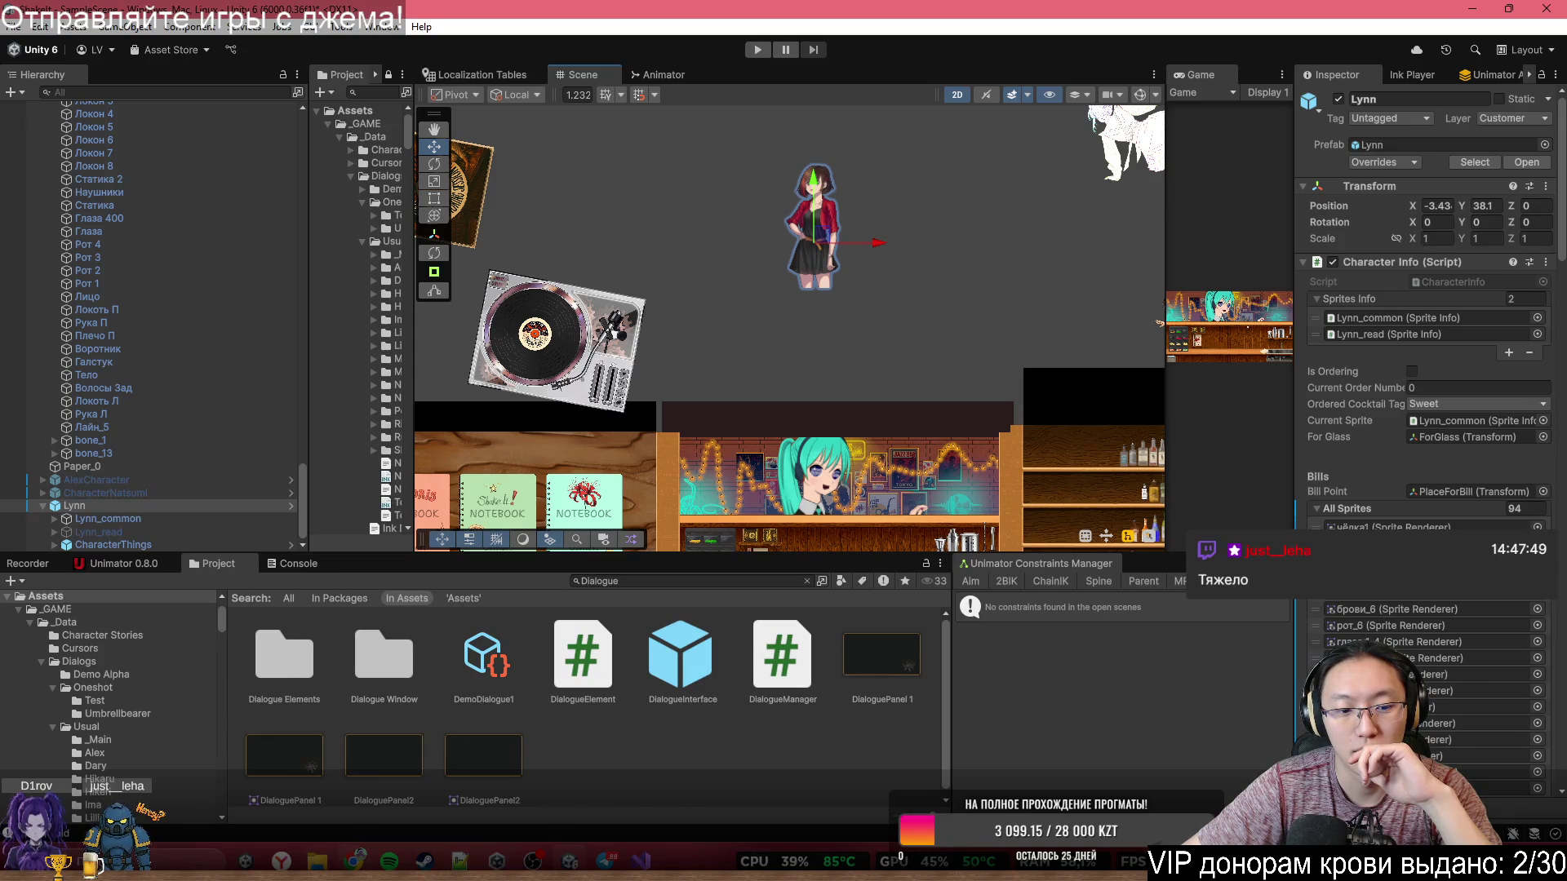
mouse_move(354, 861)
left_click(511, 792)
- Ask ChatGPT, in Russian, how costly changing the layer of 100 sprites is
scroll(951, 559, "down", 8)
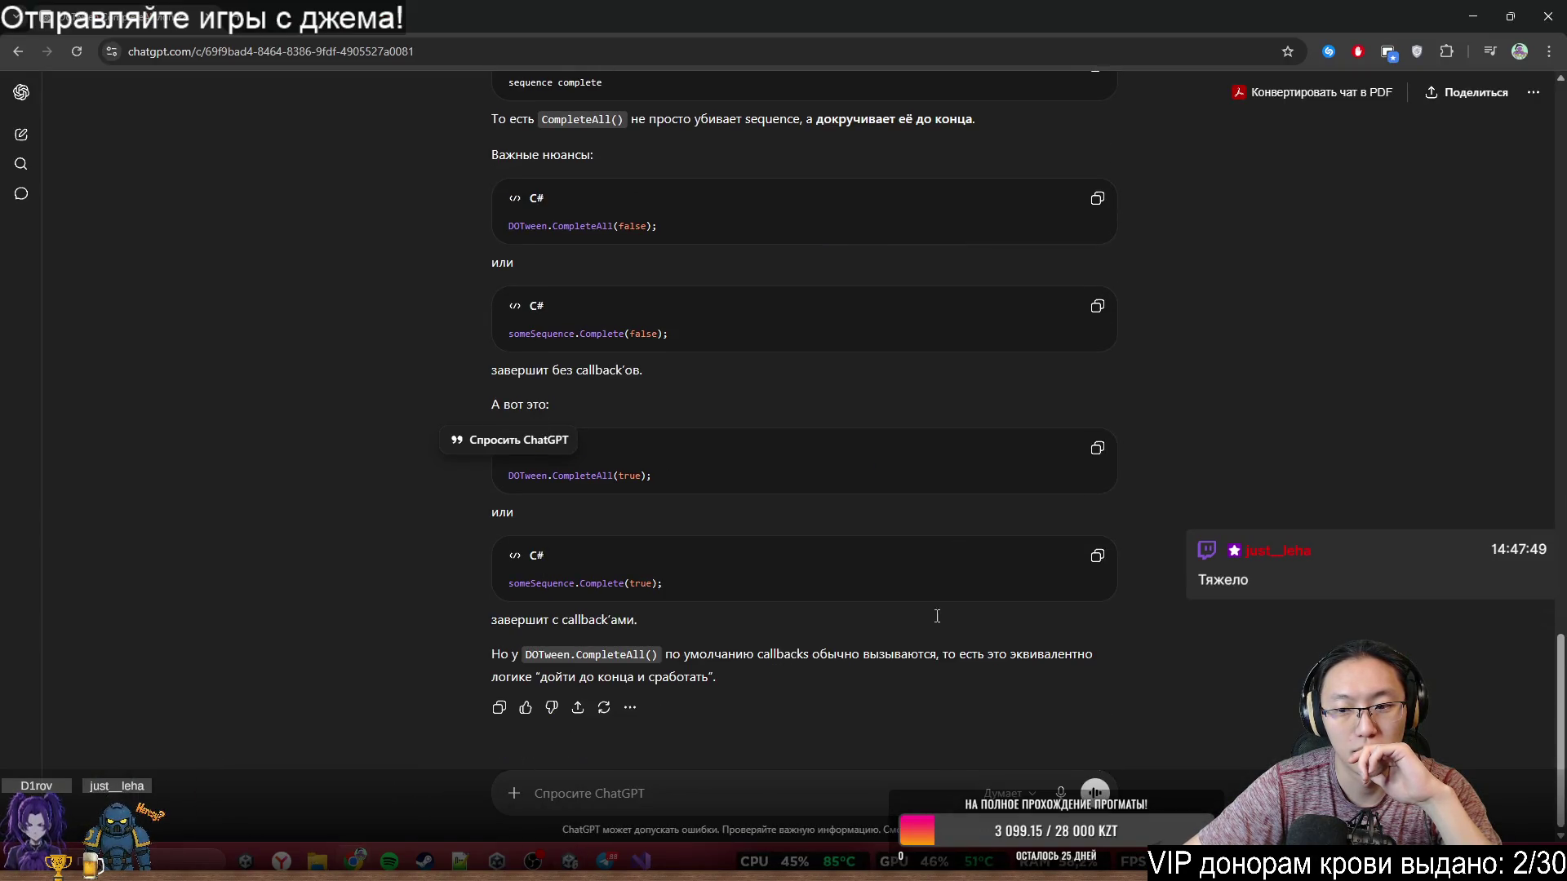
left_click(744, 804)
type("Тсп")
key("BackSpace")
key("BackSpace")
key("BackSpace")
type("Есть 100 спрайтов")
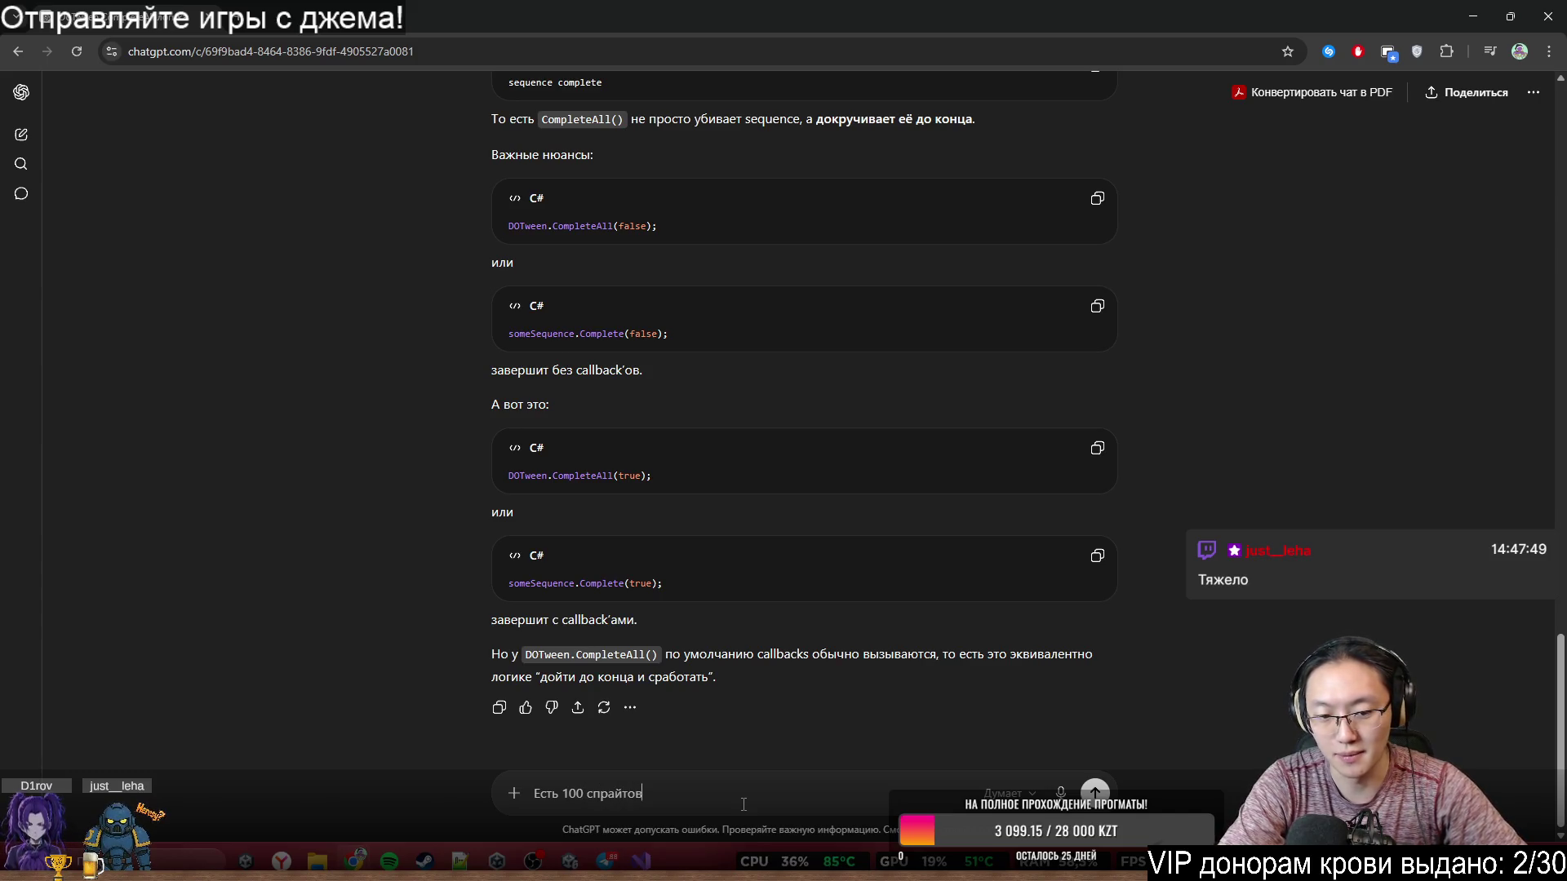
type(", надо изменить их layer")
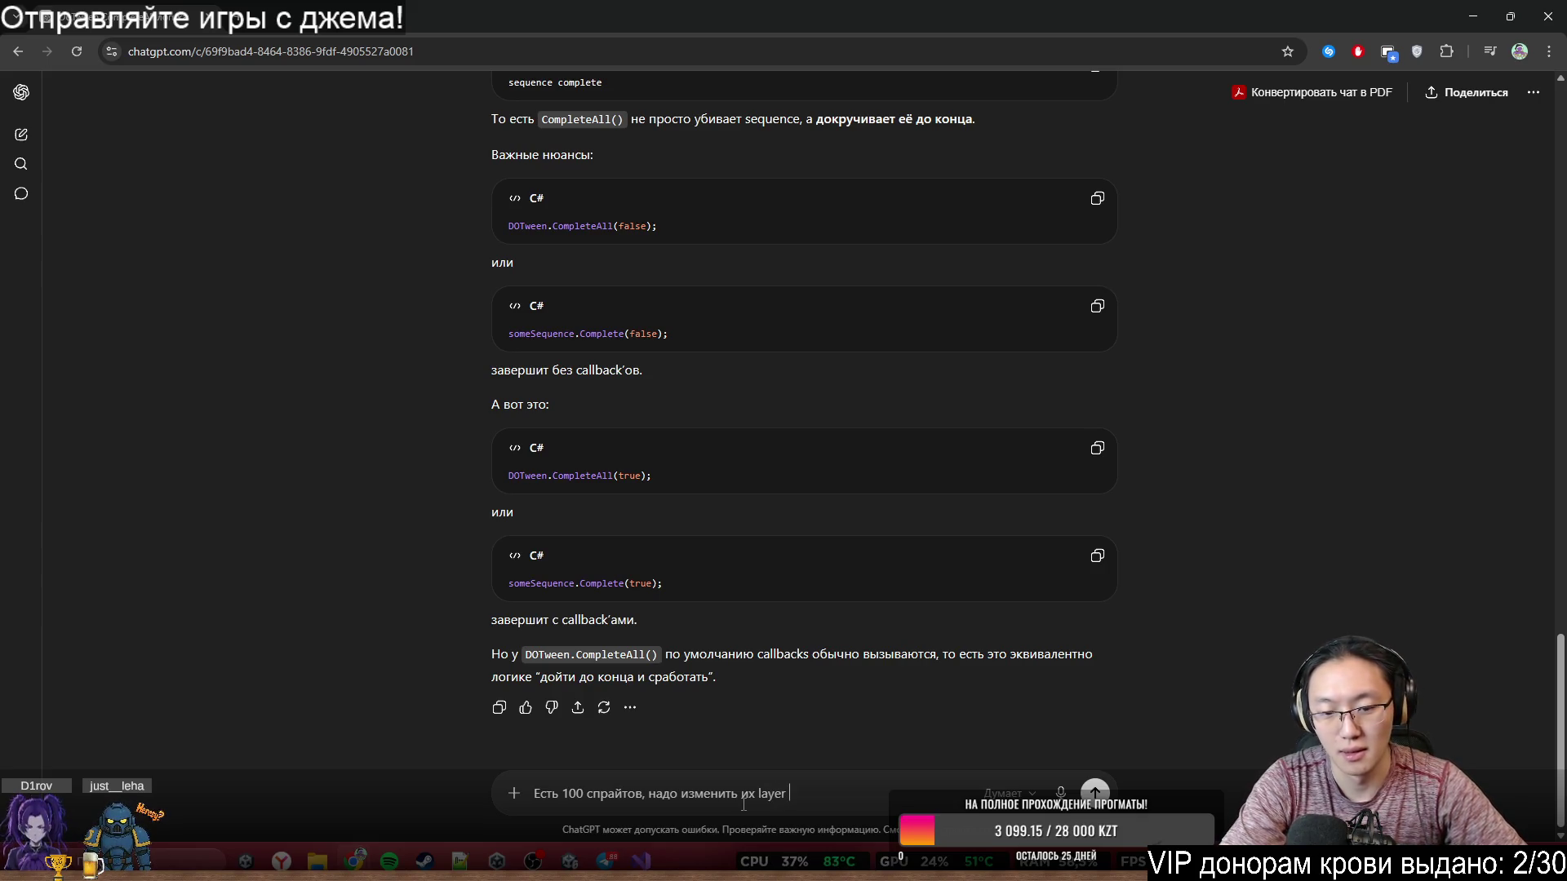
type("как у объектов, насколько за")
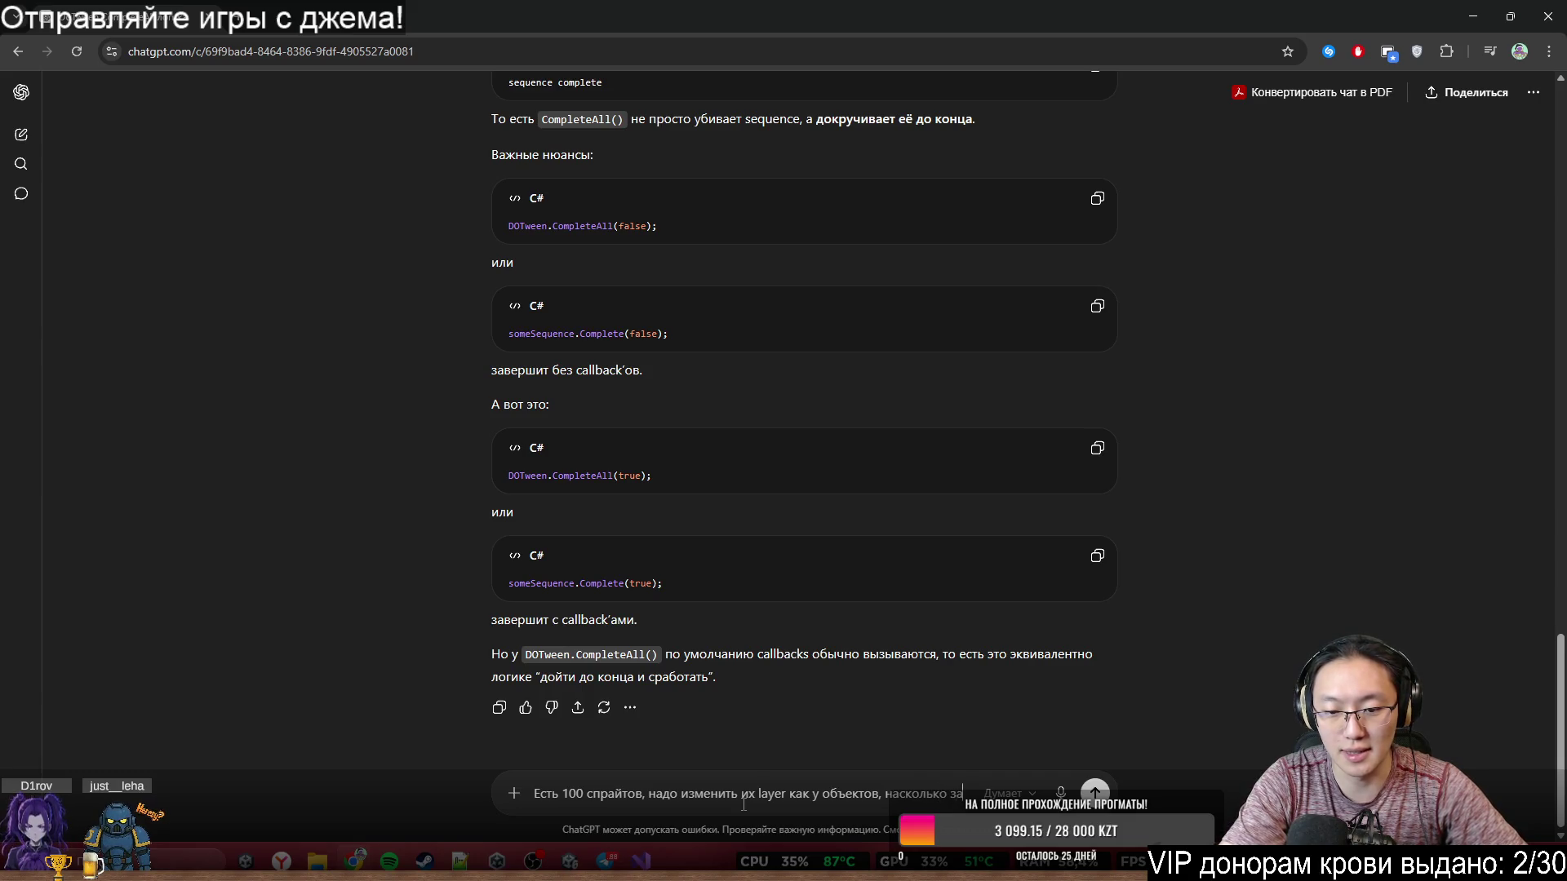
type("тратная")
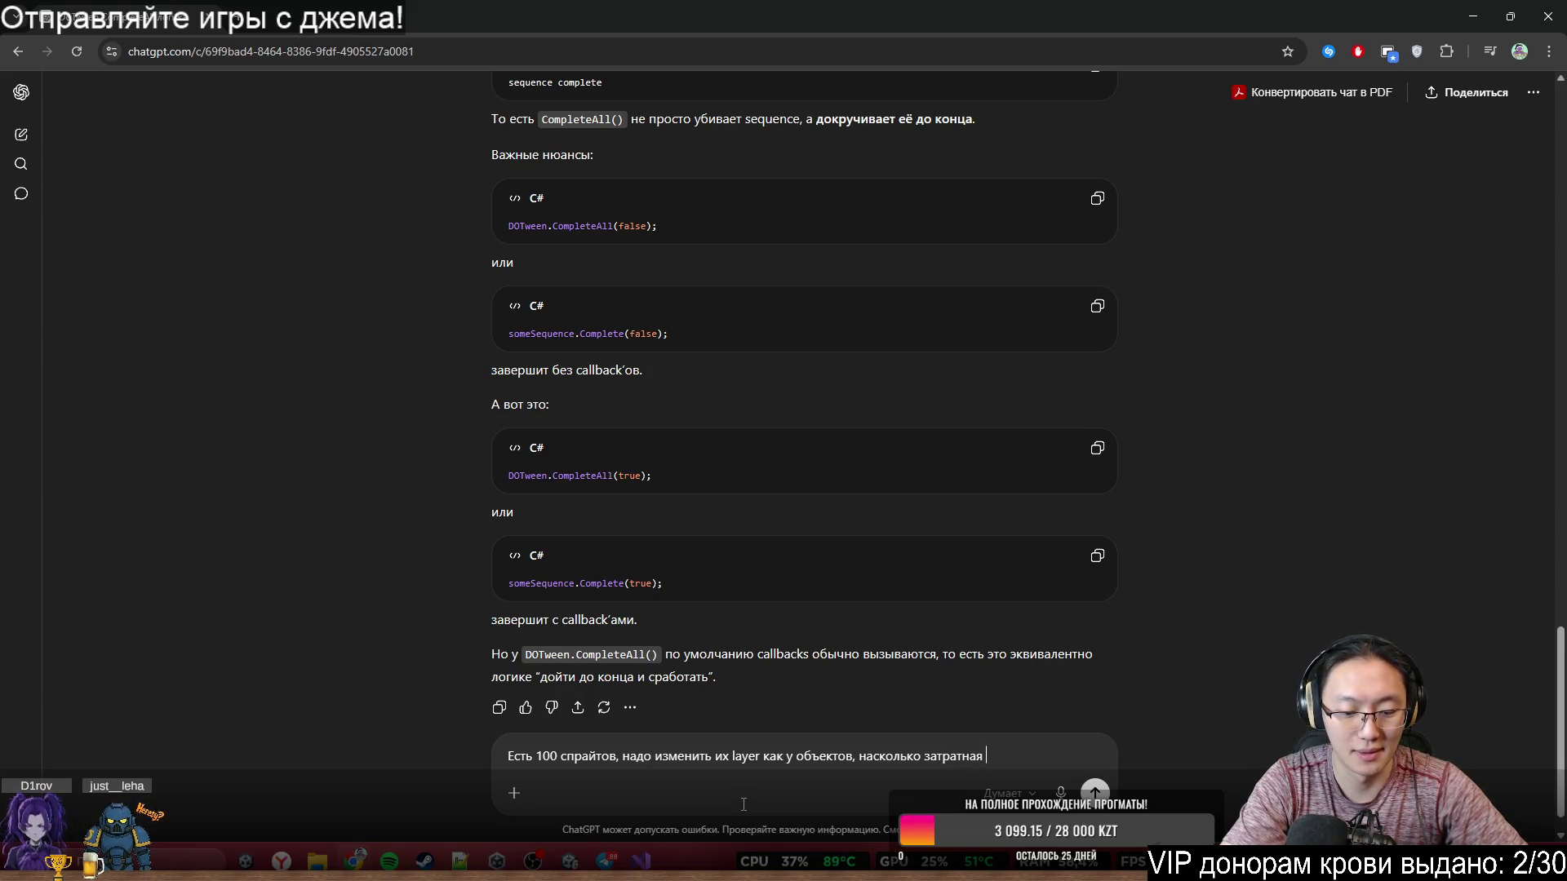
type(" история, за 1 кадр")
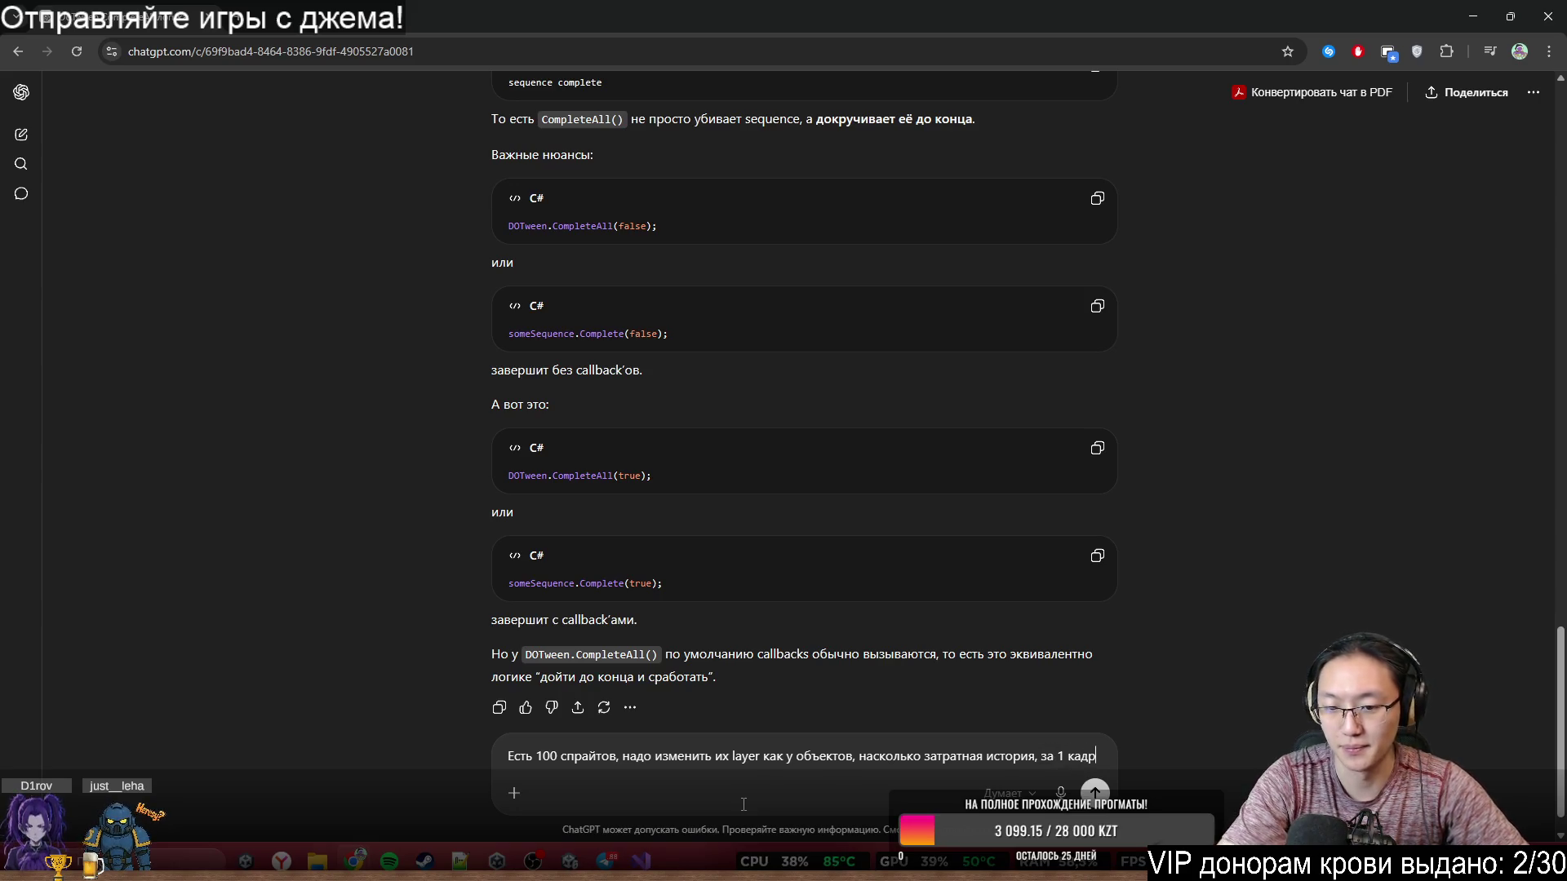
key("Return")
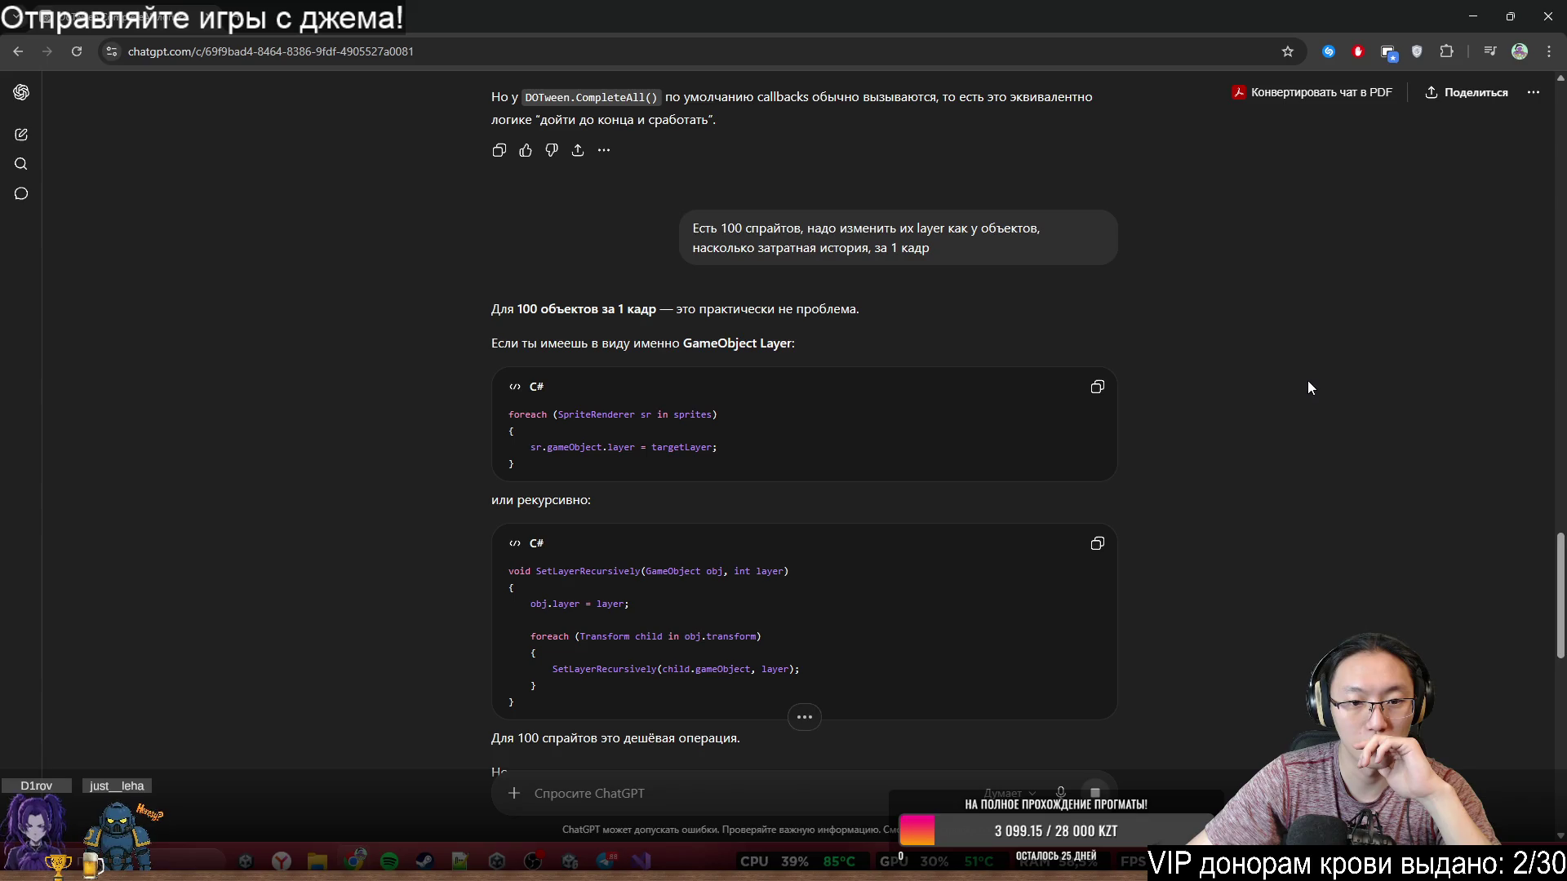
- Read the reply, highlighting the SpriteRenderer-without-physics passage, down to the SetLayerIfNeeded example
middle_click(1322, 407)
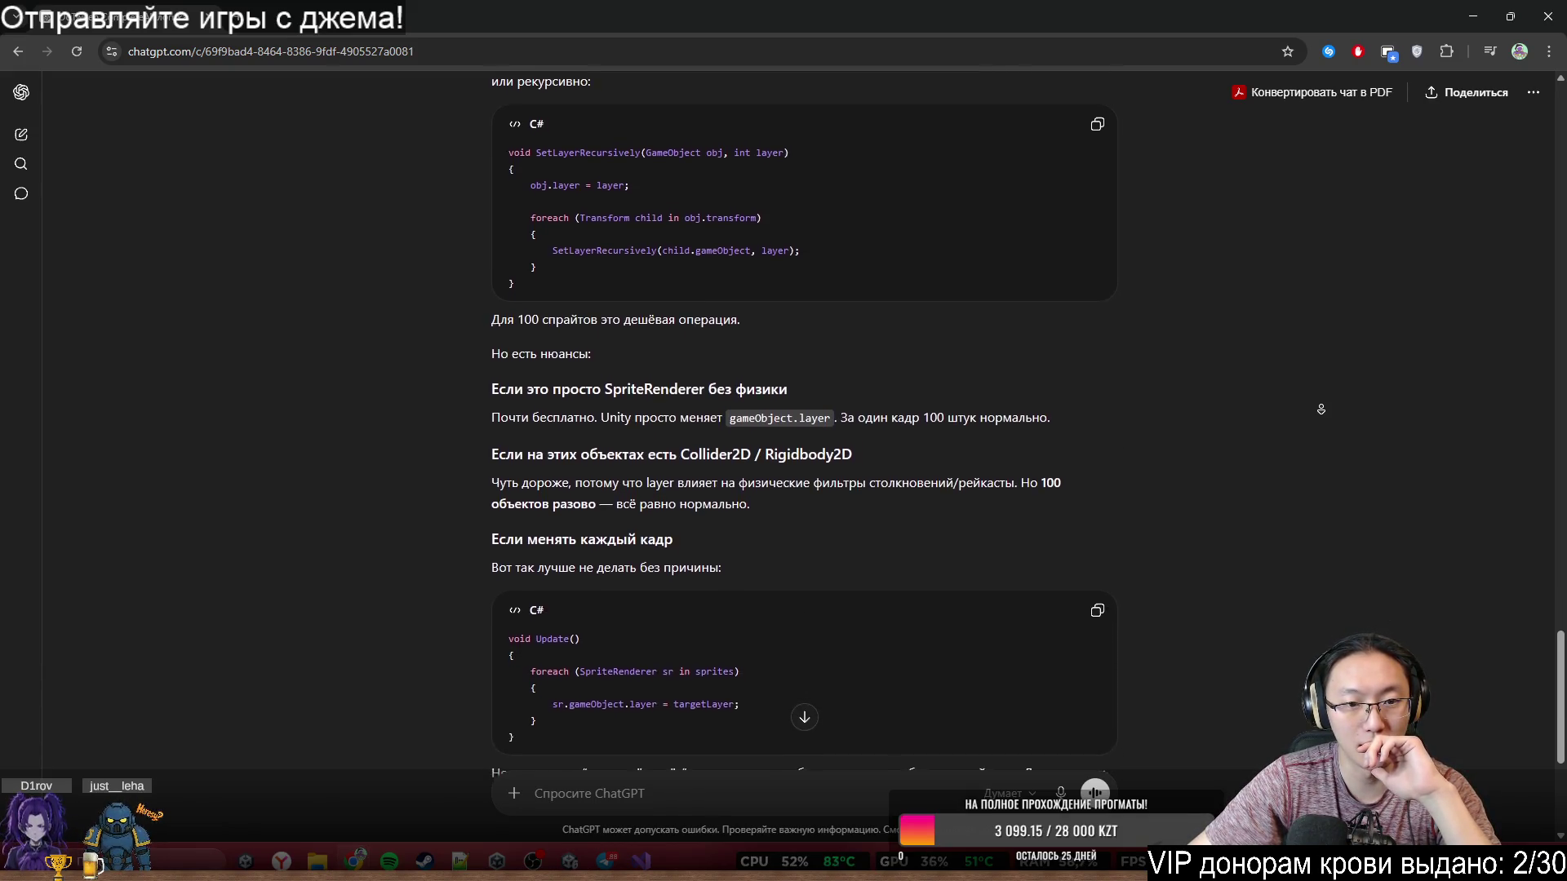
left_click(576, 392)
mouse_move(558, 357)
left_mouse_down()
mouse_move(824, 370)
mouse_move(873, 406)
left_mouse_up()
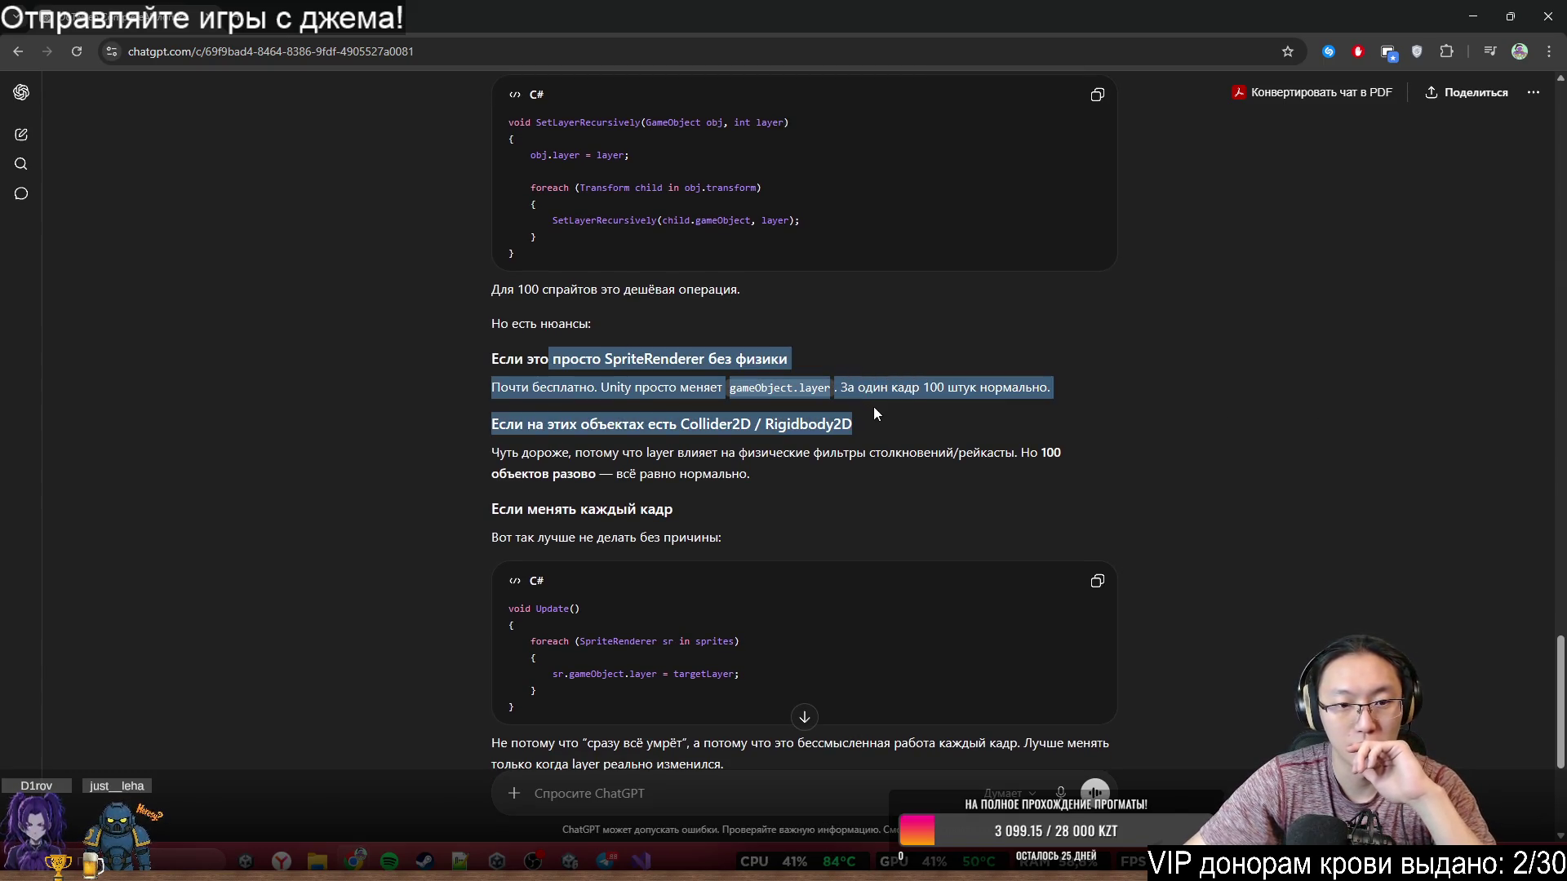
middle_click(932, 437)
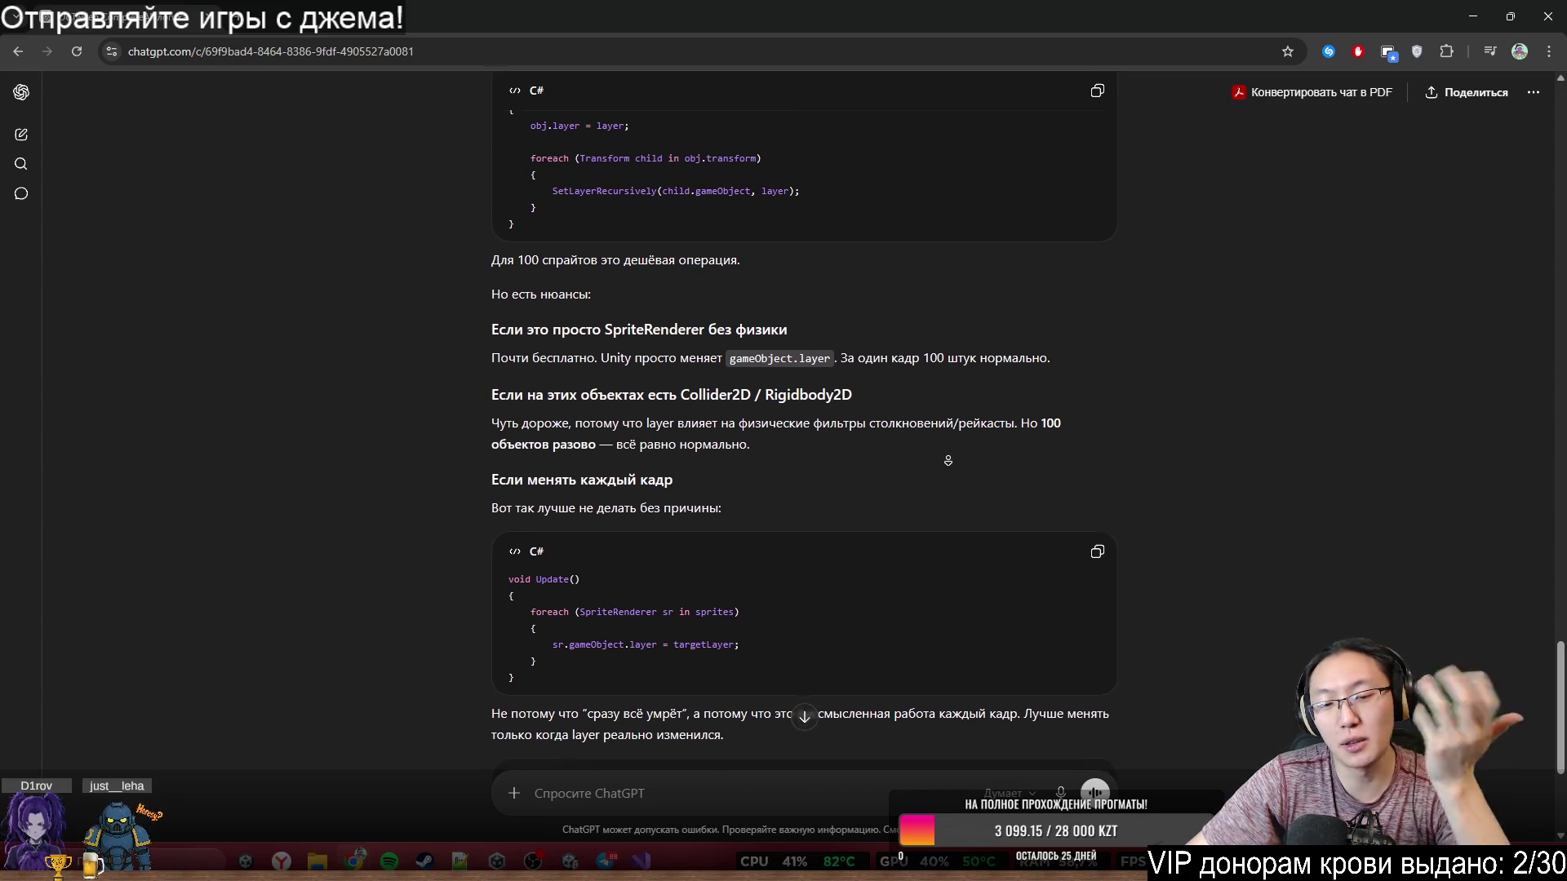
middle_click(927, 464)
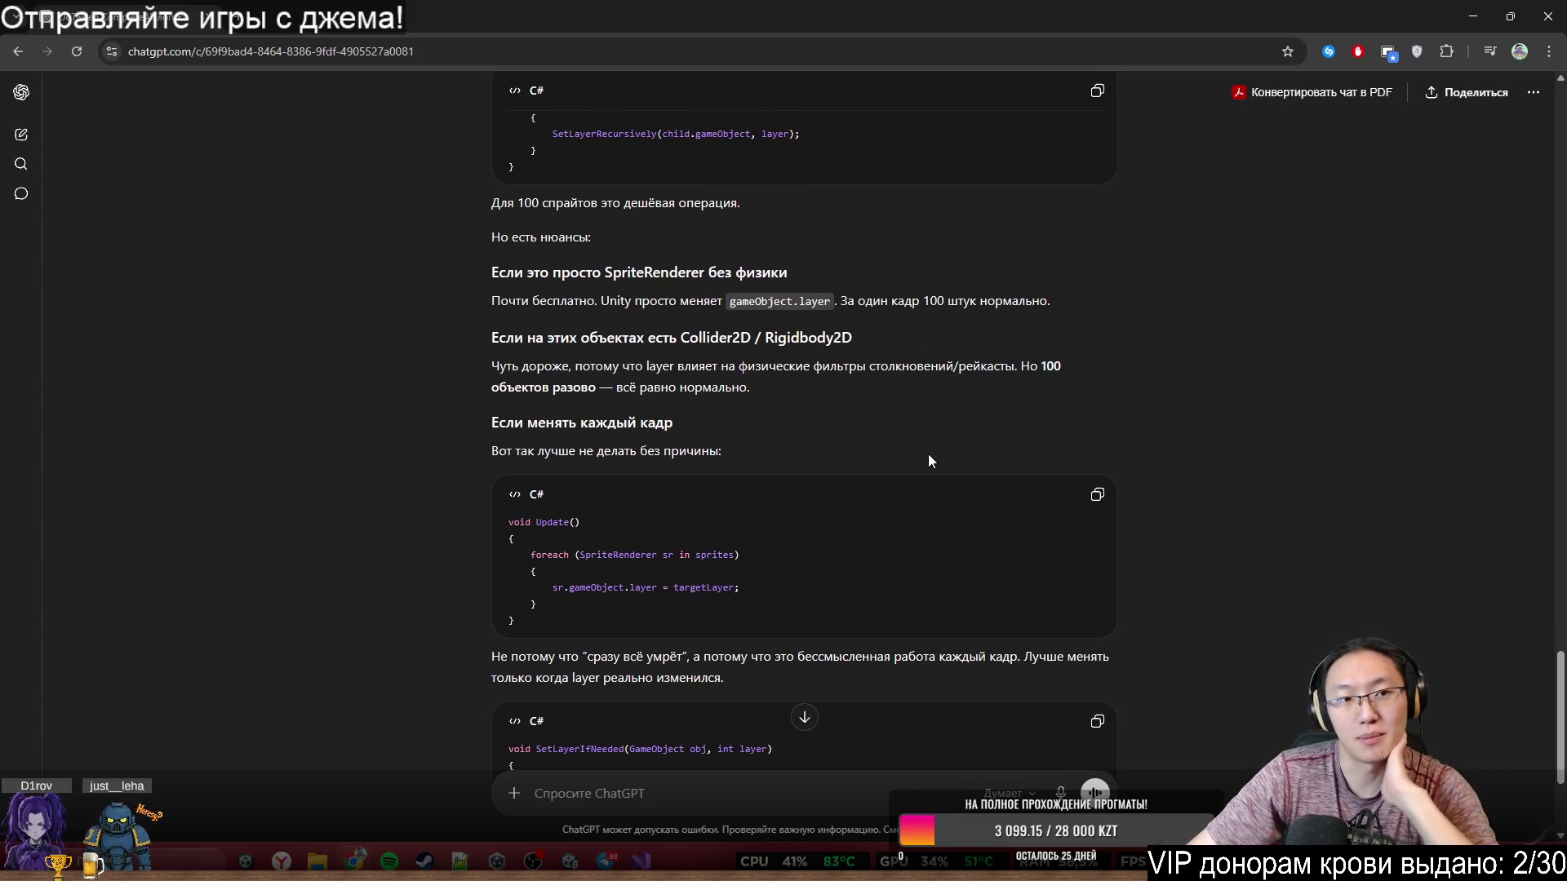
scroll(1004, 420, "down", 3)
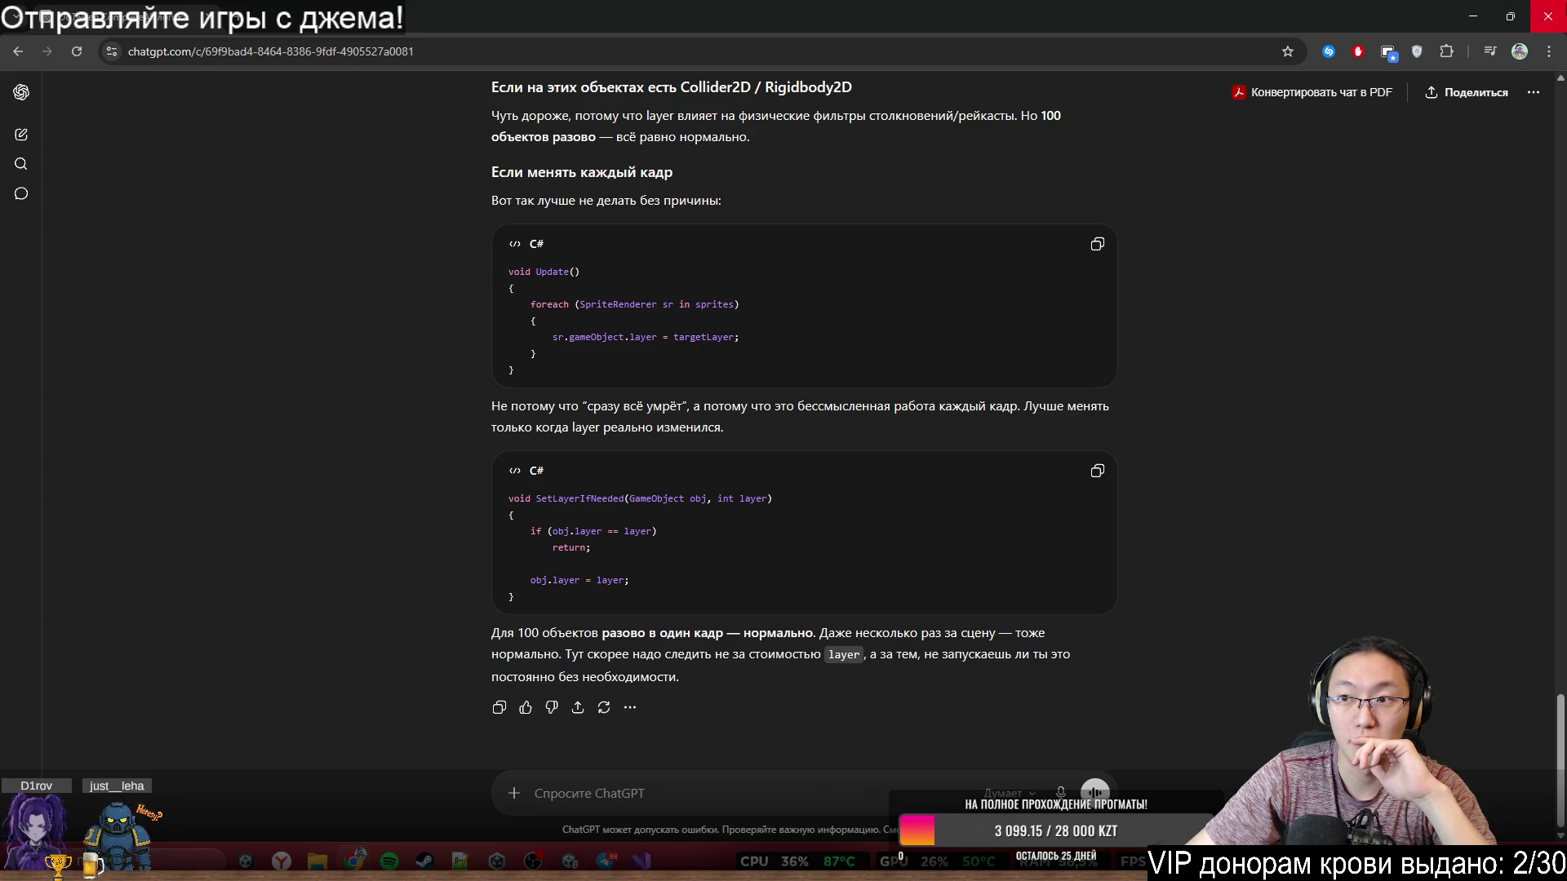
- Minimize Chrome and frame Lynn in Unity's Scene view
left_click(1473, 15)
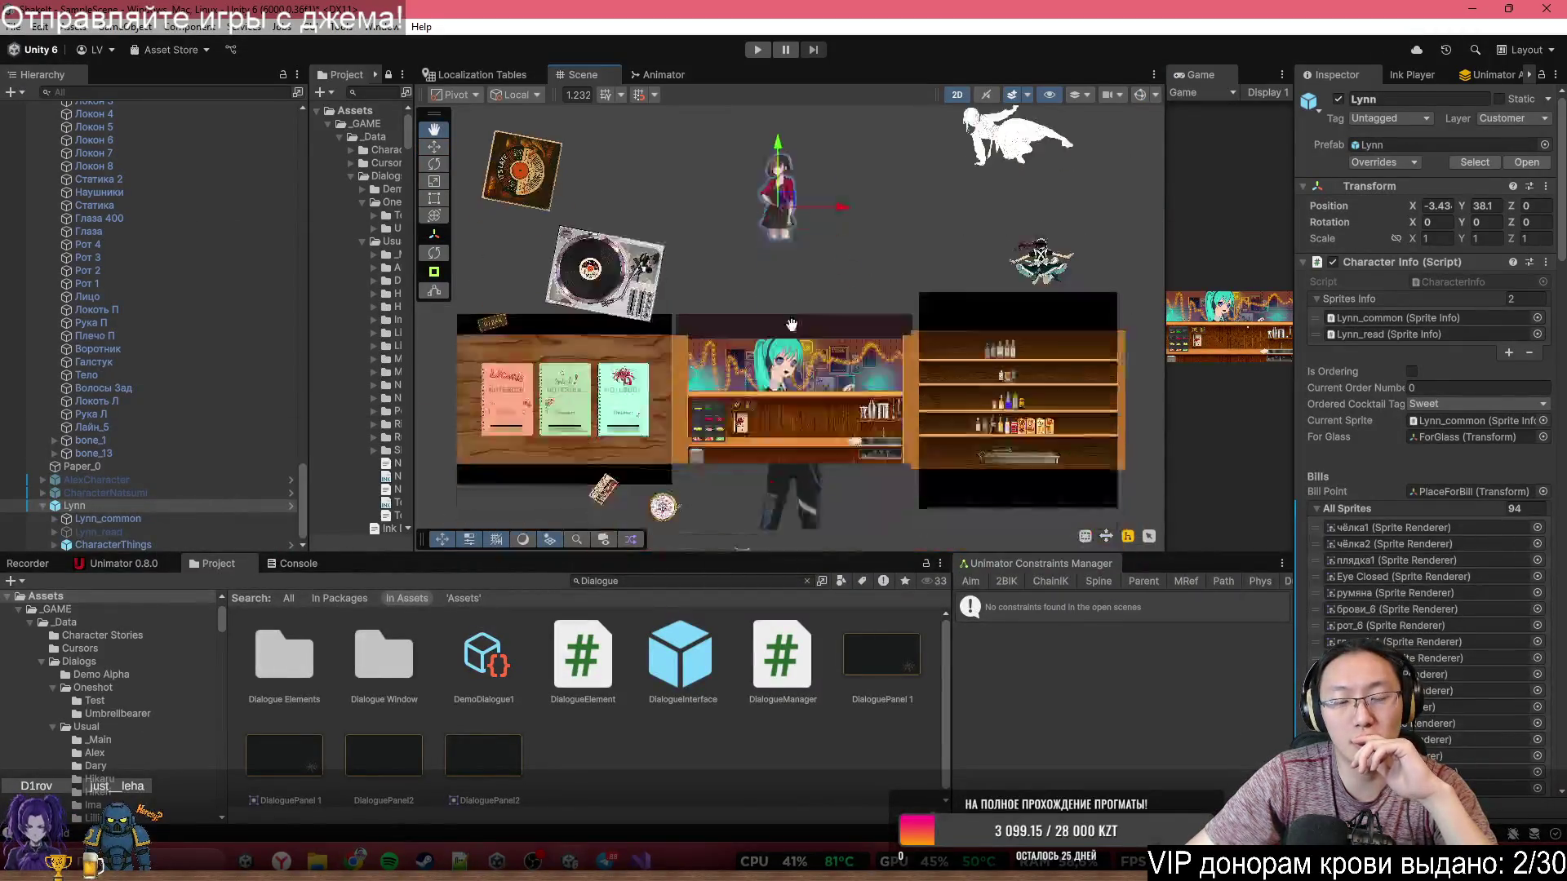
scroll(792, 325, "up", 8)
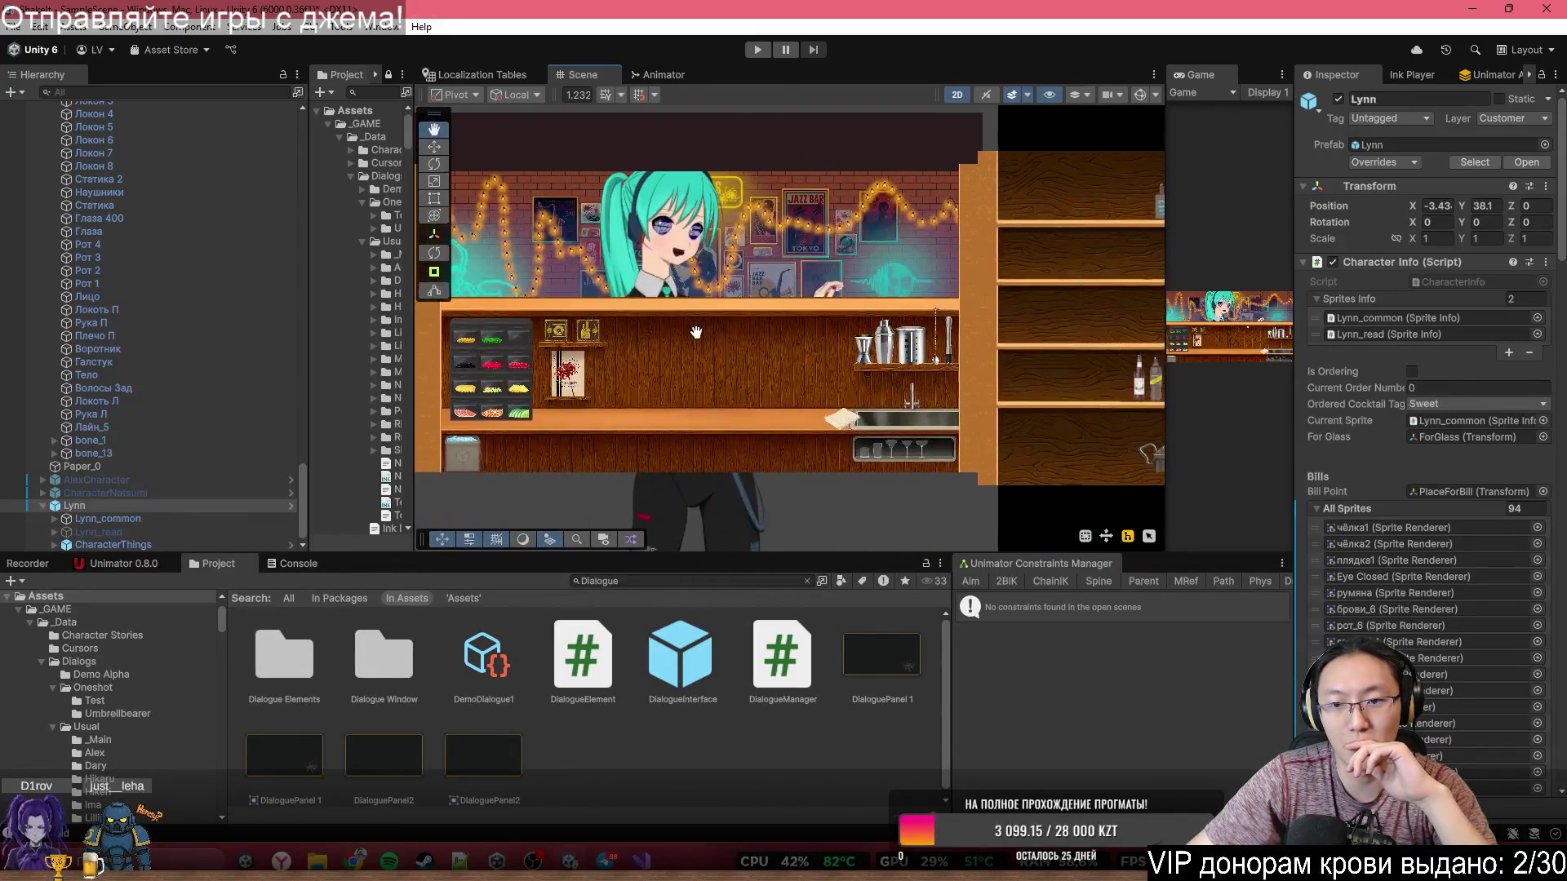
scroll(695, 332, "down", 5)
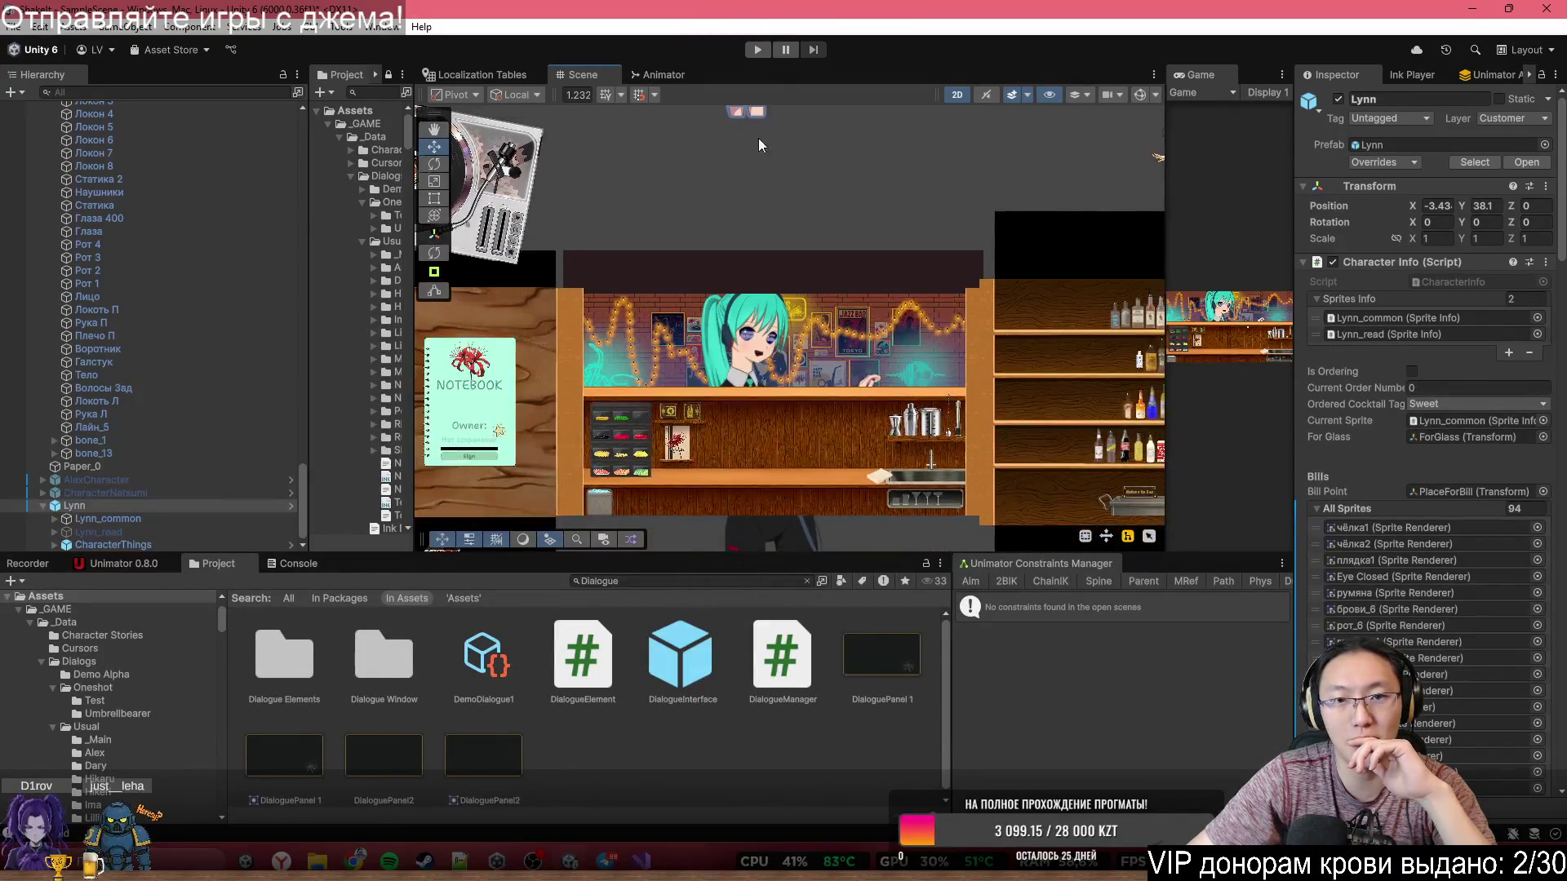
key("f")
scroll(229, 345, "up", 10)
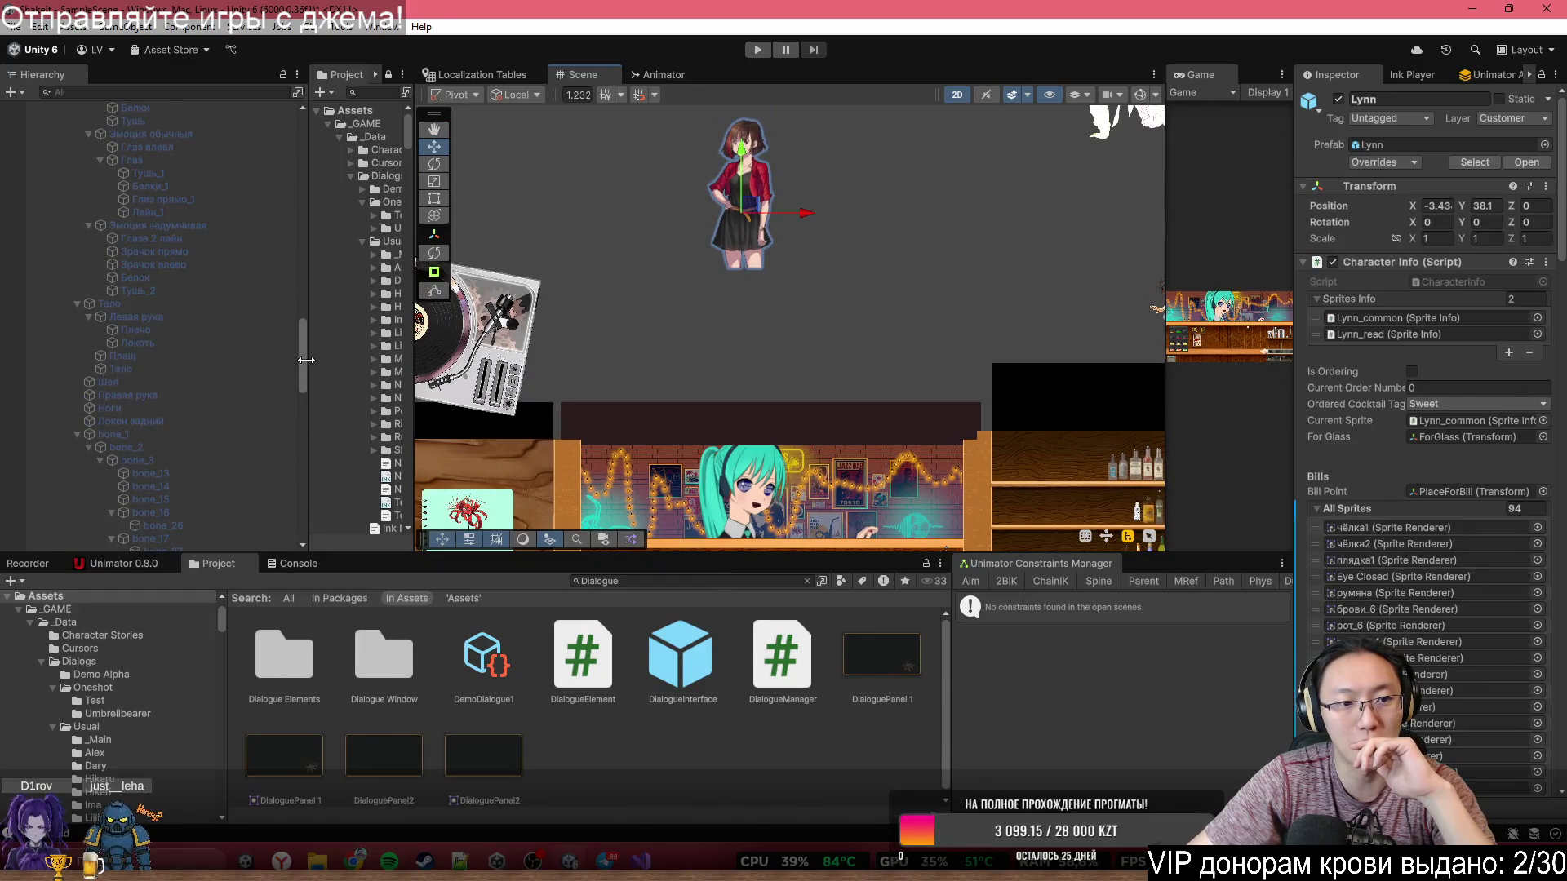
left_click_drag(303, 365, 308, 154)
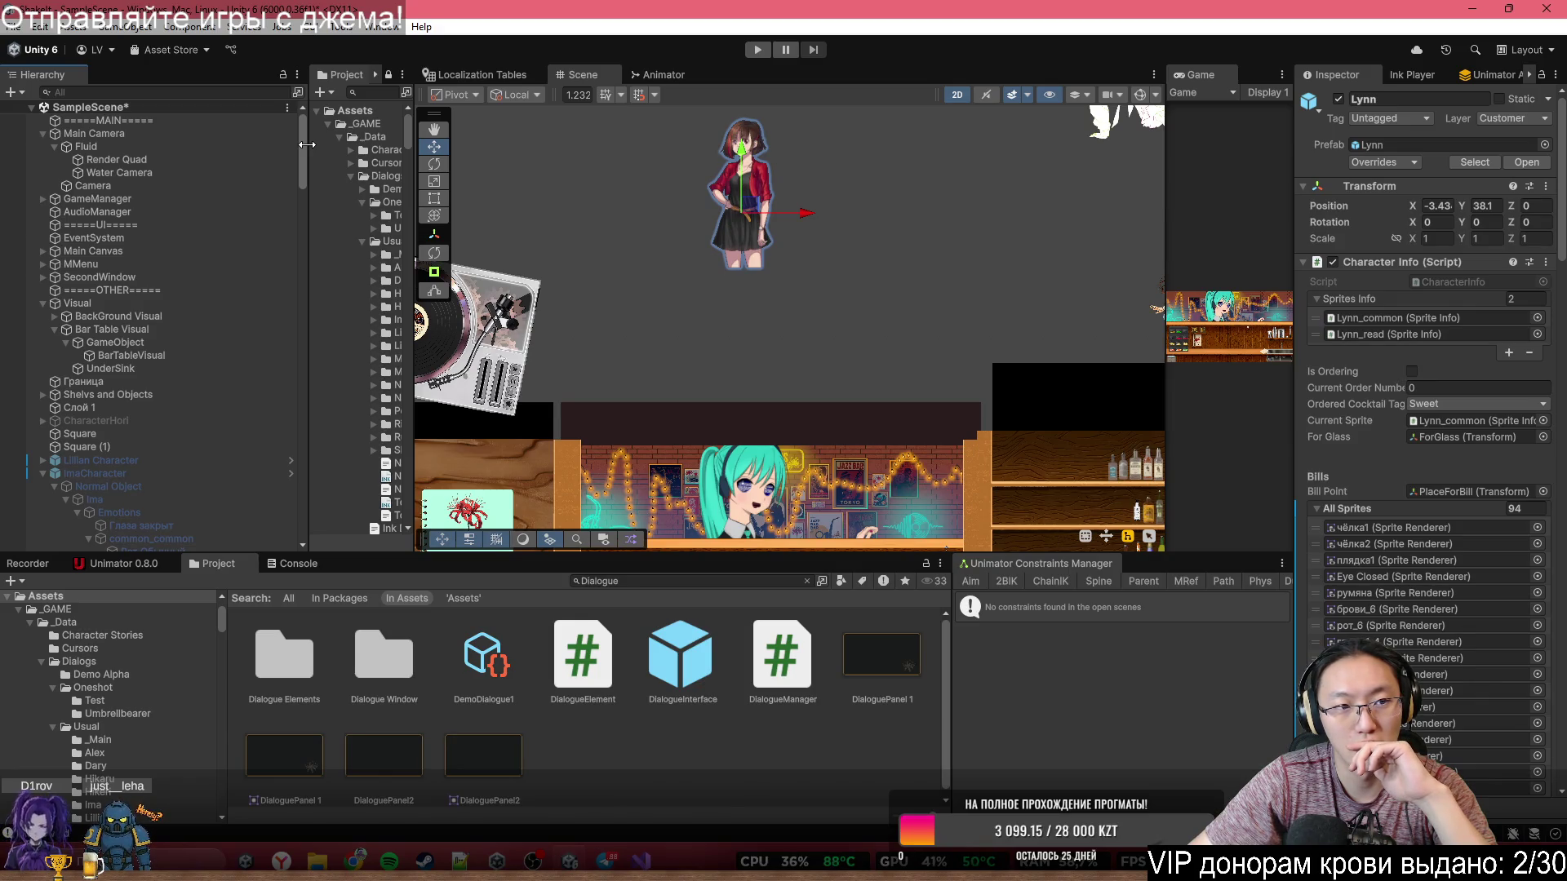
- Select Fluid, pan to the bar counter, and widen the Game view beside the Scene view
left_click(223, 146)
left_click_drag(657, 338, 828, 249)
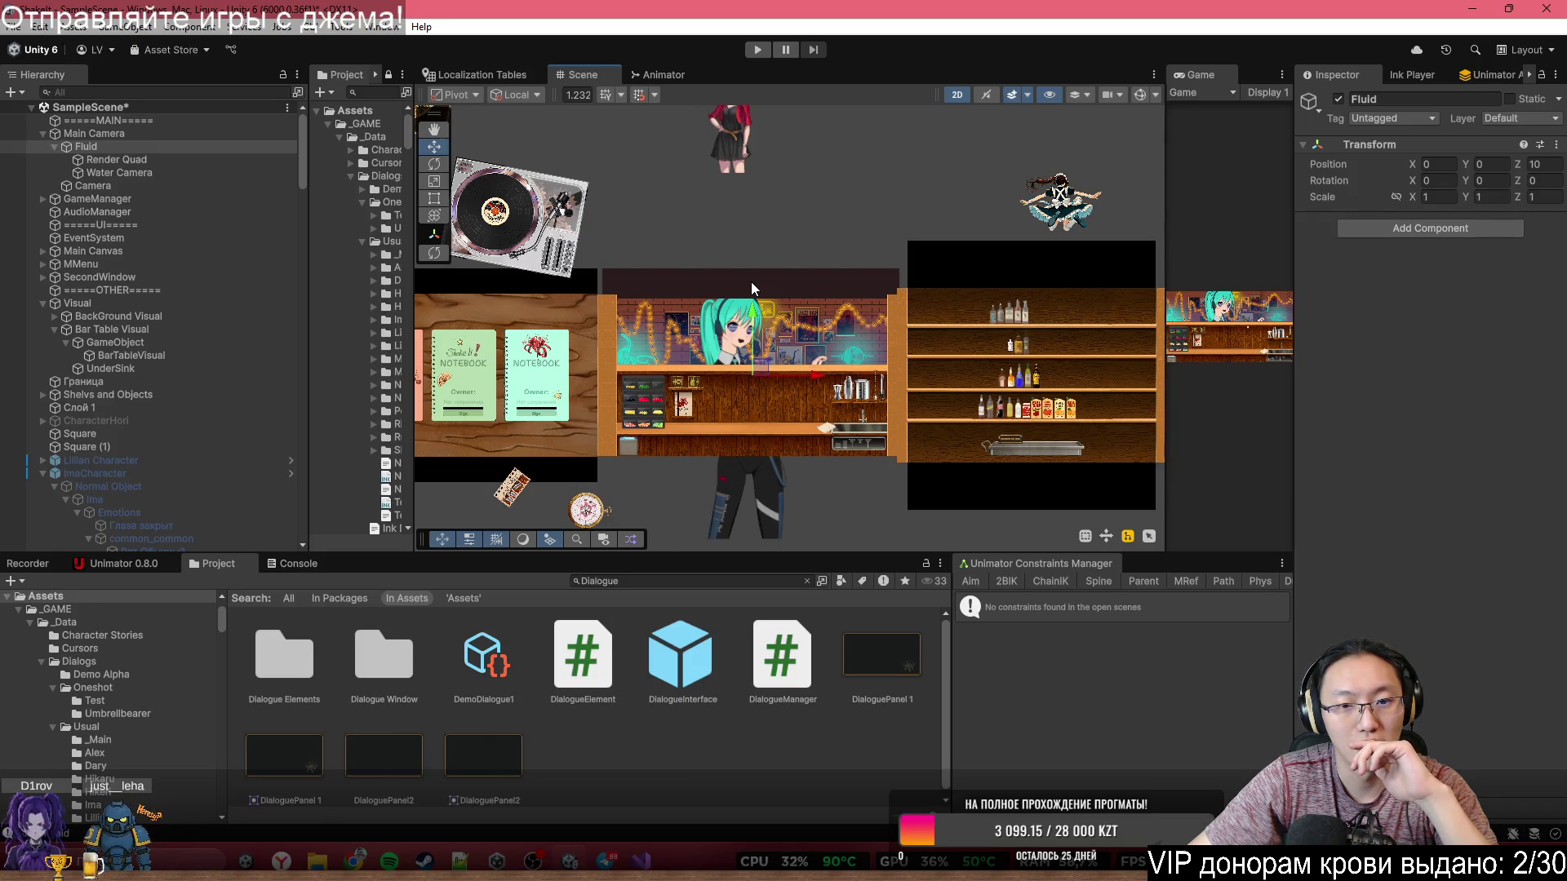
scroll(733, 394, "up", 5)
scroll(767, 377, "up", 2)
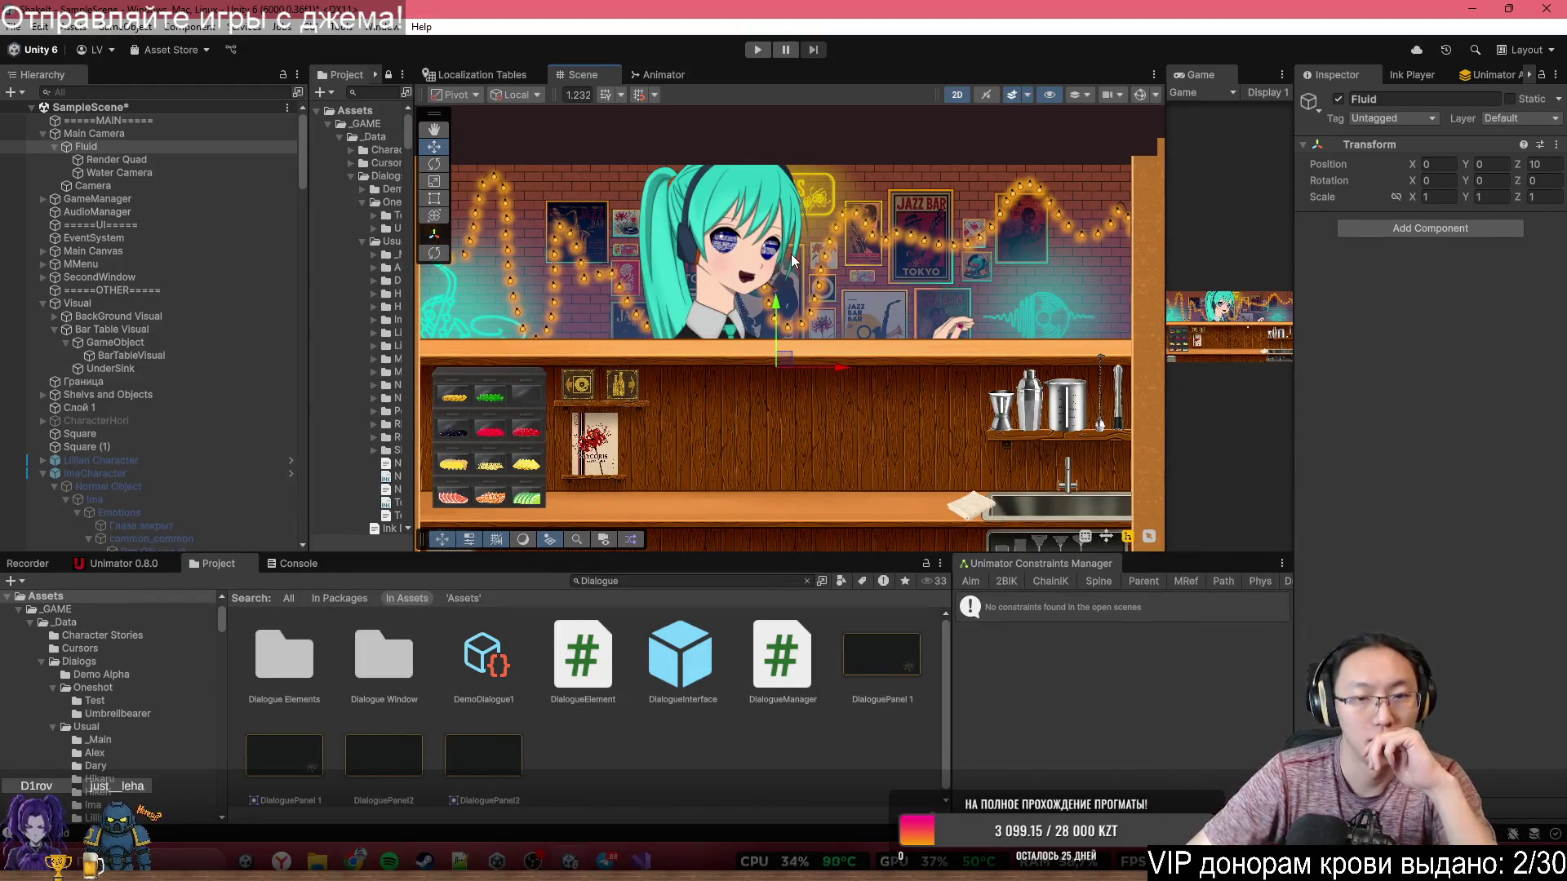
left_click_drag(1165, 261, 812, 265)
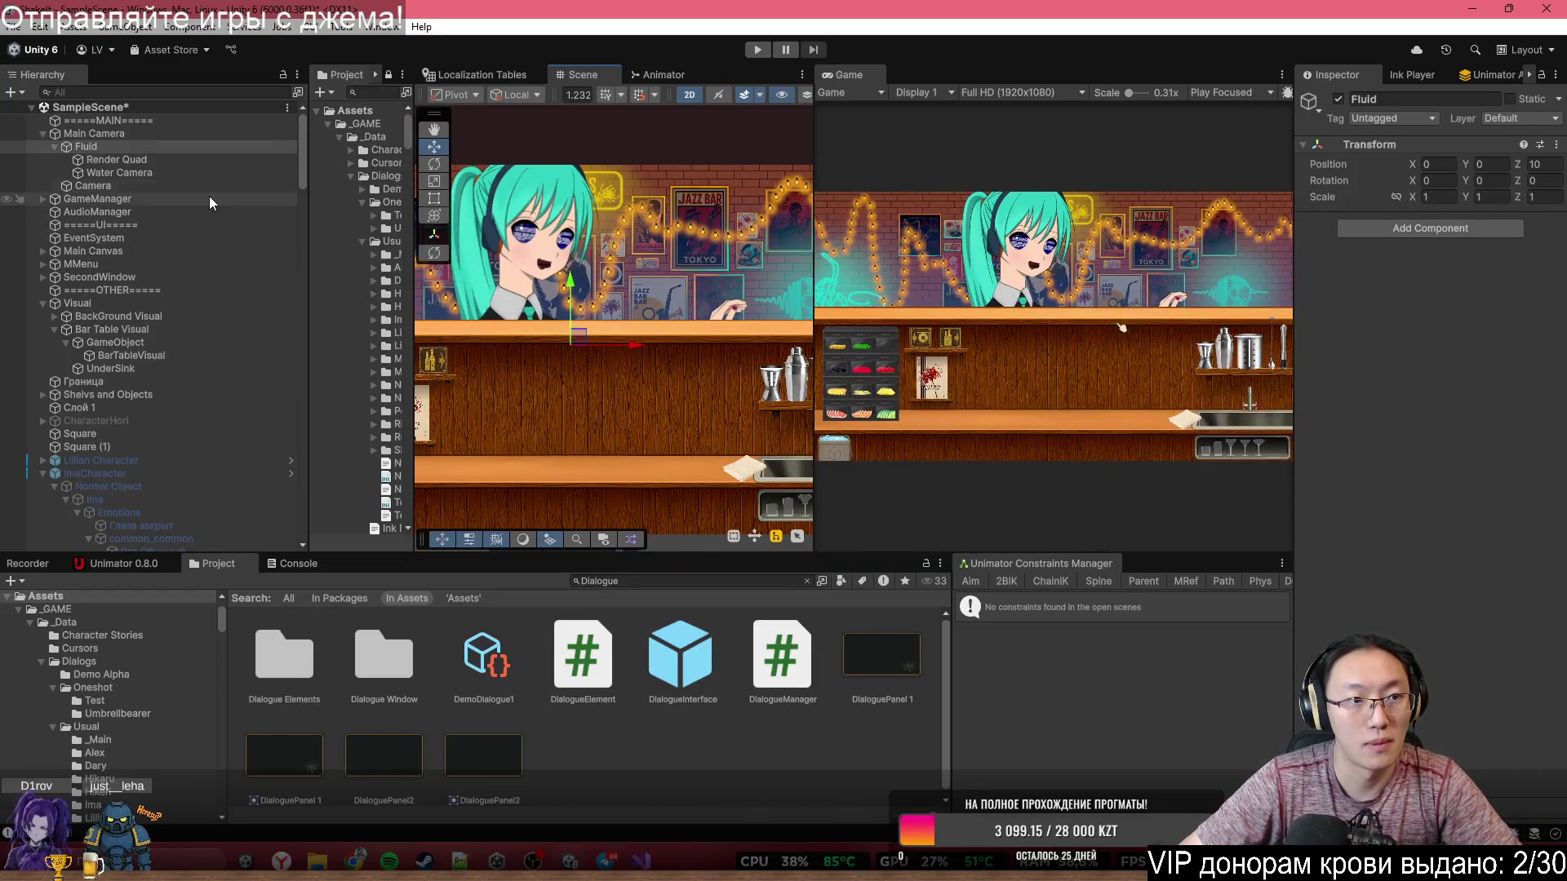
- Set the fluid Render Quad's Position X and Y to 0
left_click(116, 159)
double_click(1436, 166)
type("0")
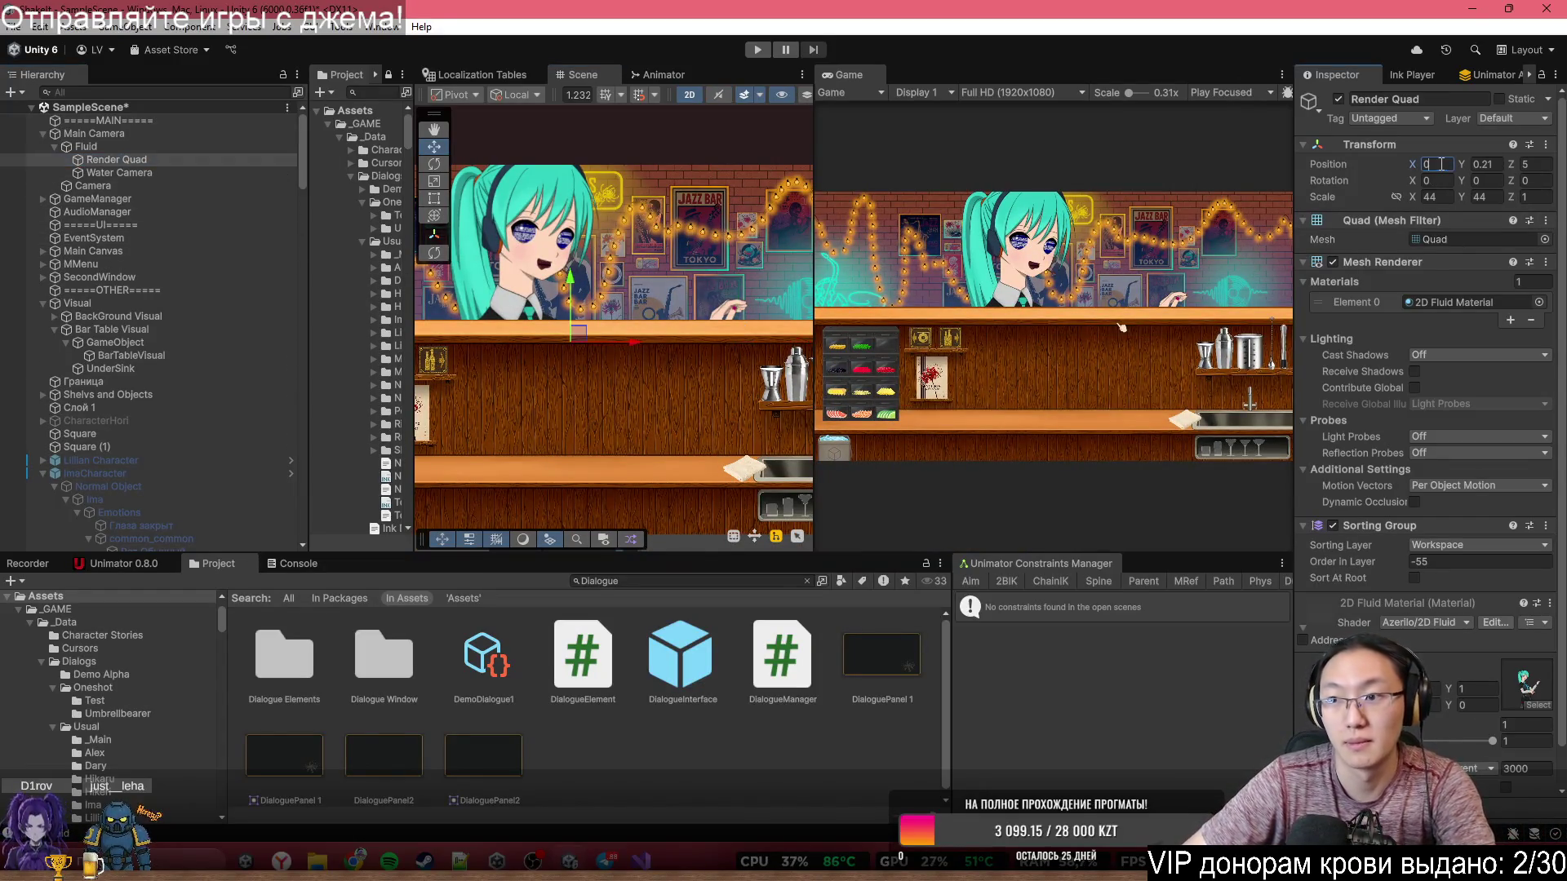
double_click(1484, 165)
type("0")
scroll(196, 351, "down", 10)
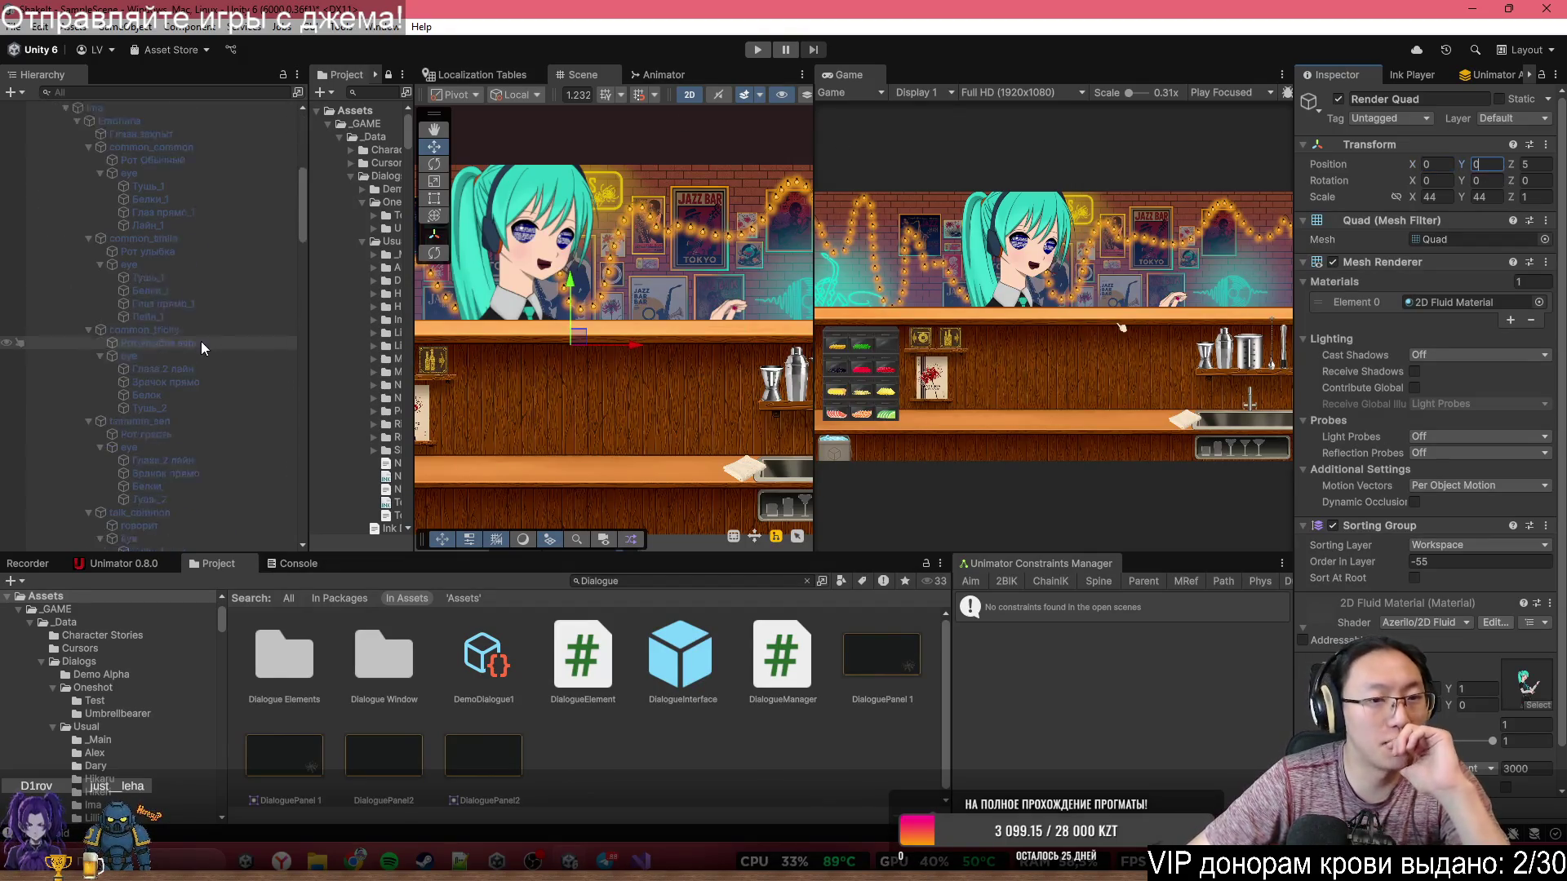
scroll(195, 367, "down", 10)
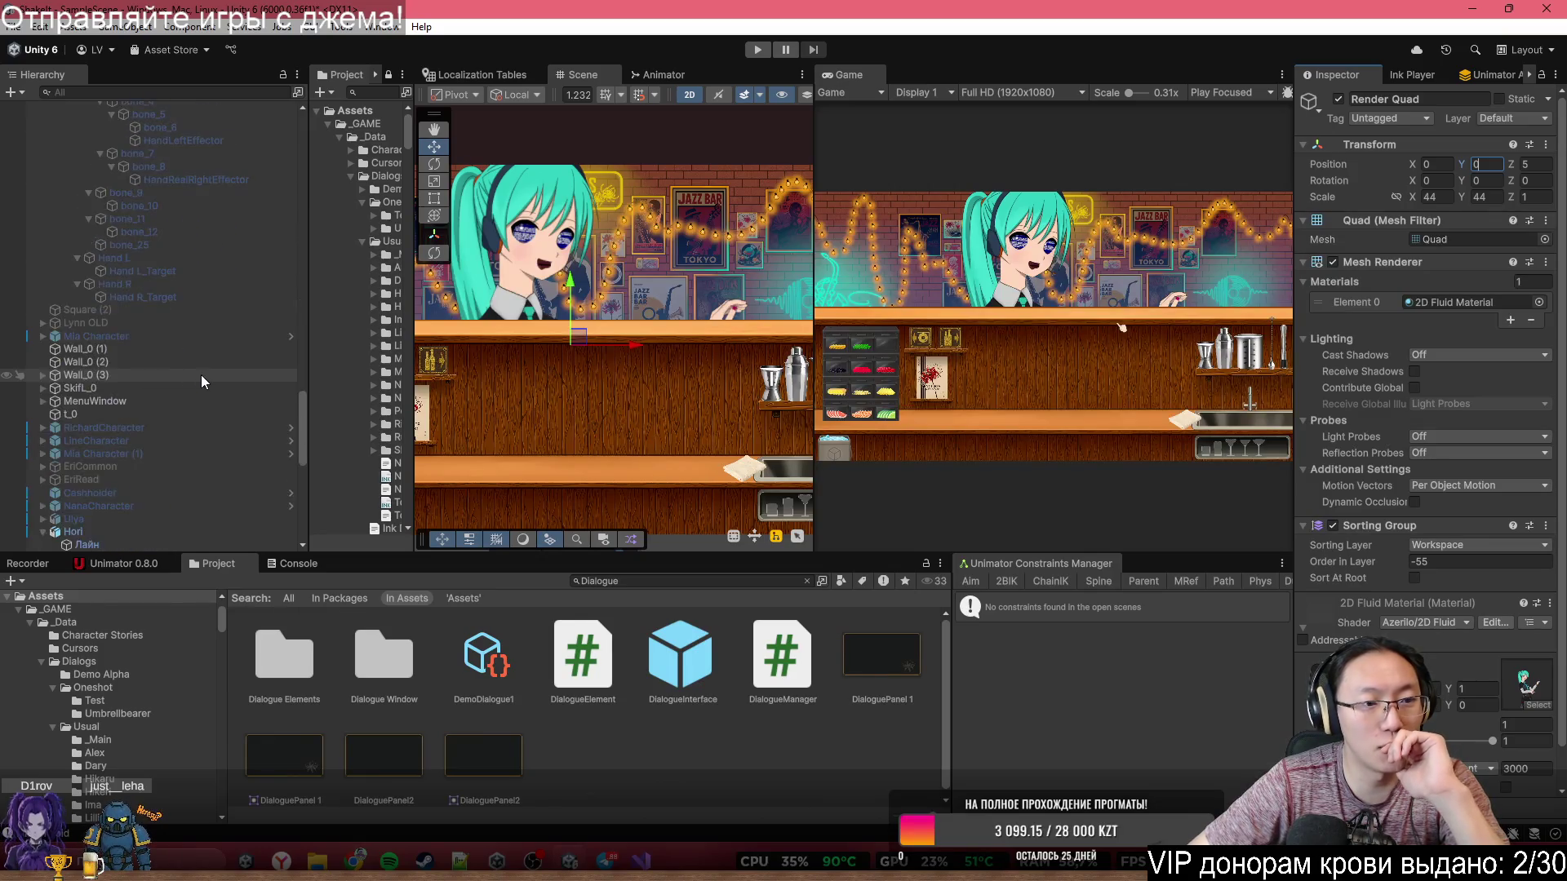
- Select the 33 Лайн sprites (Лайн..Лайн_5) and put them on the CustomerFade layer
left_click(178, 204)
scroll(196, 351, "down", 5)
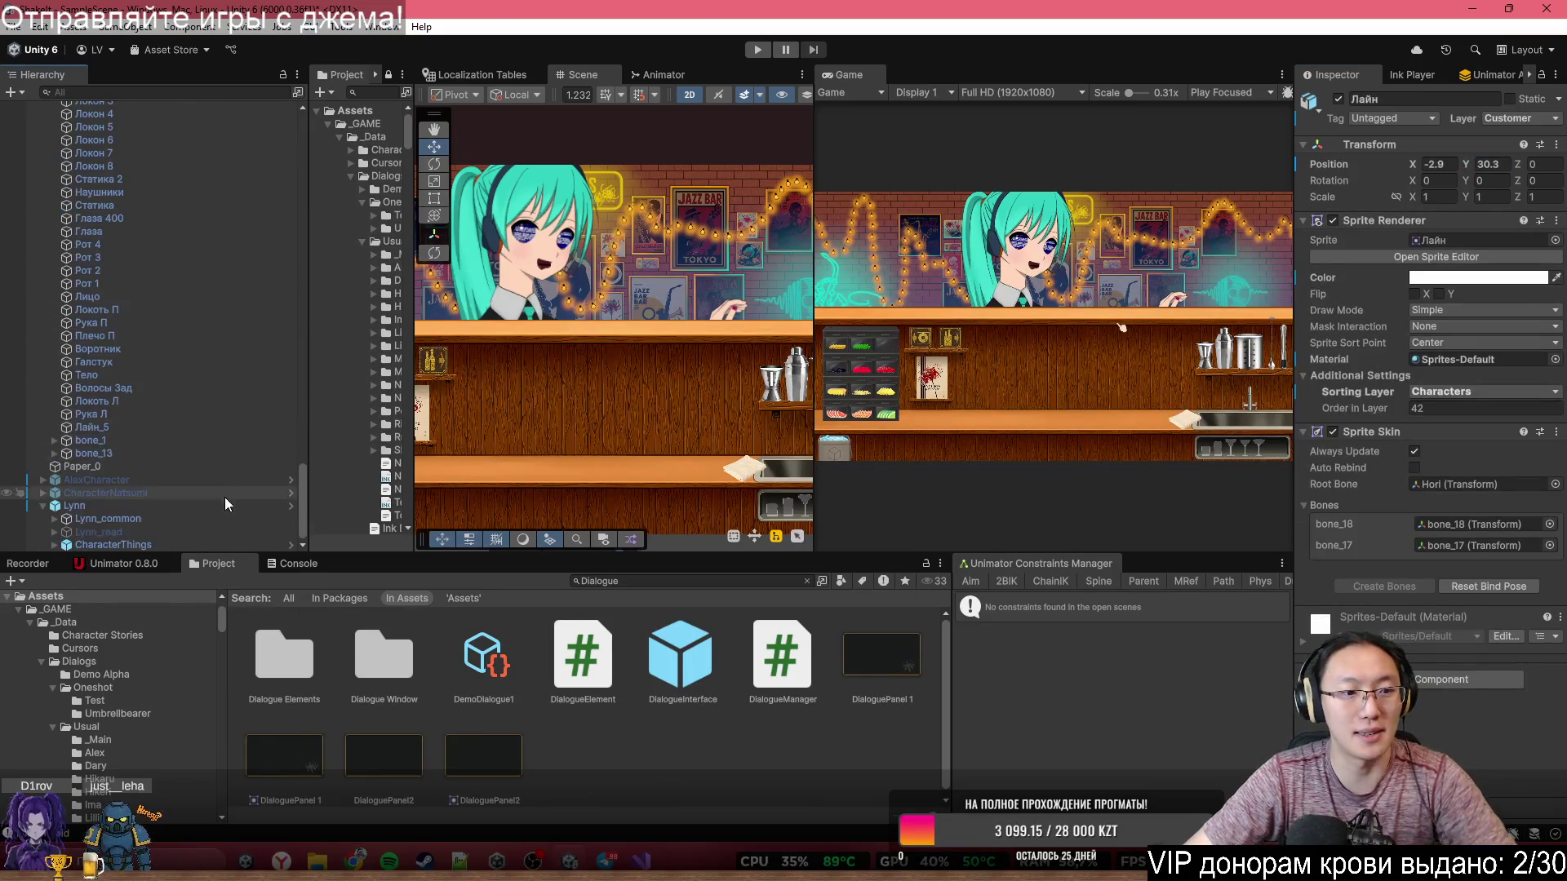
left_click(218, 423, "shift")
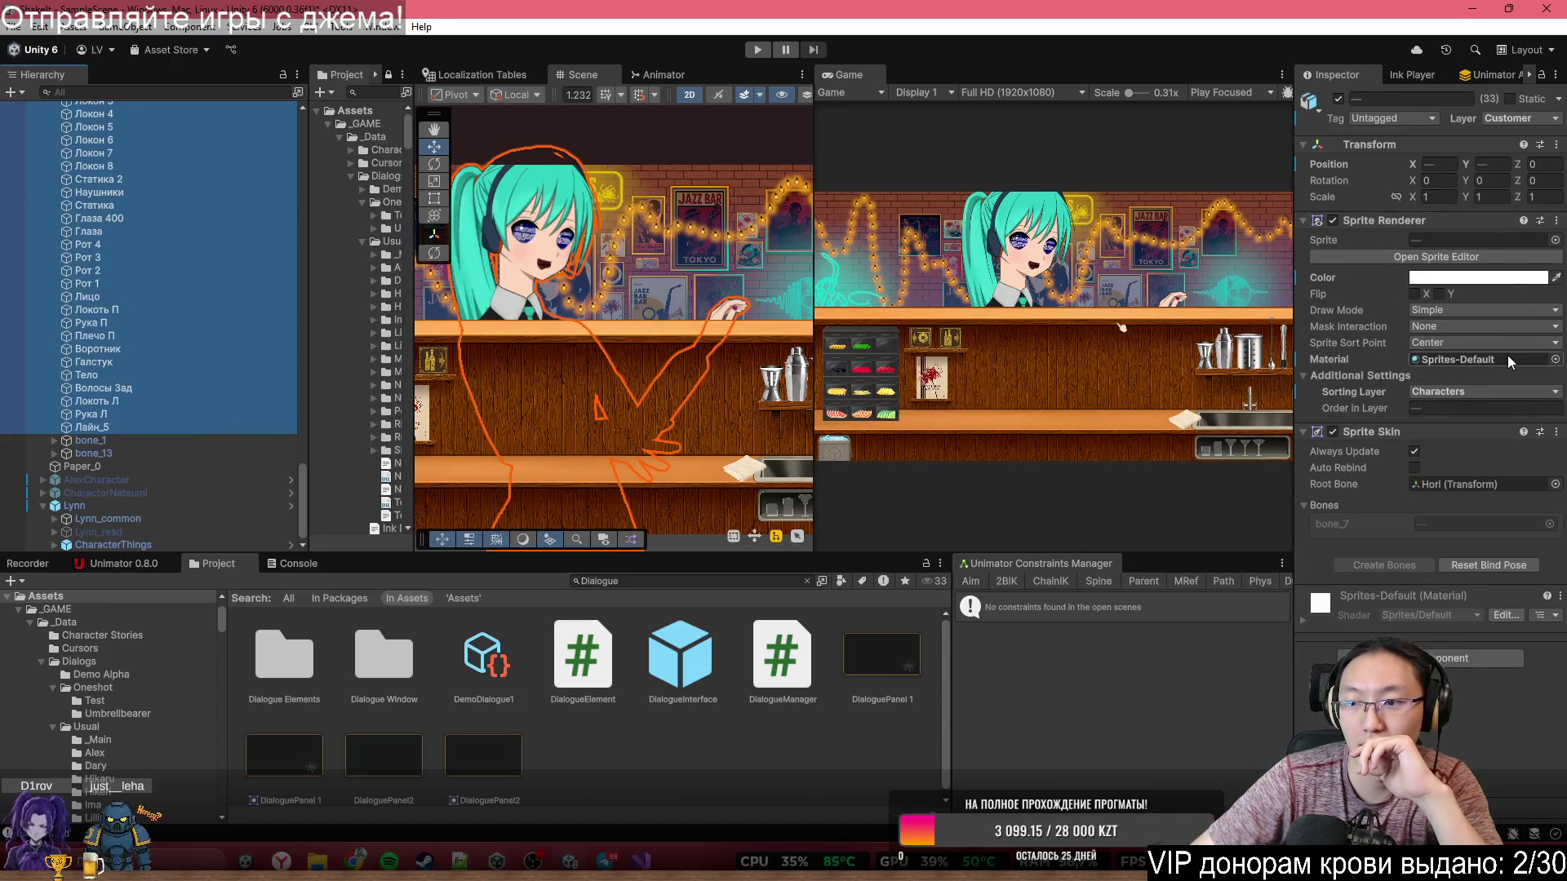
left_click(1504, 391)
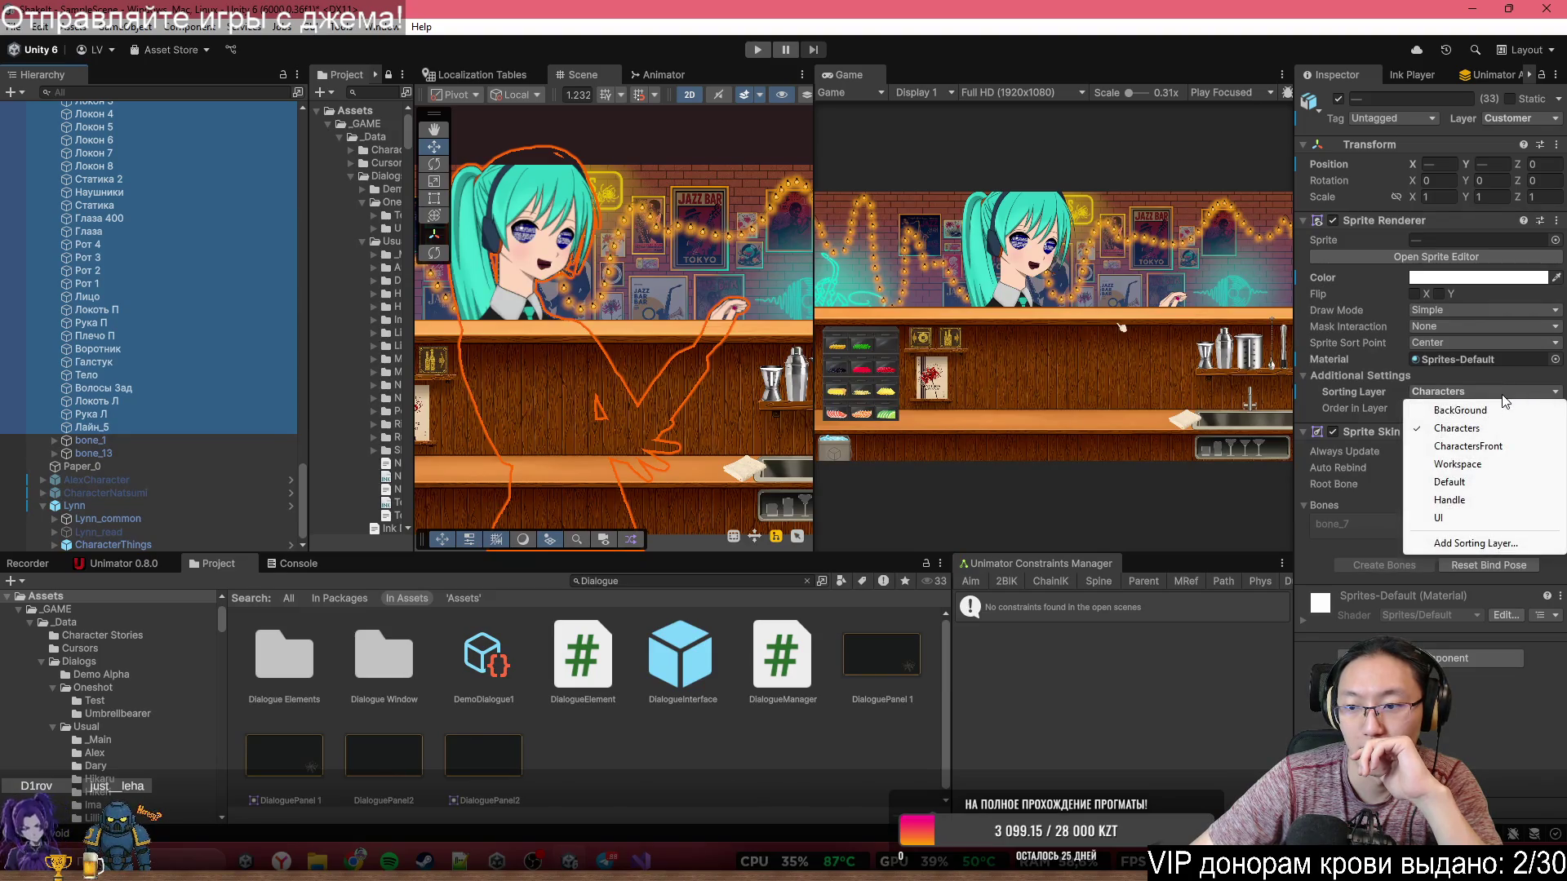
left_click(1440, 737)
left_click(1522, 119)
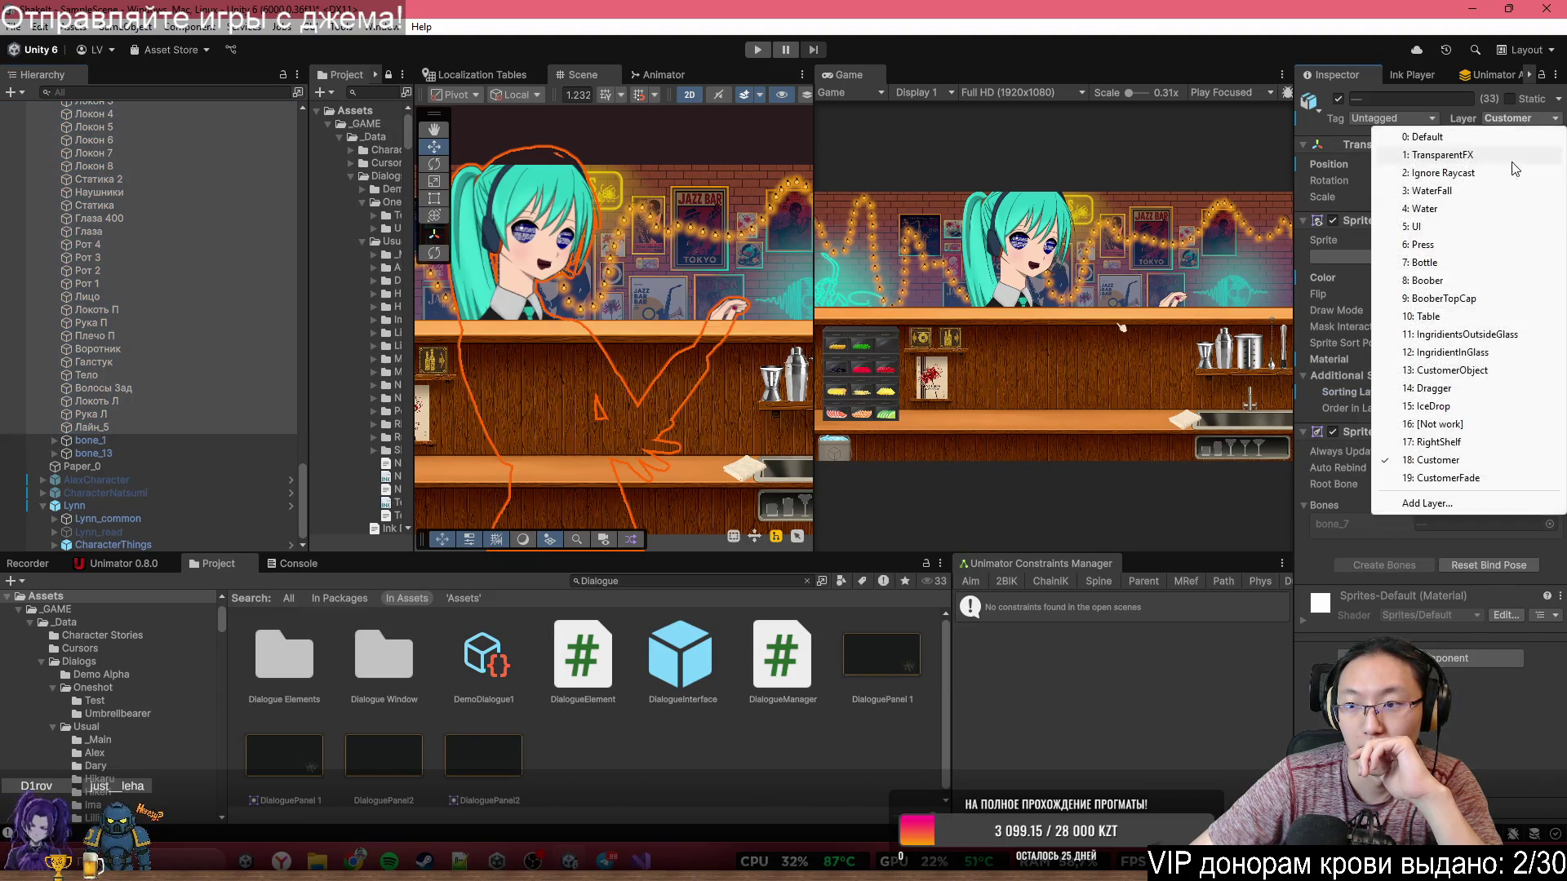
left_click(1446, 479)
scroll(606, 272, "up", 5)
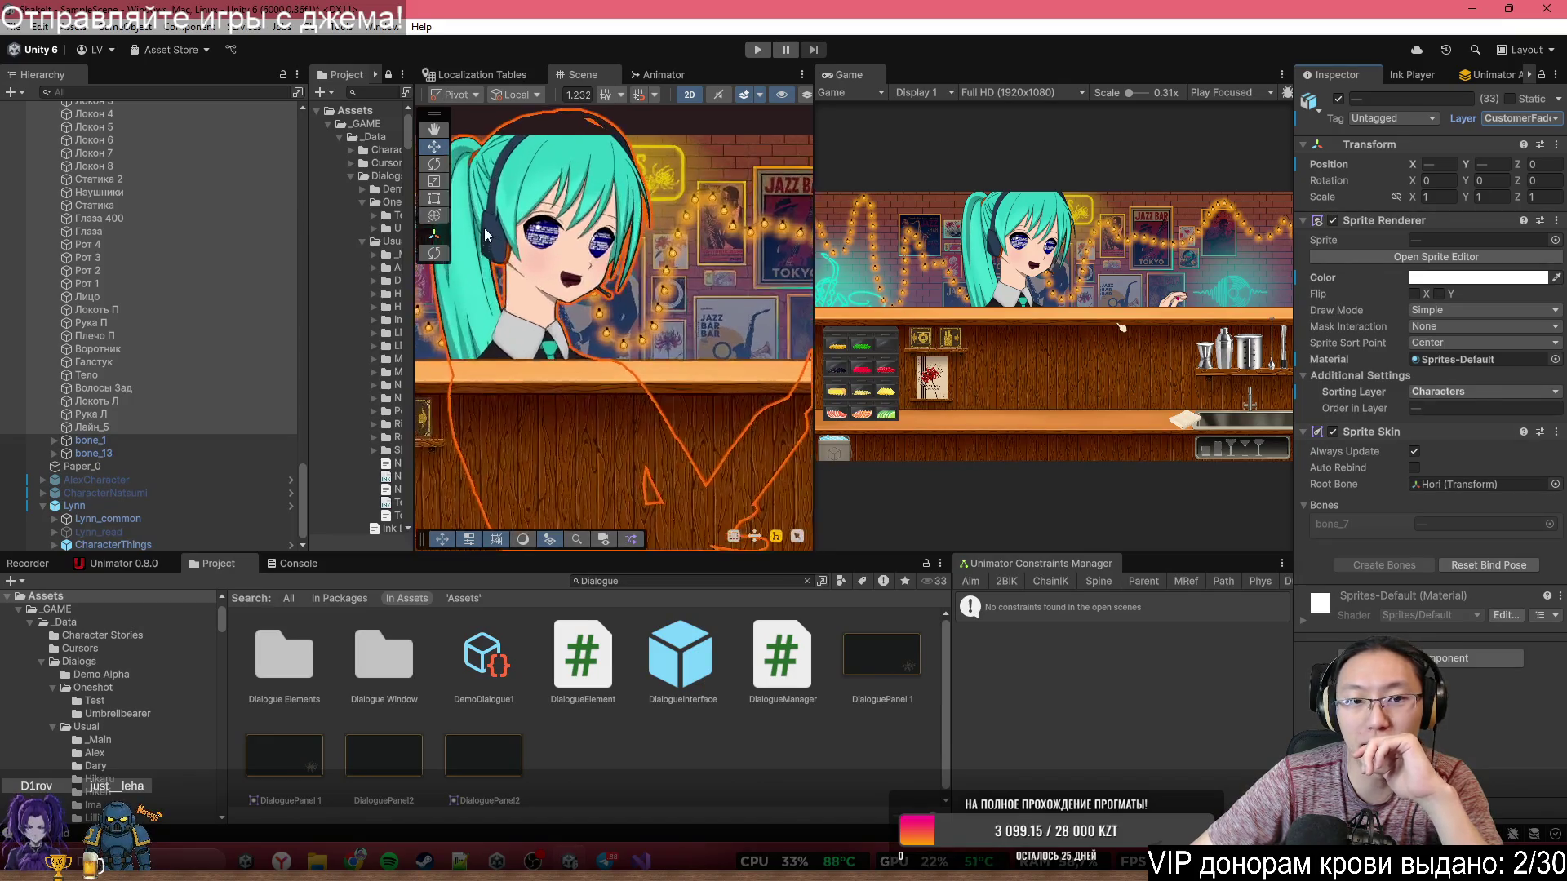
scroll(1044, 266, "up", 6)
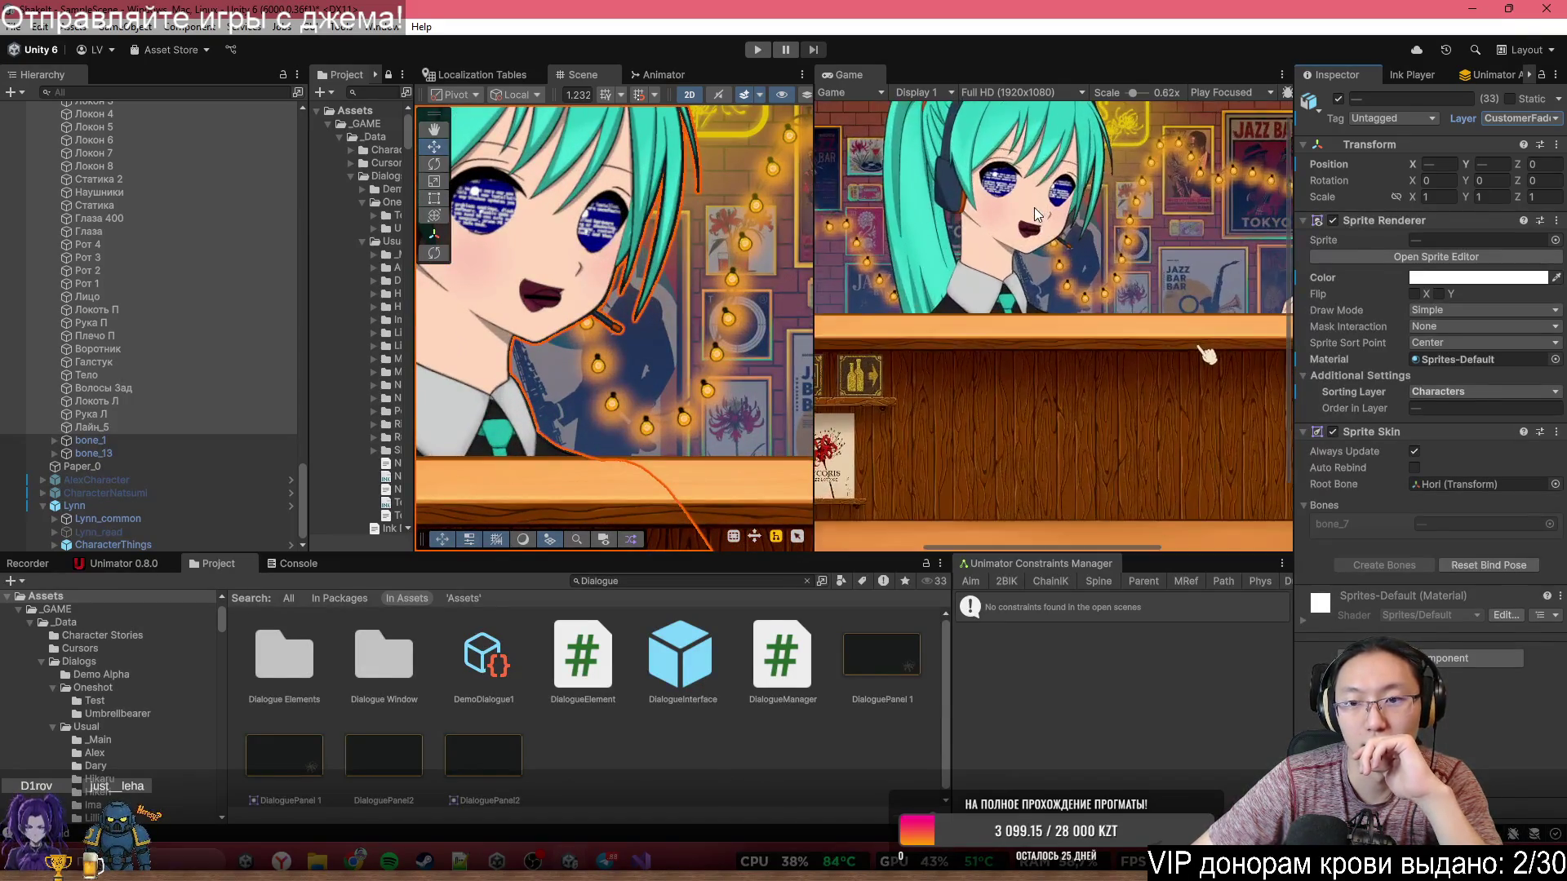
mouse_move(1015, 254)
left_mouse_down()
mouse_move(1012, 382)
mouse_move(1057, 413)
left_mouse_up()
- Toggle the Лайн sprites between Customer and CustomerFade layers to compare the Game view
left_click(1526, 120)
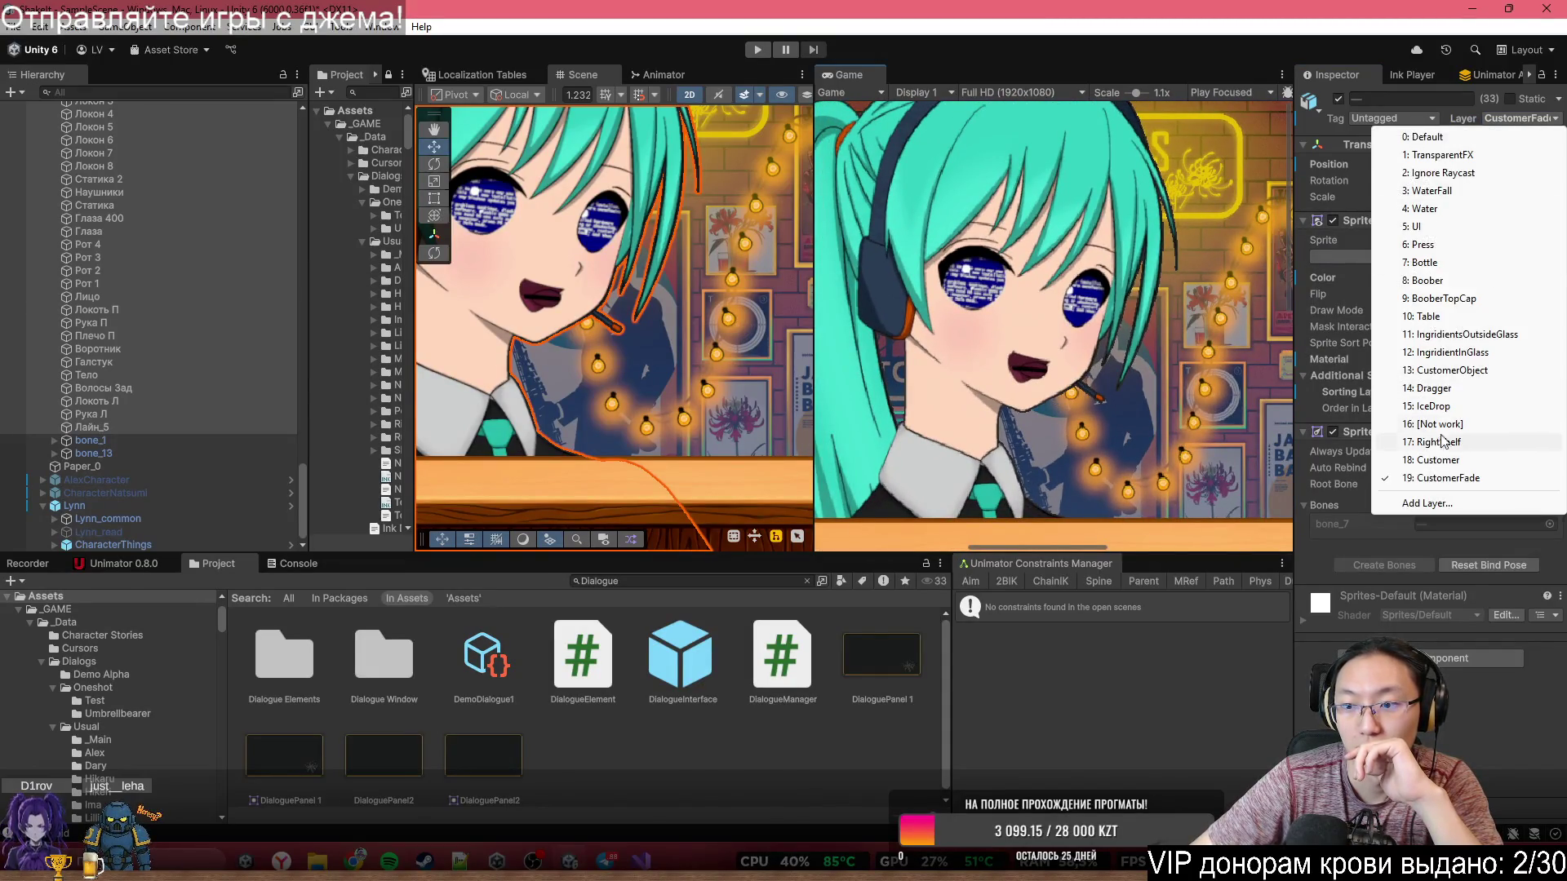
left_click(1435, 462)
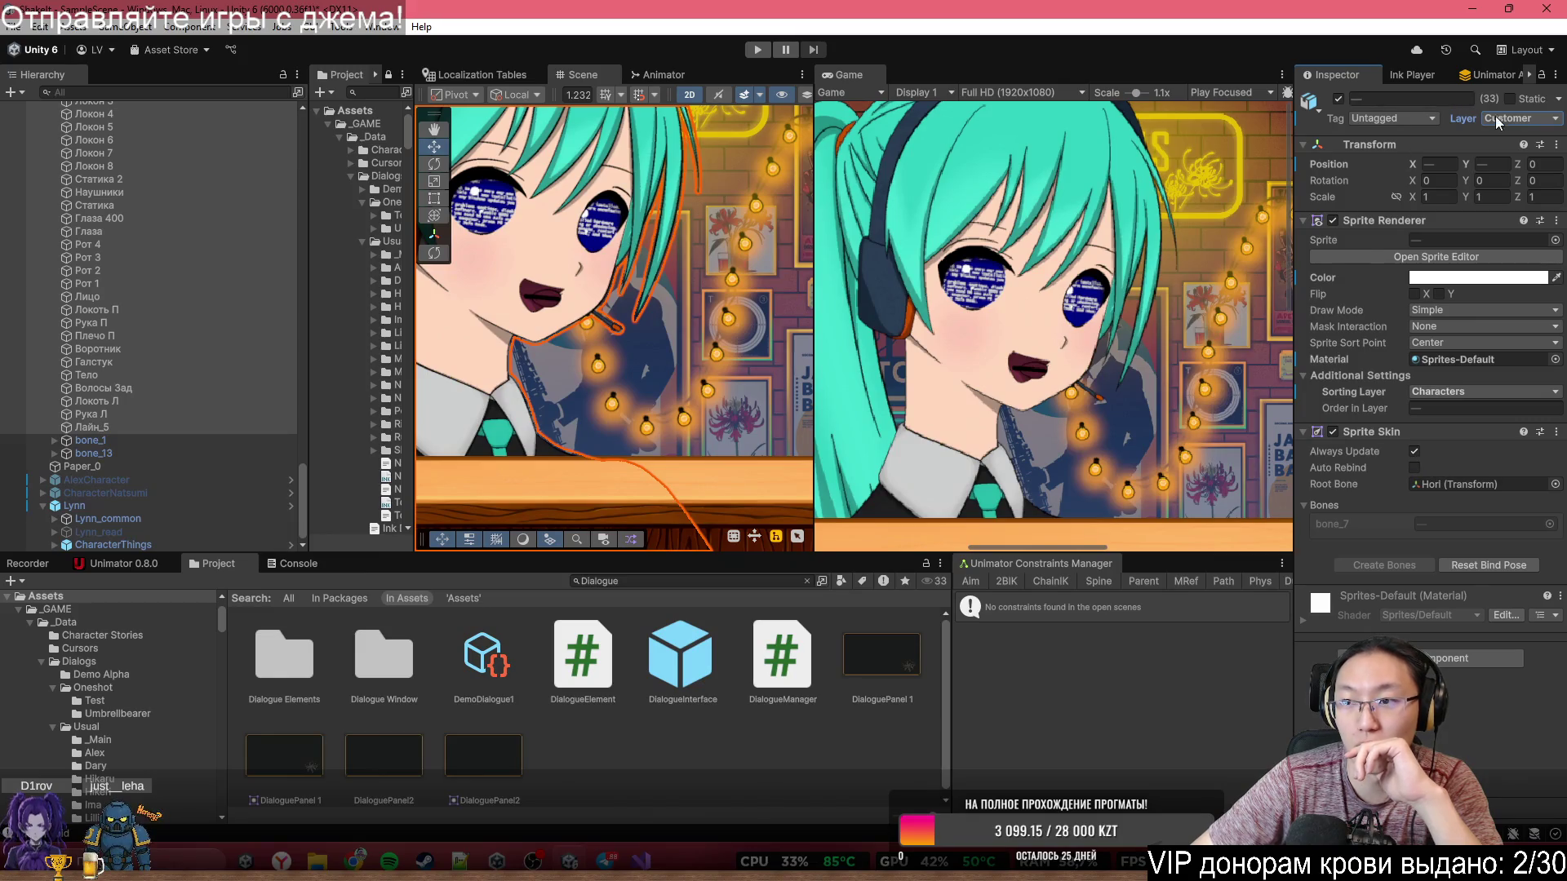
left_click(1526, 118)
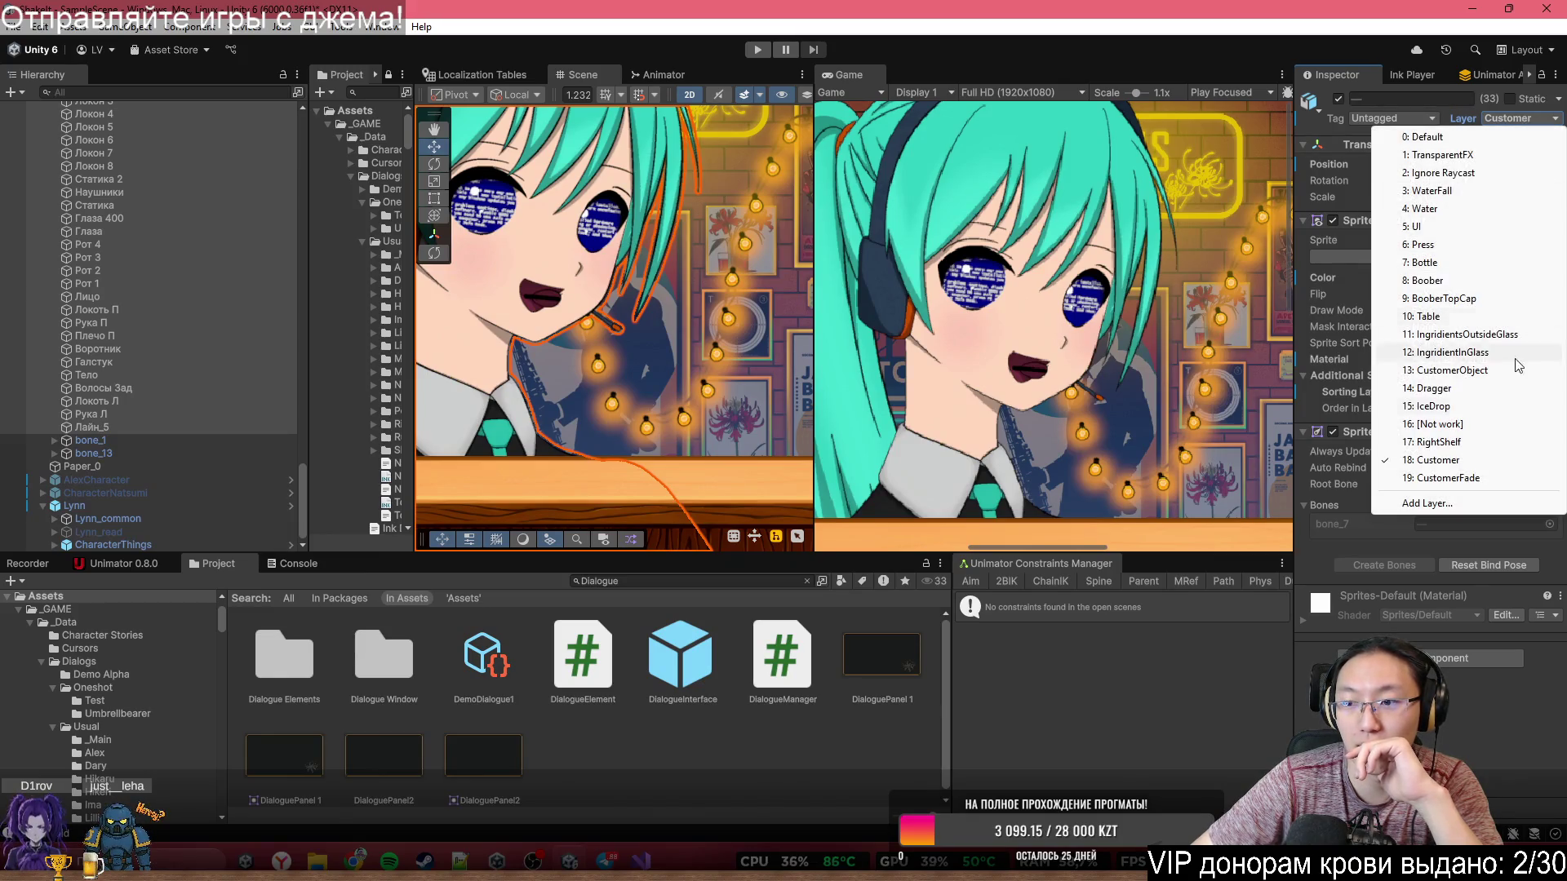
left_click(1449, 478)
scroll(1010, 429, "up", 4)
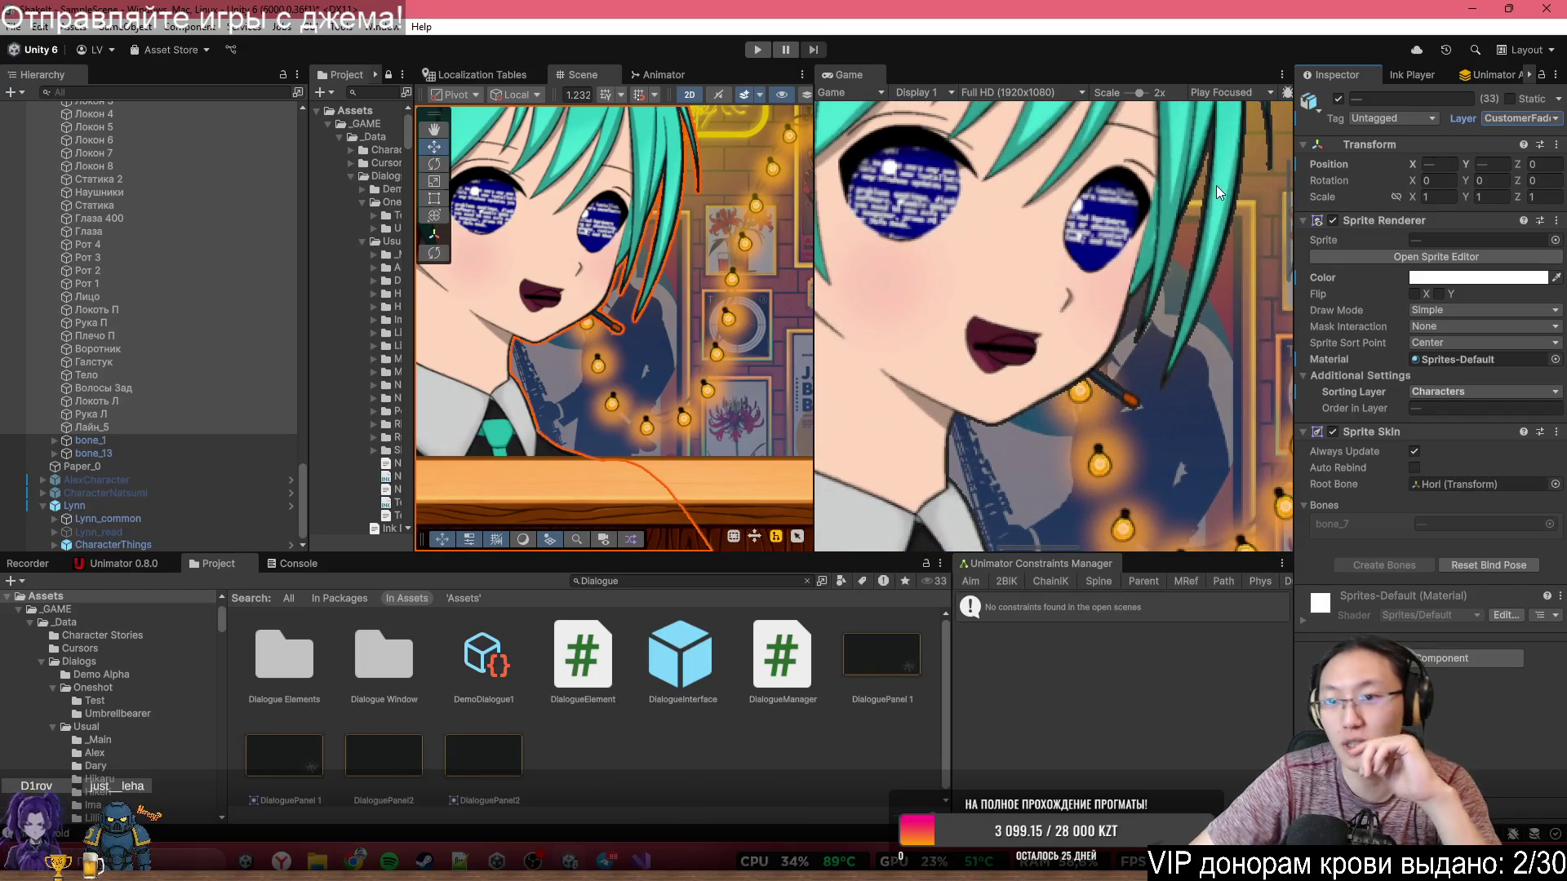
scroll(1034, 311, "down", 2)
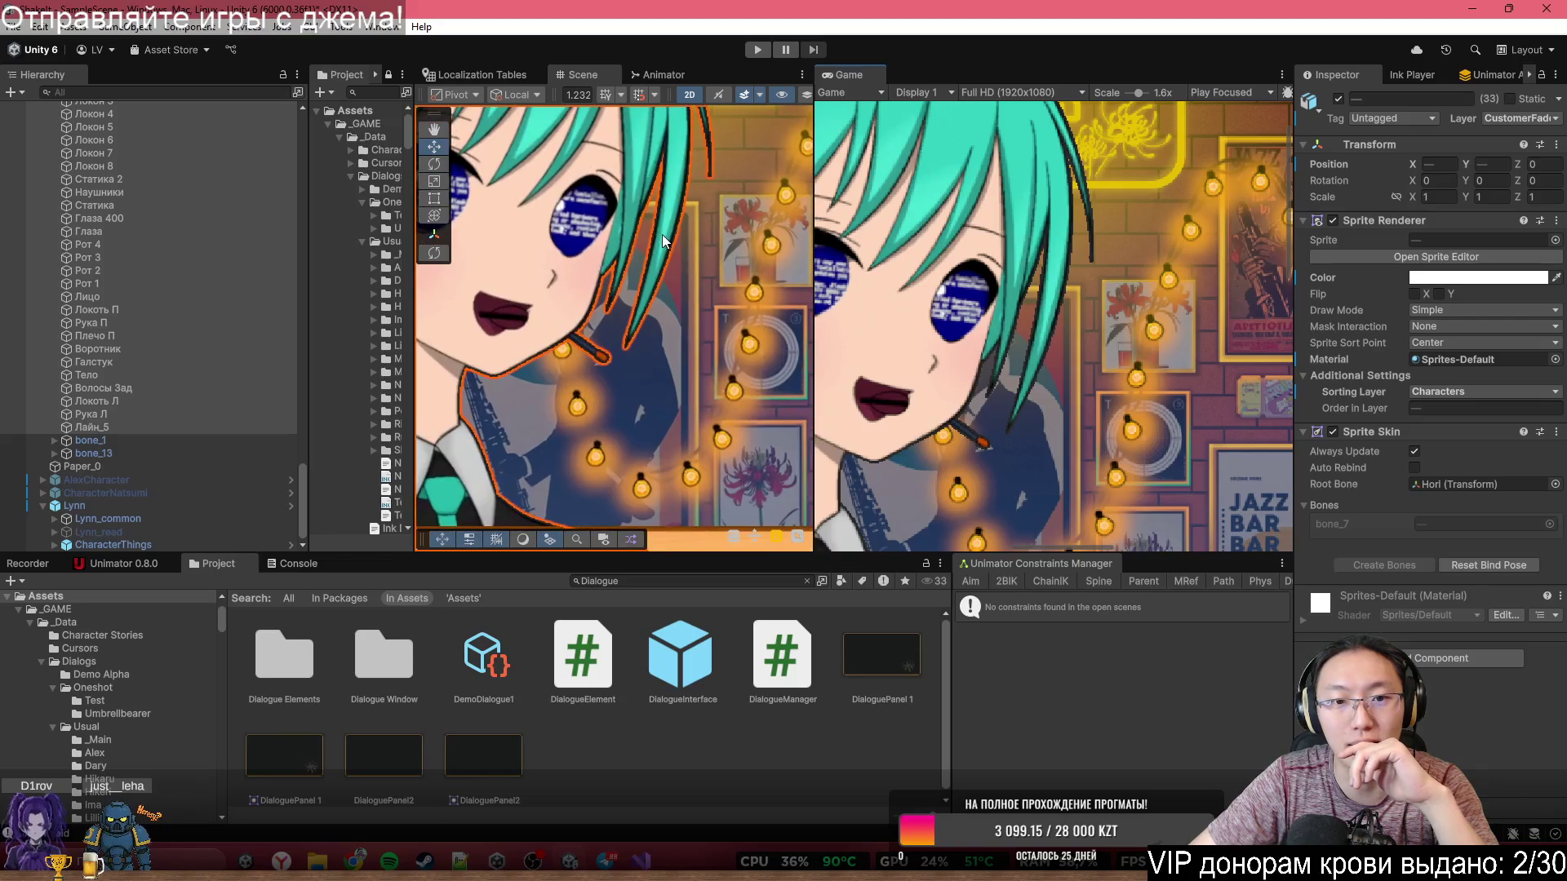
left_click(1502, 134)
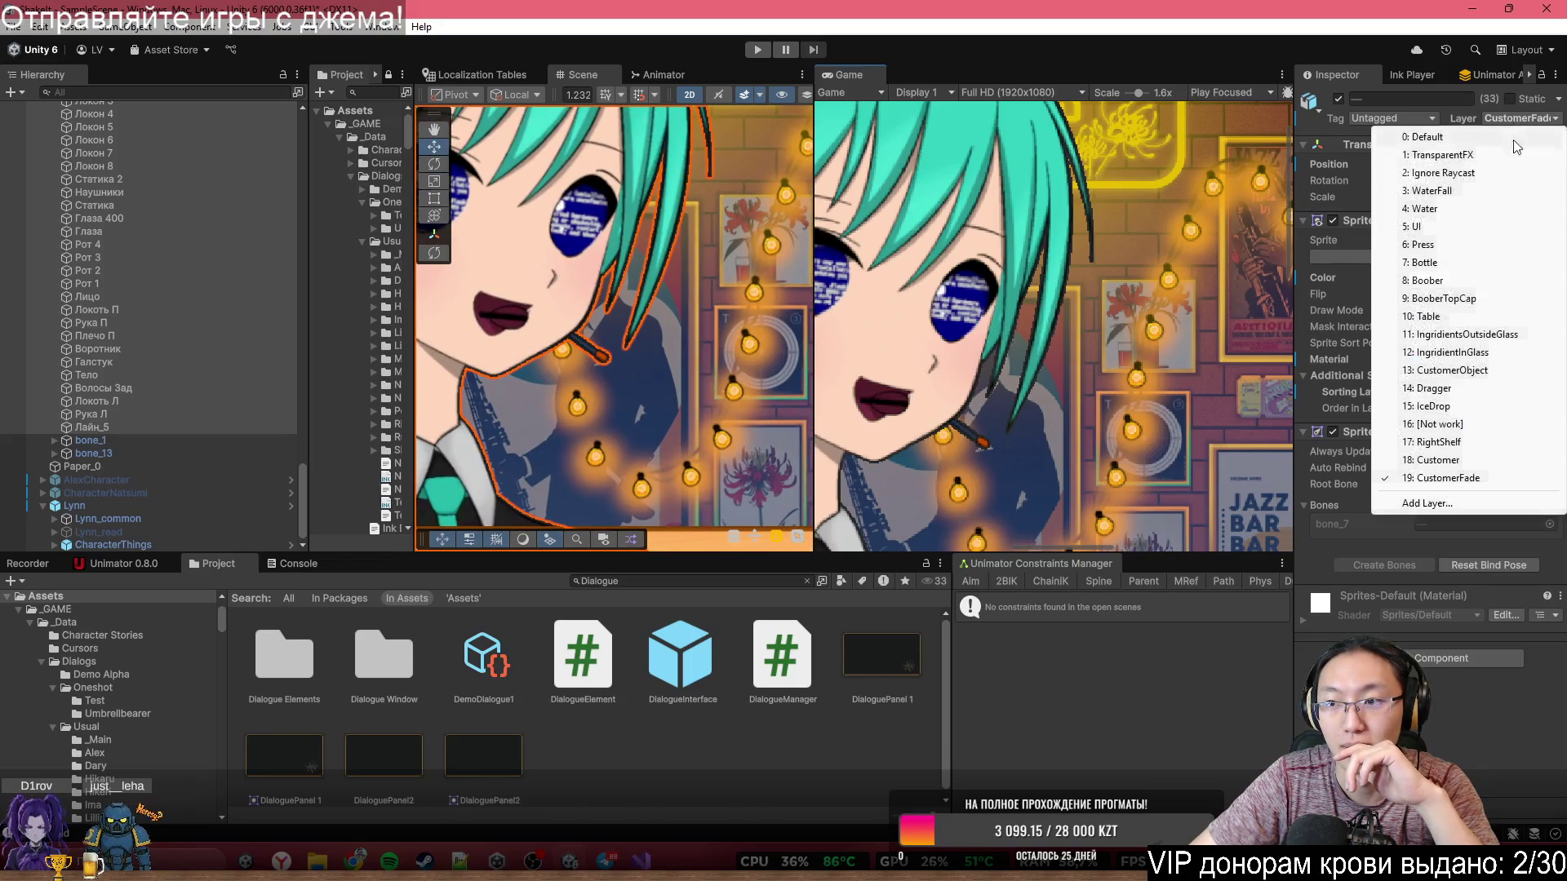
left_click(1470, 470)
- Put the Лайн sprites back on CustomerFade and reselect the Render Quad
scroll(562, 292, "down", 4)
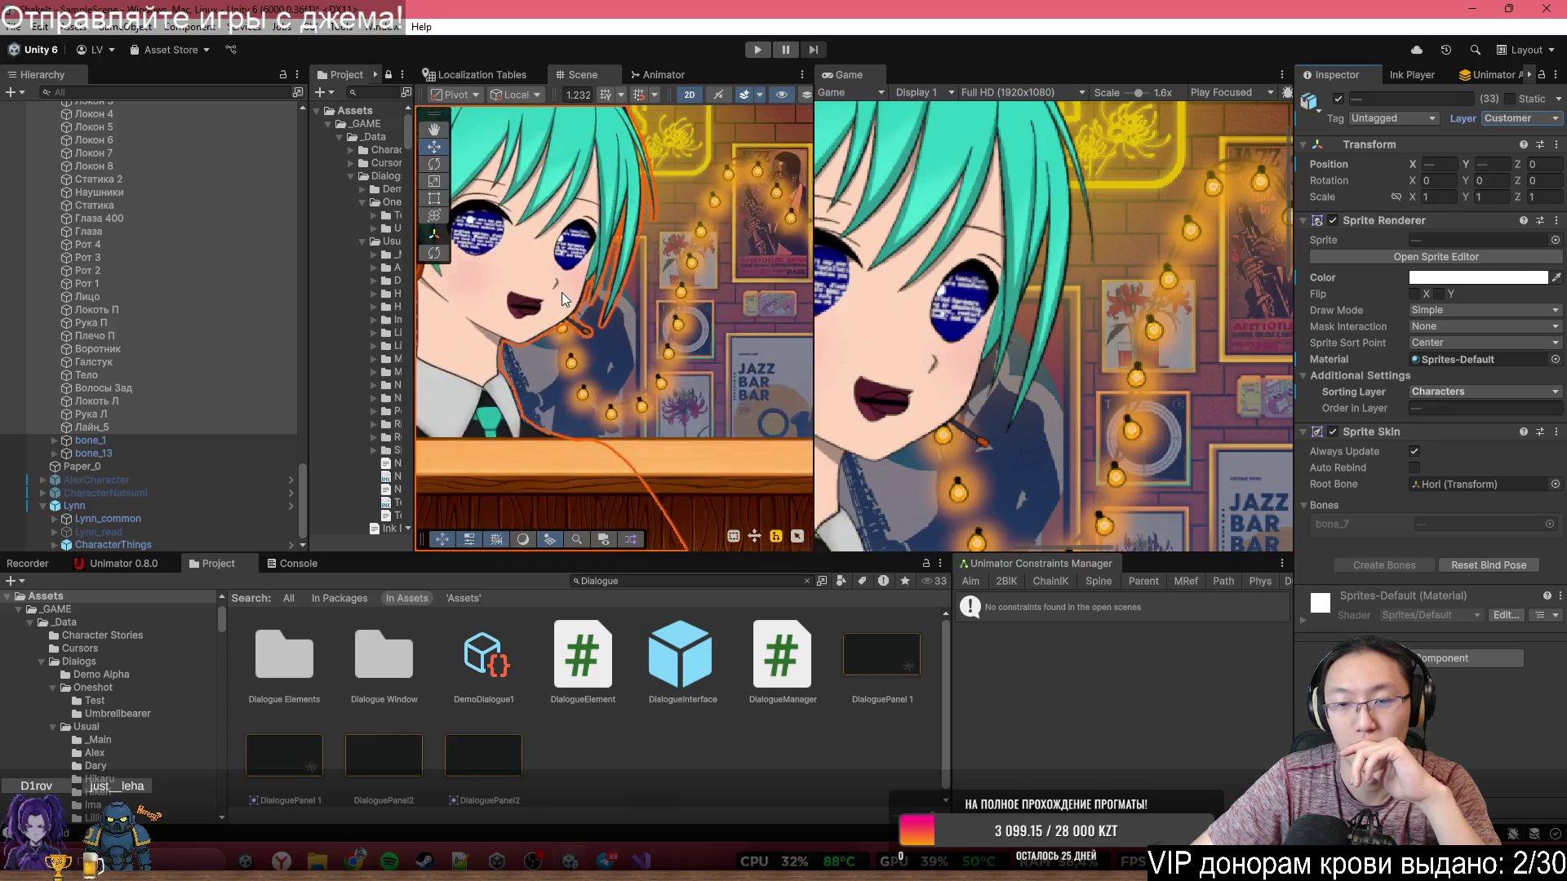
scroll(708, 397, "down", 5)
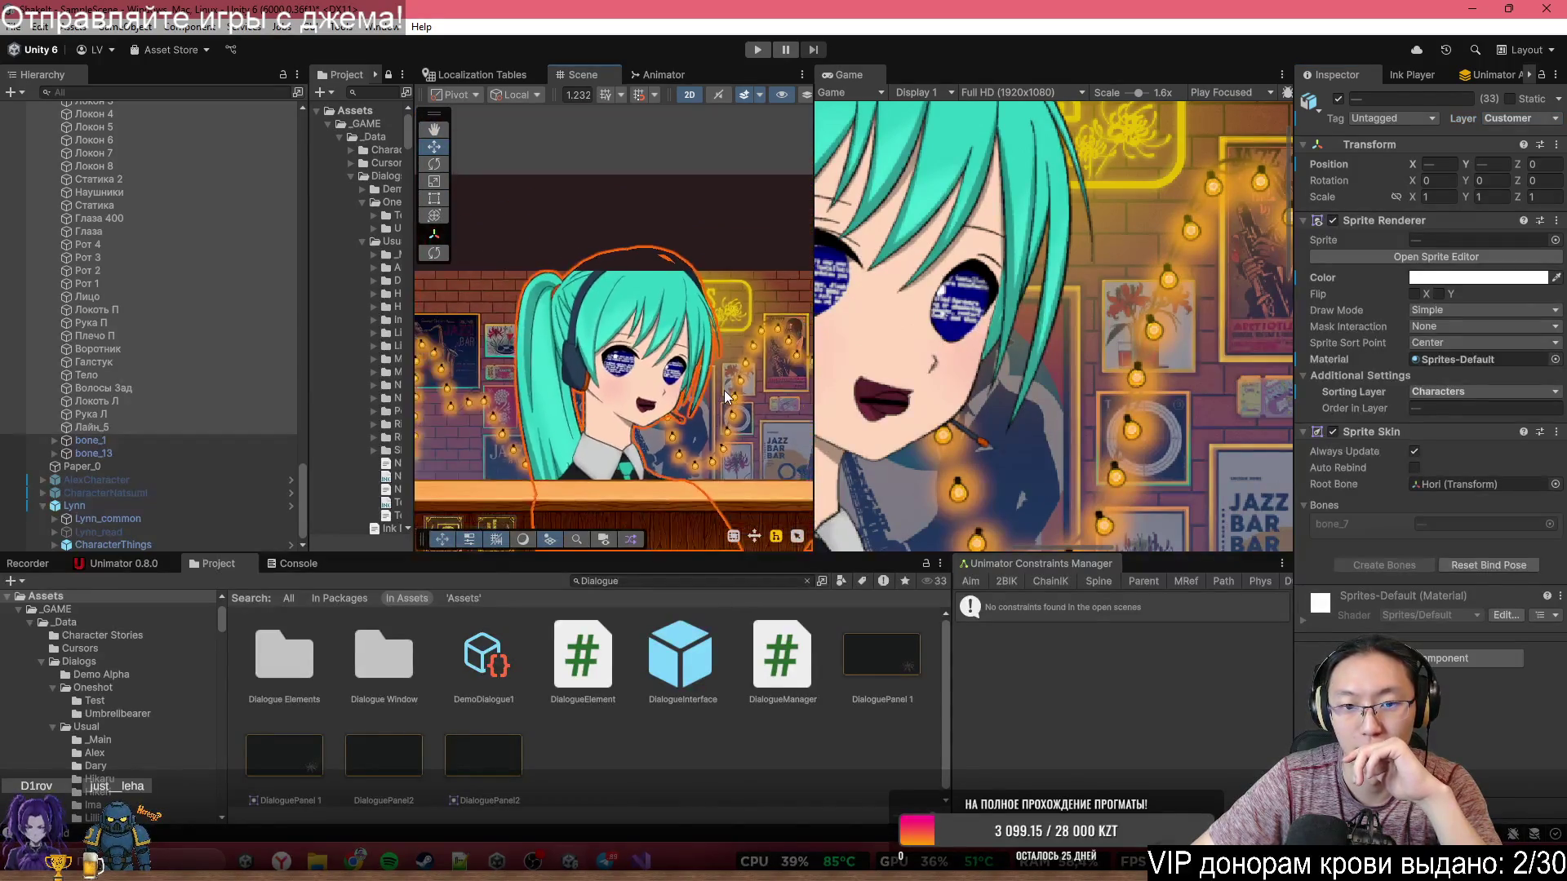
scroll(682, 420, "up", 10)
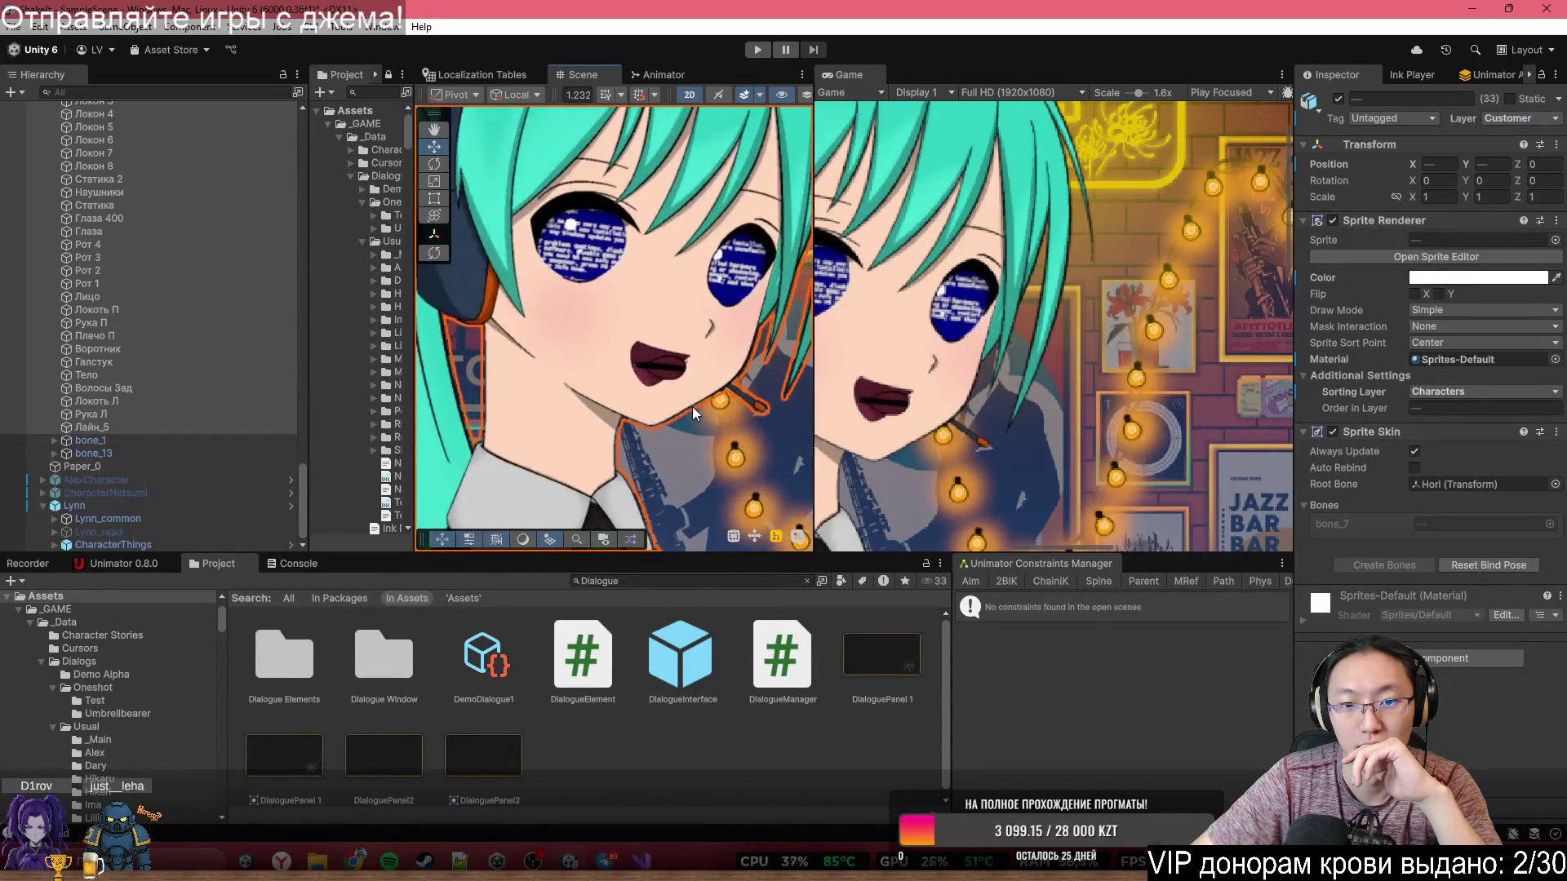
scroll(668, 379, "down", 3)
scroll(614, 343, "down", 3)
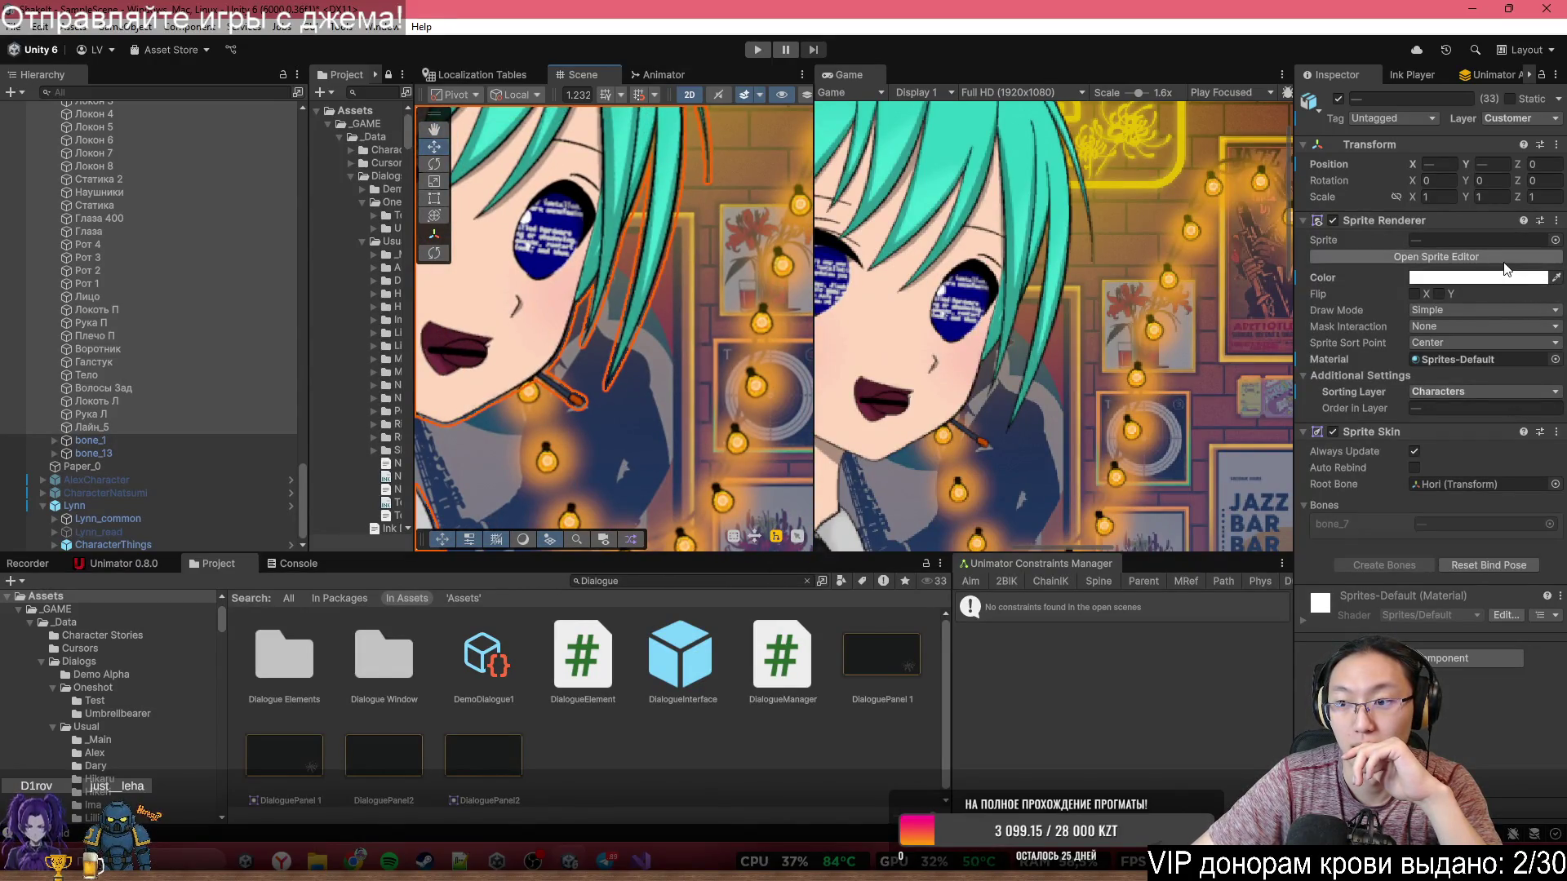
left_click(1520, 119)
left_click(1449, 478)
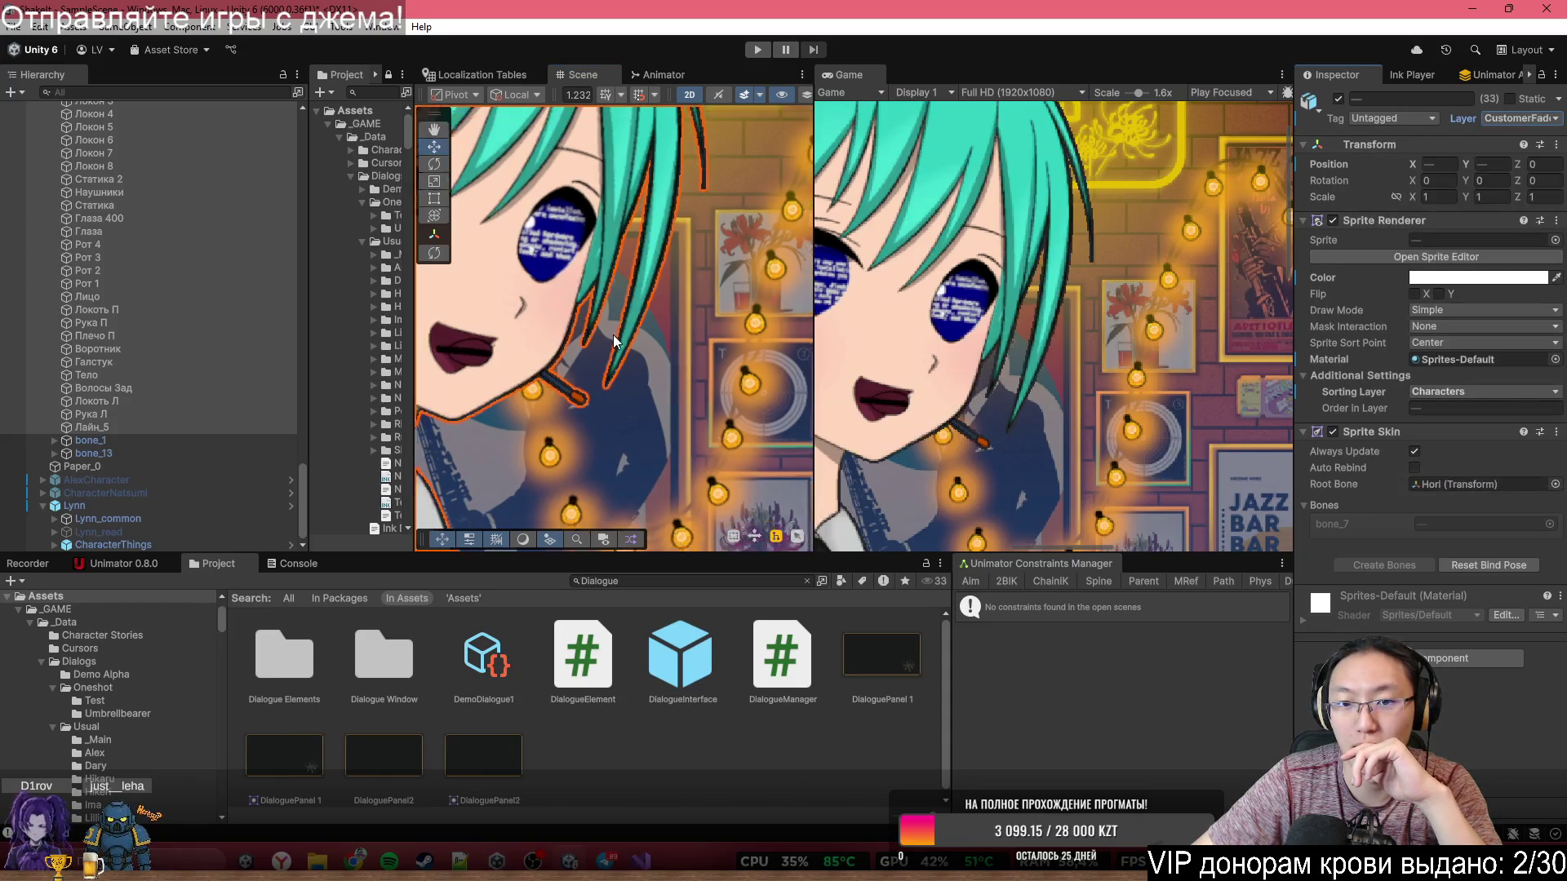
scroll(614, 334, "down", 3)
left_click(519, 307)
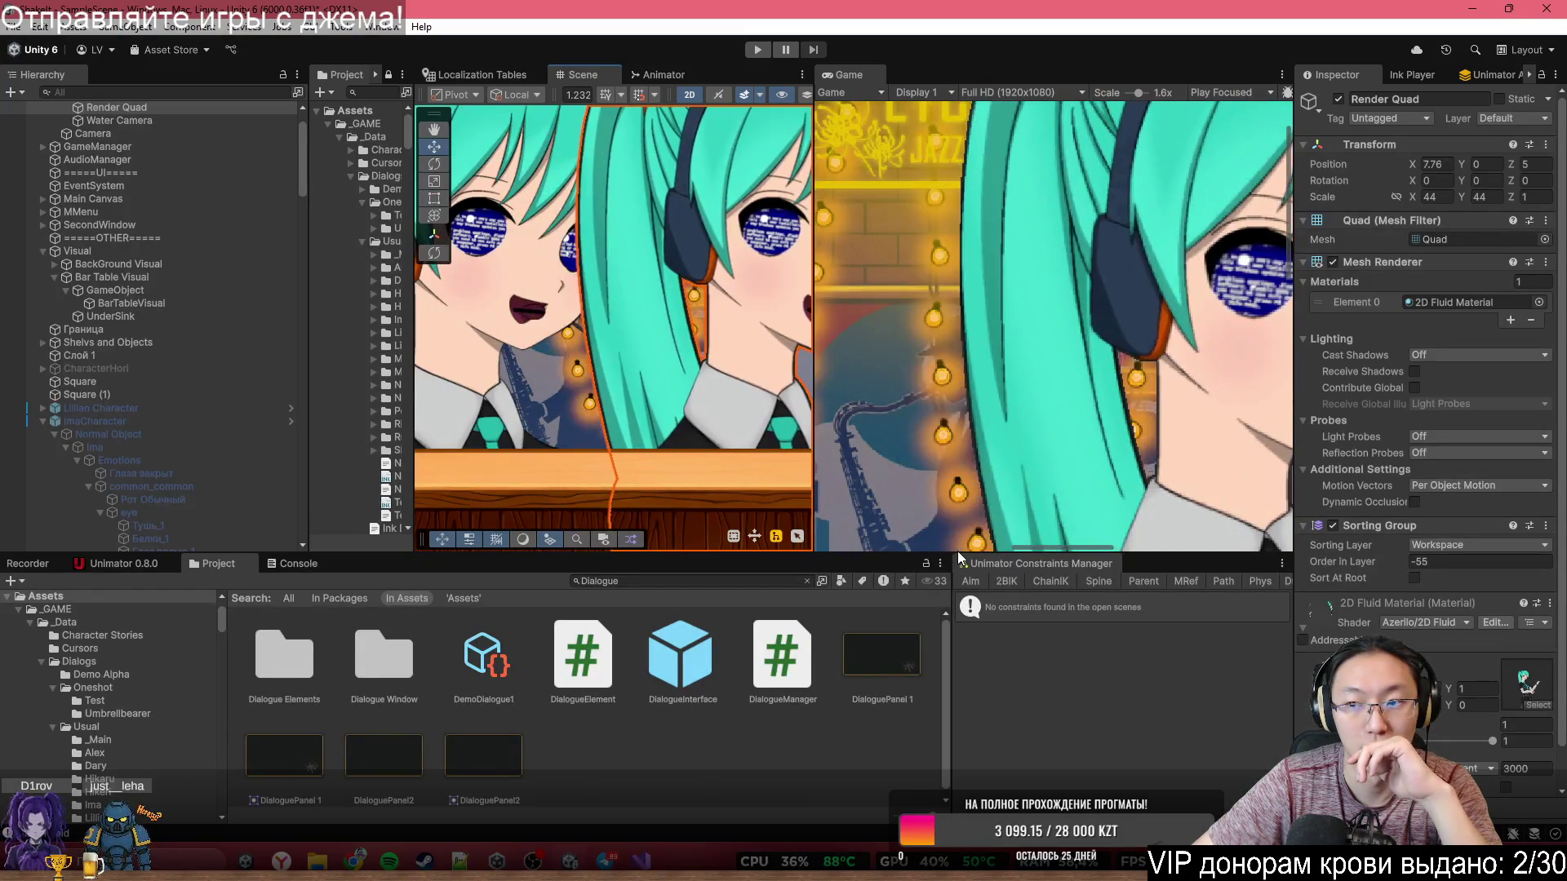
- Slide the Render Quad to X 3.5 and mirror it with Scale X −44
left_click_drag(625, 364, 566, 341)
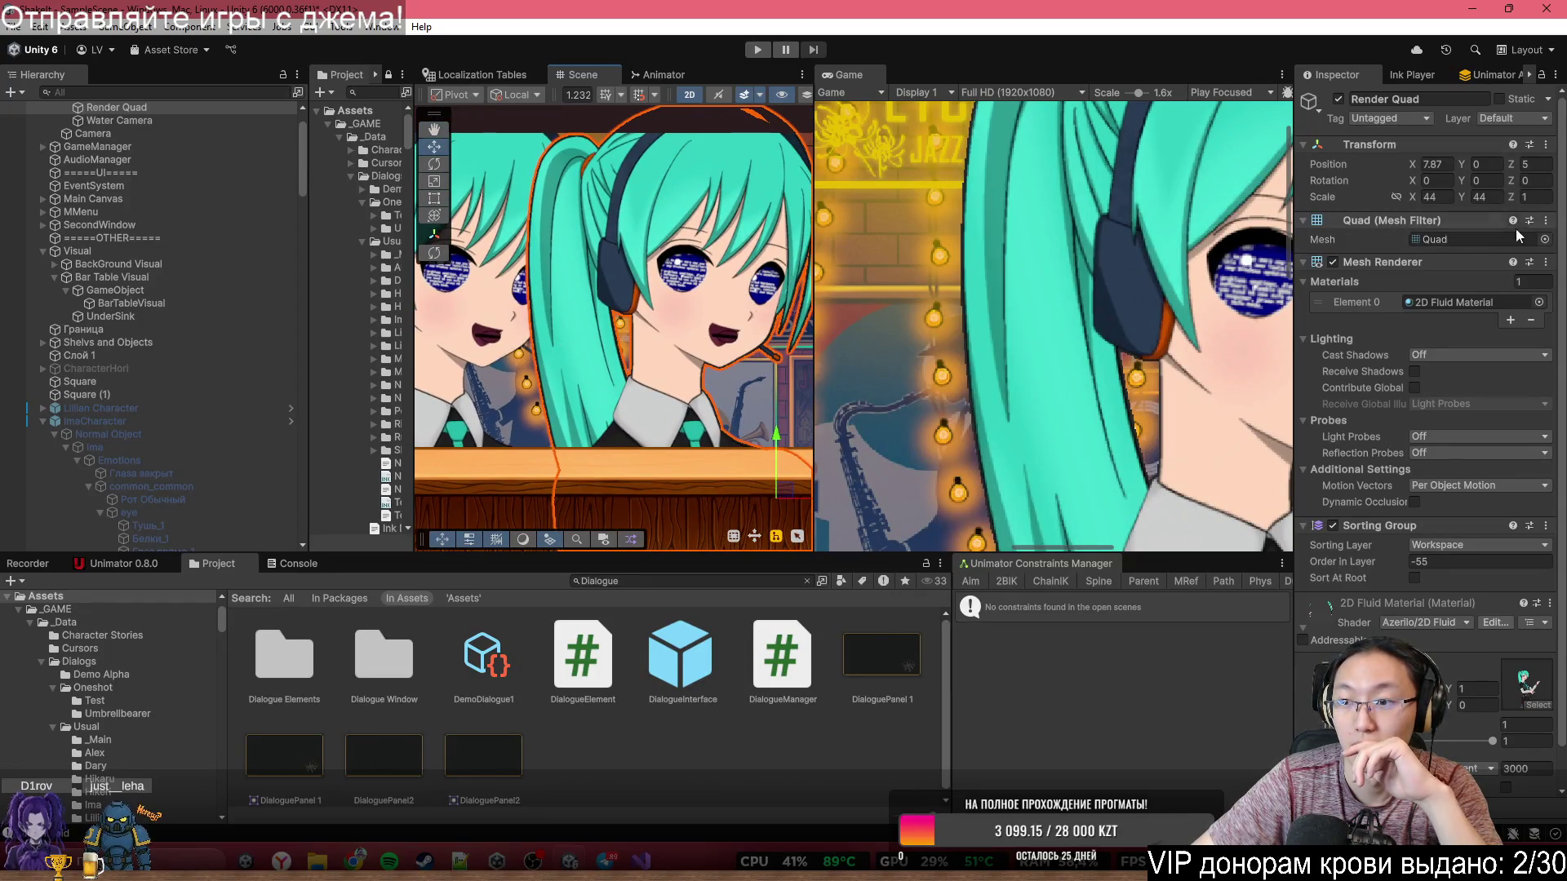
mouse_move(1461, 180)
left_mouse_down()
mouse_move(74, 210)
mouse_move(1306, 200)
mouse_move(1208, 193)
mouse_move(1089, 313)
mouse_move(1315, 320)
mouse_move(1325, 301)
left_mouse_up()
left_click(1441, 196)
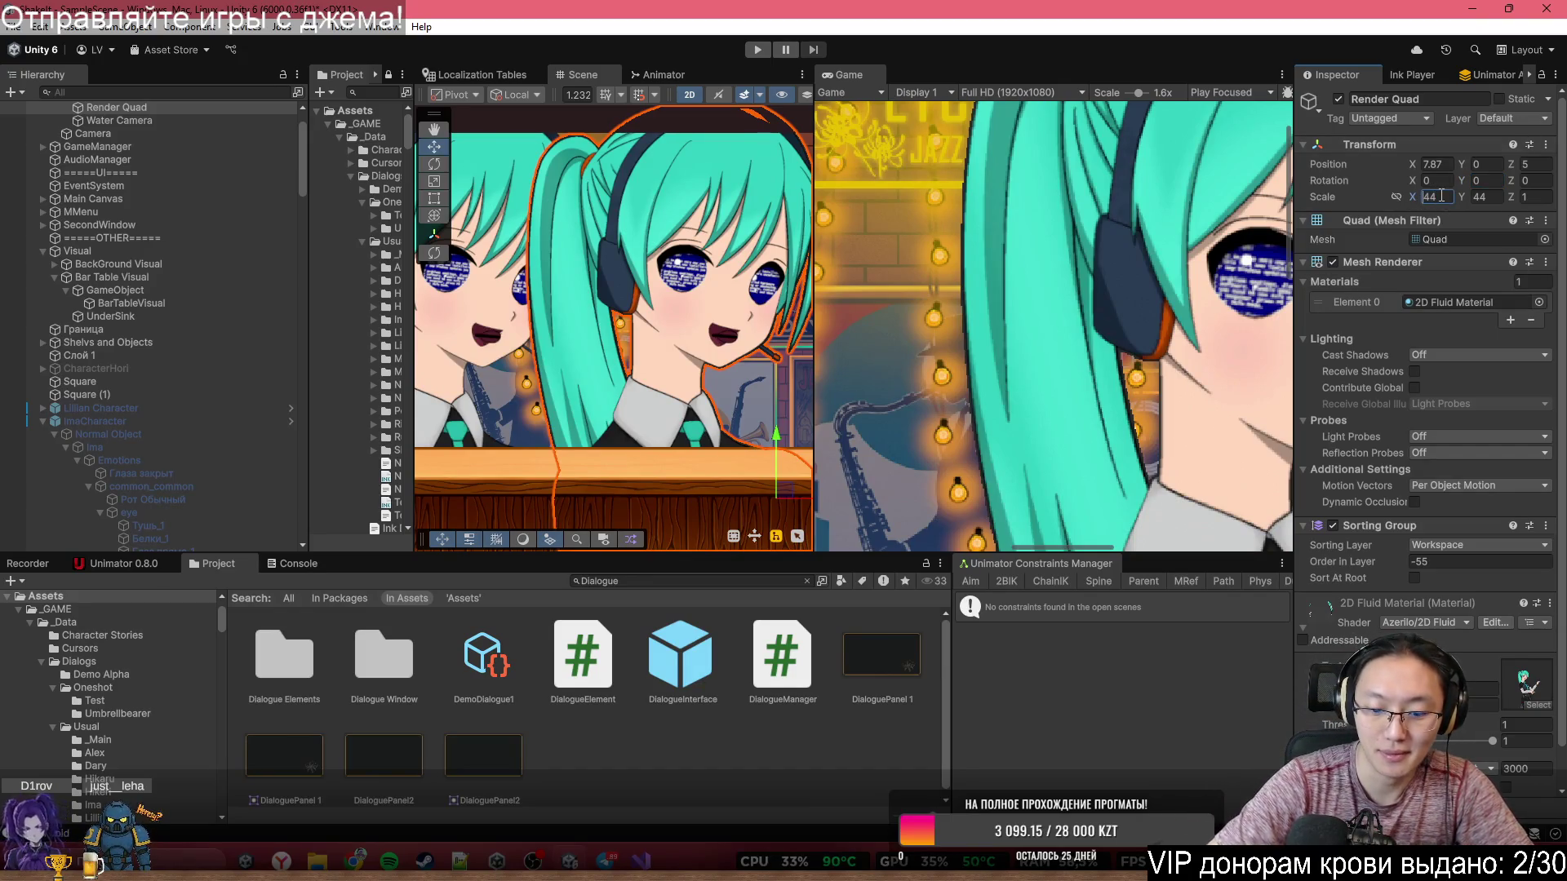
type("-44")
- Inspect the flipped quad, clicking the неон lycoris sign and Render Quad, then select Fluid
scroll(383, 353, "down", 5)
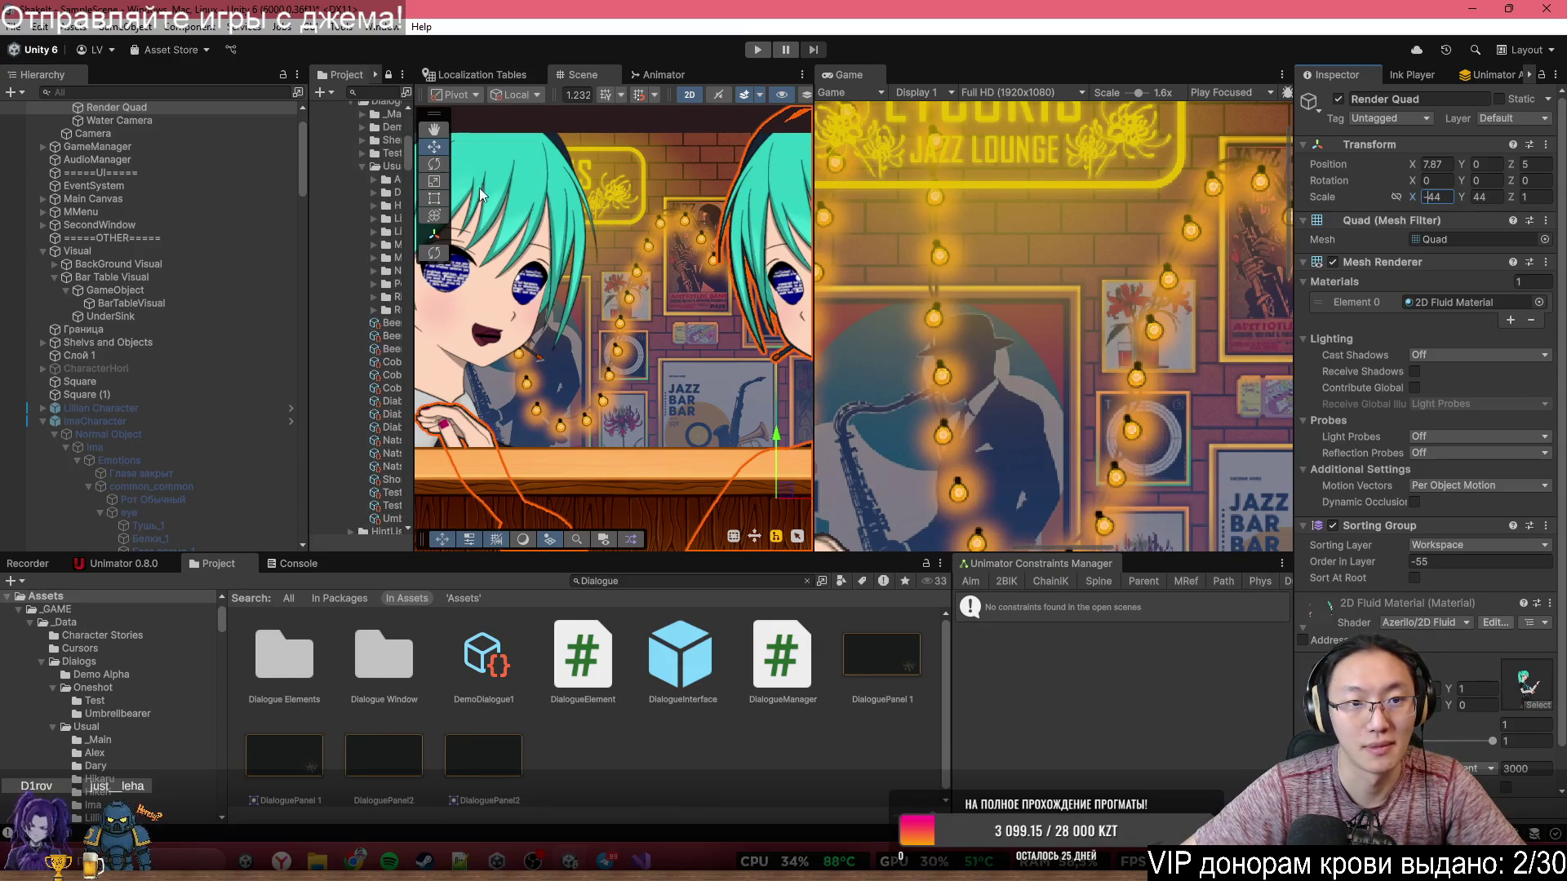
scroll(642, 326, "down", 2)
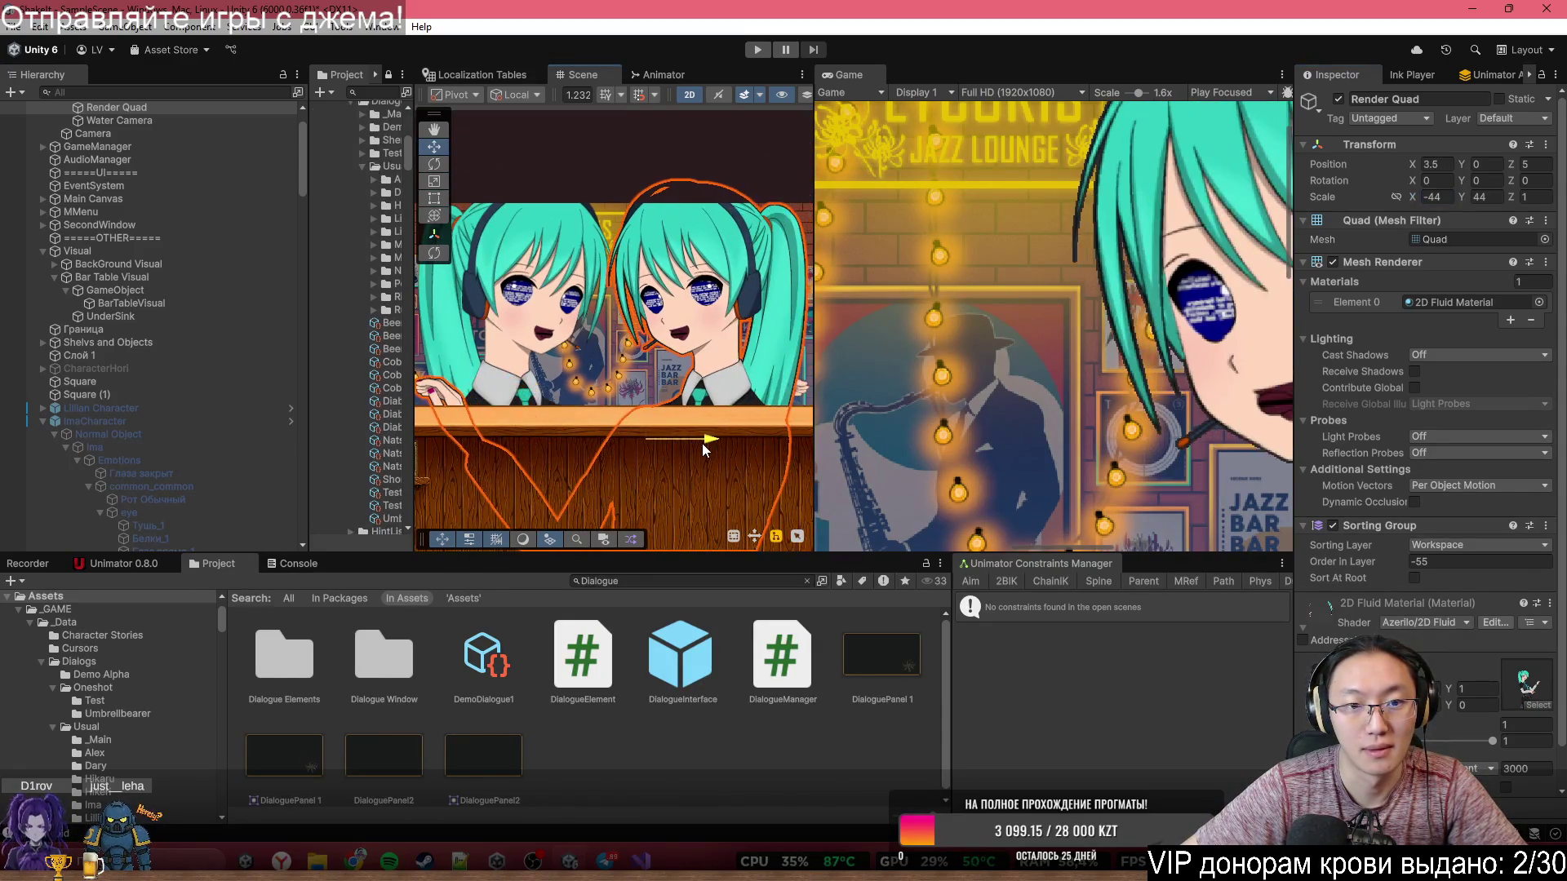
left_click(569, 329)
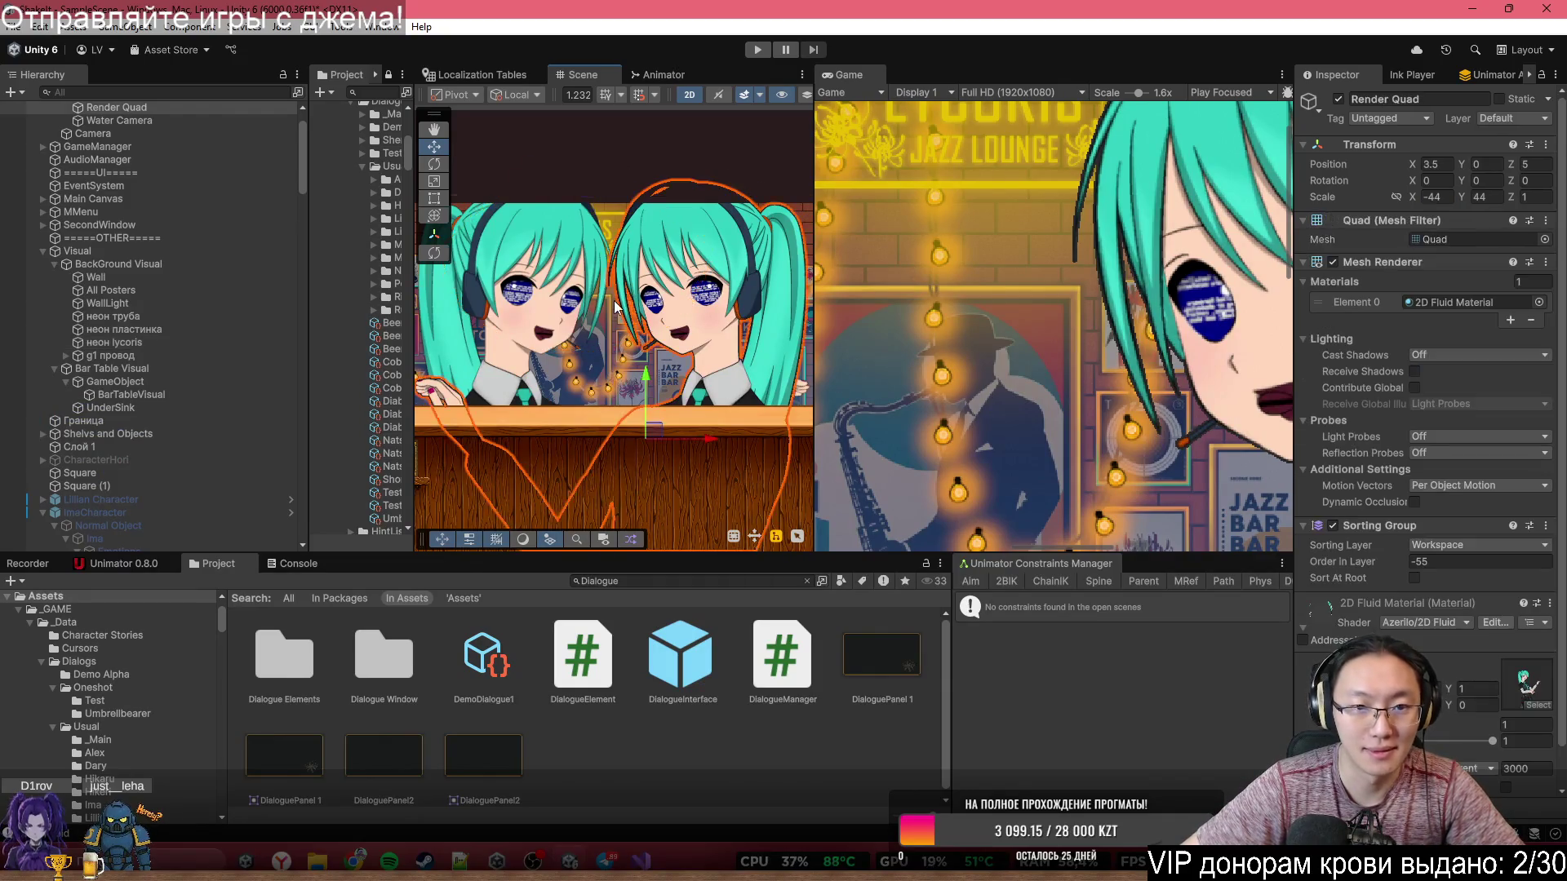
scroll(571, 326, "up", 3)
scroll(627, 315, "down", 3)
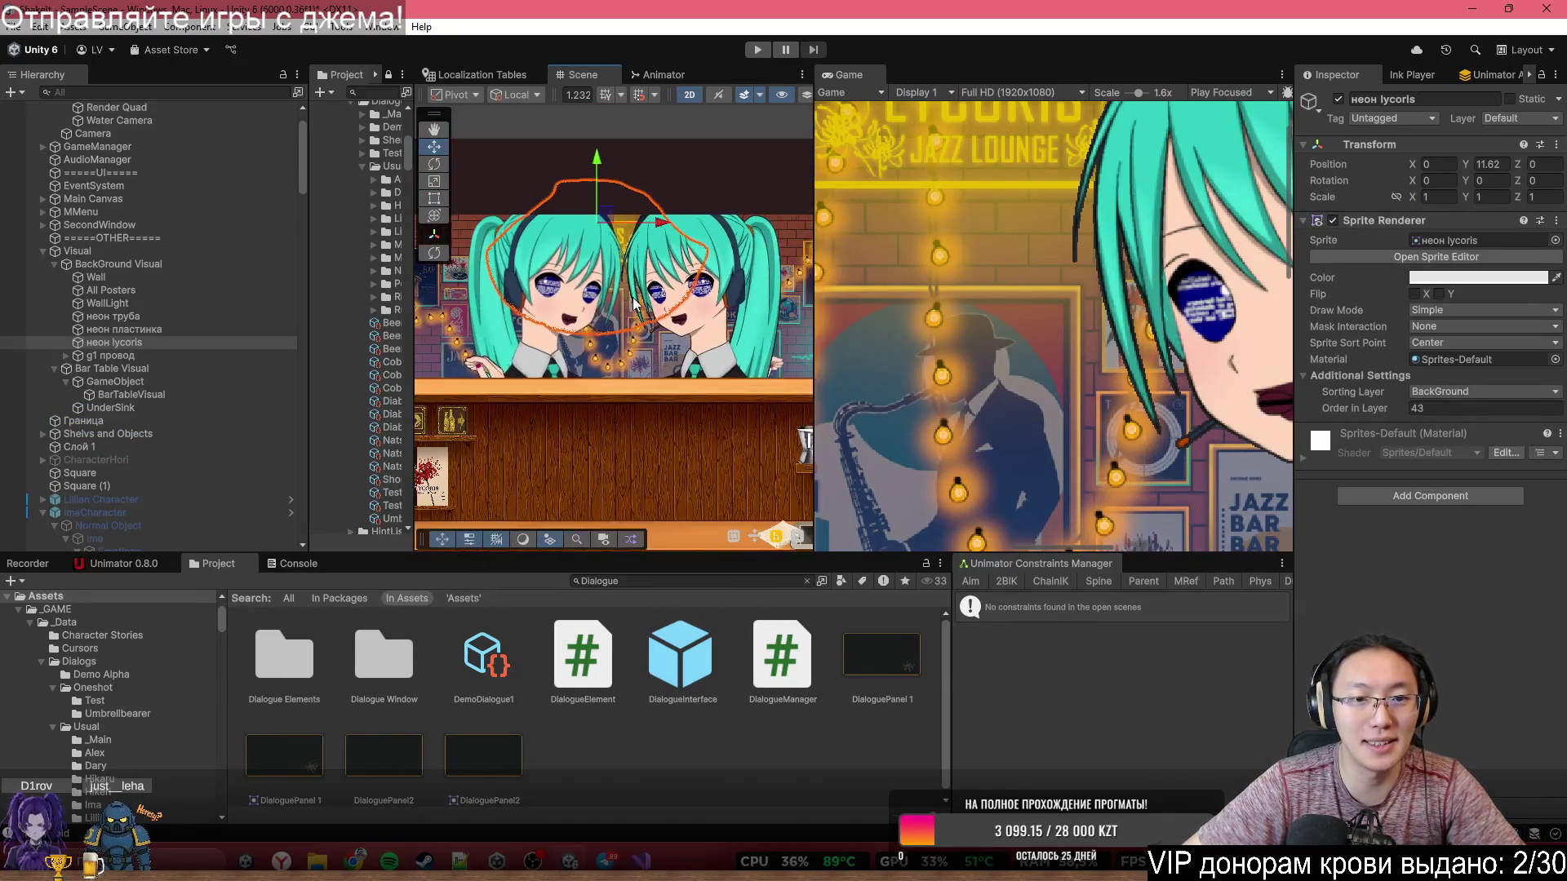
left_click(667, 353)
scroll(666, 353, "down", 5)
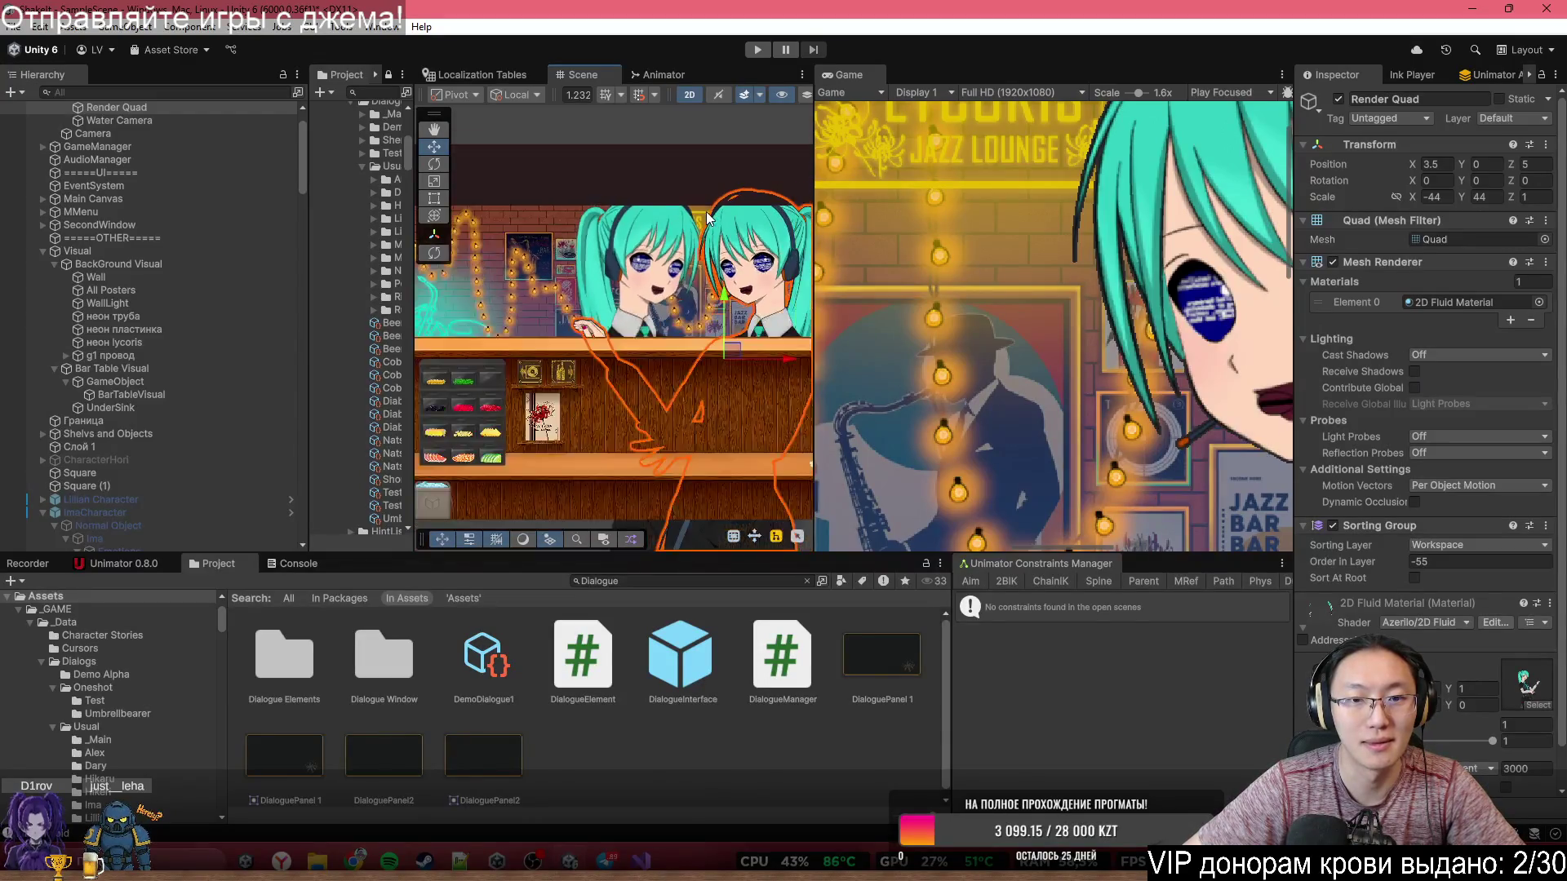
left_click(659, 488)
scroll(614, 187, "up", 10)
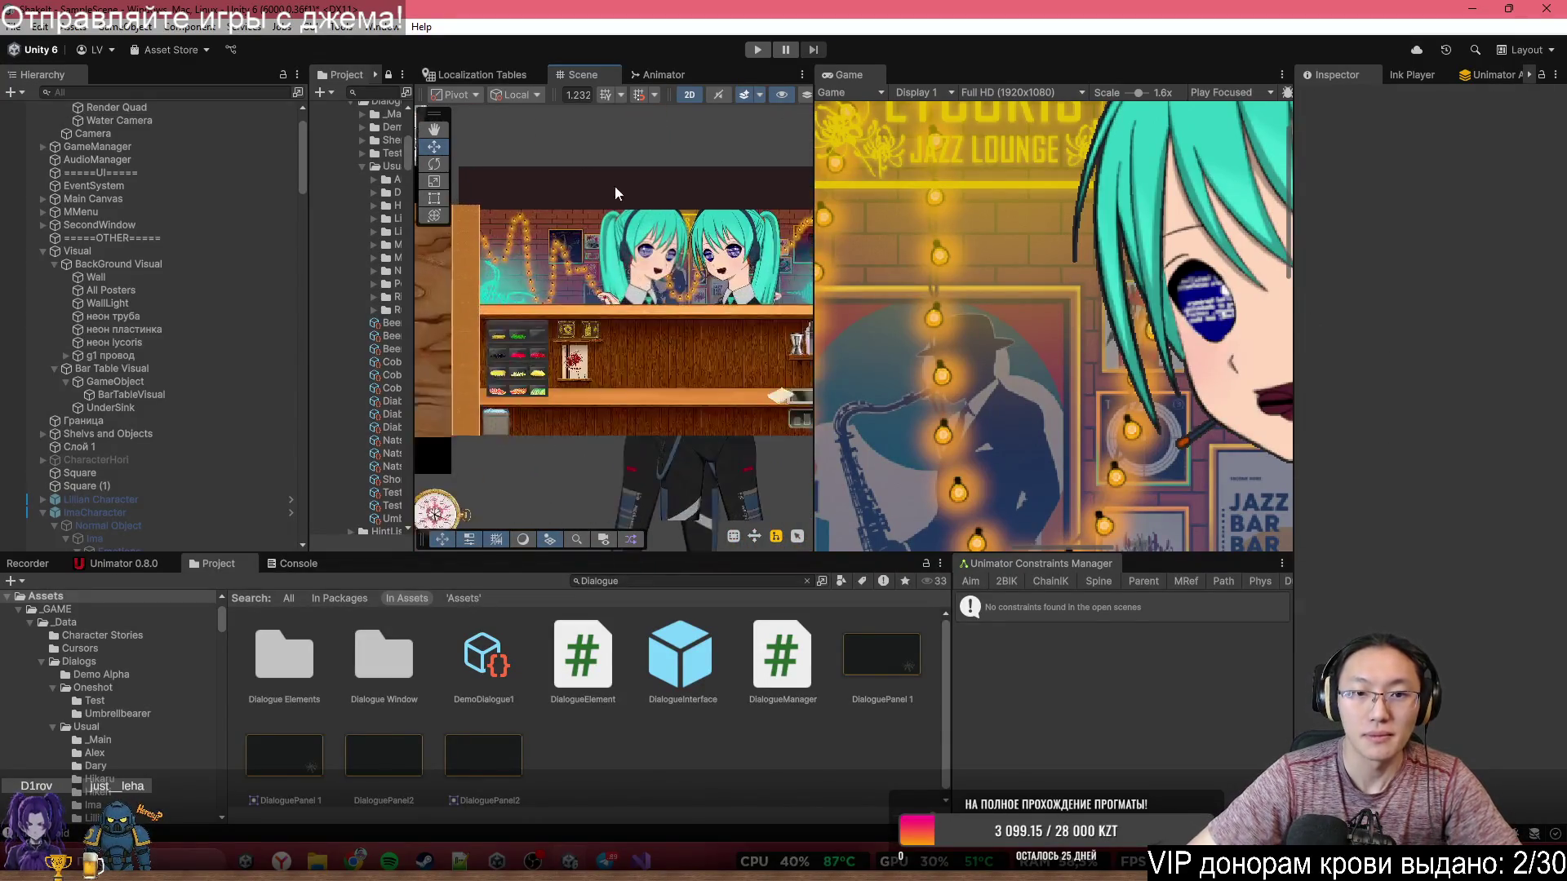
scroll(693, 330, "up", 6)
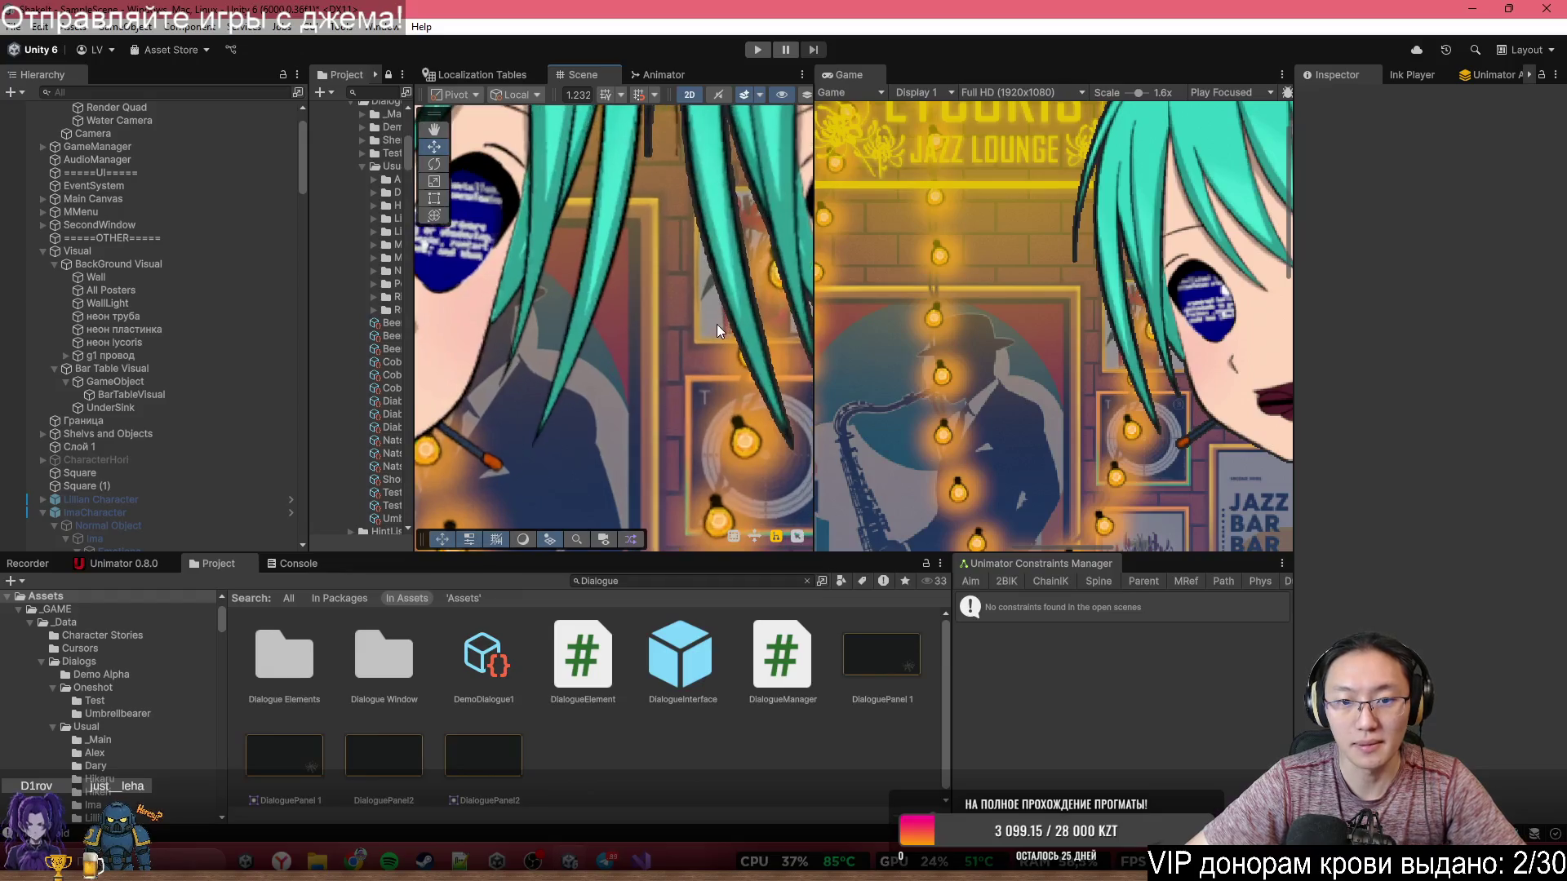
scroll(687, 251, "down", 2)
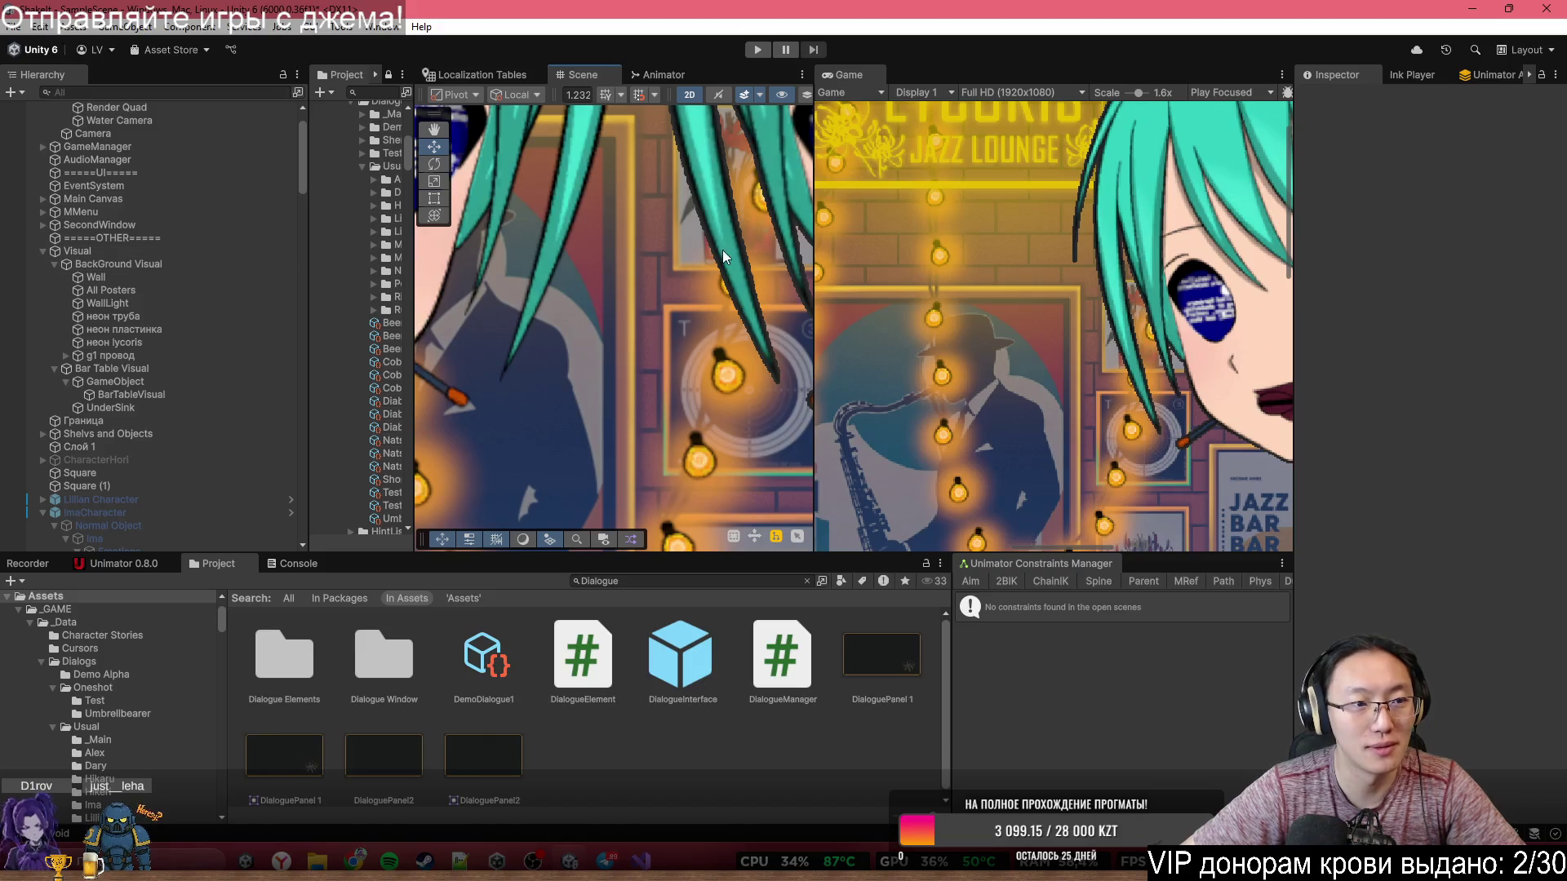
scroll(164, 188, "up", 2)
left_click(146, 149)
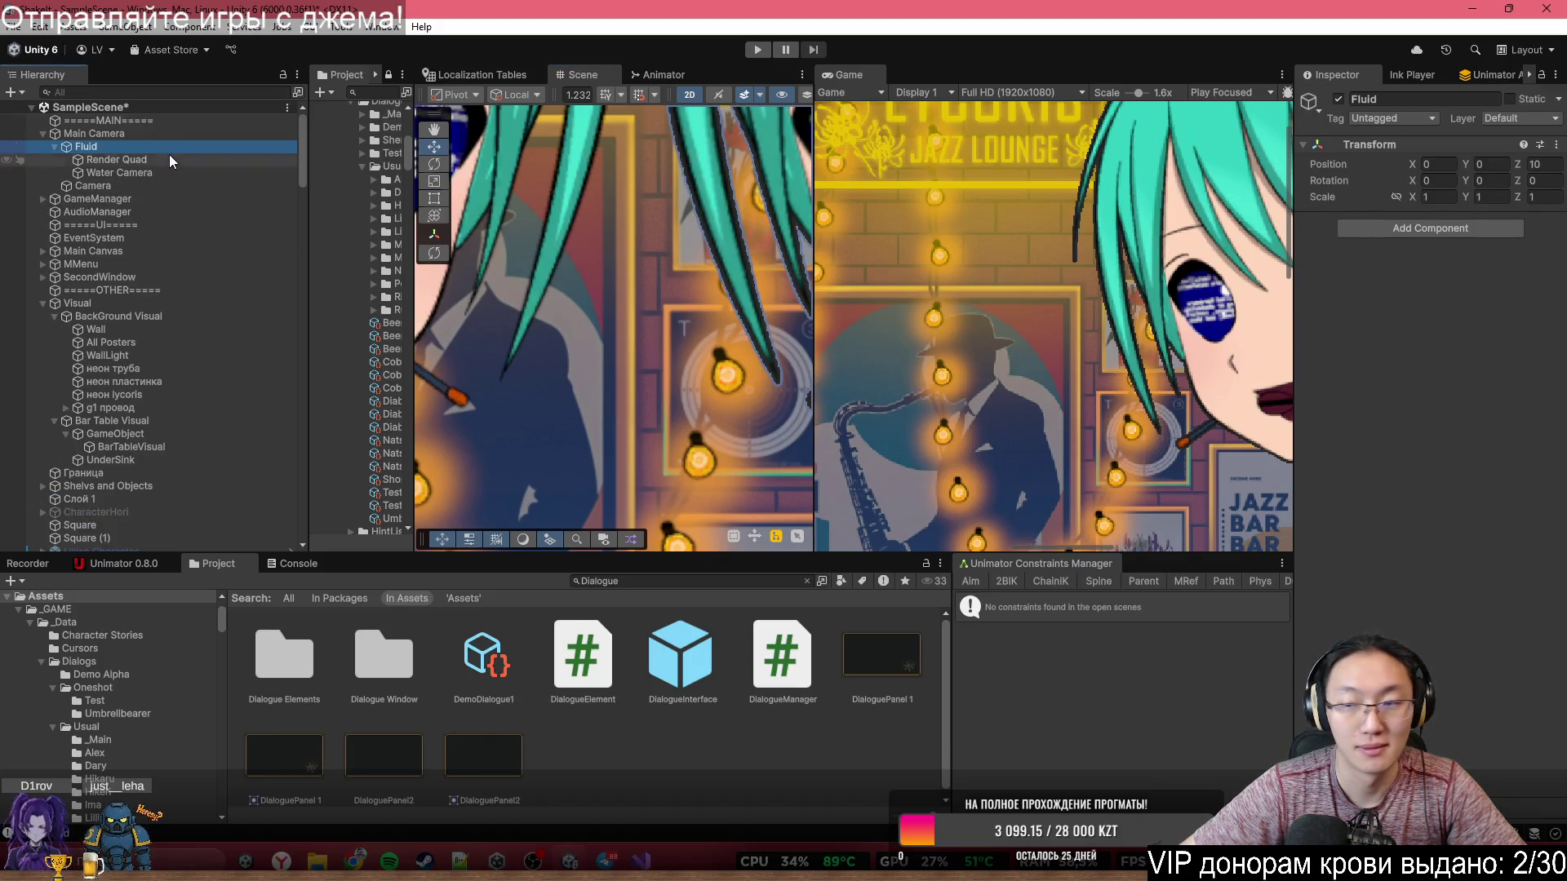
- Browse scene objects: the Render Quad, the g1 провод wire sprite and Слой 1
left_click(169, 155)
scroll(778, 313, "down", 2)
scroll(778, 313, "down", 1)
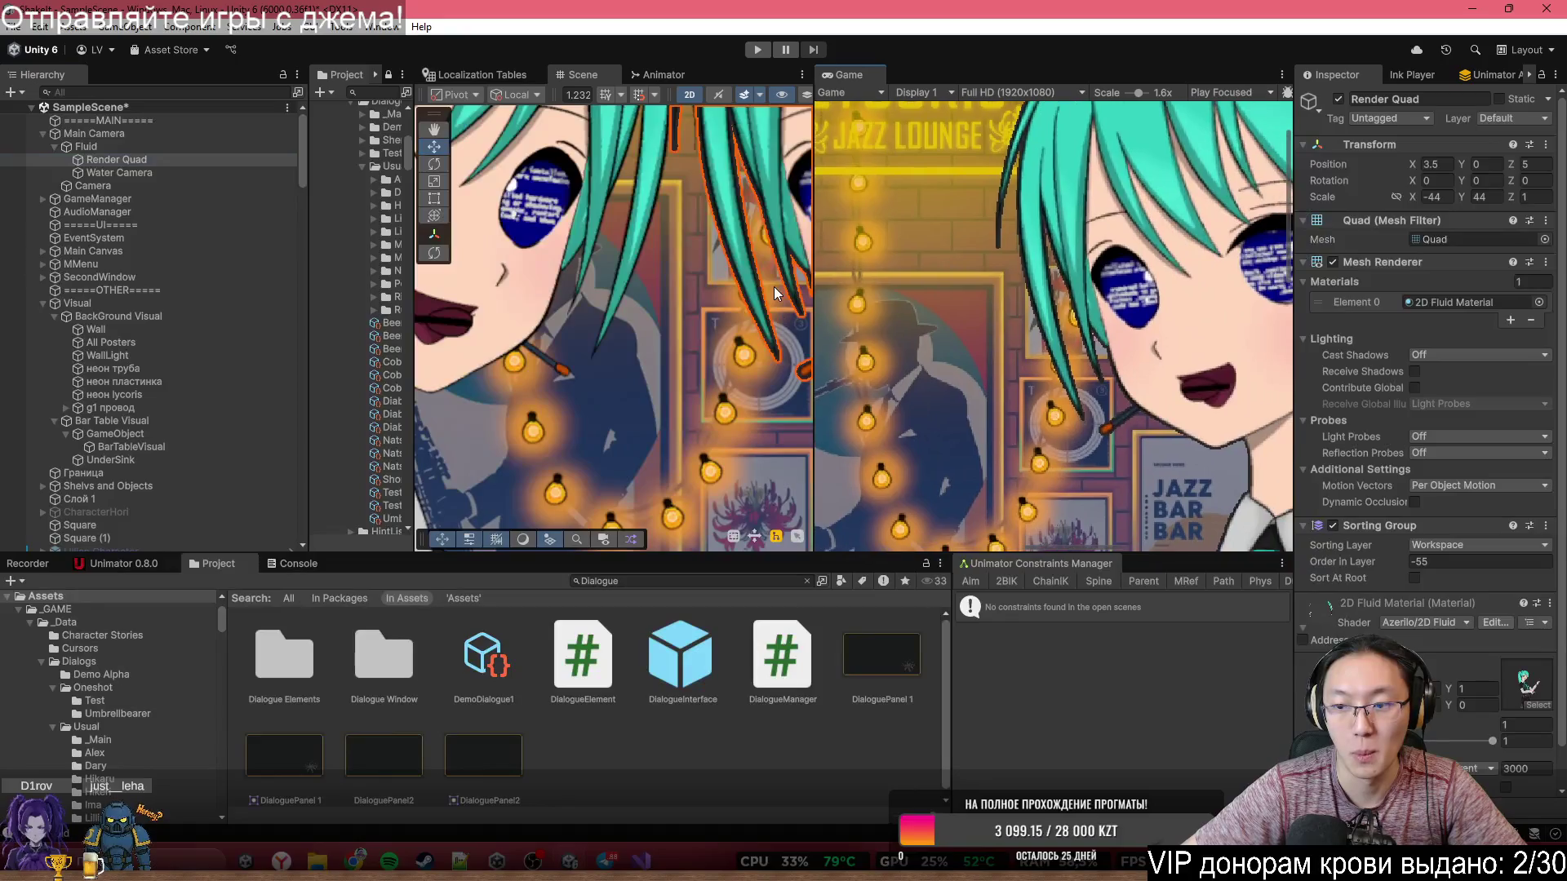
scroll(901, 281, "down", 5)
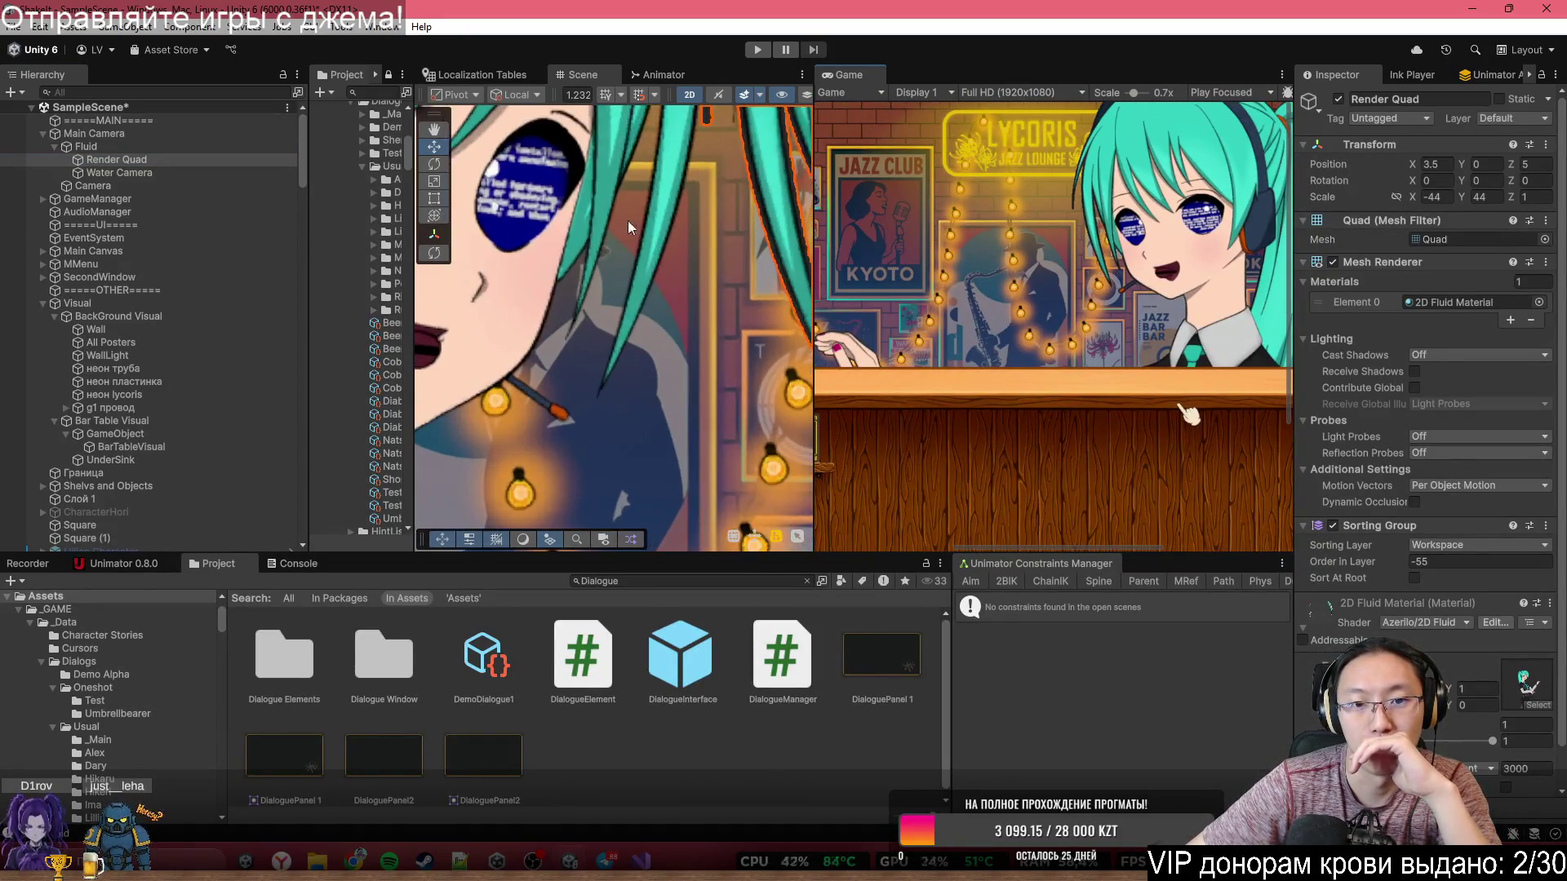
scroll(645, 343, "up", 3)
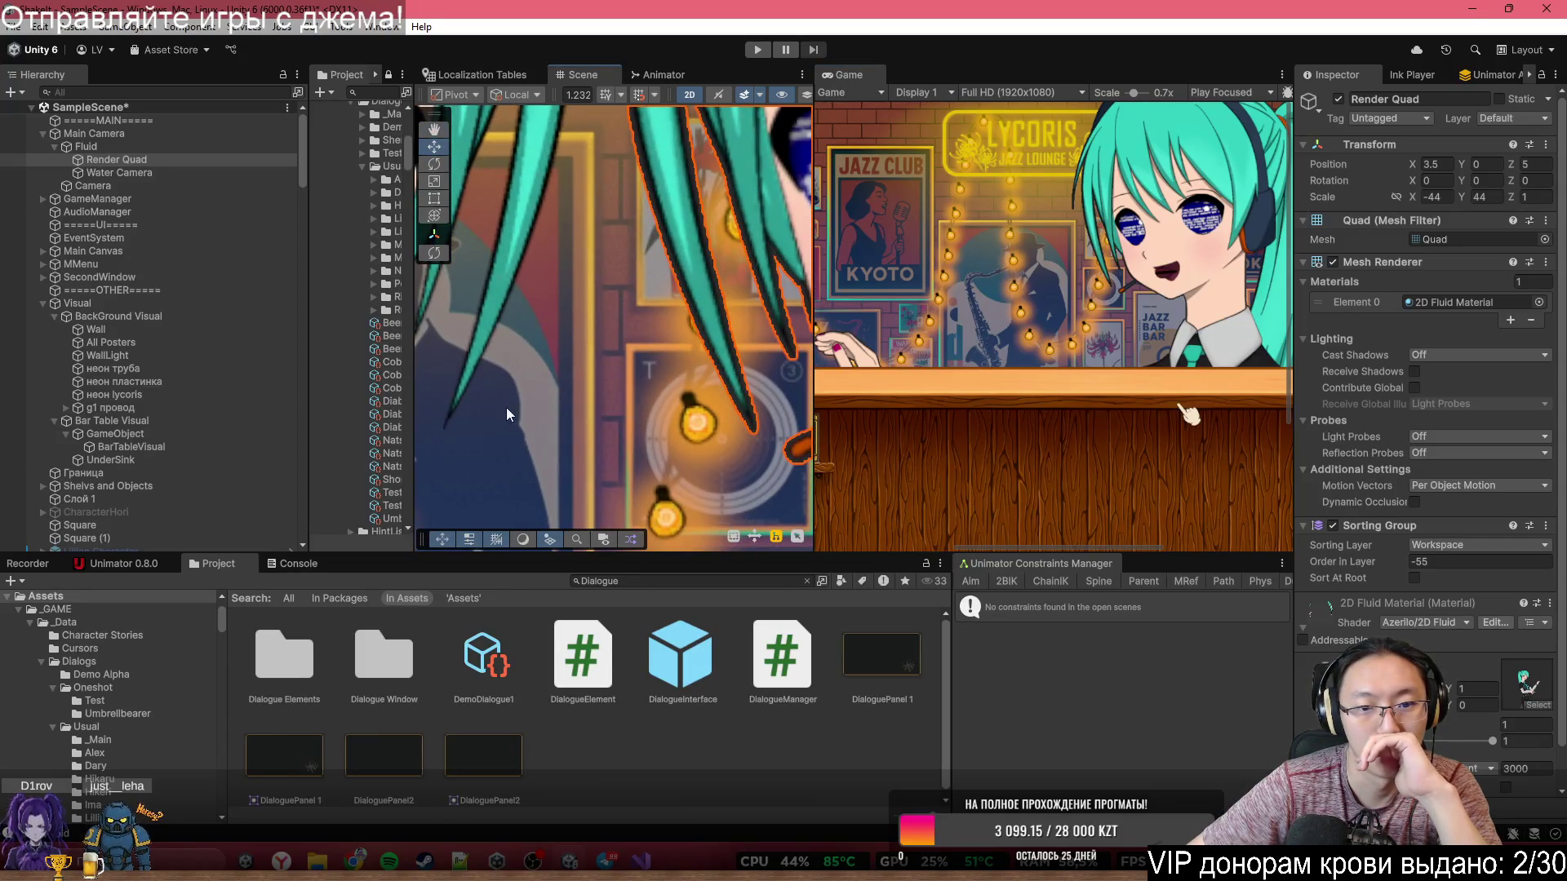
left_click(272, 406)
scroll(638, 376, "down", 3)
left_click(638, 375)
scroll(610, 393, "up", 3)
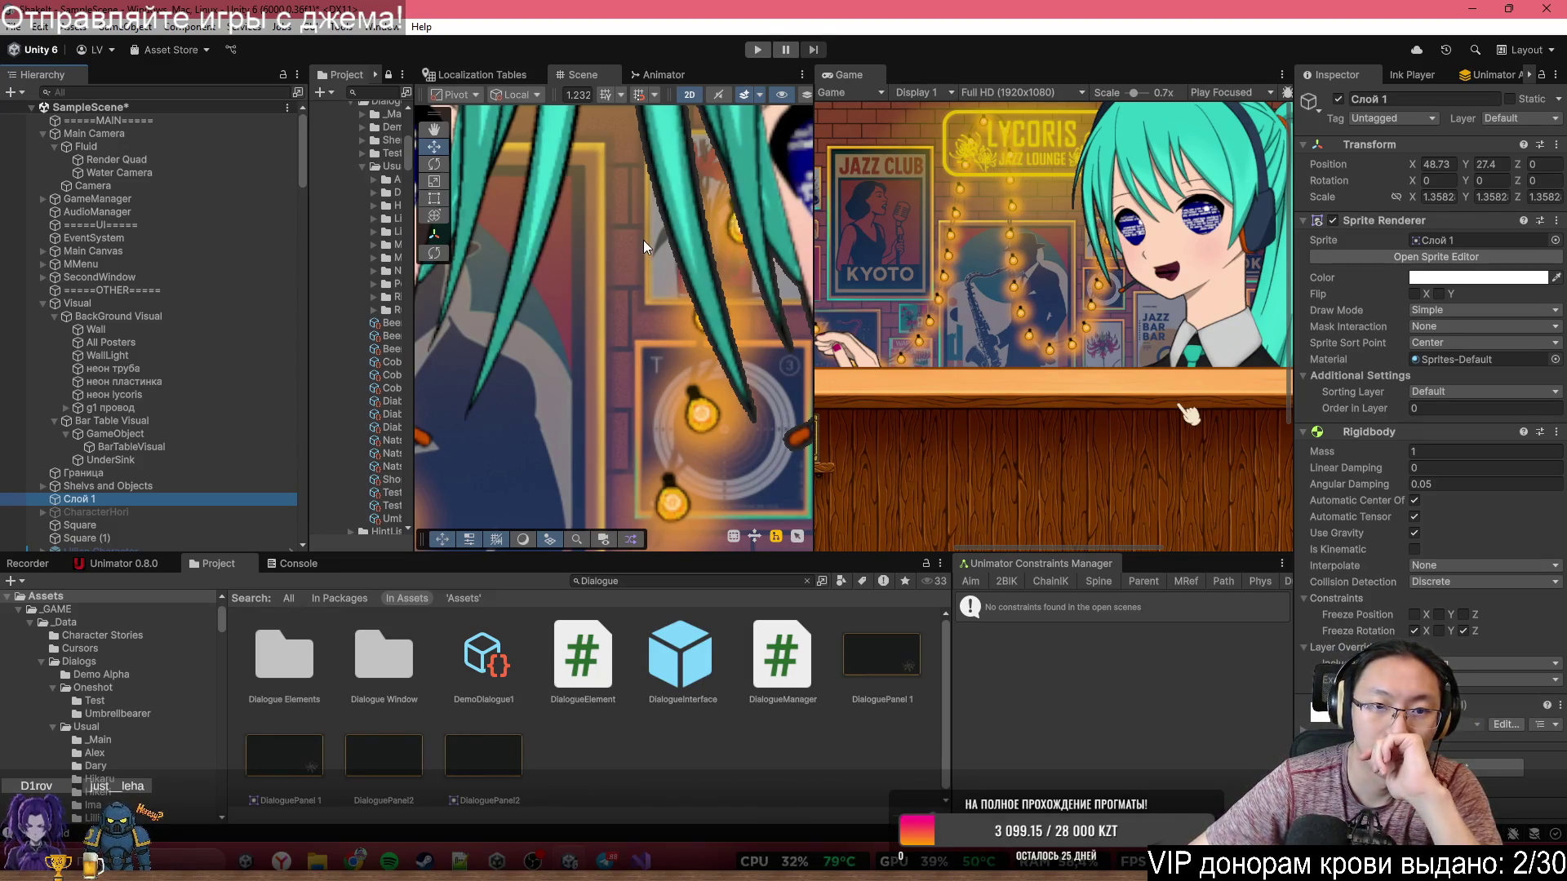
- Check Main Camera and Water Camera, then open the 2048×2048 Fluid Render Texture from the Render Quad's material
left_click(206, 136)
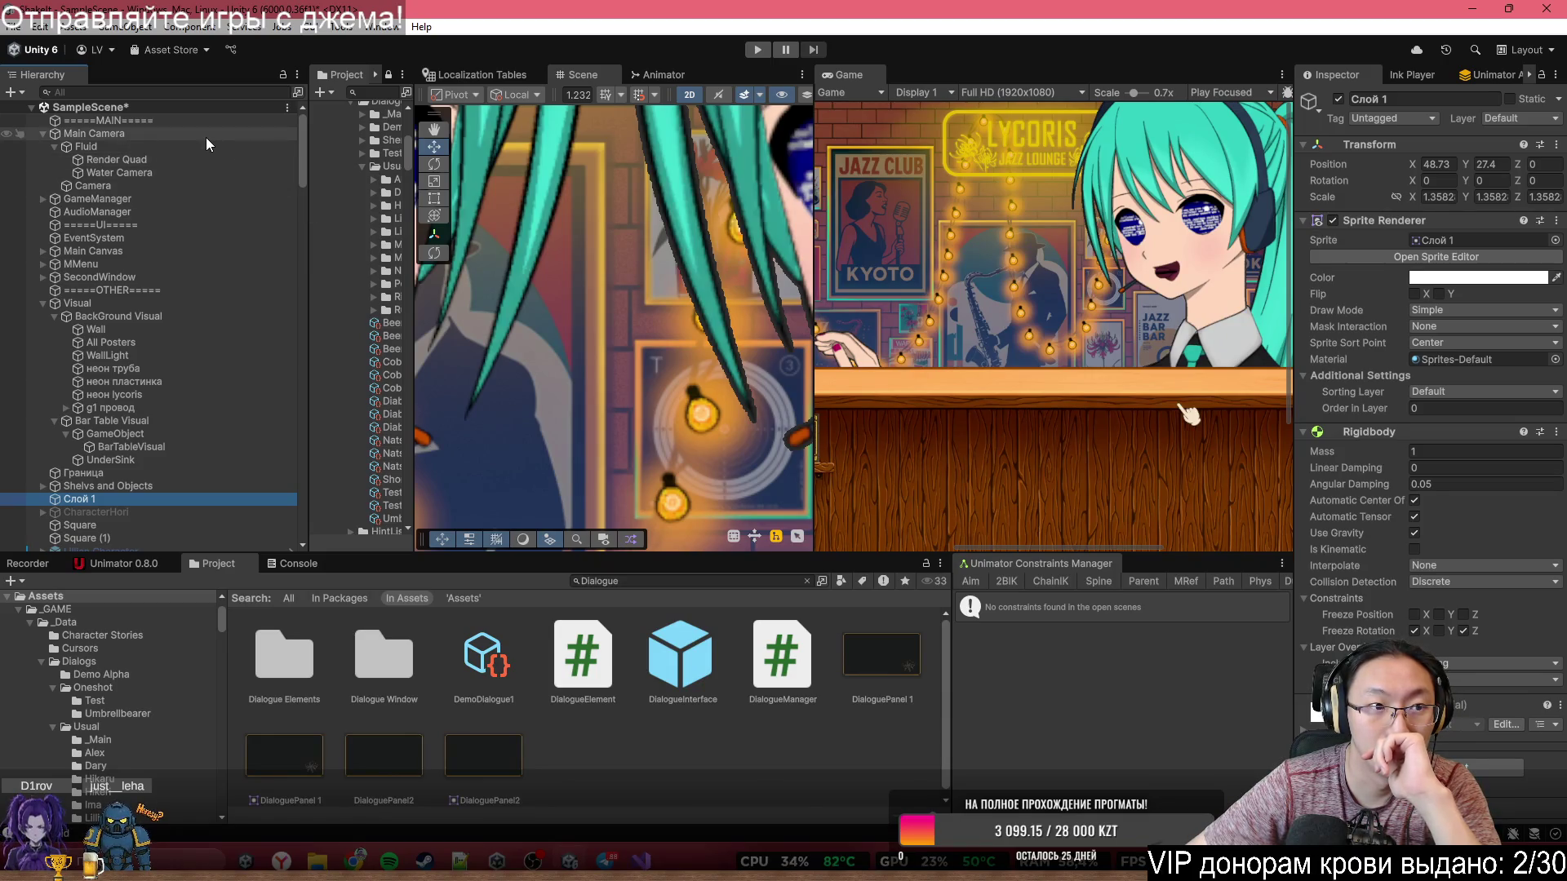
left_click(204, 159)
left_click(209, 171)
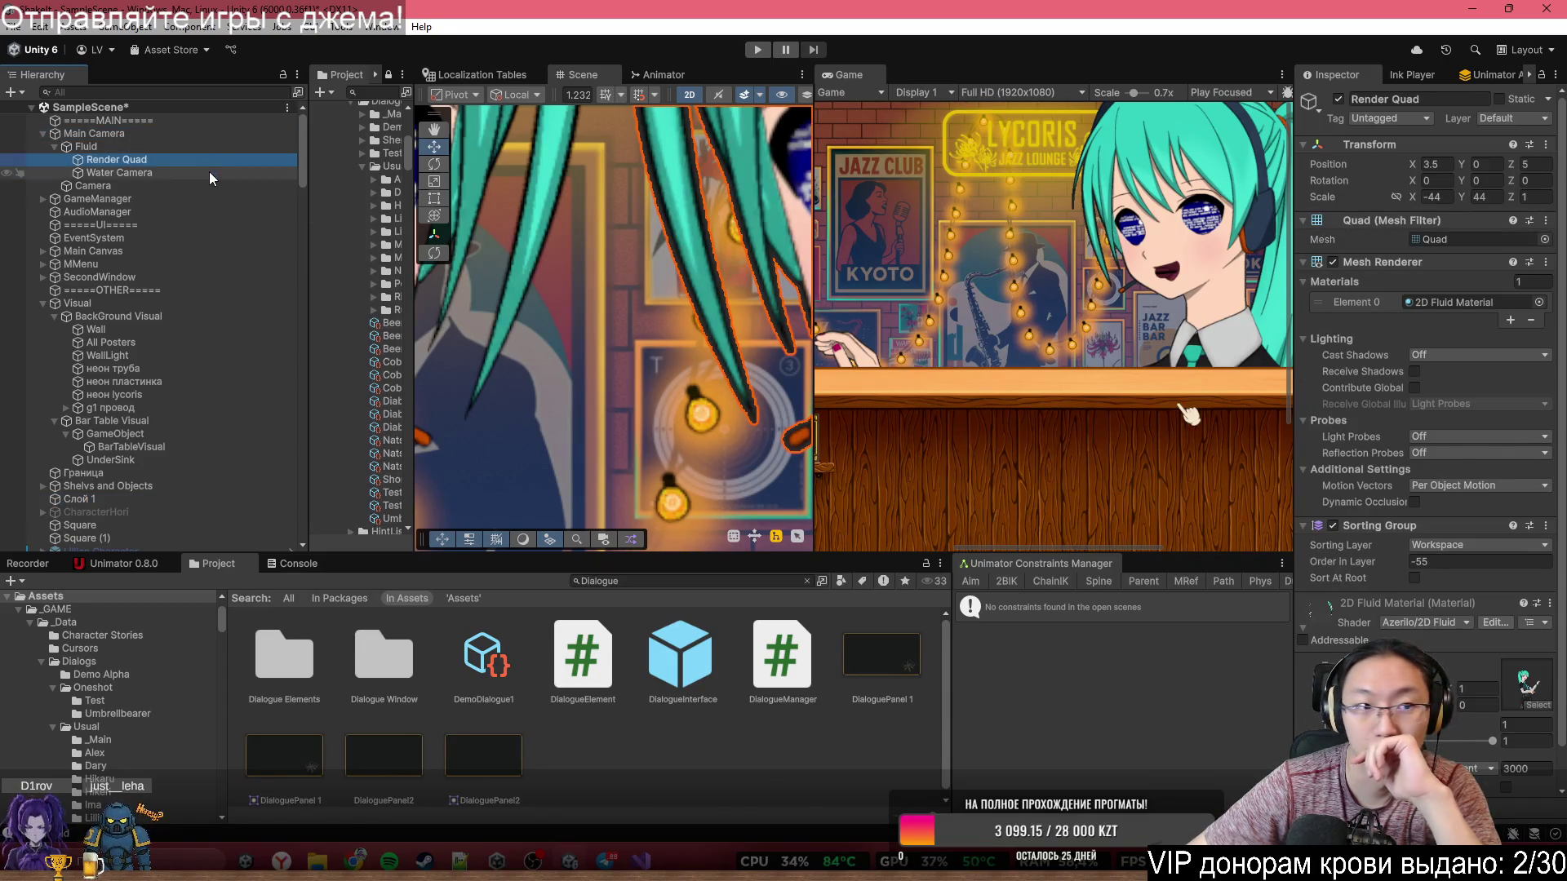
left_click(218, 155)
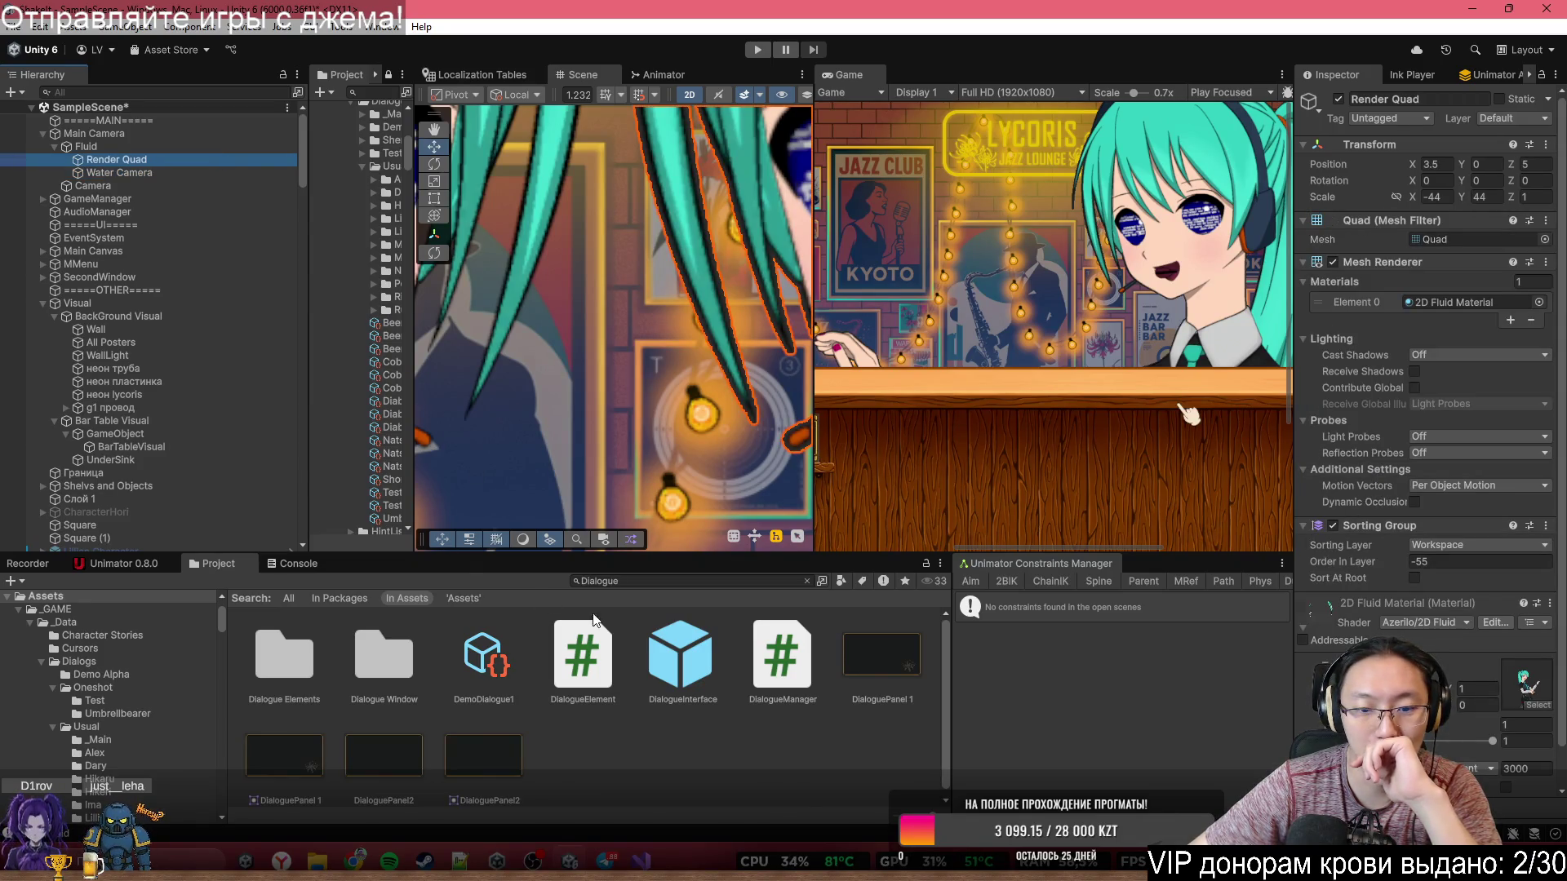
left_click(1522, 685)
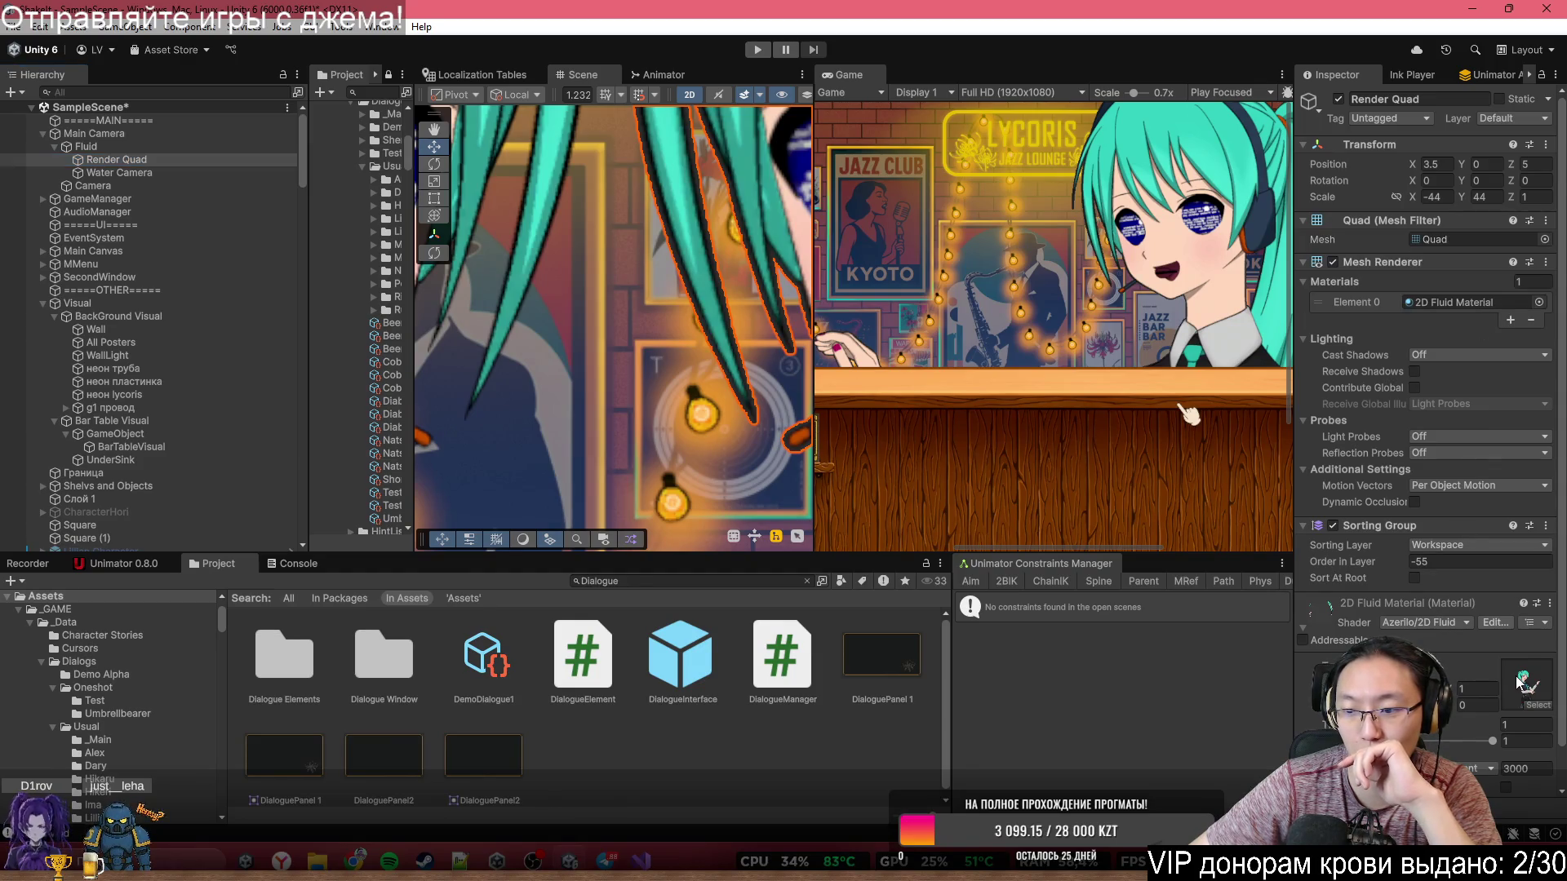
left_click(539, 645)
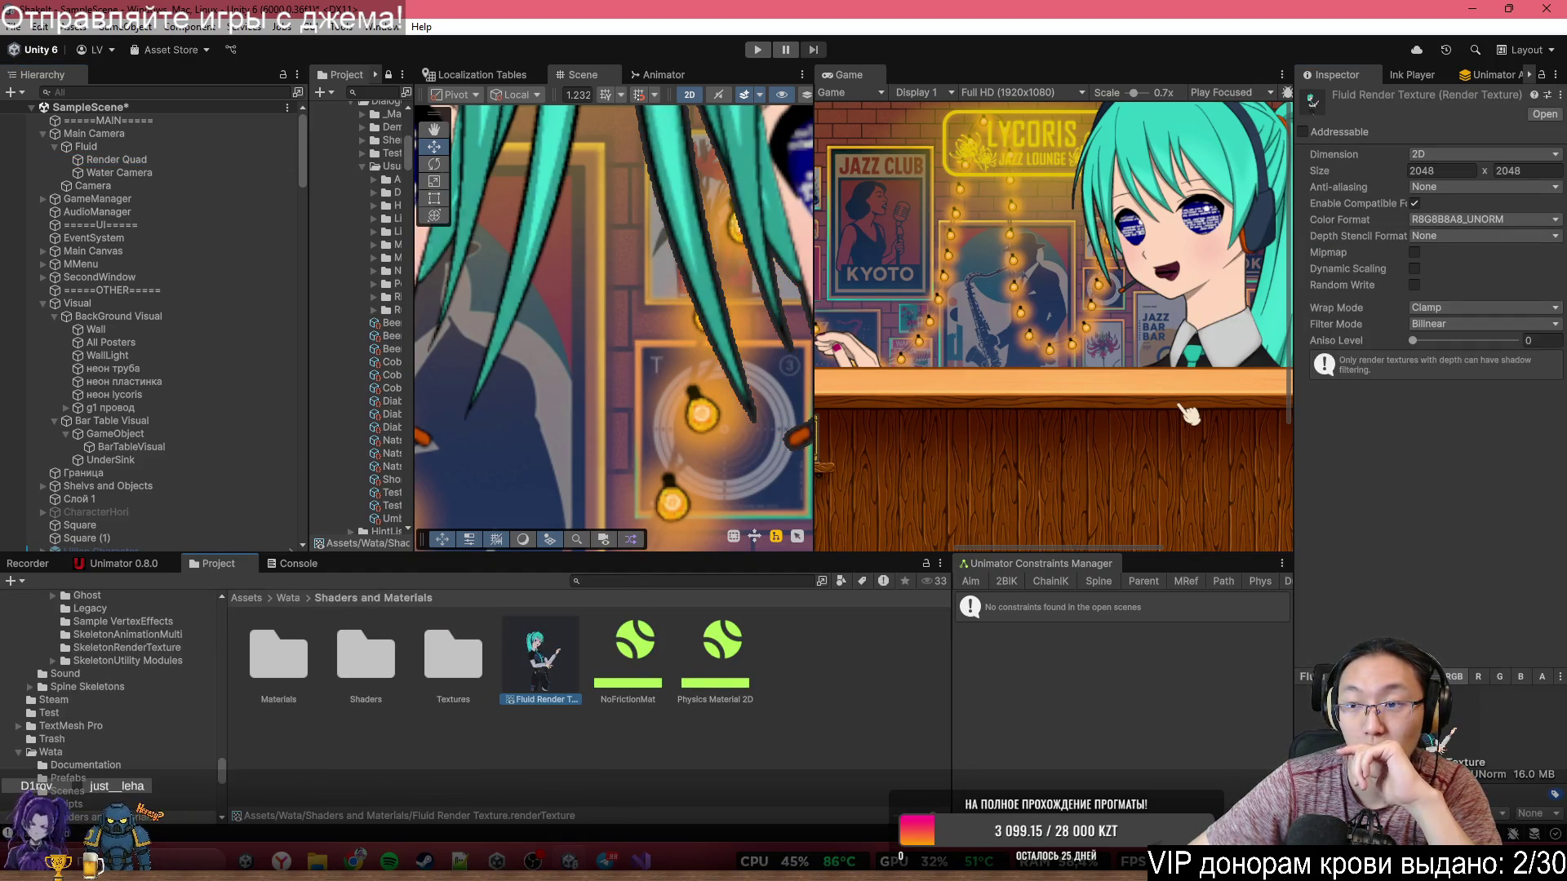
- Set the Fluid Render Texture size to 4096 × 4096
left_click(1454, 169)
type("4096")
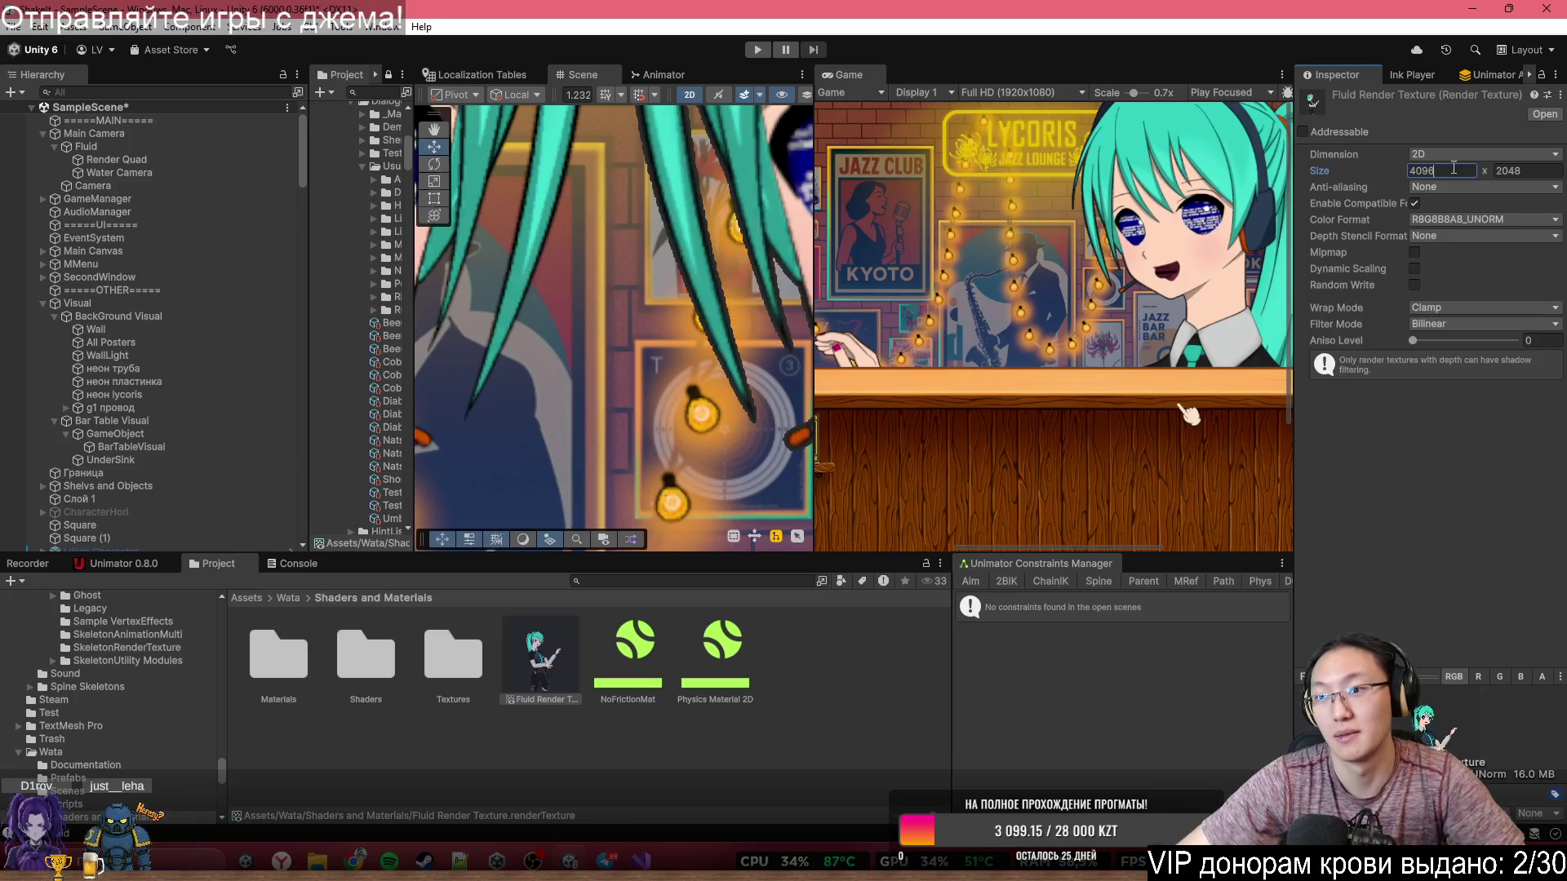
left_click(1546, 165)
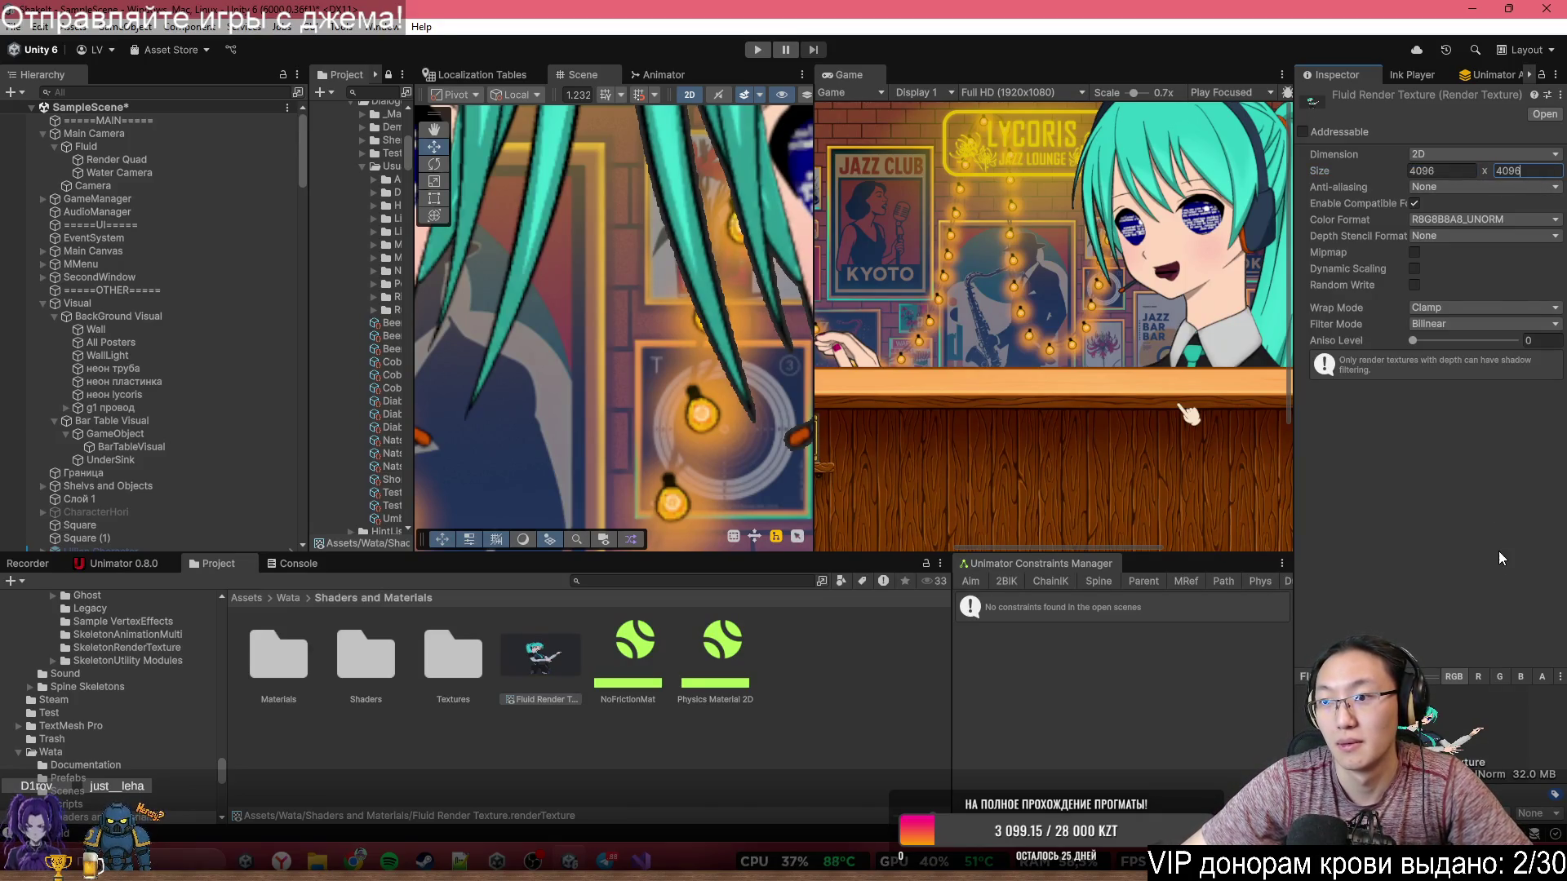
key("Return")
scroll(1106, 255, "up", 2)
scroll(1107, 255, "down", 2)
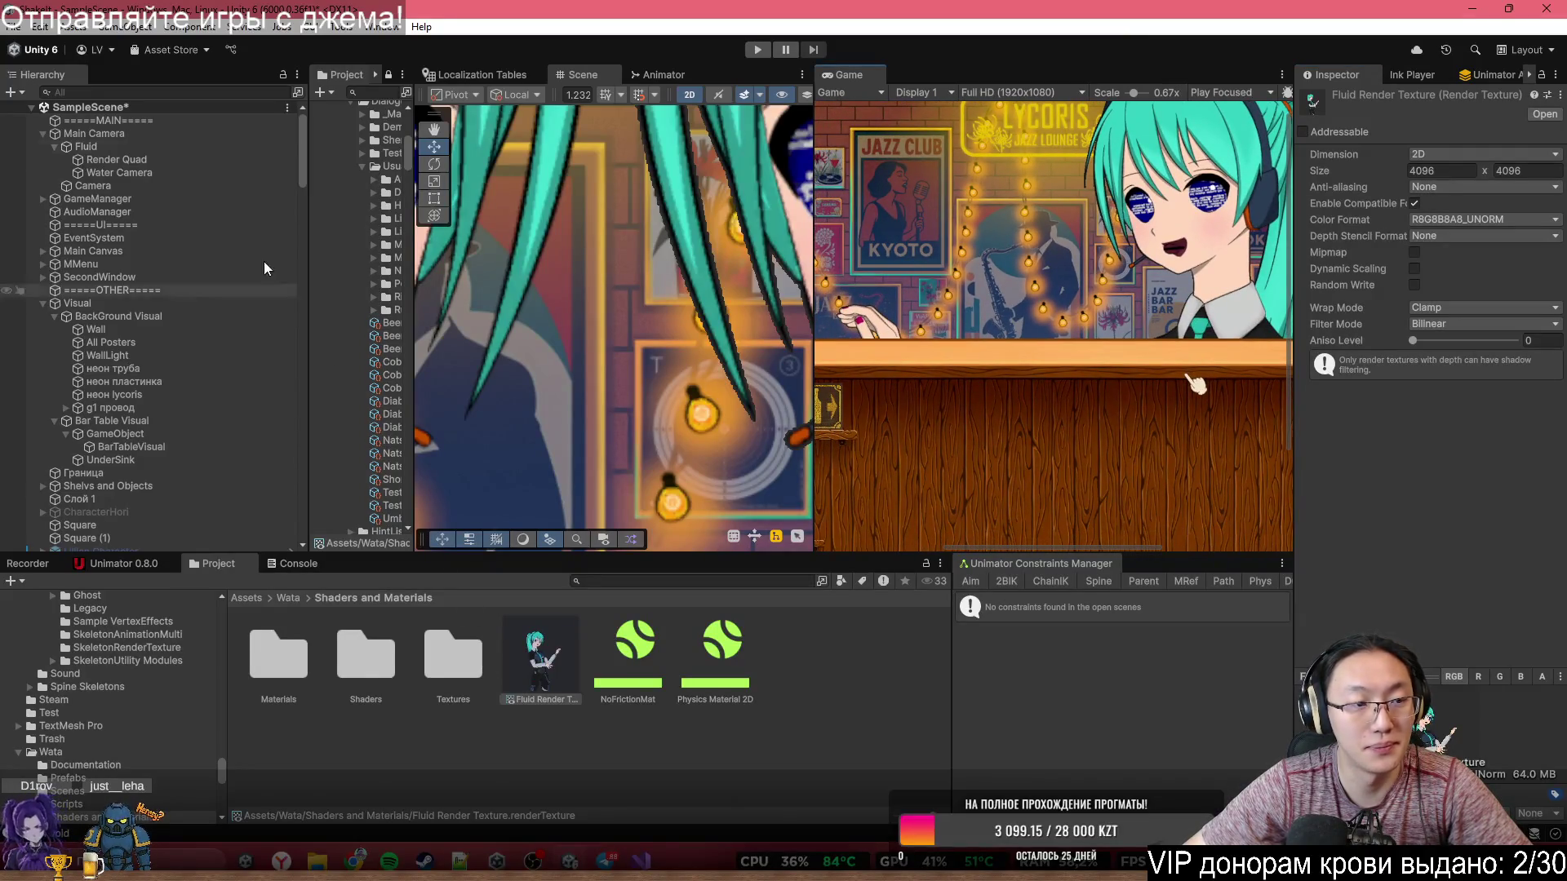
- Reselect the Fluid Render Texture and re-enter its size, with height 2048
left_click(160, 147)
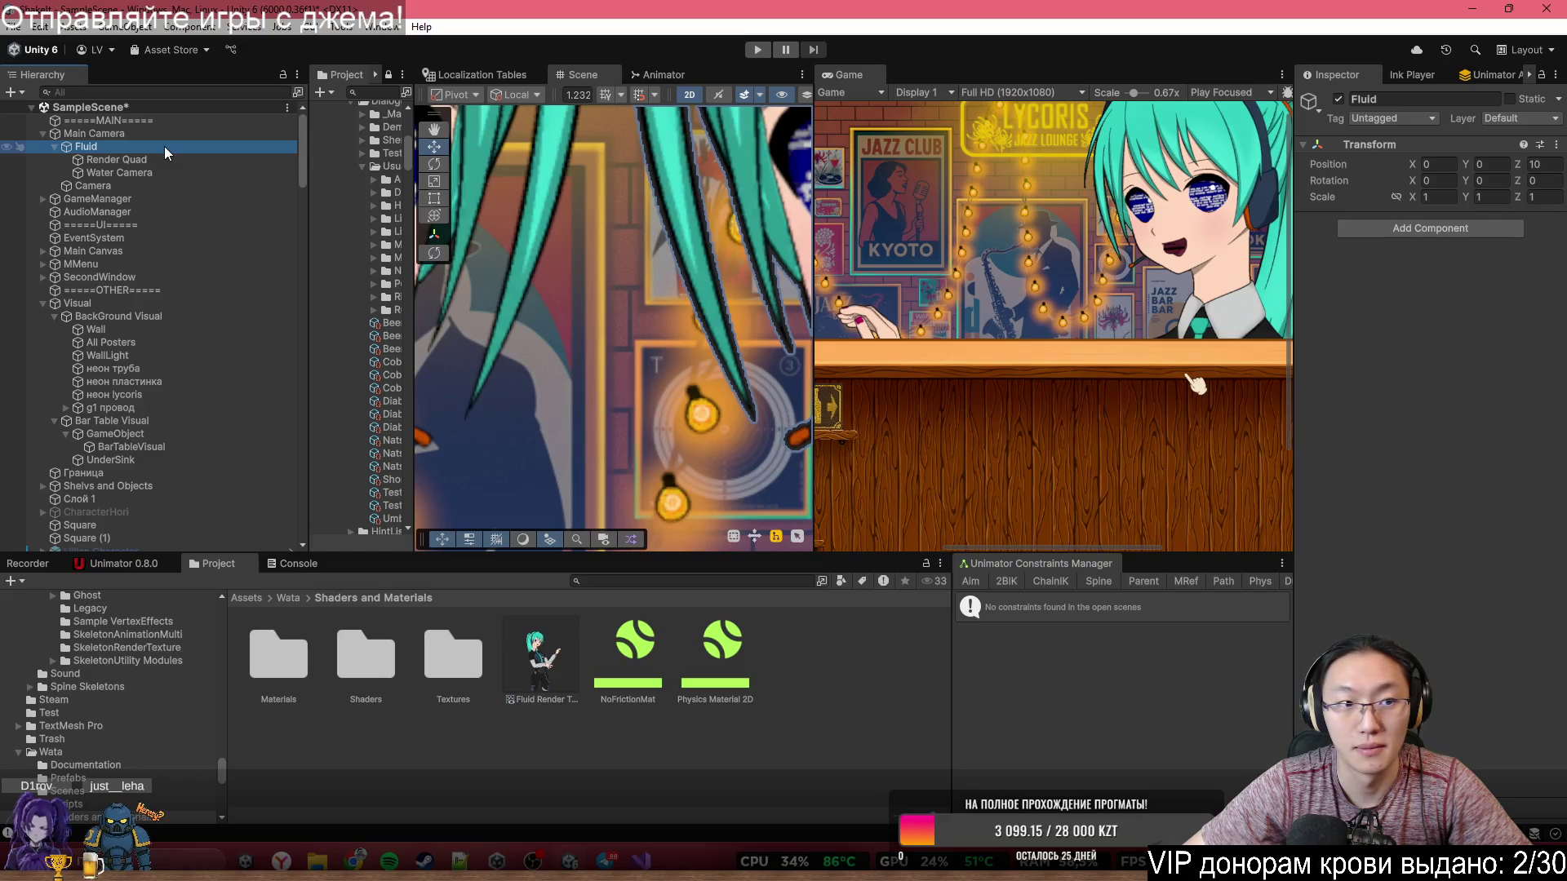
left_click(542, 644)
left_click(1467, 176)
type("40")
key("Return")
type("48")
left_click(1529, 171)
type("204")
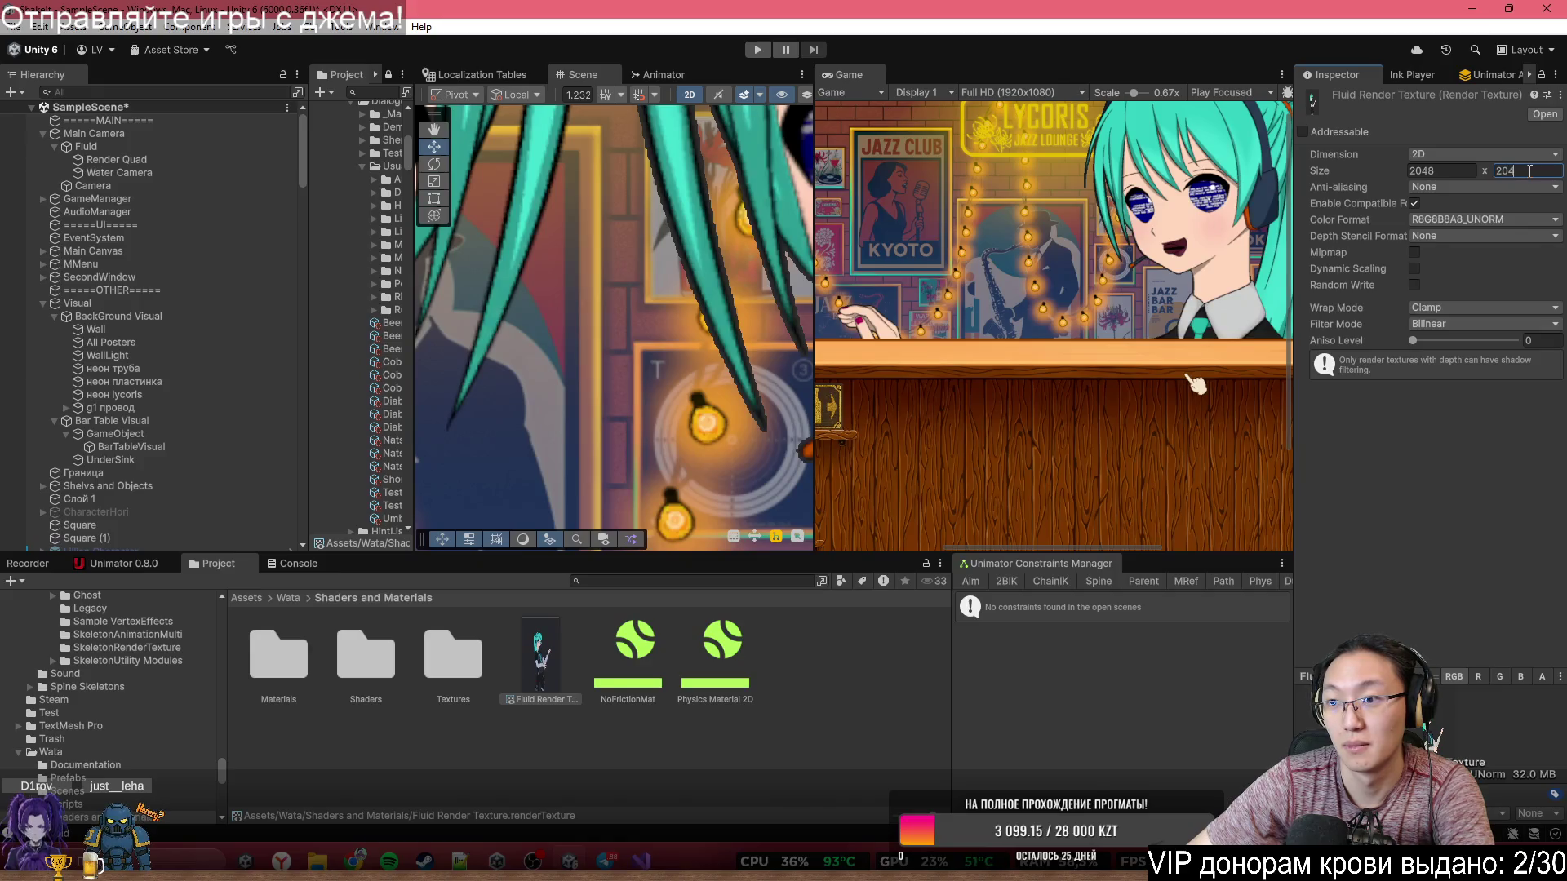
type("8")
key("Return")
- Try 4 and 8 anti-aliasing samples, then turn anti-aliasing off
left_click(1462, 187)
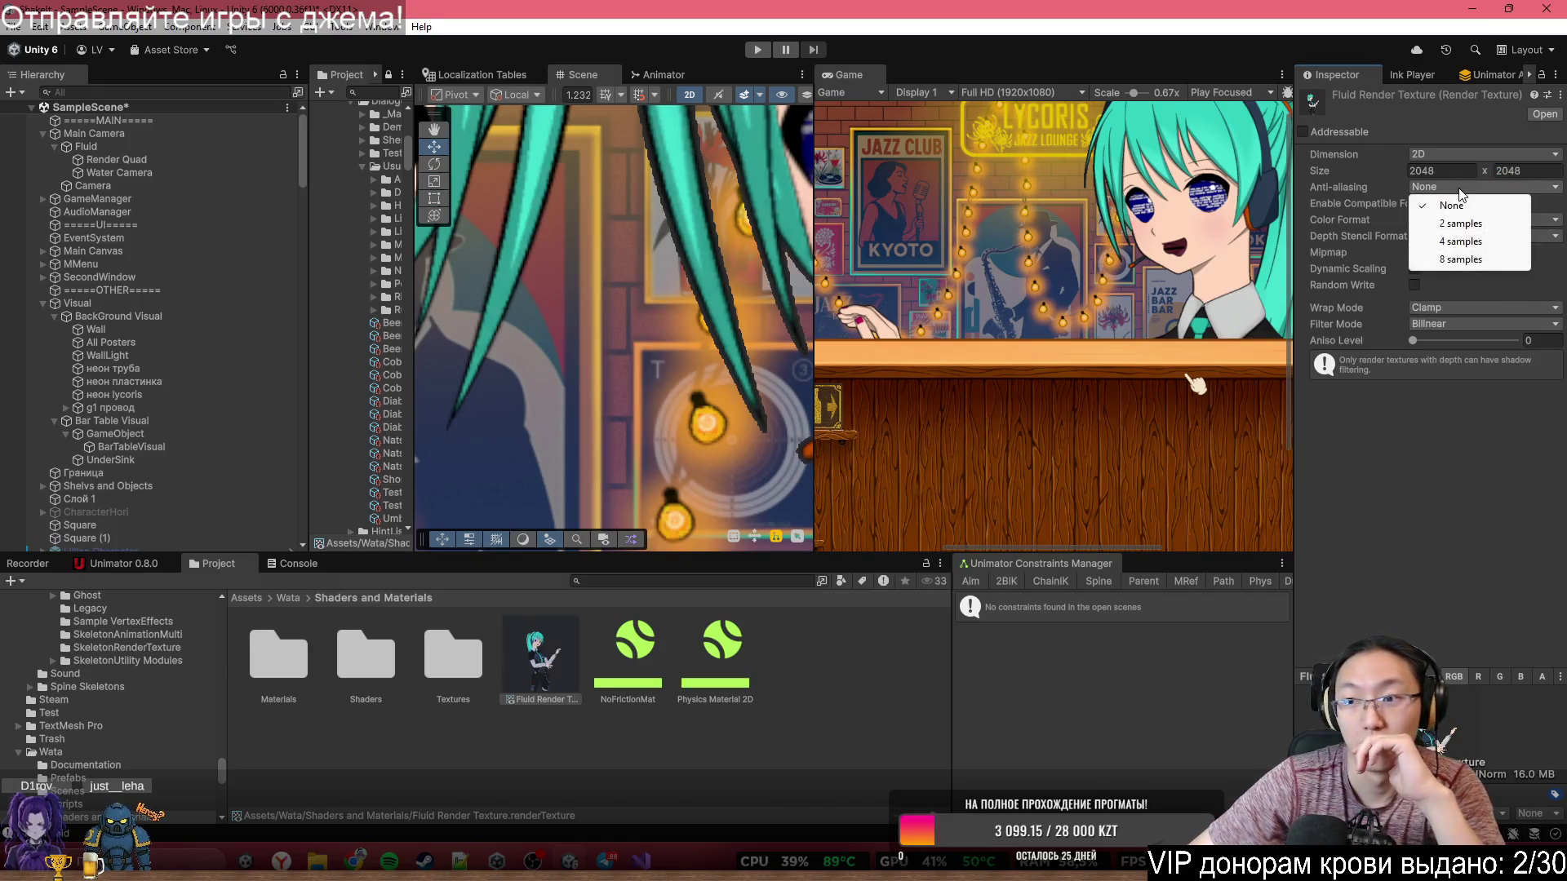
left_click(1456, 225)
left_click(1458, 191)
left_click(1452, 242)
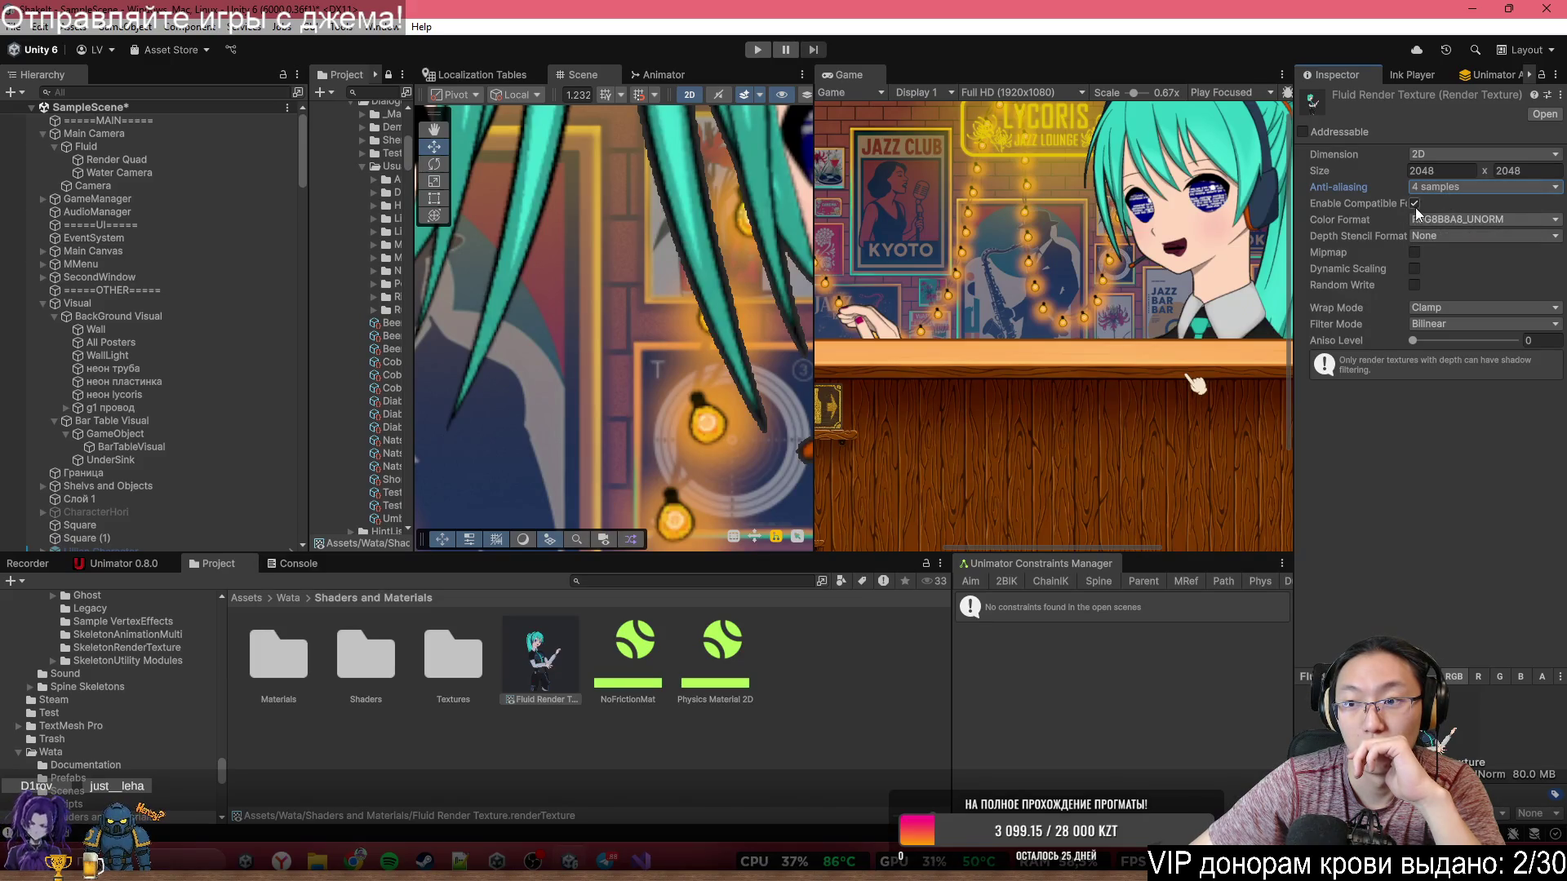
left_click(1445, 191)
left_click(1458, 259)
left_click(1449, 189)
left_click(1448, 205)
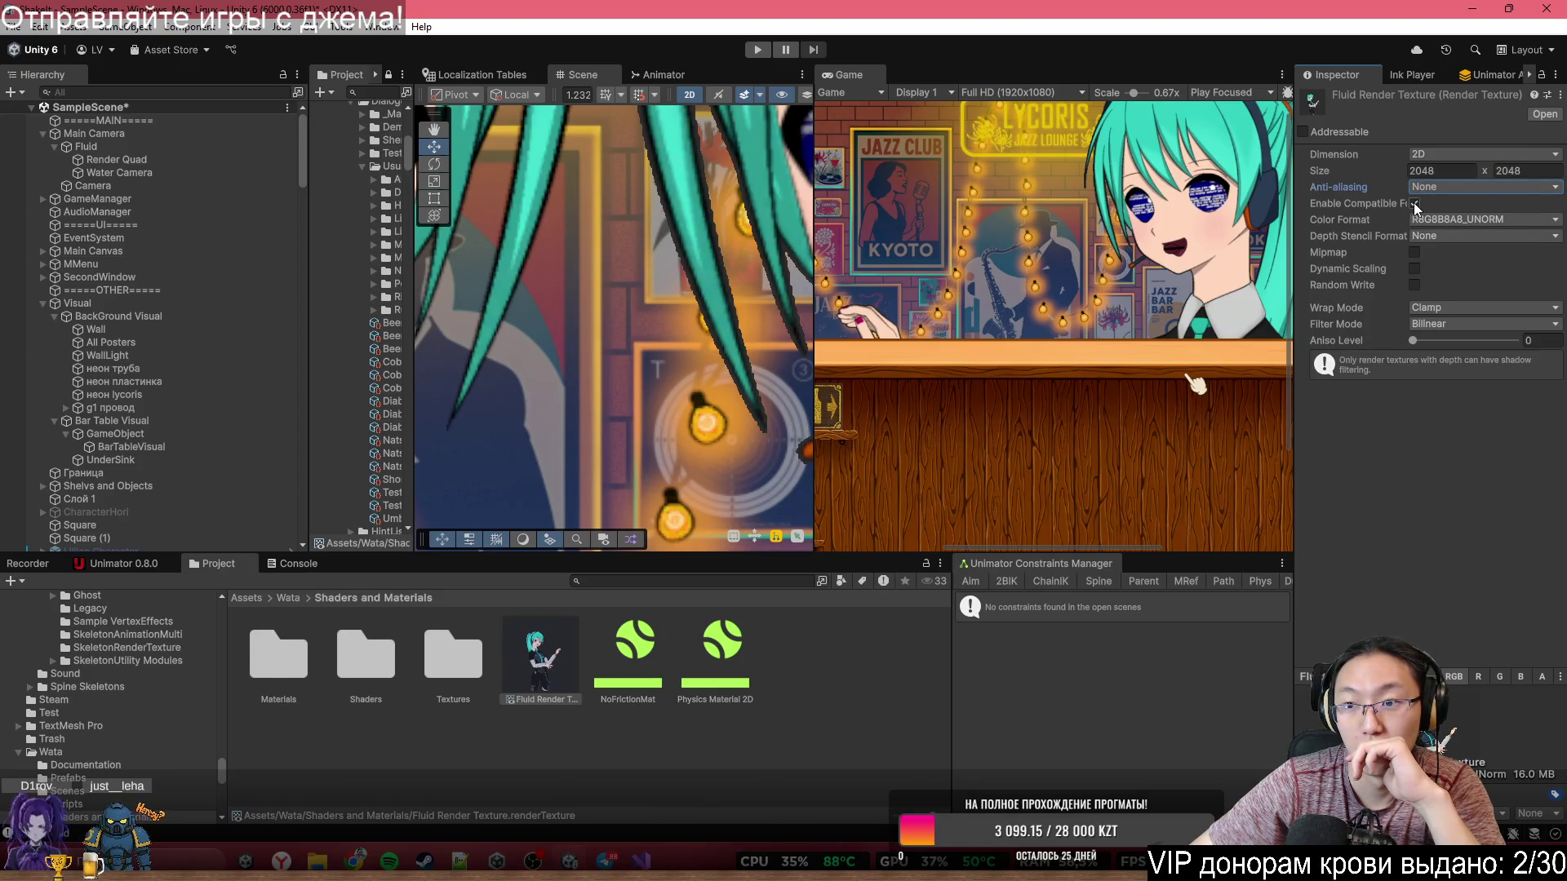
- Keep the R8G8B8A8_UNORM colour format, with mipmaps and random write off
left_click(1423, 220)
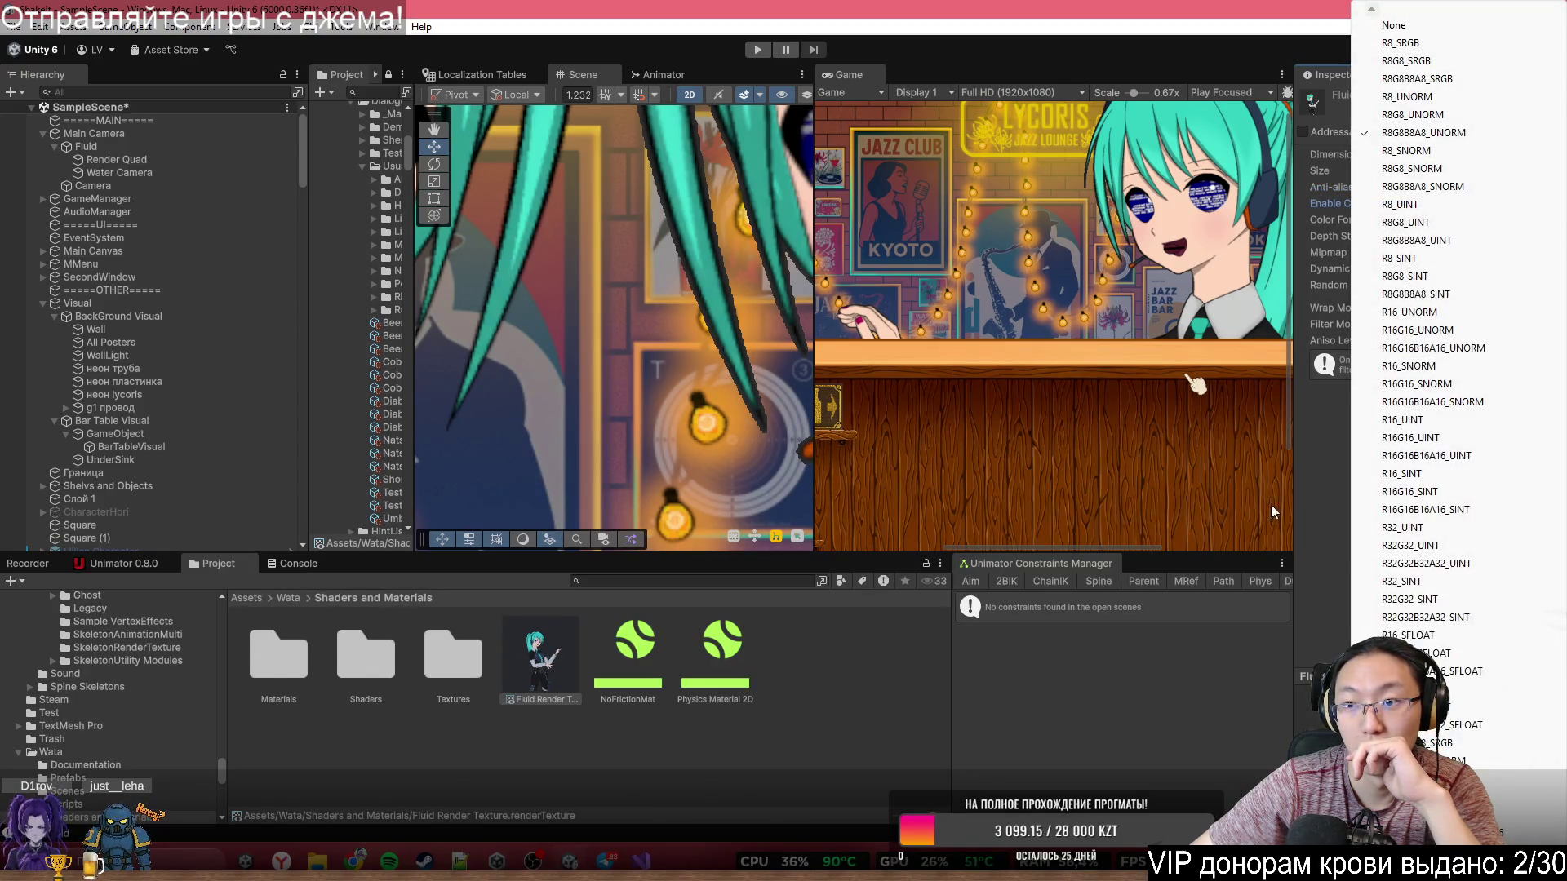
left_click(1310, 536)
left_click(1413, 253)
left_click(1412, 253)
left_click(1414, 286)
- Bring Aniso Level down to 0 and settle on Point filtering after trying Trilinear
left_click_drag(1412, 340, 1510, 346)
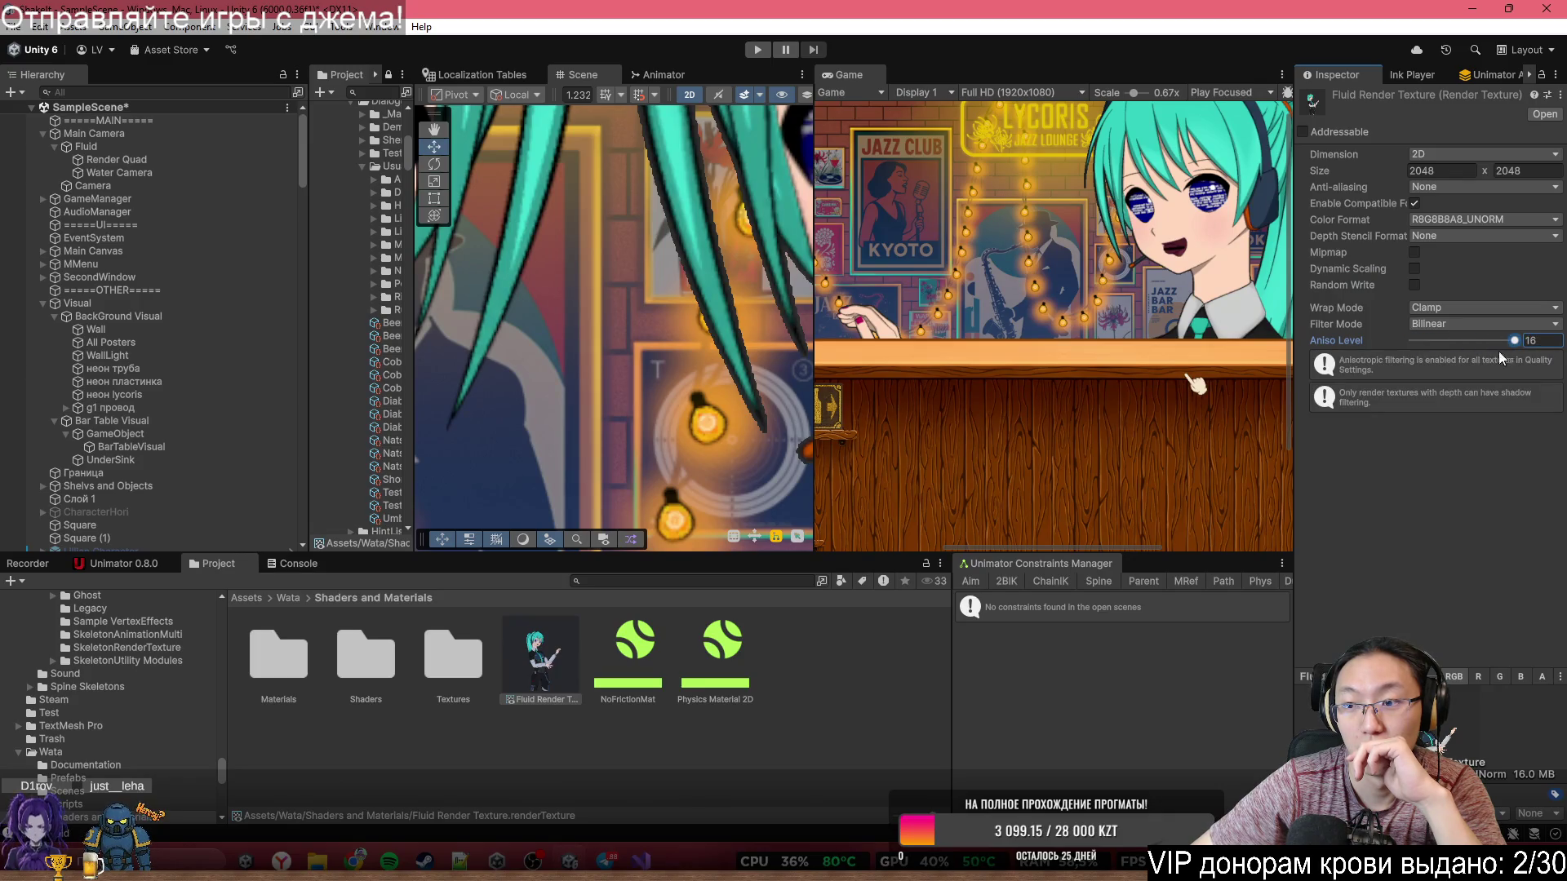
left_click(1461, 339)
left_click_drag(1441, 339, 1413, 337)
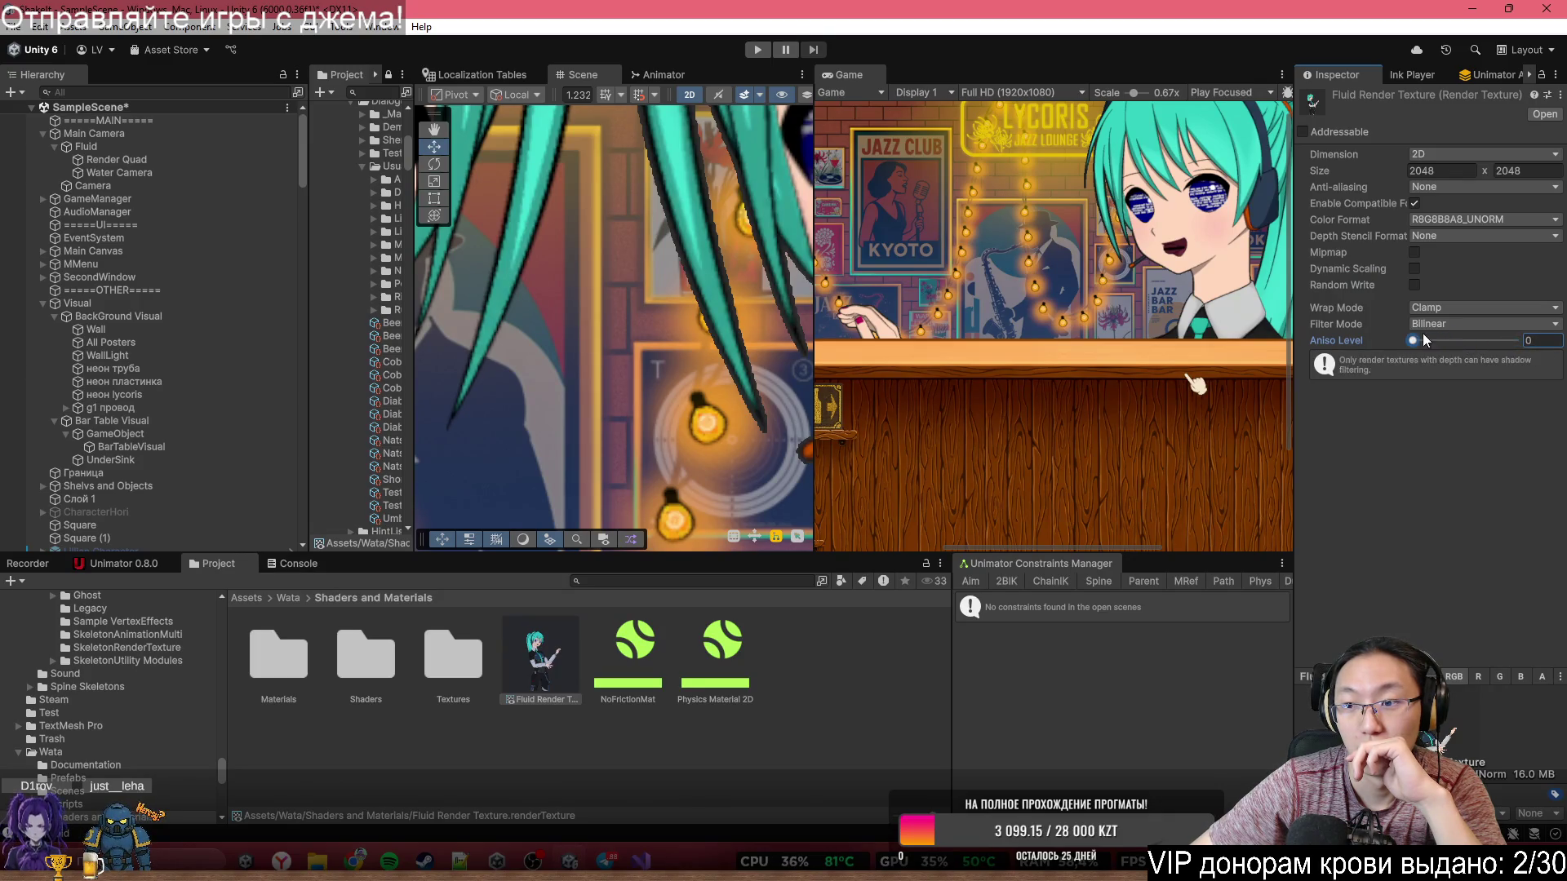
left_click(1451, 323)
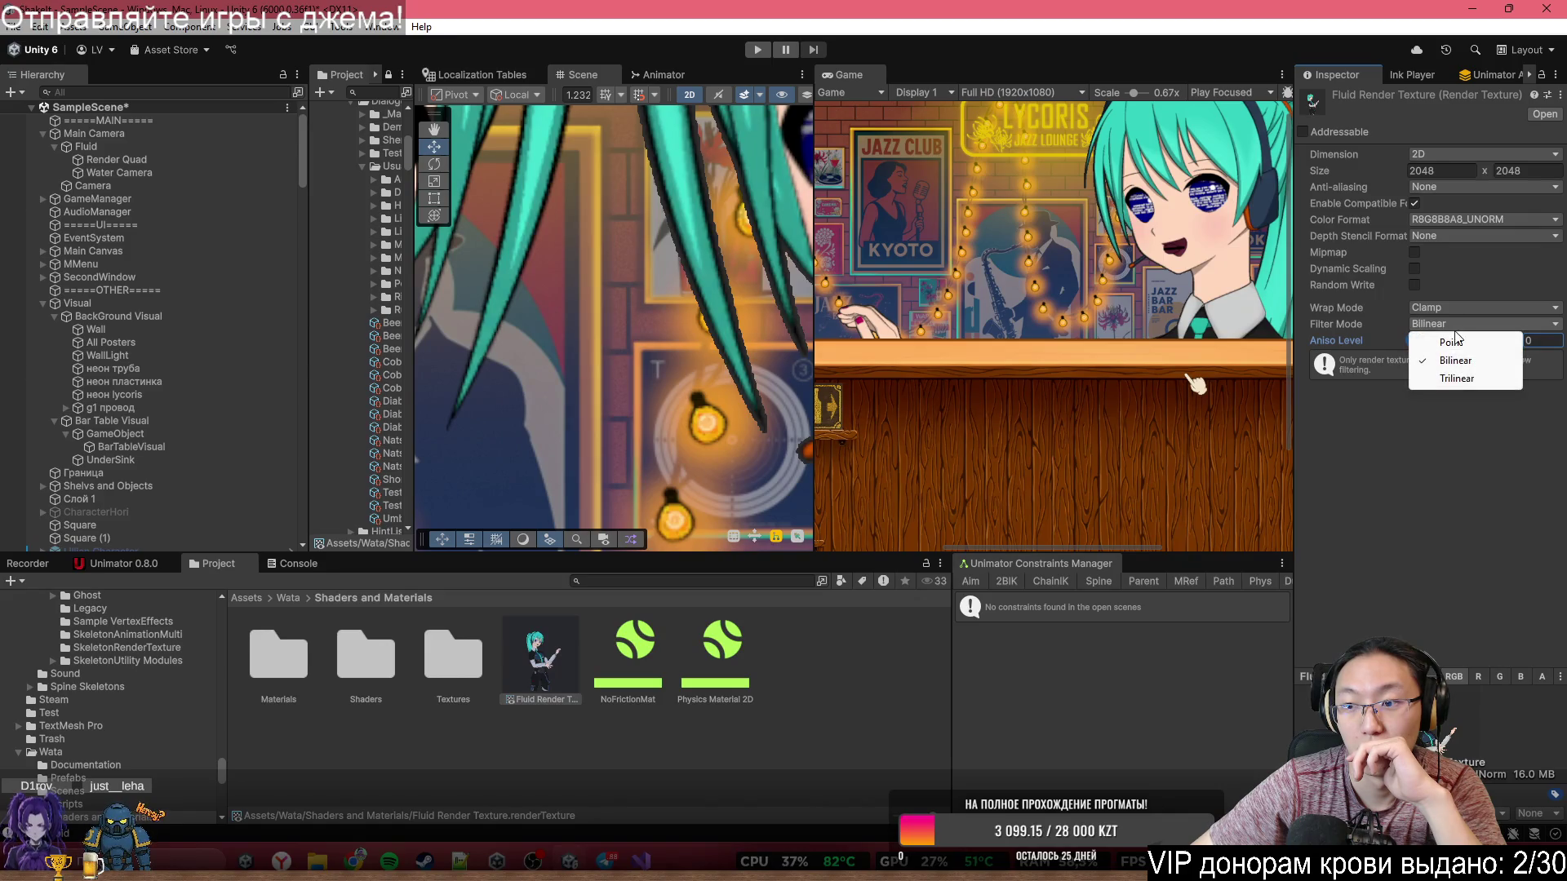
left_click(1458, 342)
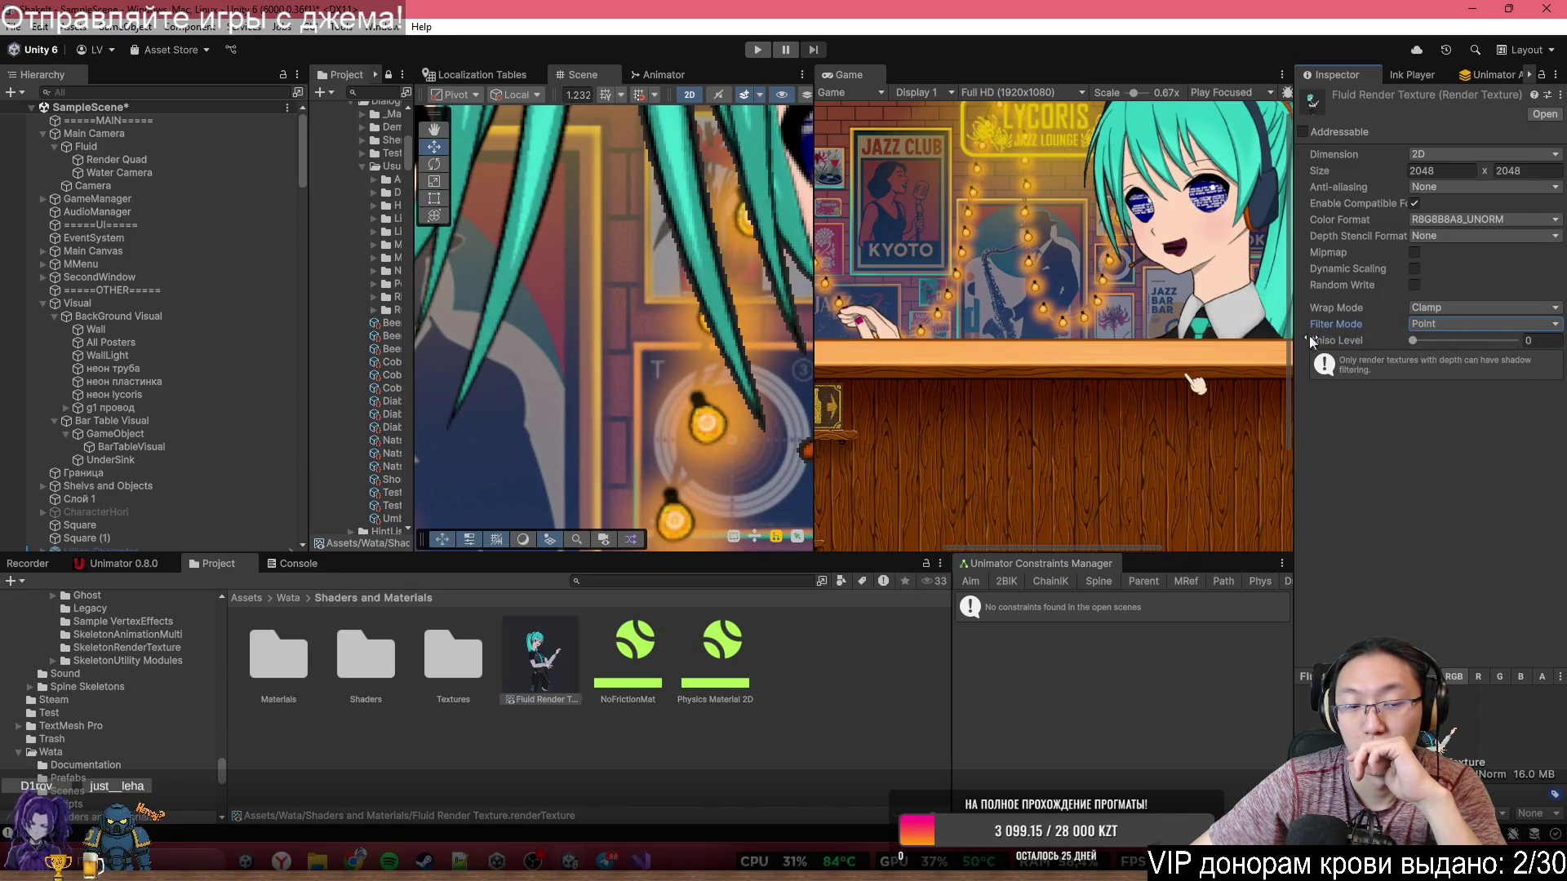
left_click(1454, 326)
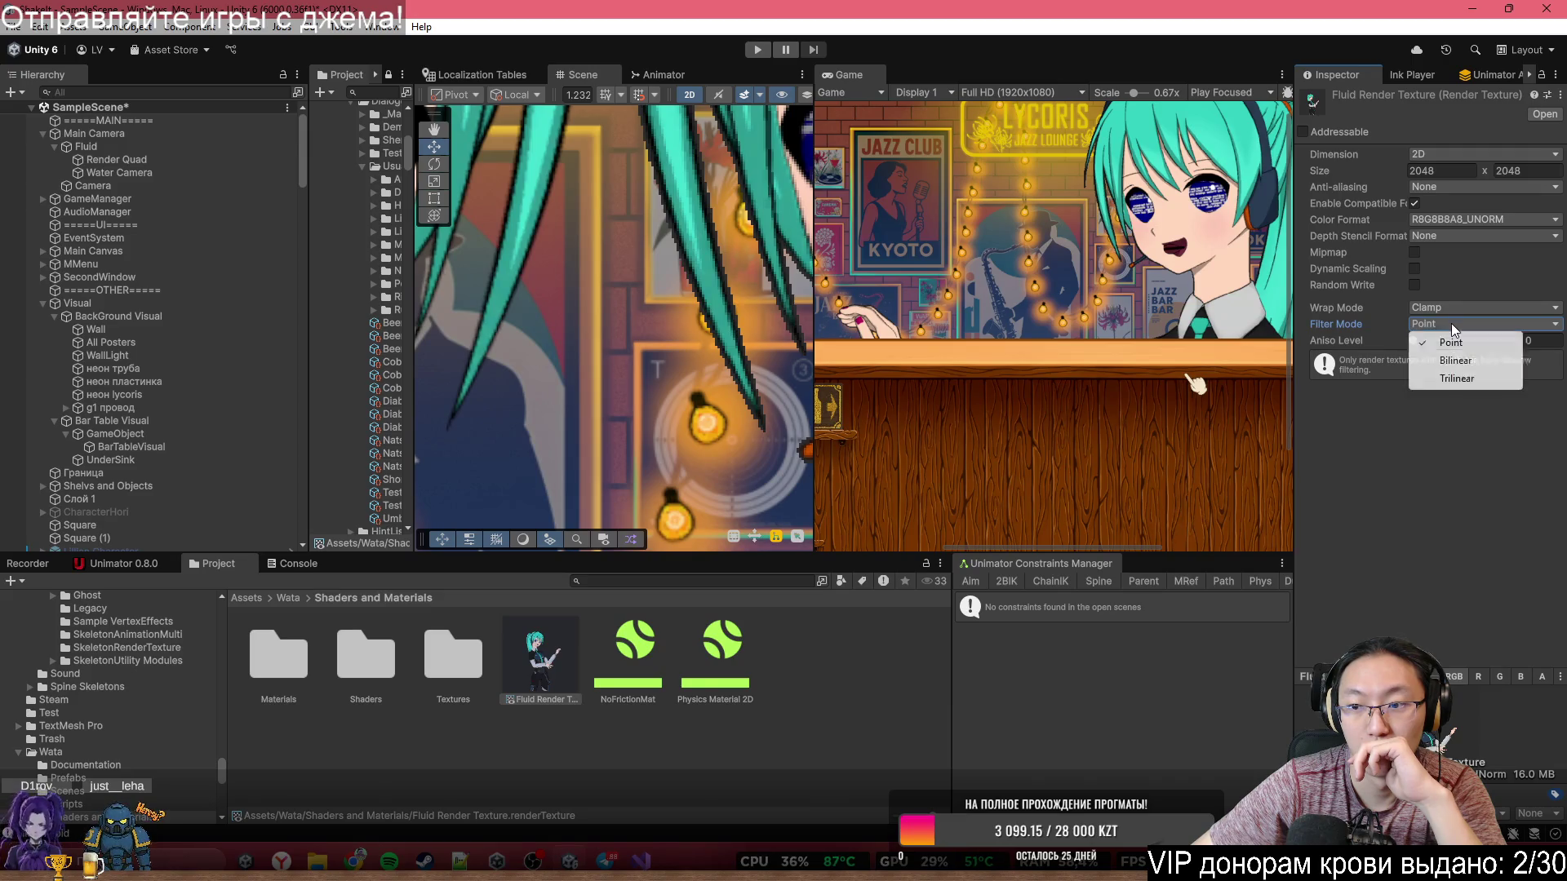
left_click(1440, 377)
left_click(1432, 327)
left_click(1433, 340)
- Keep the wrap mode on Clamp, then select the Water Camera
left_click(1431, 310)
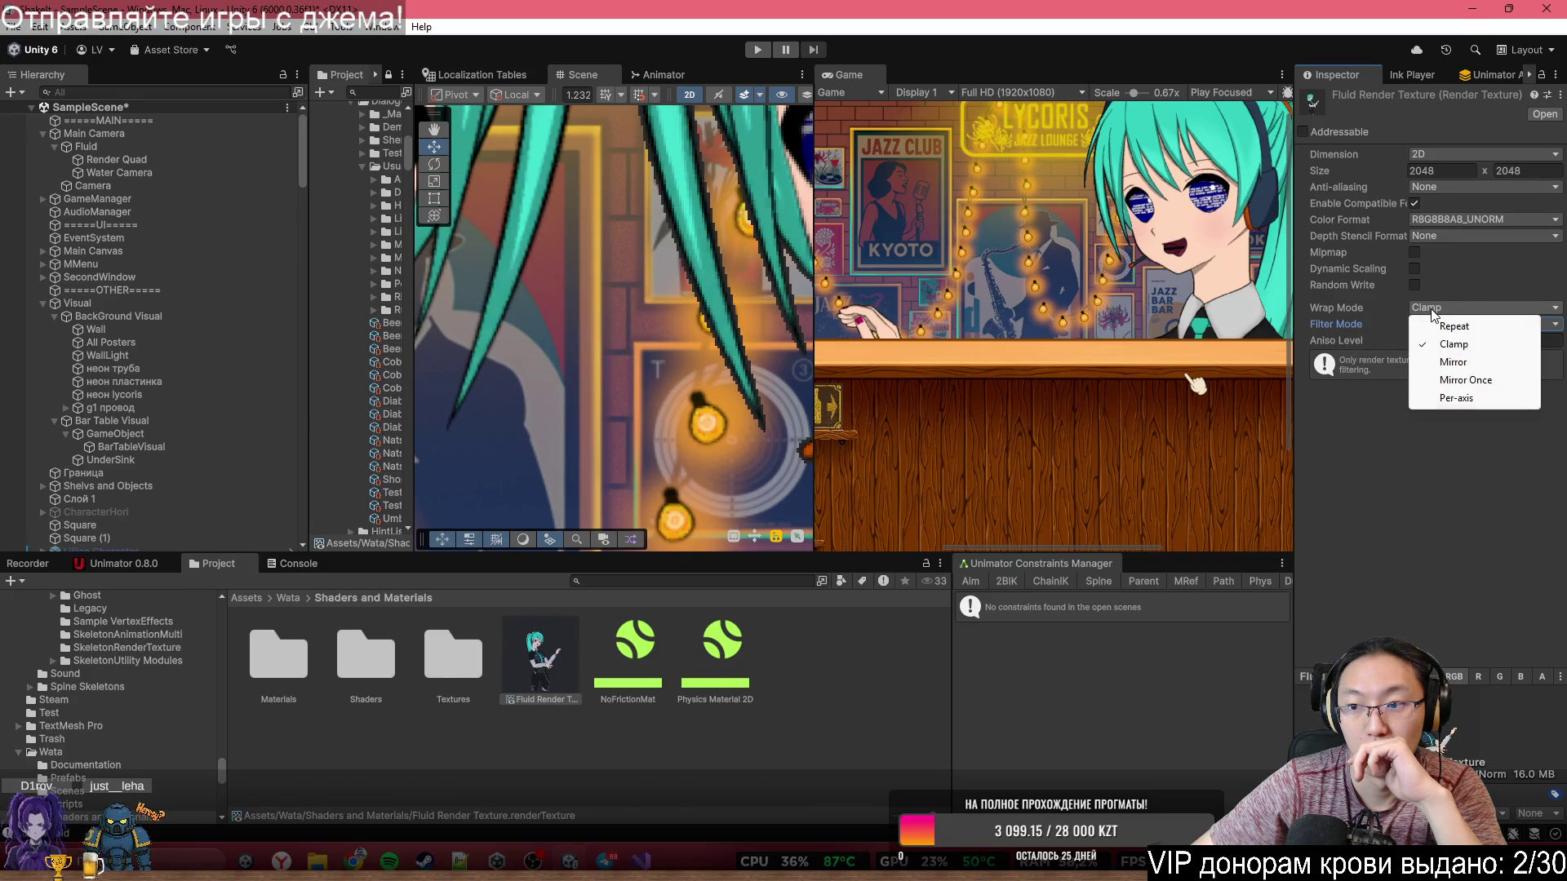
left_click(1432, 314)
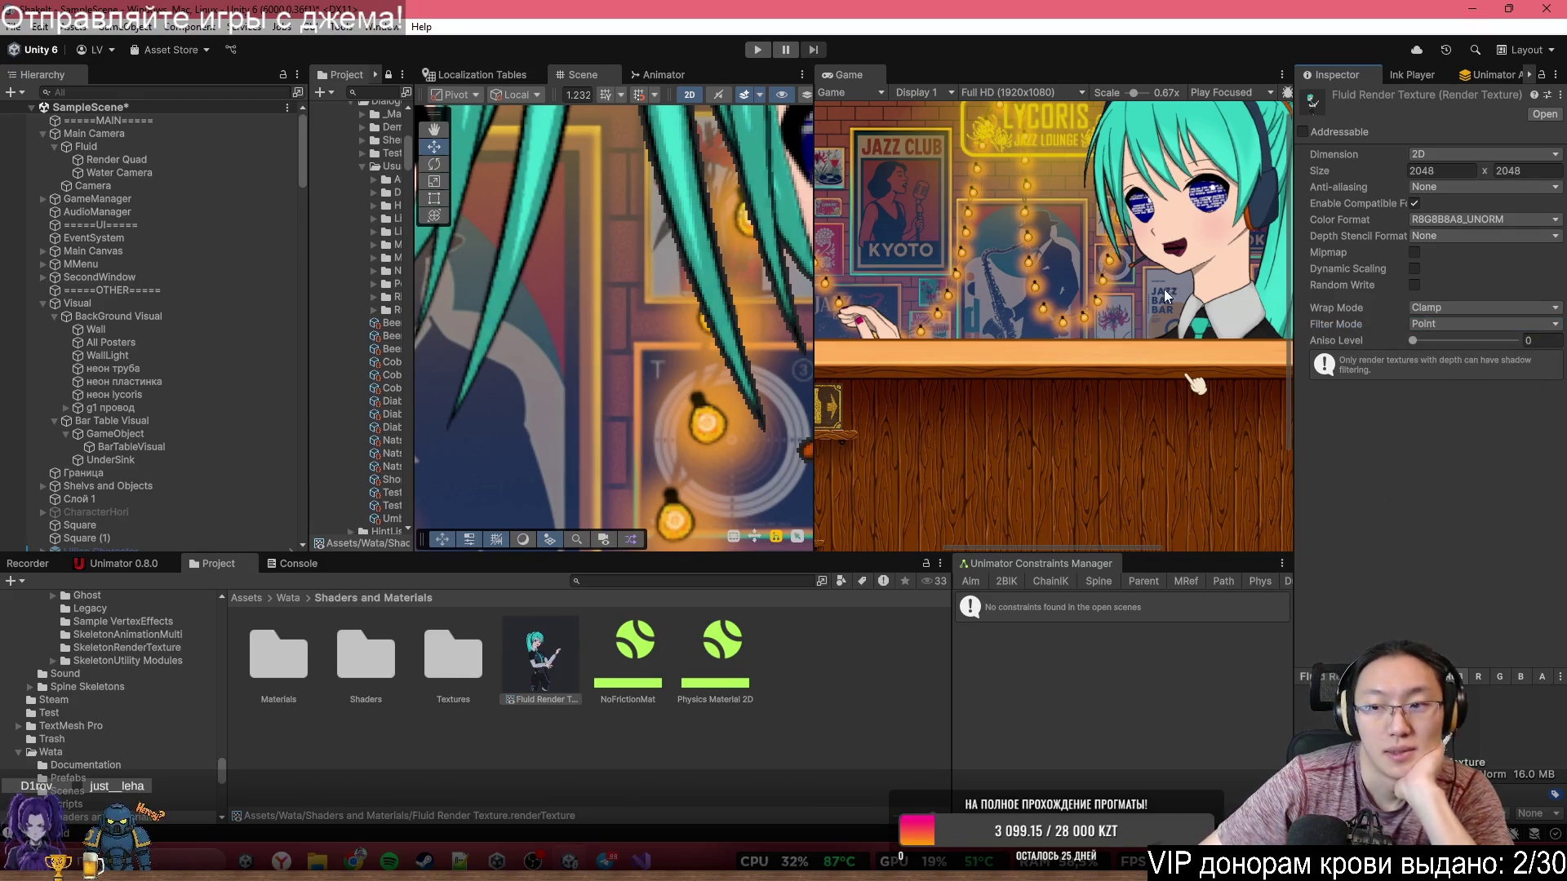
scroll(681, 343, "down", 2)
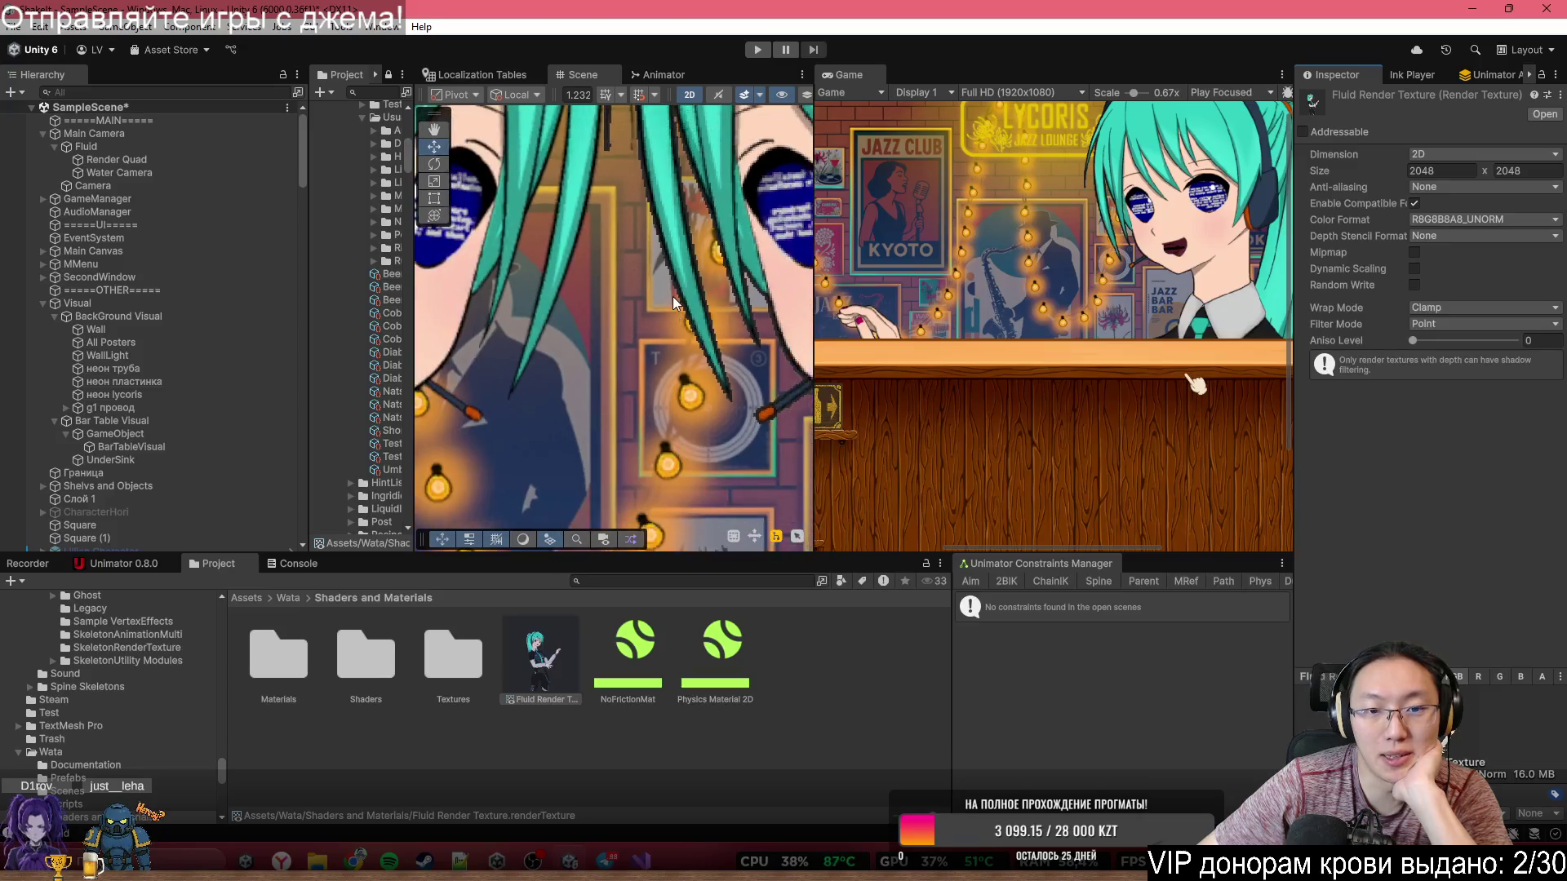
scroll(672, 296, "up", 3)
scroll(672, 297, "up", 1)
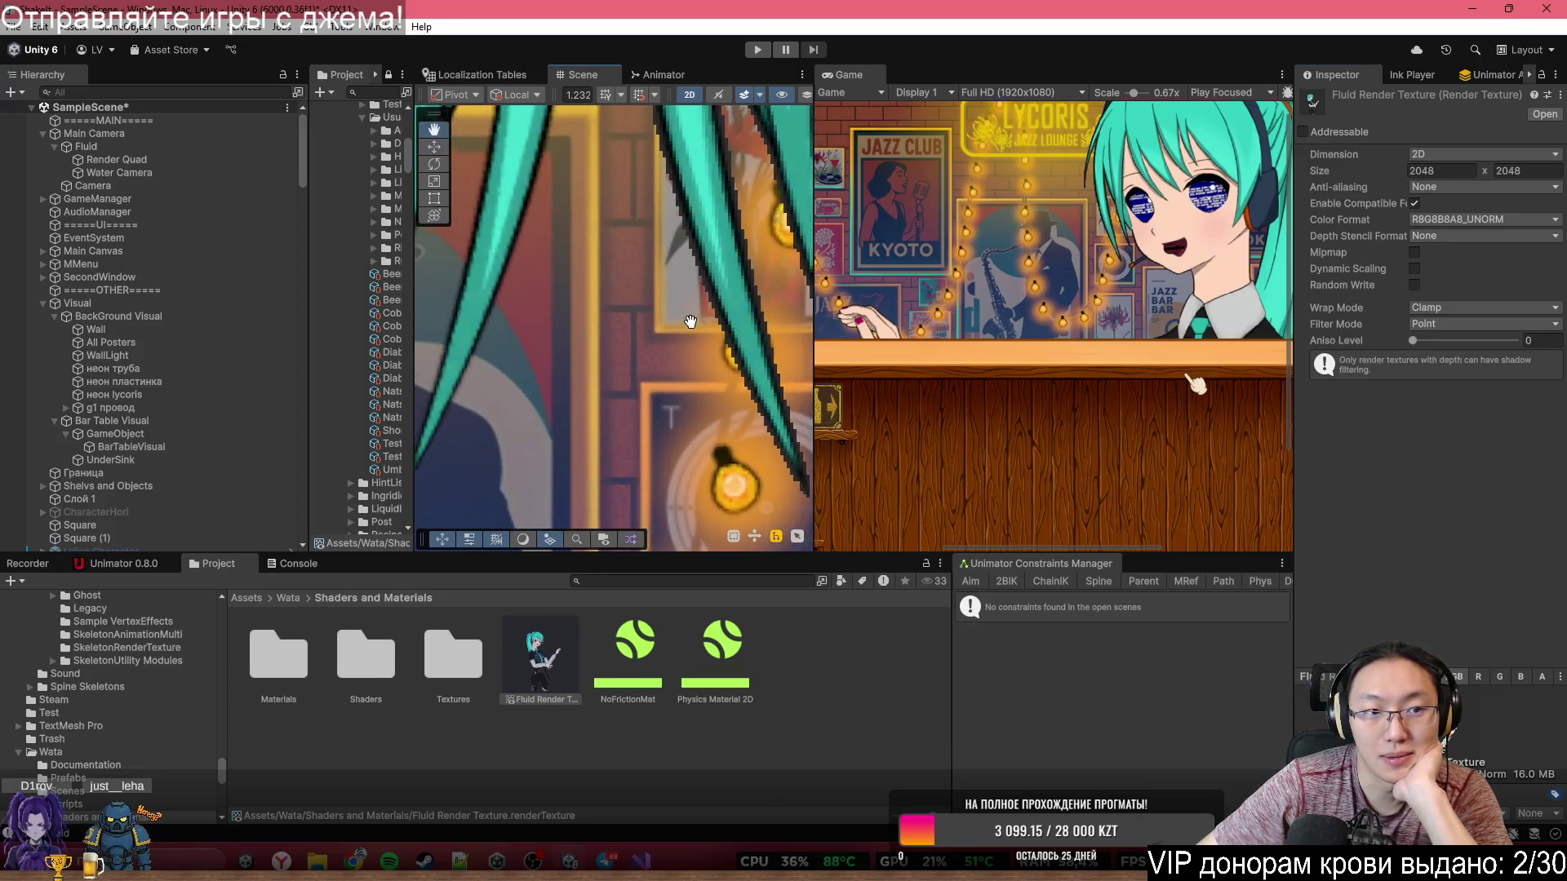
left_click(198, 177)
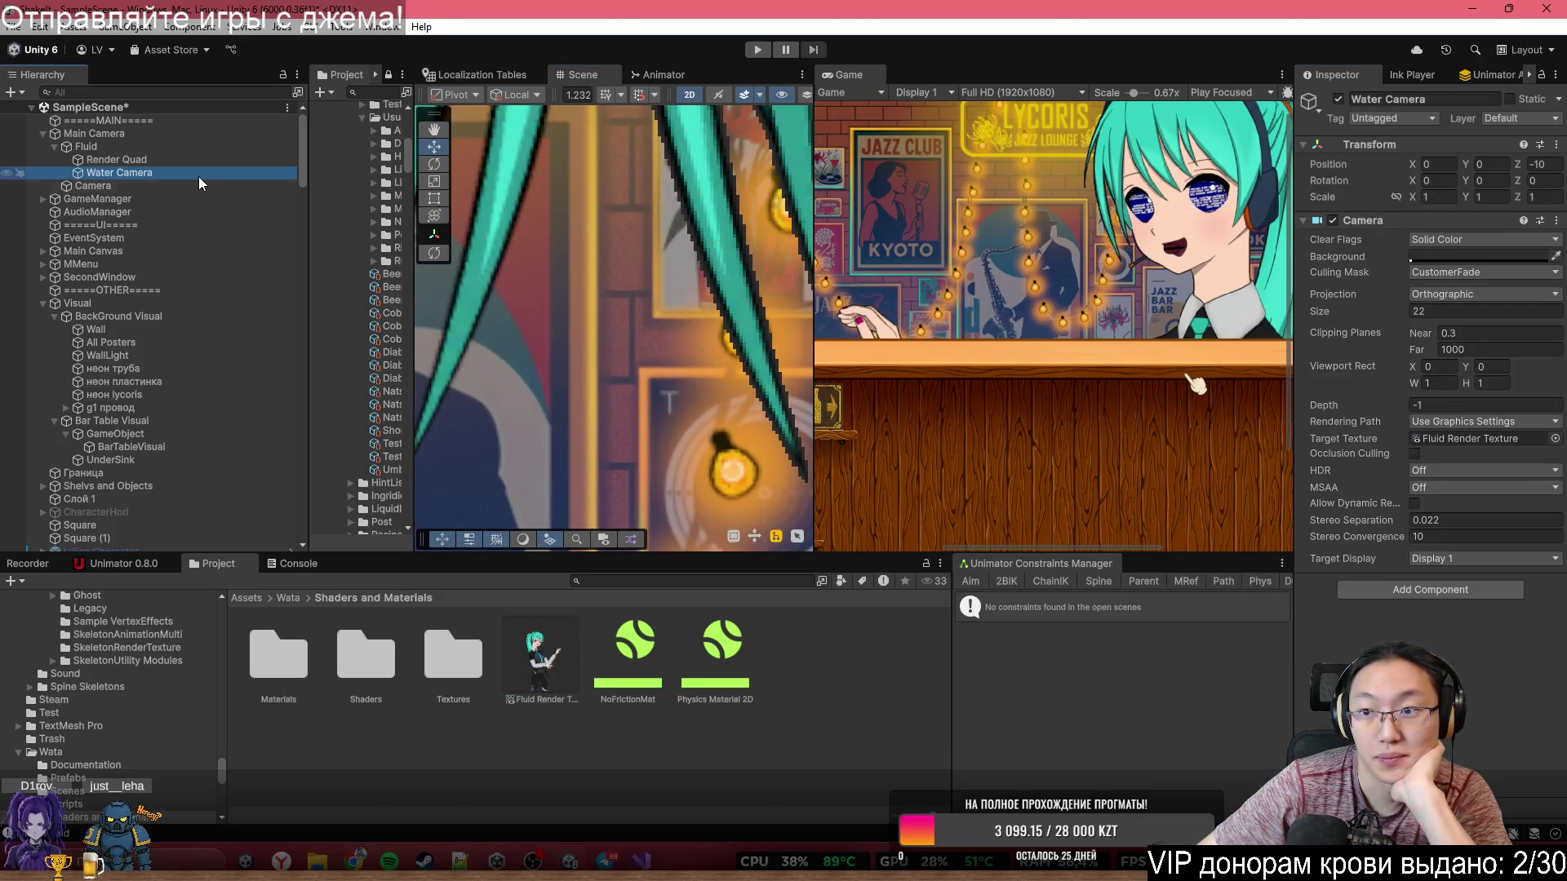
- Set the Water Camera background colour to white, RGB 255
left_click(1473, 255)
left_click_drag(1511, 571, 1344, 576)
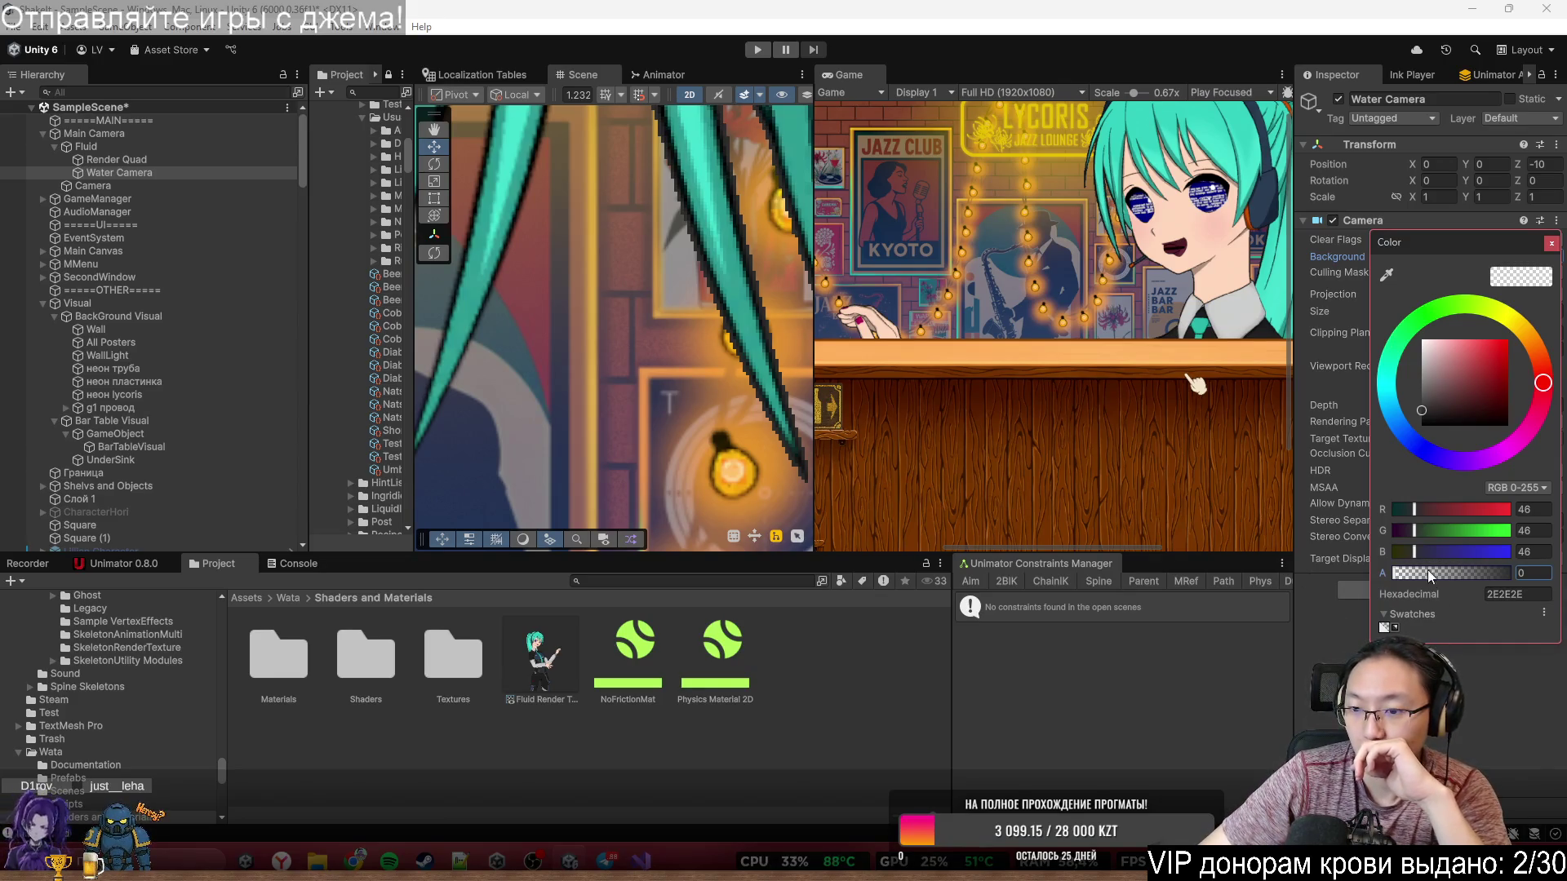
mouse_move(1444, 561)
left_mouse_down()
mouse_move(1510, 551)
mouse_move(1514, 528)
left_mouse_up()
left_click(1536, 512)
type("255")
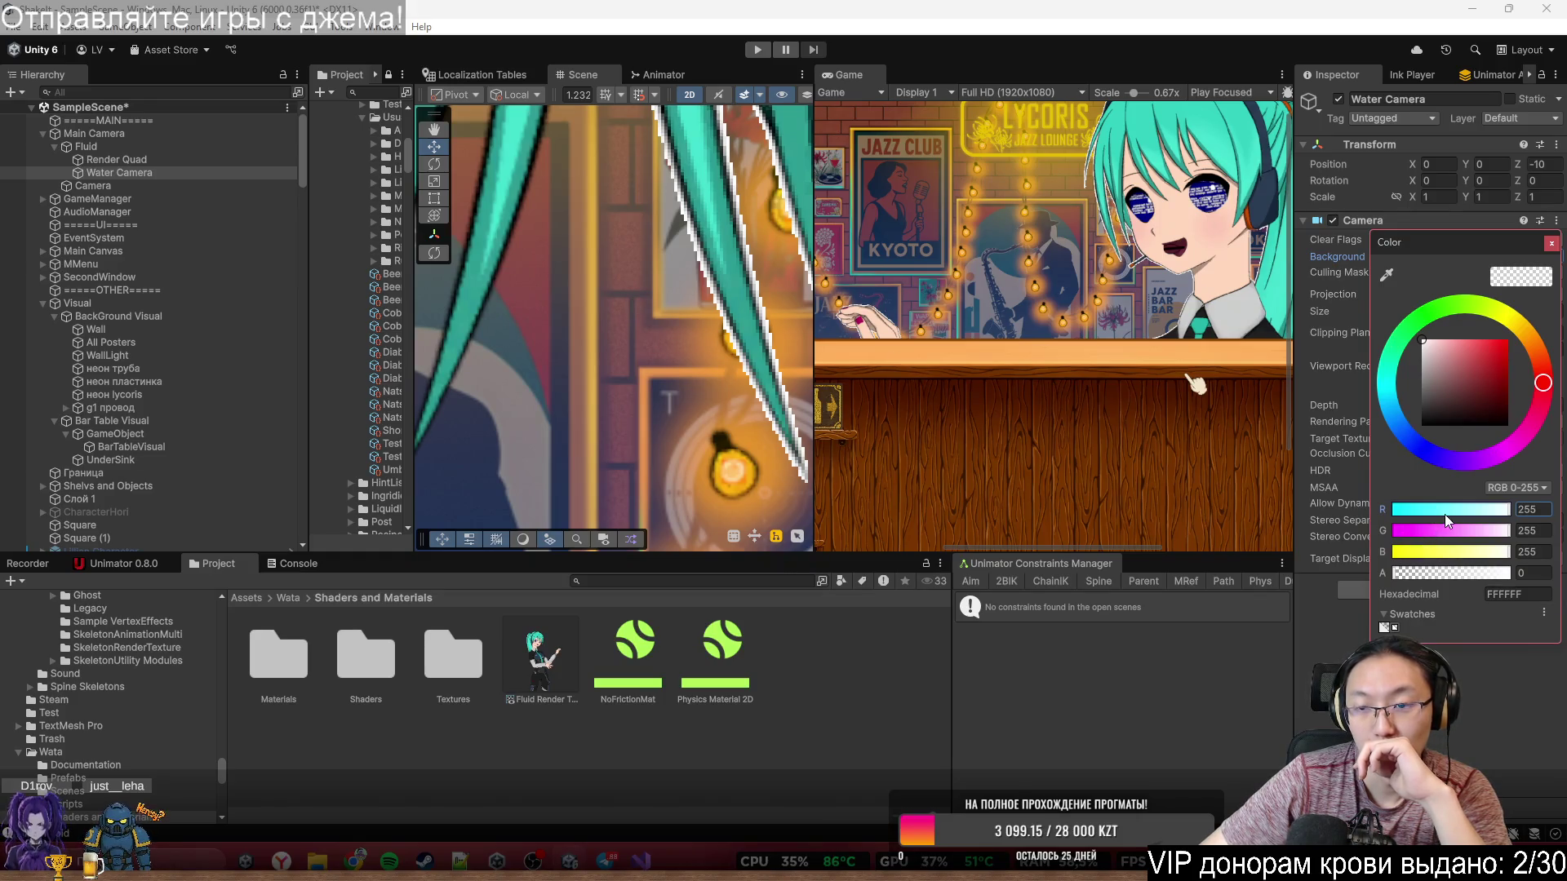
key("Return")
- Make the white background fully transparent with alpha 0
left_click(1455, 258)
left_click(1525, 577)
type("255")
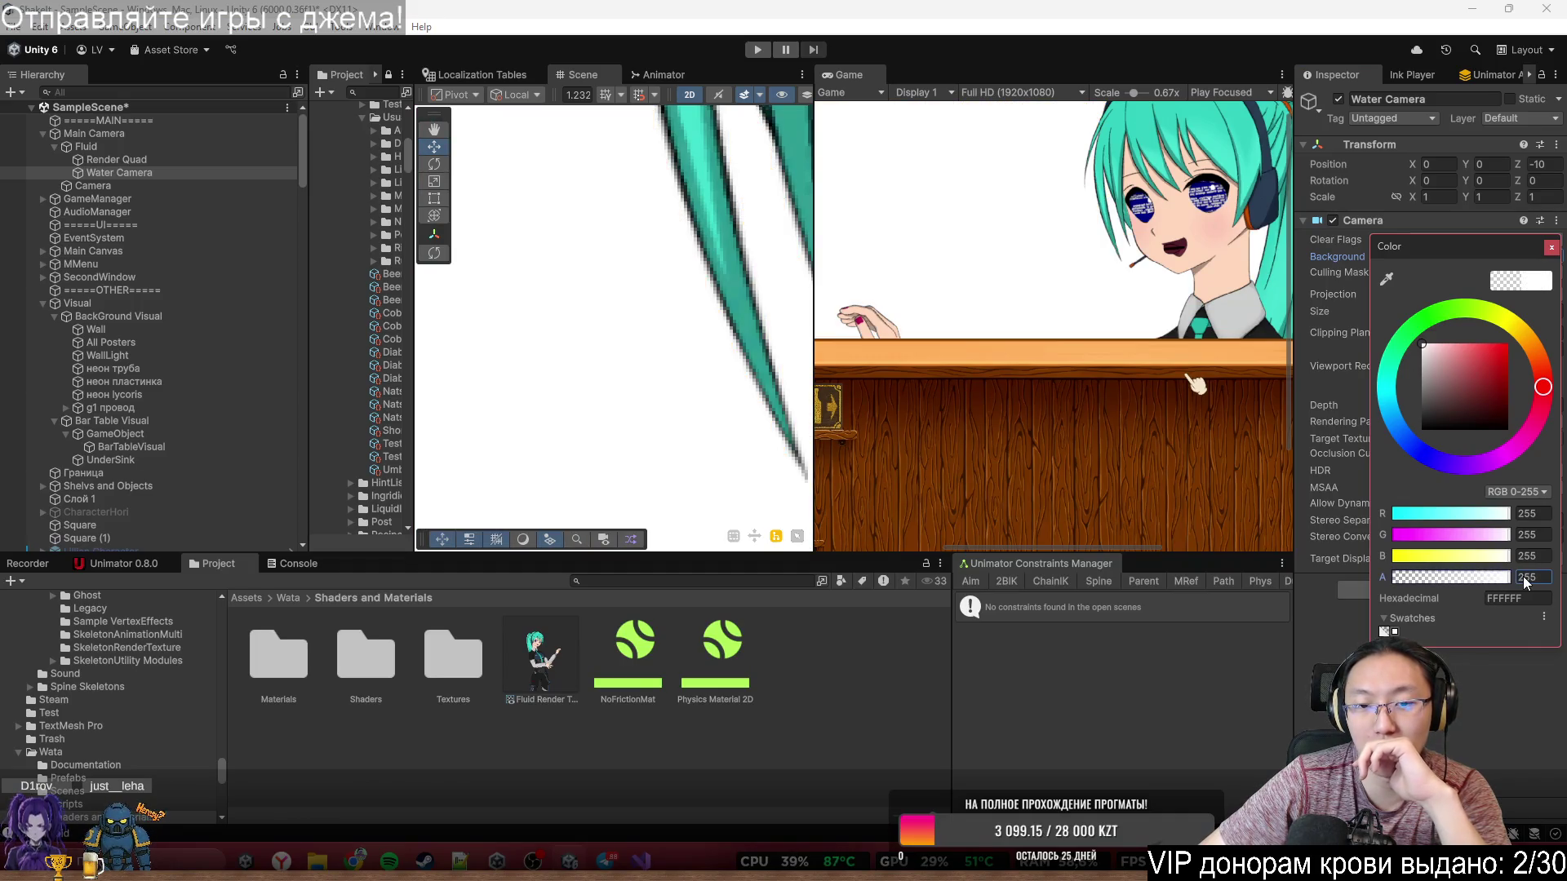
type("5")
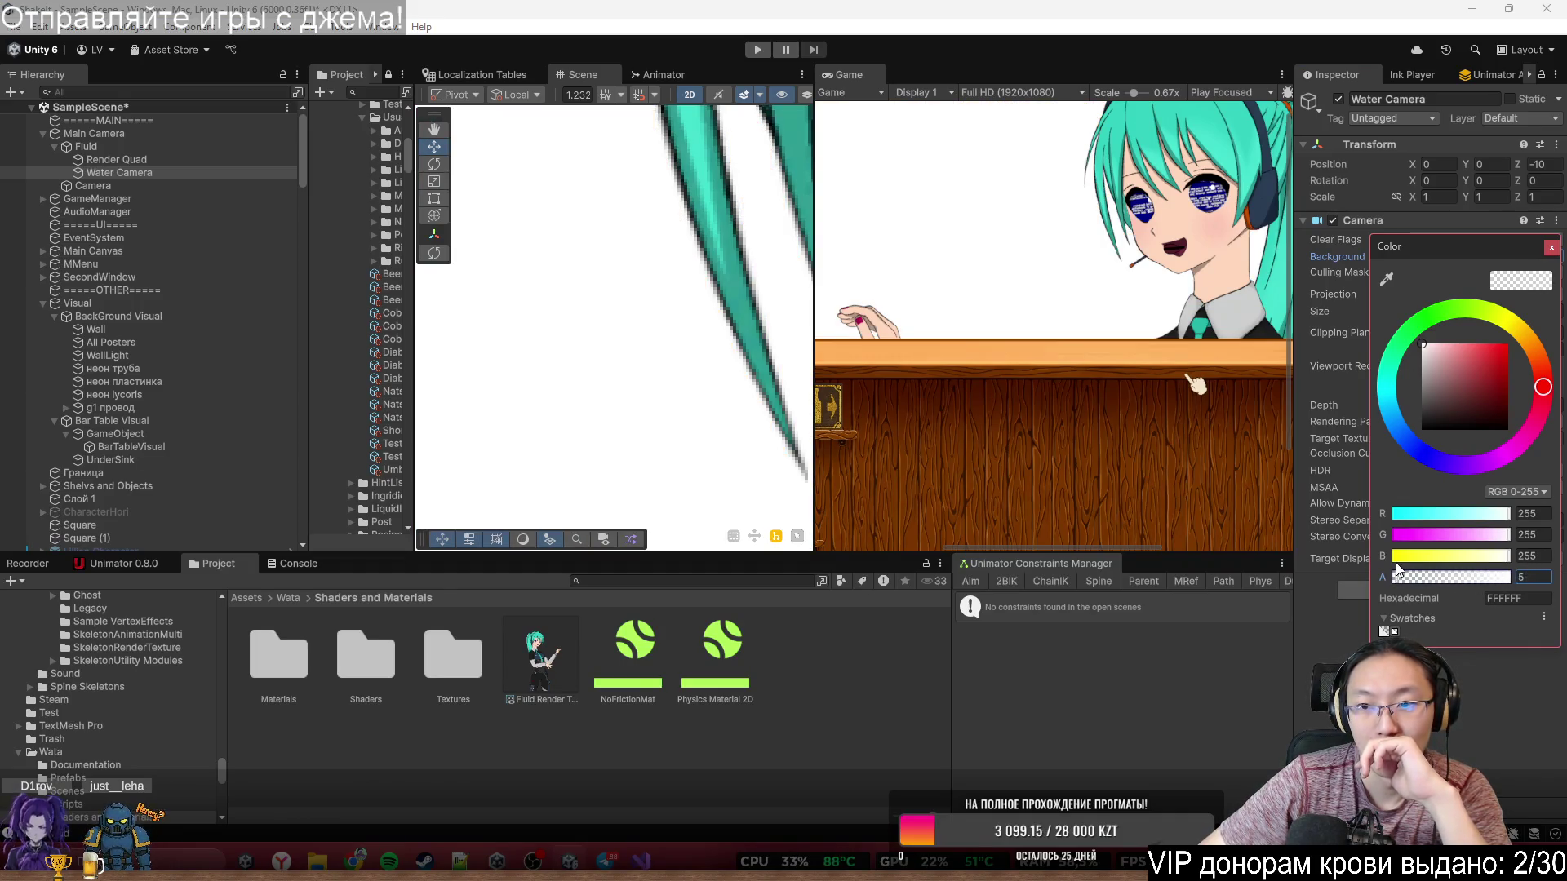
left_click(1395, 575)
scroll(674, 336, "down", 3)
left_click(634, 346)
scroll(674, 408, "up", 10)
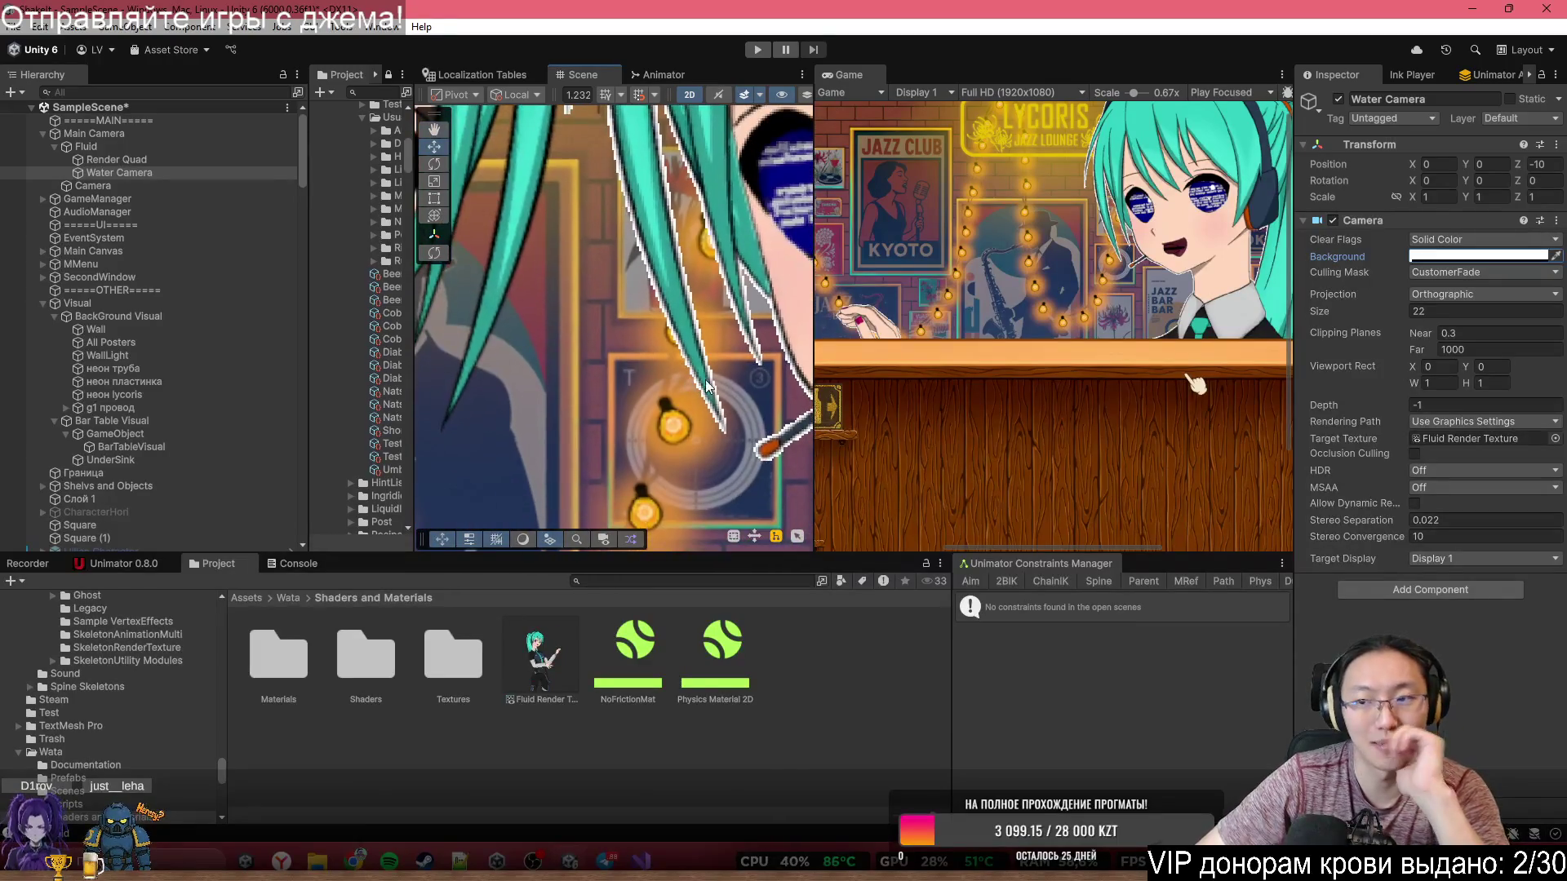
- Try Depth only, Don't Clear and Skybox clearing, then return to Solid Color
left_click(1445, 241)
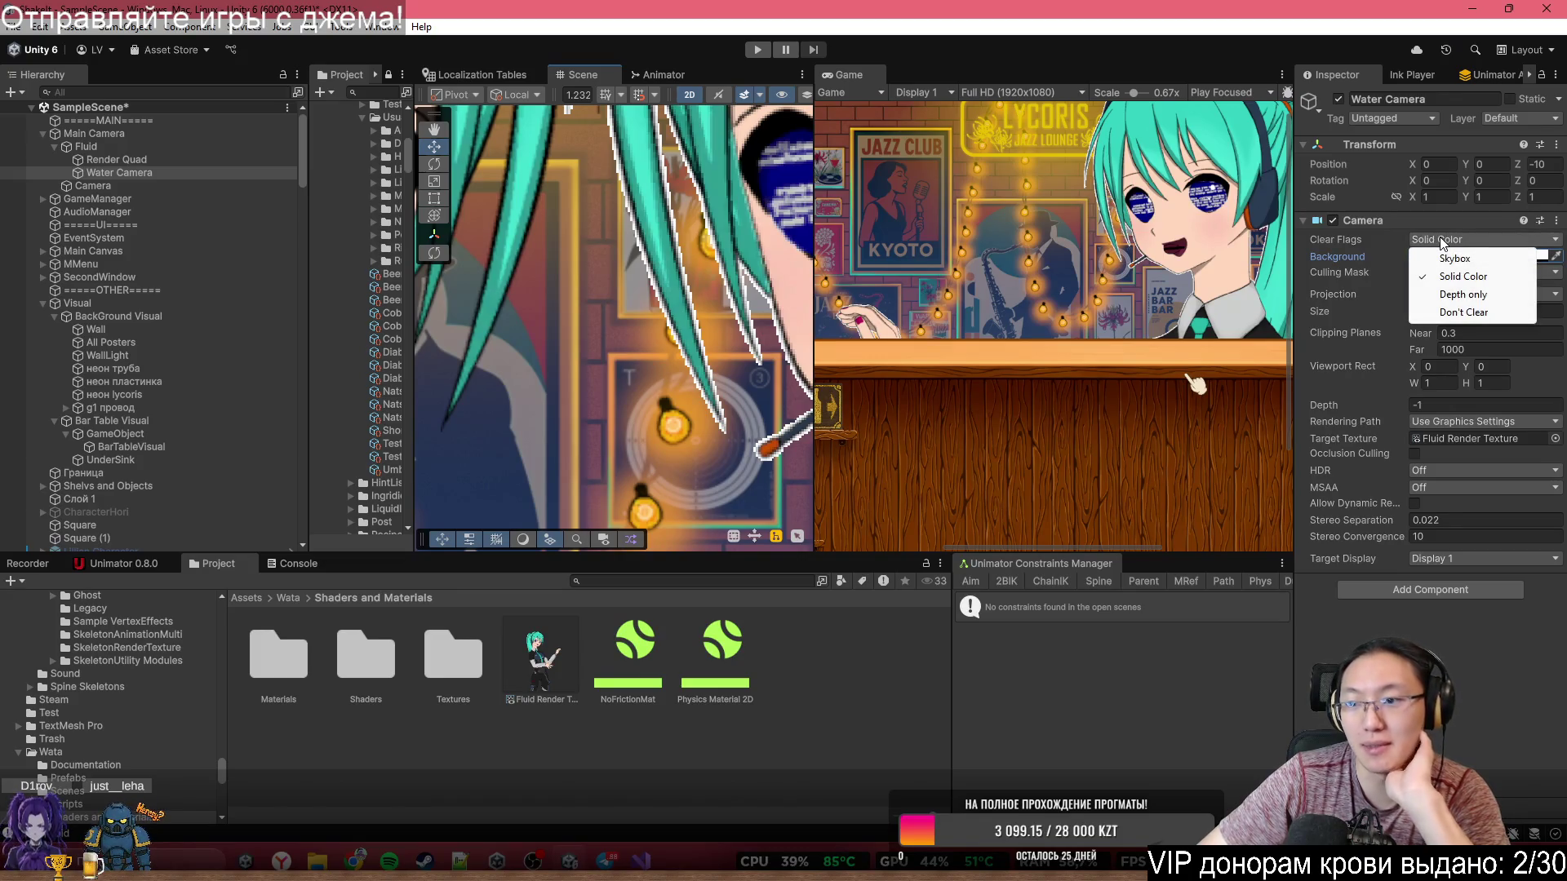
left_click(1457, 293)
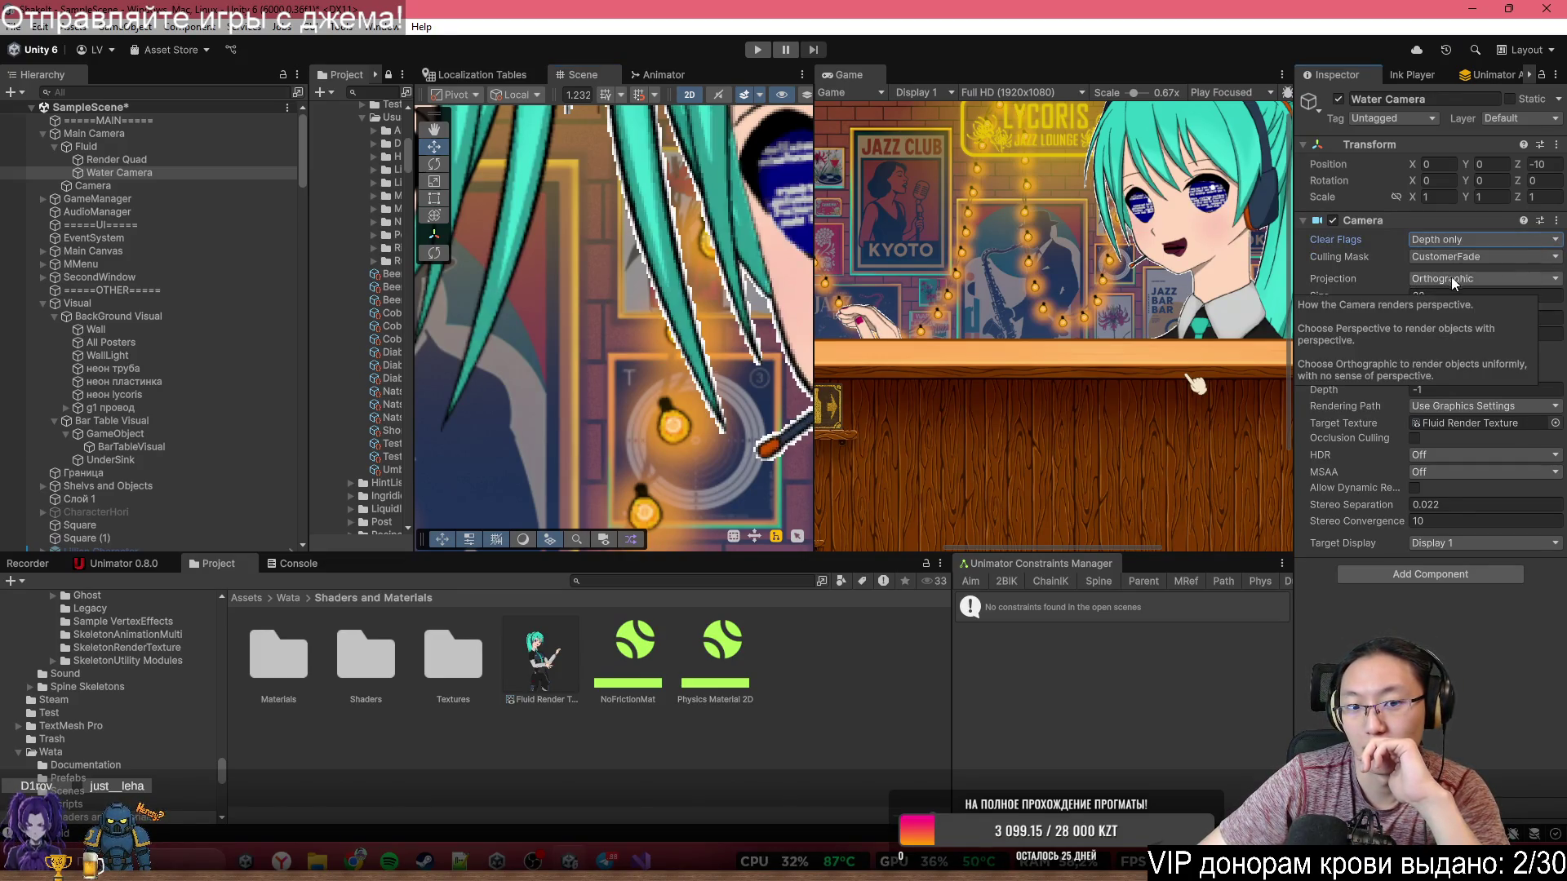
left_click(1445, 239)
left_click(1460, 314)
left_click(1444, 239)
left_click(1441, 251)
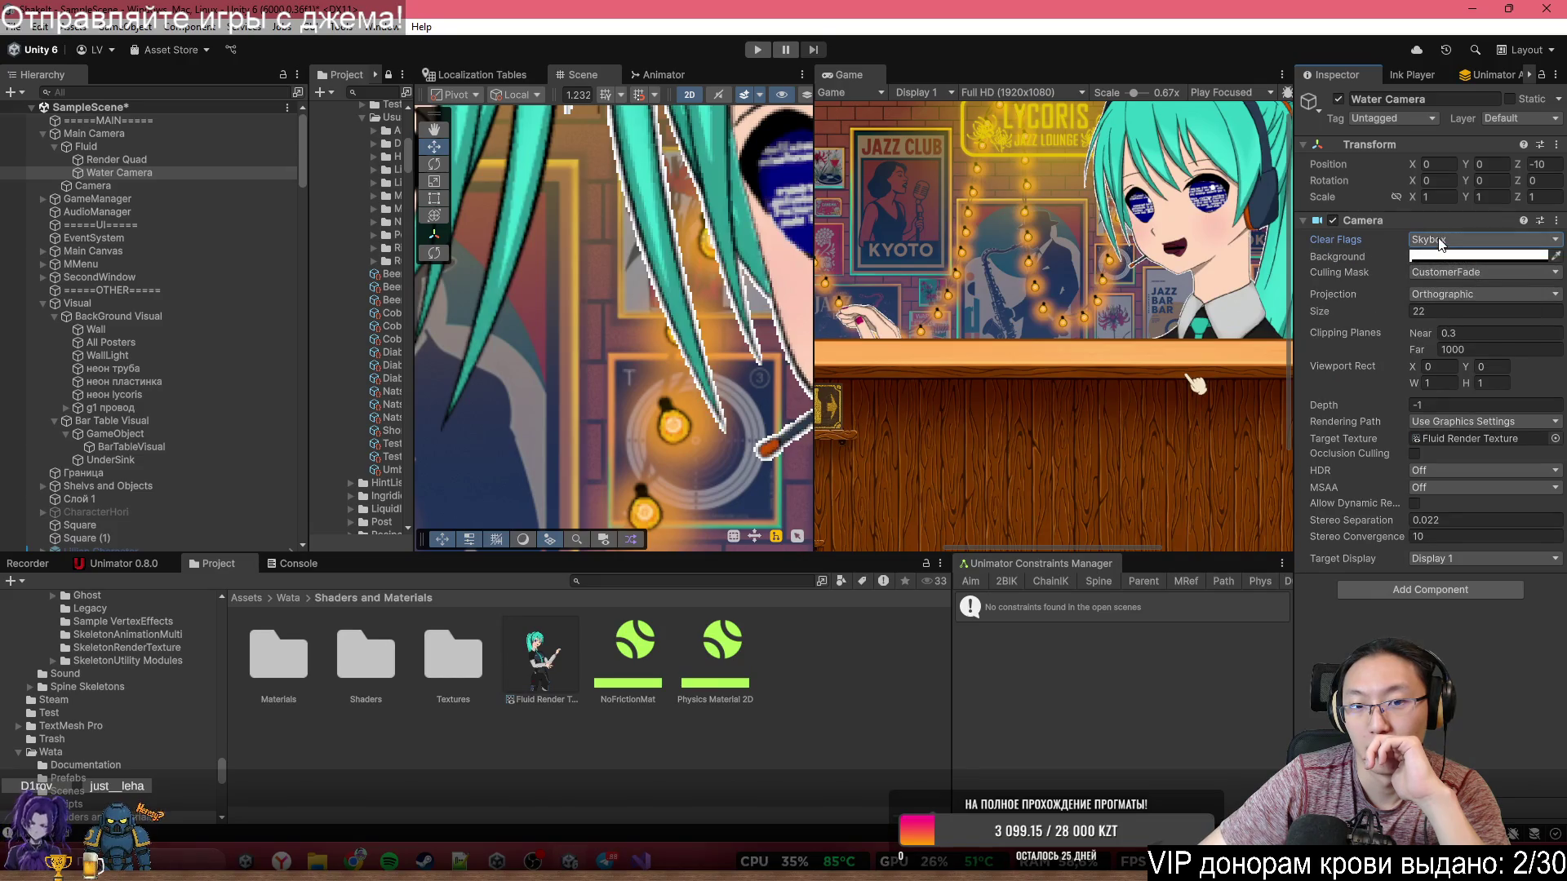
left_click(1453, 240)
left_click(1458, 266)
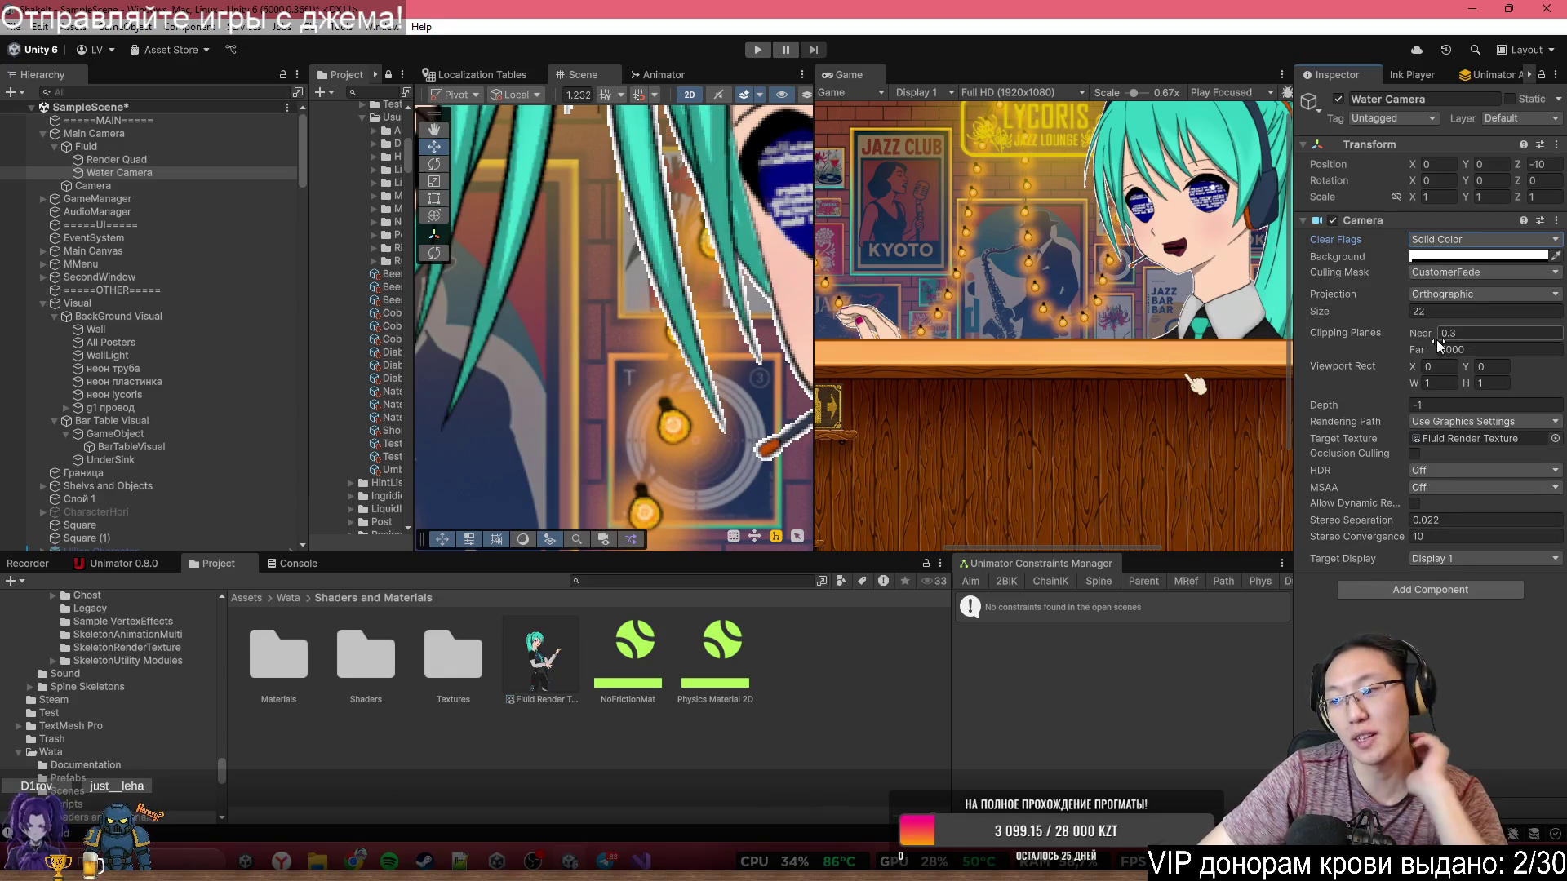
- Test a black background, undo back to white, then select the Fluid Render Texture
left_click(1455, 258)
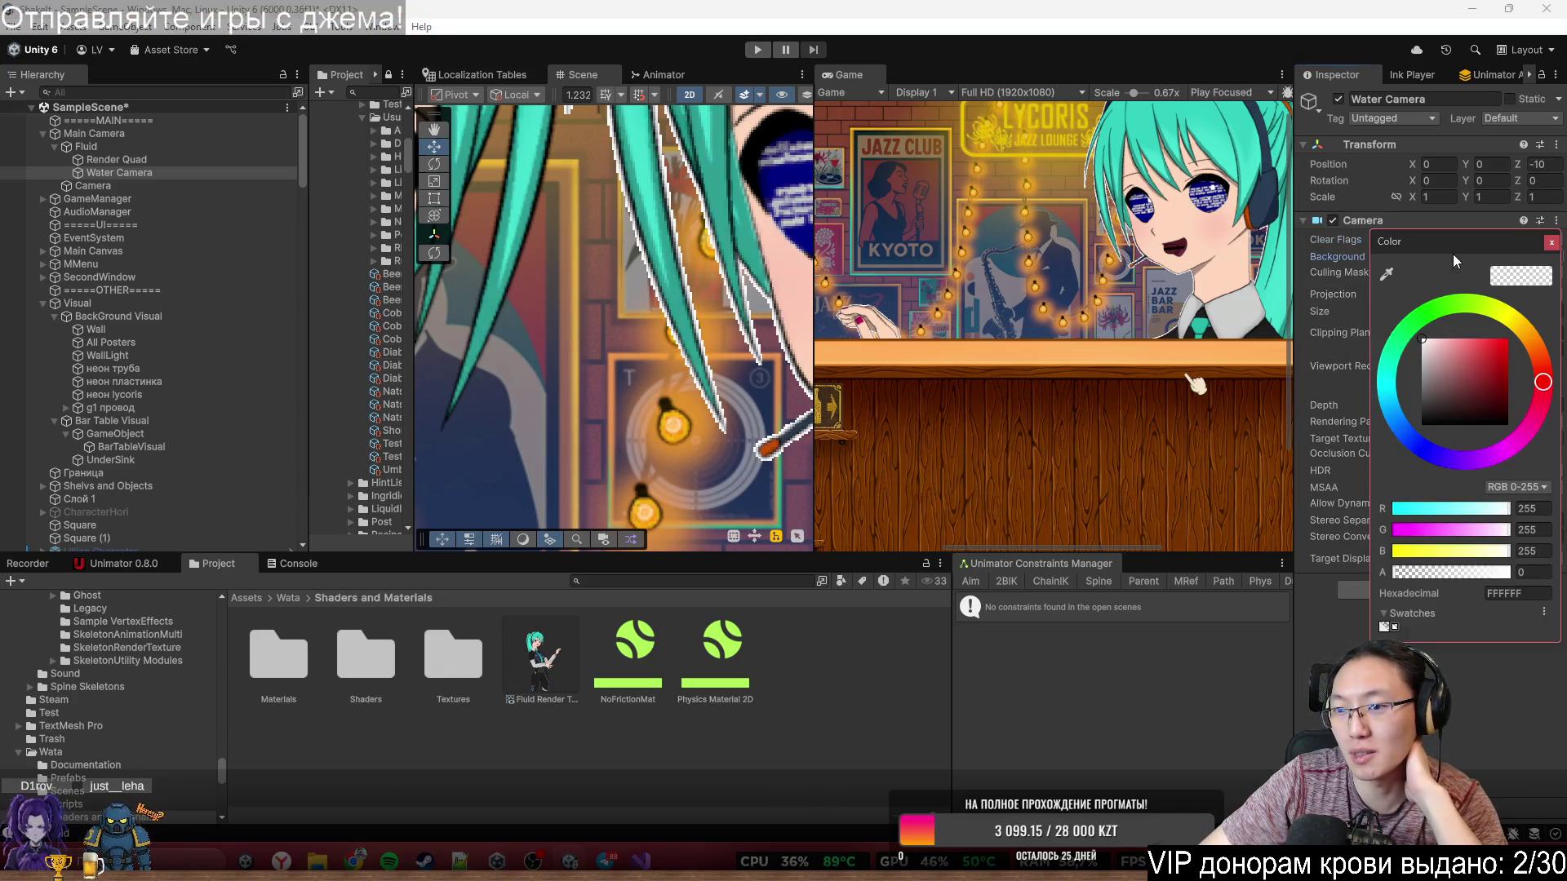
left_click(1421, 426)
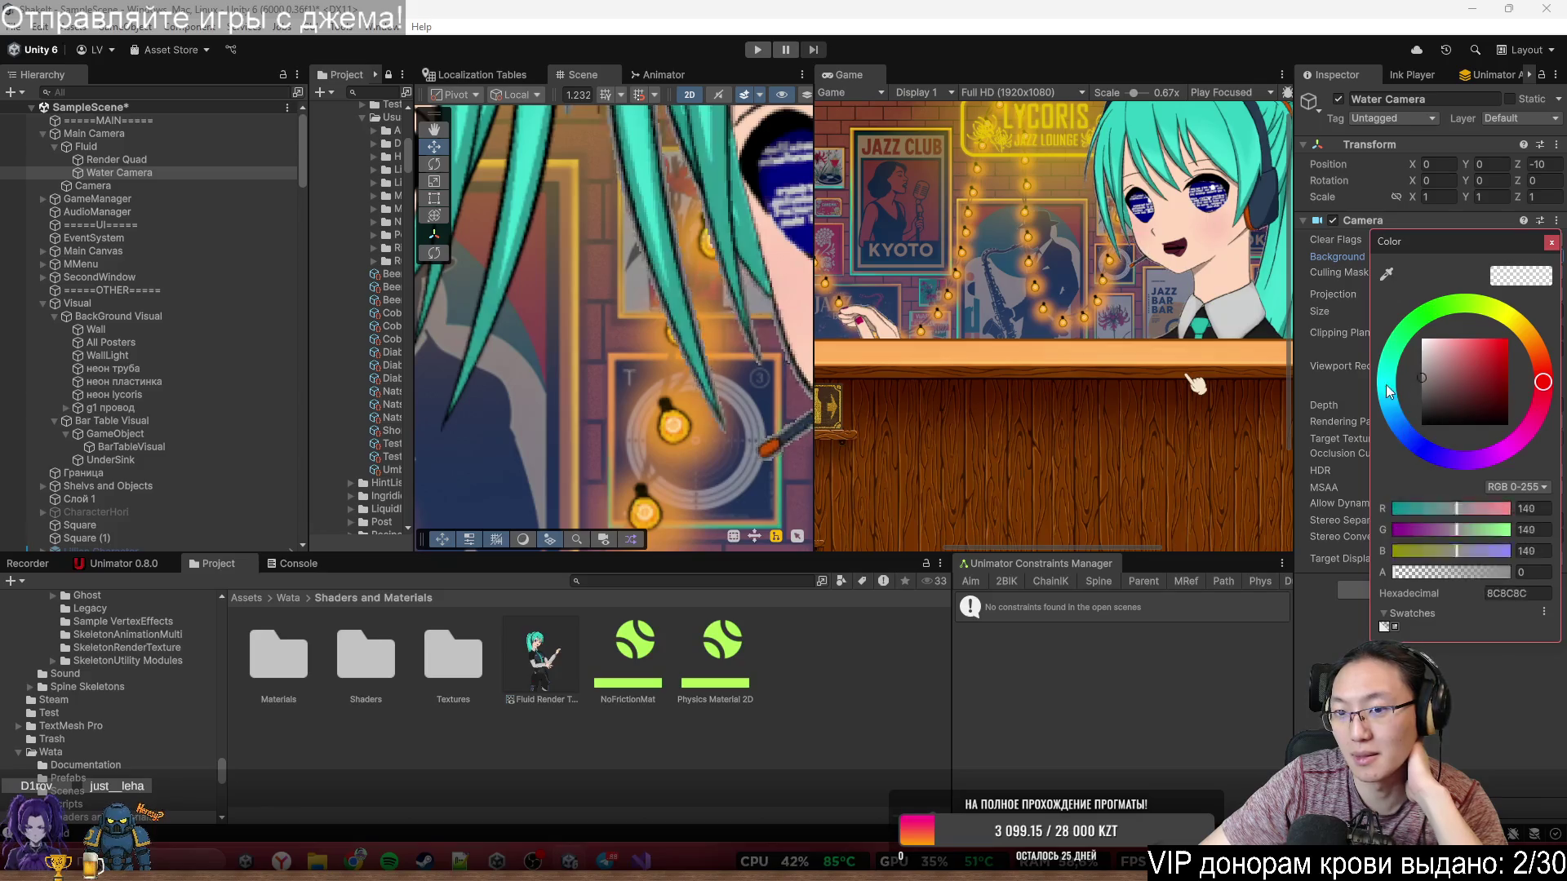
key("ctrl+z")
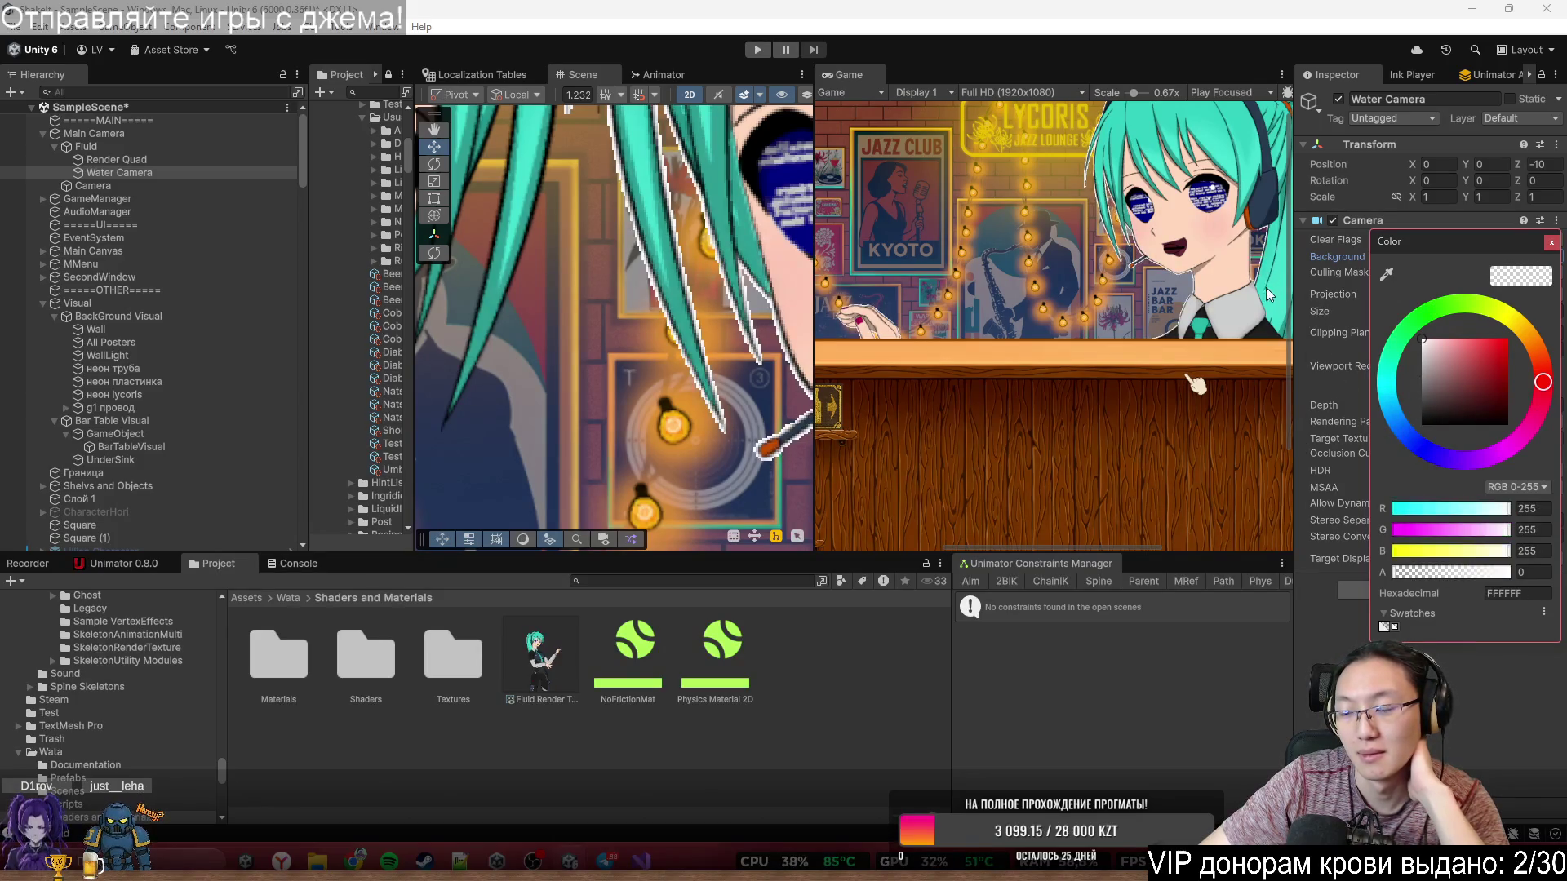
left_click(1550, 242)
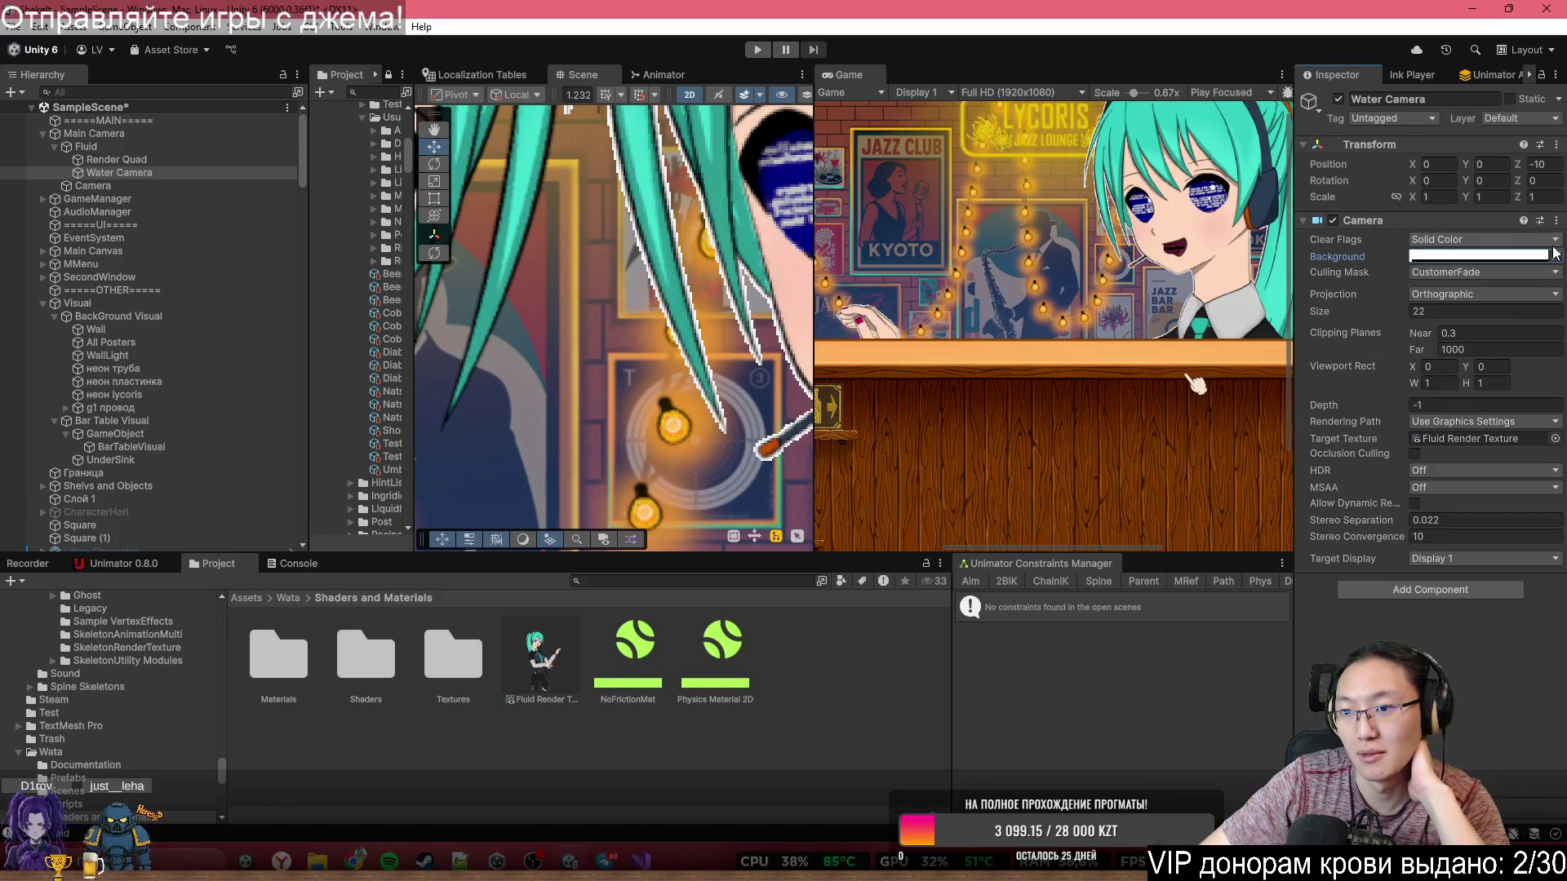
left_click(1469, 422)
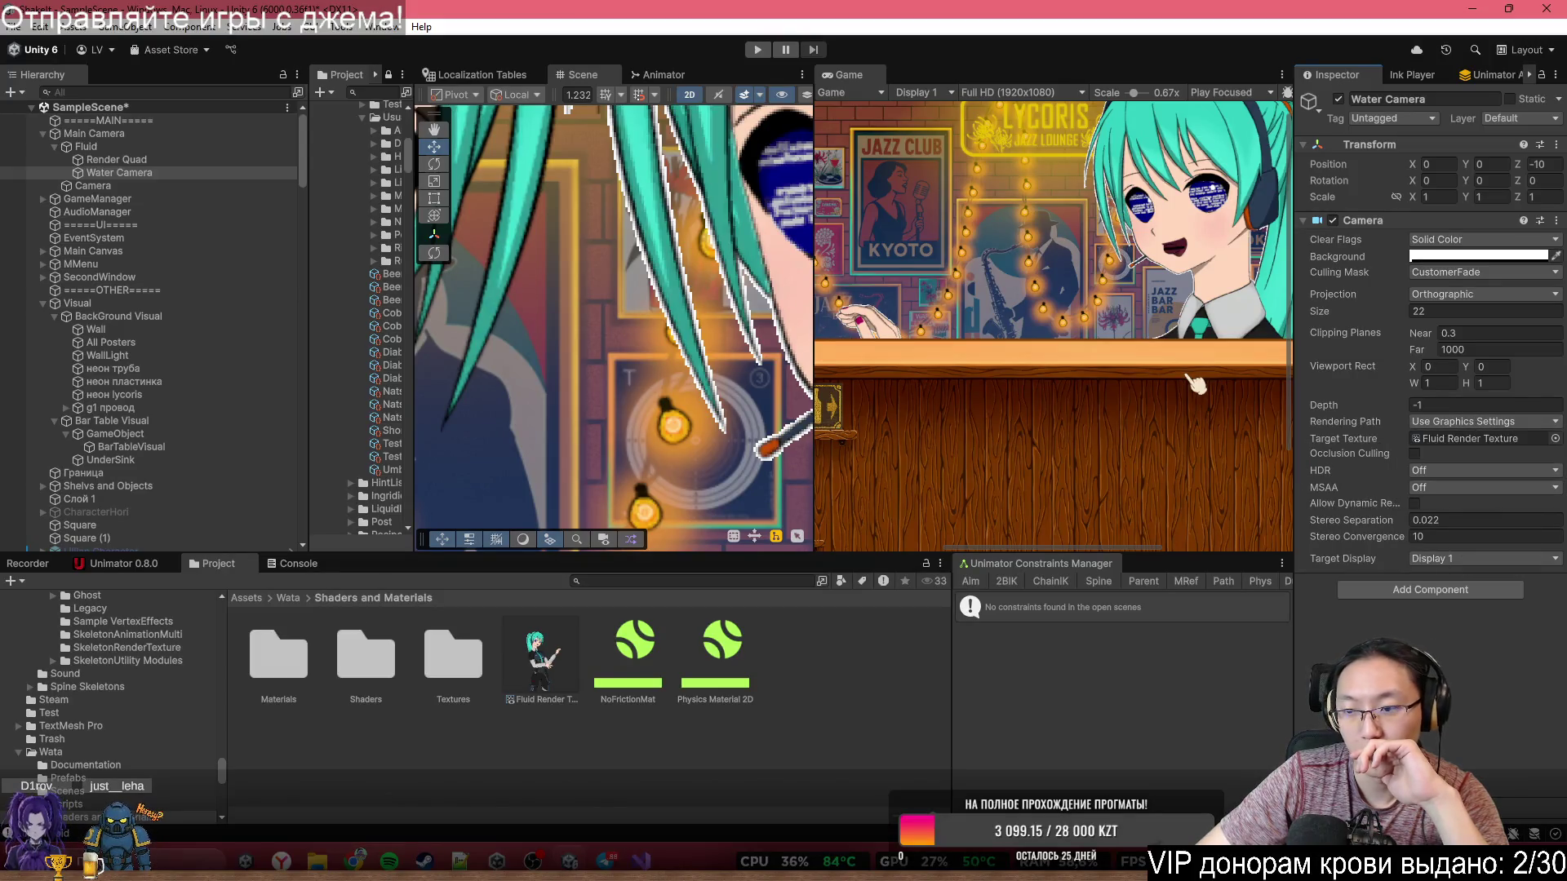
left_click(540, 660)
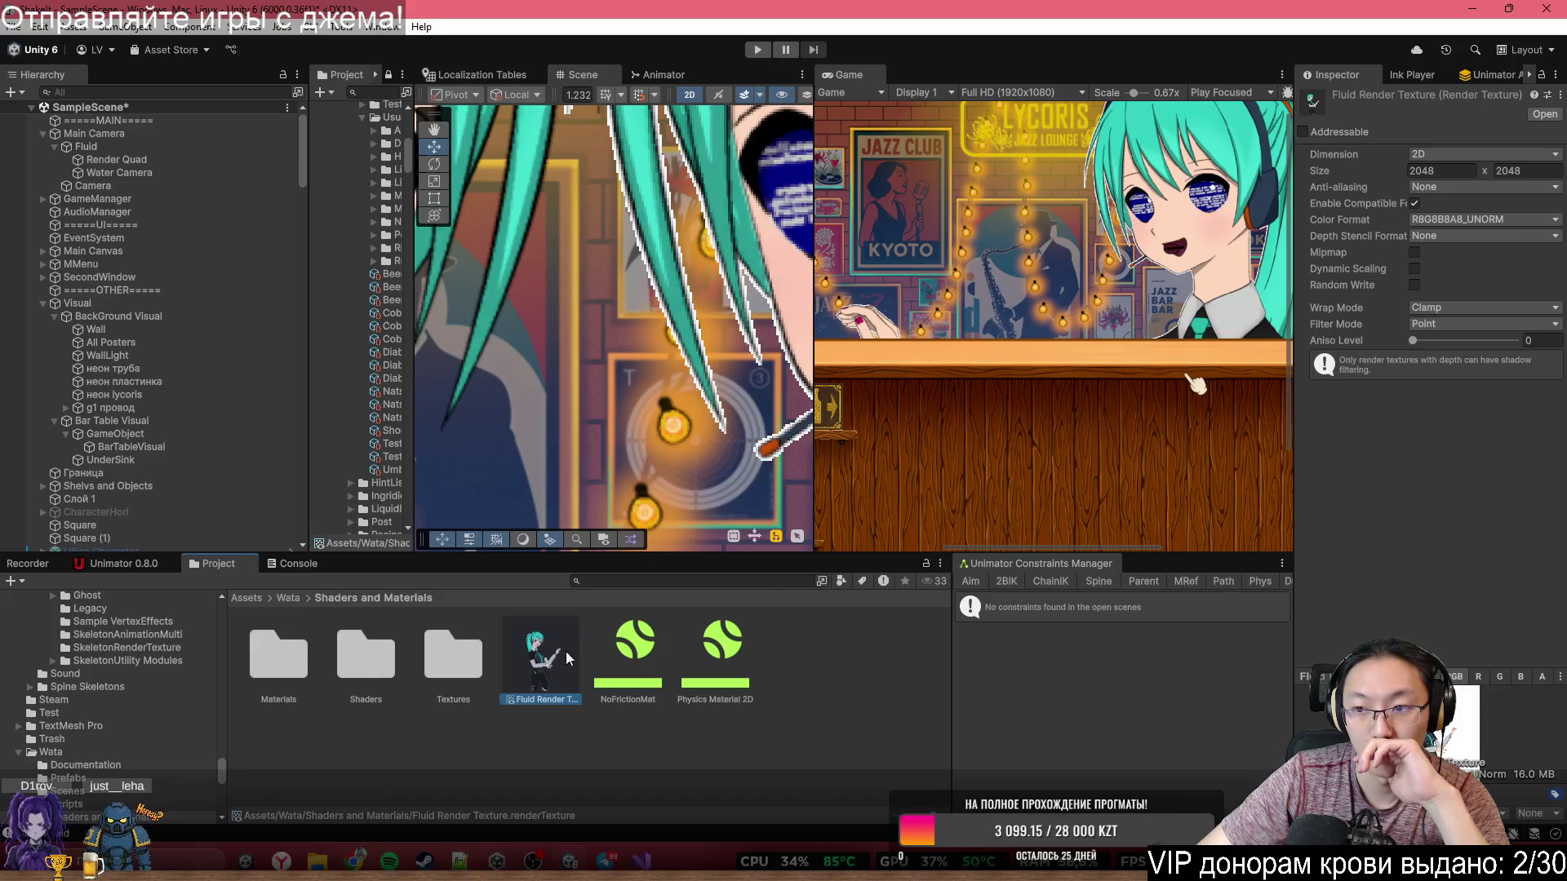
- Select the Render Quad and type a new value into a 2D Fluid Material field
left_click(759, 310)
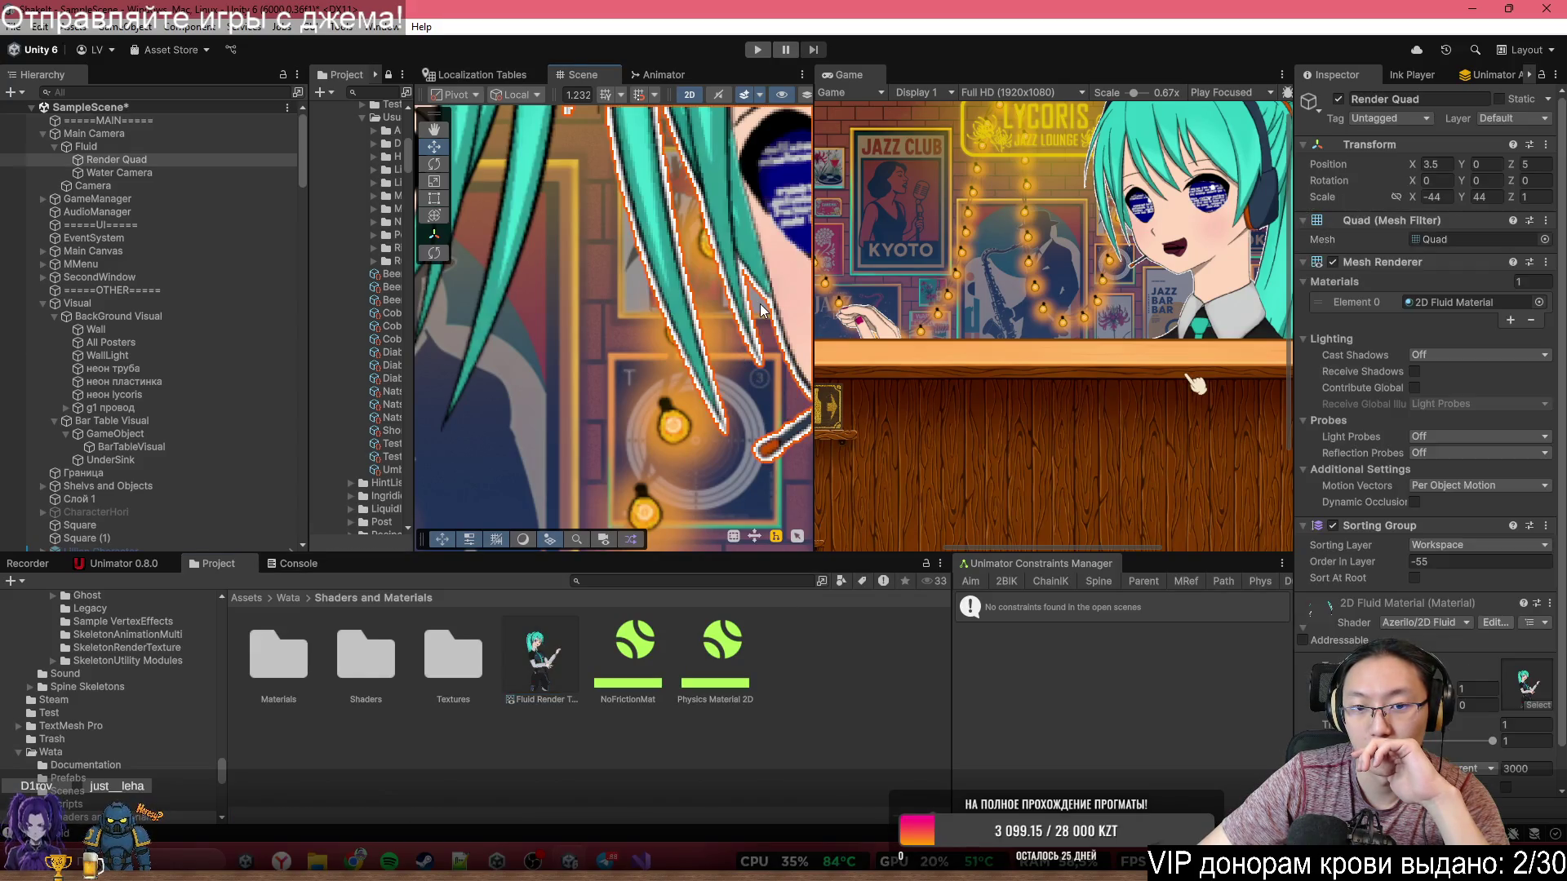
scroll(1359, 556, "down", 1)
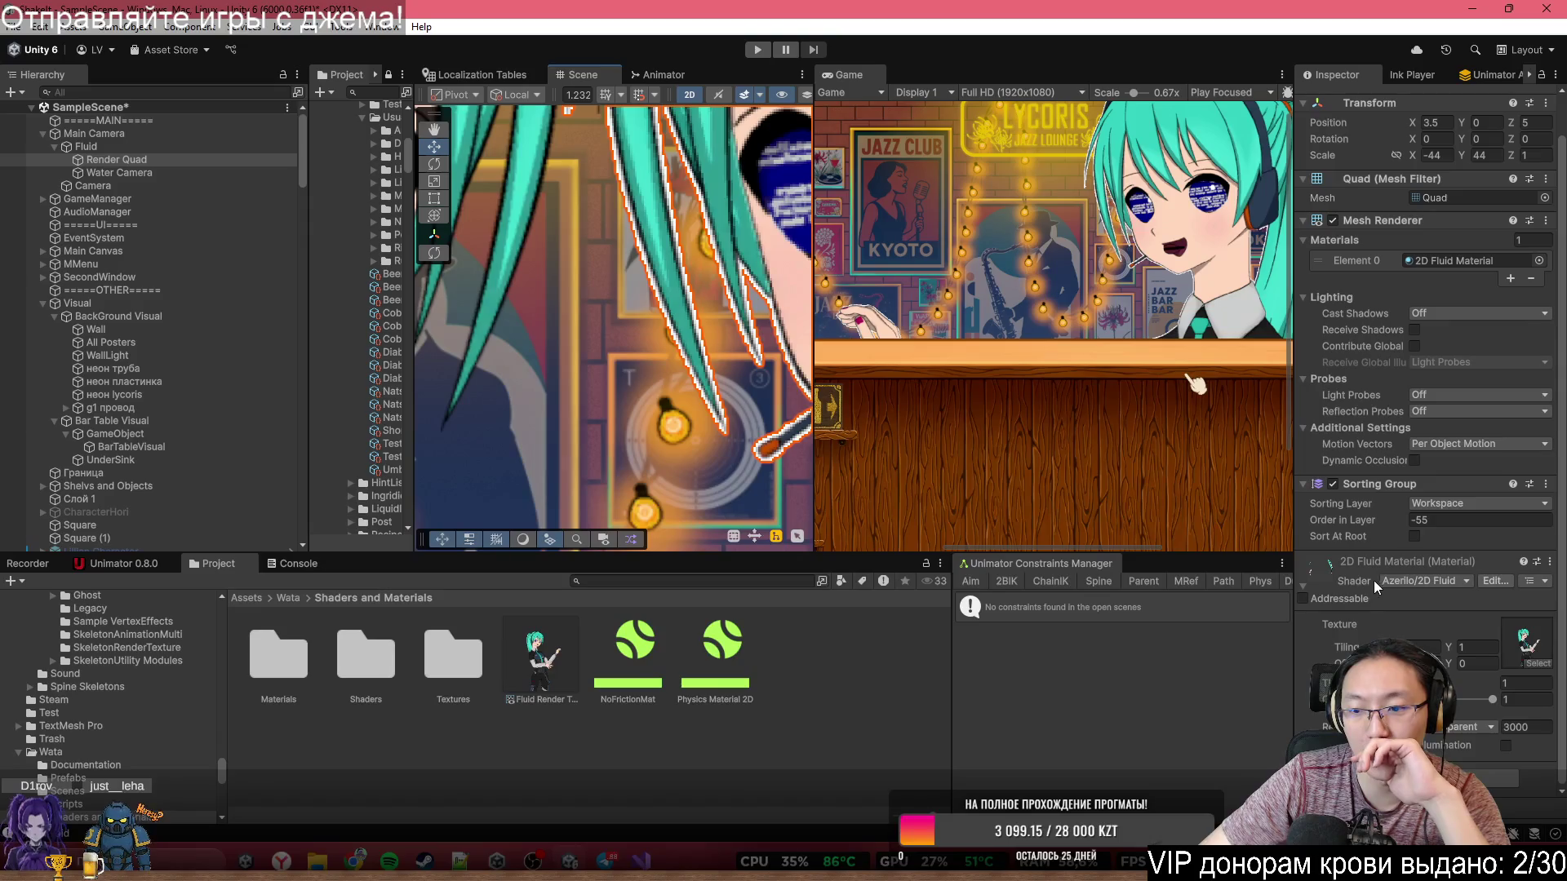
left_click(1525, 683)
type("0.64")
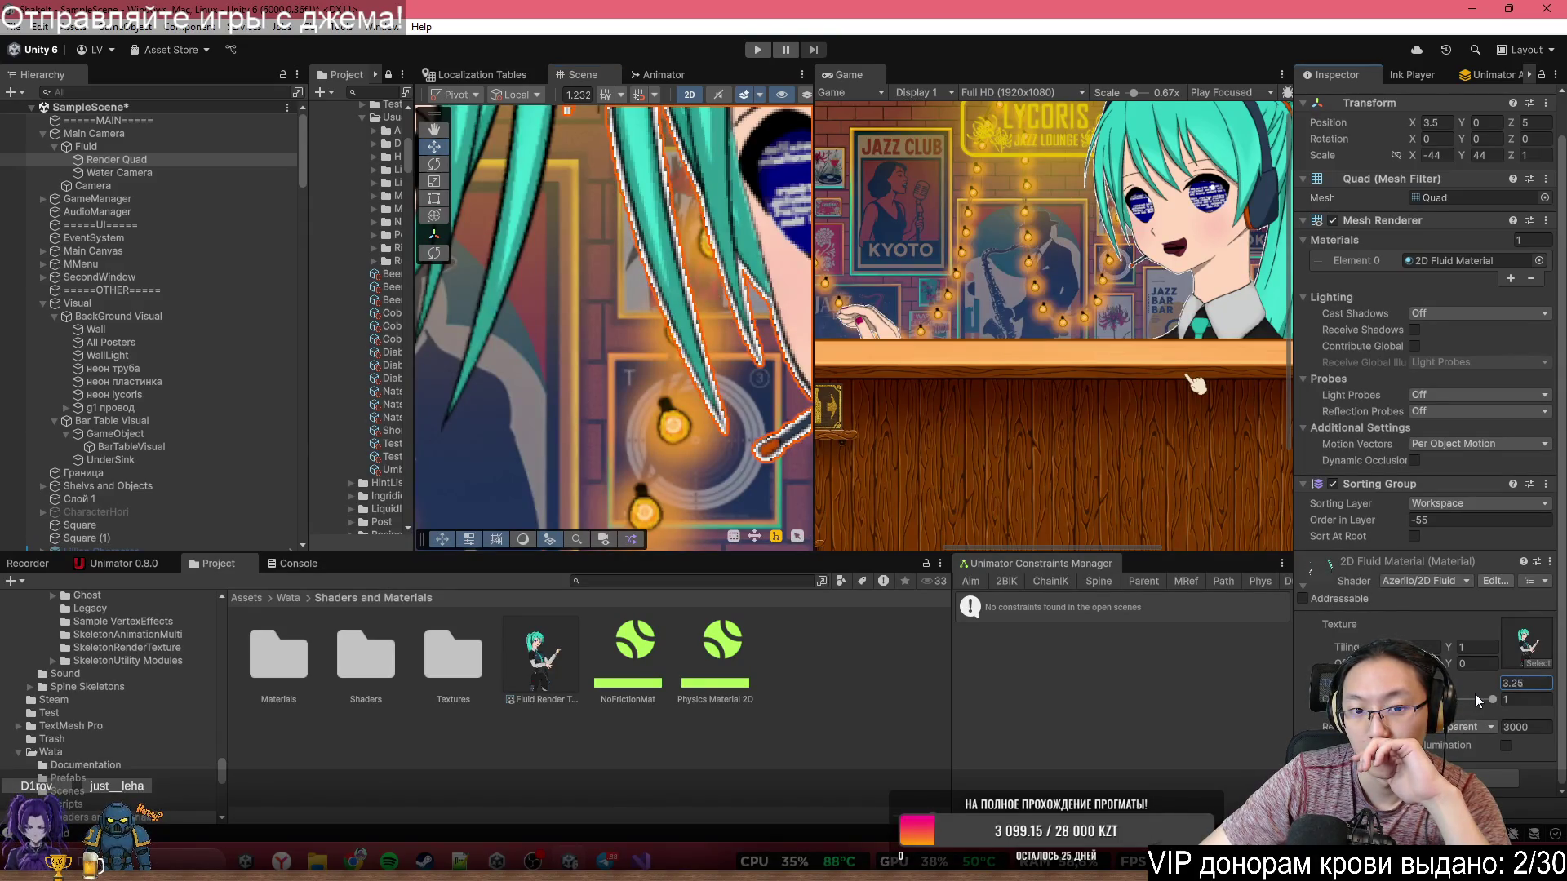
type("12.1")
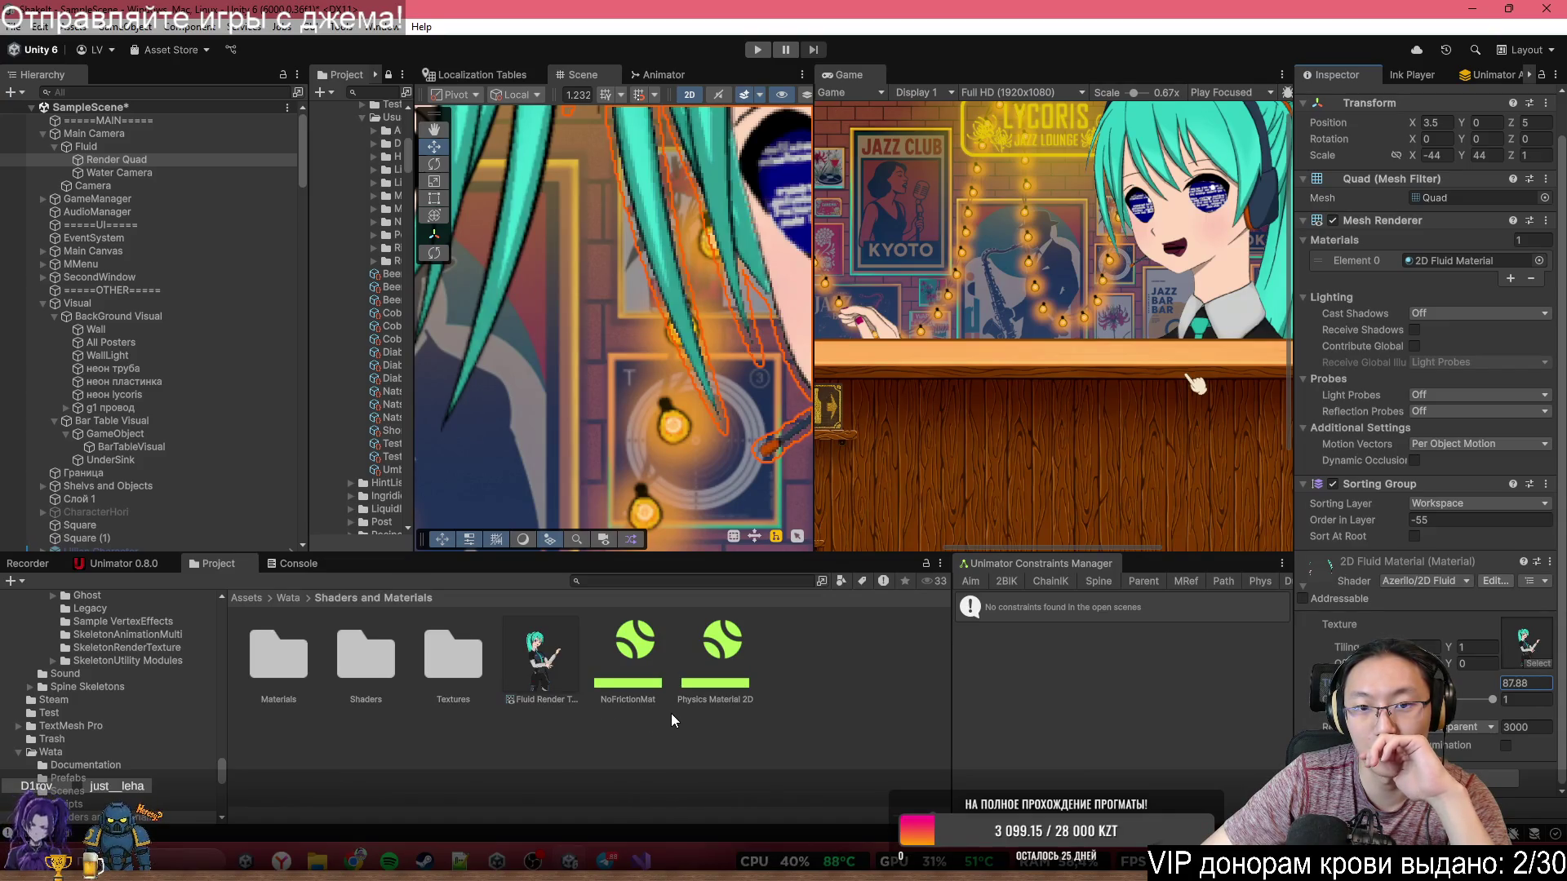
scroll(722, 306, "down", 3)
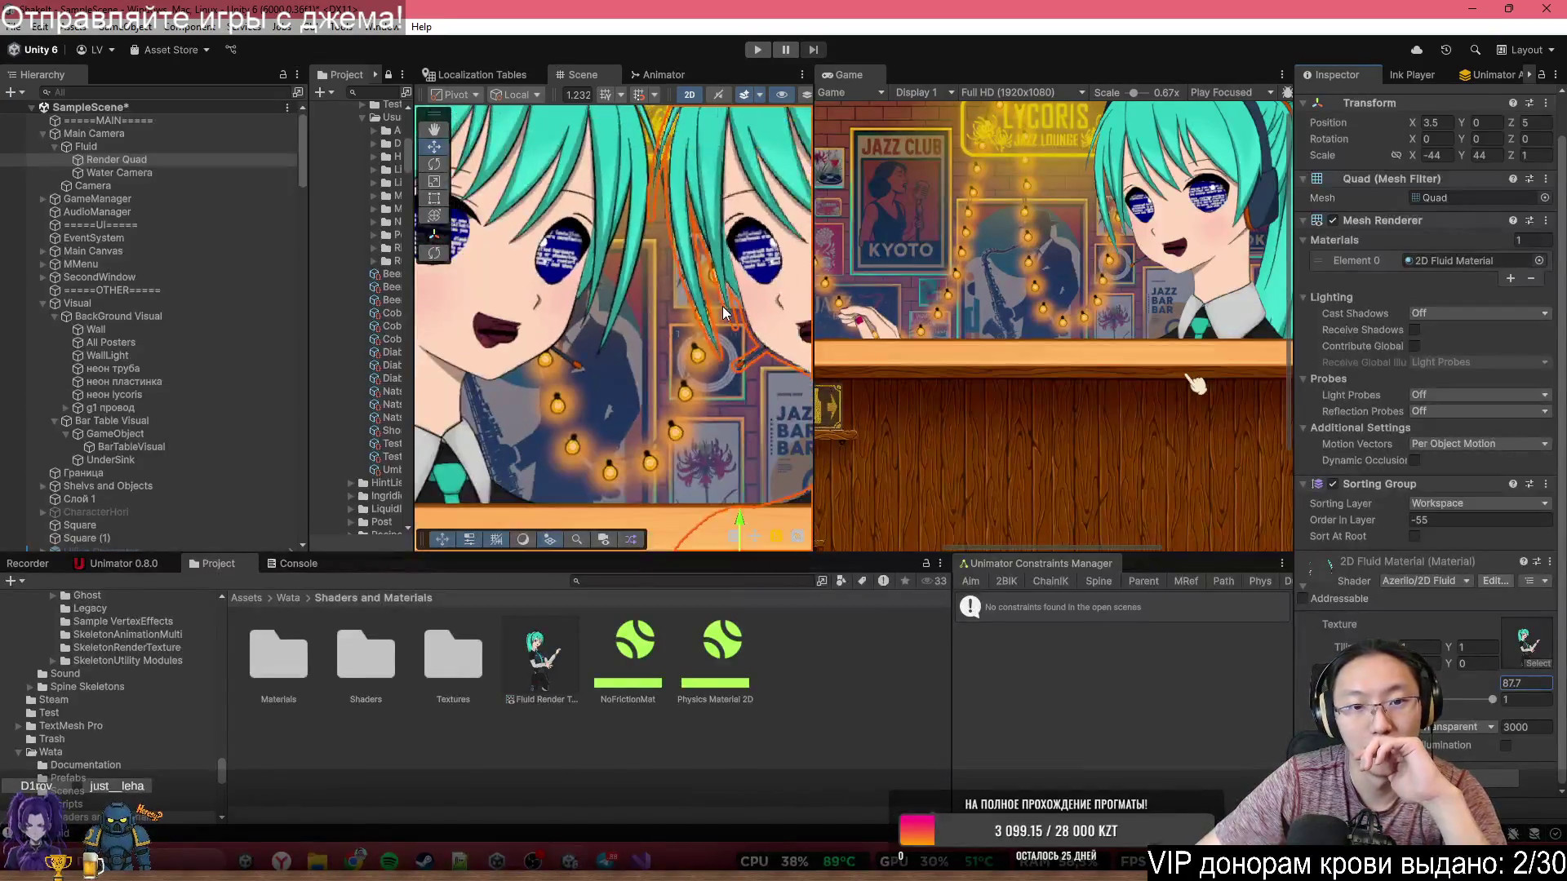
- Check the неон lycoris and All Posters objects, then reselect the fluid Render Quad
left_click(722, 311)
scroll(687, 302, "up", 5)
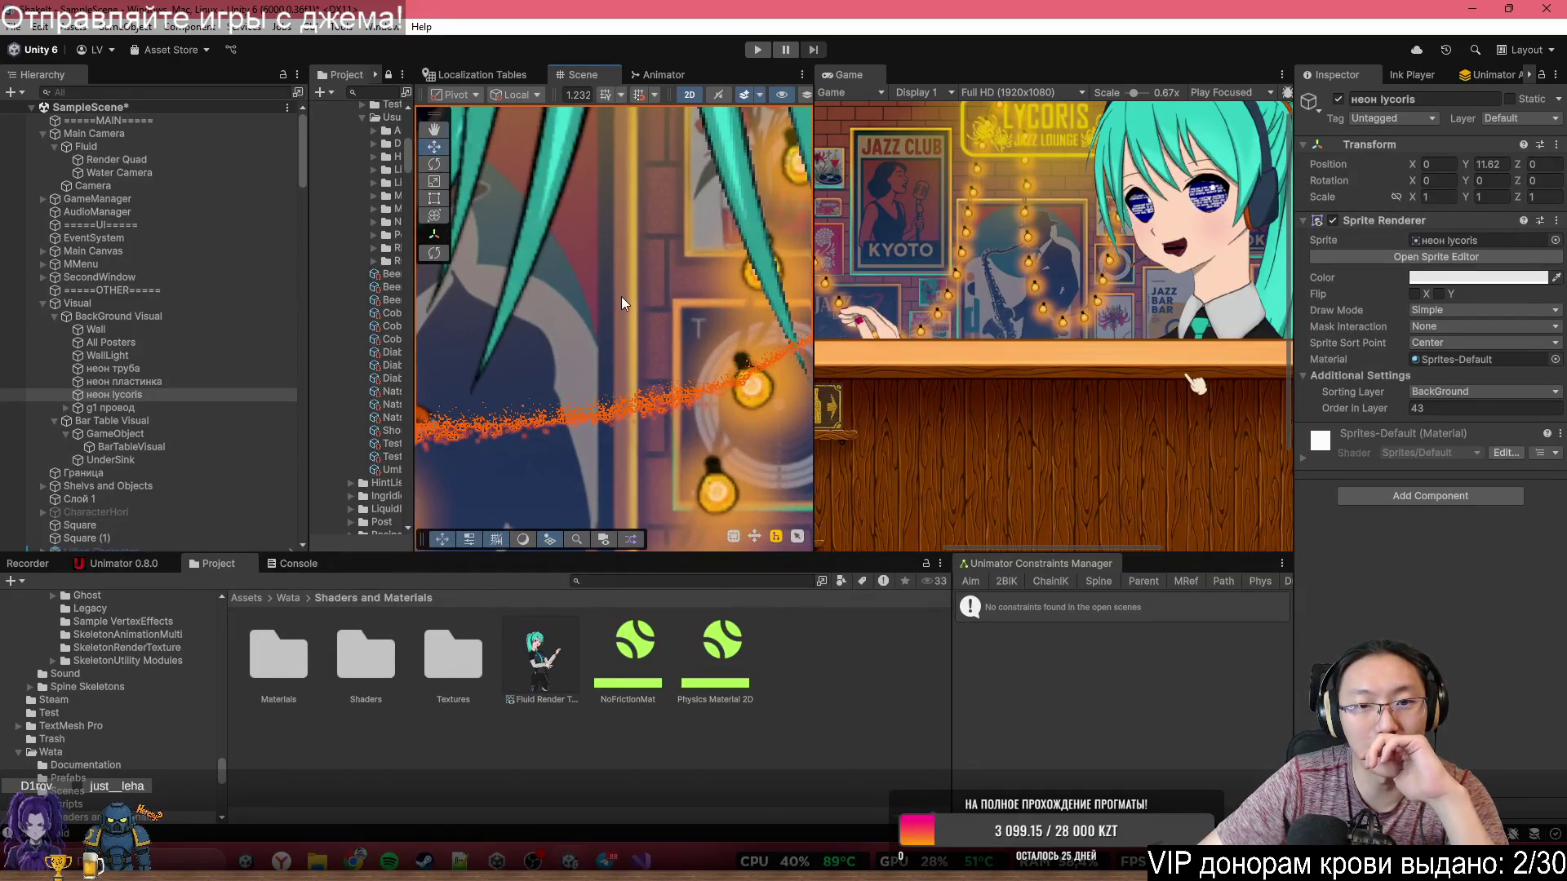
scroll(620, 296, "up", 2)
scroll(671, 272, "up", 2)
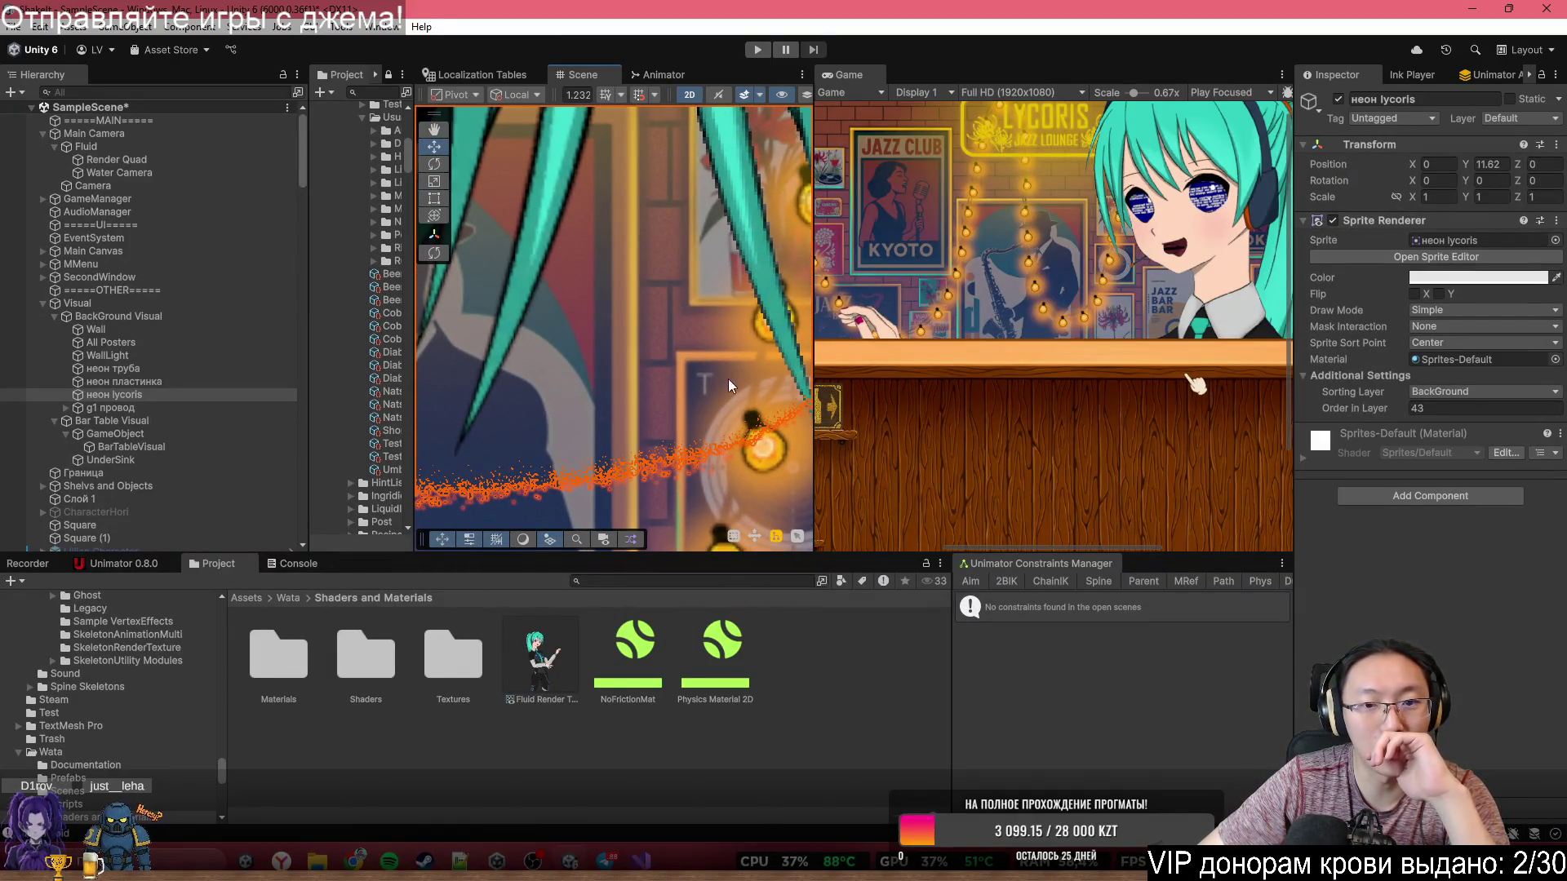
left_click(761, 283)
left_click(763, 282)
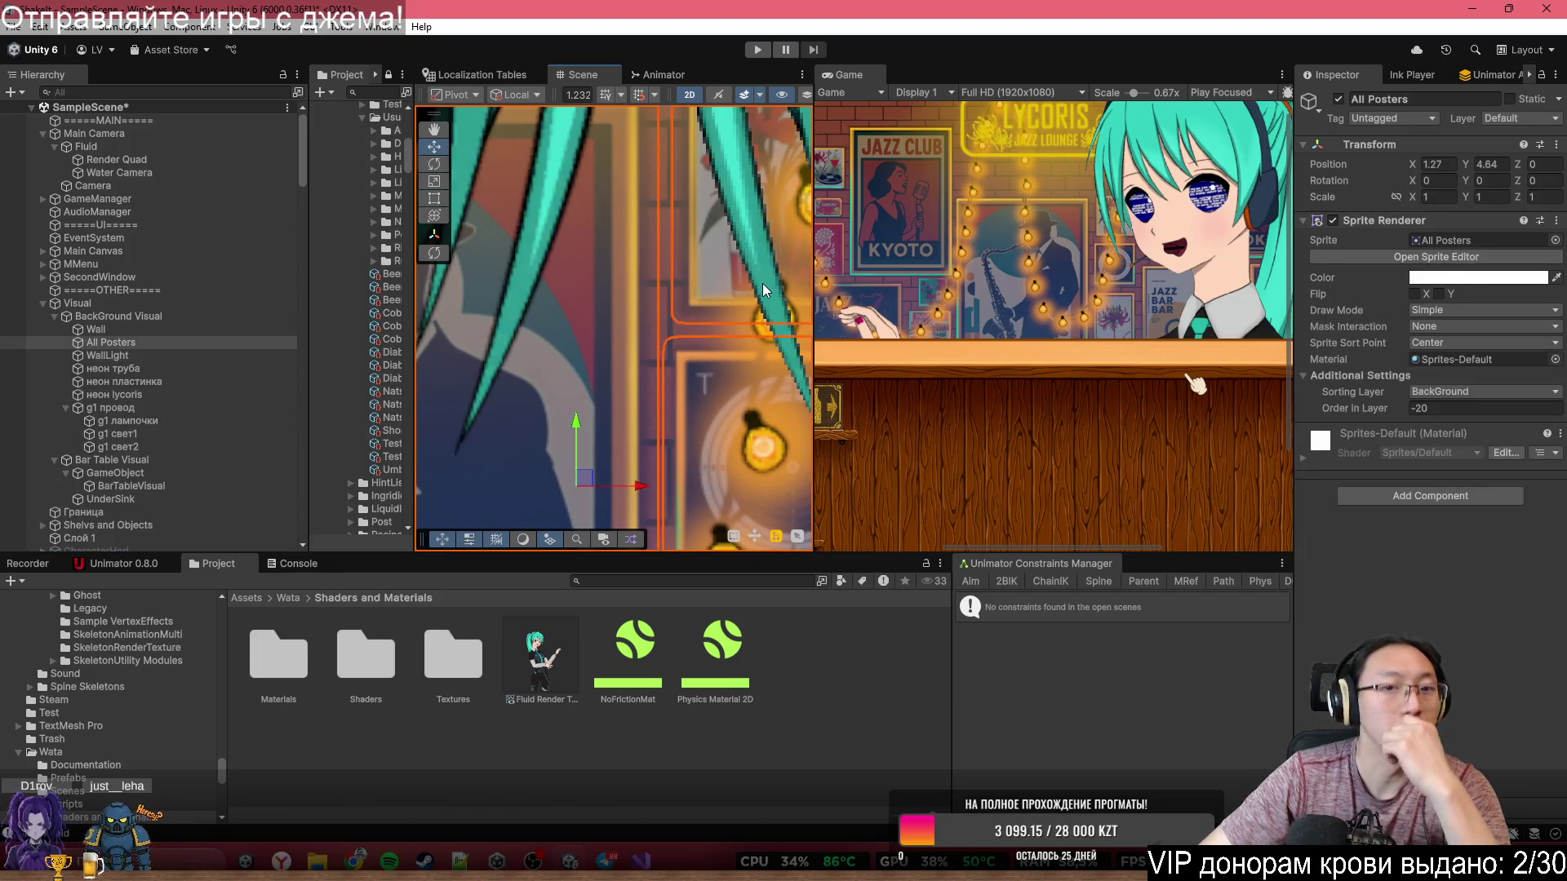
left_click(762, 282)
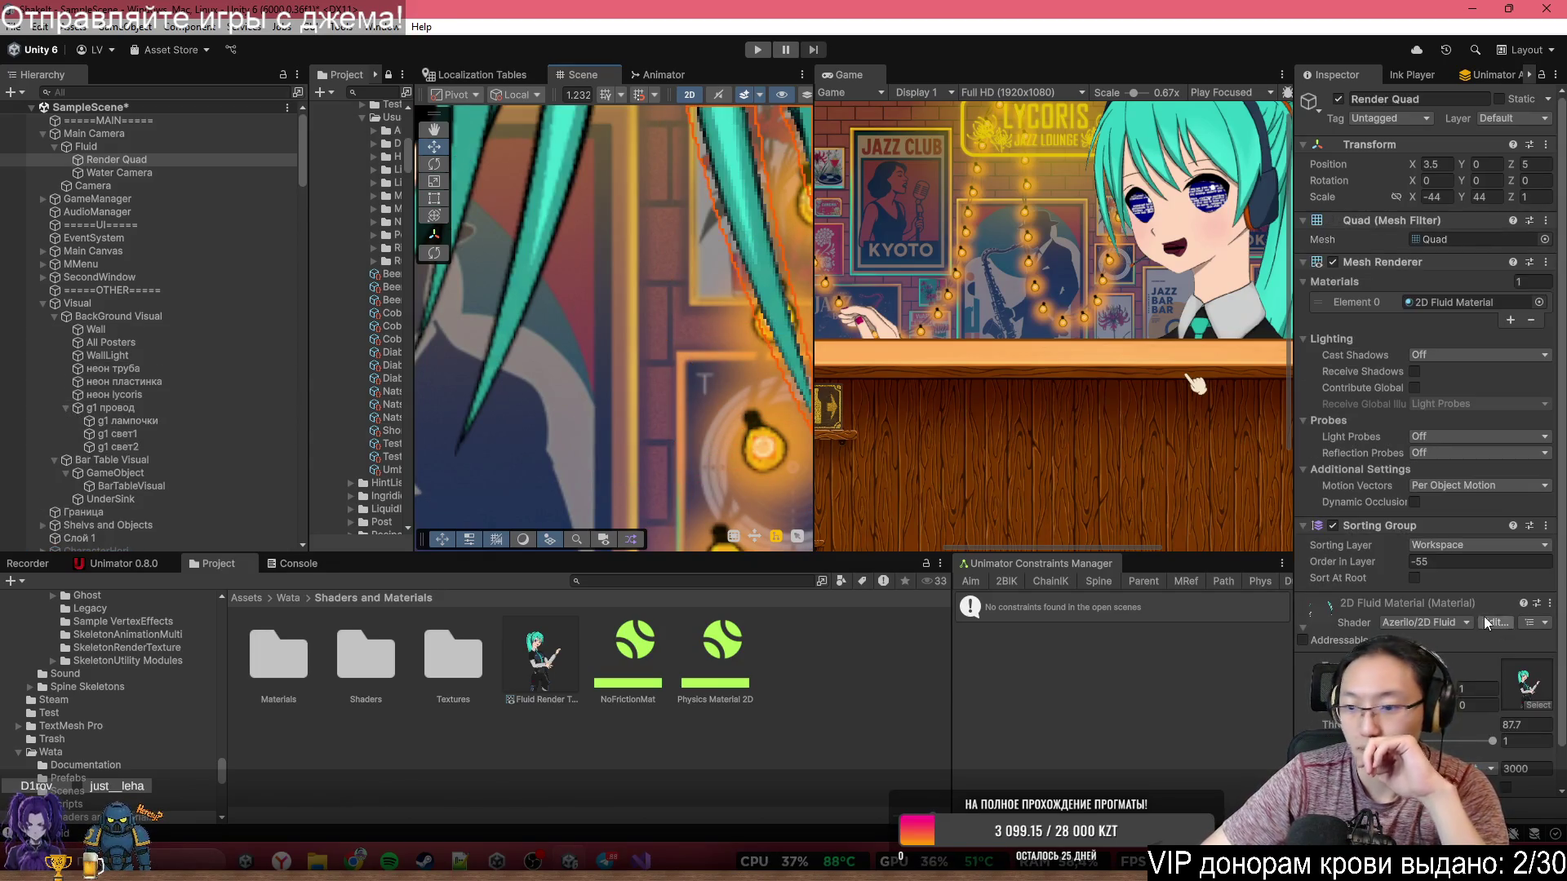
- Scrub the 2D Fluid Material value from 87.7 down to 18.84, then select the Water Camera
scroll(1465, 606, "down", 1)
left_click(1493, 688)
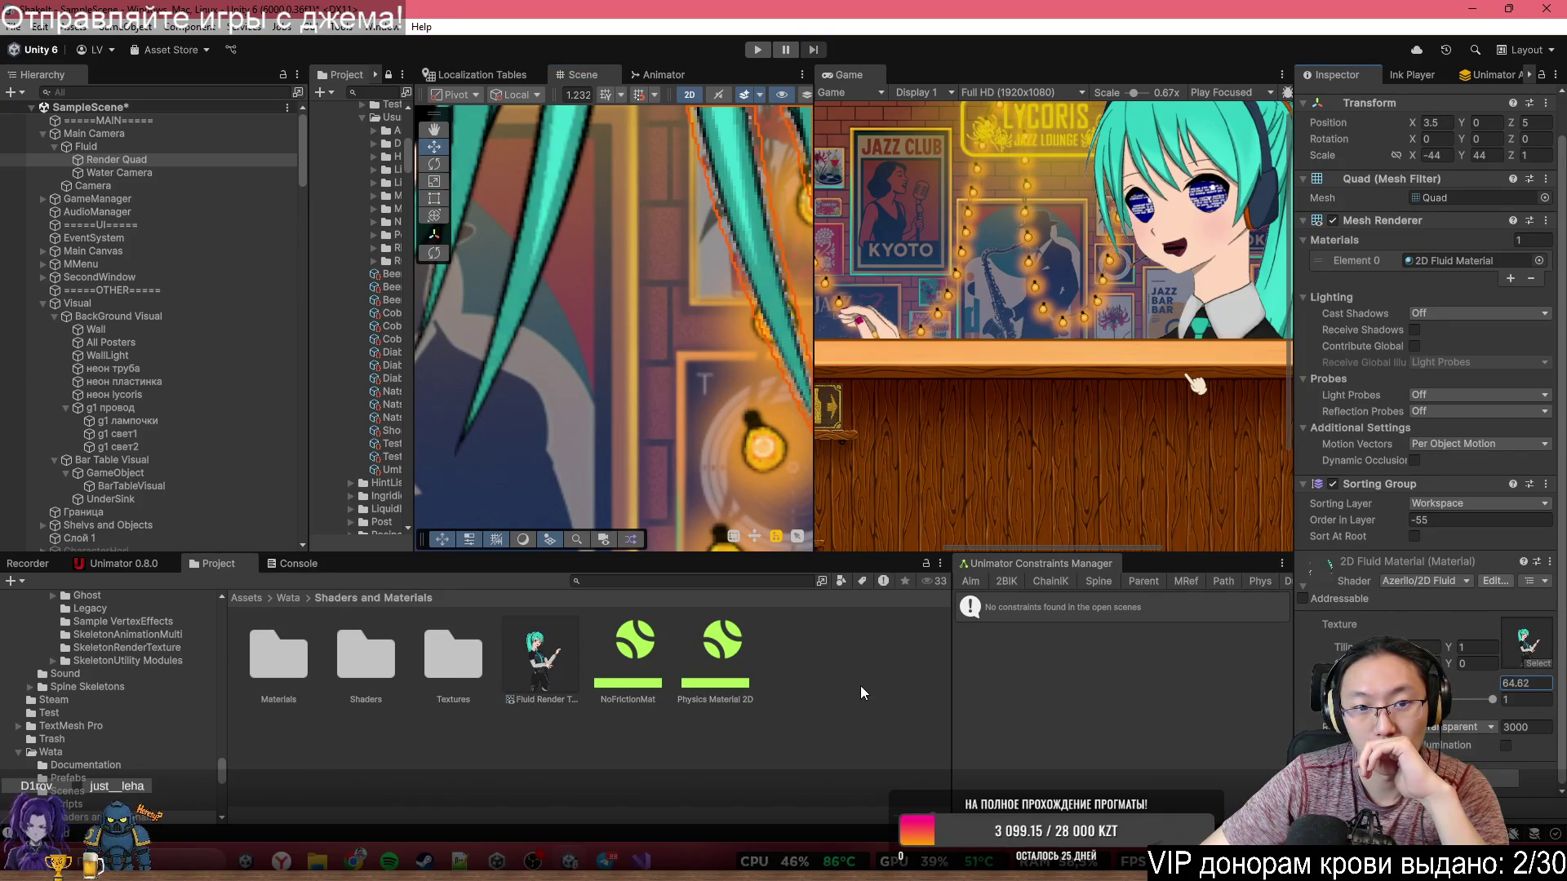
left_click_drag(1442, 606, 812, 530)
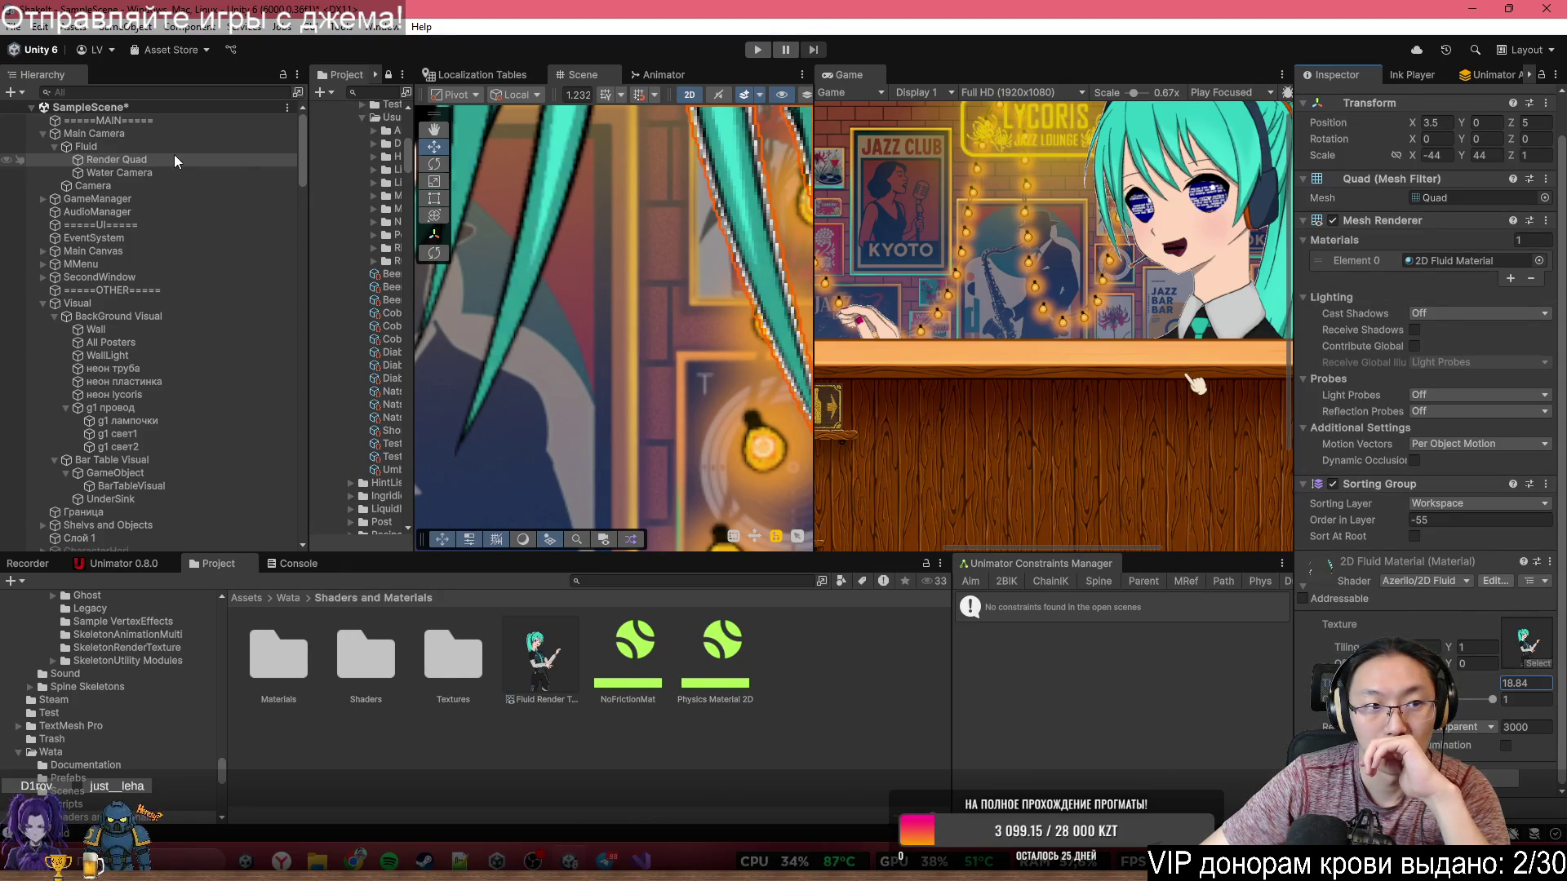
left_click(124, 174)
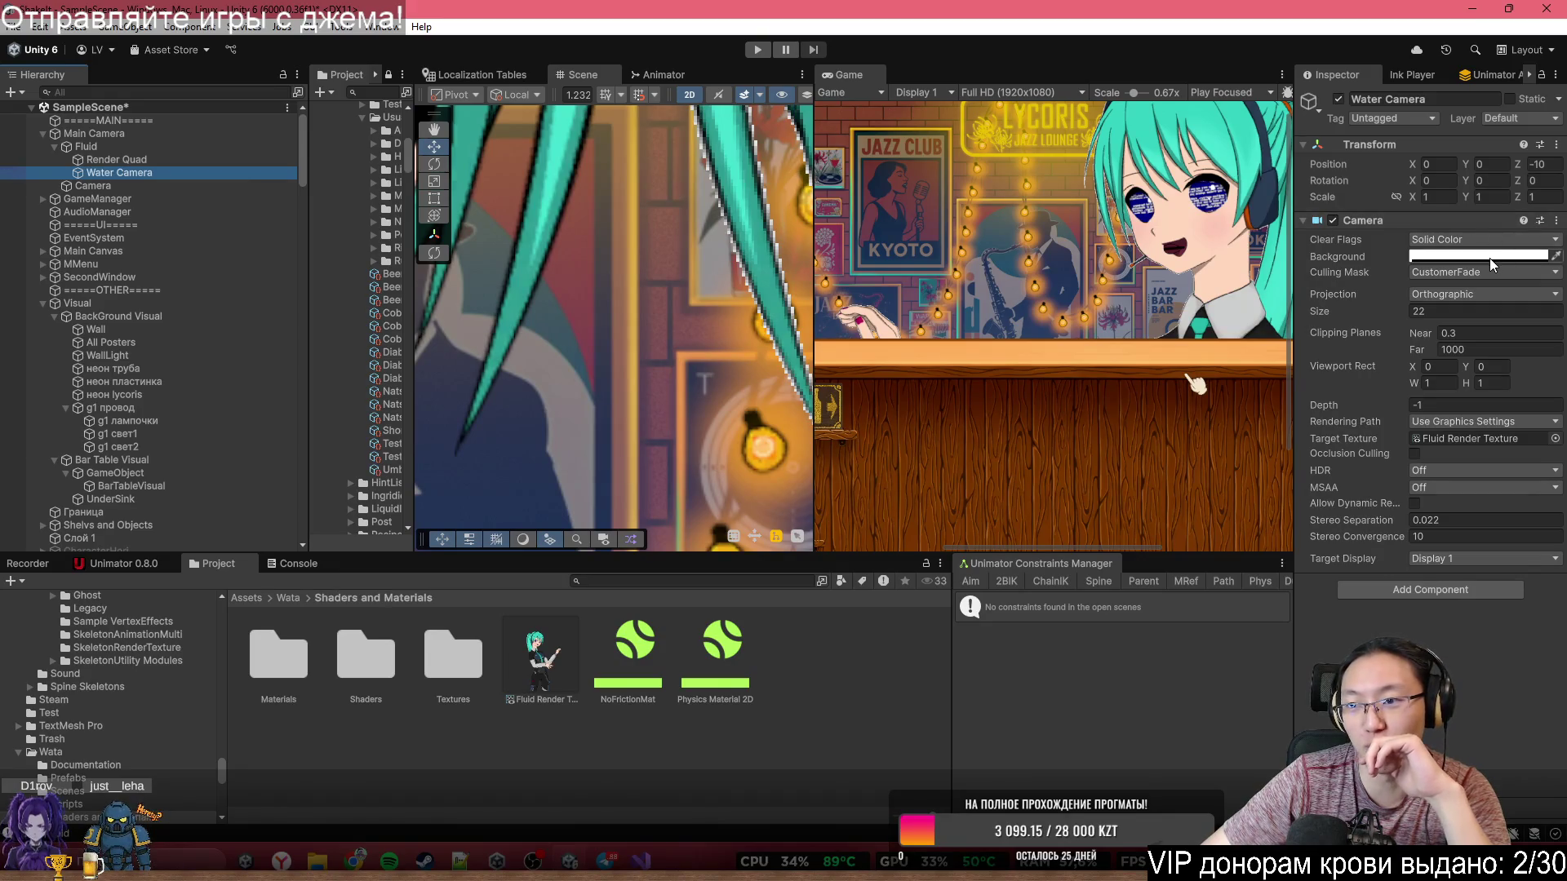
- Check the Water Camera background colour, then scrub the Render Quad's fluid material value to 67.2
left_click(1496, 258)
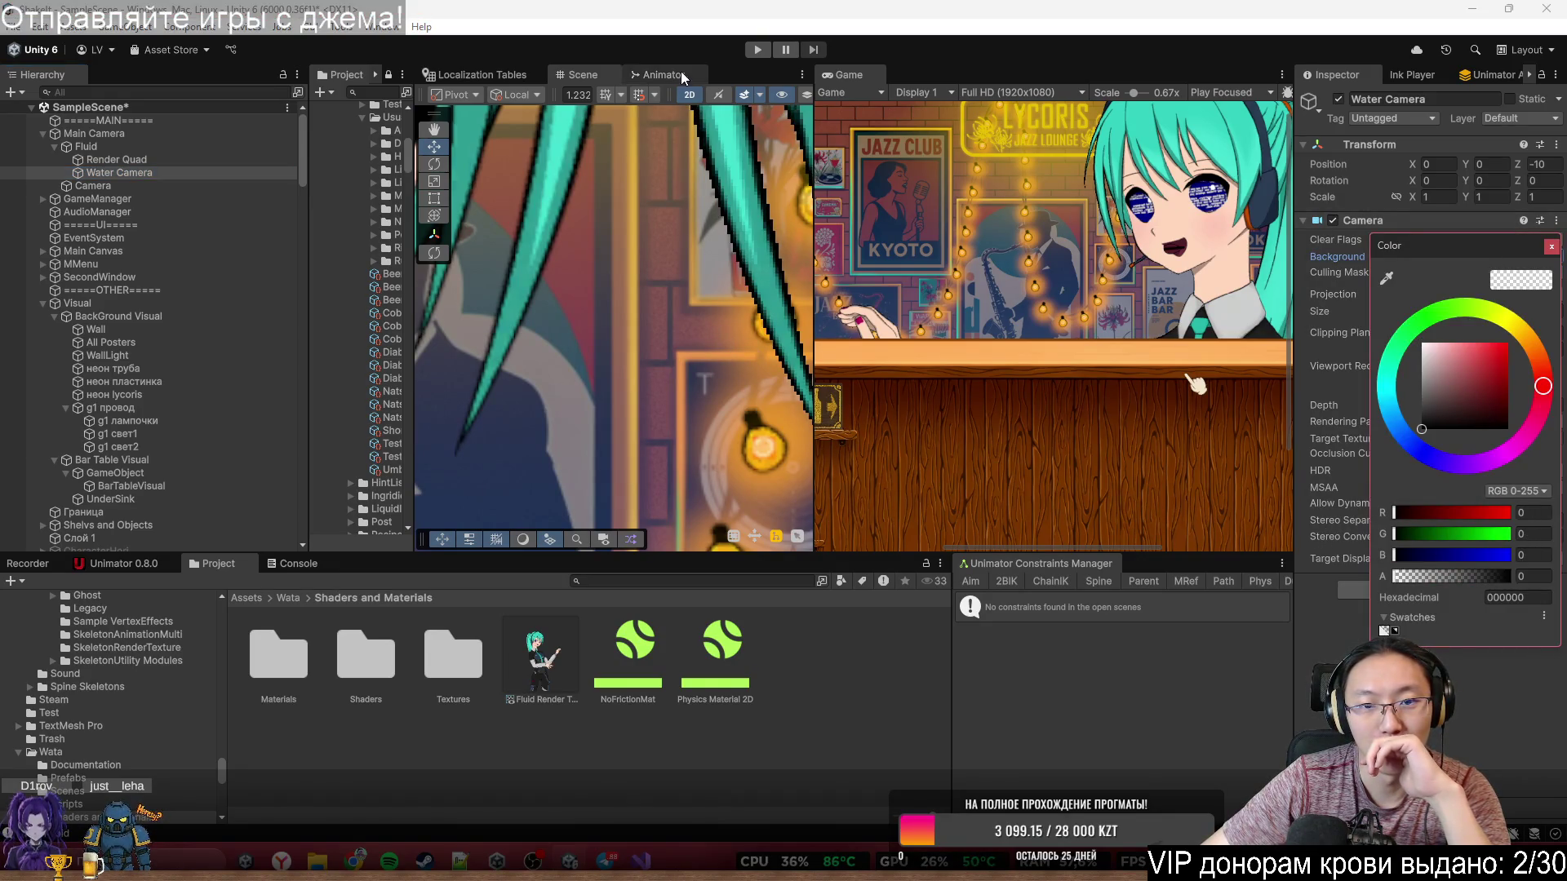
left_click(811, 394)
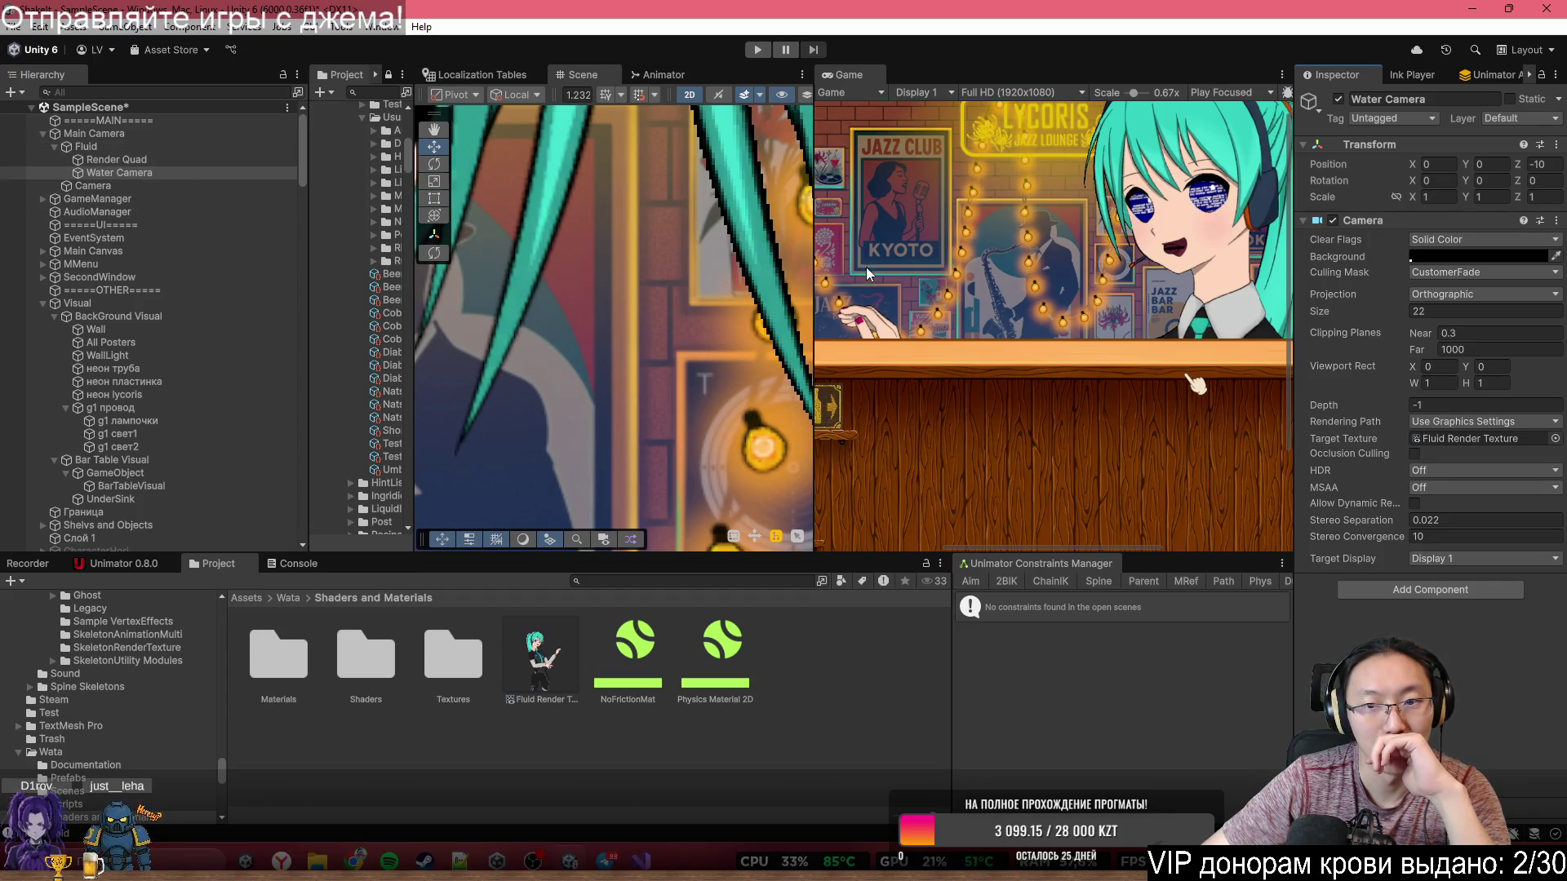
key("Up")
scroll(1486, 594, "down", 1)
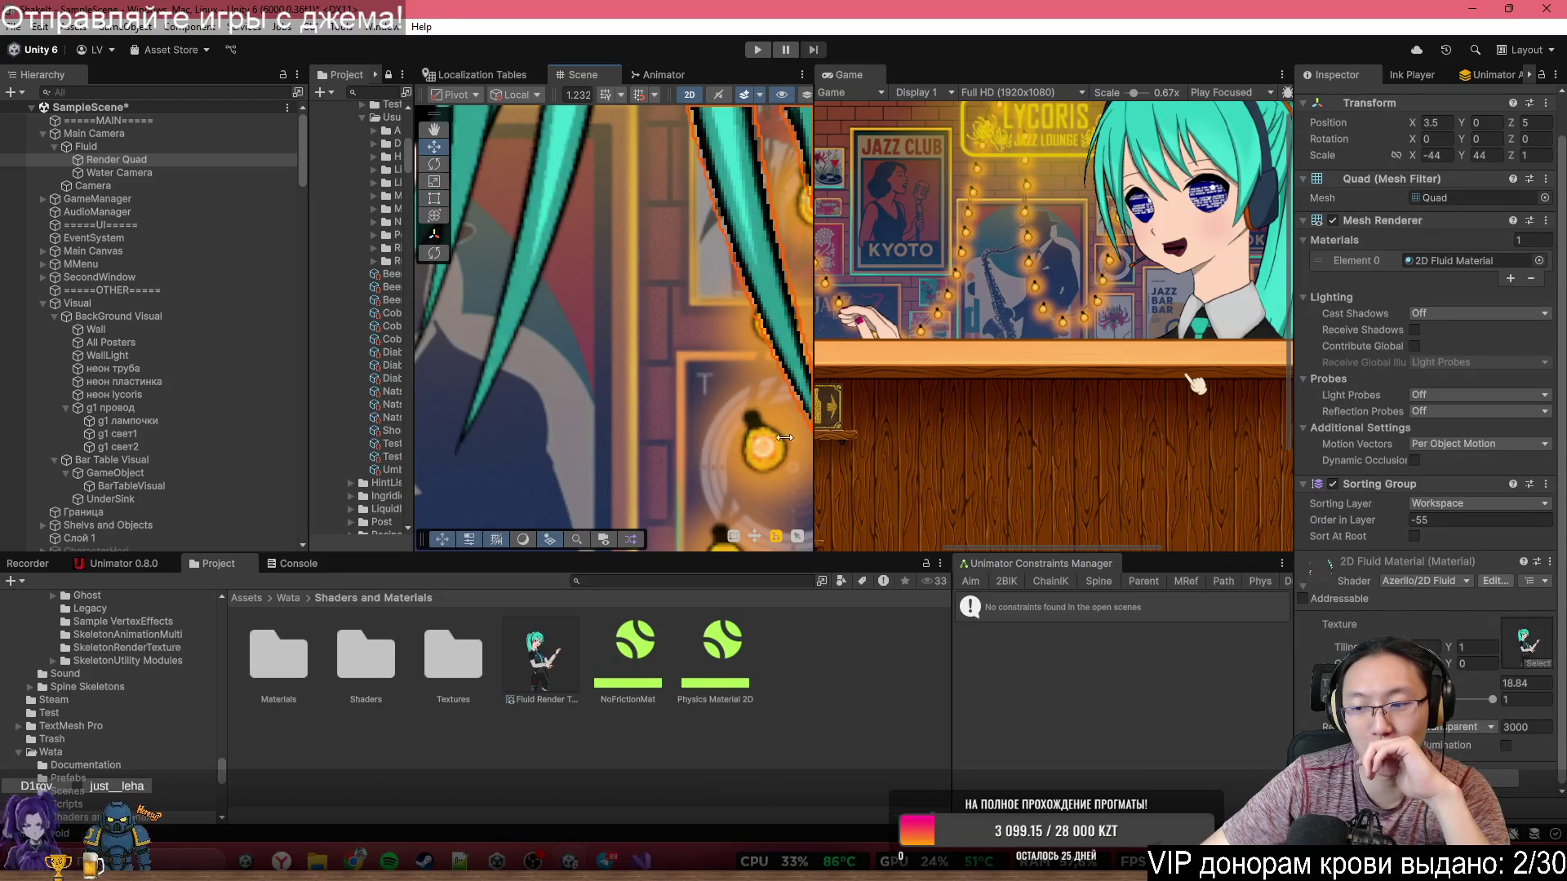
mouse_move(1460, 708)
left_mouse_down()
mouse_move(1462, 728)
mouse_move(1491, 700)
mouse_move(42, 690)
left_mouse_up()
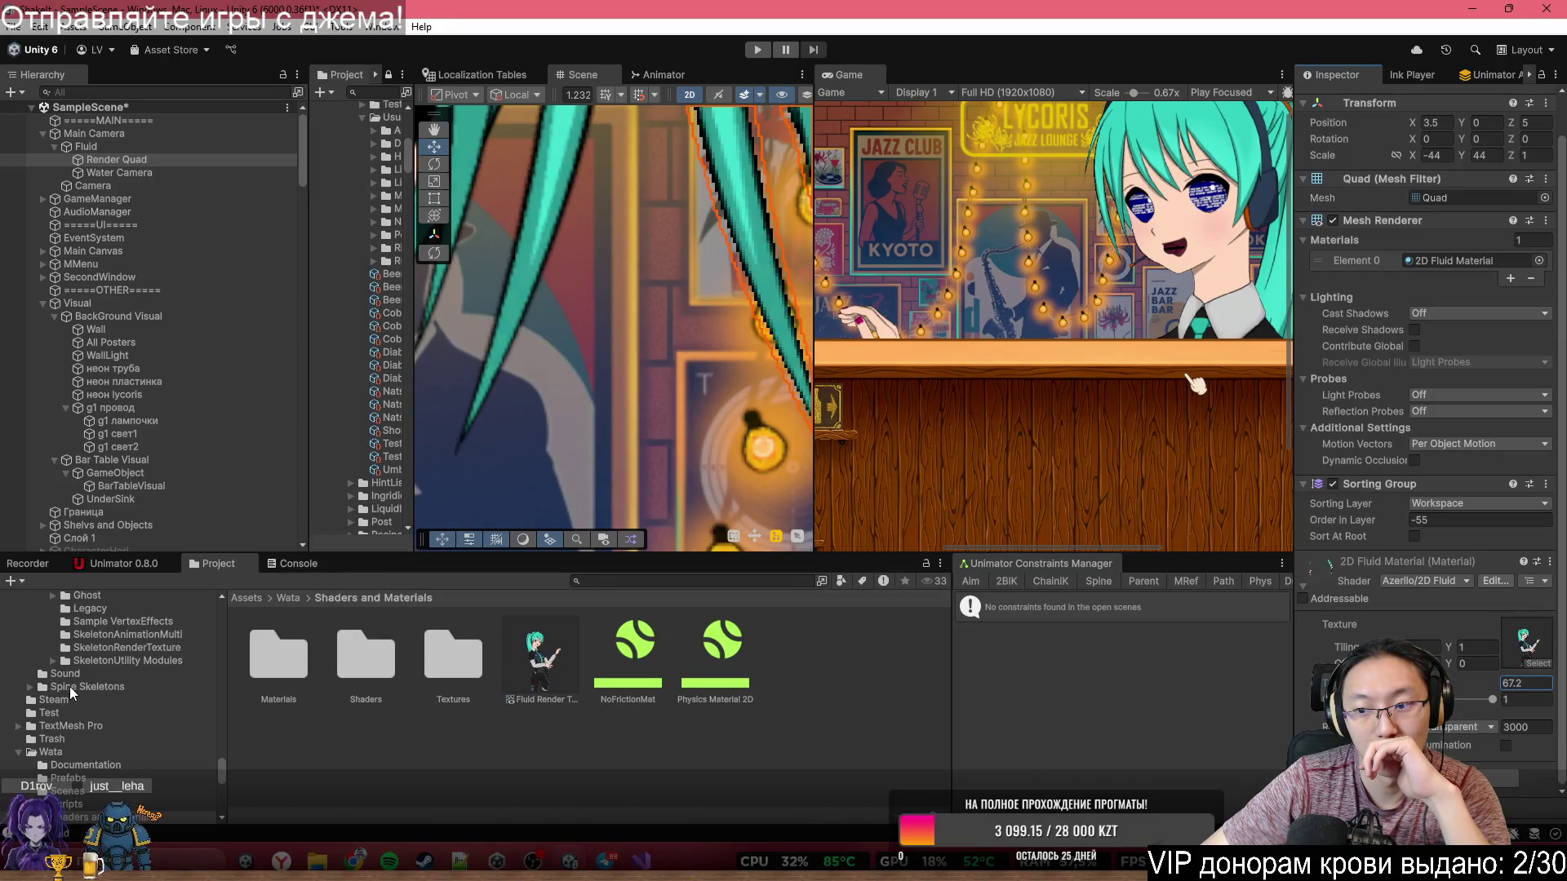
- Turn on occlusion culling for the Water Camera, keeping HDR and dynamic resolution off
left_click(114, 172)
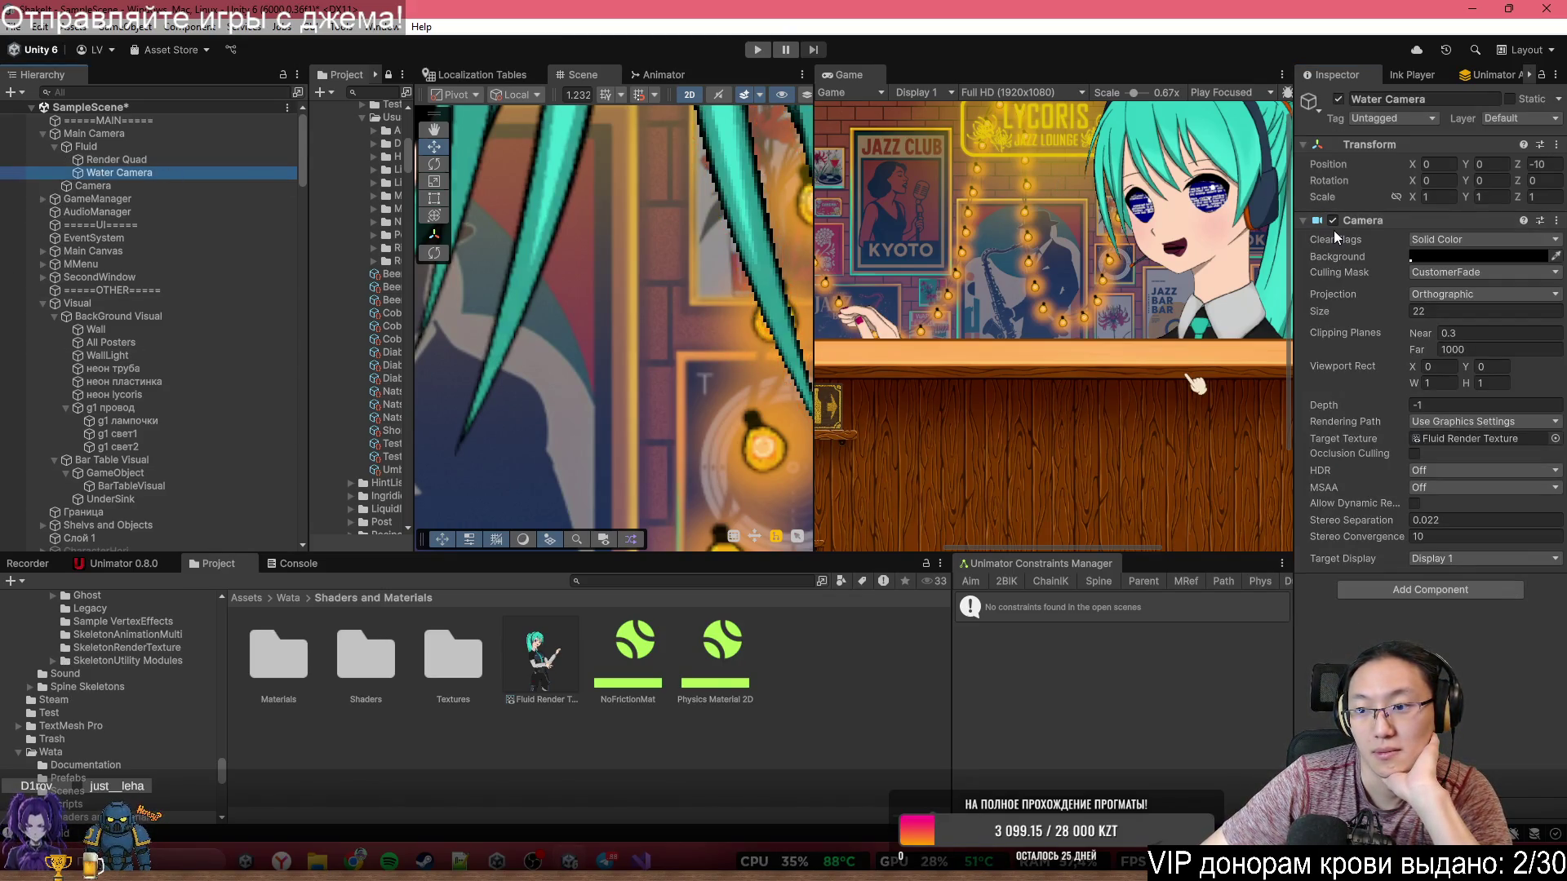
left_click(1416, 454)
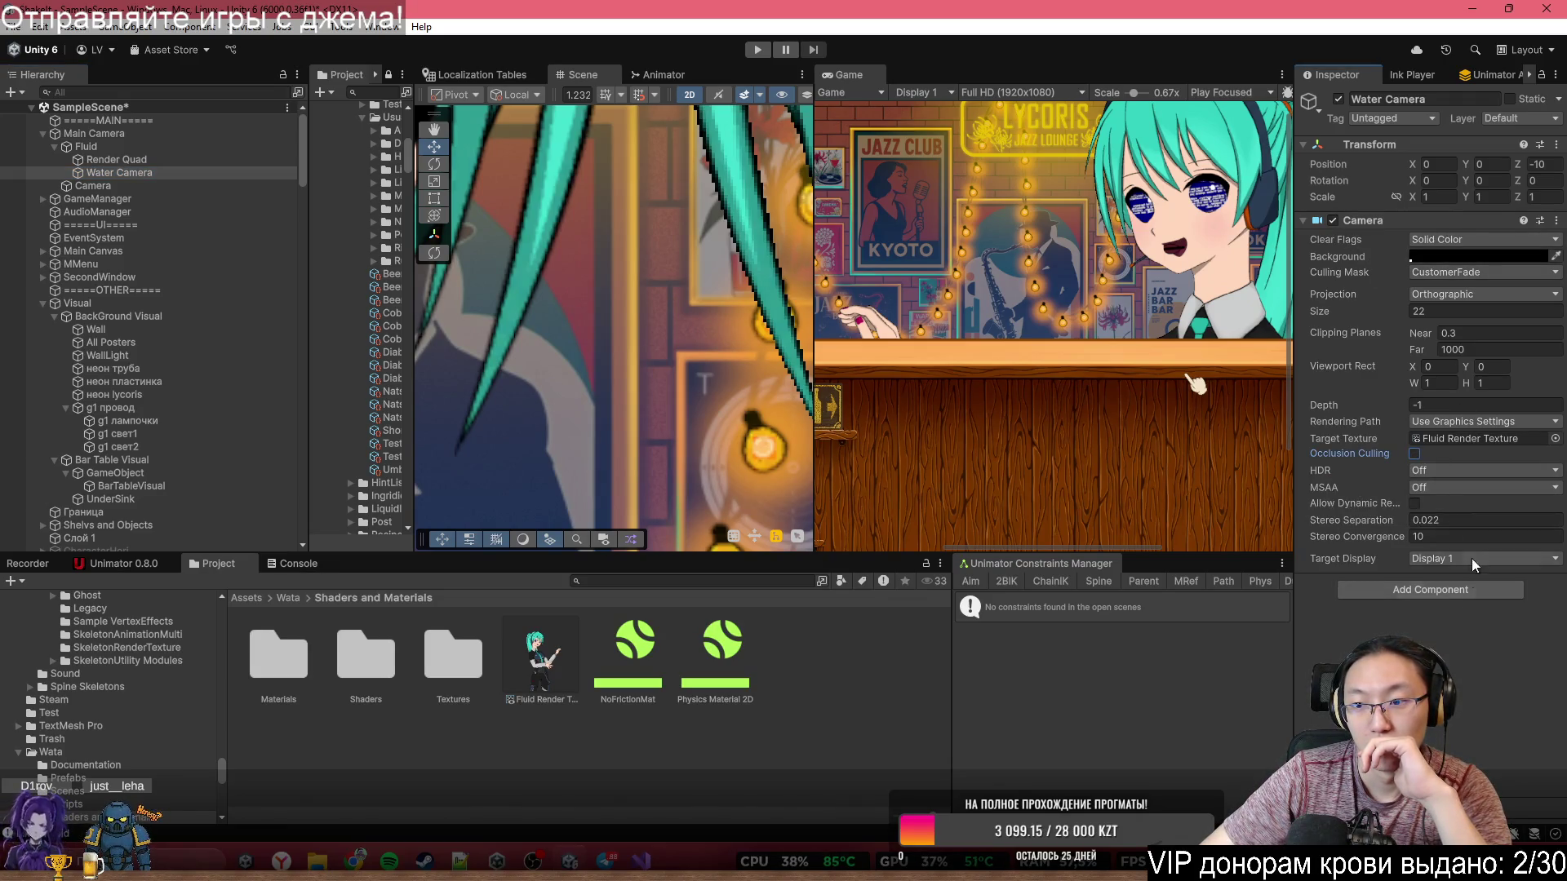
left_click(1439, 472)
left_click(1456, 507)
left_click(1439, 471)
left_click(1437, 489)
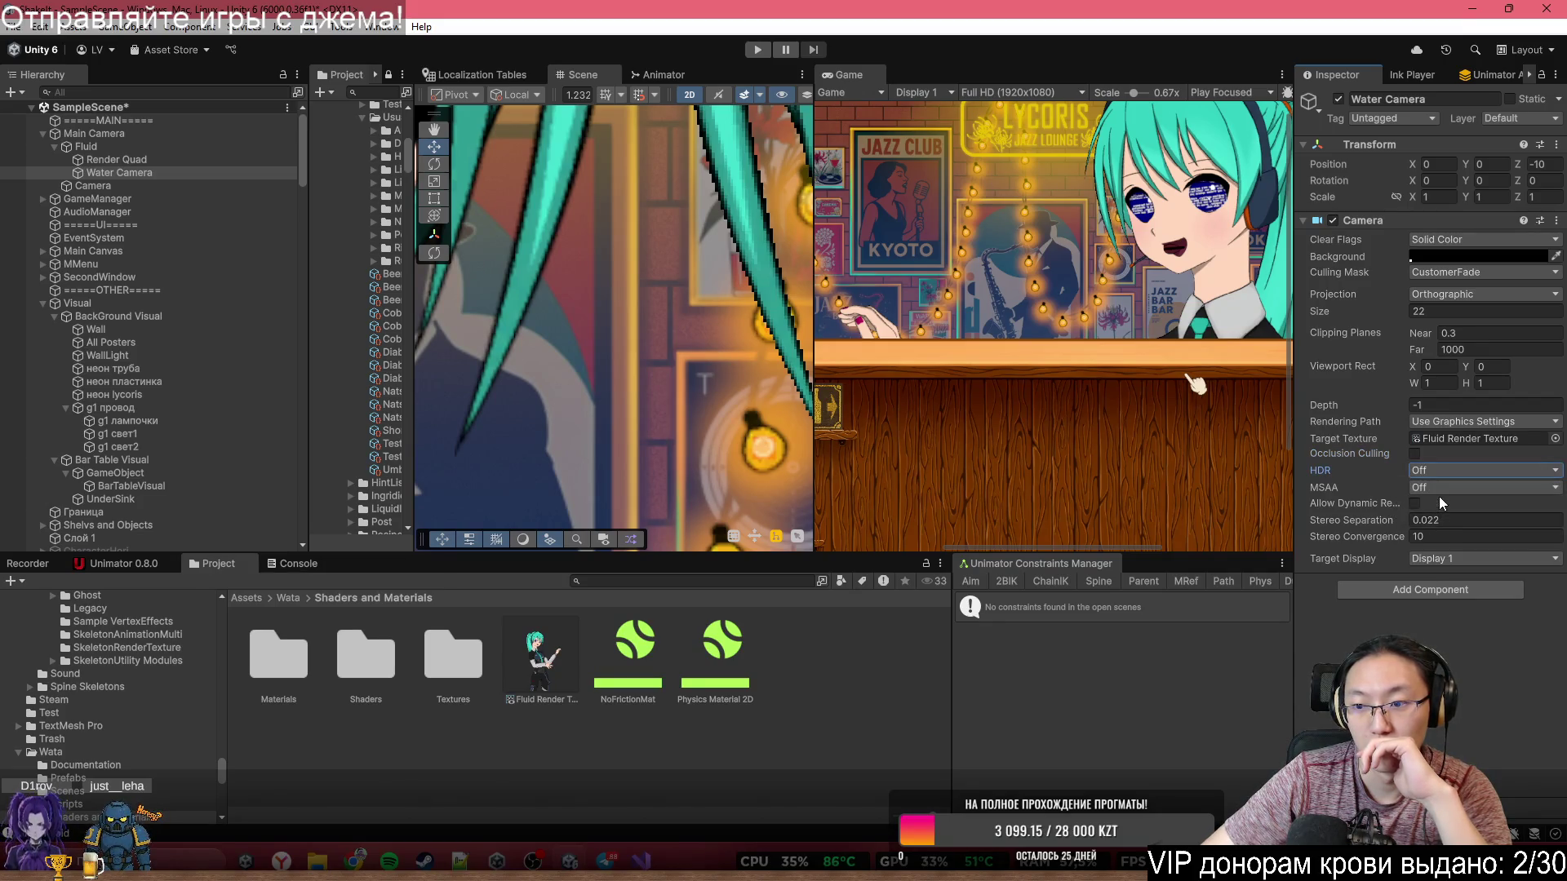
left_click(1415, 503)
left_click(1415, 503)
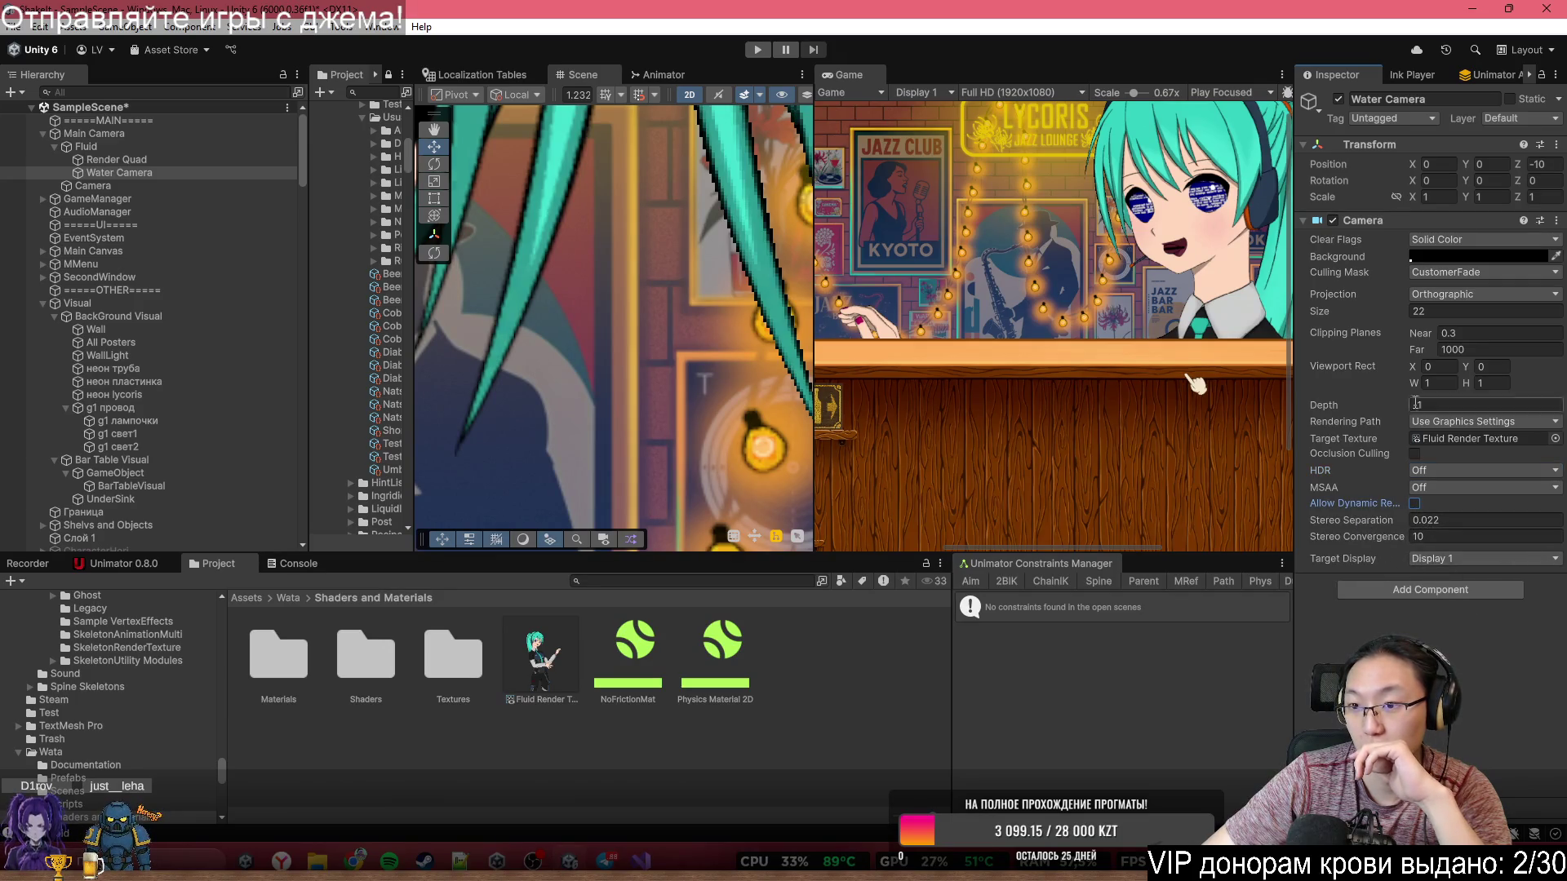
- Test camera size and depth, keeping size 22, depth -1 and orthographic projection
mouse_move(1357, 314)
left_mouse_down()
mouse_move(1410, 322)
mouse_move(1375, 334)
left_mouse_up()
key("ctrl+z")
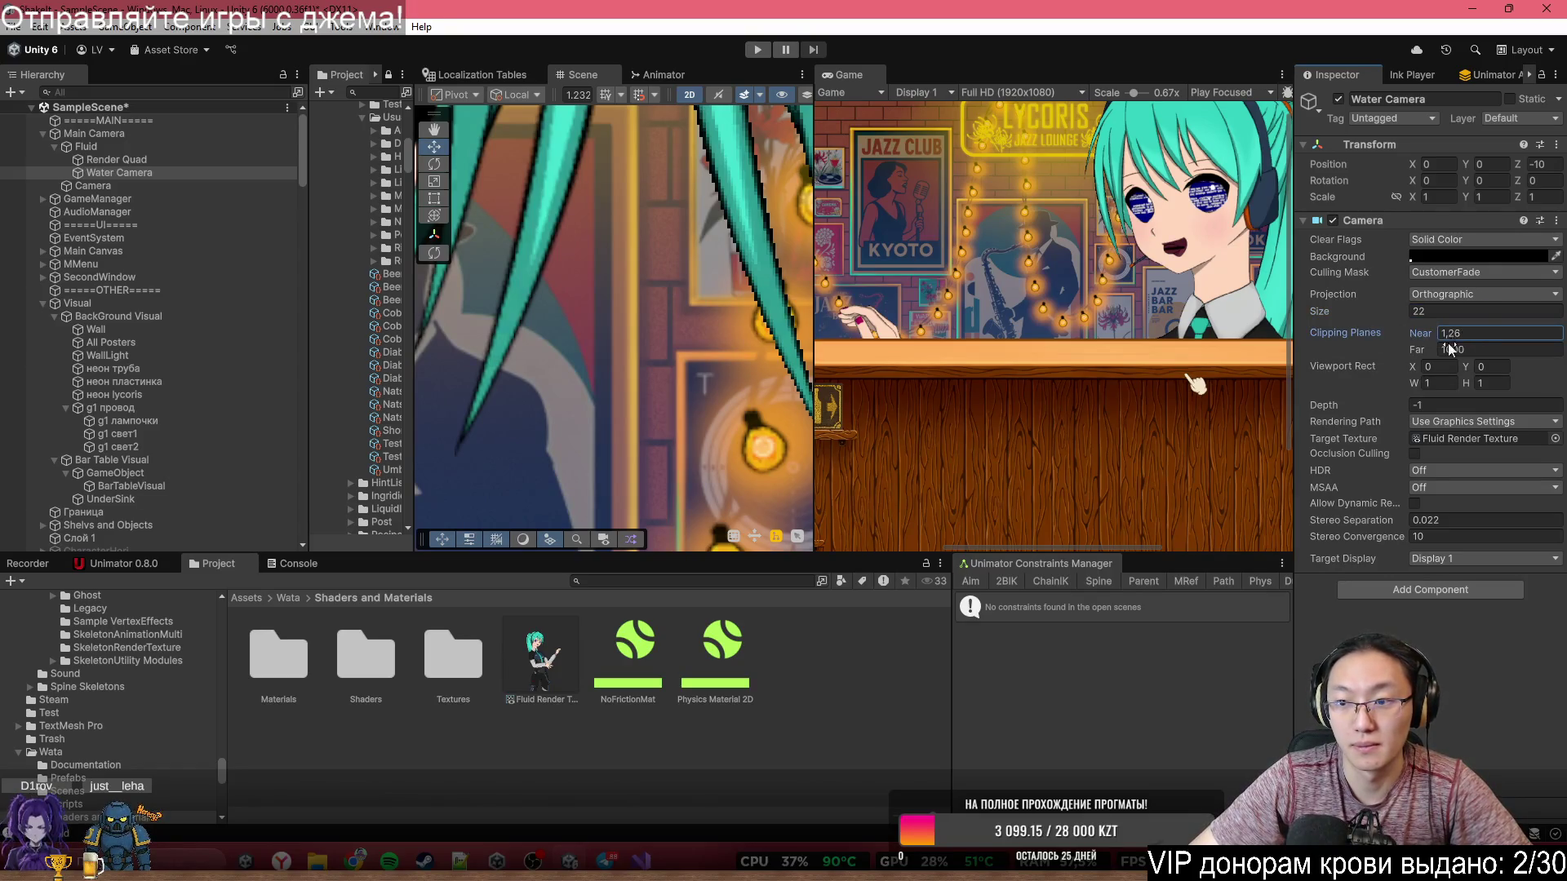
left_click_drag(1389, 407, 1355, 408)
mouse_move(17, 418)
left_mouse_down()
mouse_move(9, 396)
mouse_move(1460, 308)
left_mouse_up()
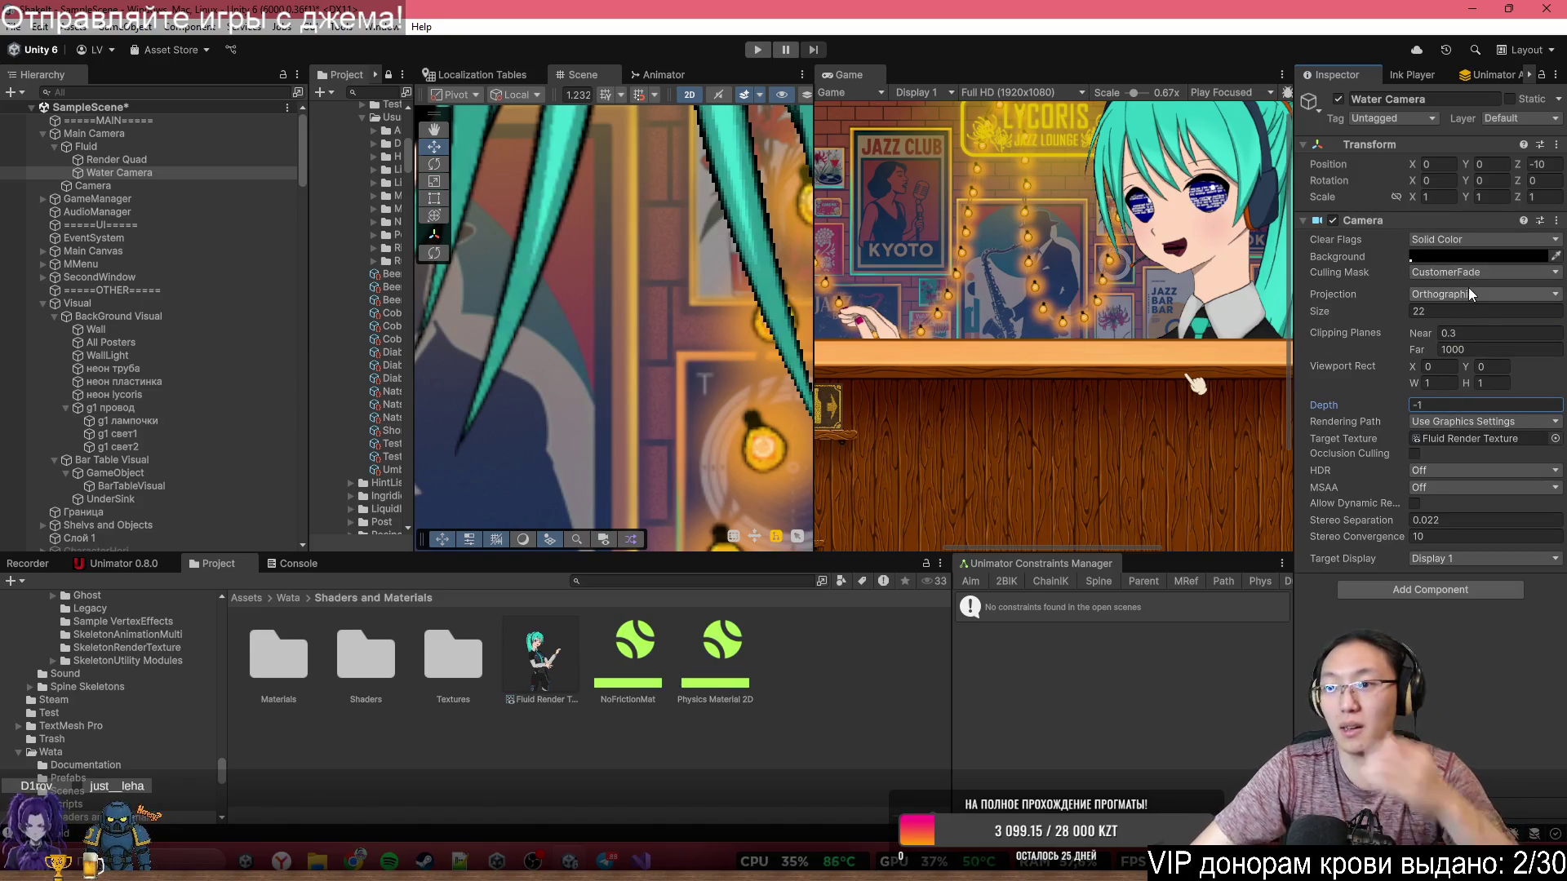
left_click(1496, 296)
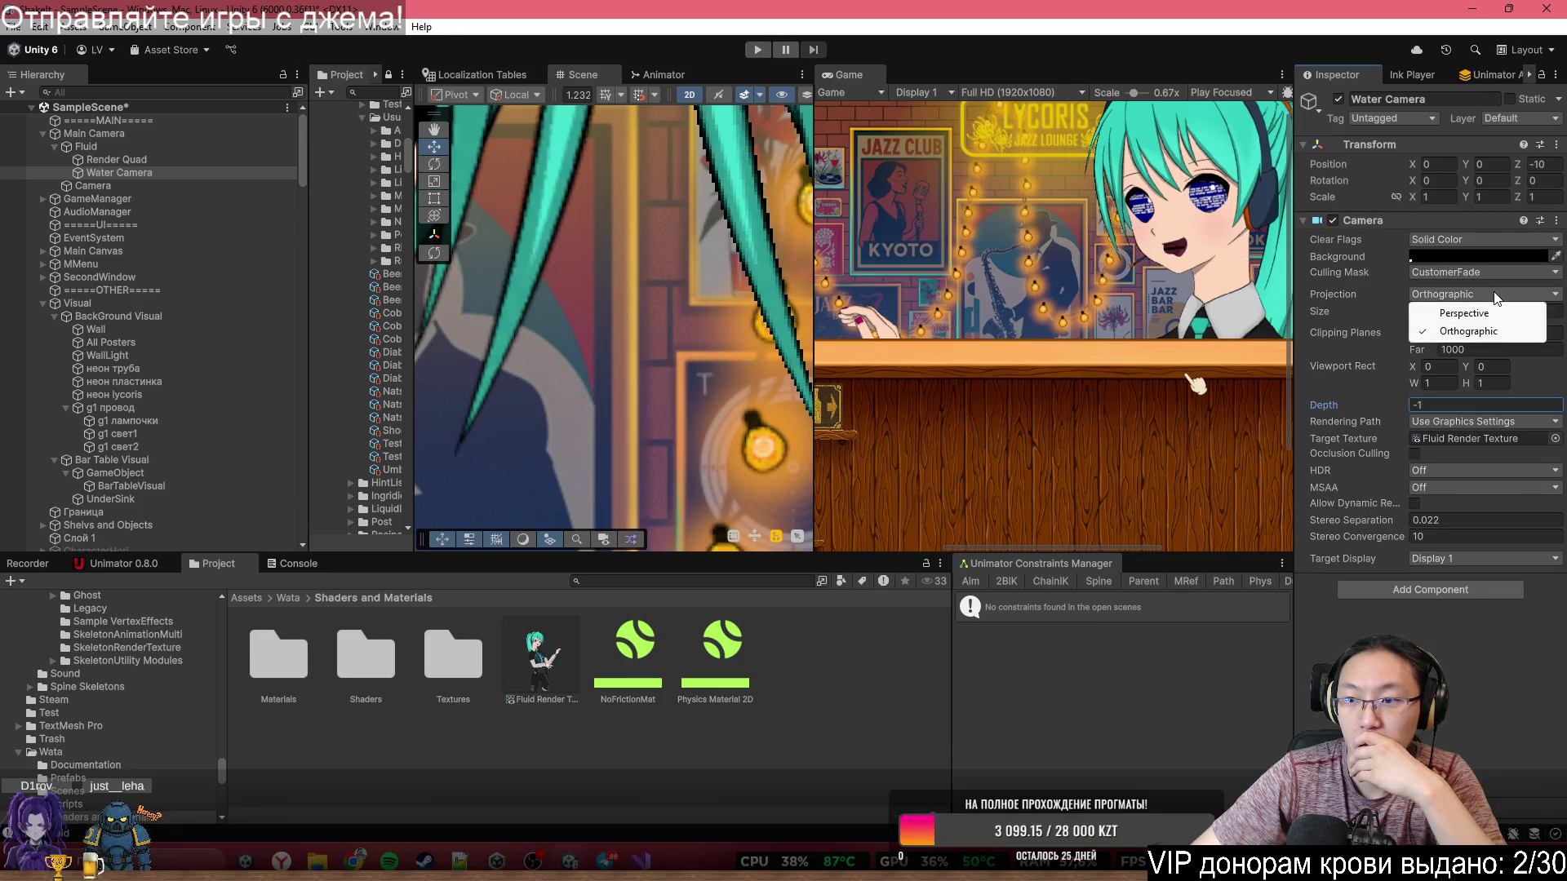
left_click(1377, 626)
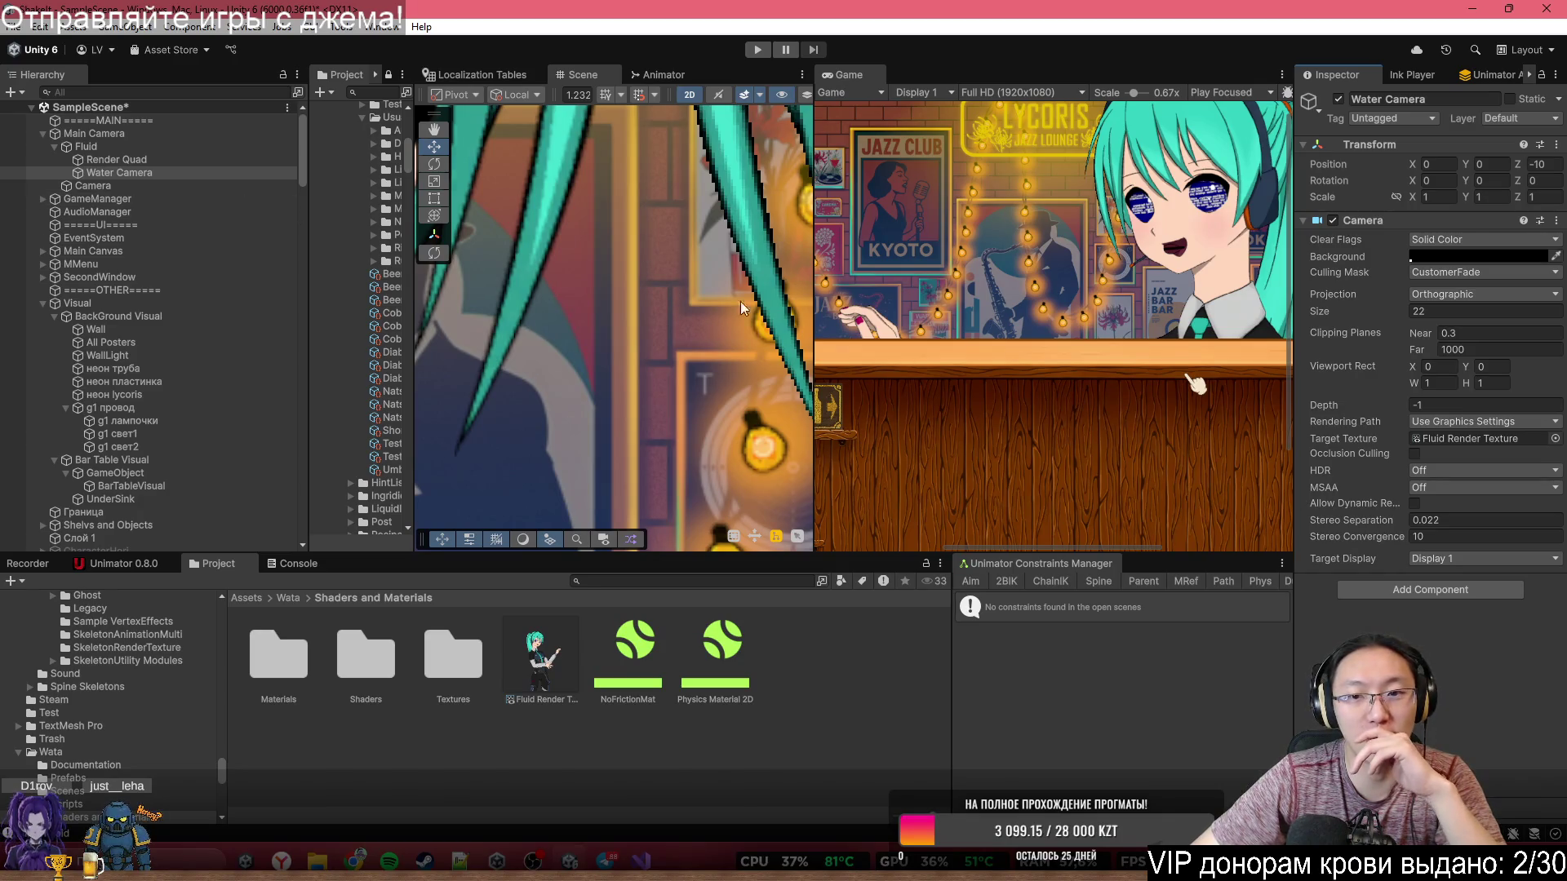
- Pan the scene to show the character's eye and select the fluid Render Quad
scroll(634, 331, "down", 6)
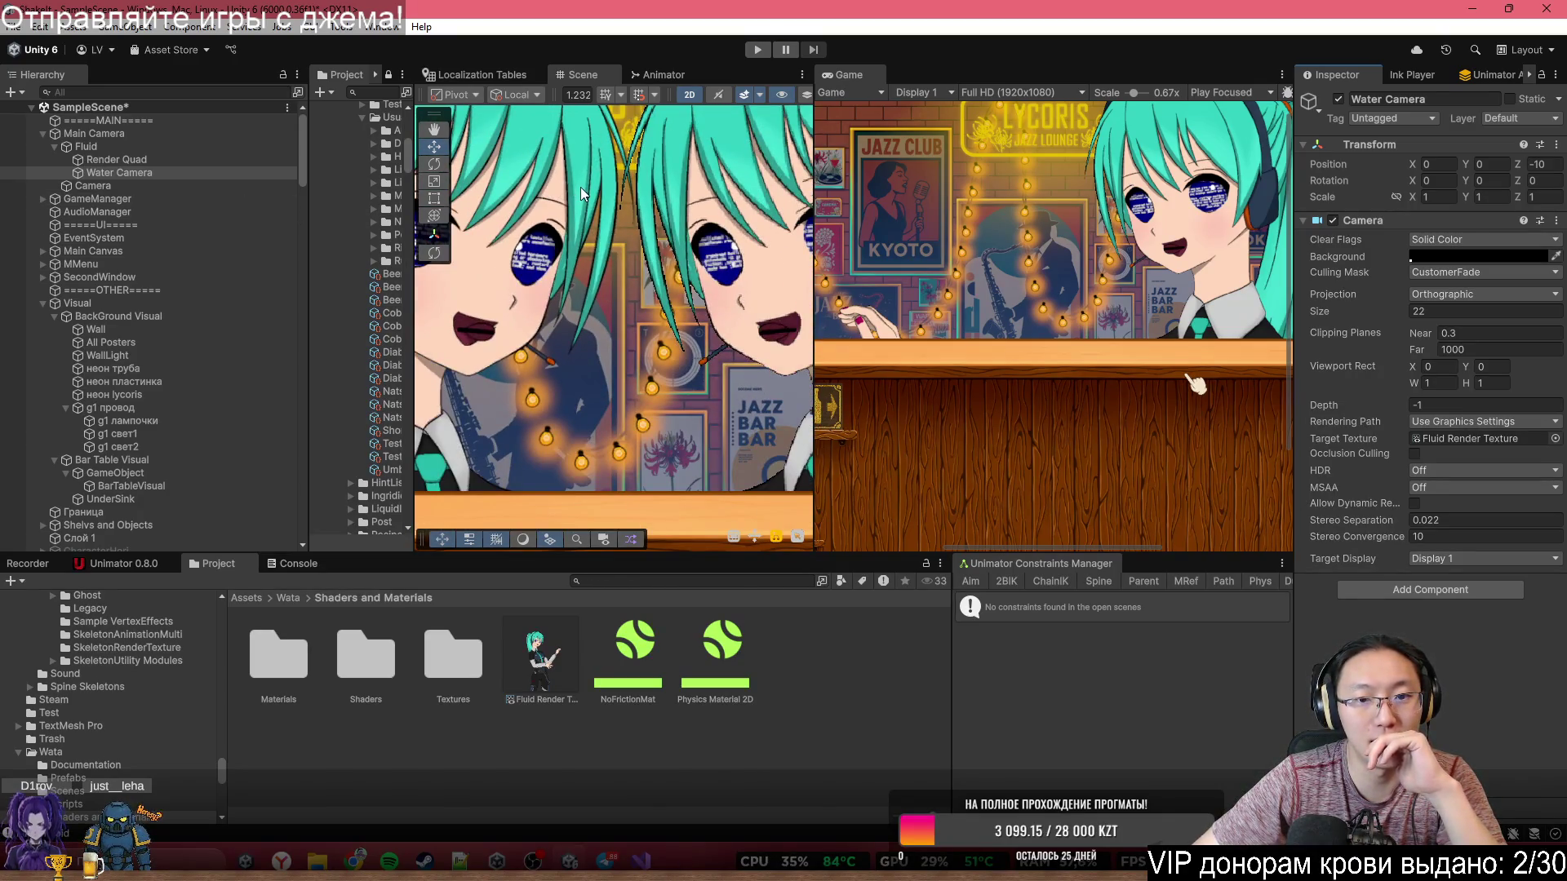
scroll(609, 209, "up", 8)
scroll(614, 312, "down", 4)
scroll(710, 343, "up", 5)
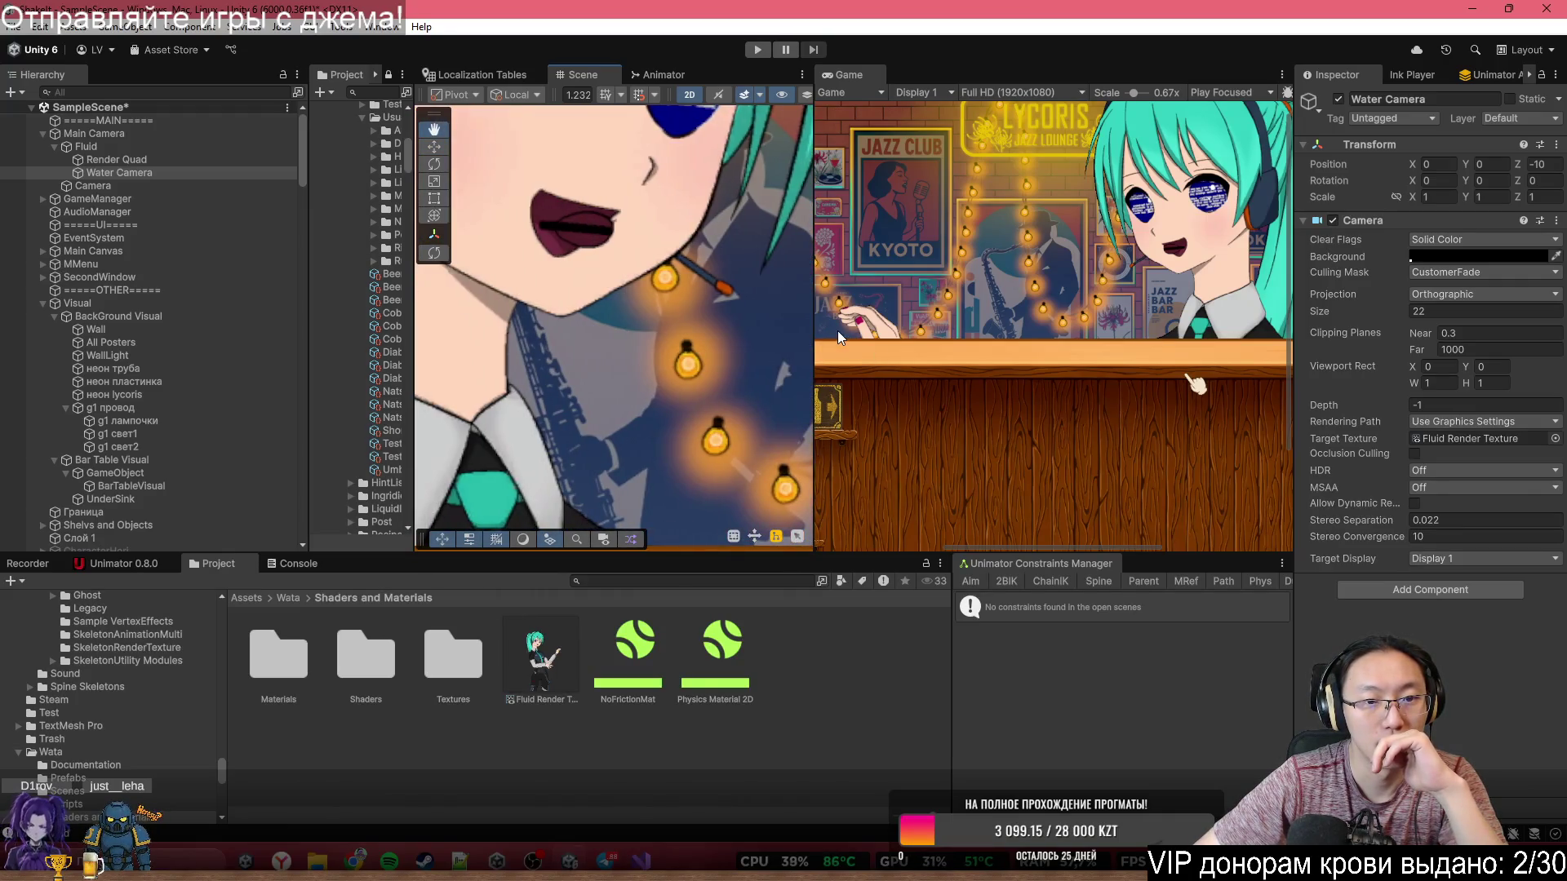
scroll(515, 331, "down", 3)
scroll(526, 336, "up", 3)
scroll(526, 336, "down", 3)
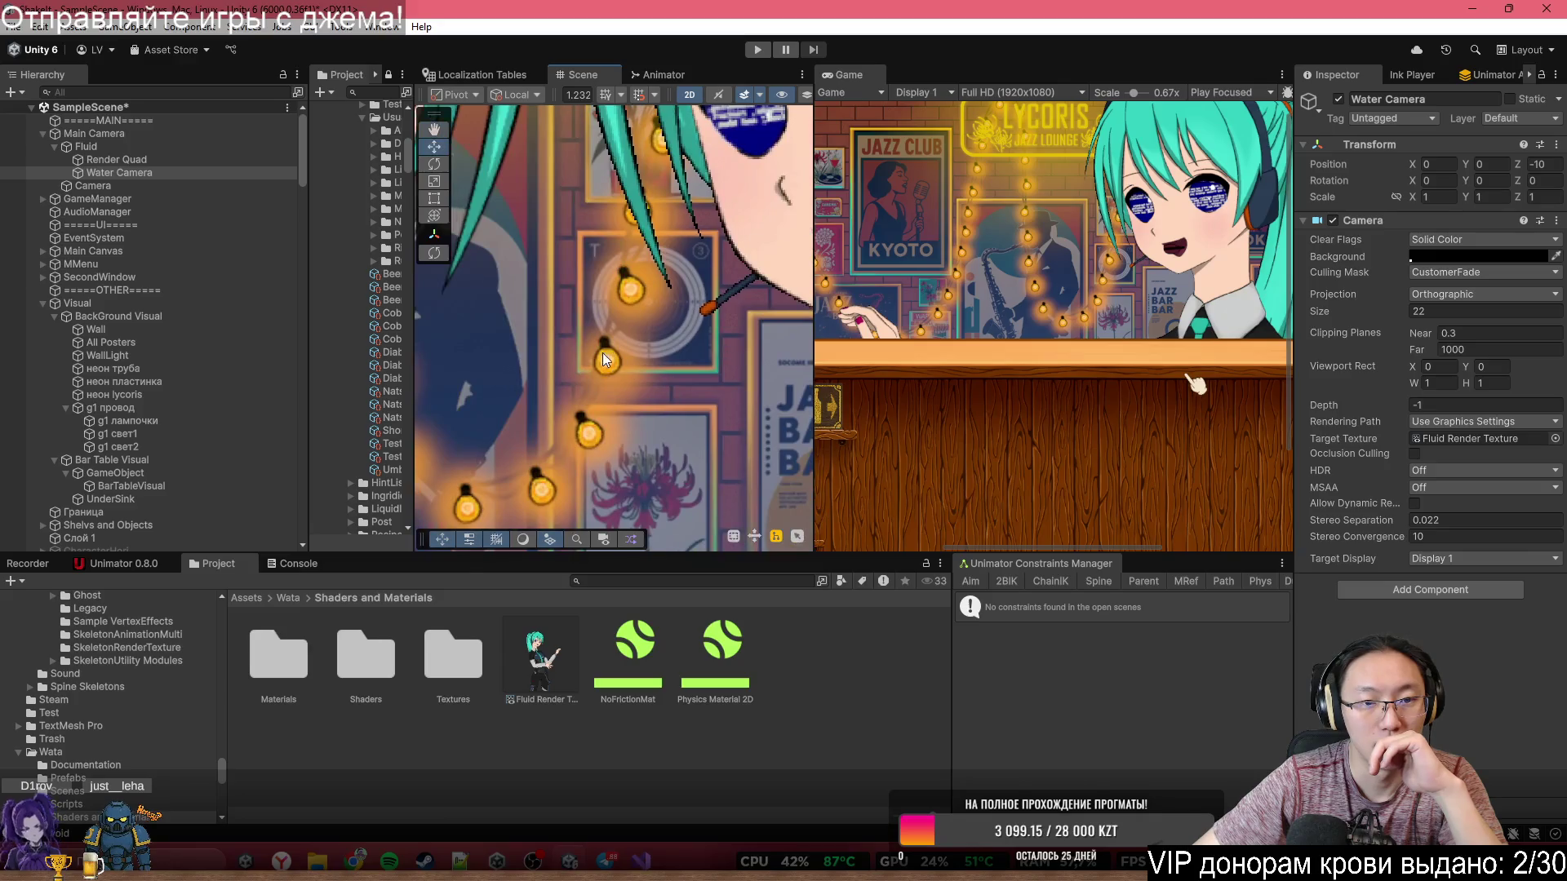
scroll(515, 351, "up", 2)
scroll(494, 375, "up", 2)
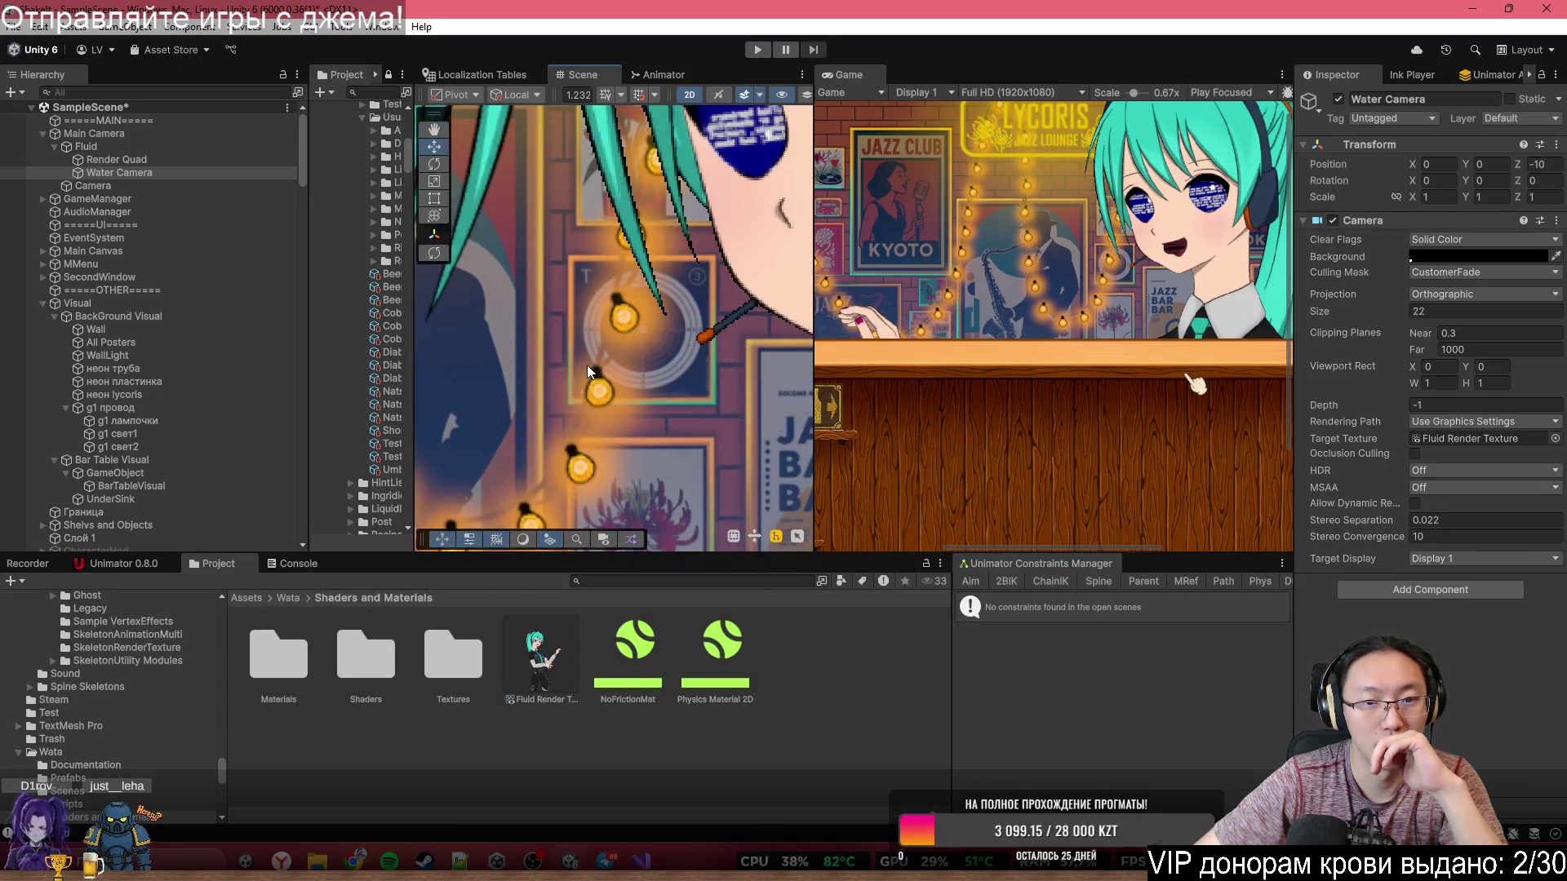
left_click_drag(589, 359, 576, 475)
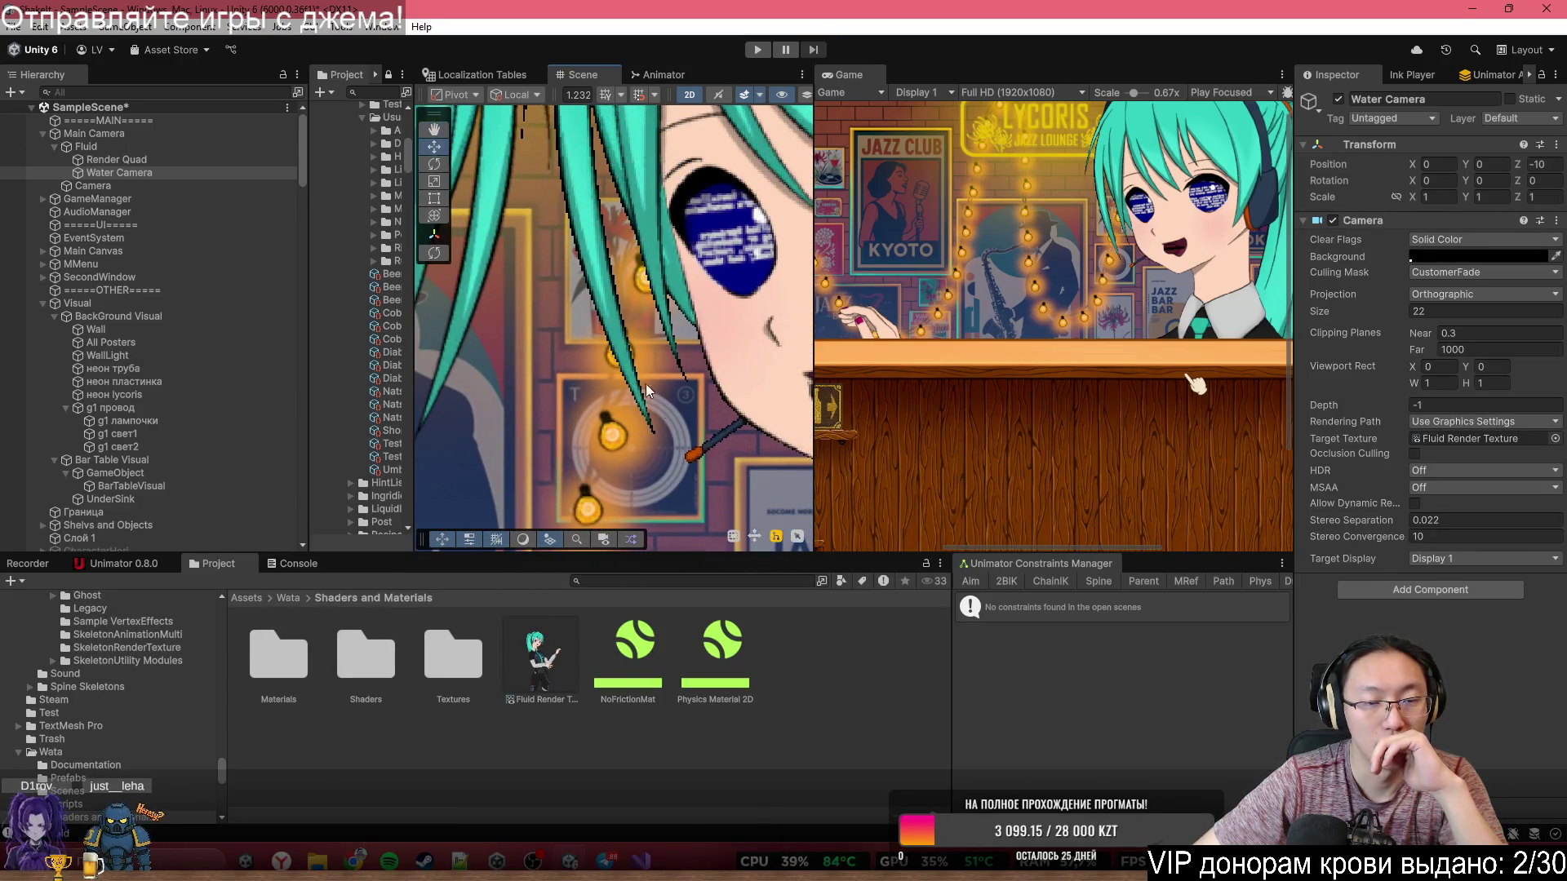
left_click(730, 173)
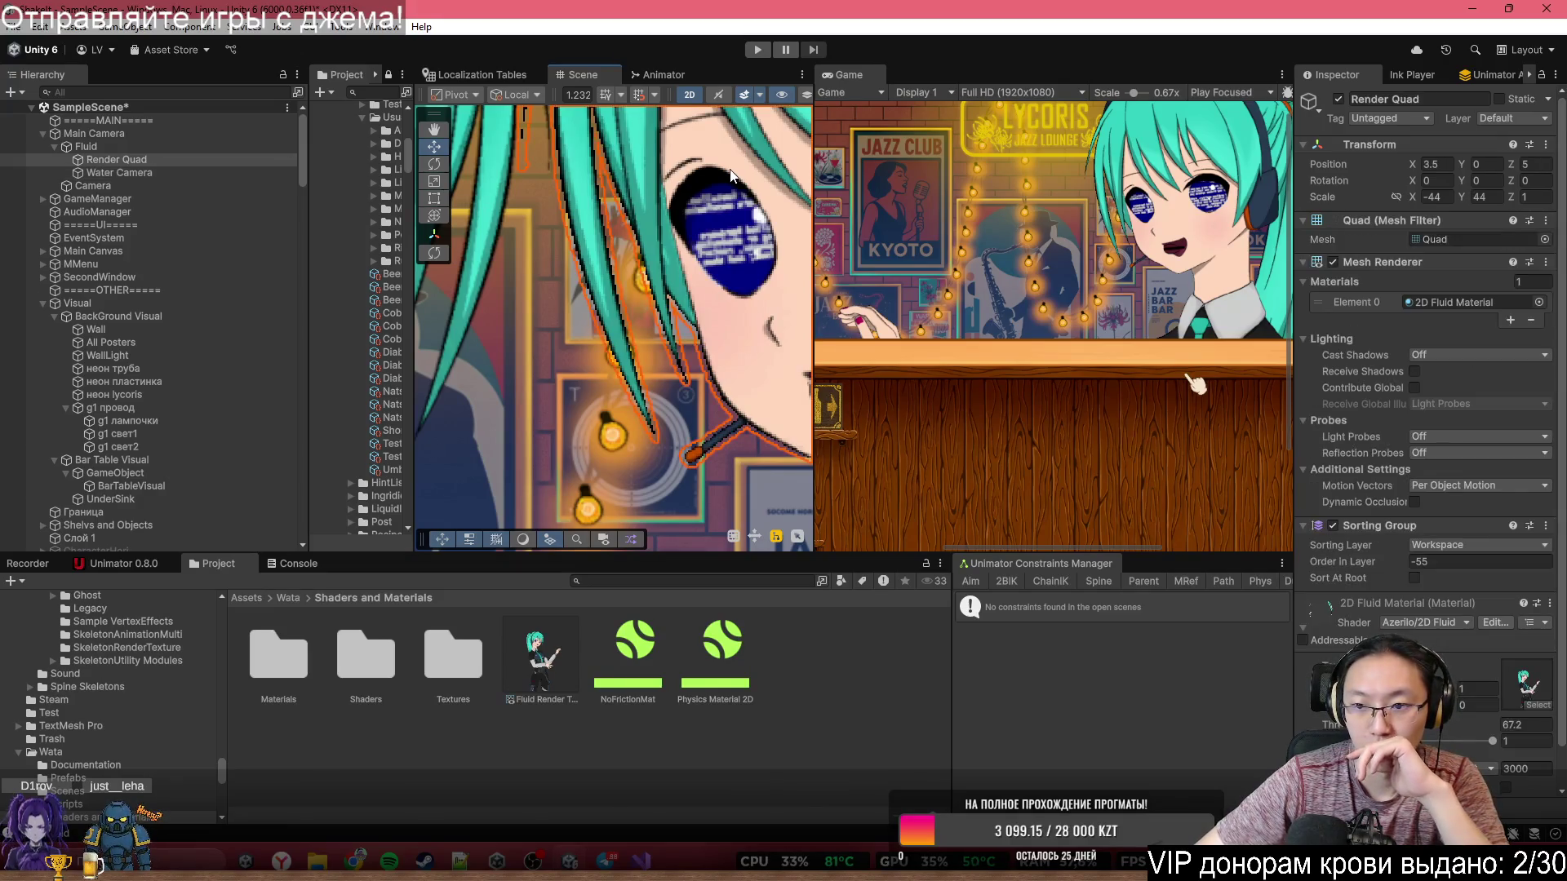
left_click_drag(730, 173, 611, 63)
- Keep the Render Quad on Per Object Motion vectors with shadow casting off
scroll(1497, 589, "down", 1)
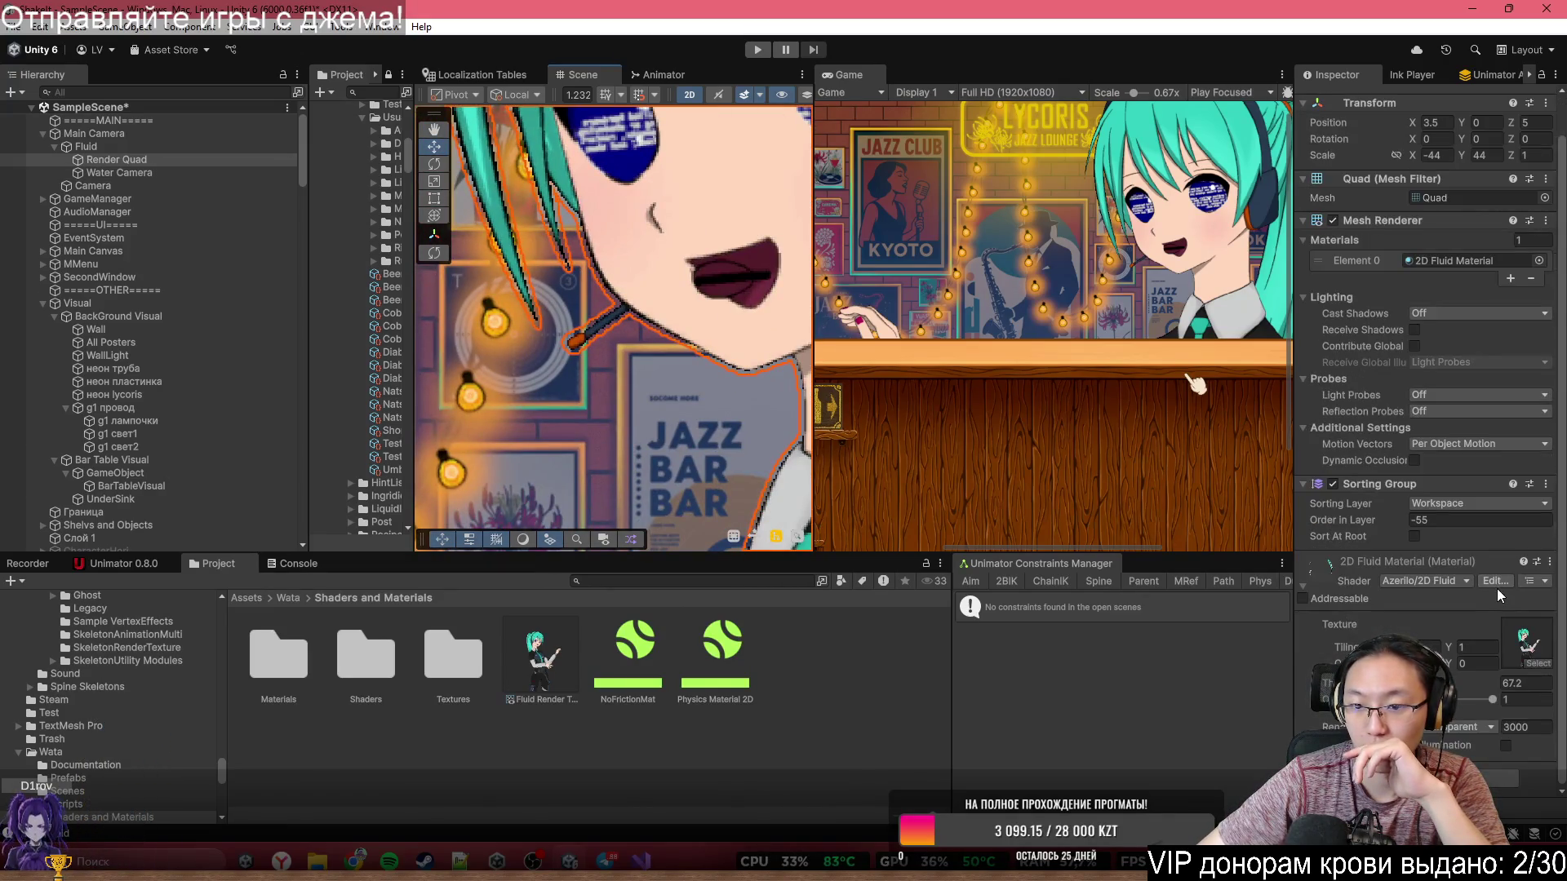
left_click(1430, 445)
left_click(1352, 446)
left_click(1427, 447)
left_click(1349, 454)
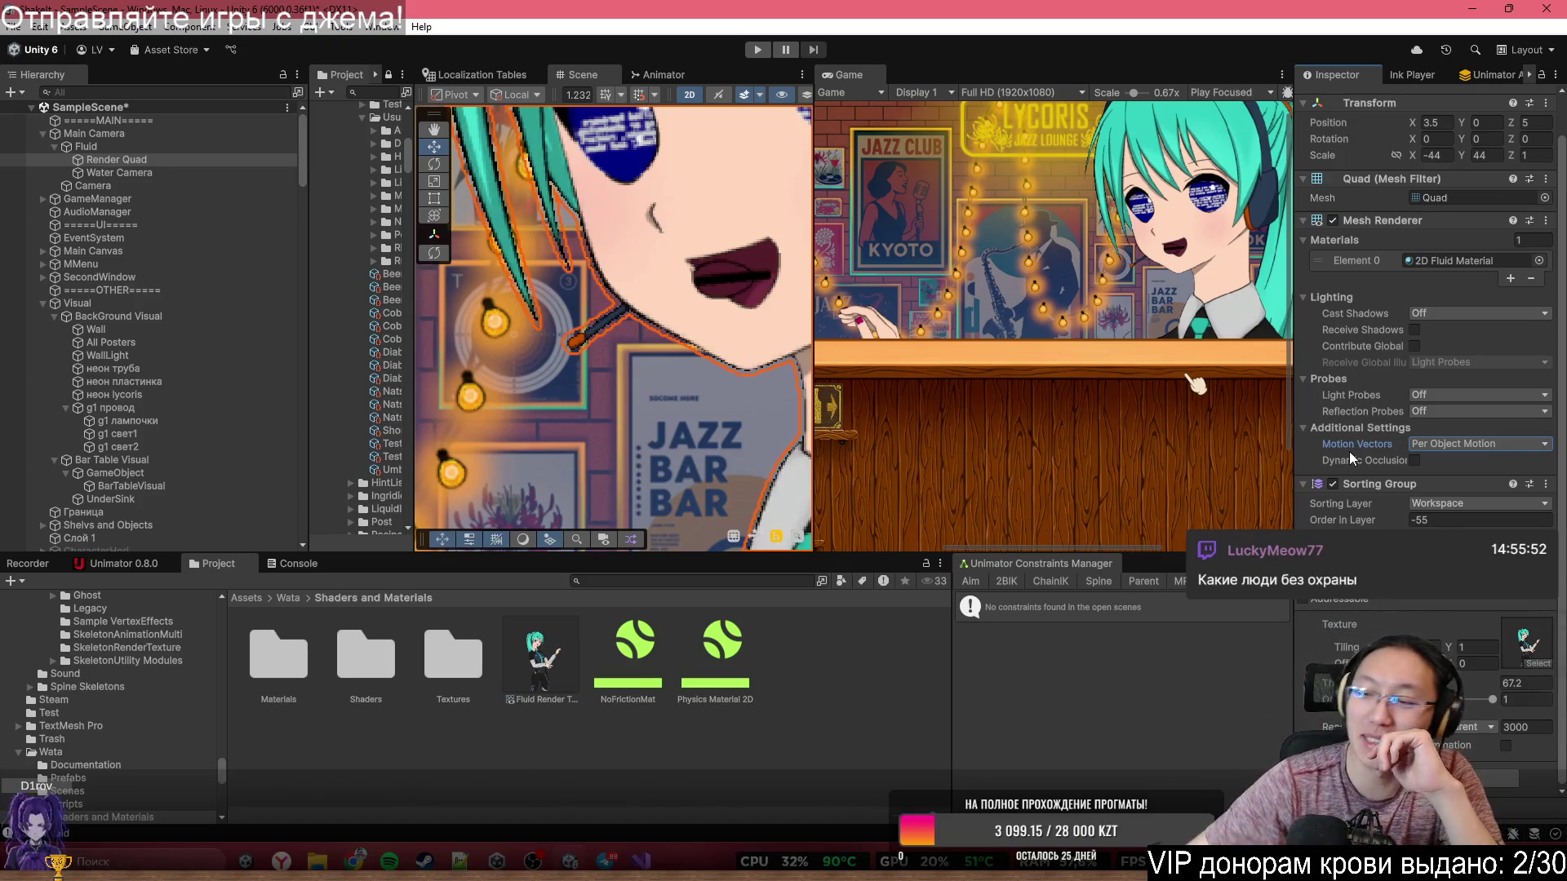
scroll(1469, 489, "up", 1)
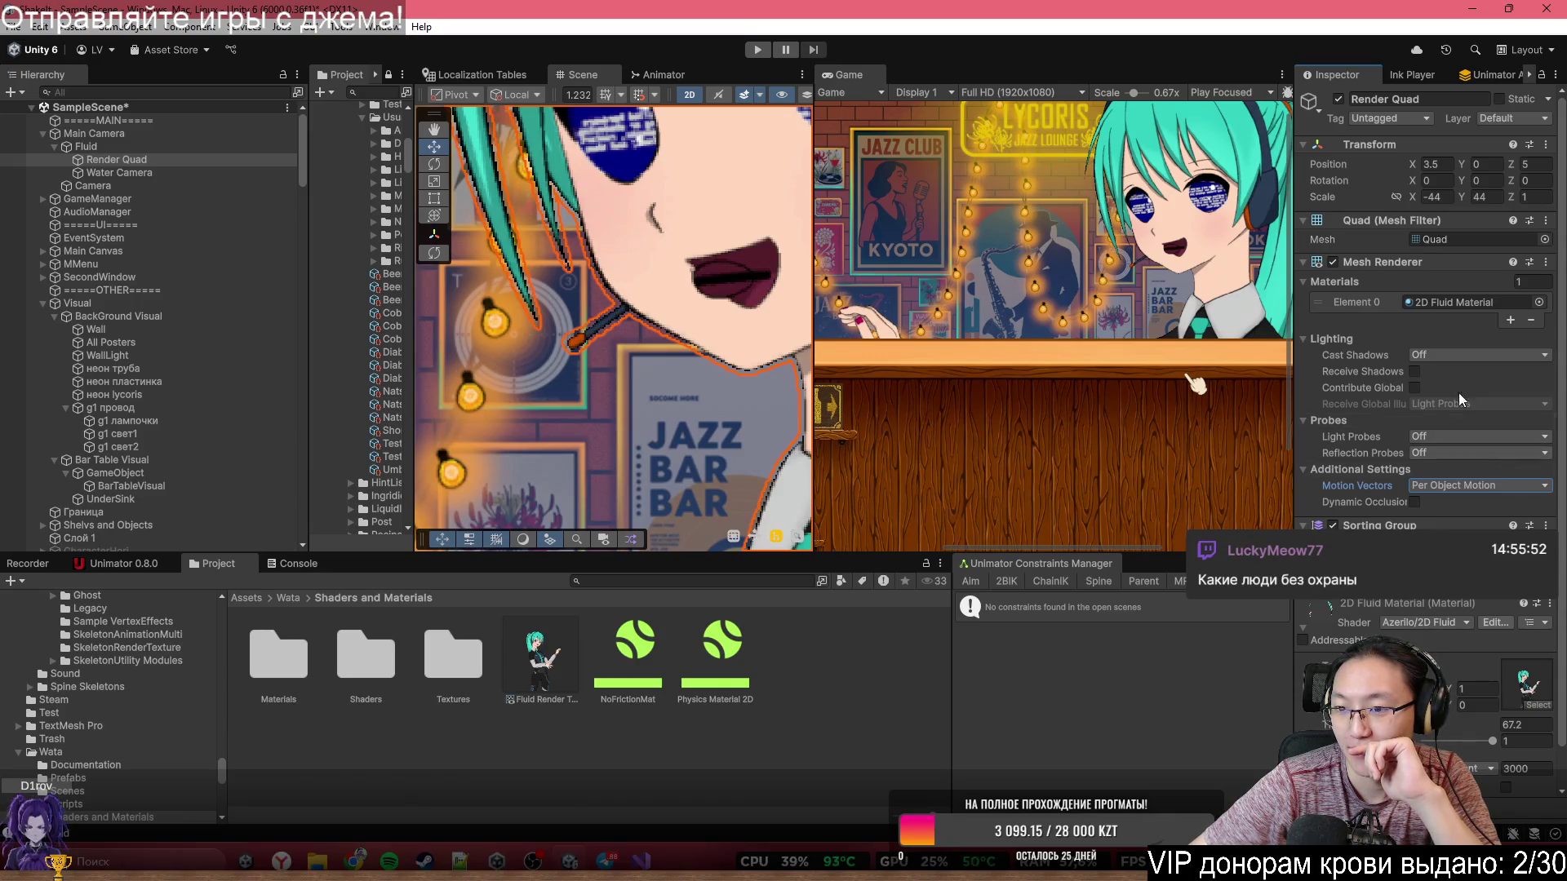
left_click(1428, 356)
left_click(1338, 433)
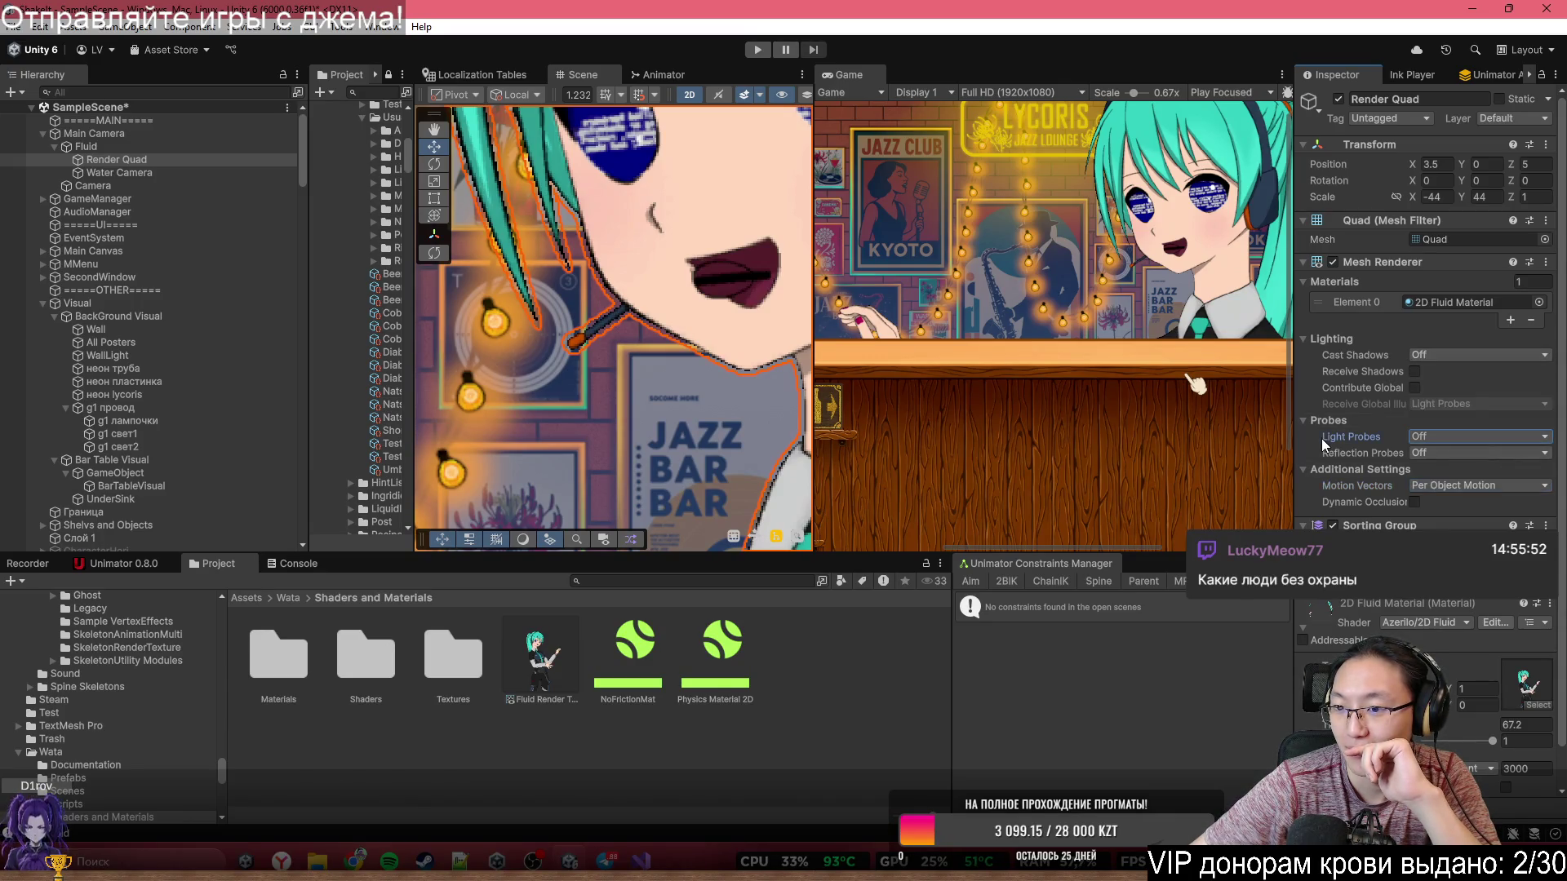
scroll(1424, 367, "down", 2)
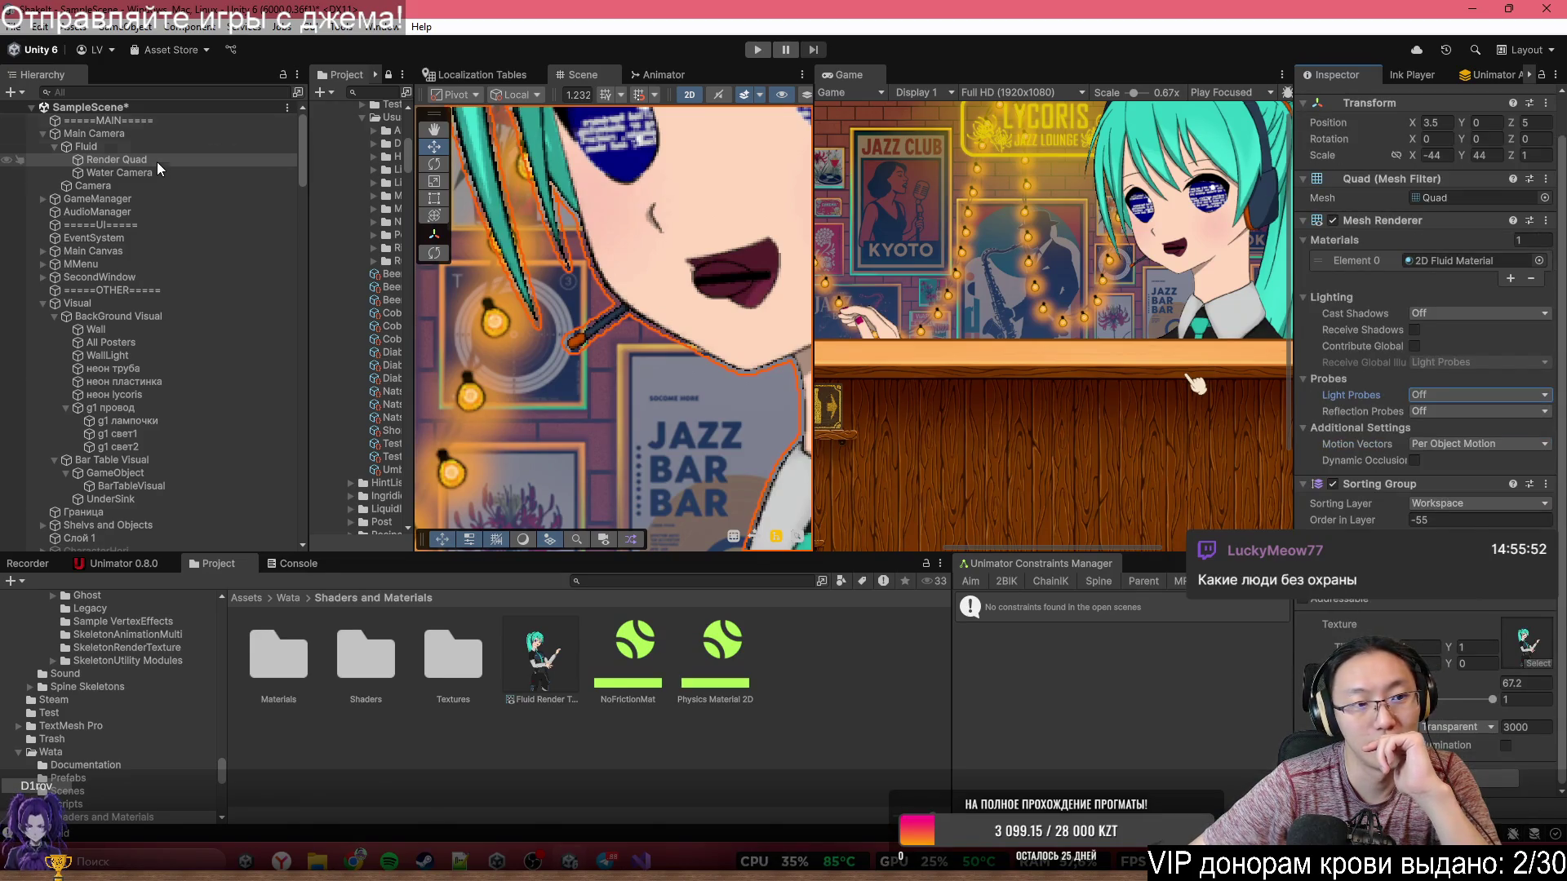
- Switch the Fluid Render Texture's Filter Mode to Bilinear, then reselect the Water Camera
left_click(142, 175)
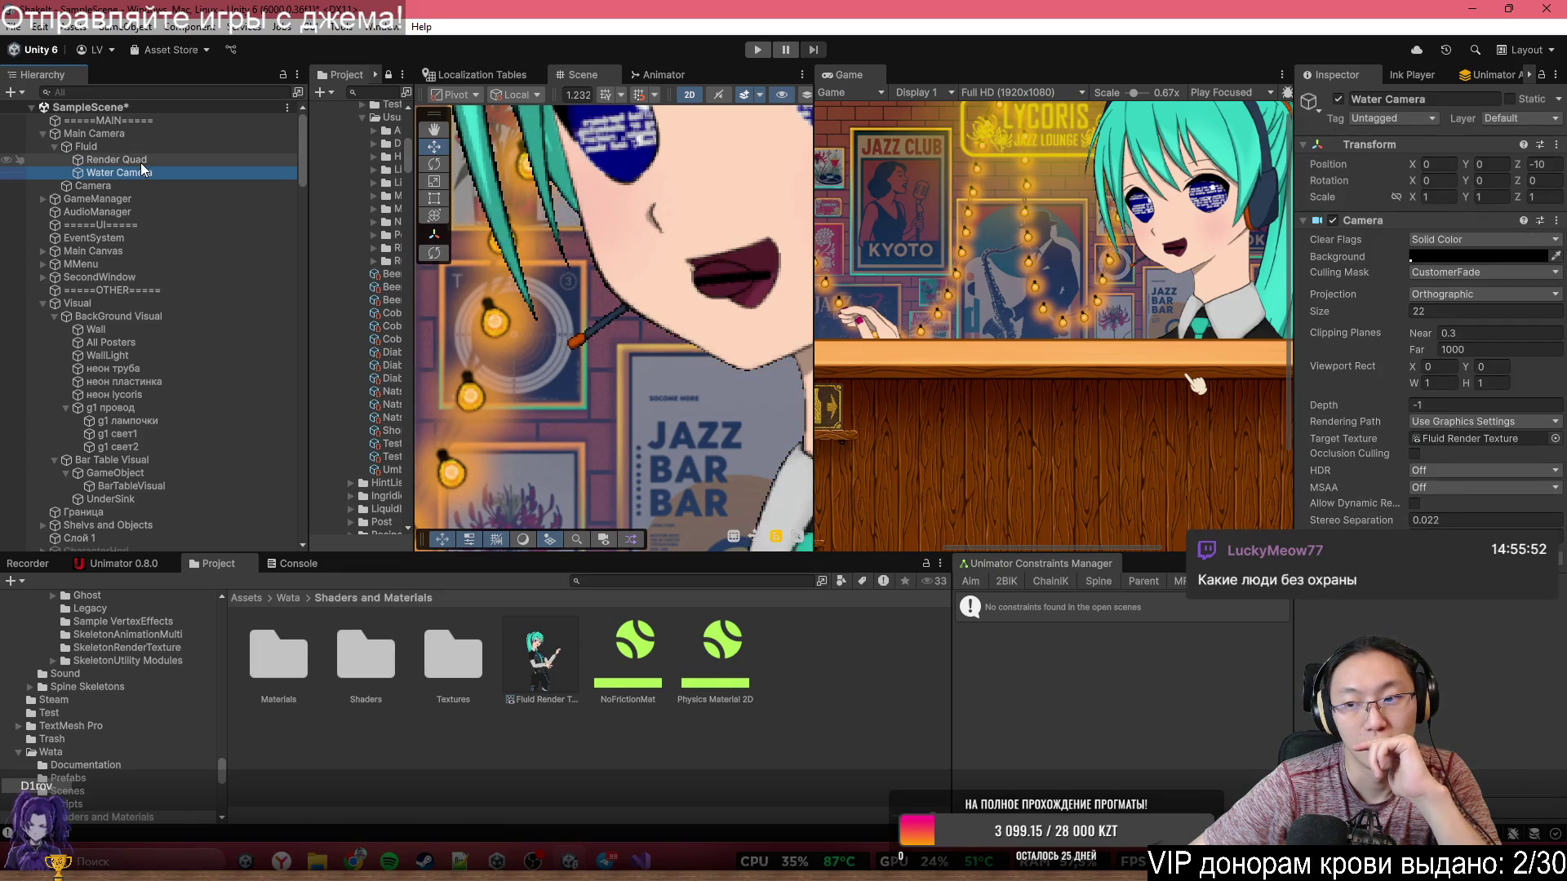
left_click(144, 156)
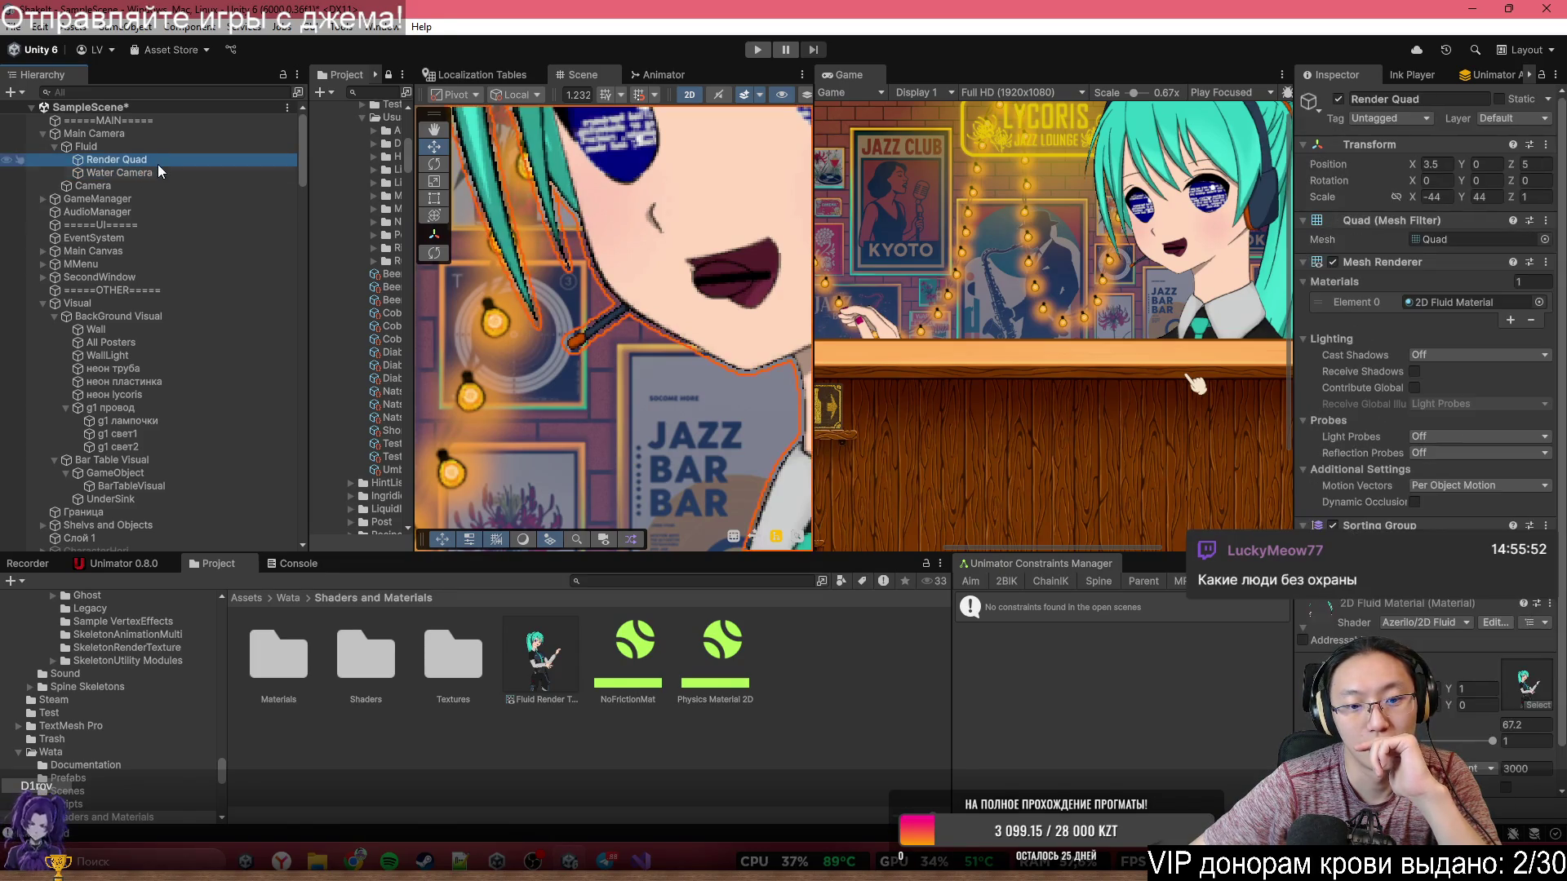
double_click(1434, 486)
left_click(1455, 323)
left_click(1467, 357)
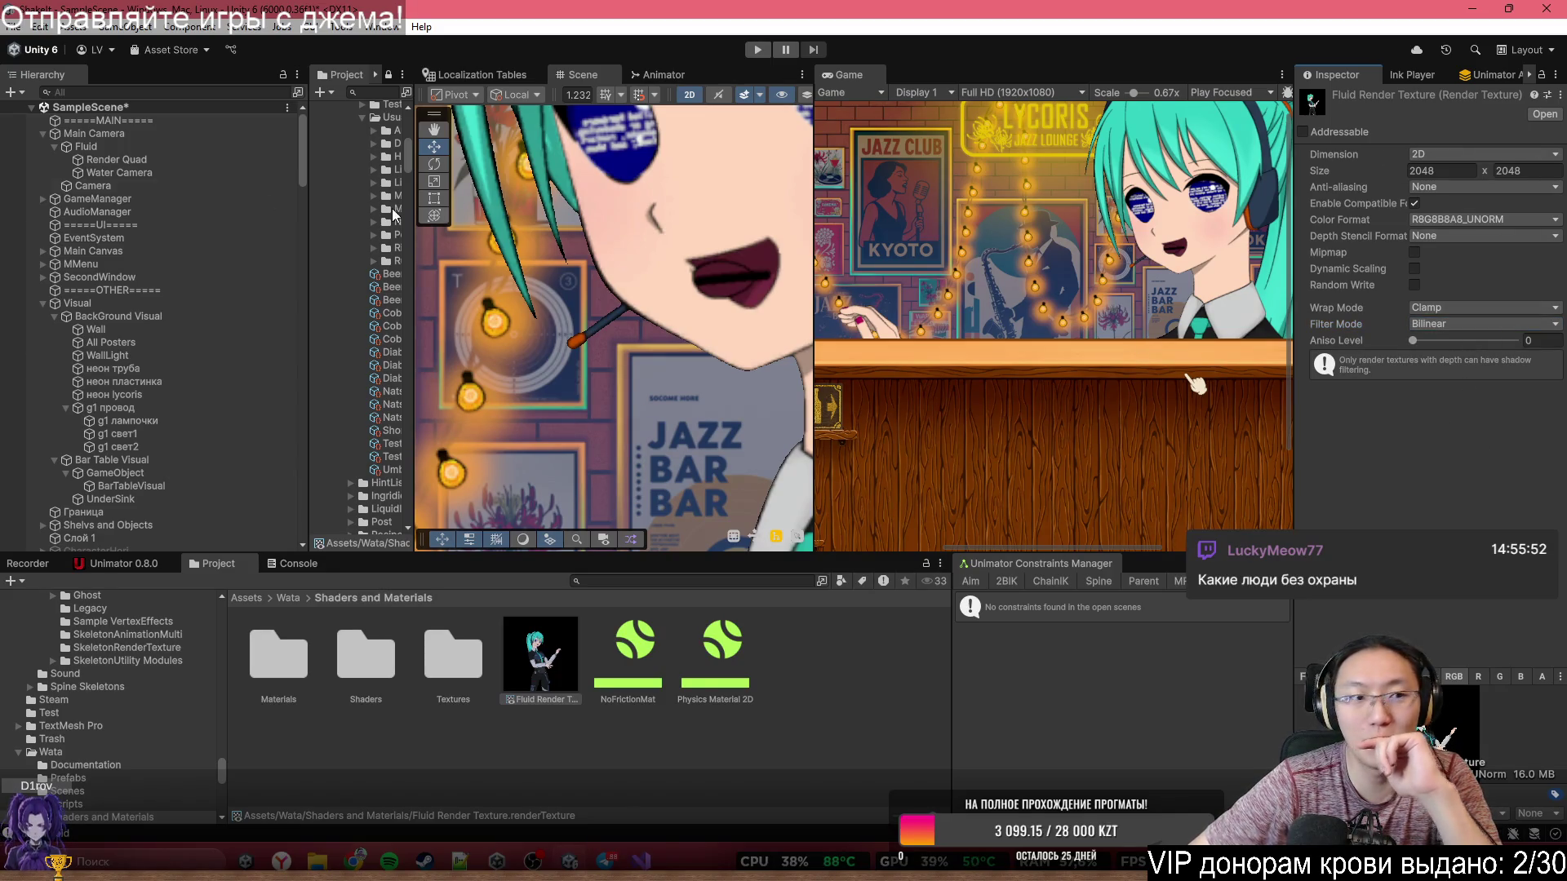
left_click(184, 170)
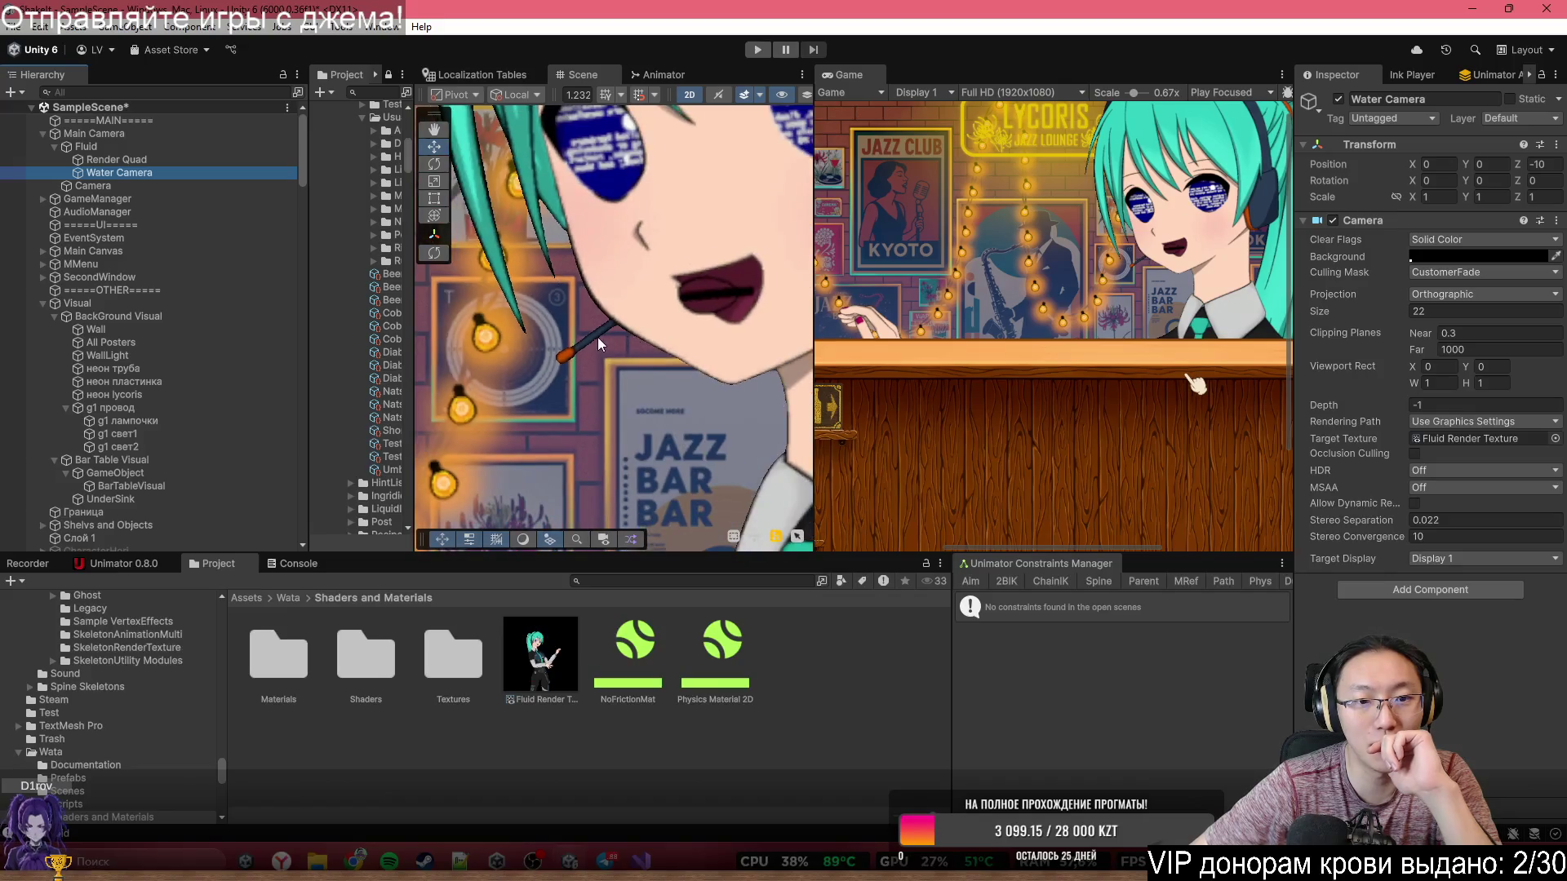
- Select the Render Quad in the scene, briefly checking the Water Camera settings on the way
scroll(597, 336, "down", 4)
scroll(614, 235, "up", 5)
left_click_drag(689, 308, 718, 266)
scroll(677, 310, "up", 6)
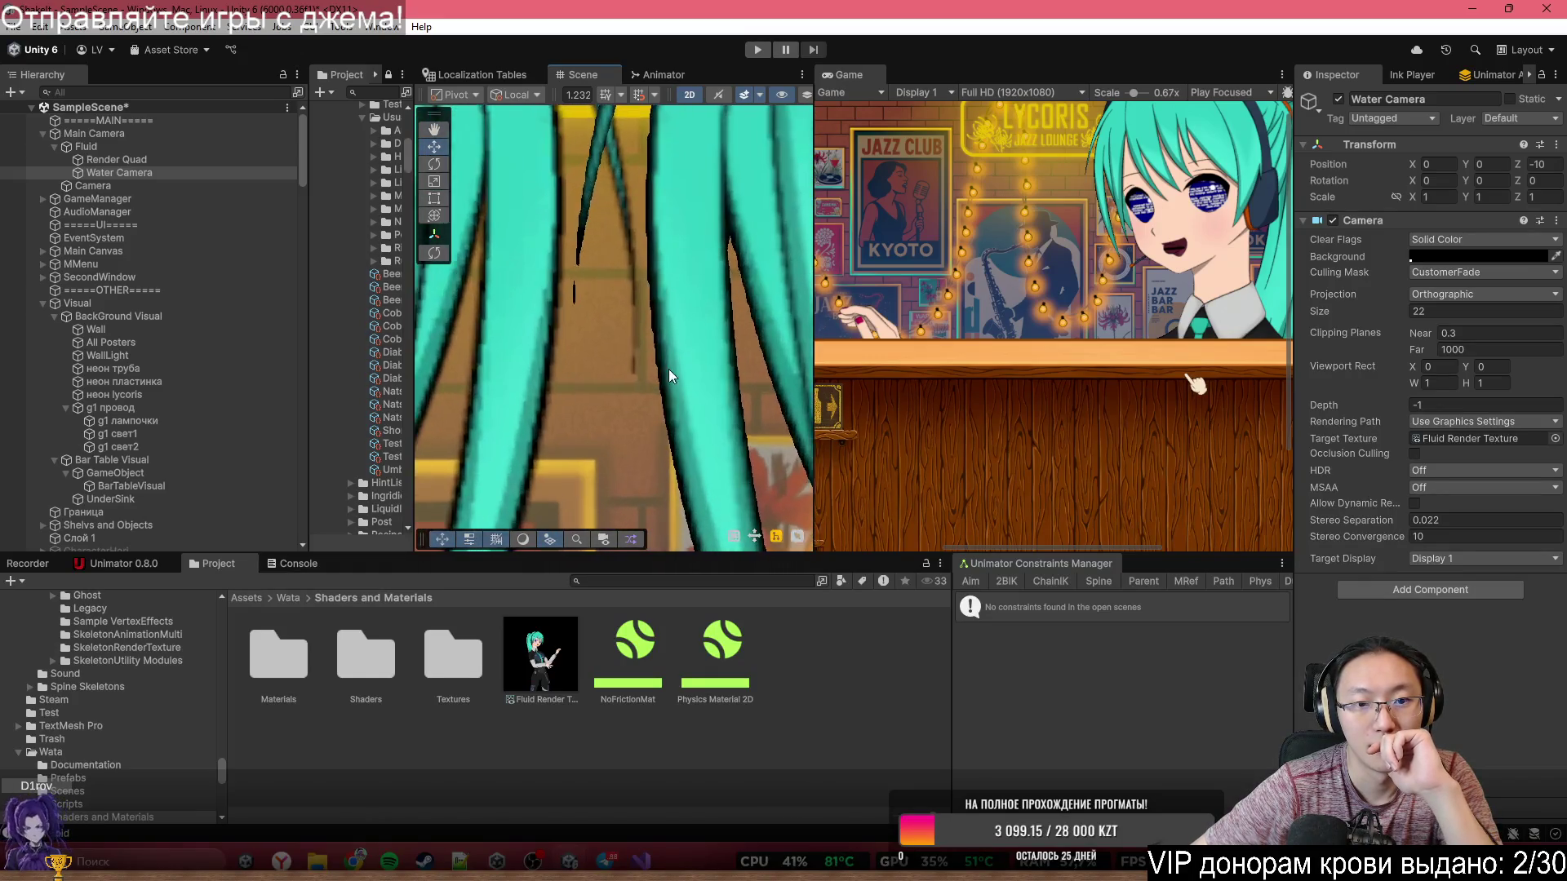
left_click_drag(669, 369, 706, 238)
left_click(706, 239)
scroll(1491, 517, "down", 2)
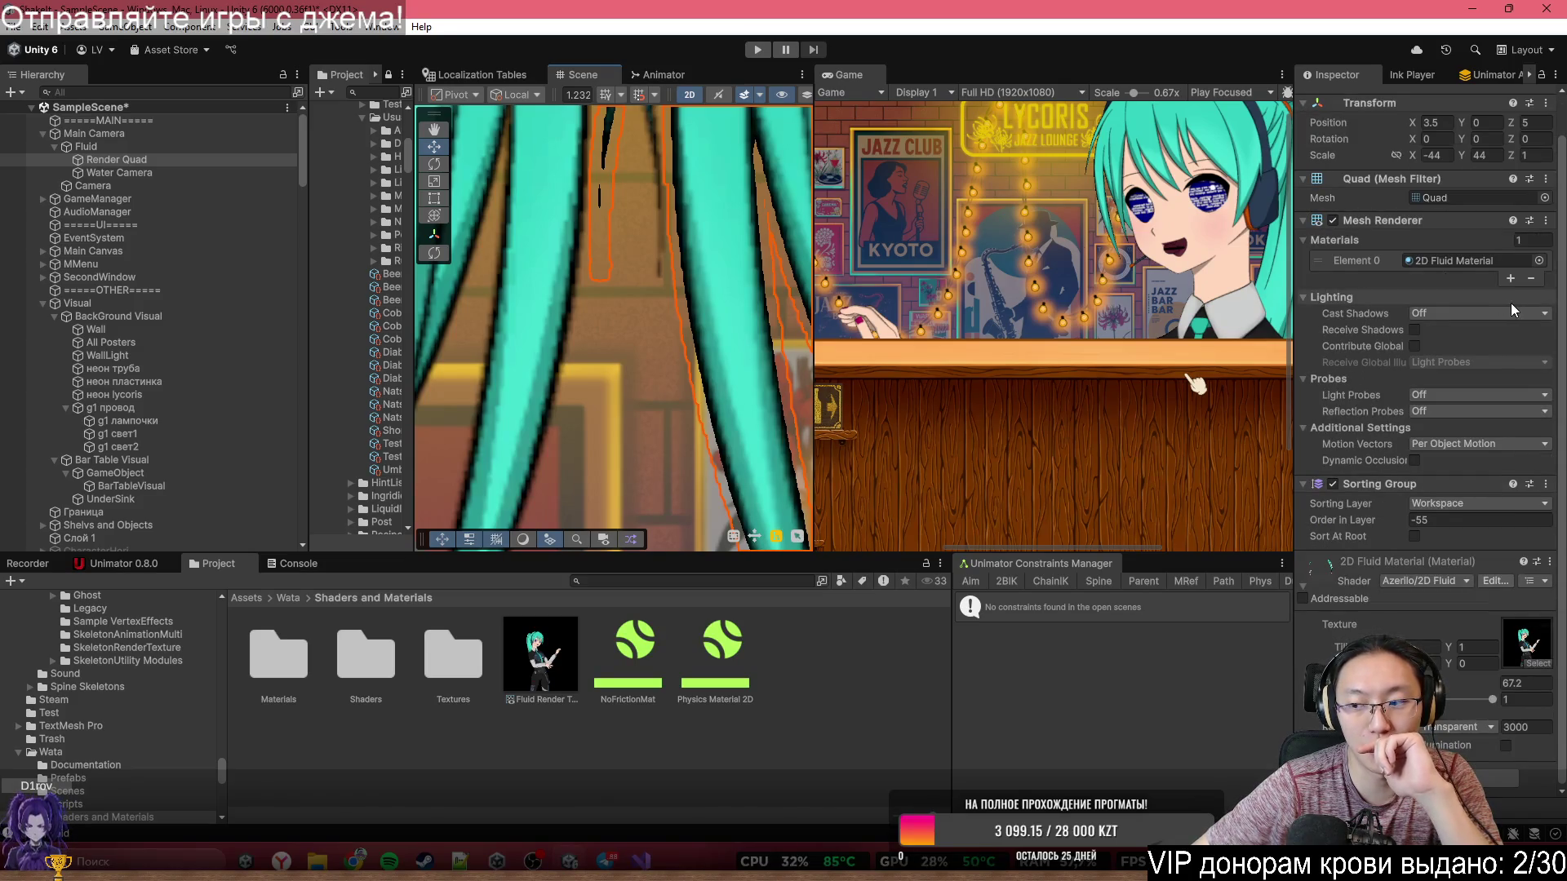
left_click(164, 171)
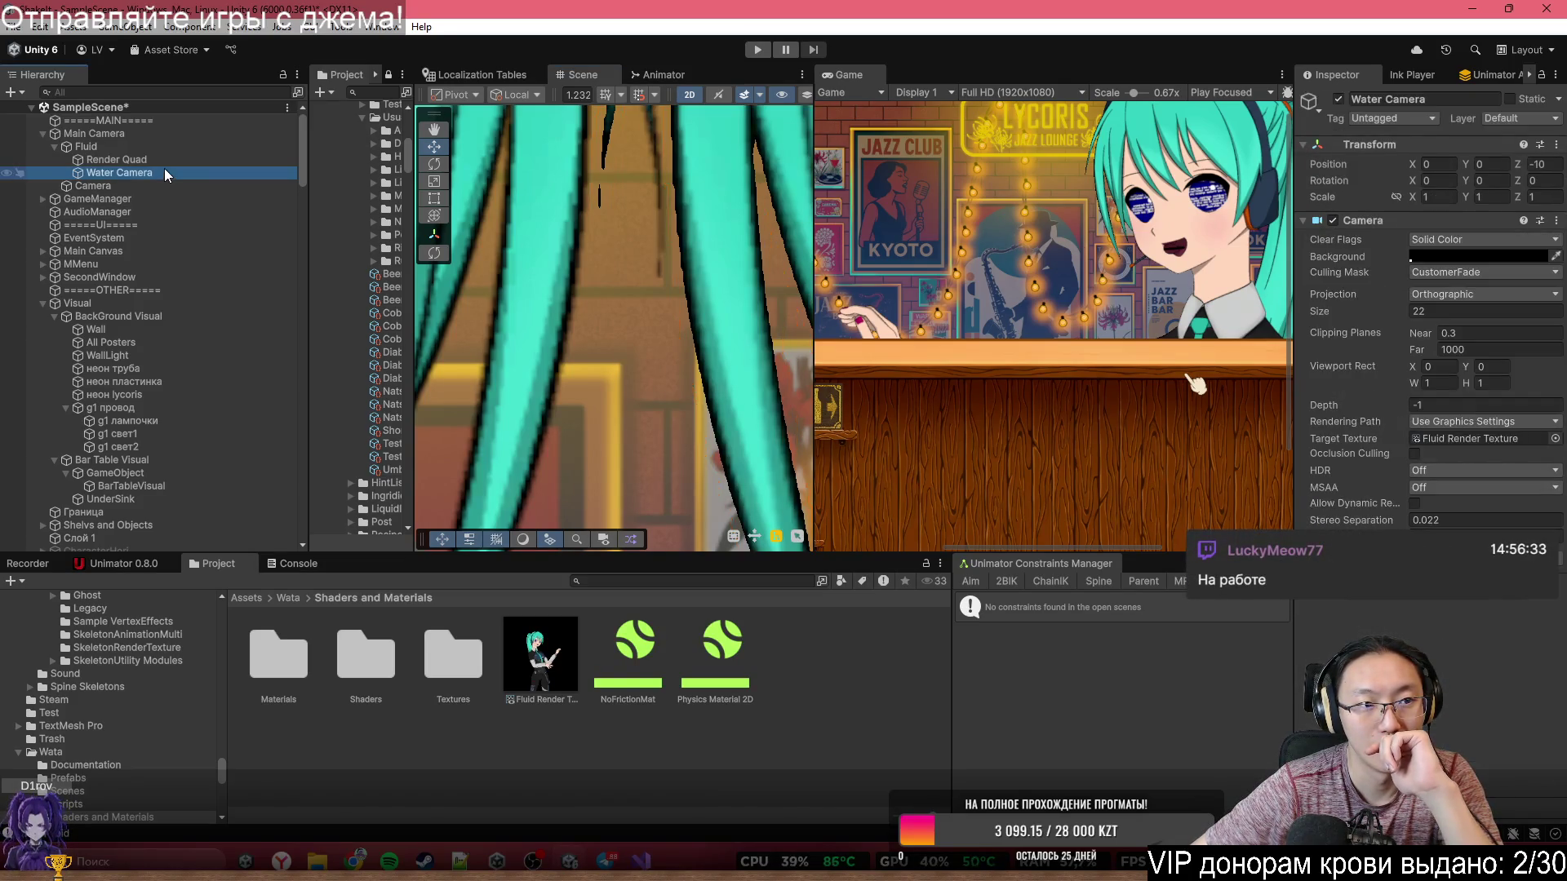
left_click(722, 258)
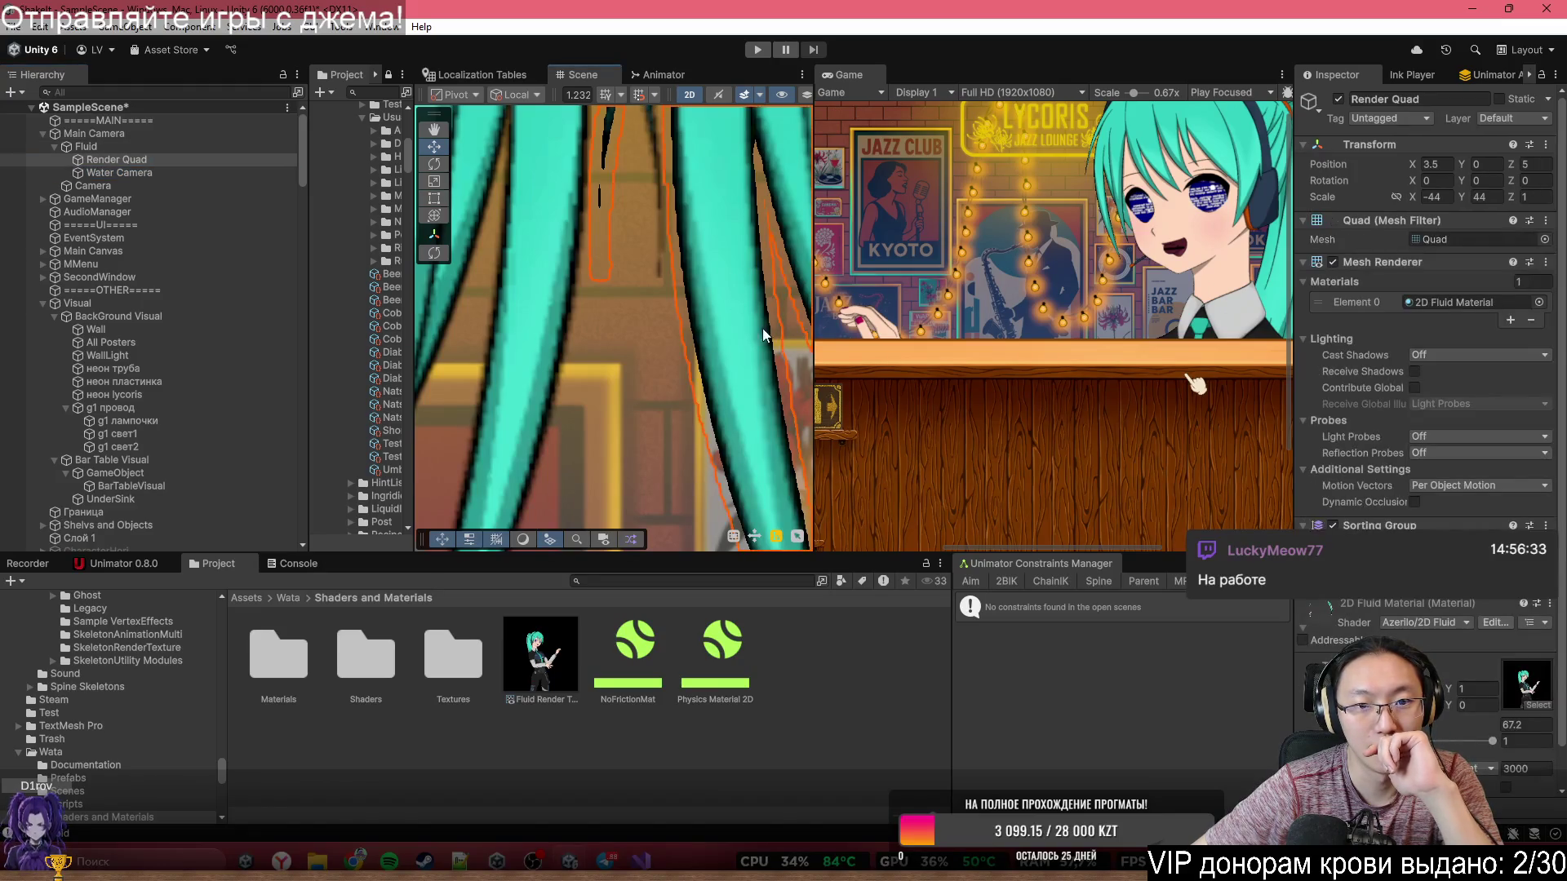
- Lower the 2D Fluid Material value from 67.2 to 55.5
scroll(1486, 473, "down", 1)
mouse_move(1457, 688)
left_mouse_down()
mouse_move(1105, 682)
mouse_move(1006, 662)
mouse_move(1192, 664)
mouse_move(1342, 692)
left_mouse_up()
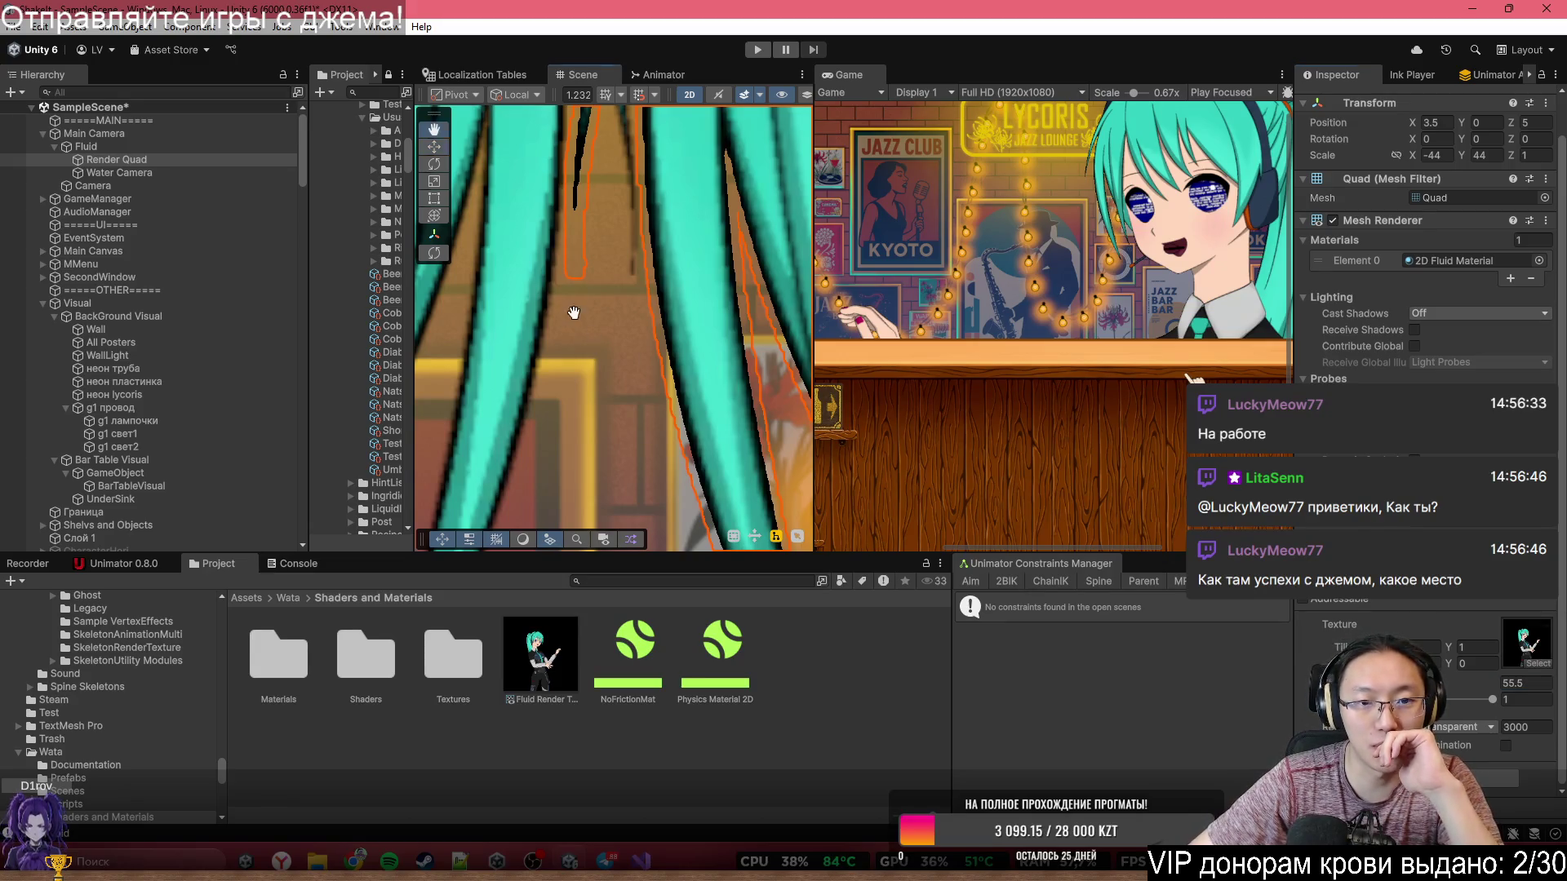
key("Return")
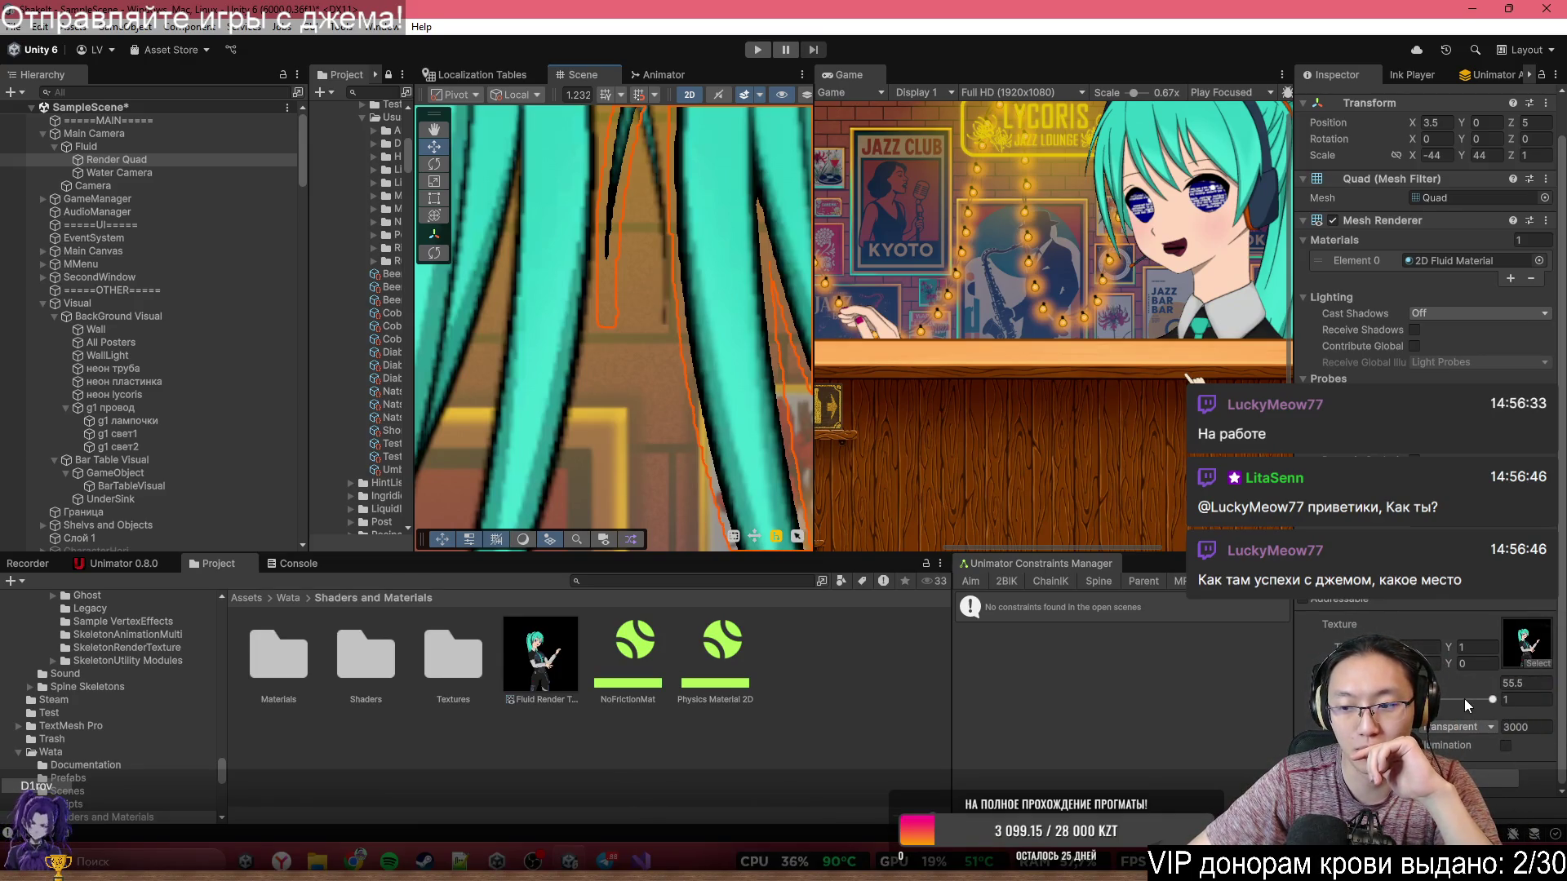
left_click(1513, 703)
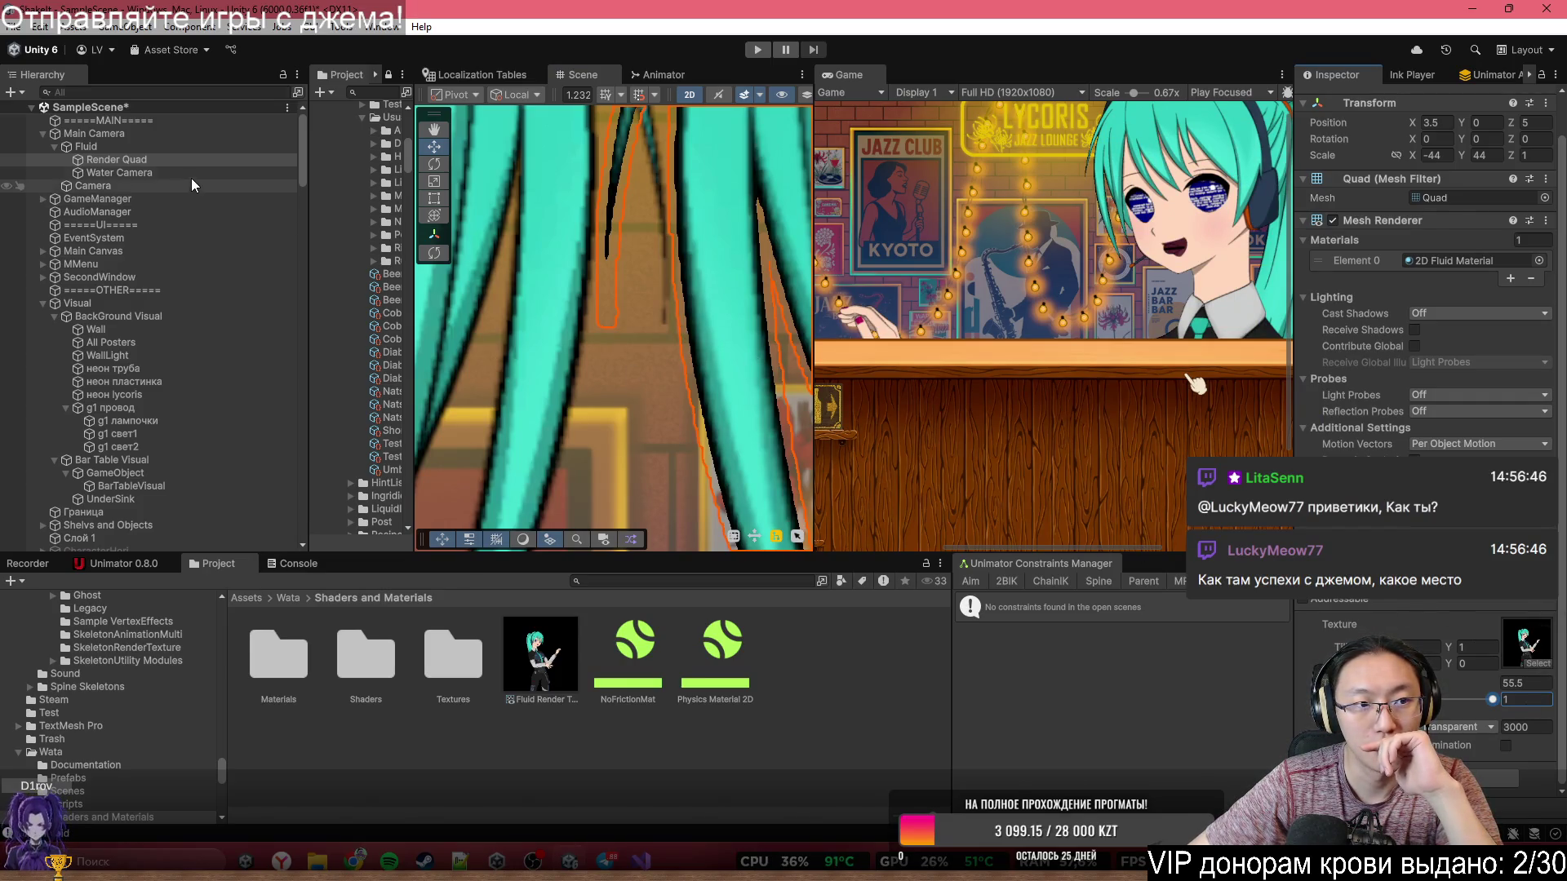
- Reopen the Fluid Render Texture settings, keeping Bilinear filtering and Aniso Level 0
left_click(540, 652)
left_click(1458, 325)
left_click(1434, 343)
mouse_move(1435, 341)
left_mouse_down()
mouse_move(1501, 345)
mouse_move(1340, 347)
left_mouse_up()
left_click(1441, 324)
left_click(1437, 351)
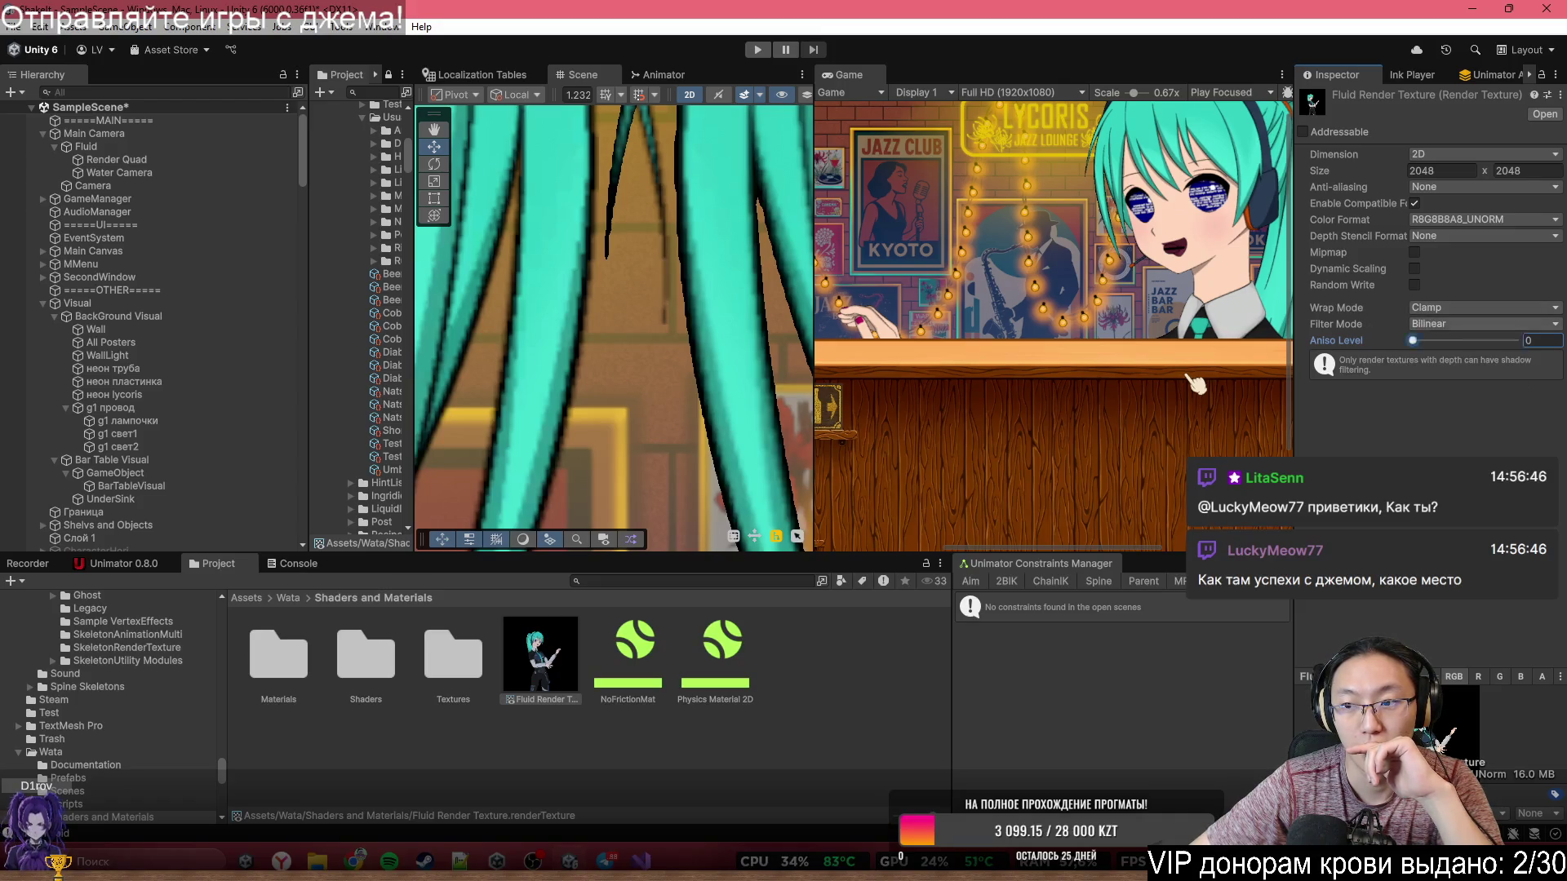
left_click(1443, 310)
left_click(1440, 336)
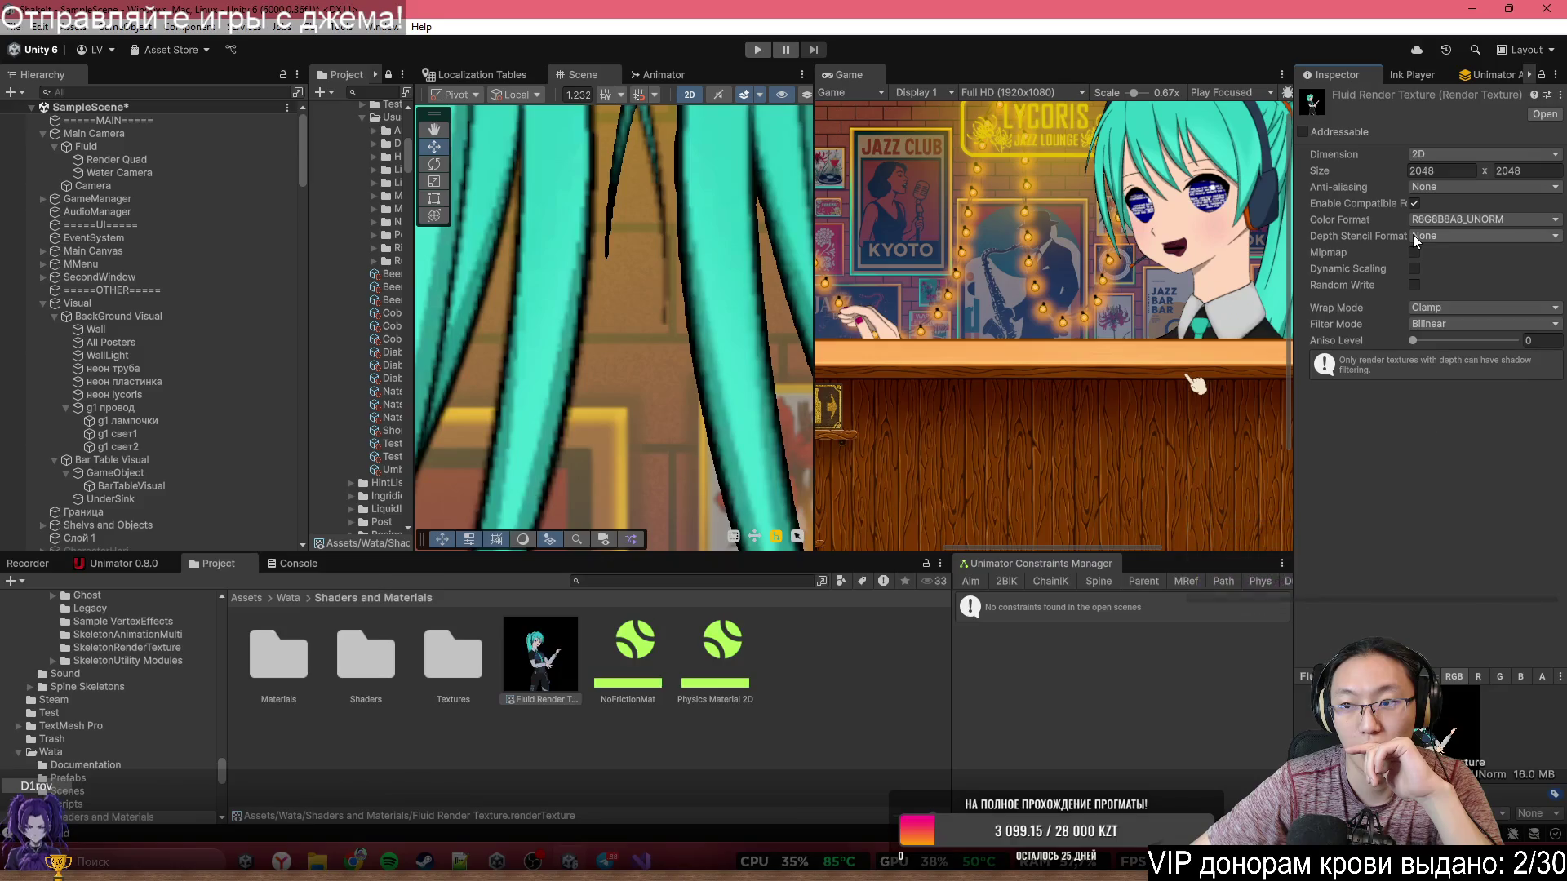
left_click(1458, 187)
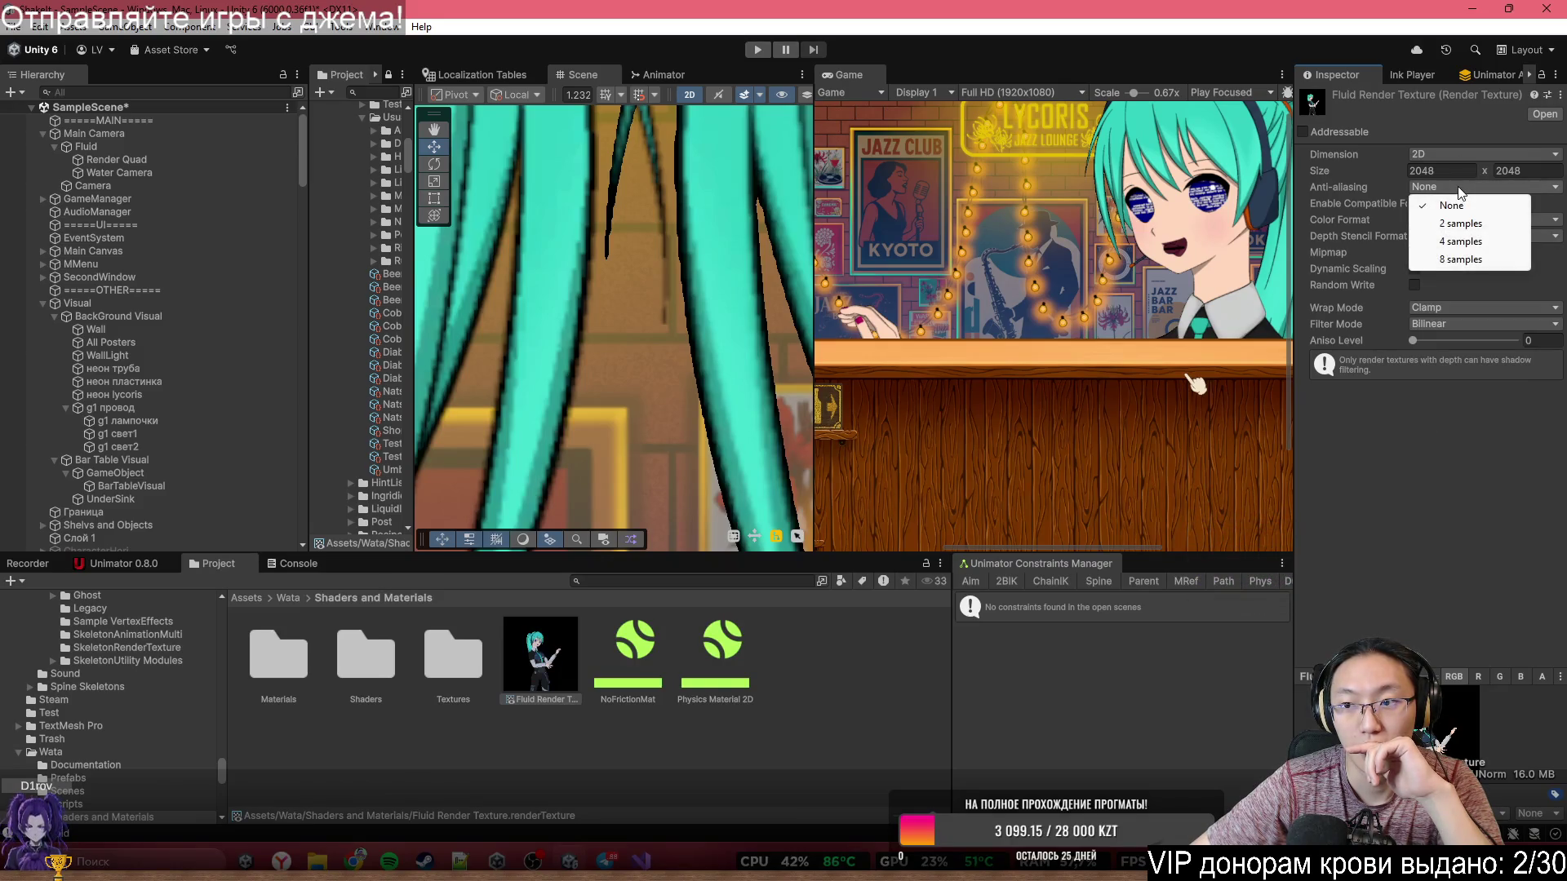
left_click(1464, 244)
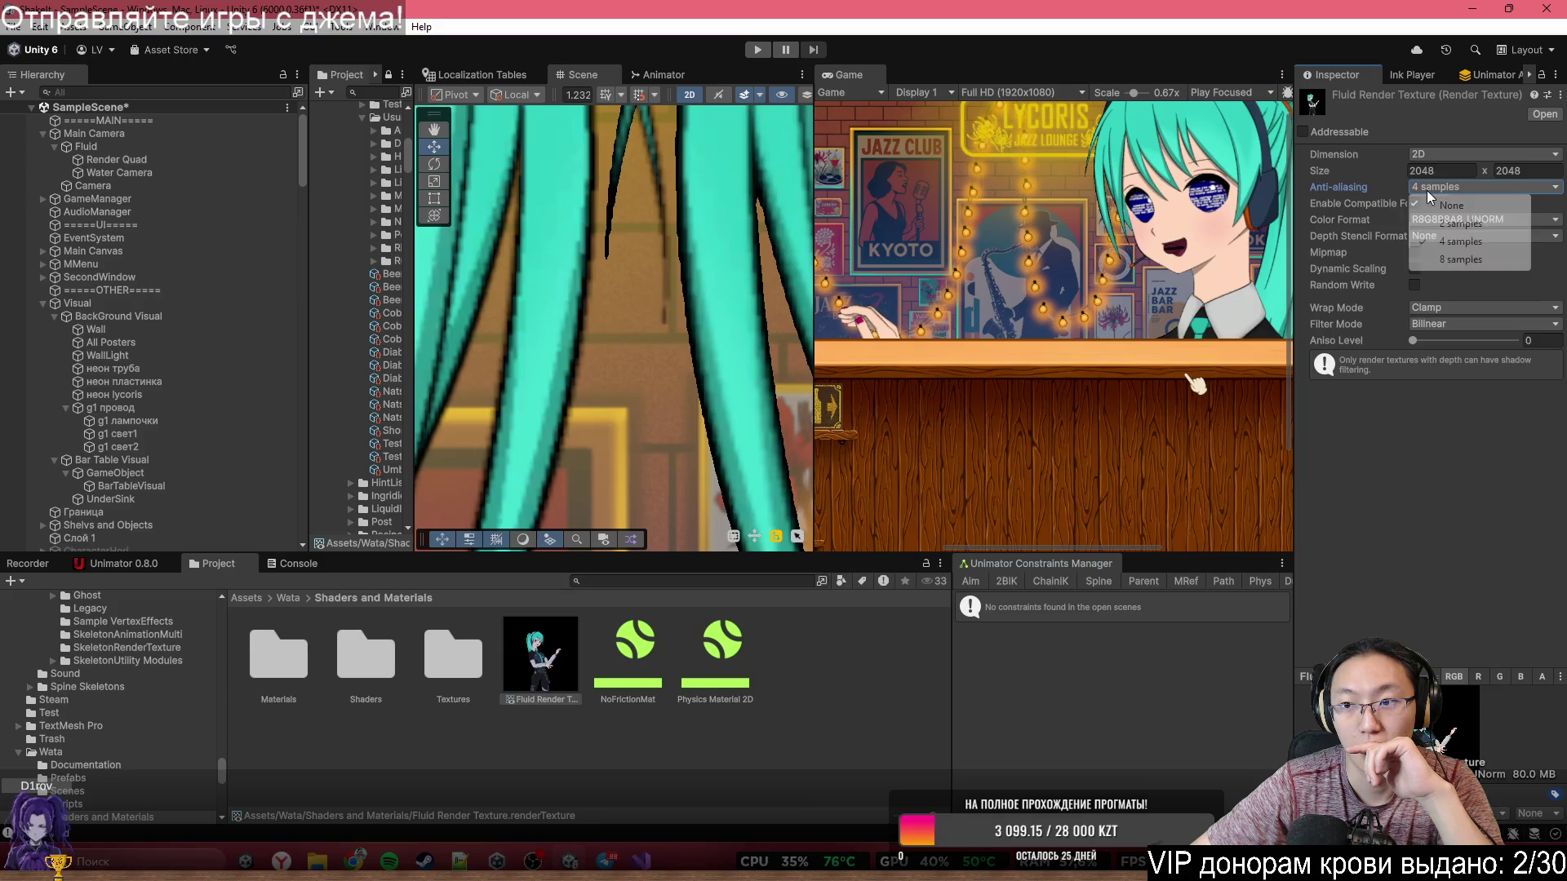
left_click(1437, 206)
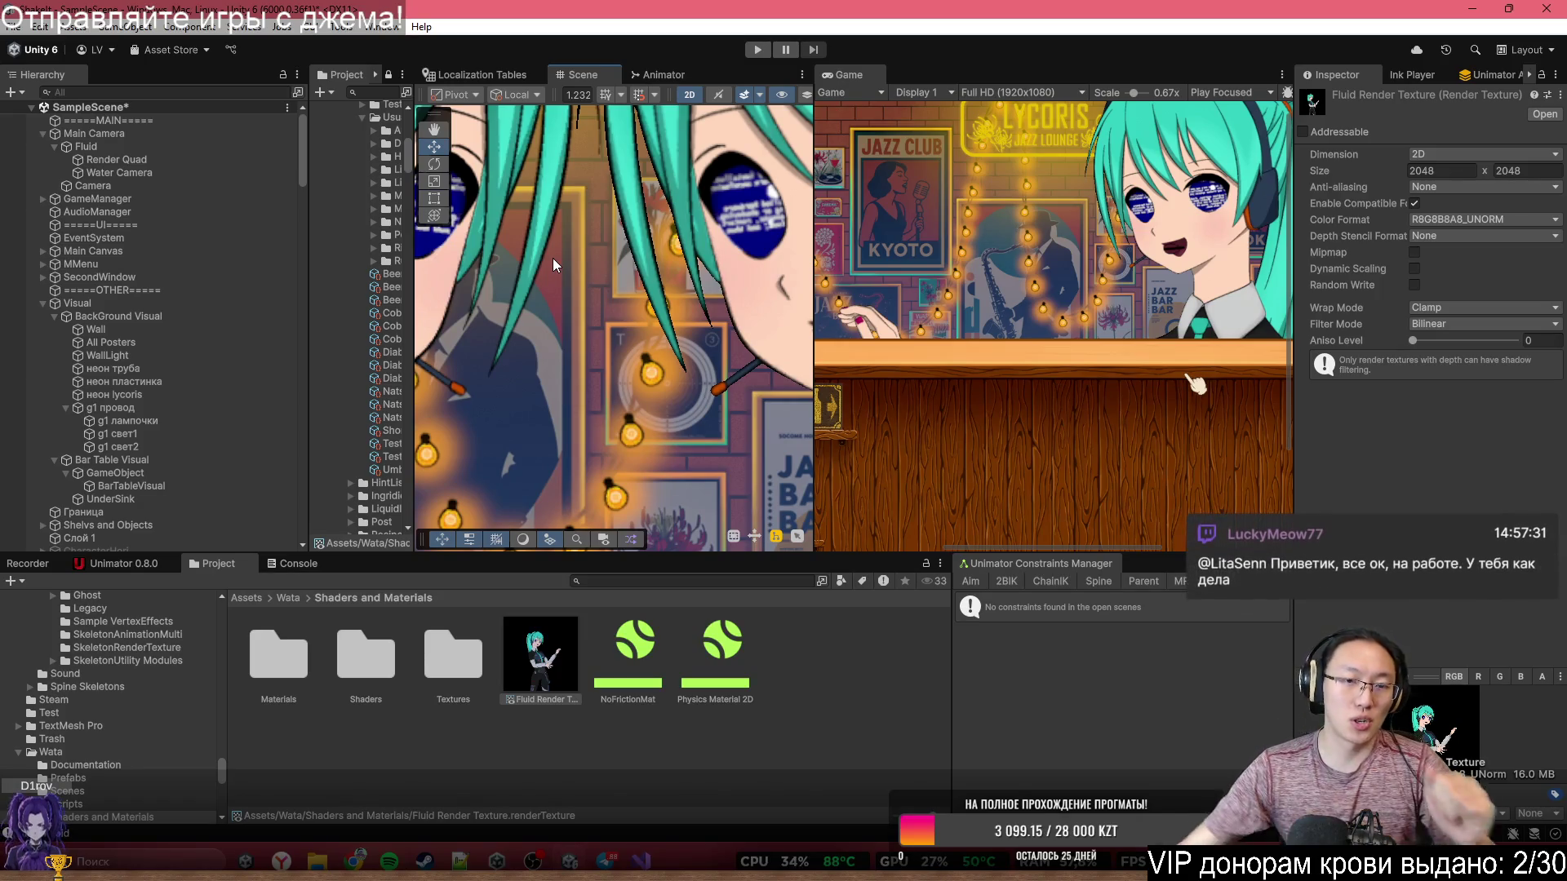
scroll(732, 433, "down", 5)
left_click(741, 360)
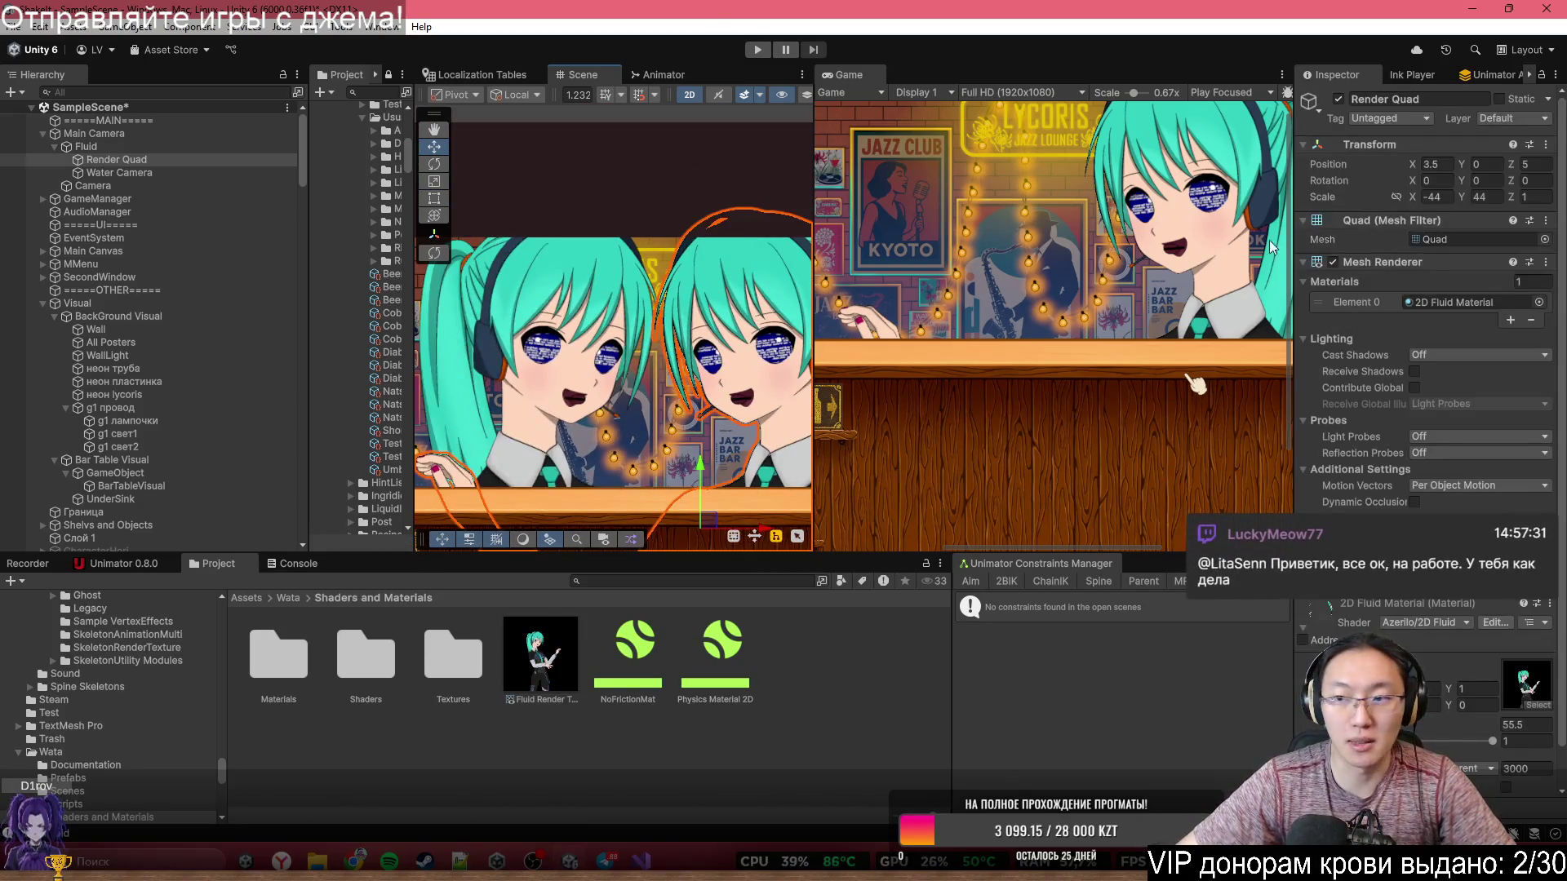
- Change the Render Quad's Scale X from -44 to 44 and Position X from 3.5 to 0
left_click(1436, 197)
type("0")
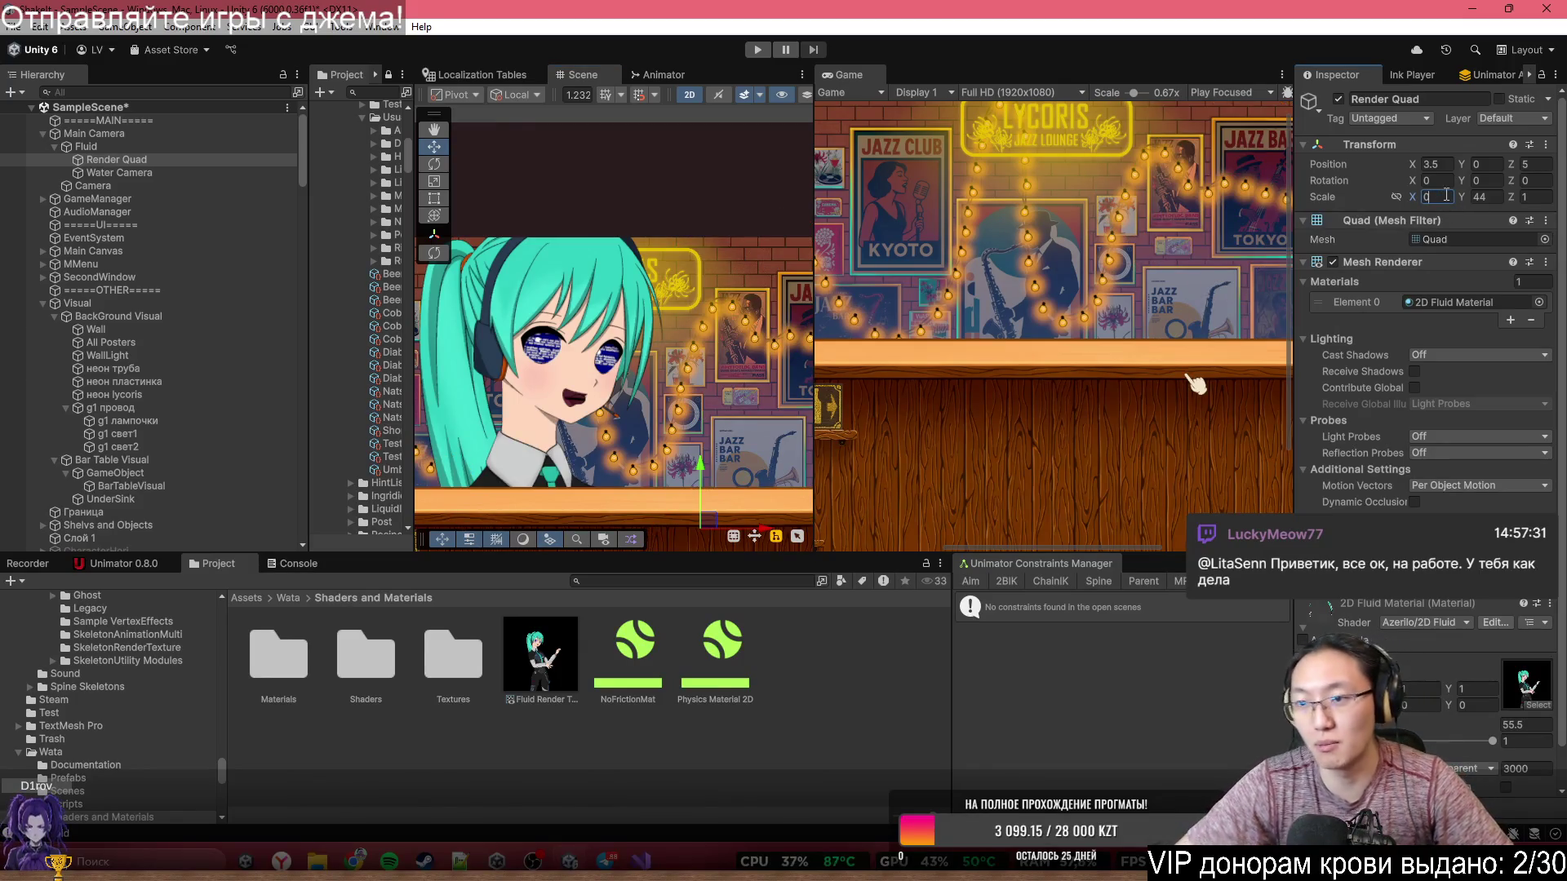
type("44")
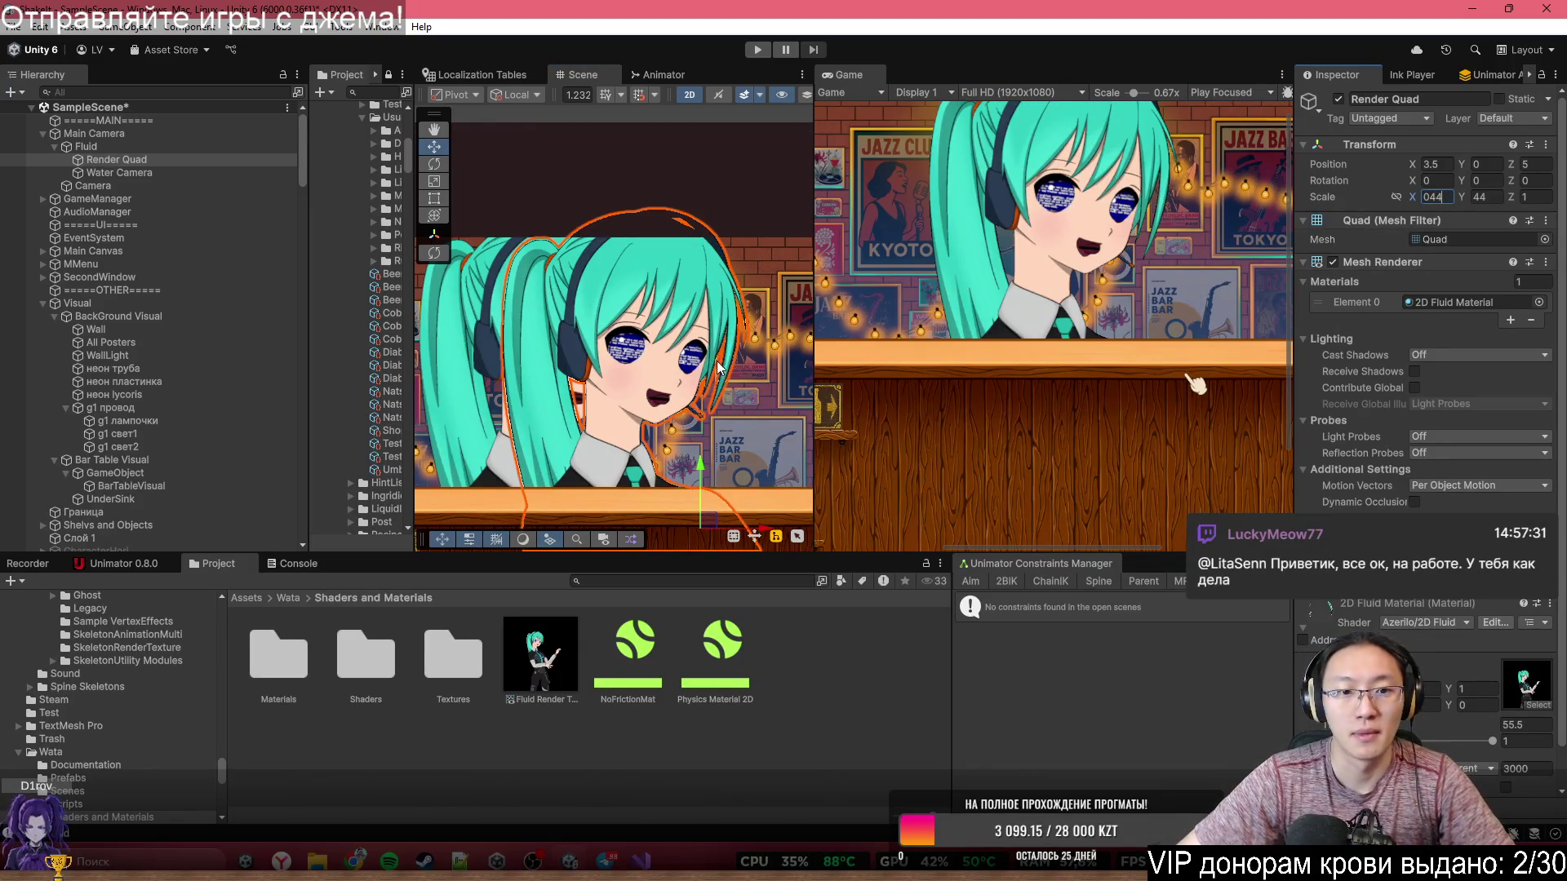
scroll(723, 375, "down", 2)
type("0")
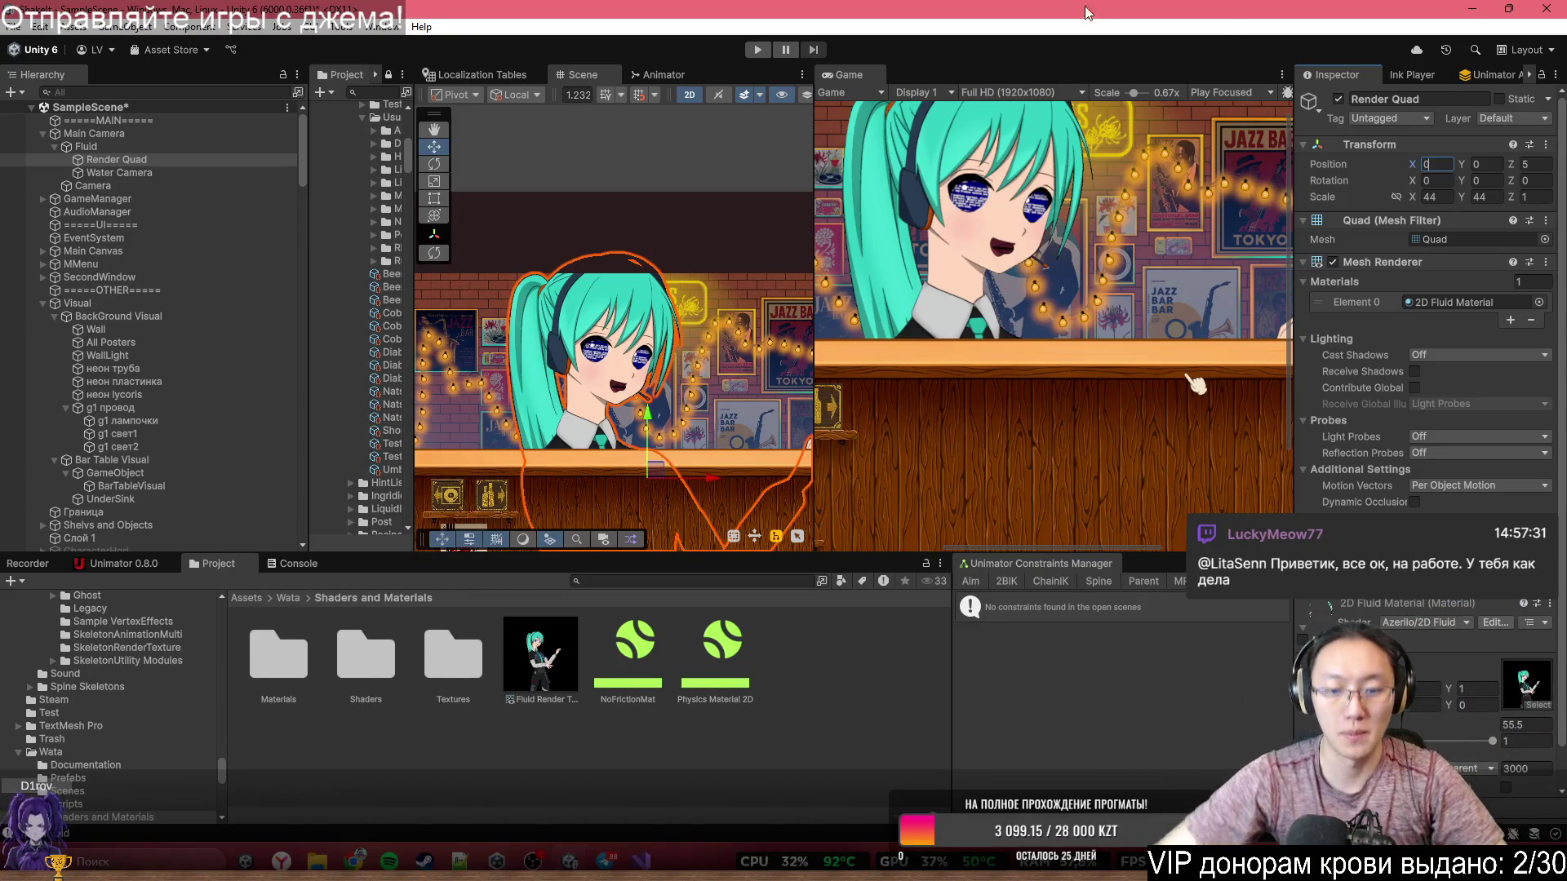
key("shift+F2")
key("shift+F2")
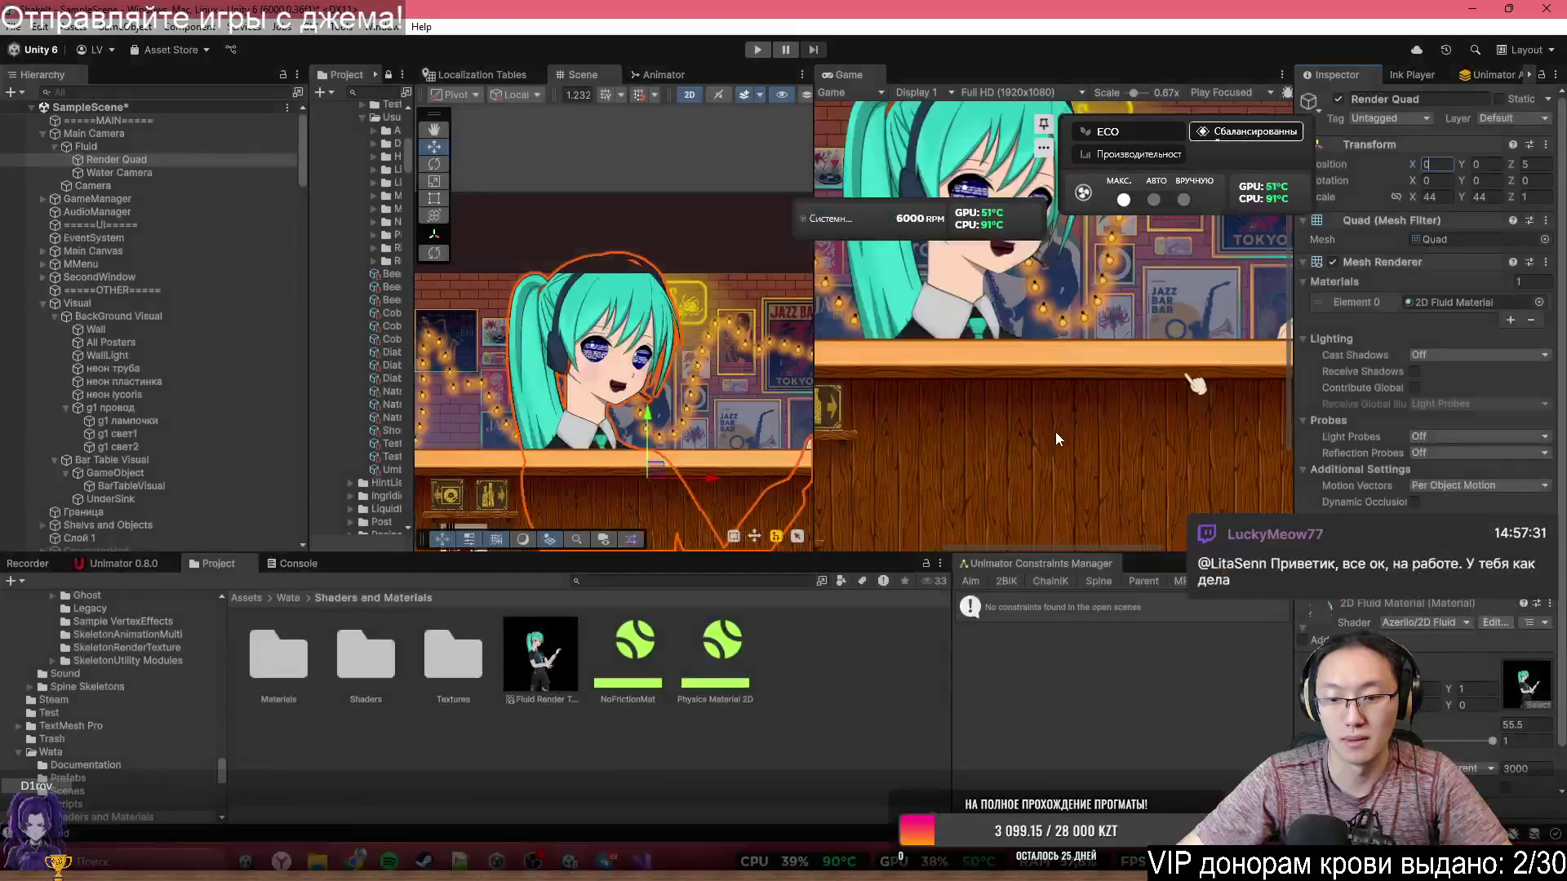
scroll(710, 277, "up", 3)
key("w")
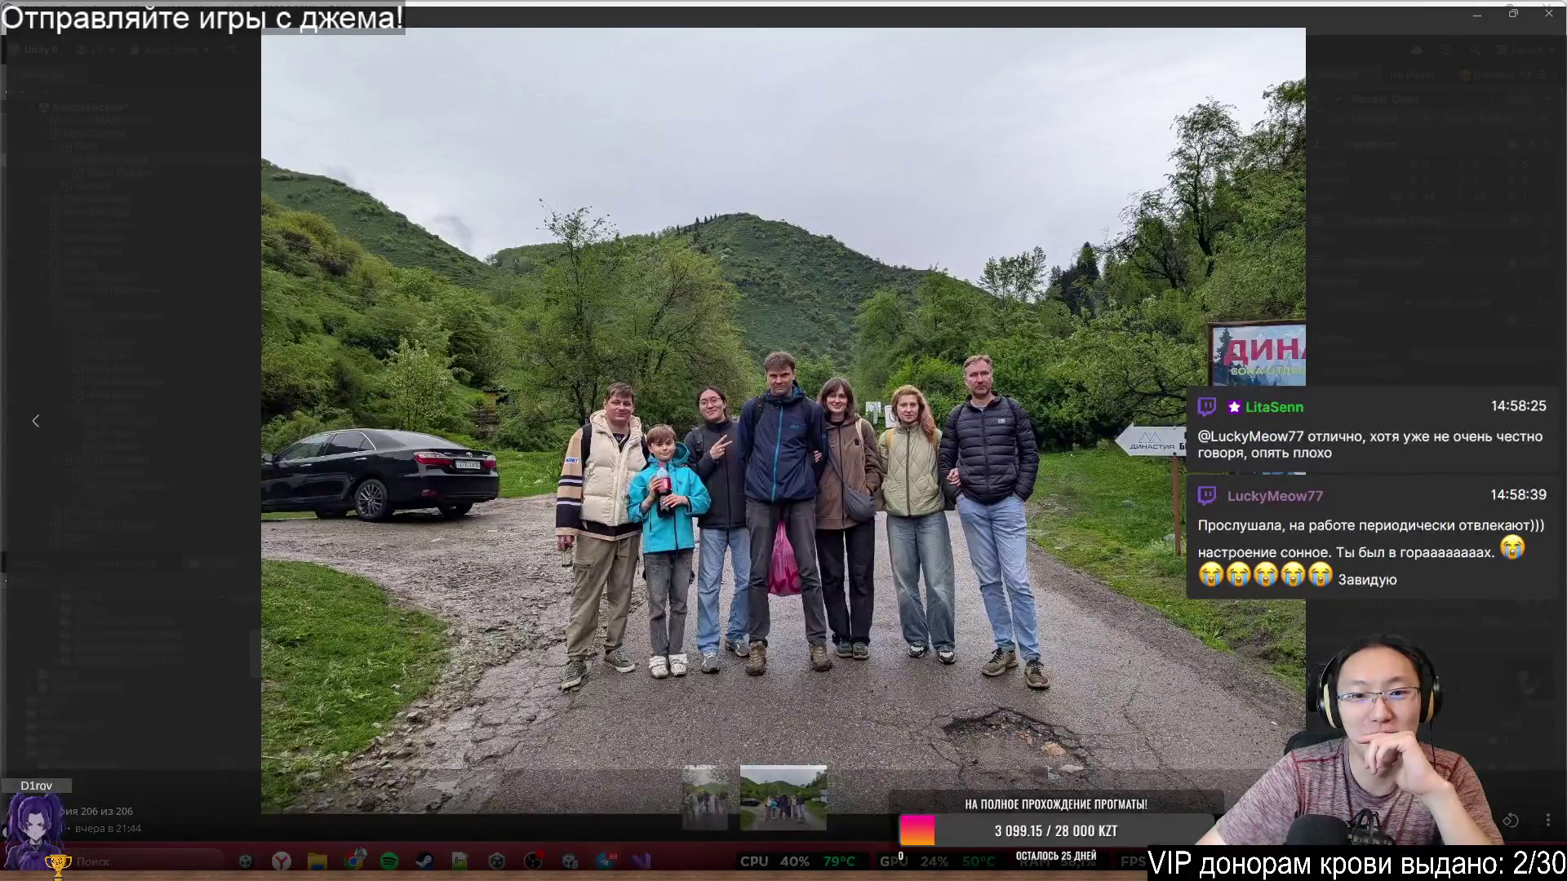
left_click(1551, 21)
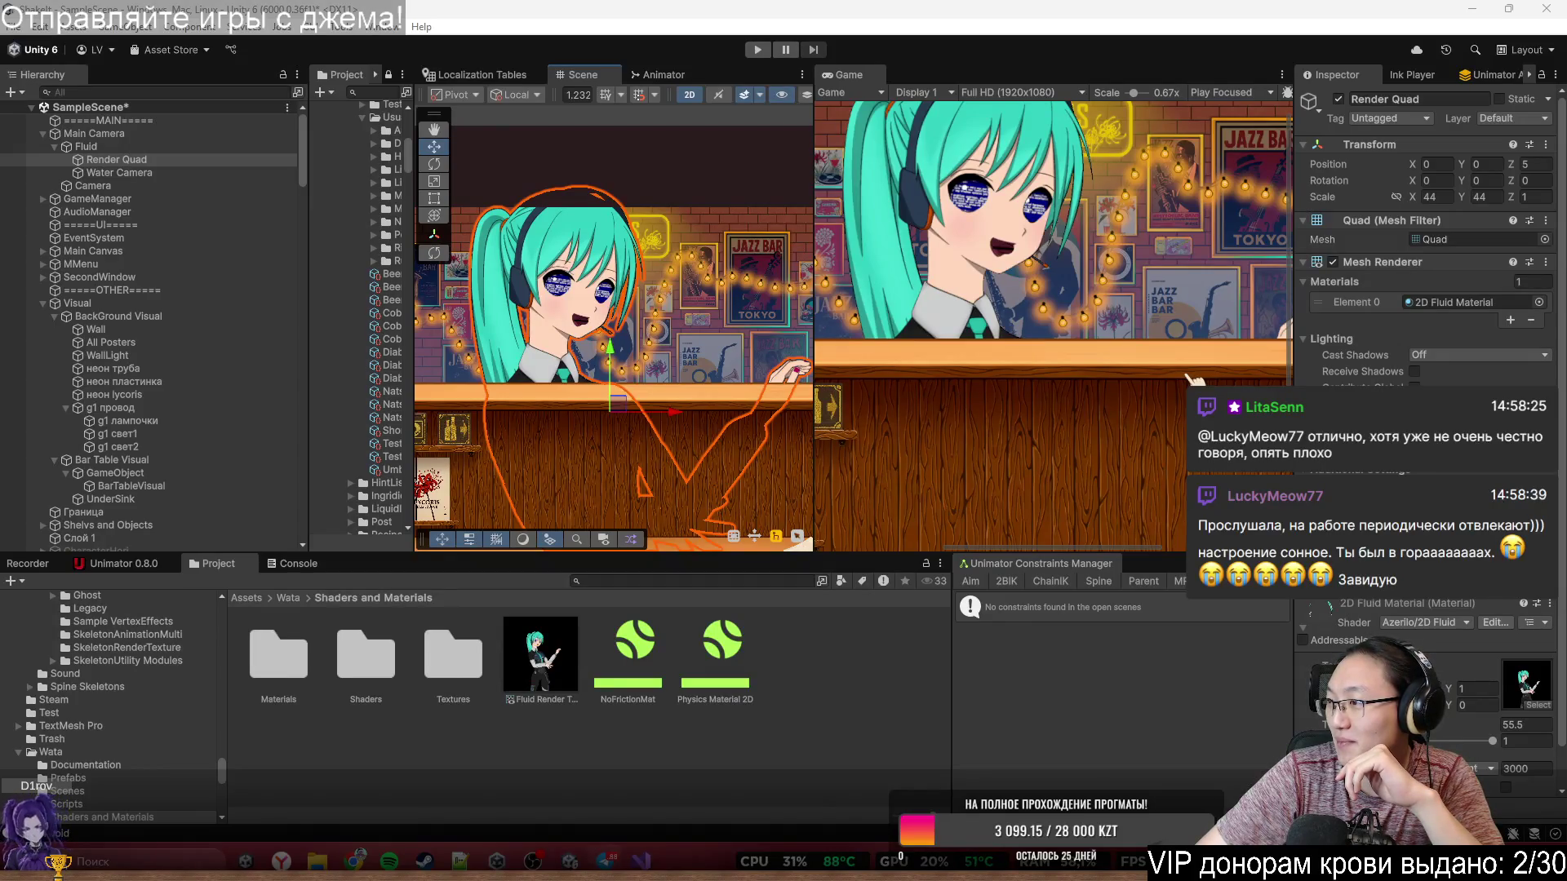
- Widen the Scene view and pan across the bar scene, then switch to DialogueManager.cs in Visual Studio
left_click(1192, 379)
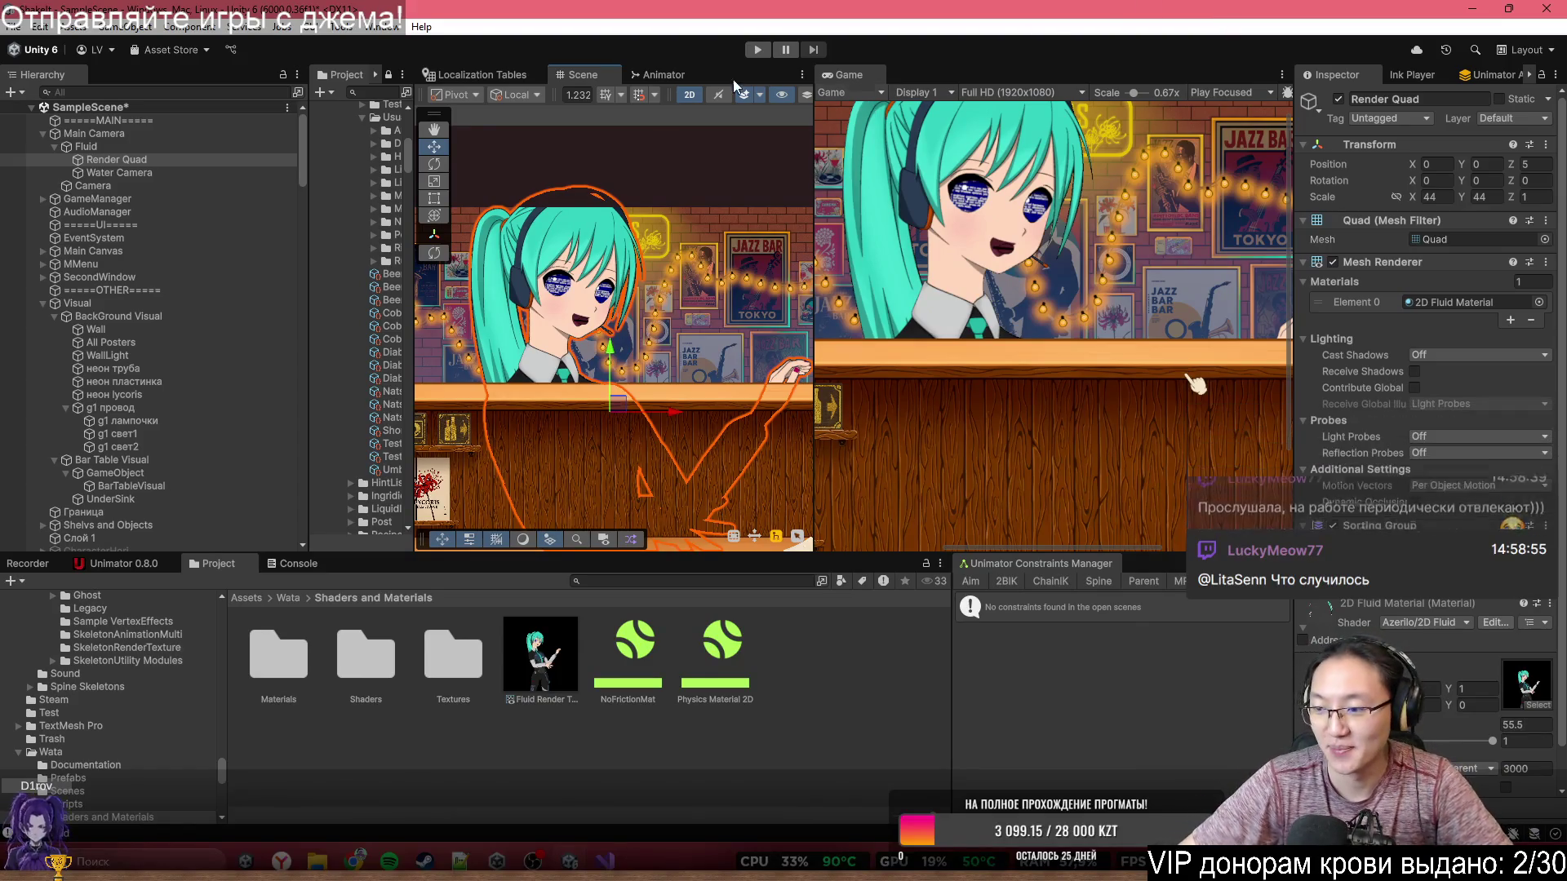
key("Down")
key("Right")
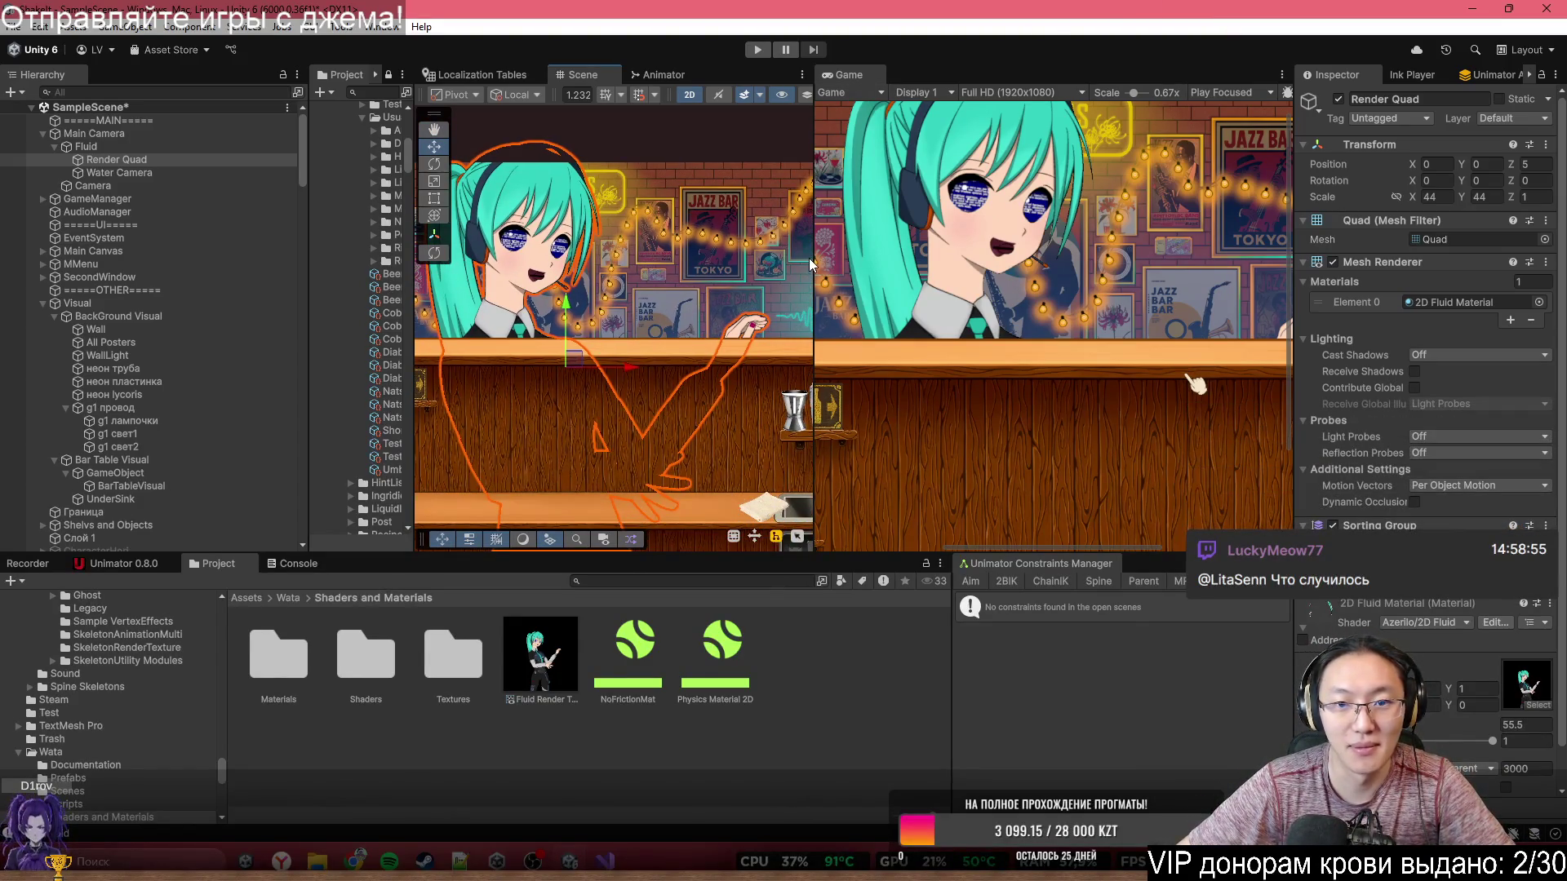
left_click_drag(814, 261, 1206, 261)
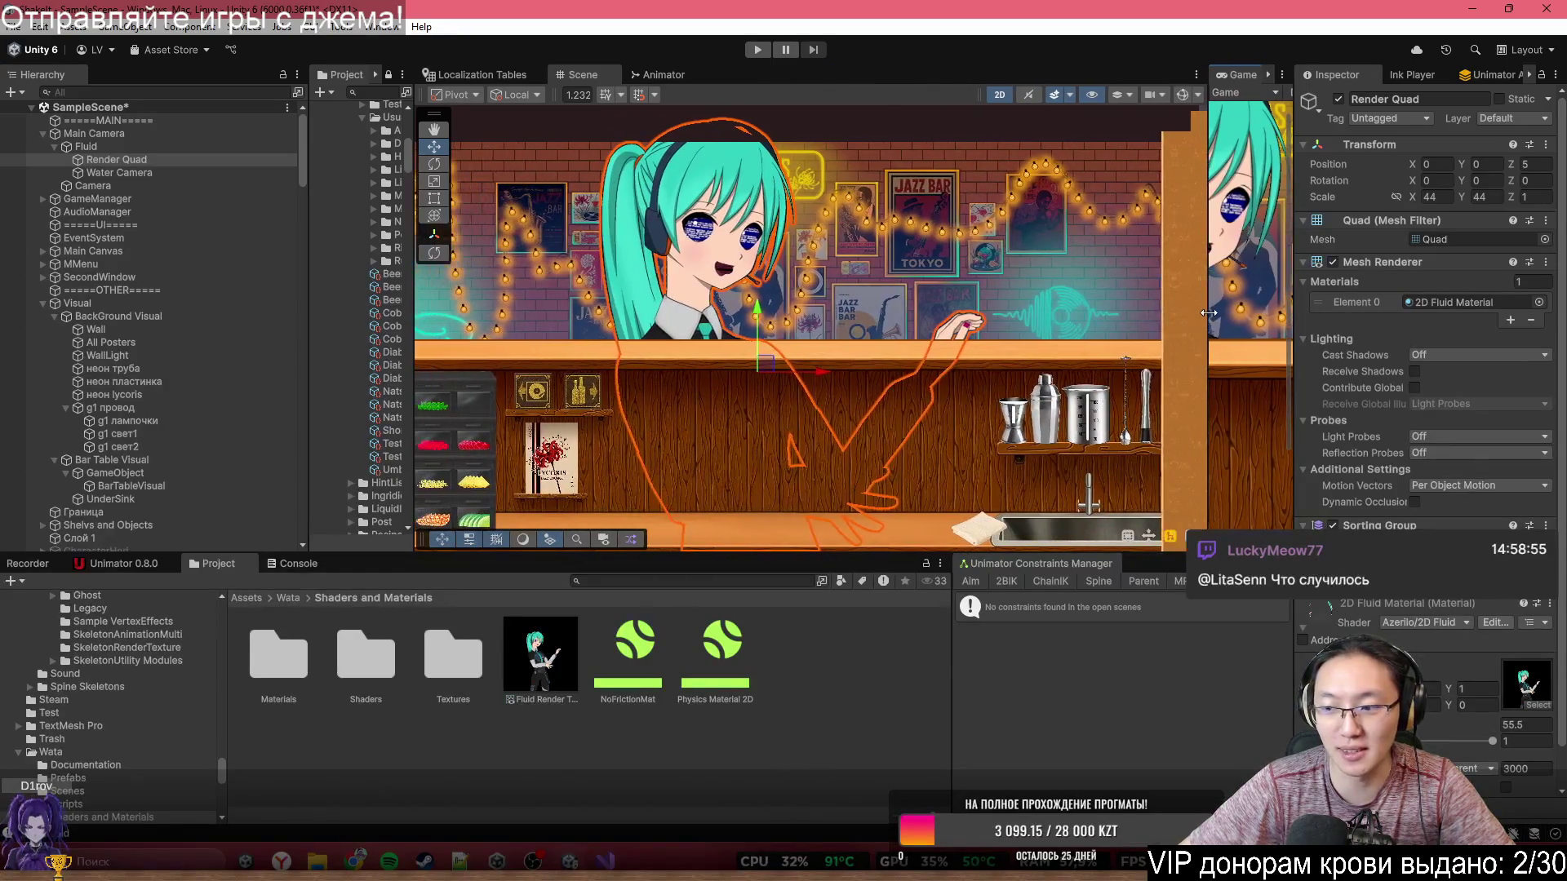
scroll(897, 341, "down", 2)
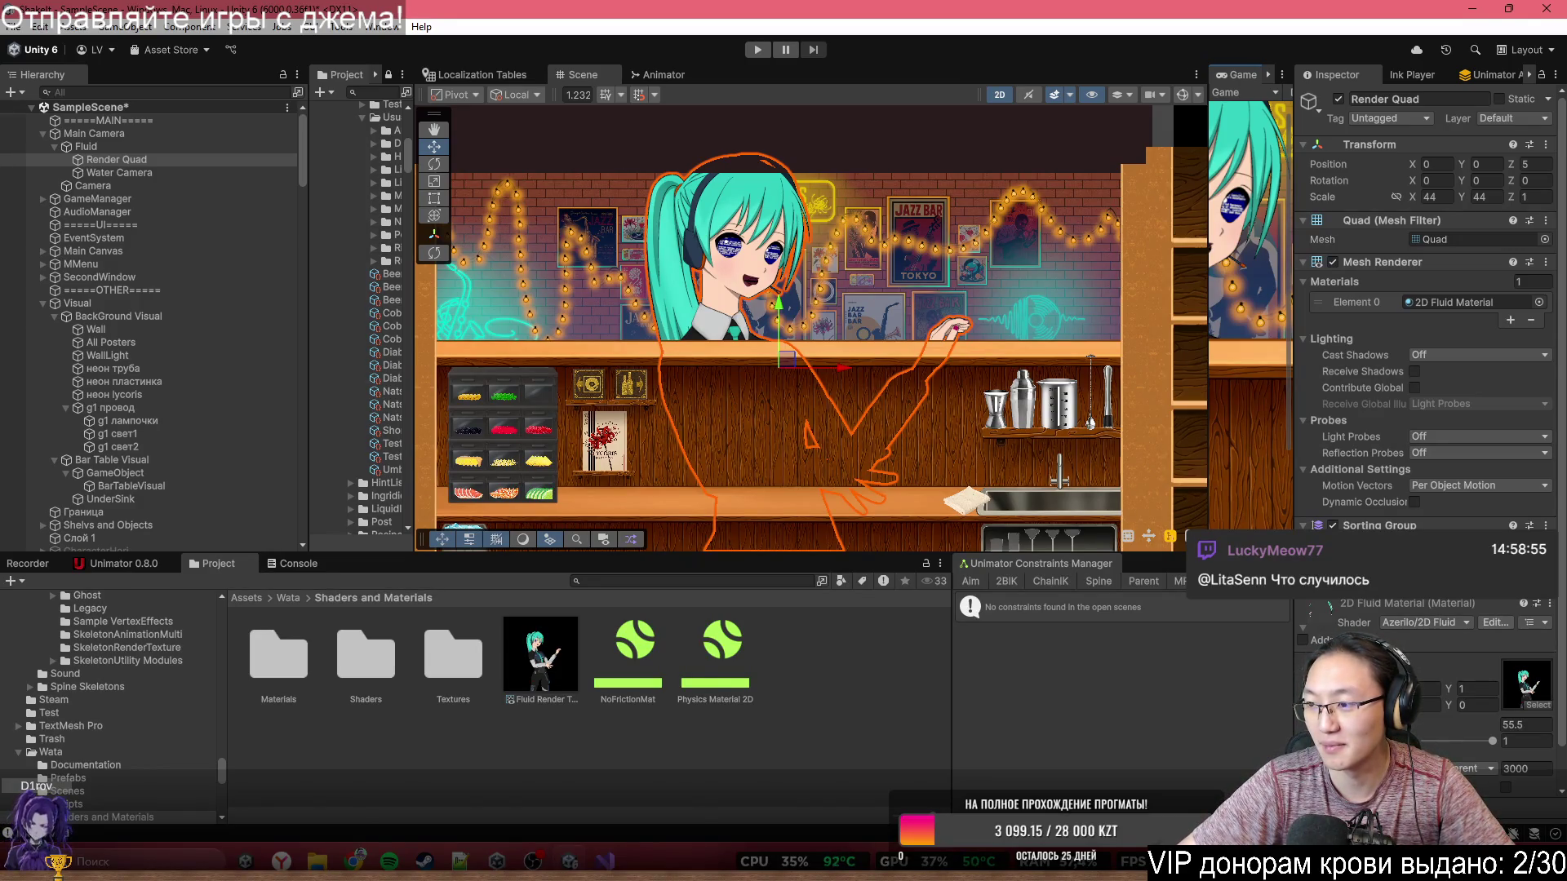
scroll(881, 348, "up", 5)
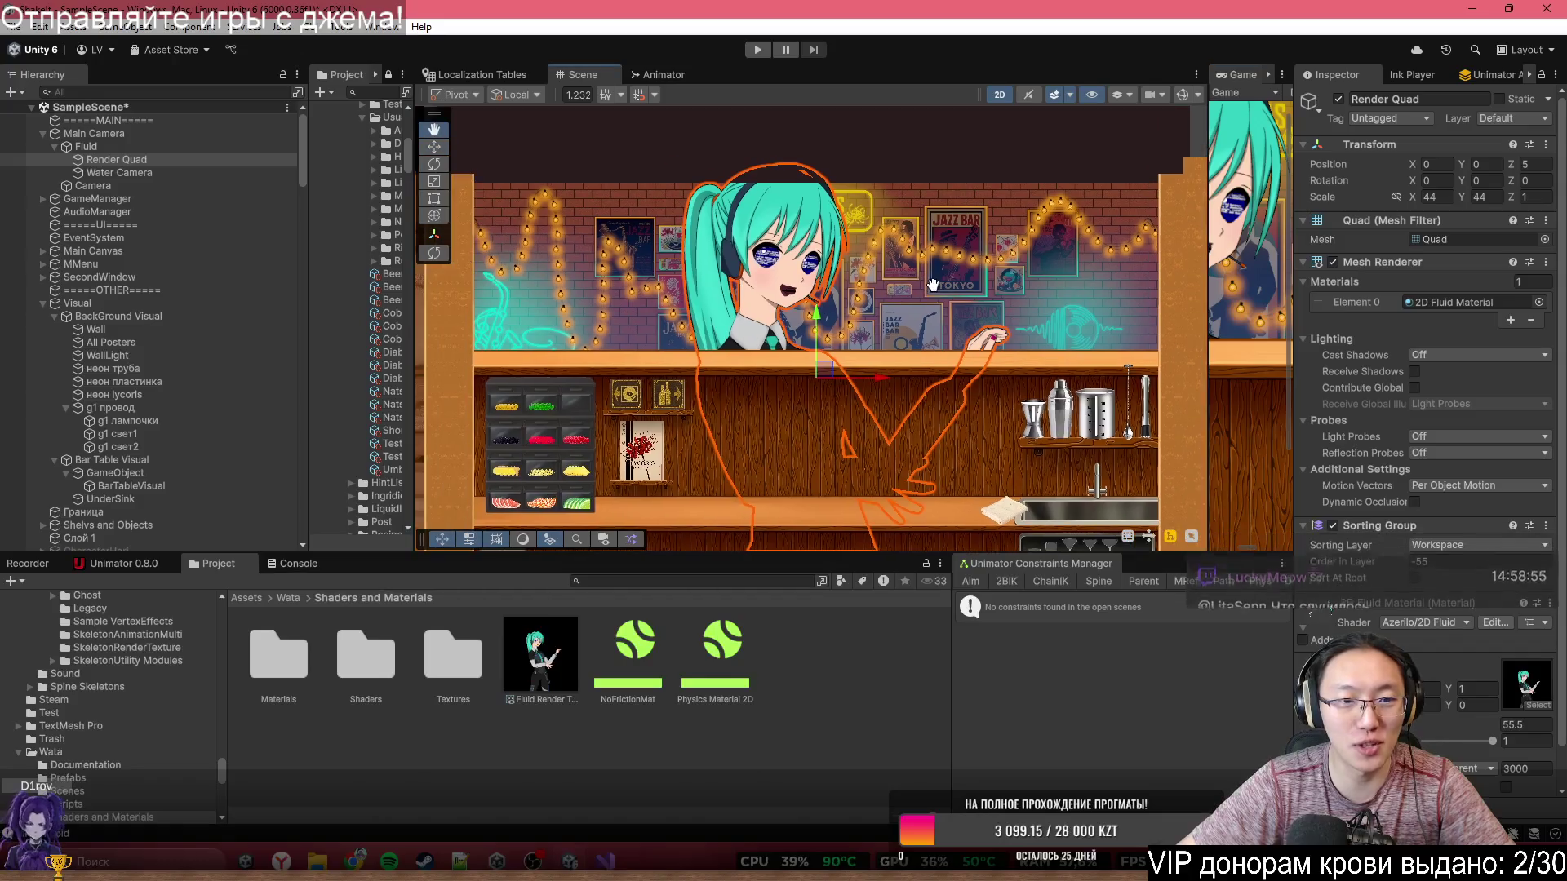
left_click_drag(883, 344, 914, 338)
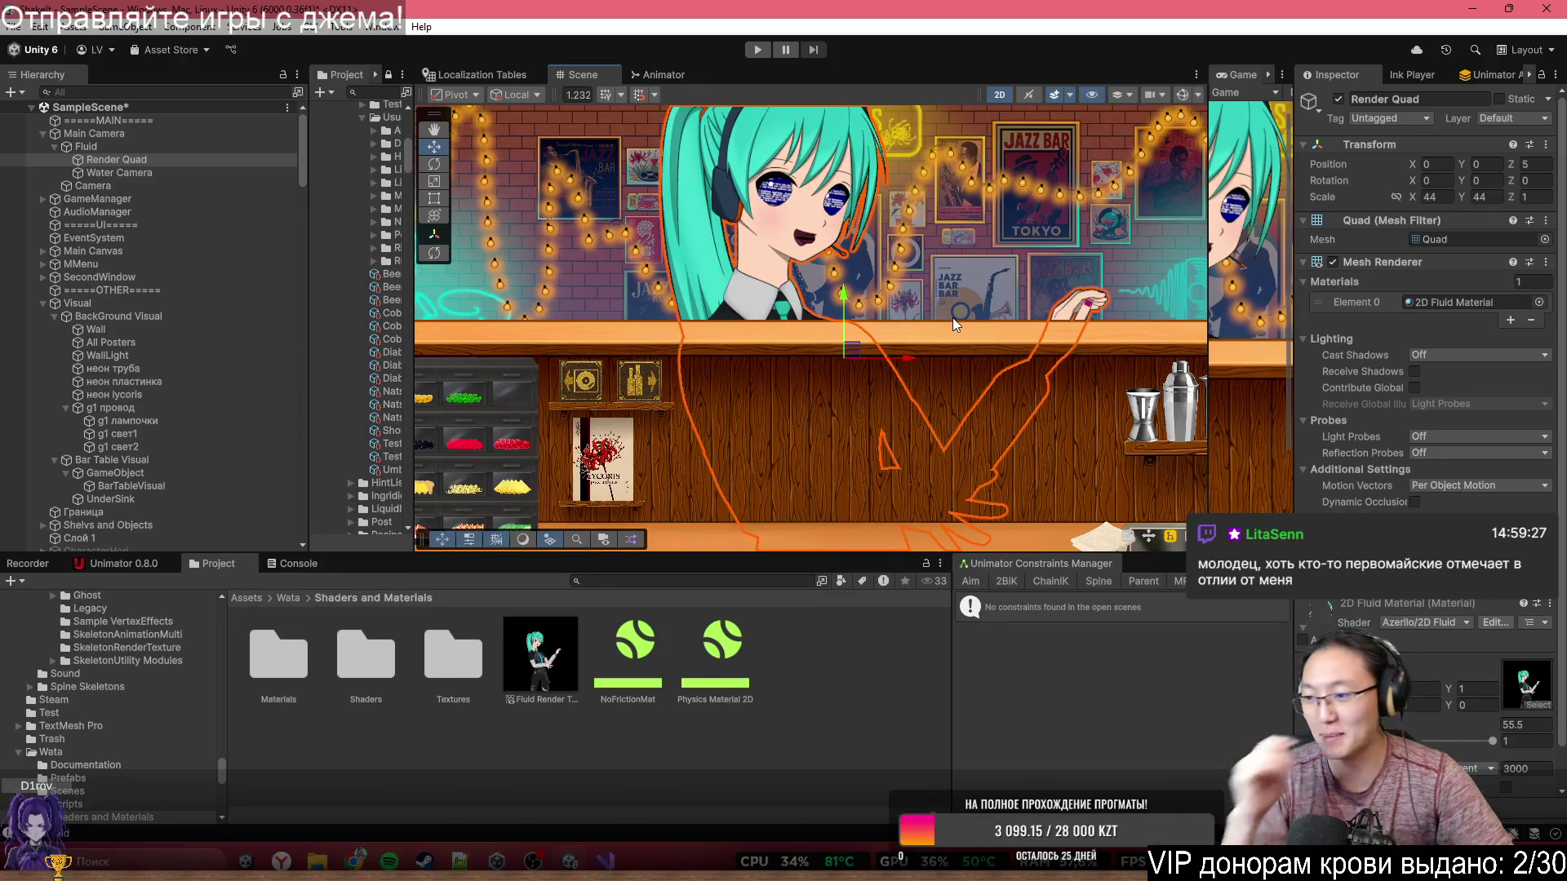
left_click_drag(880, 186, 881, 249)
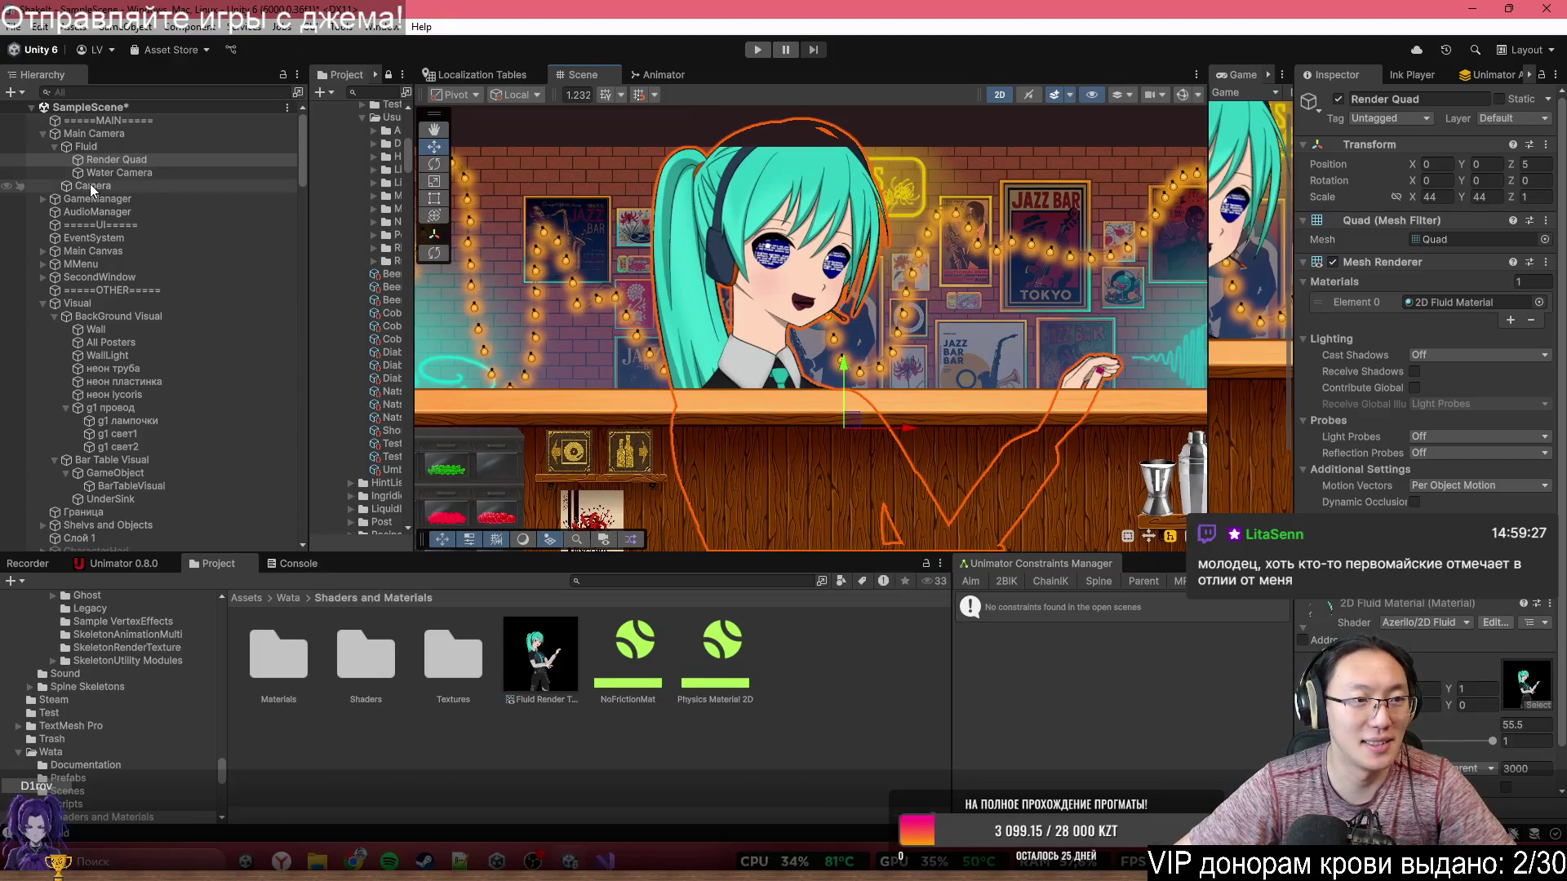
scroll(918, 291, "down", 10)
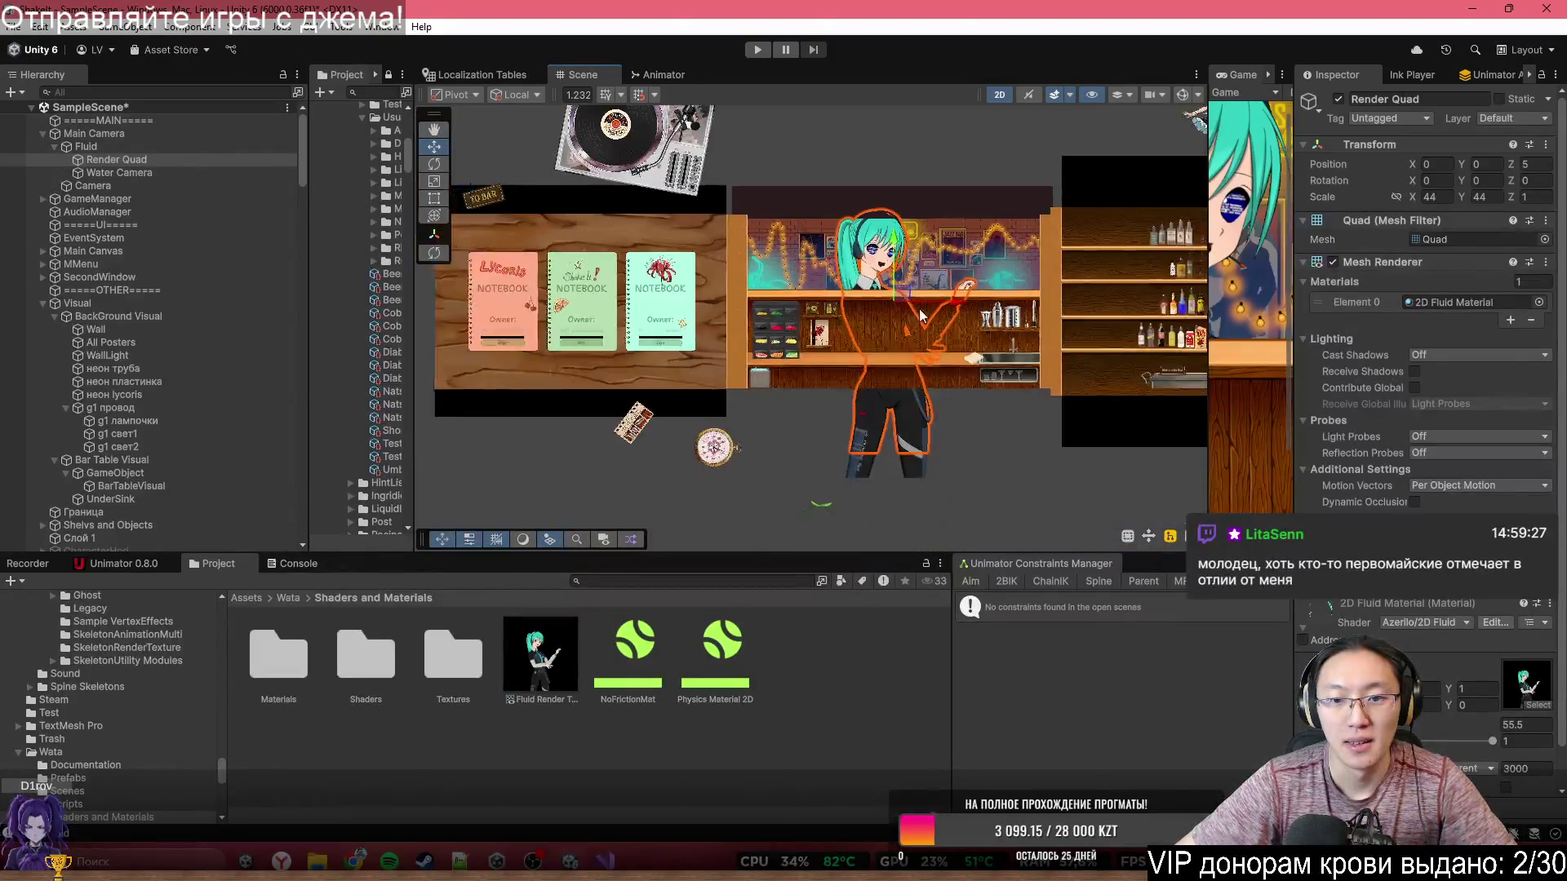
scroll(996, 321, "up", 8)
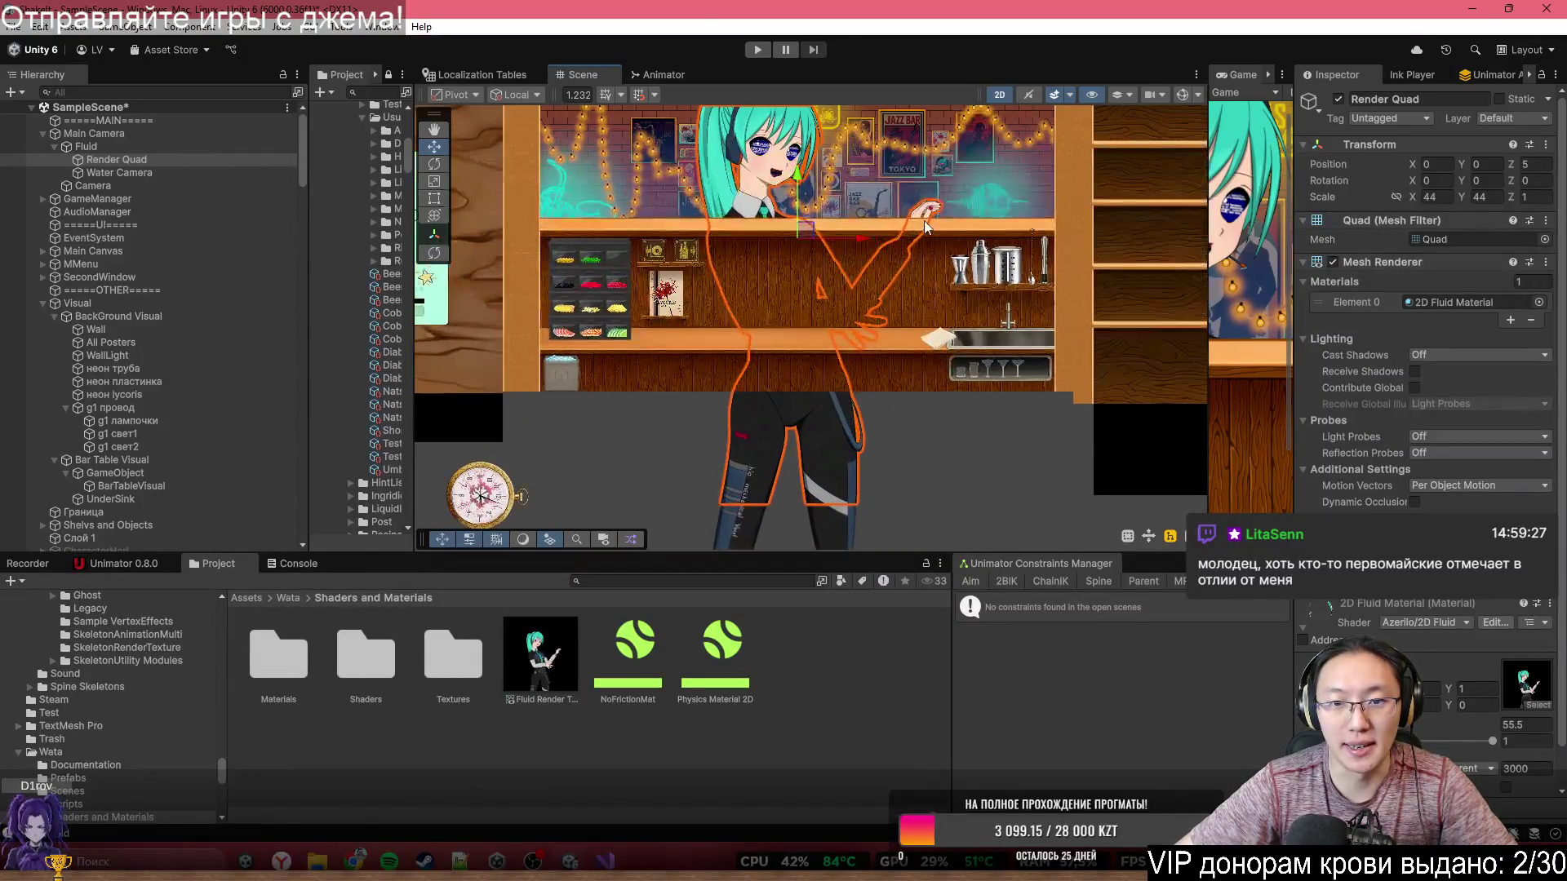
left_click(605, 861)
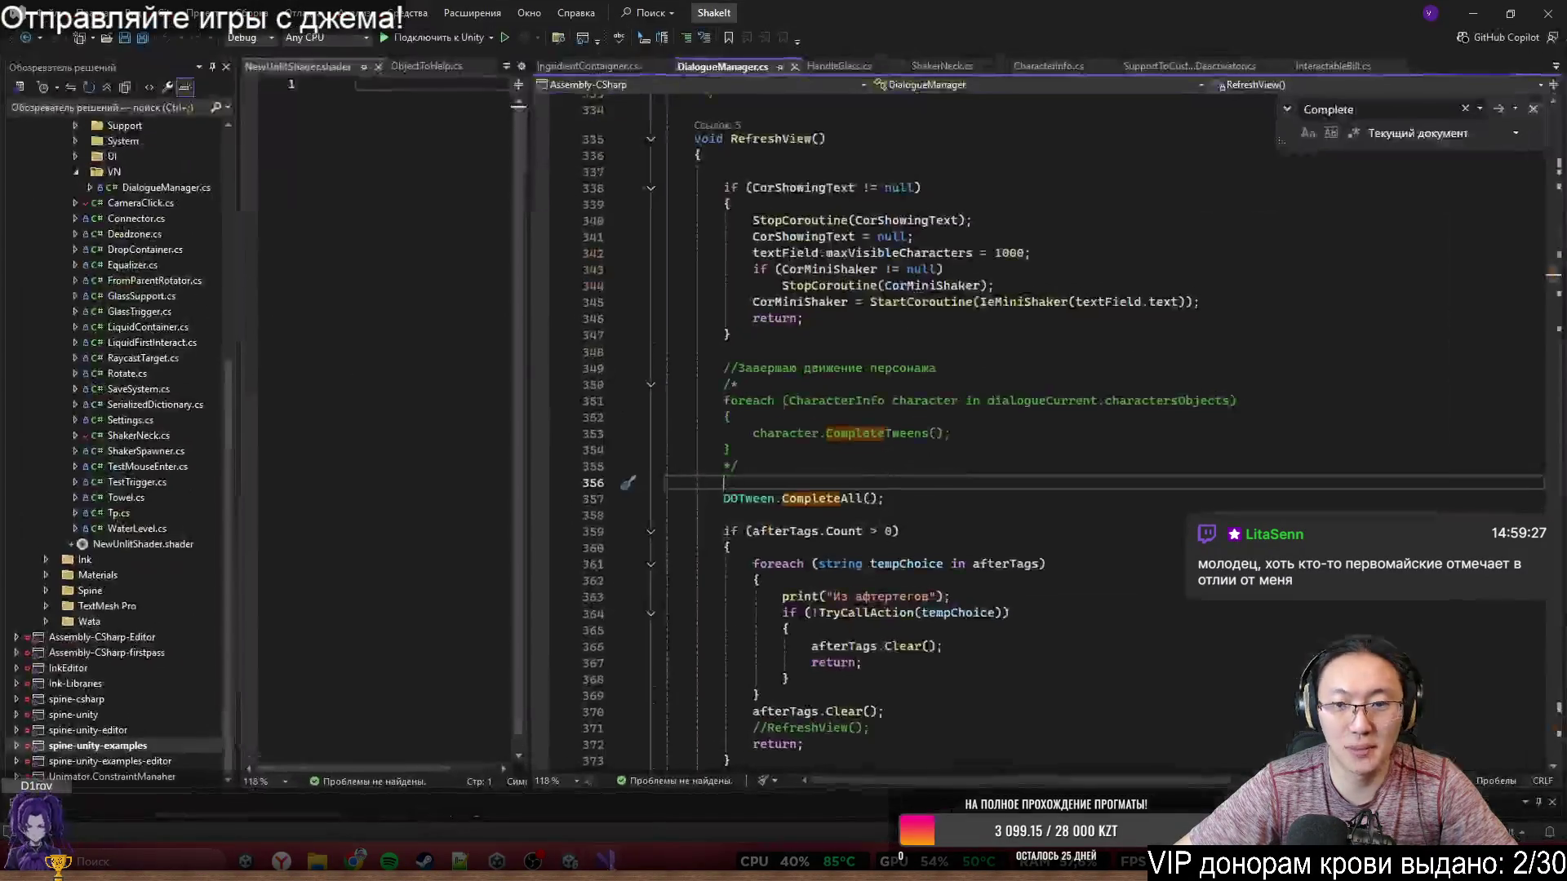
- Widen the DialogueManager.cs code pane and search the file for 'Complete'
left_click(835, 98)
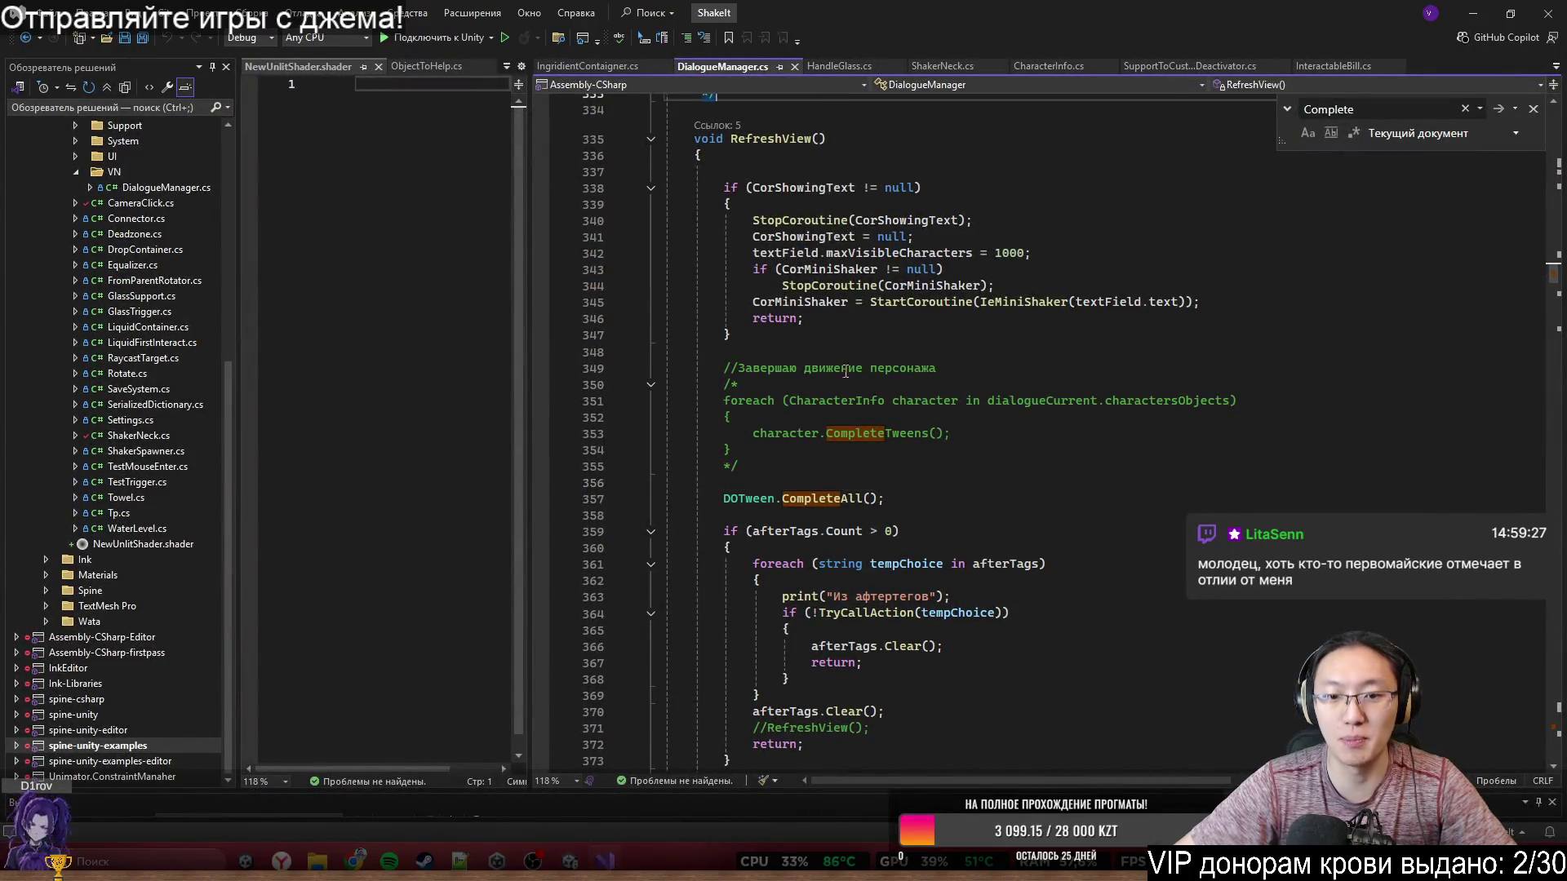
scroll(836, 98, "up", 7)
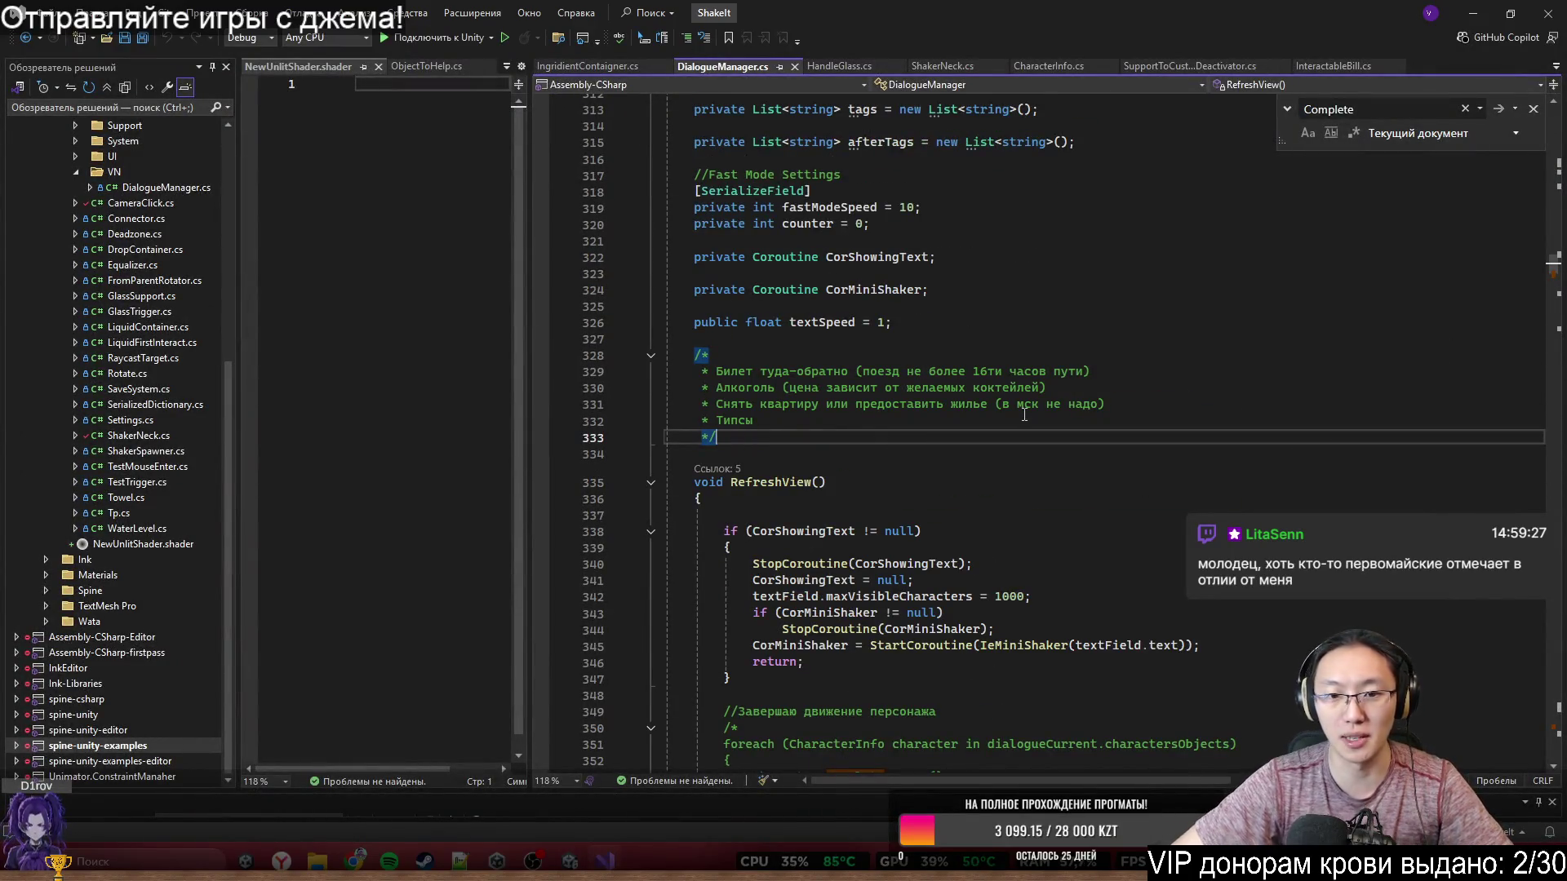
scroll(569, 229, "down", 20)
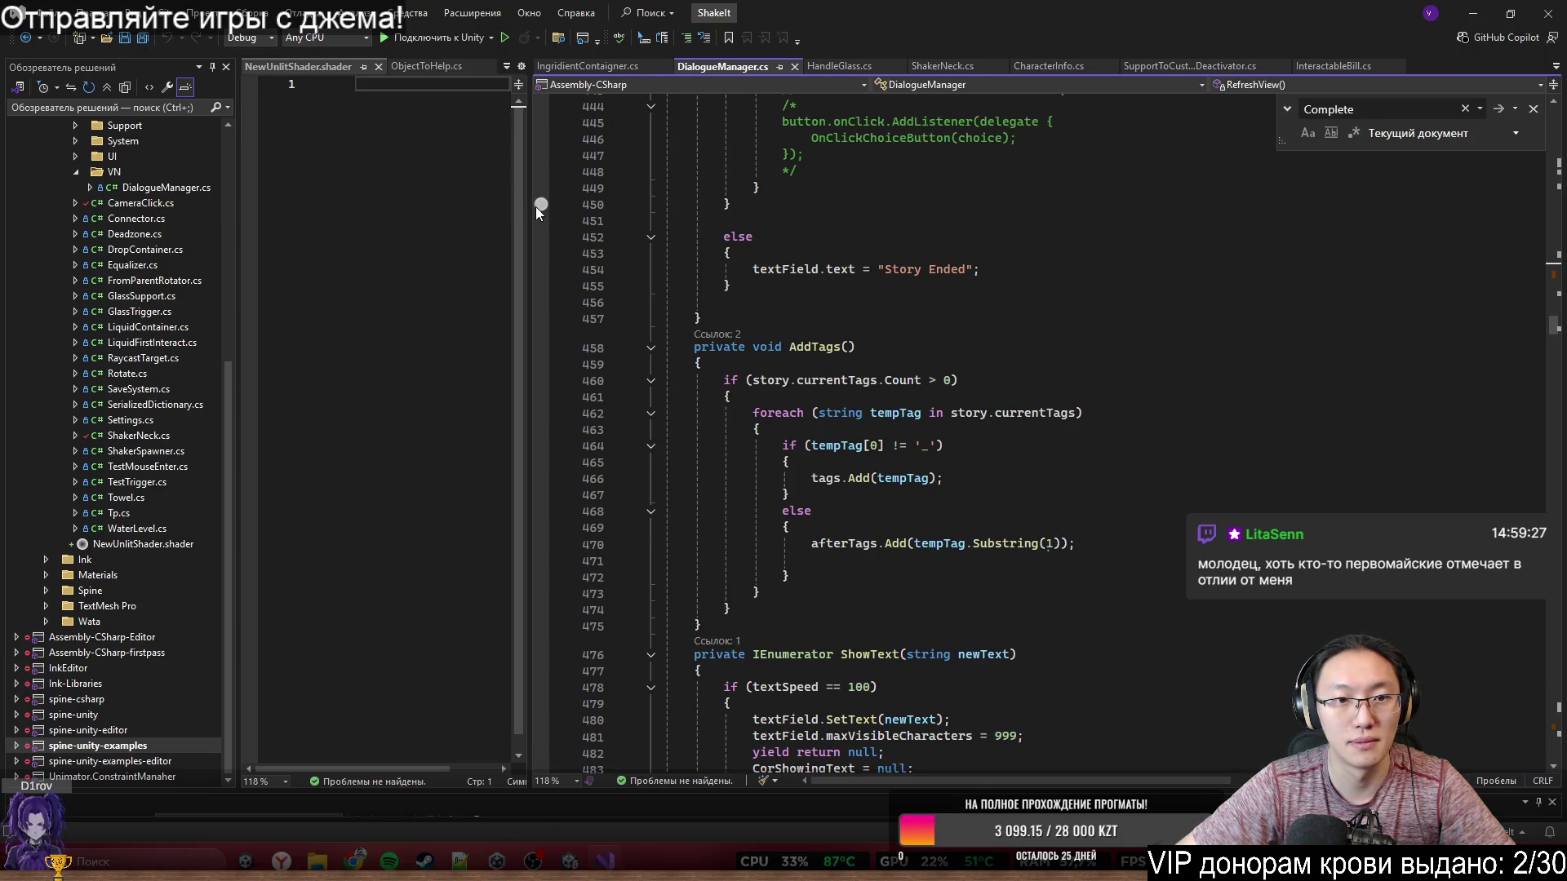
left_click_drag(536, 208, 331, 207)
scroll(951, 351, "down", 20)
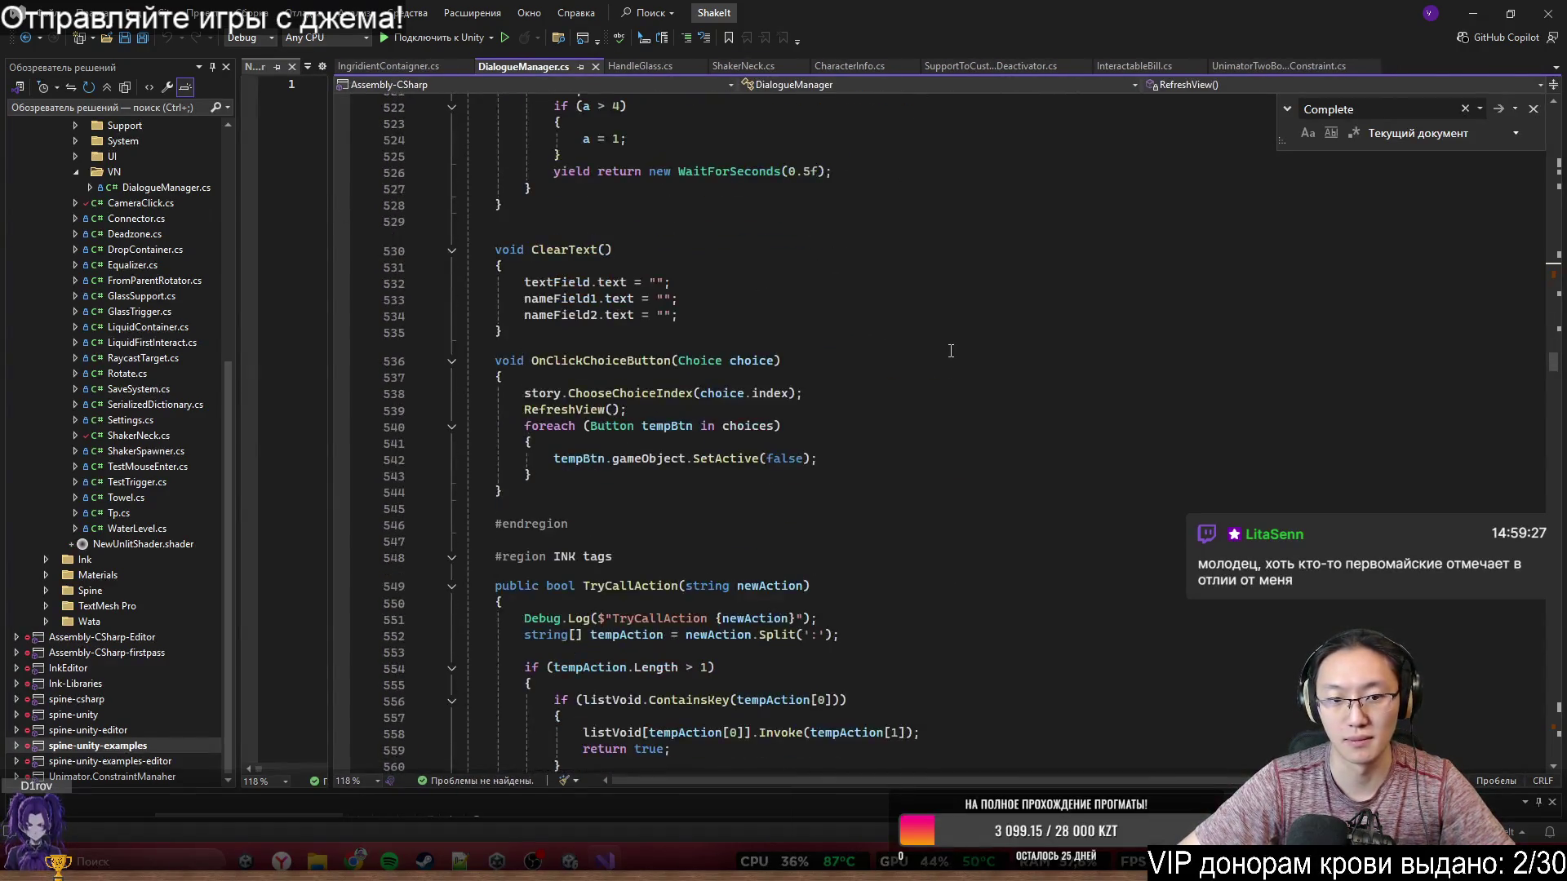
scroll(951, 351, "down", 9)
key("ctrl+f")
scroll(1142, 567, "down", 10)
scroll(1142, 567, "down", 20)
scroll(1135, 543, "up", 20)
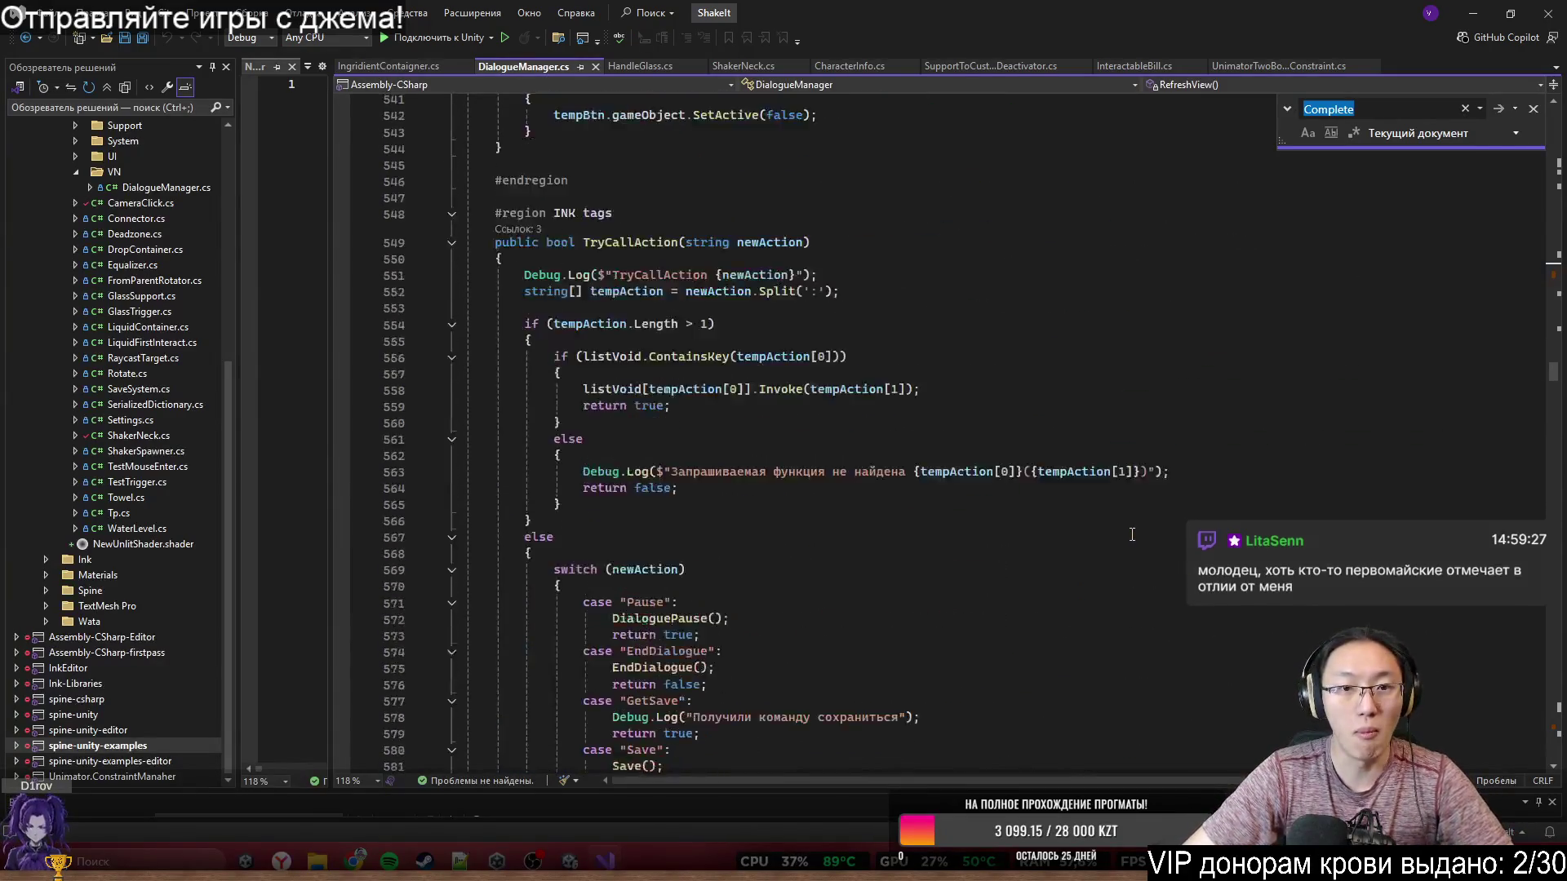
scroll(1134, 534, "up", 20)
scroll(1137, 532, "up", 20)
scroll(1168, 561, "up", 19)
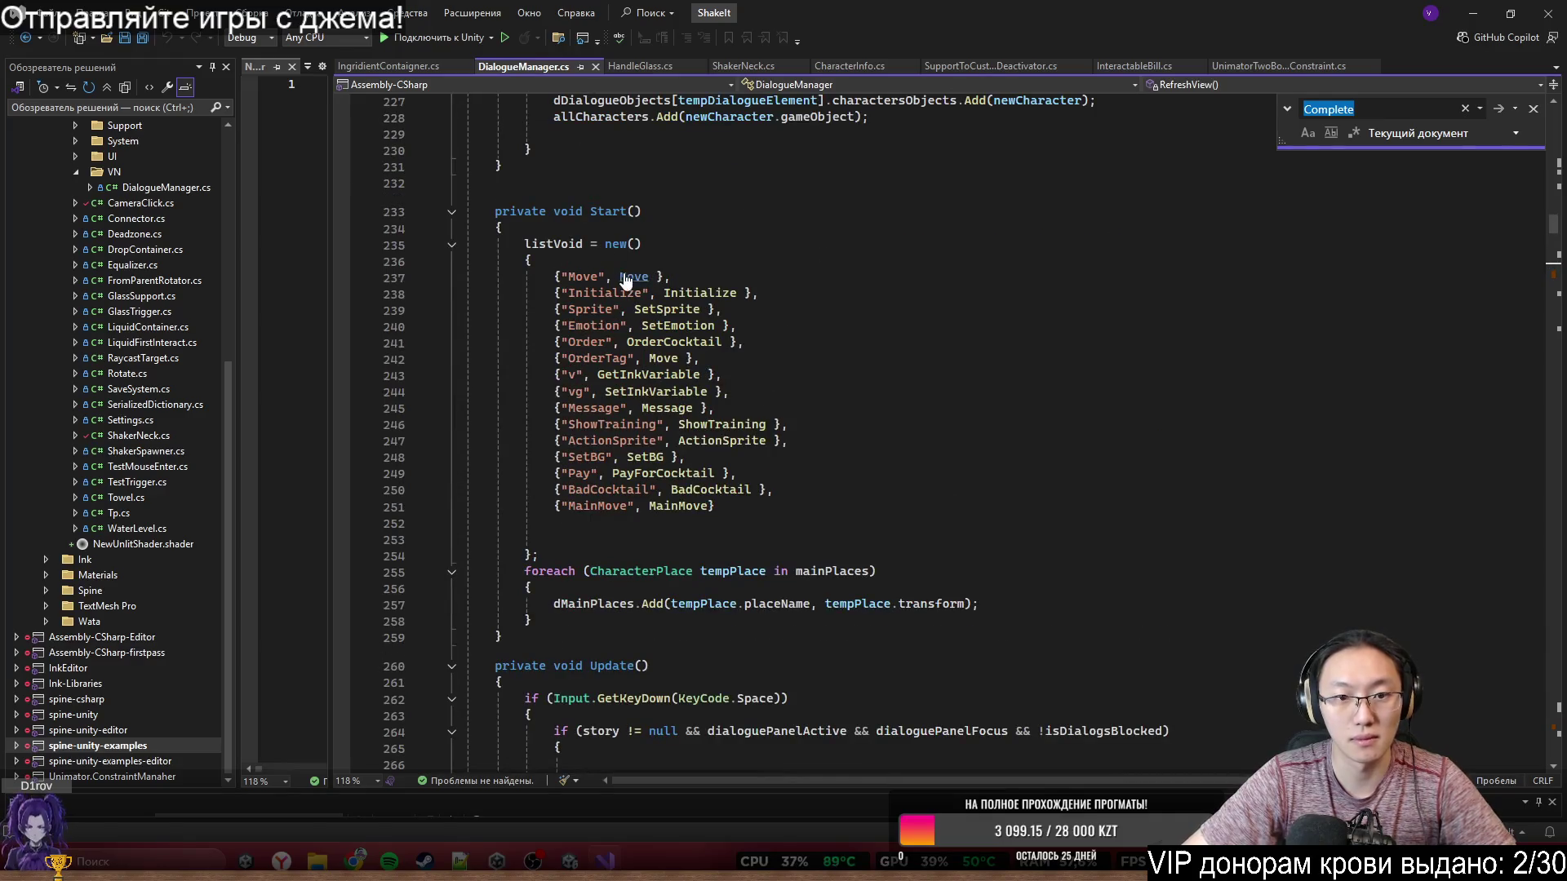
- Go to the Move method's definition and highlight all branches of its switch
left_click(635, 278, "ctrl")
scroll(652, 371, "down", 7)
scroll(652, 371, "up", 3)
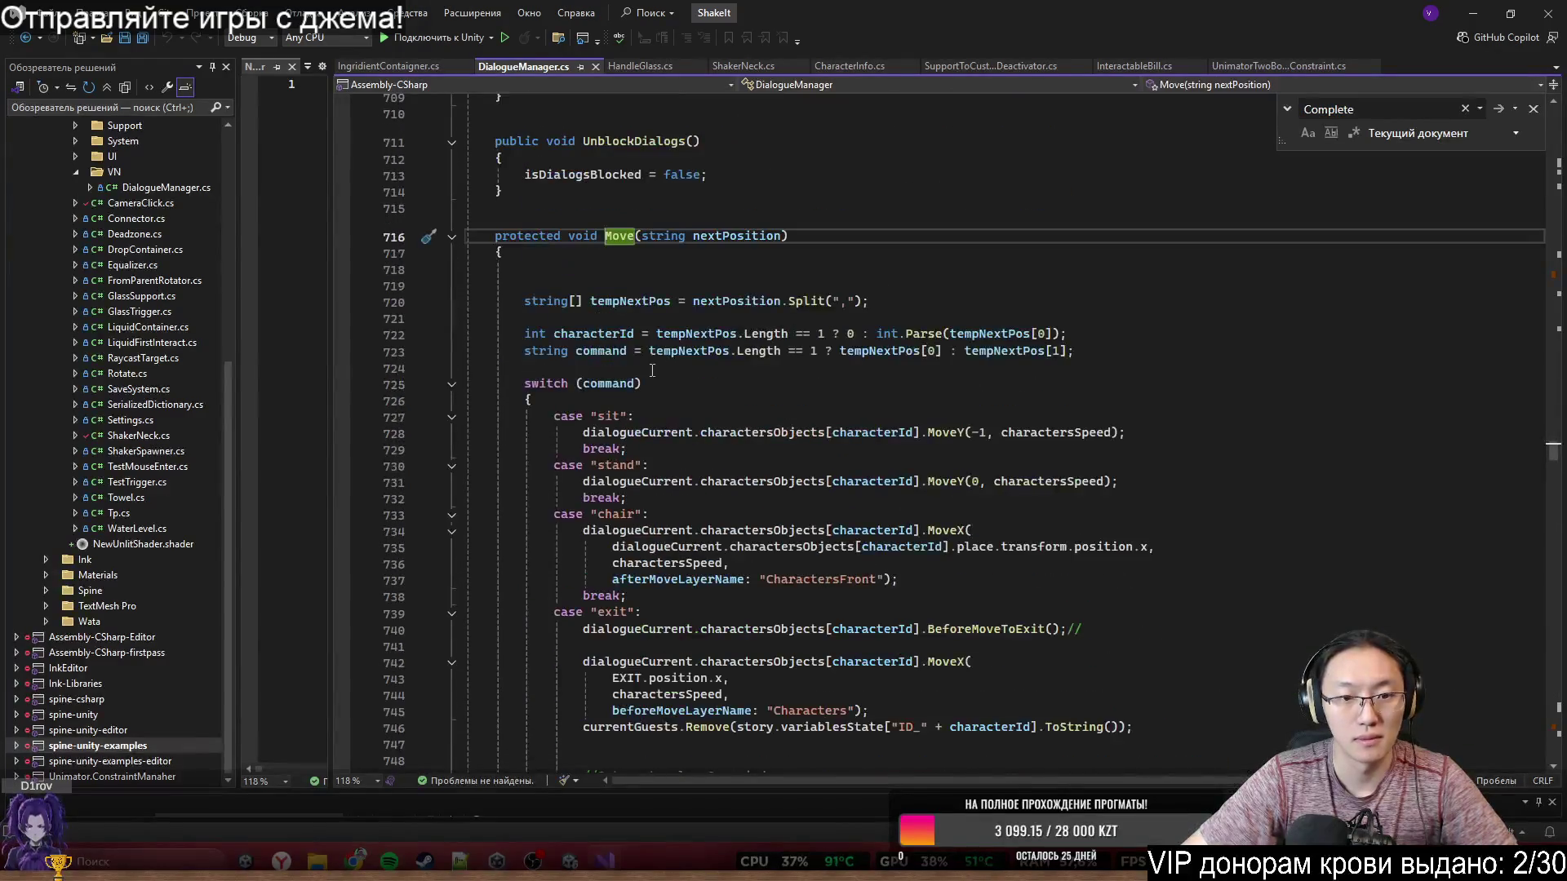
scroll(652, 371, "down", 4)
scroll(725, 462, "down", 6)
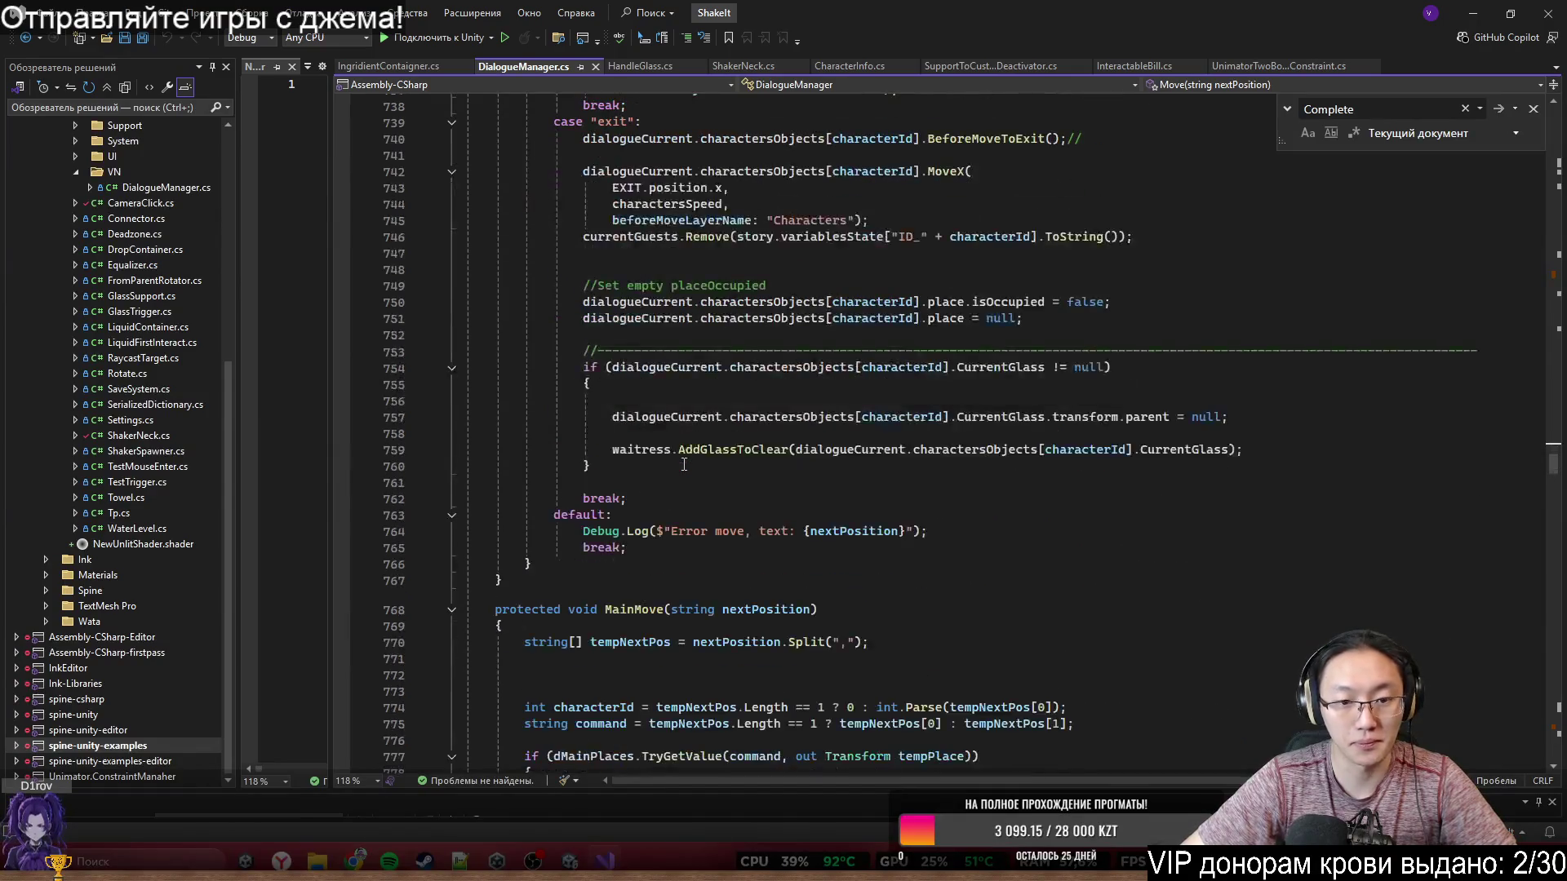
scroll(652, 546, "down", 4)
scroll(594, 421, "up", 12)
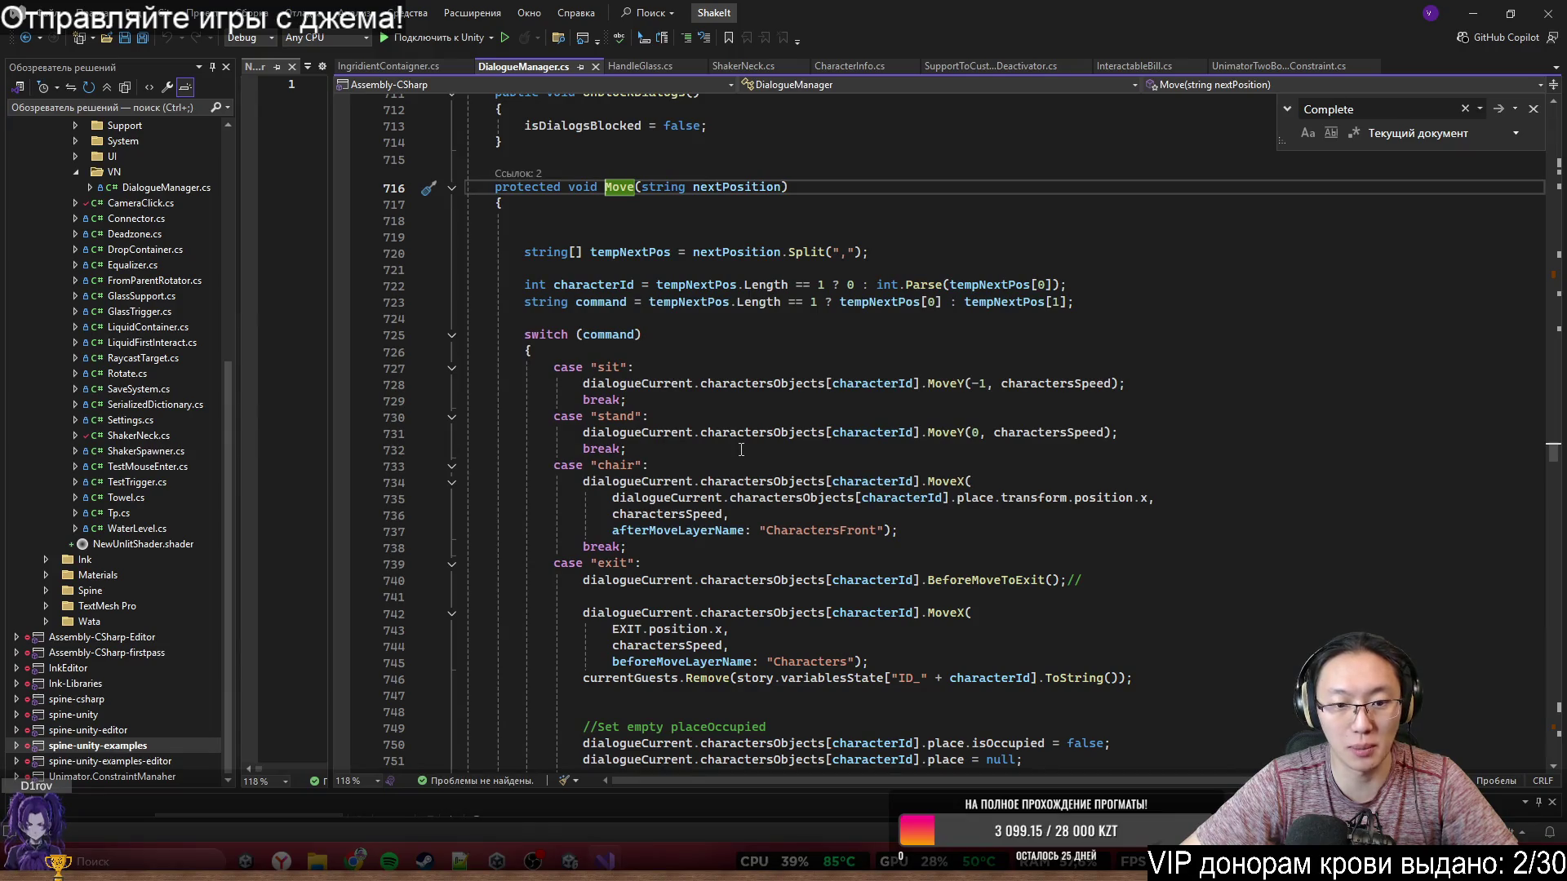
scroll(742, 447, "down", 4)
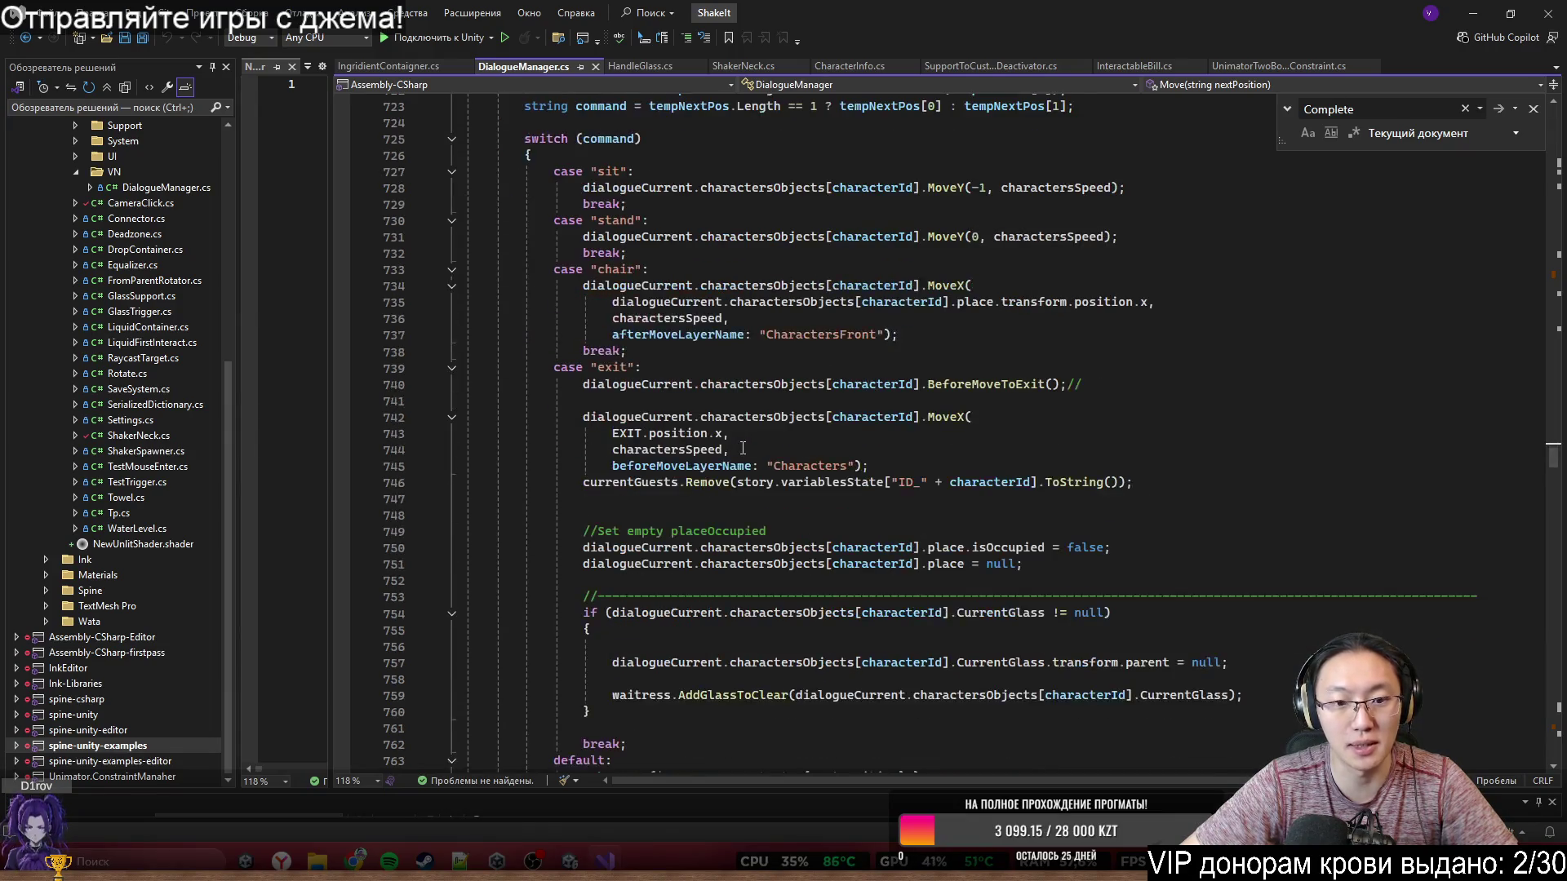
left_click(568, 368)
scroll(578, 483, "down", 6)
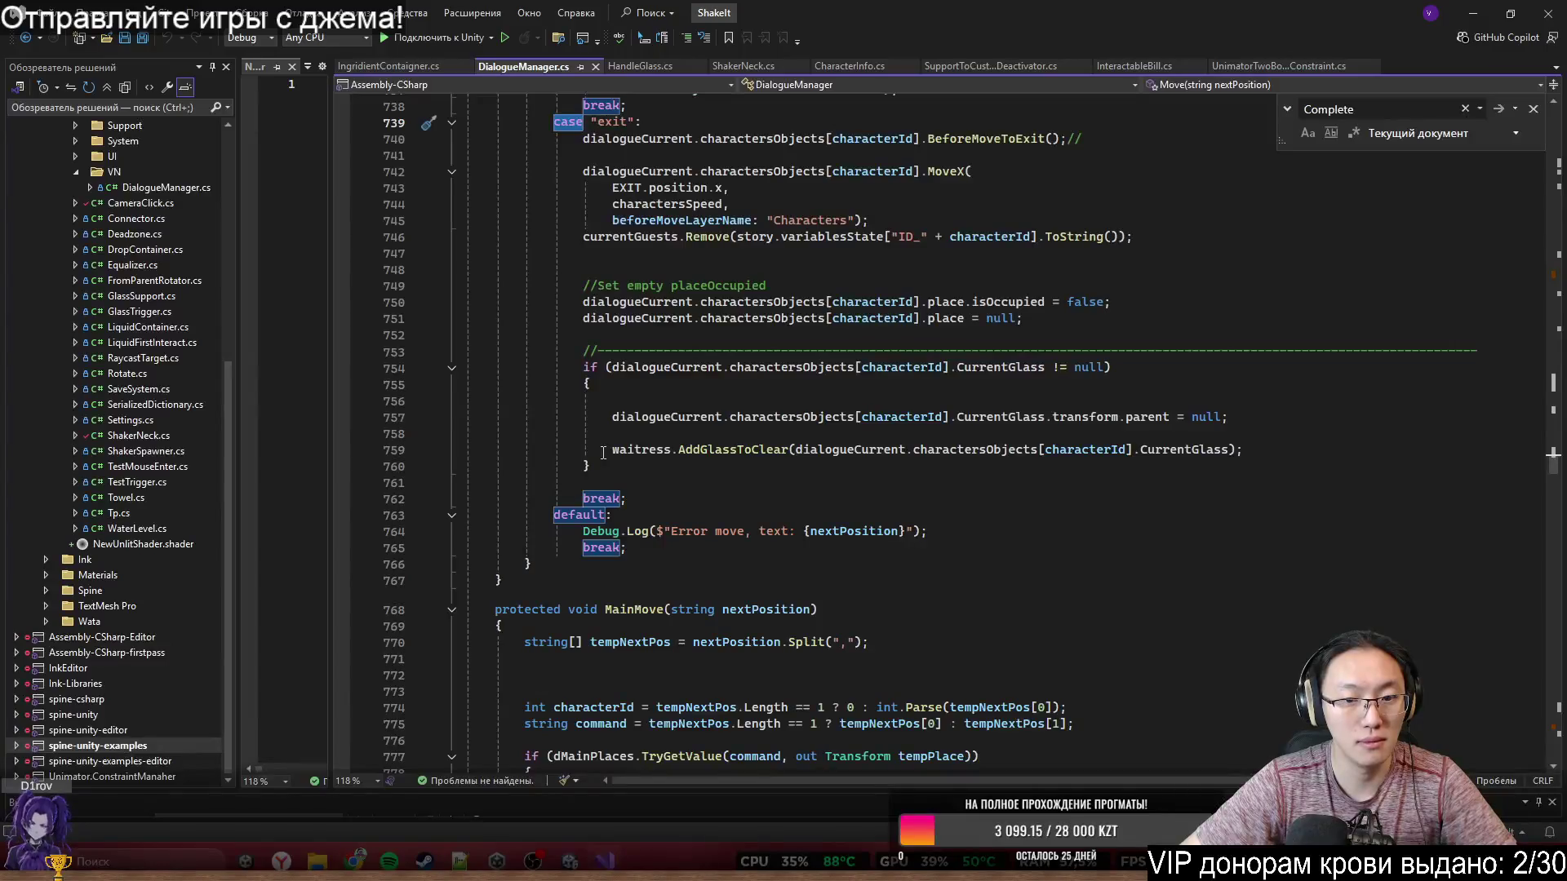
scroll(625, 402, "up", 8)
scroll(625, 402, "up", 5)
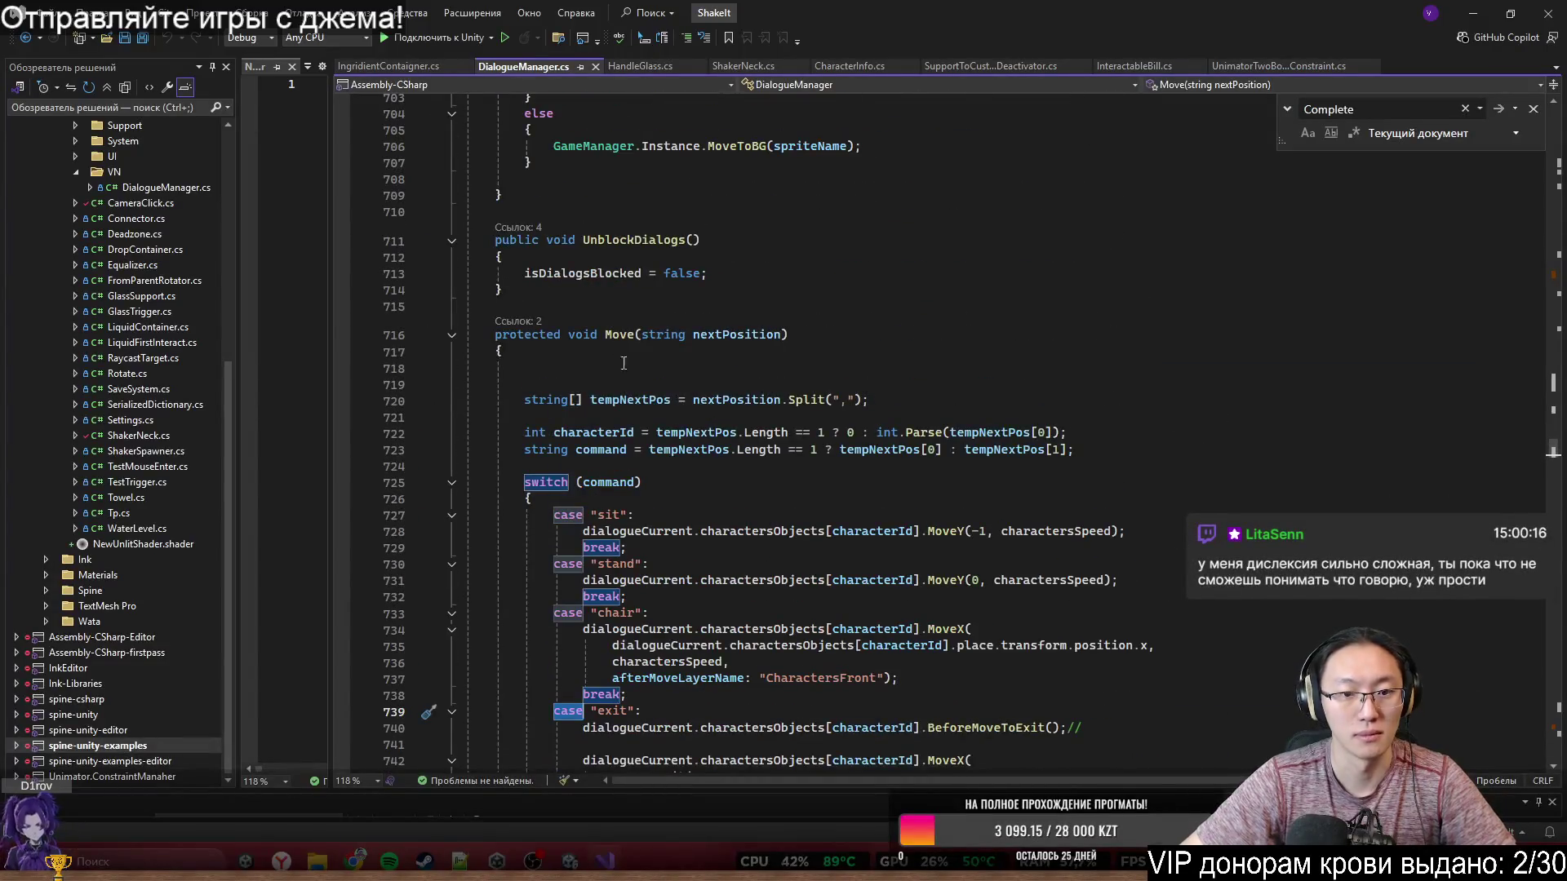
scroll(634, 455, "down", 2)
scroll(634, 456, "down", 2)
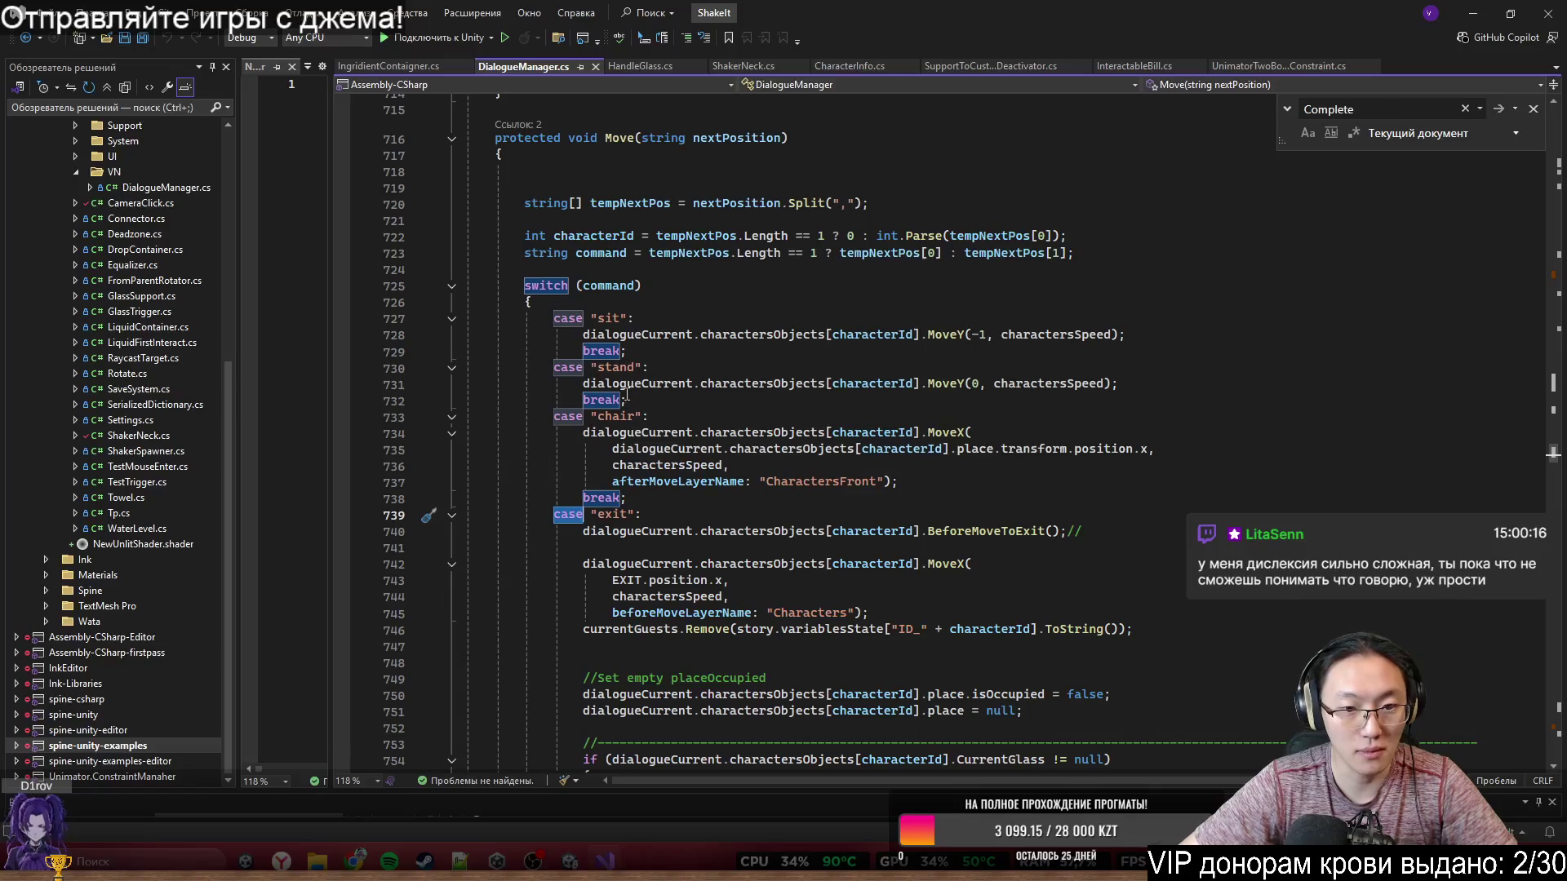
- Insert blank lines after the MoveX call in the 'chair' case
left_click(650, 318)
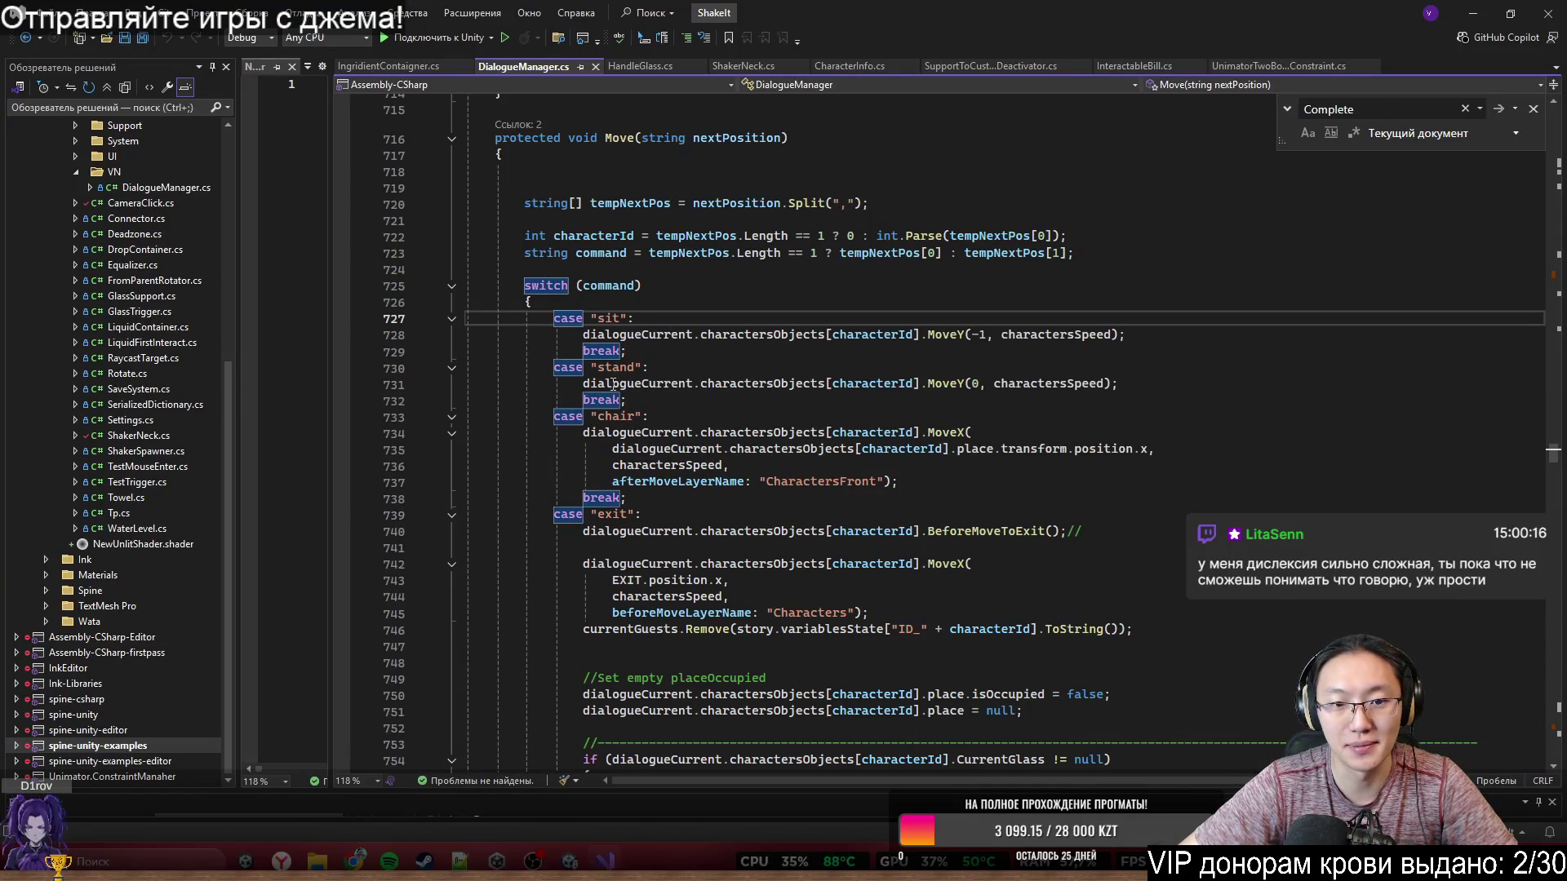
mouse_move(646, 438)
left_mouse_down()
mouse_move(726, 467)
mouse_move(898, 483)
left_mouse_up()
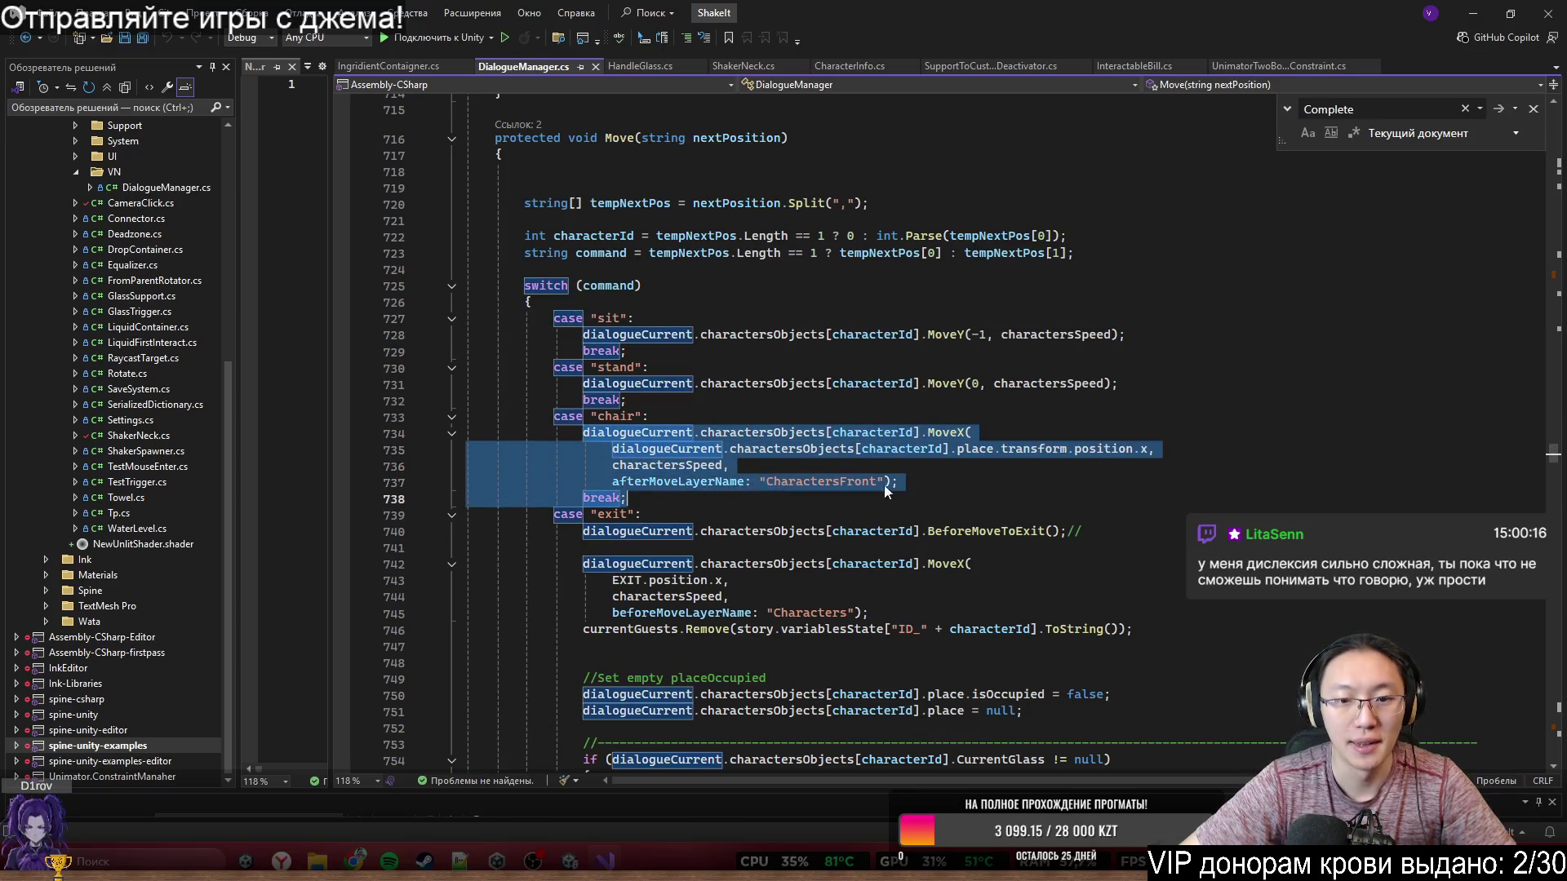
left_click(921, 484)
key("Return")
key("Return")
key("Return")
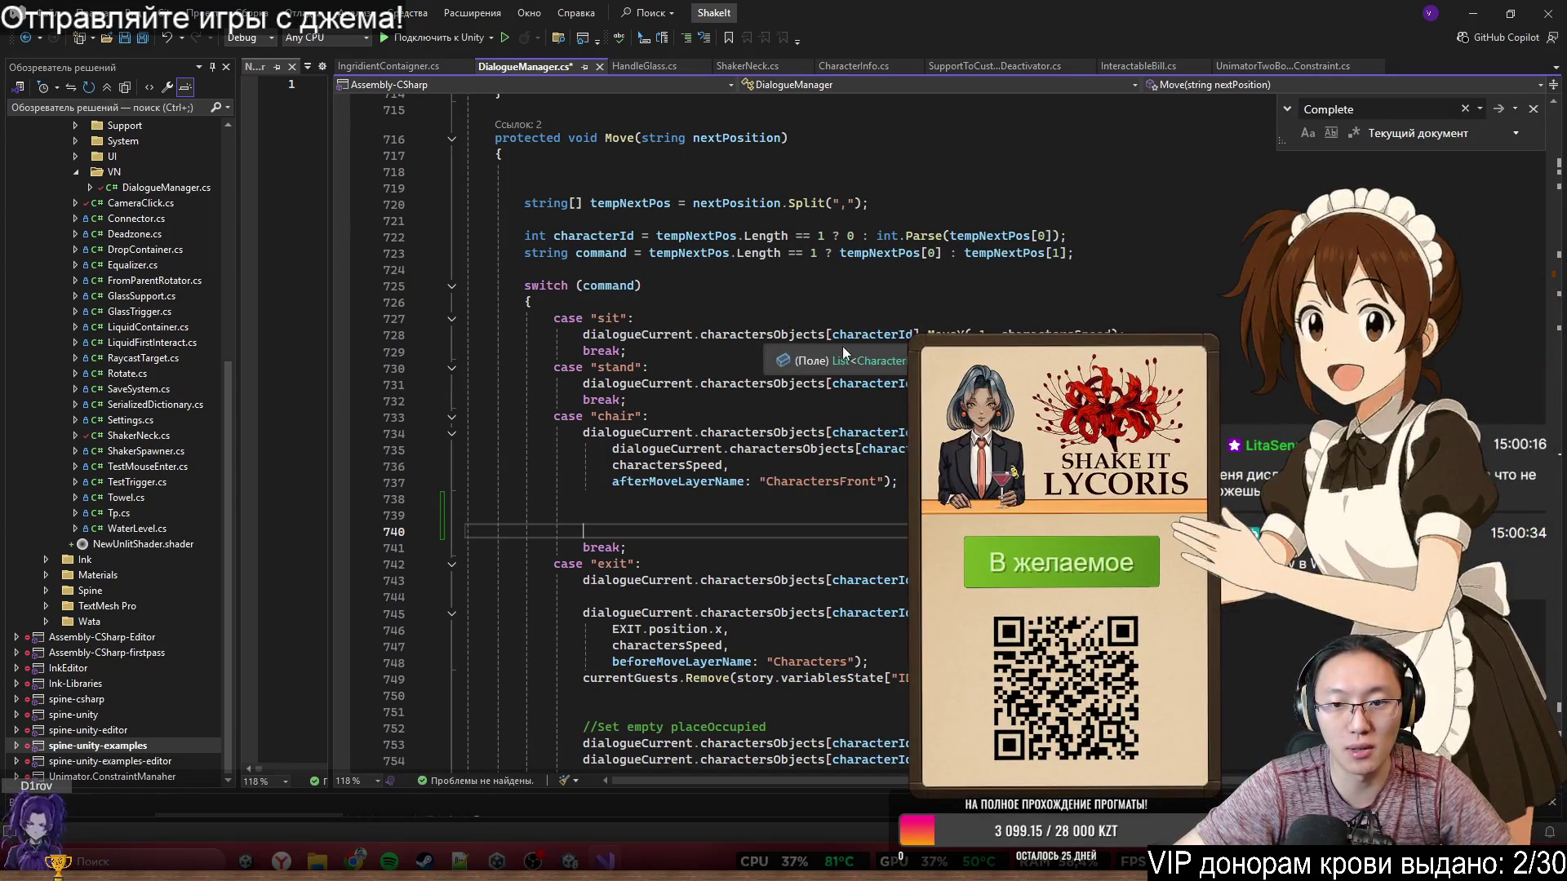
mouse_move(770, 346)
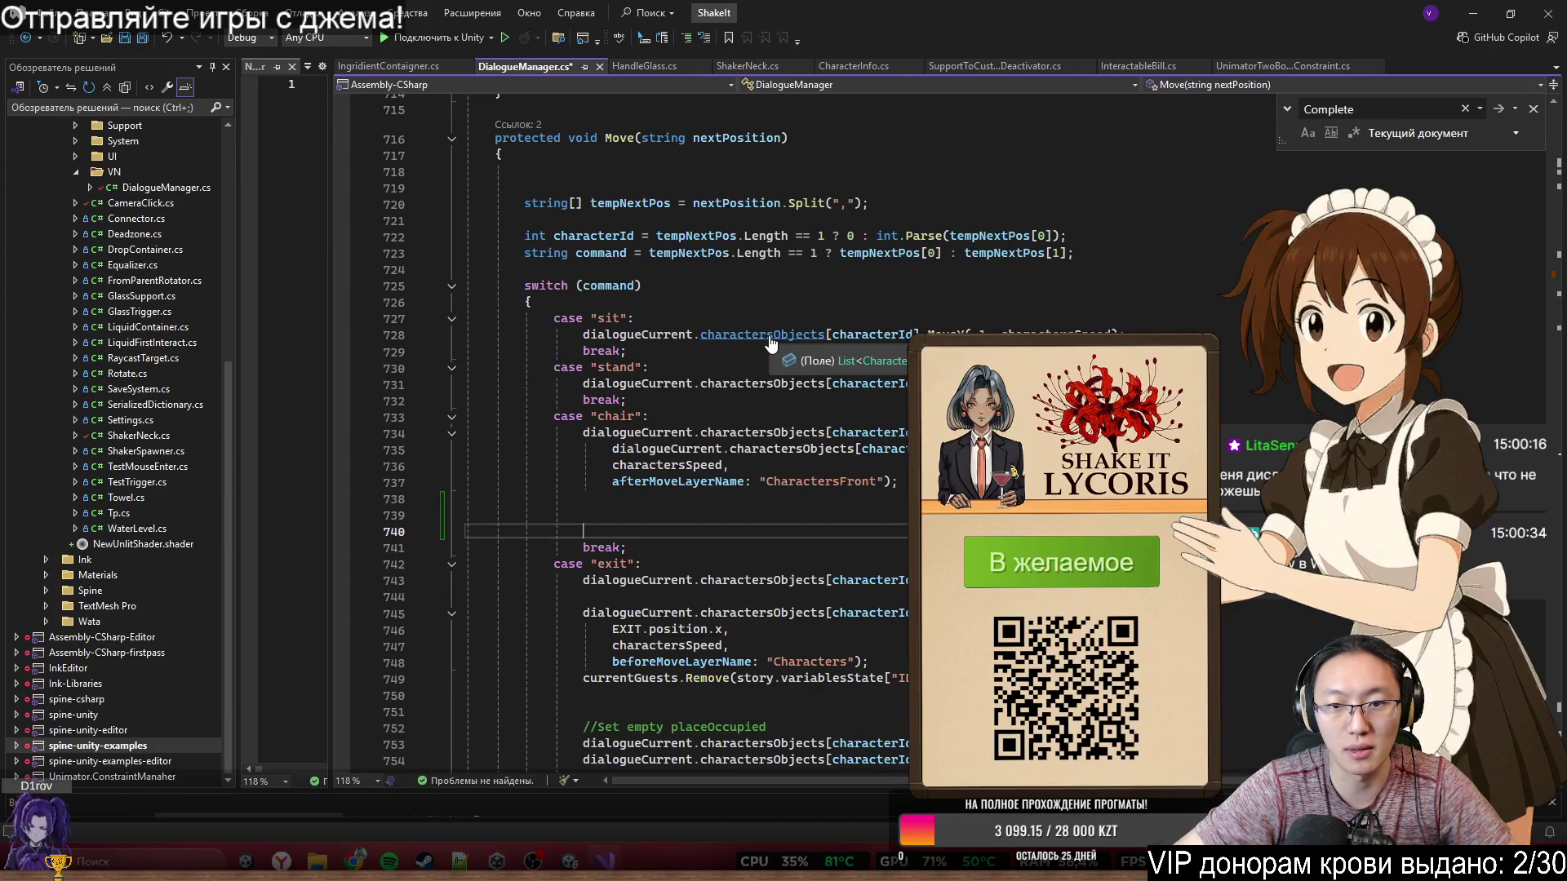
left_click(893, 363)
- Scroll CharacterInfo.cs to the TryActivateSprite method and select its name
scroll(836, 477, "down", 20)
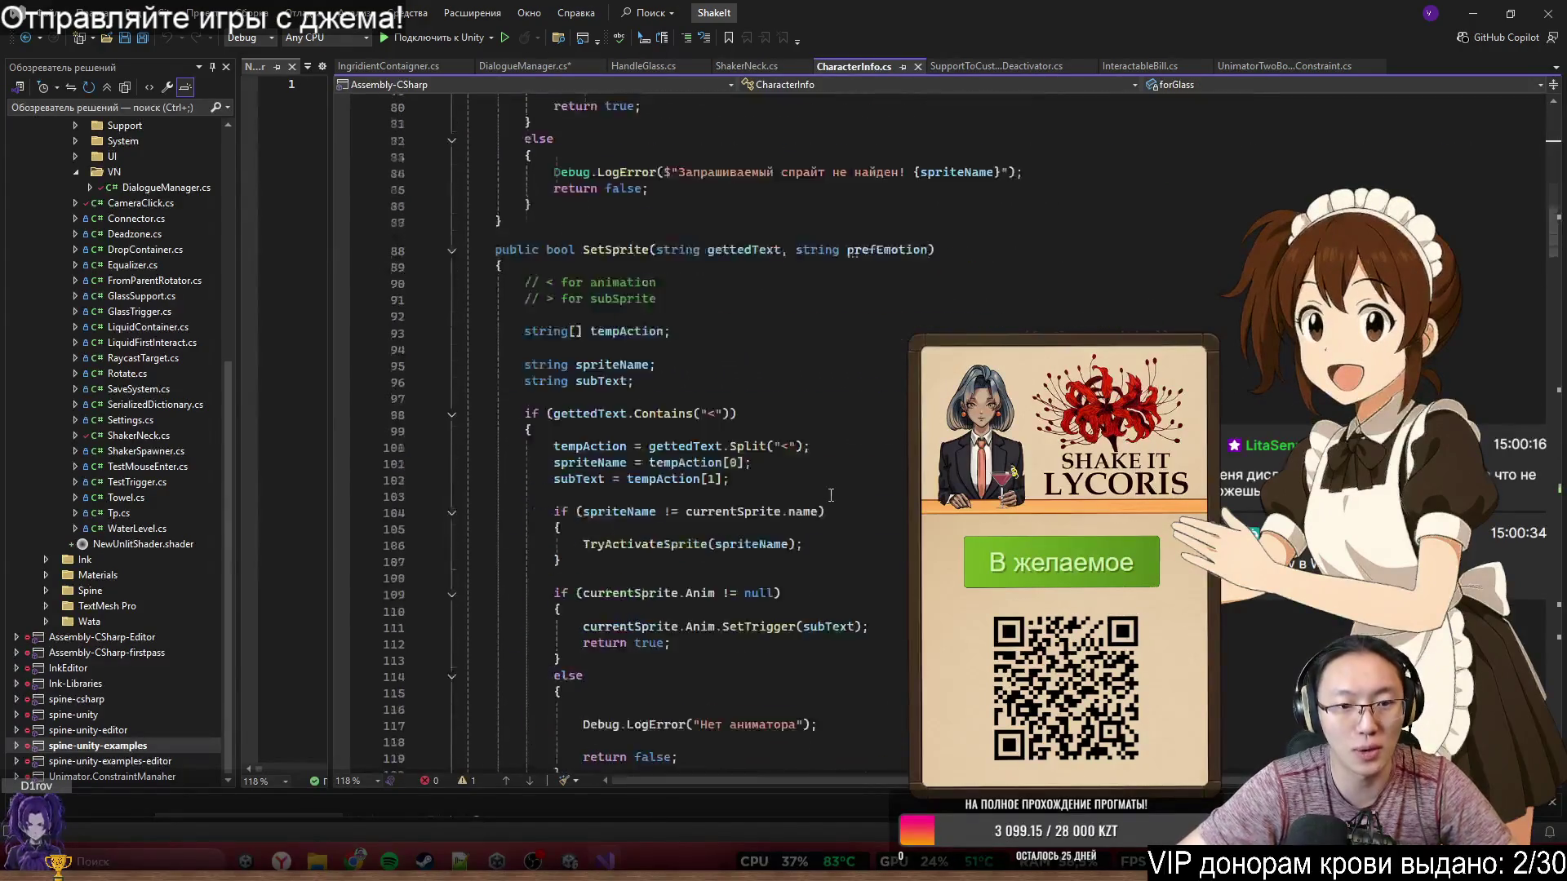
scroll(836, 478, "up", 5)
scroll(808, 461, "down", 20)
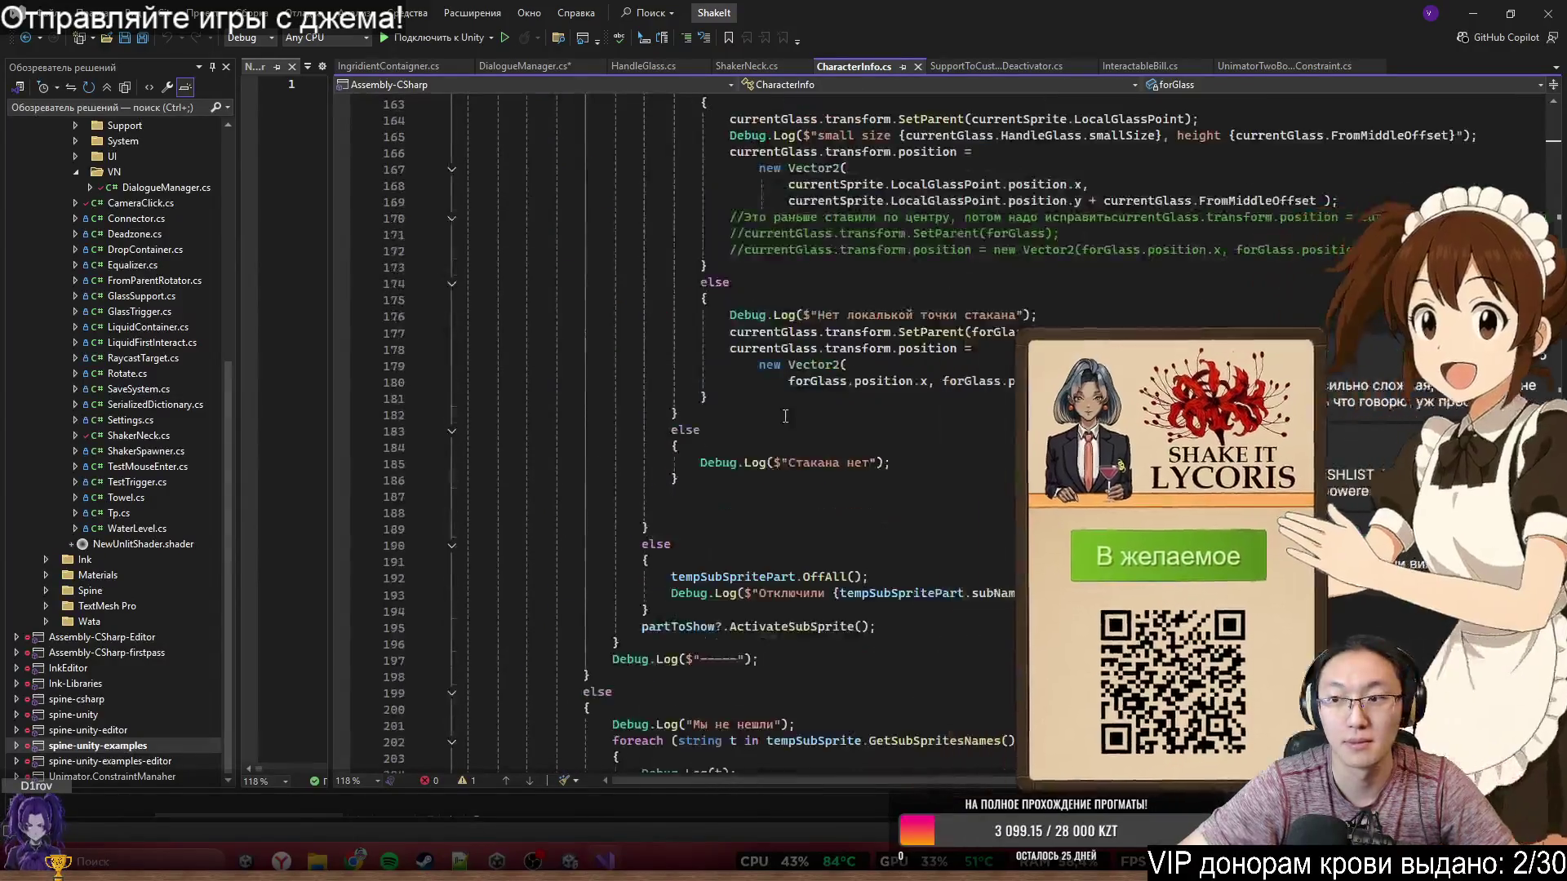
scroll(735, 424, "down", 8)
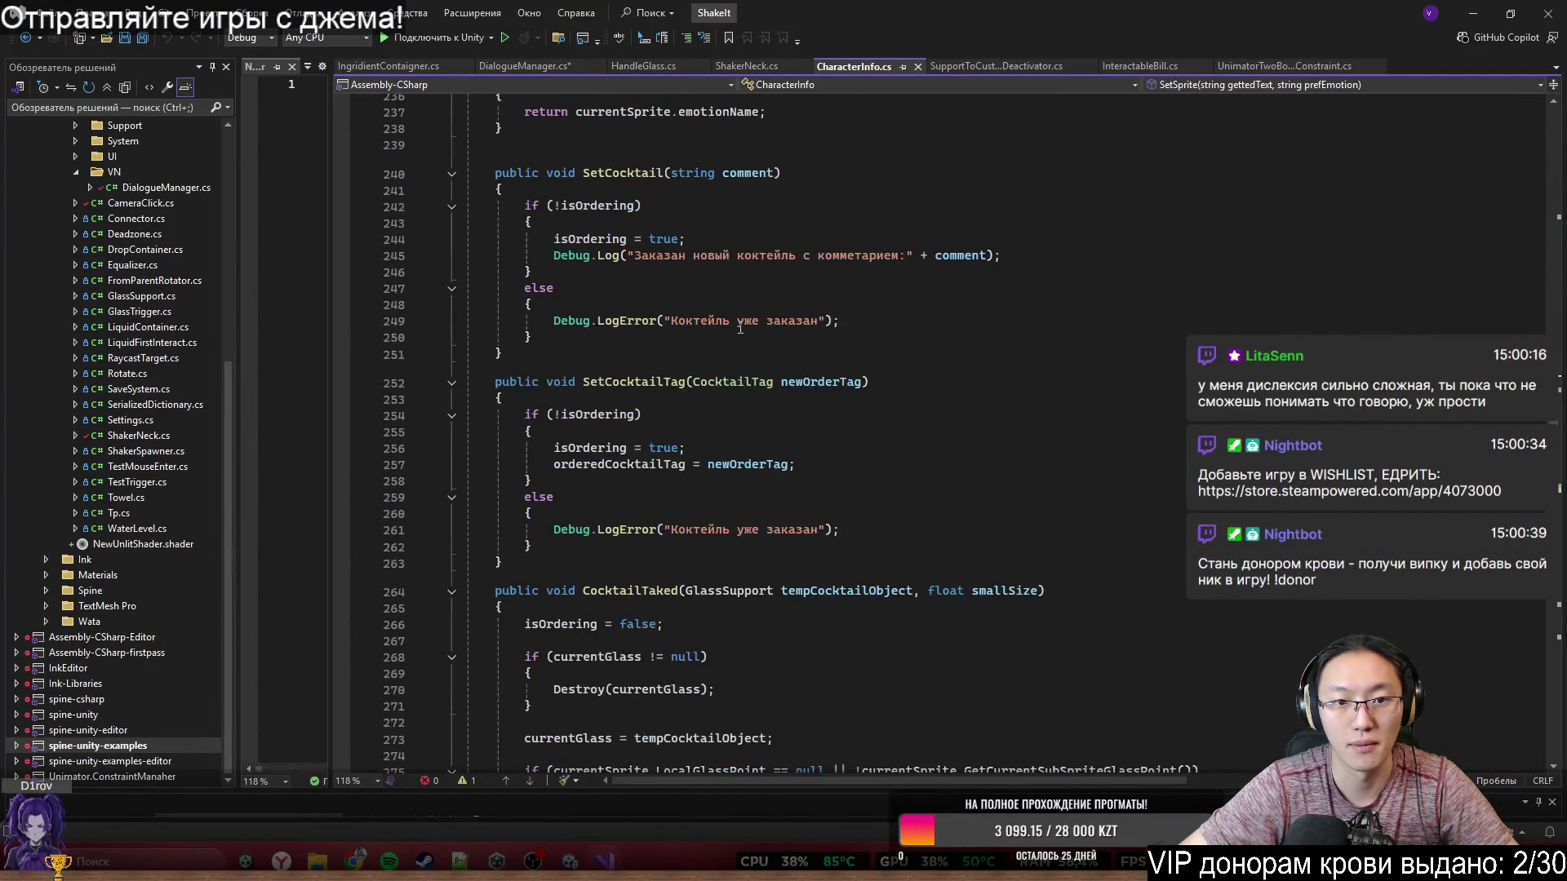
scroll(666, 391, "up", 20)
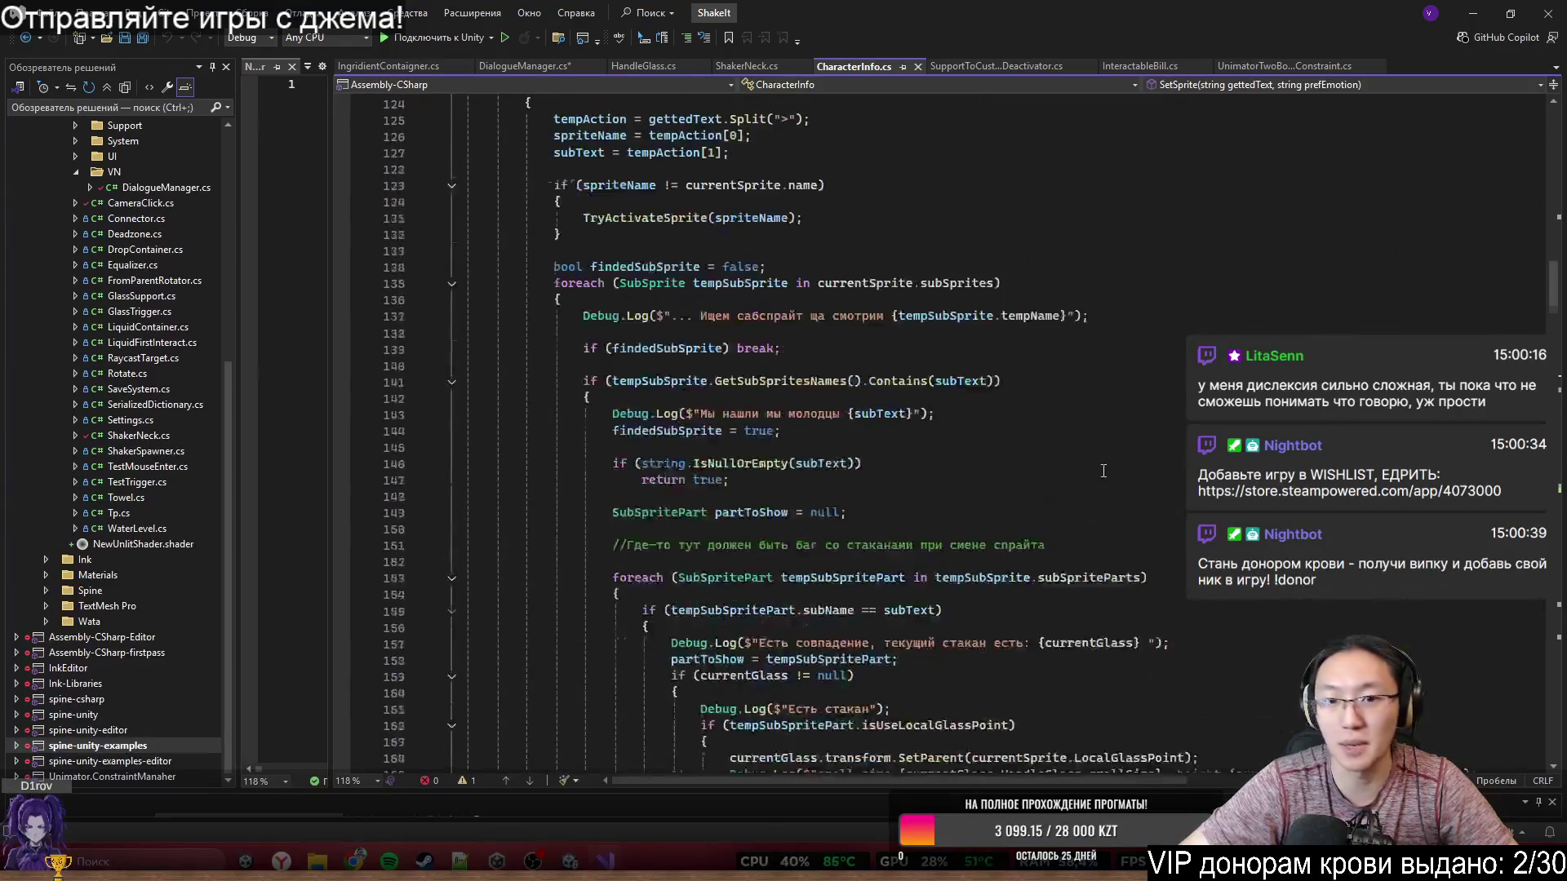
scroll(941, 419, "up", 20)
scroll(510, 351, "down", 8)
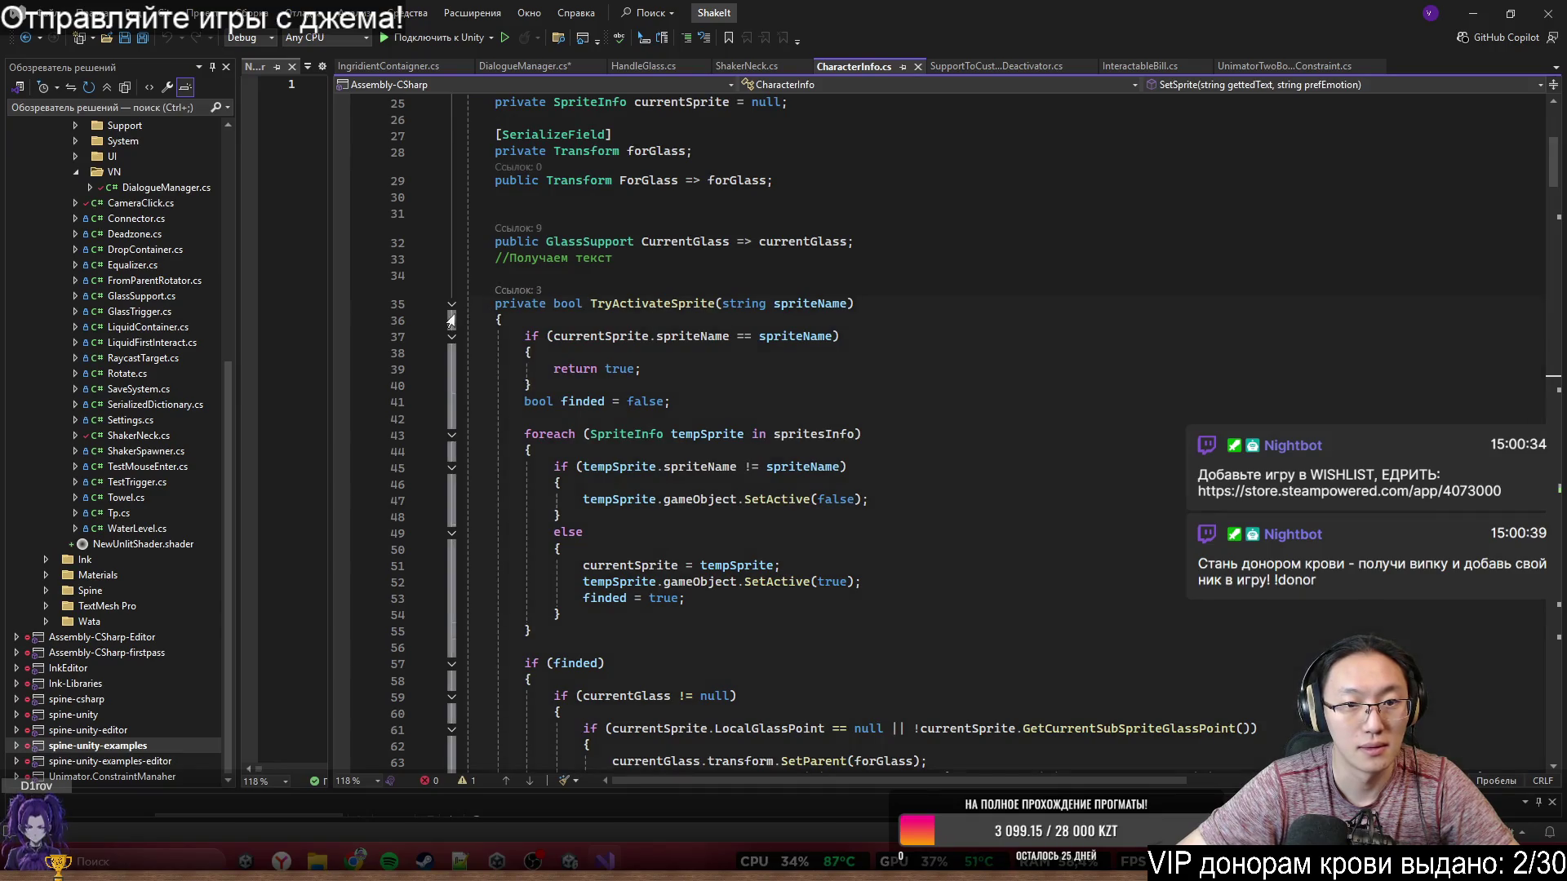
left_click(647, 305)
double_click(647, 305)
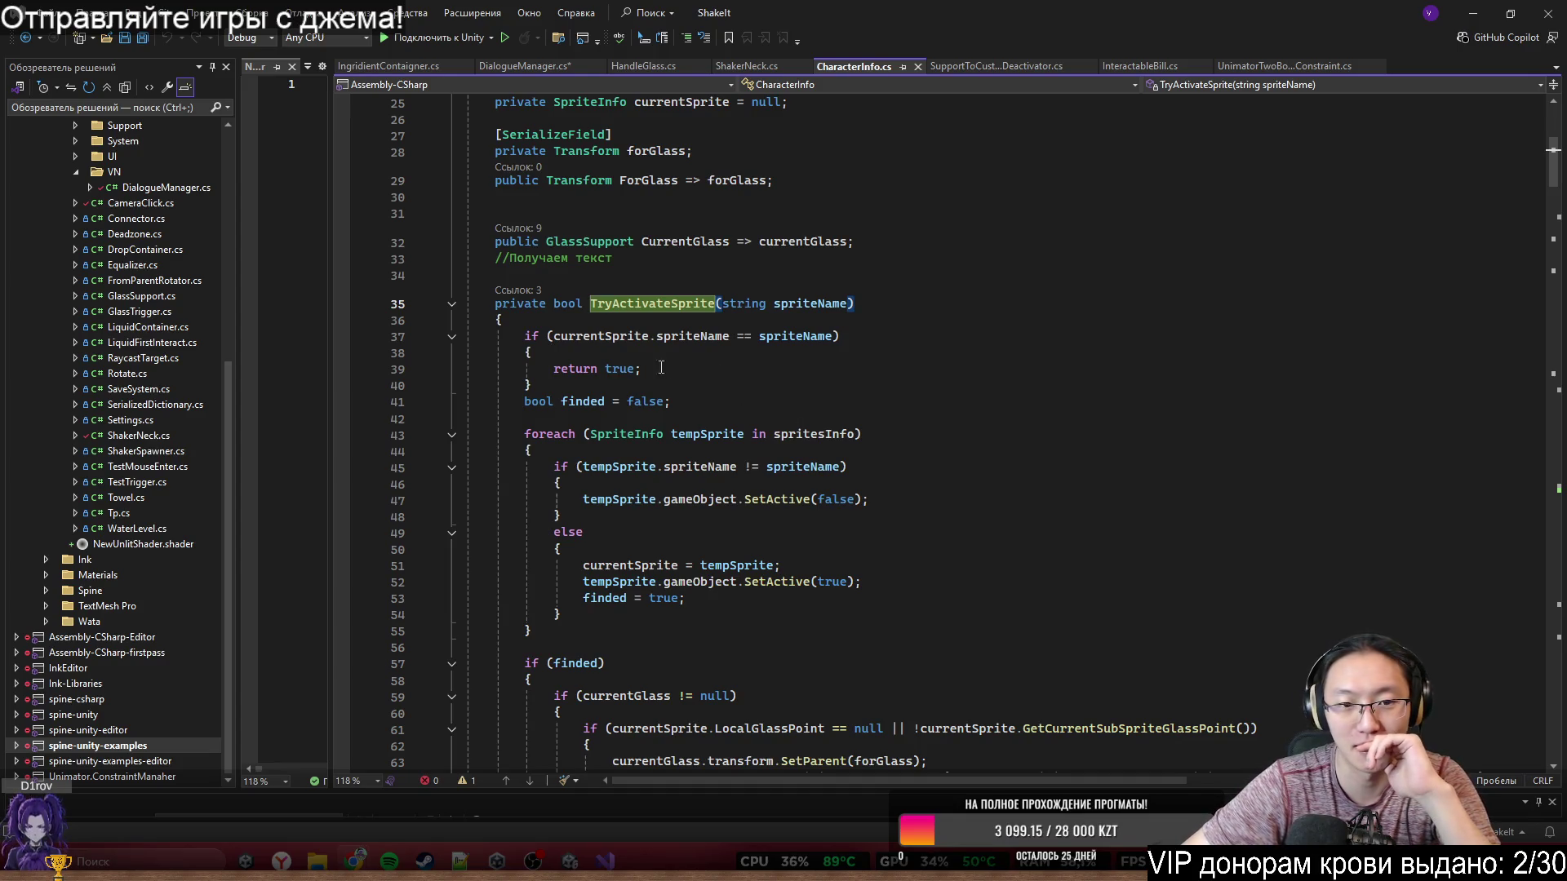
- Collapse the SetSprite, SetEmotion and GetEmotion method bodies in CharacterInfo.cs
scroll(745, 376, "down", 7)
scroll(641, 402, "down", 10)
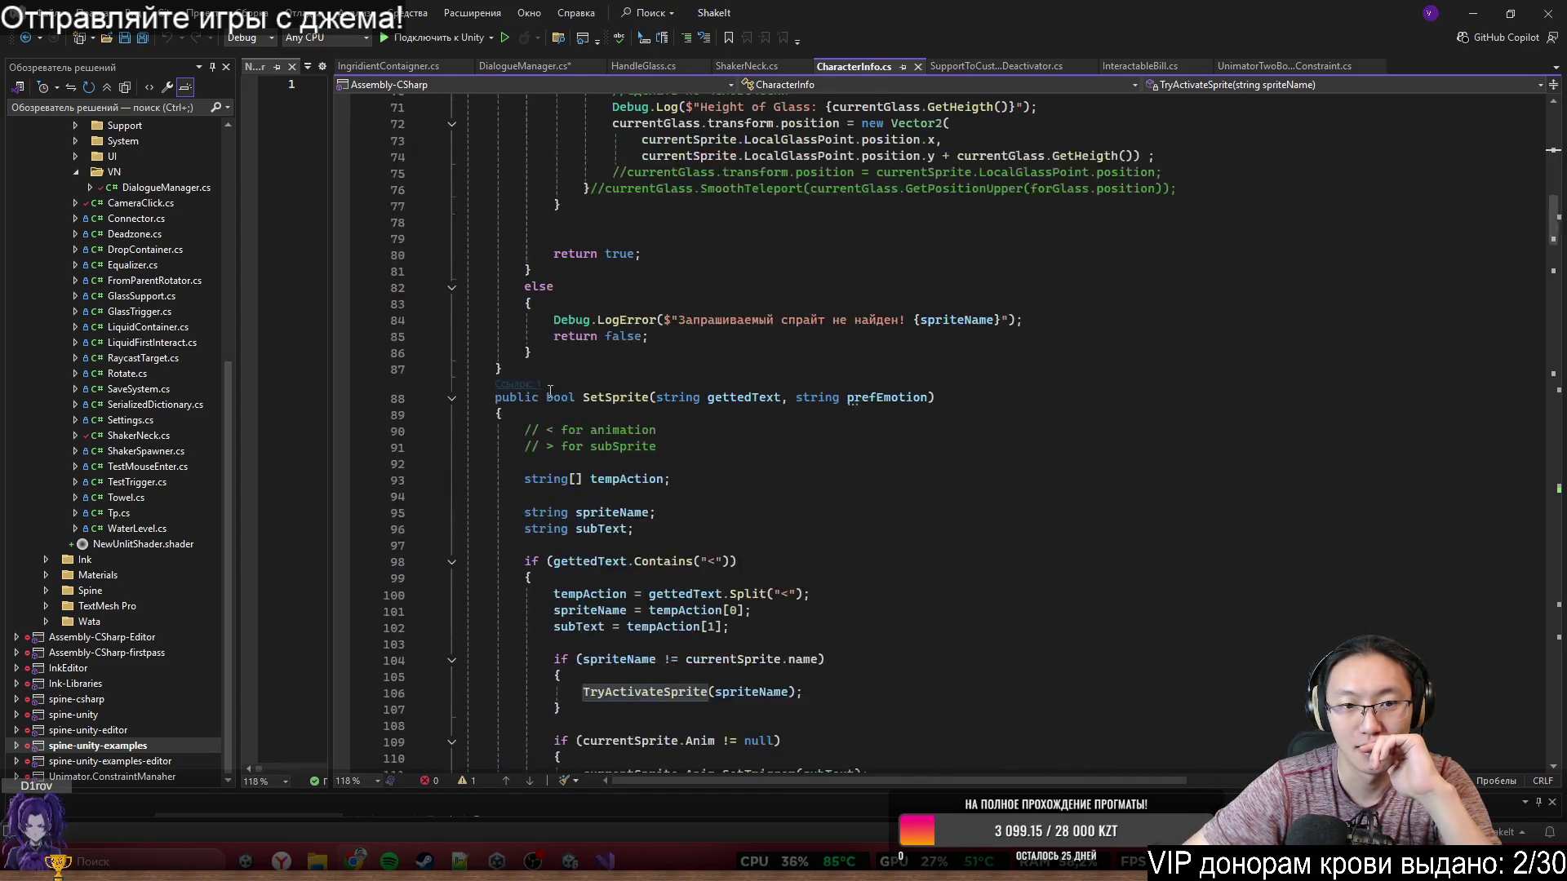
scroll(690, 380, "down", 1)
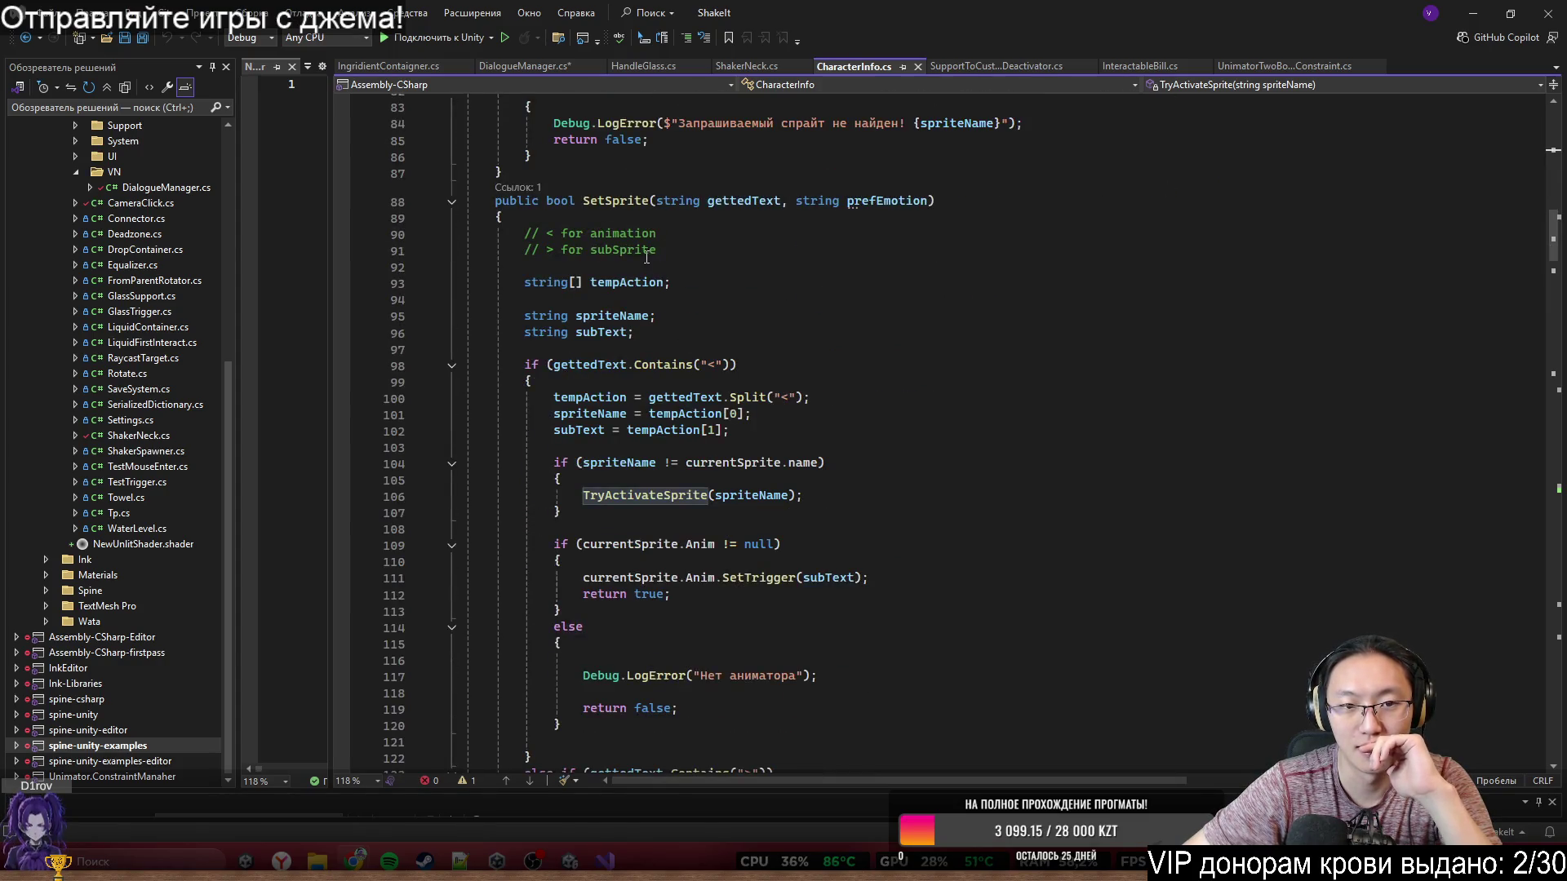
double_click(624, 203)
left_click_drag(624, 203, 727, 207)
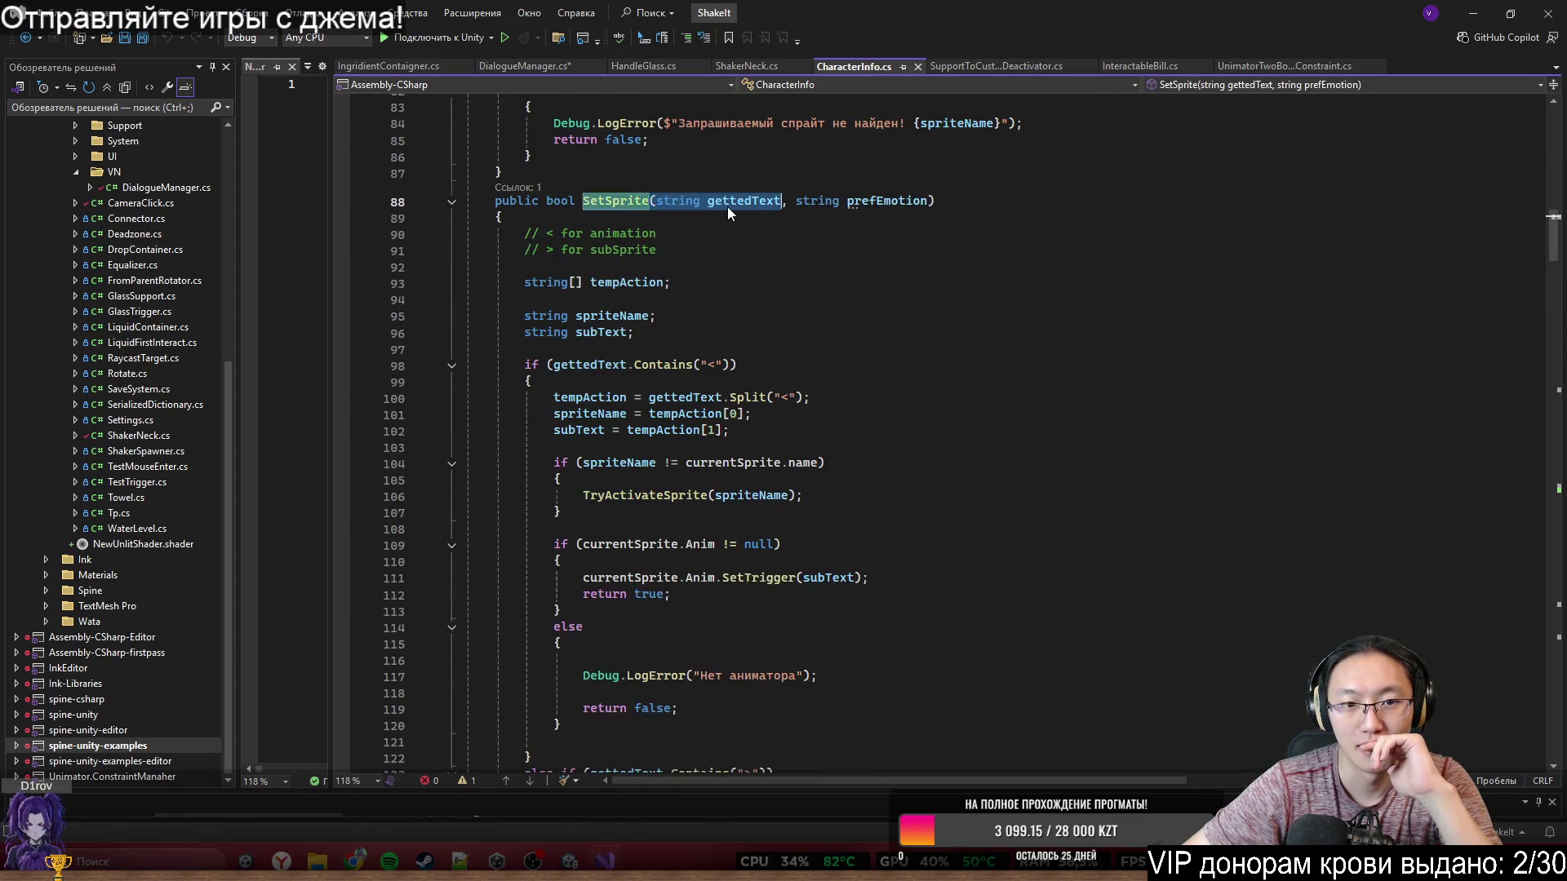
triple_click(615, 204)
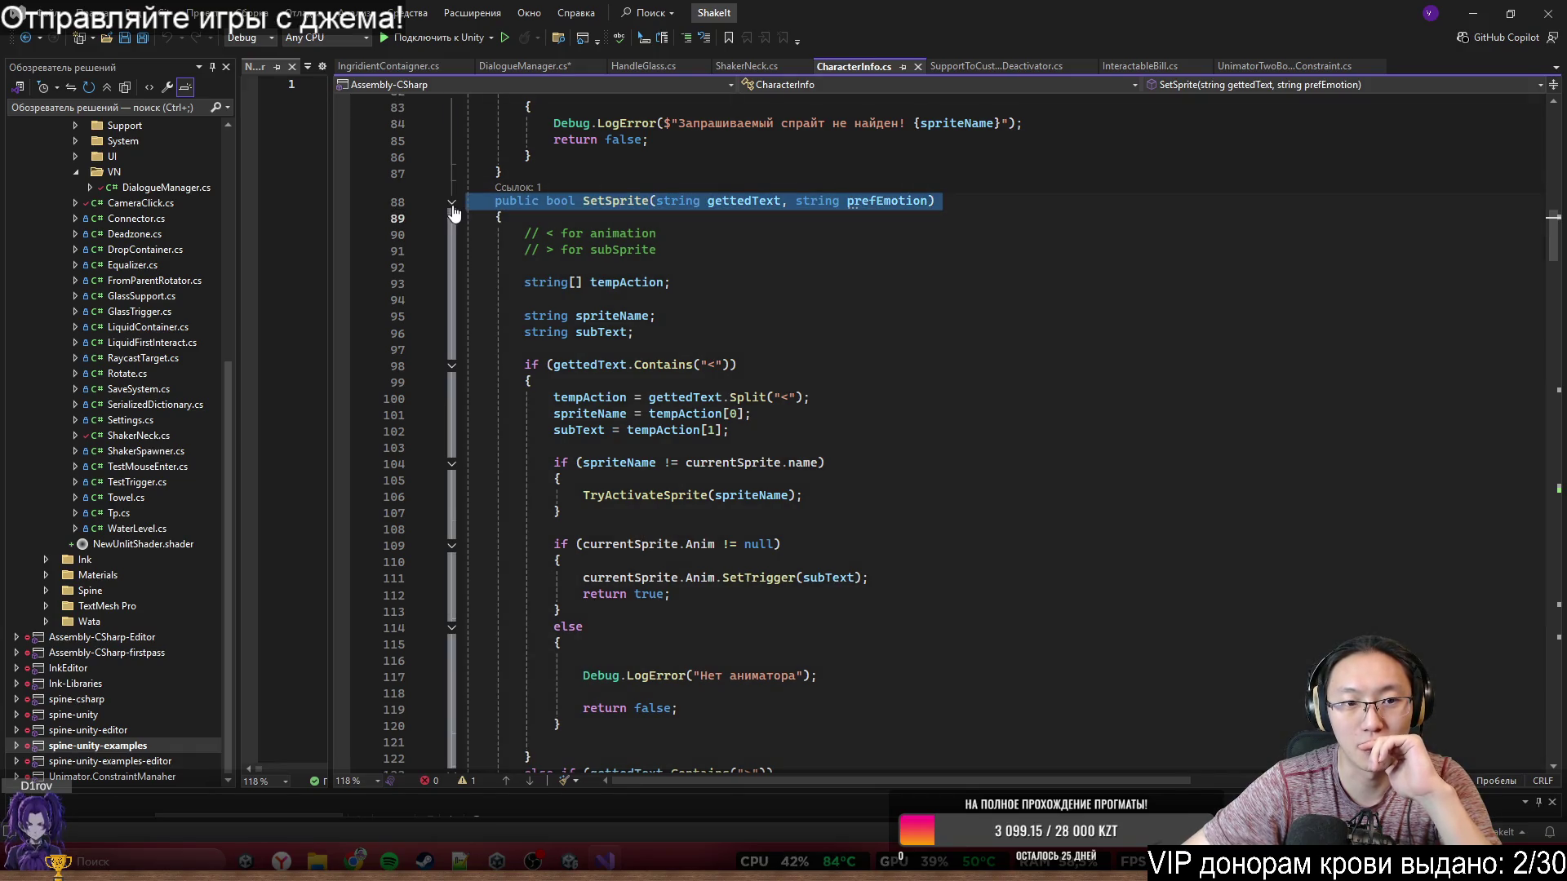
left_click(451, 202)
left_click(453, 248)
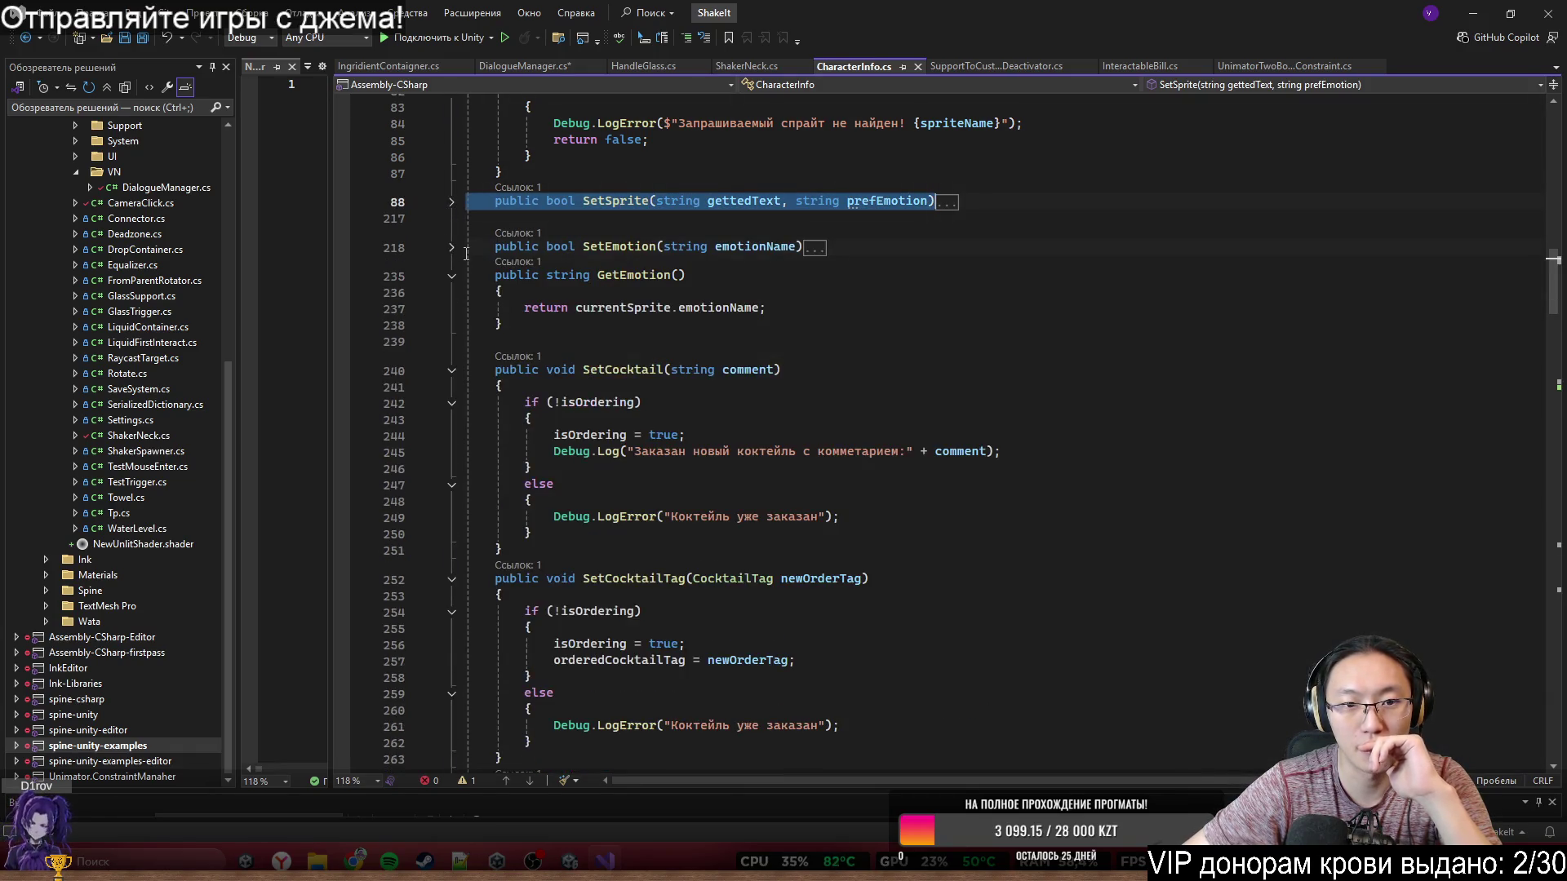
left_click(453, 278)
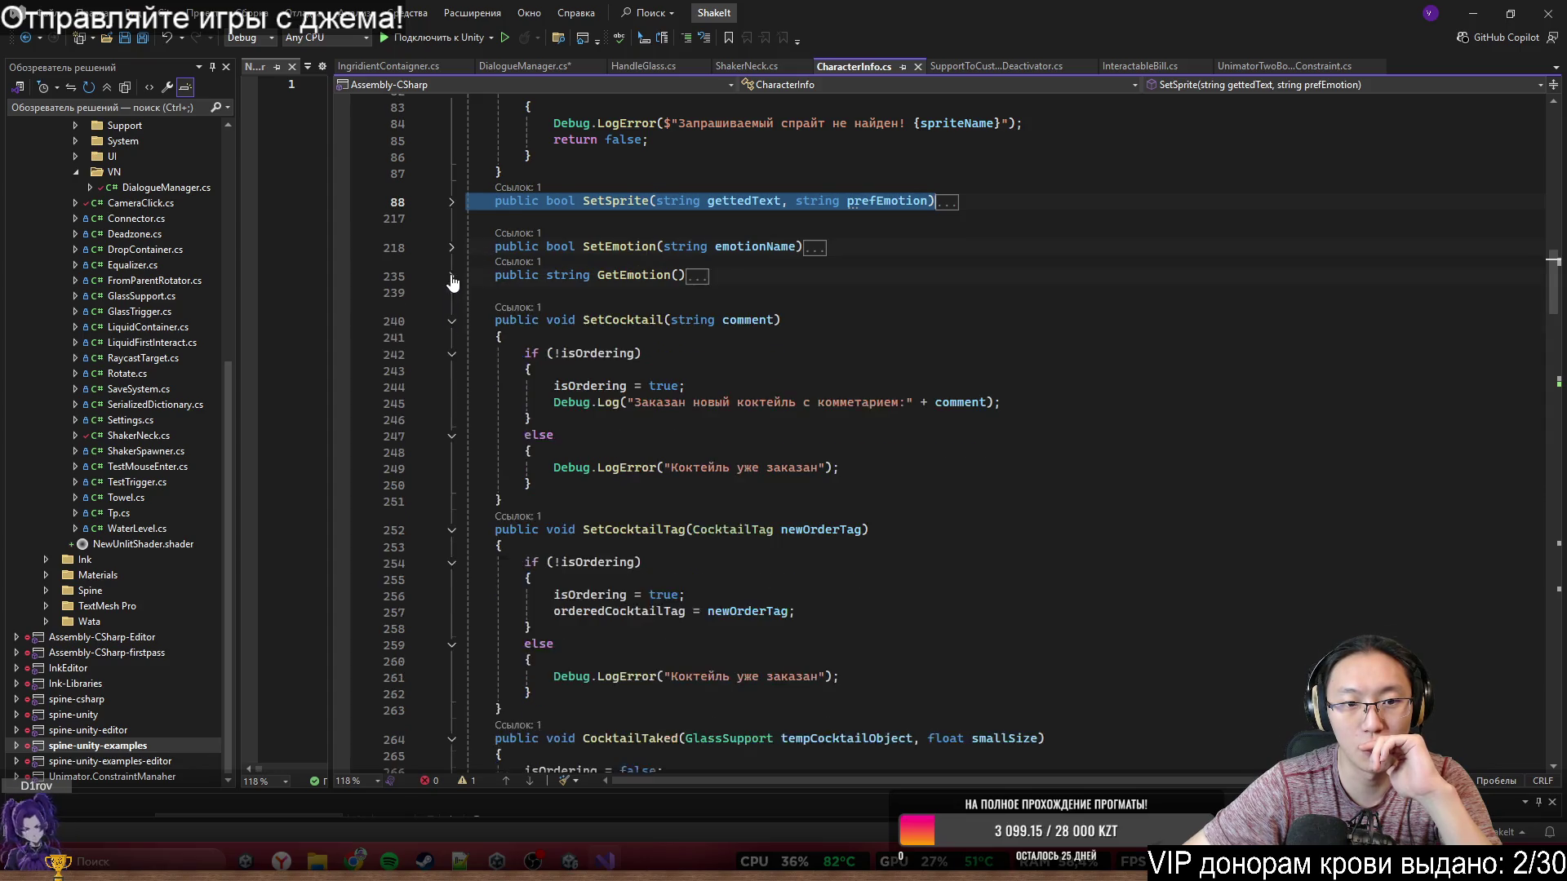
- Collapse the SetCocktail, SetCocktailTag, CocktailTaked and TryDrink method bodies
left_click(454, 324)
left_click(453, 324)
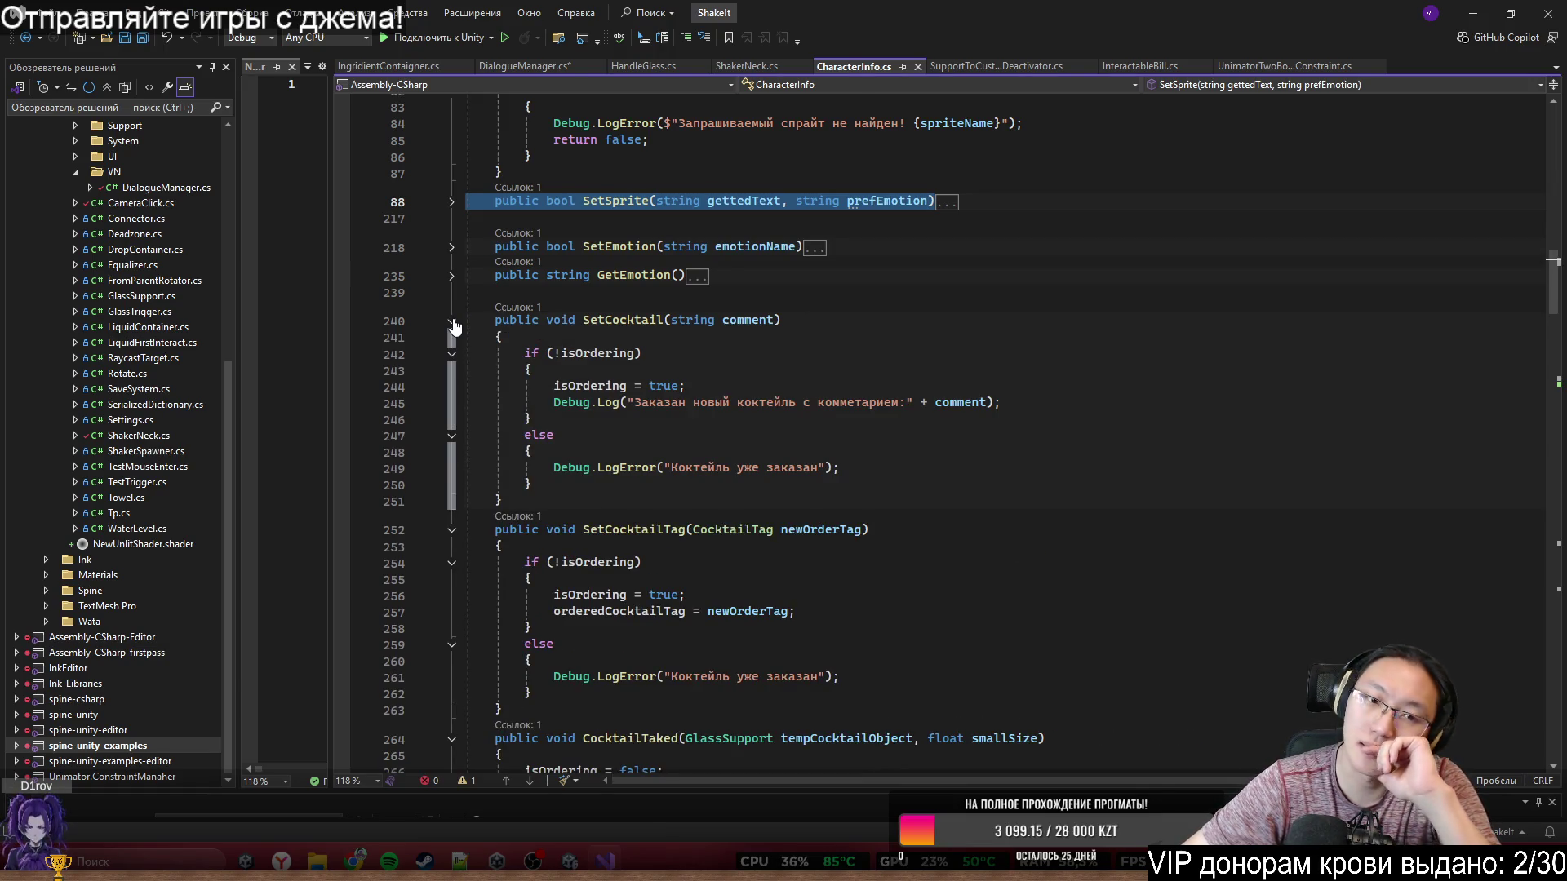
left_click(453, 323)
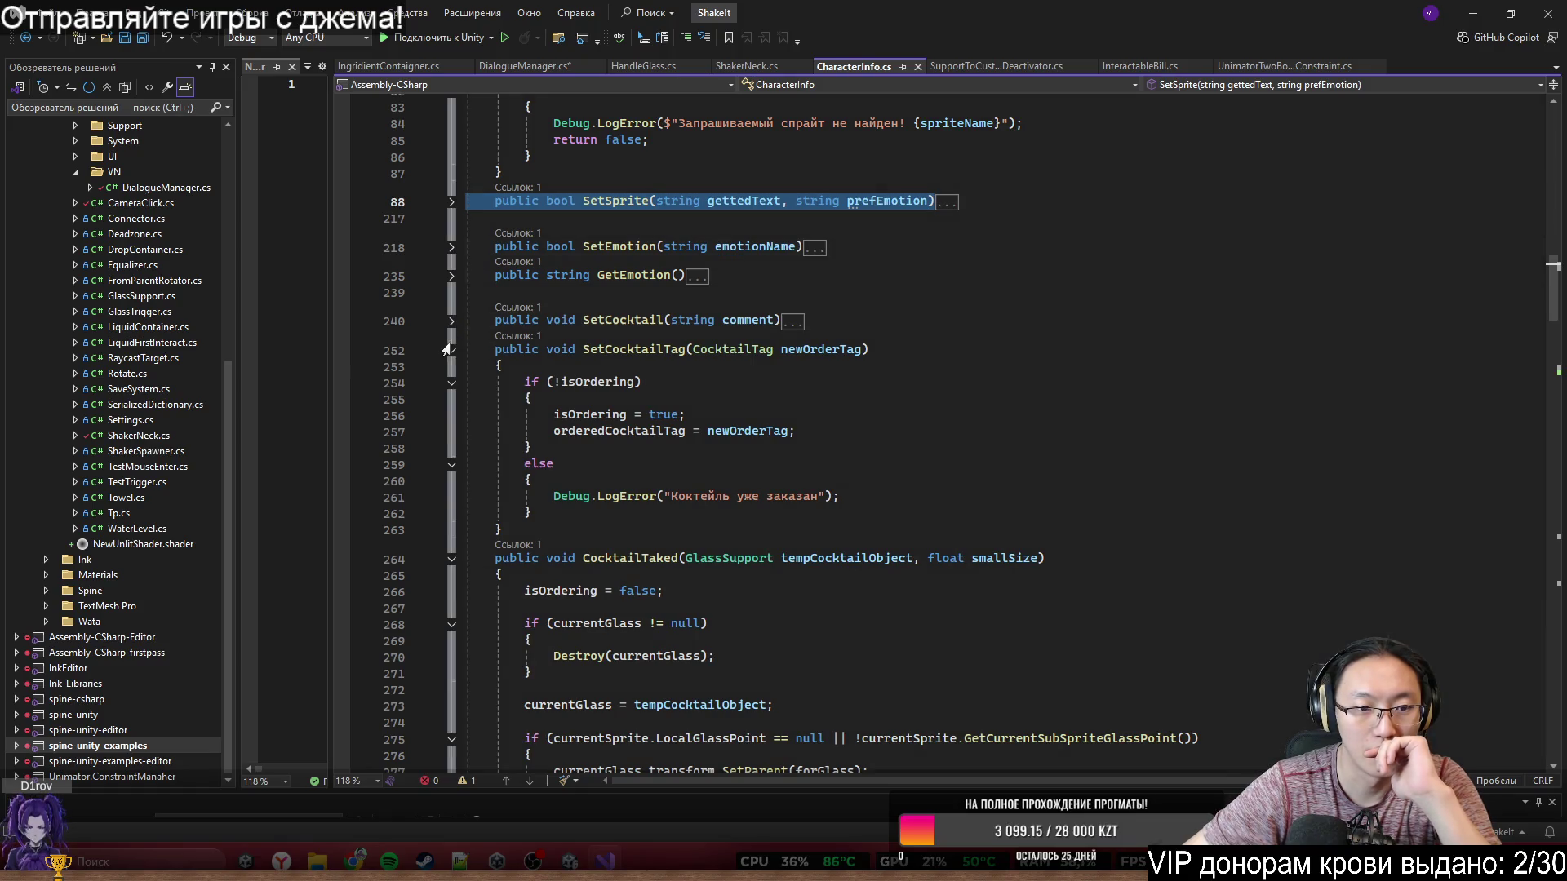
left_click(453, 351)
left_click(451, 380)
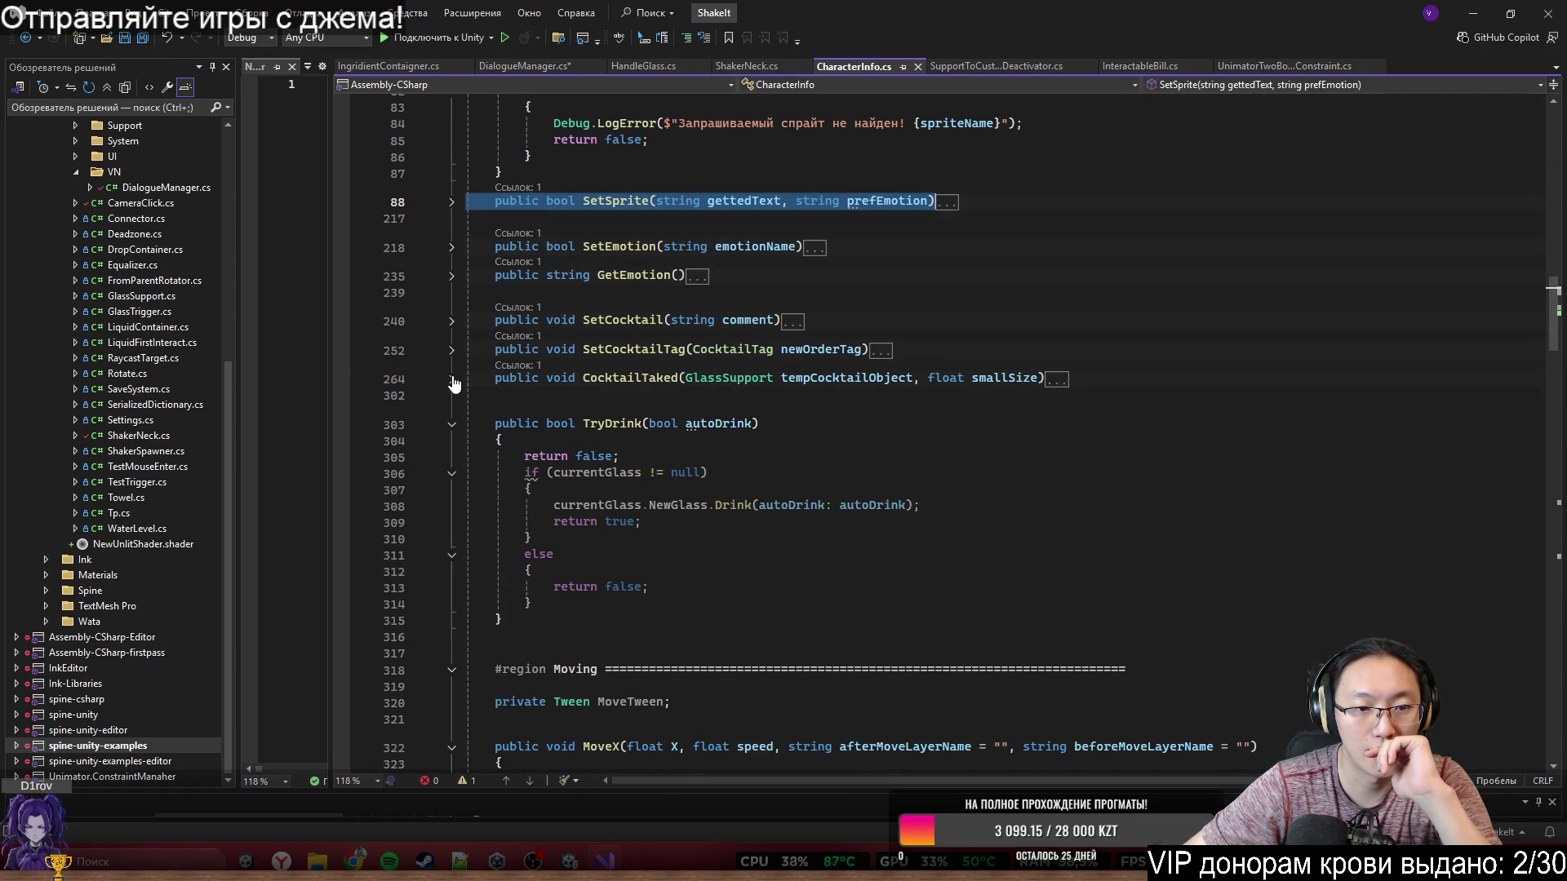
left_click(448, 427)
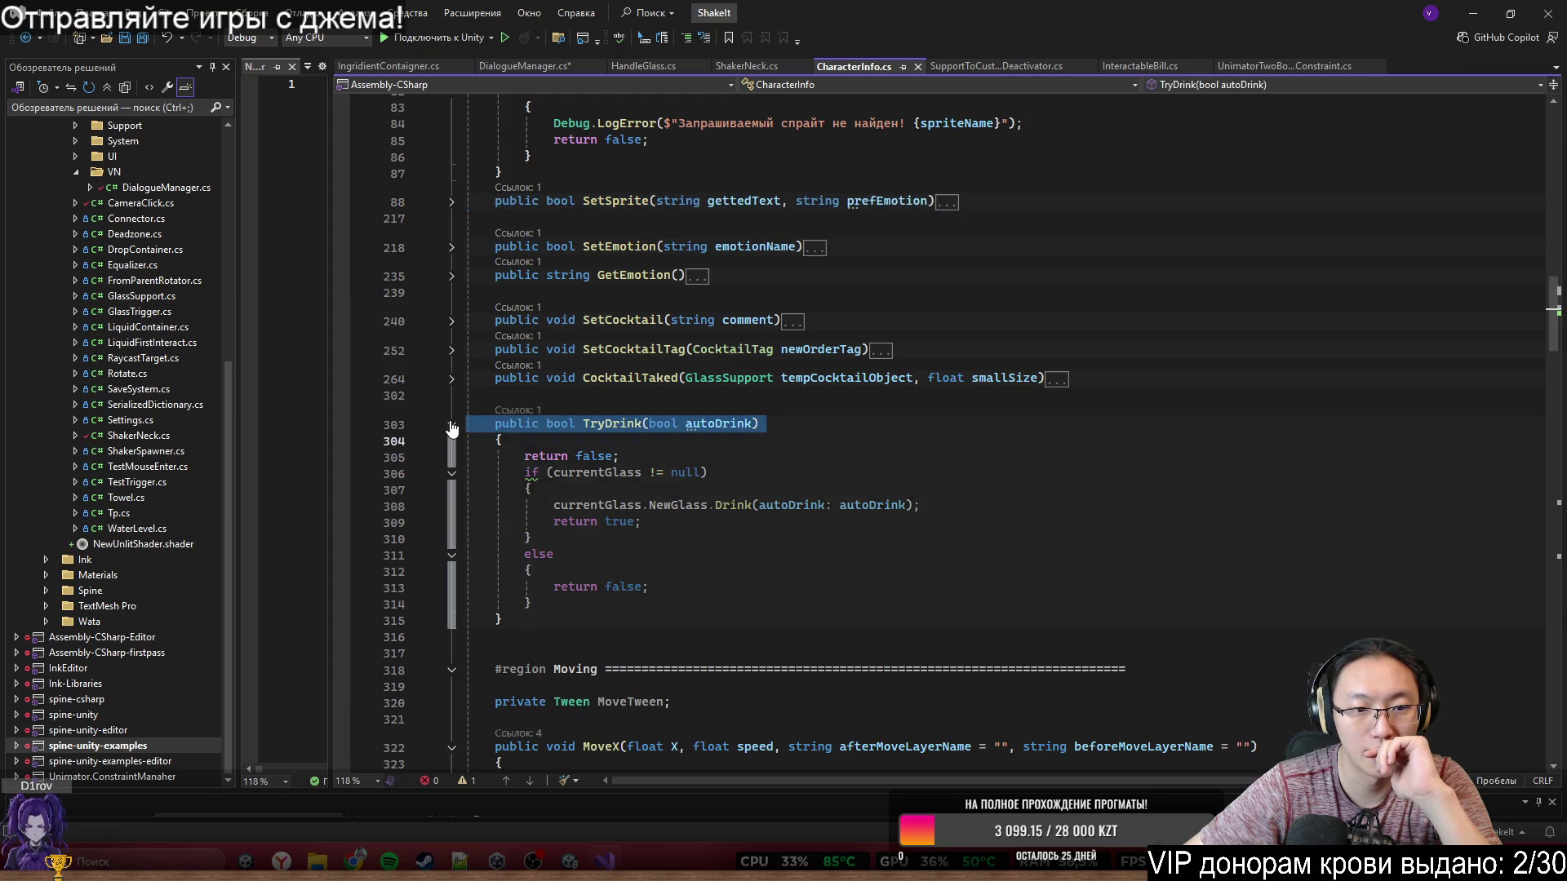
left_click(451, 426)
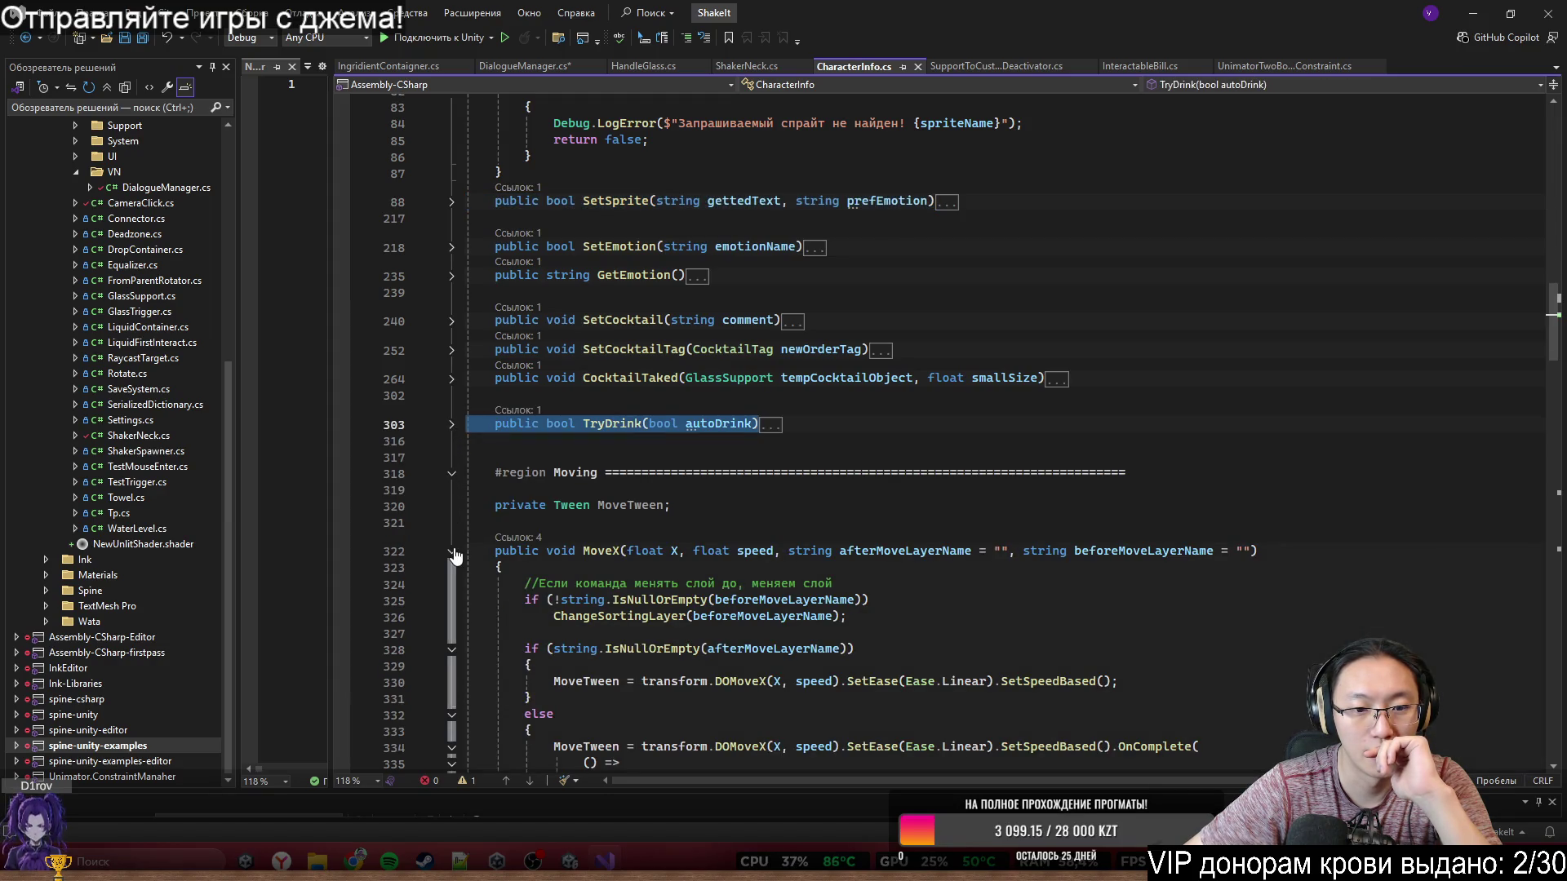
- Review the MoveX body, then return to the blank line in DialogueManager's chair case
scroll(524, 352, "down", 5)
left_click_drag(525, 337, 531, 585)
left_click(502, 601)
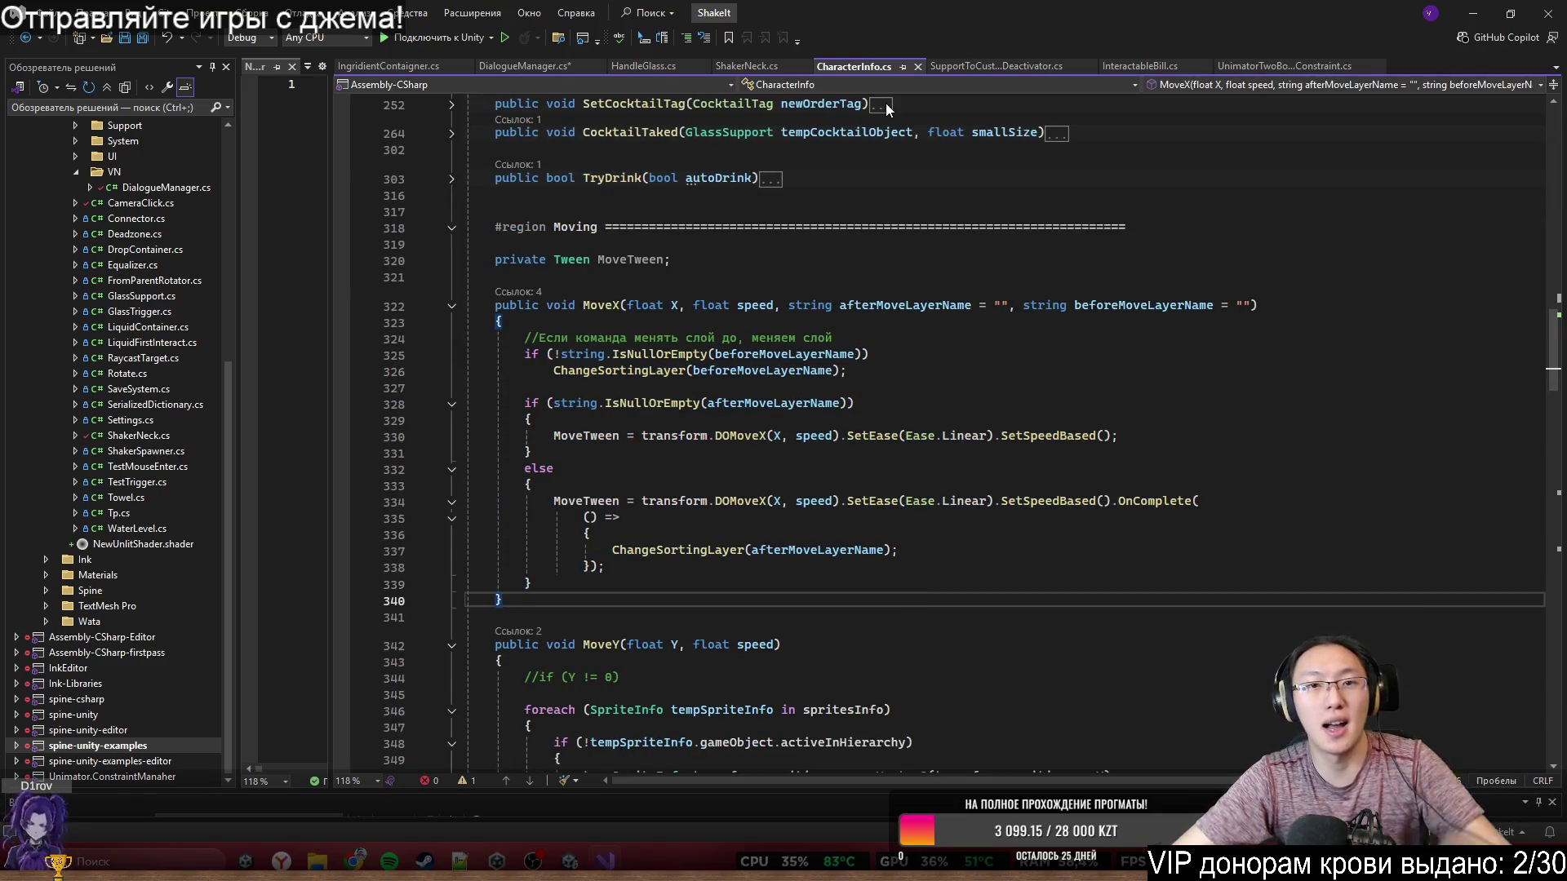
left_click(537, 67)
left_click(846, 466)
left_click(813, 499)
- Save DialogueManager.cs and dock the CharacterInfo.cs tab beside it
key("ctrl+s")
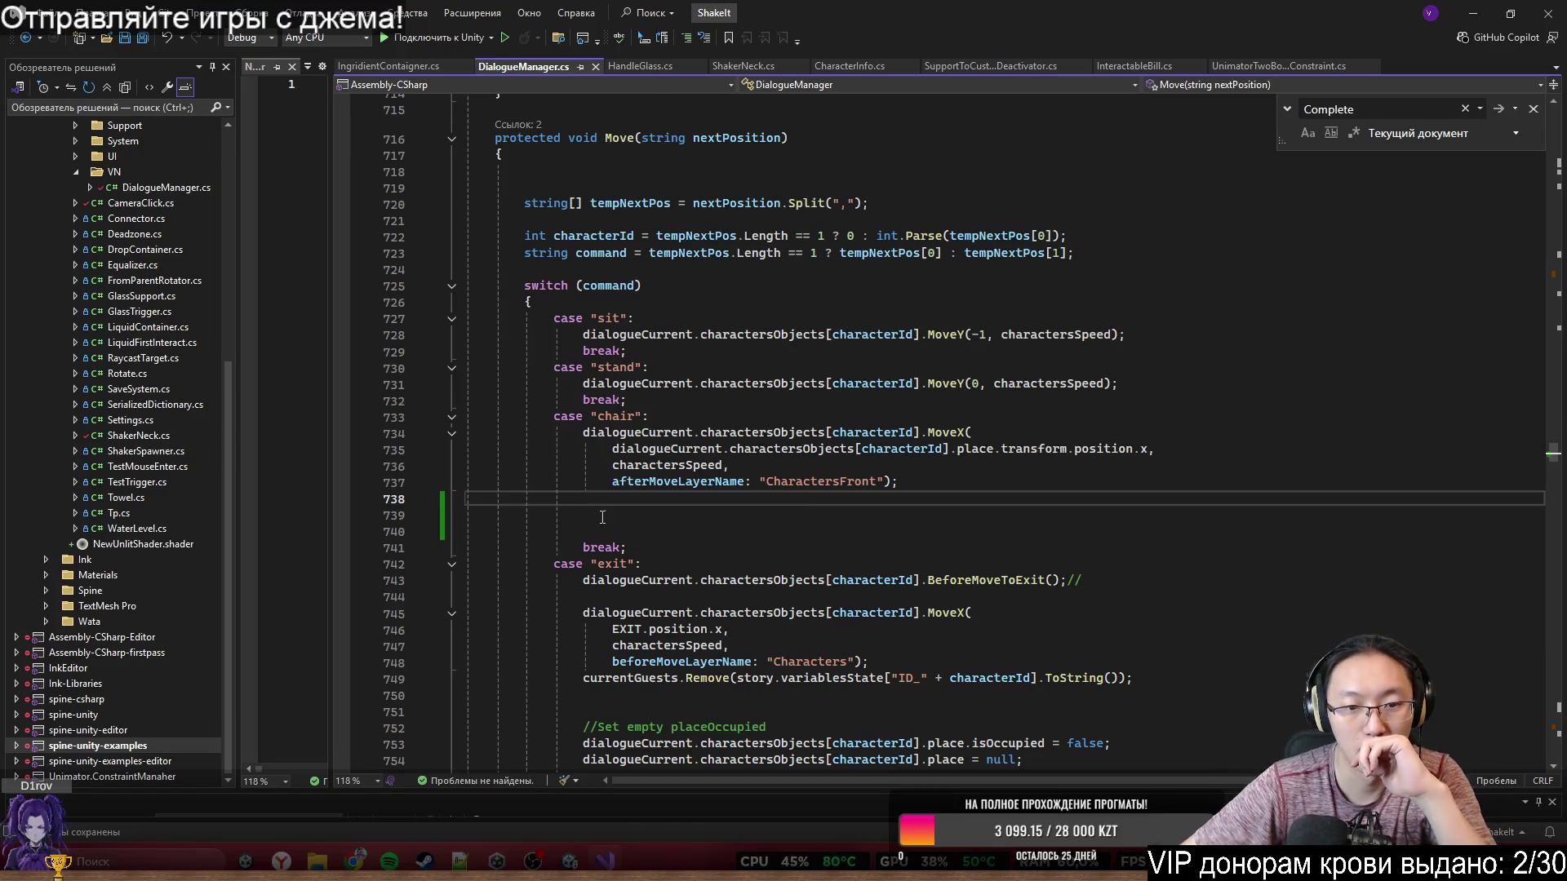
scroll(792, 484, "down", 3)
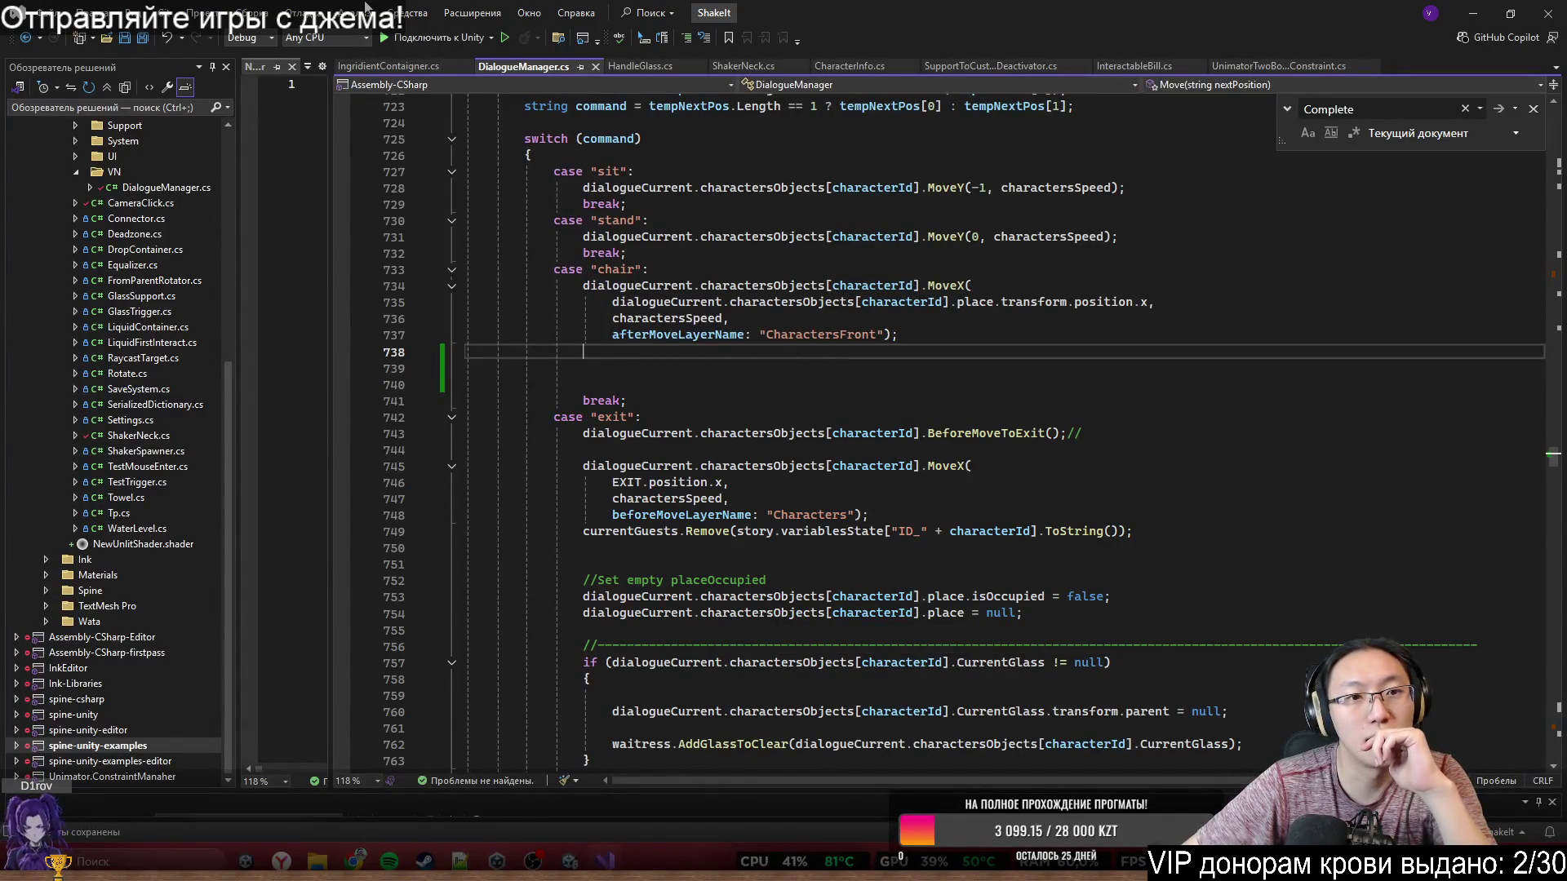
left_click_drag(849, 71, 633, 62)
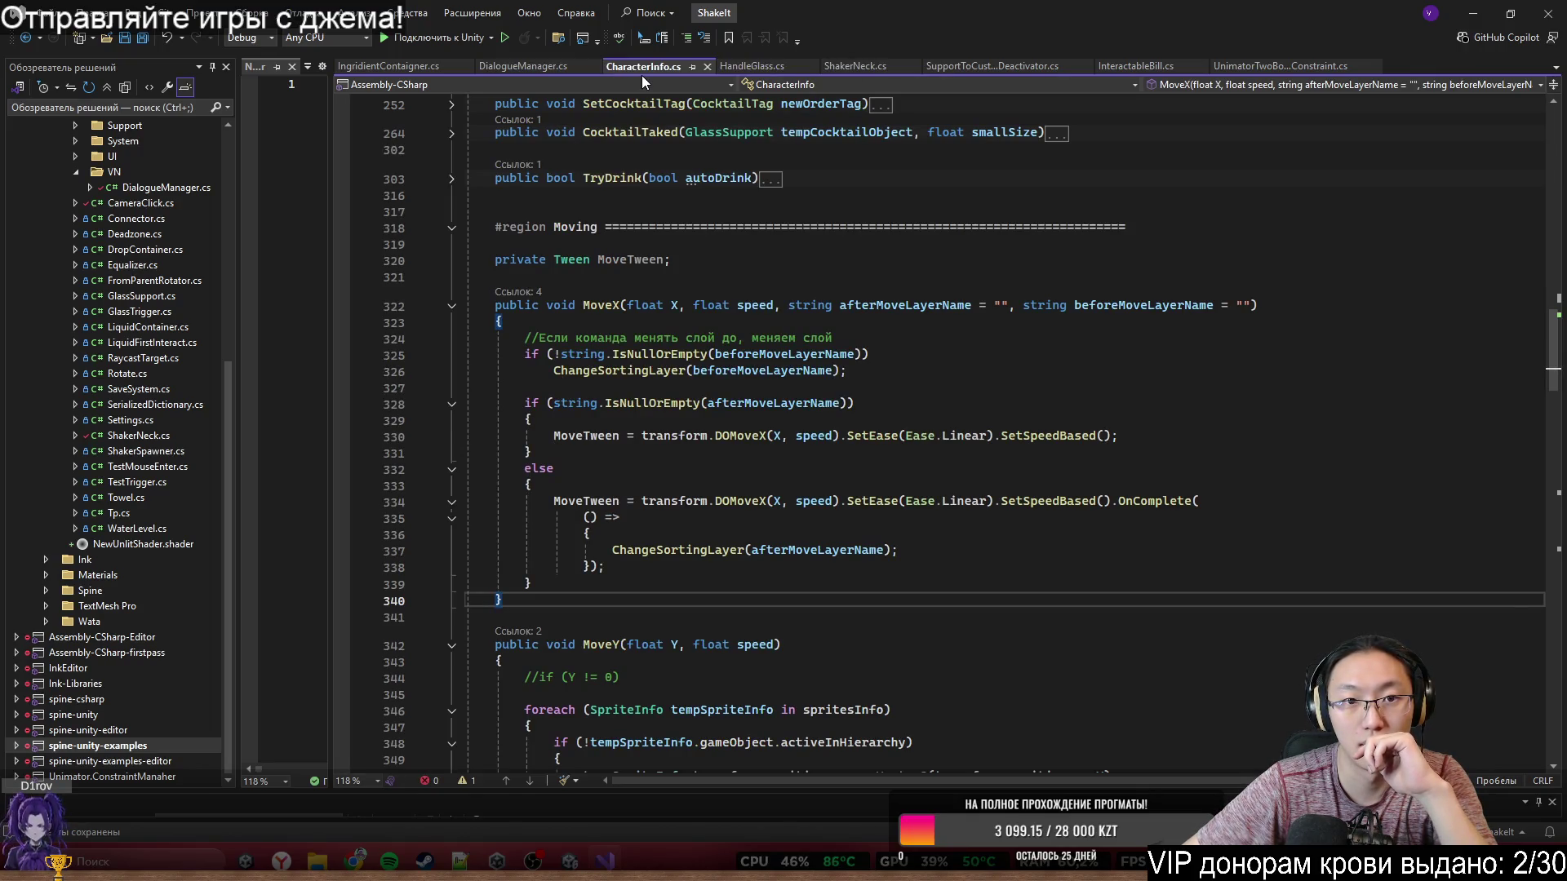
- Inspect how MoveX calls ChangeSortingLayer and where beforeMoveLayerName is used, then return to DialogueManager.cs
scroll(678, 378, "down", 3)
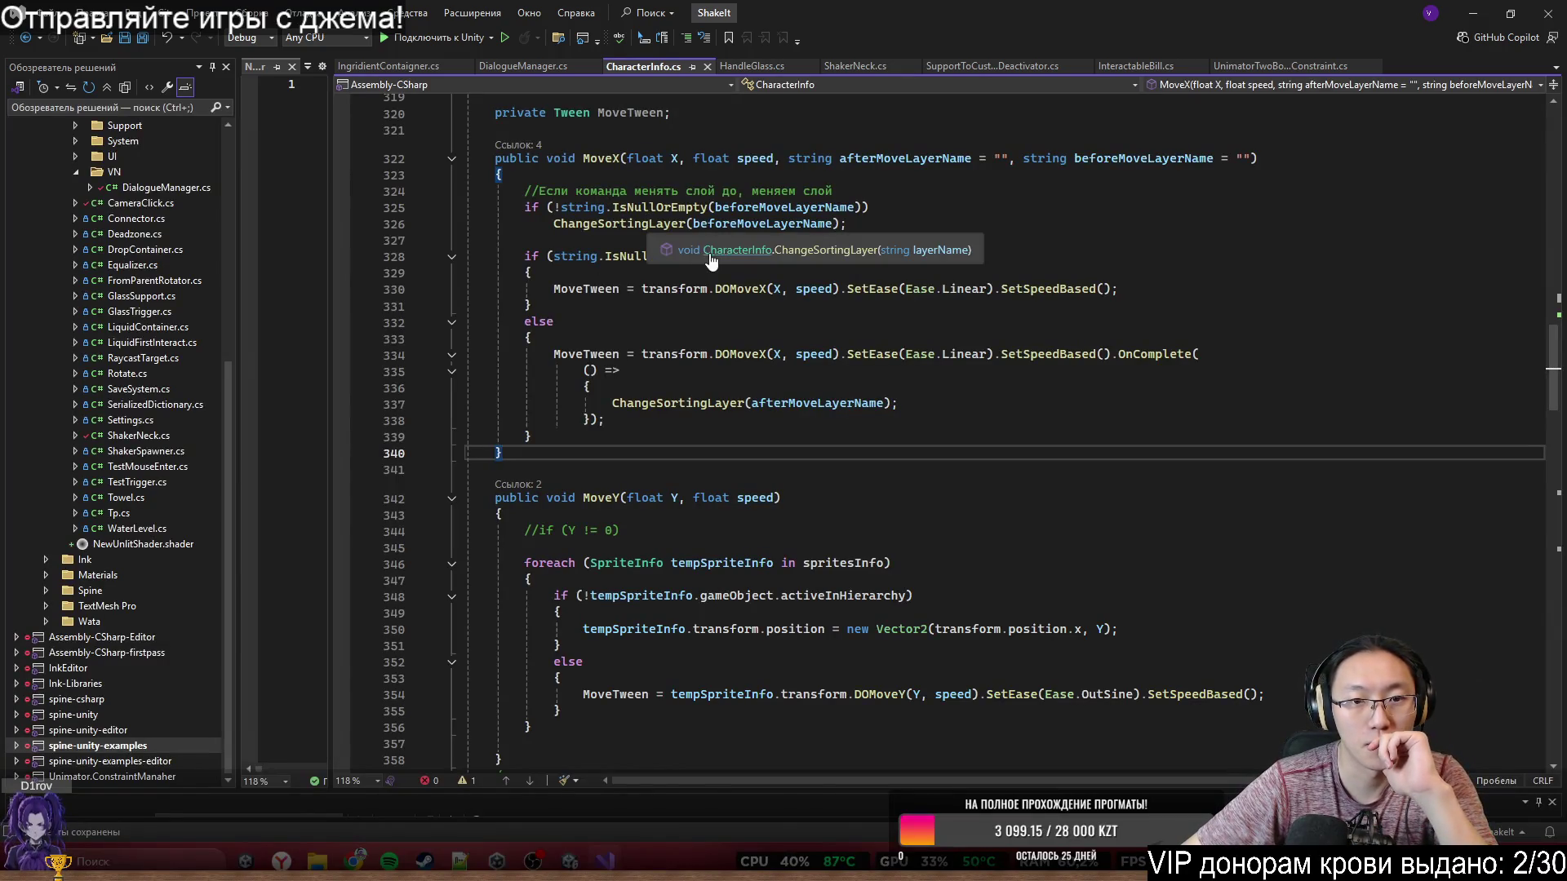
left_click(623, 191)
left_click_drag(539, 191, 737, 193)
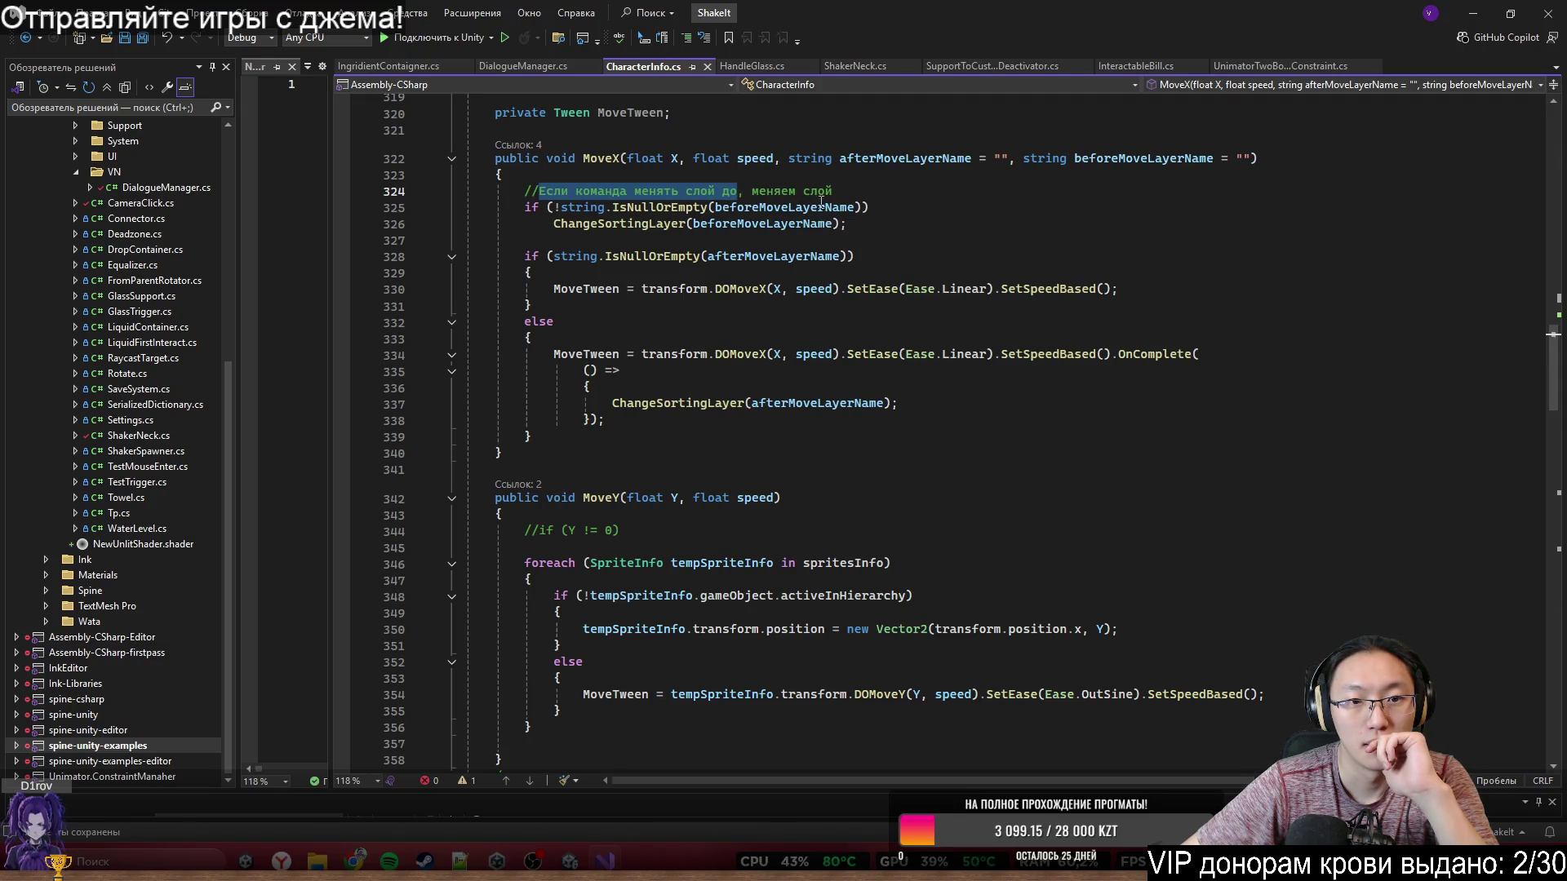
left_click(635, 232, "ctrl")
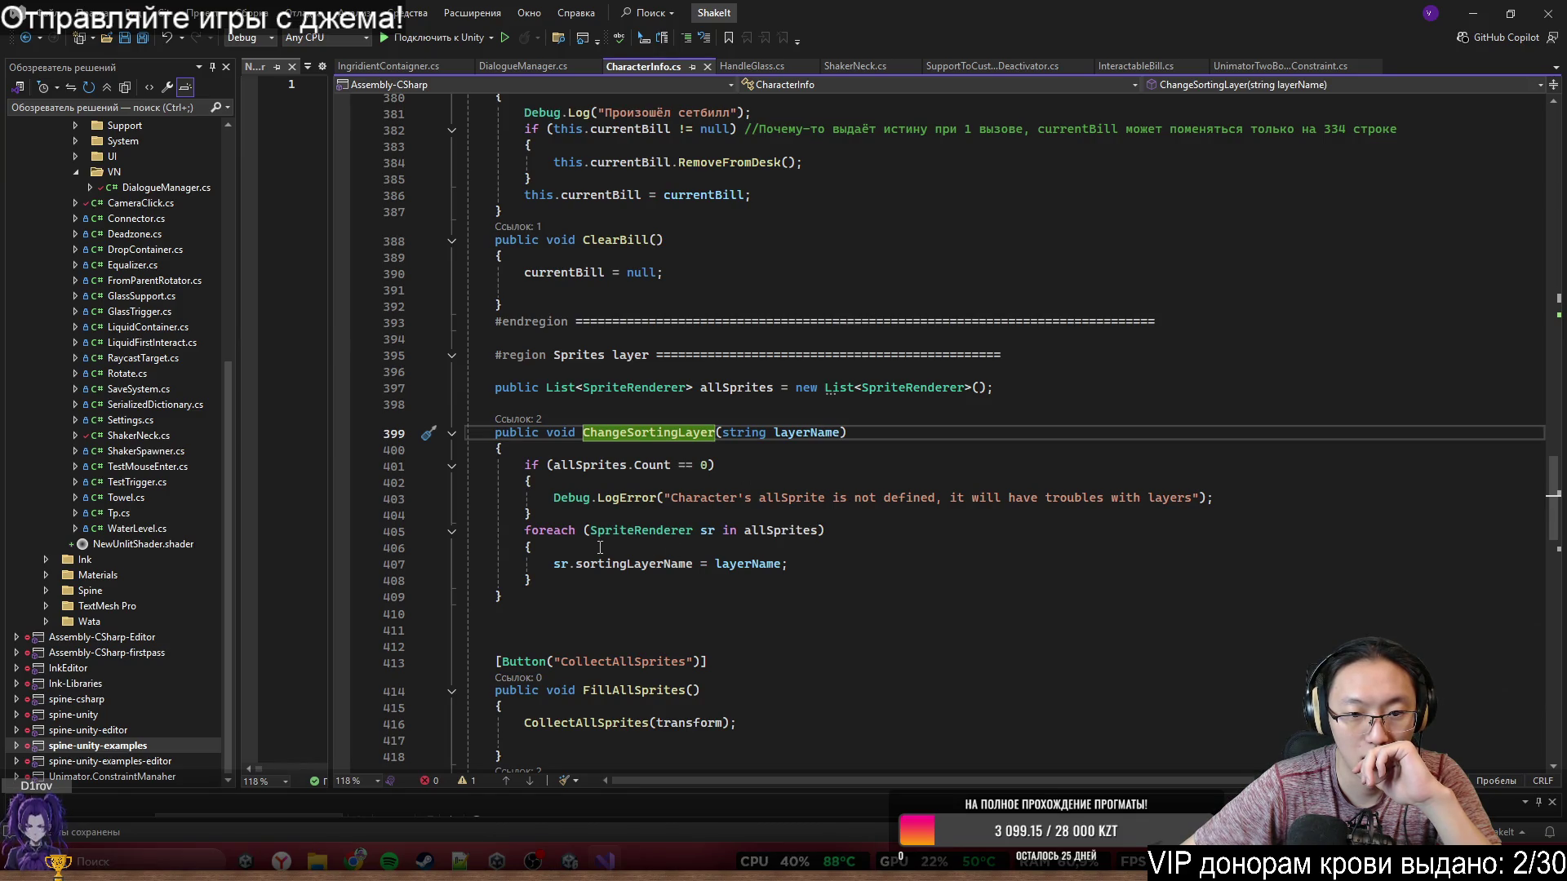
key("ctrl+minus")
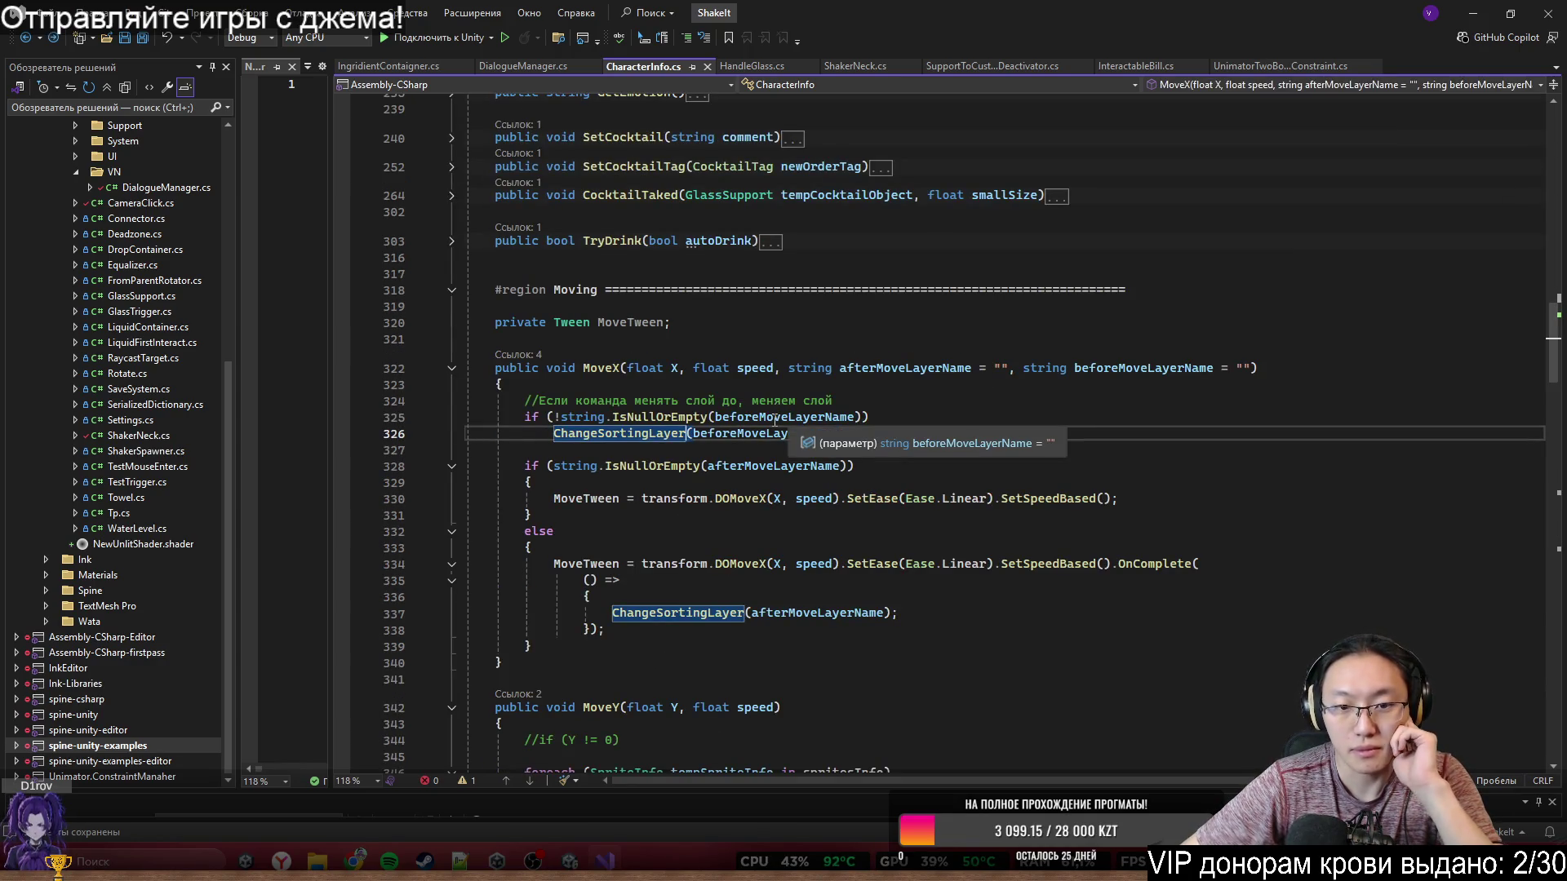
left_click(775, 417)
double_click(774, 419)
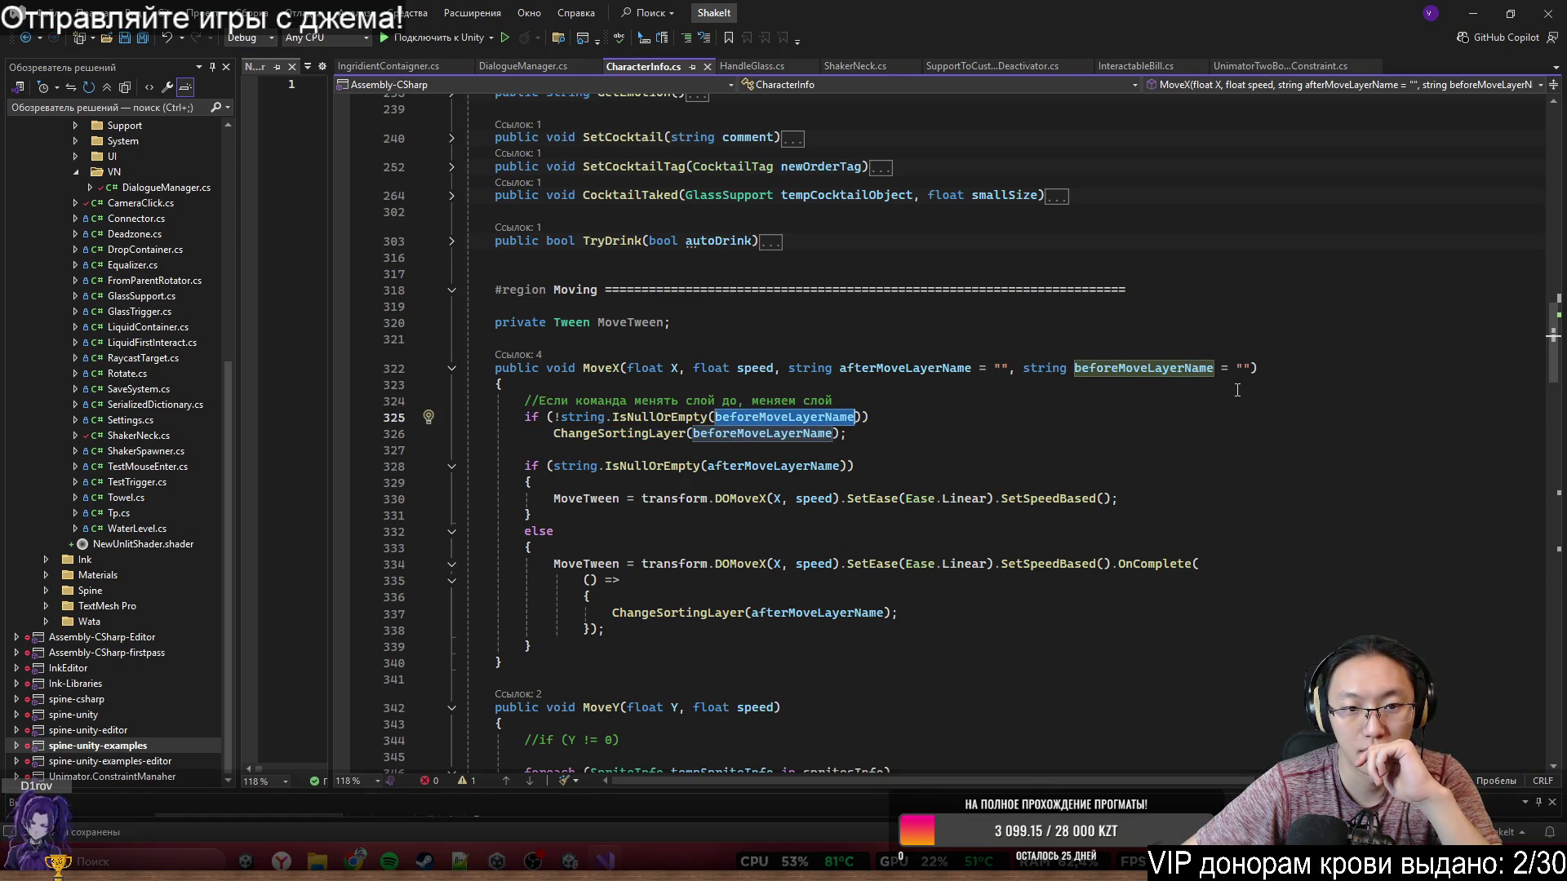
key("ctrl+Tab")
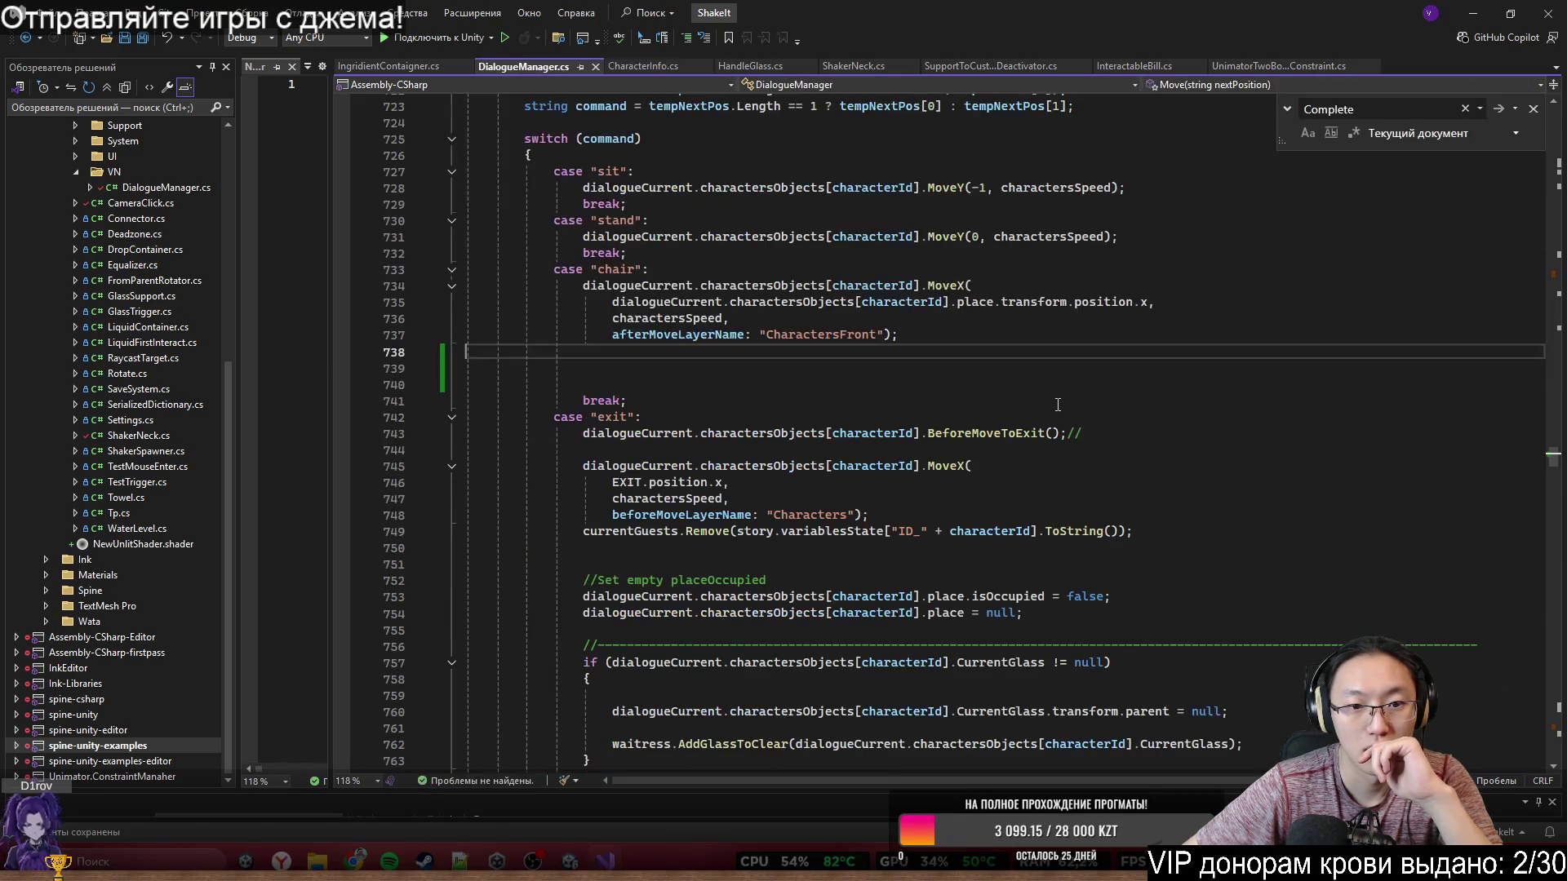
- Review MoveX's layer-change checks in CharacterInfo.cs and highlight every use of beforeMoveLayerName
scroll(666, 529, "up", 5)
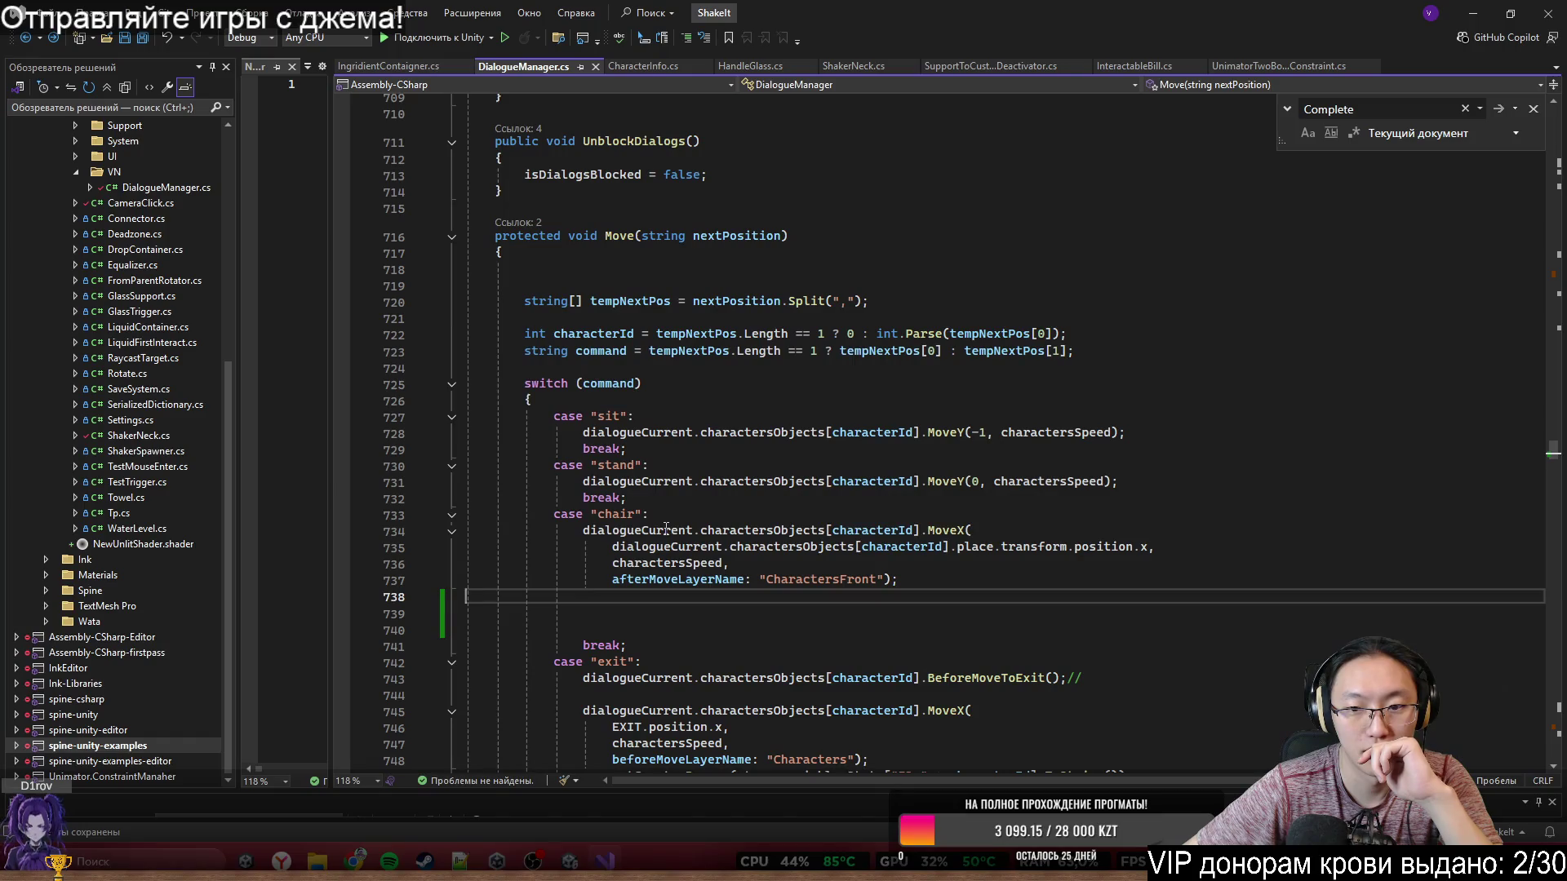
scroll(667, 529, "down", 3)
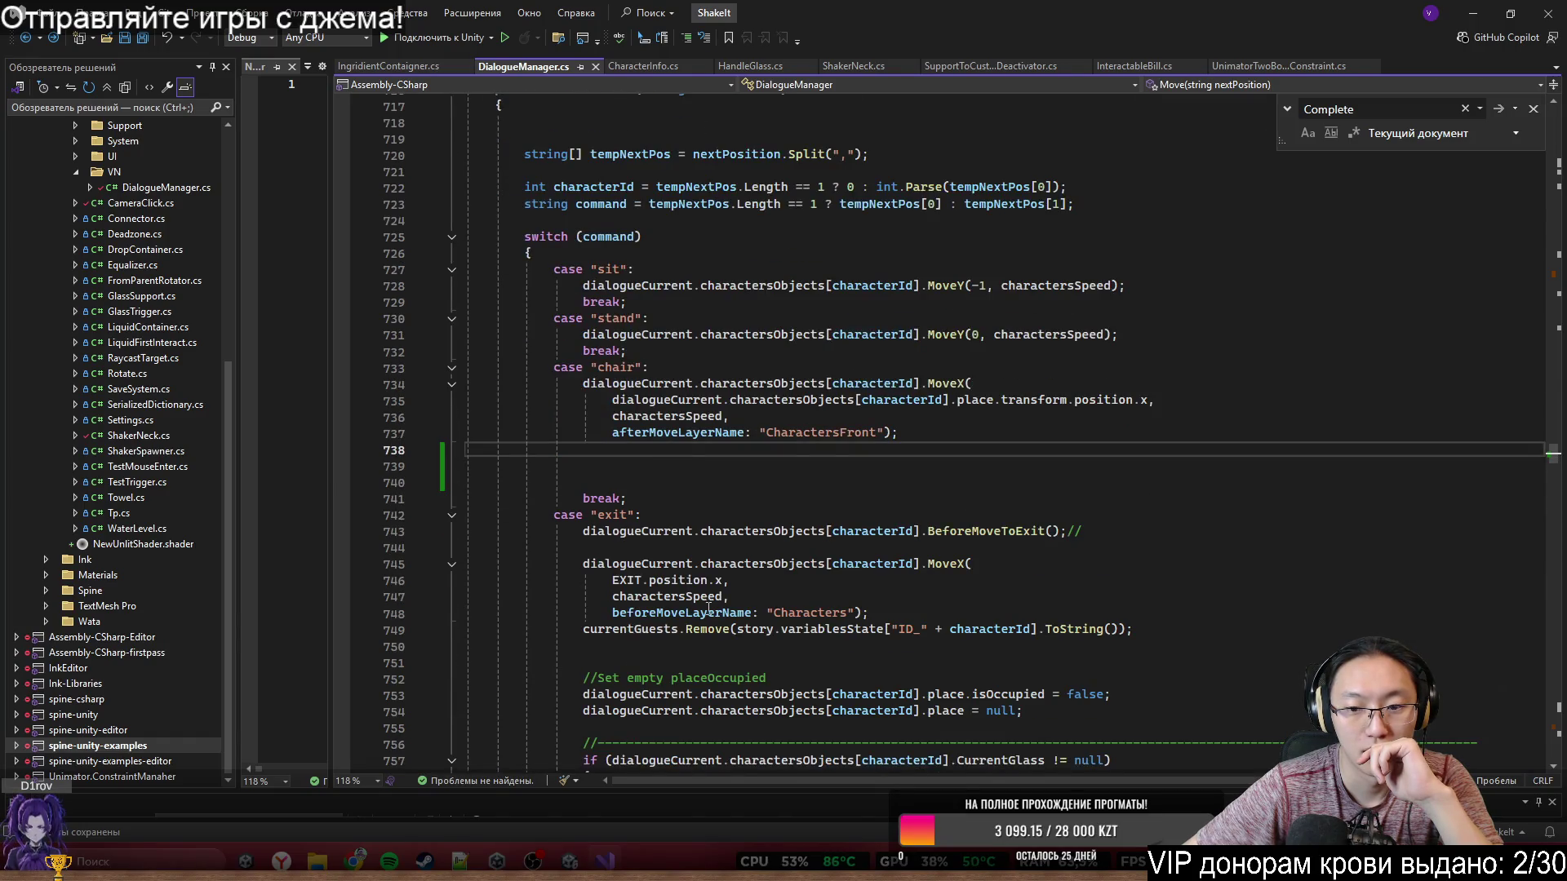
left_click(719, 612, "ctrl")
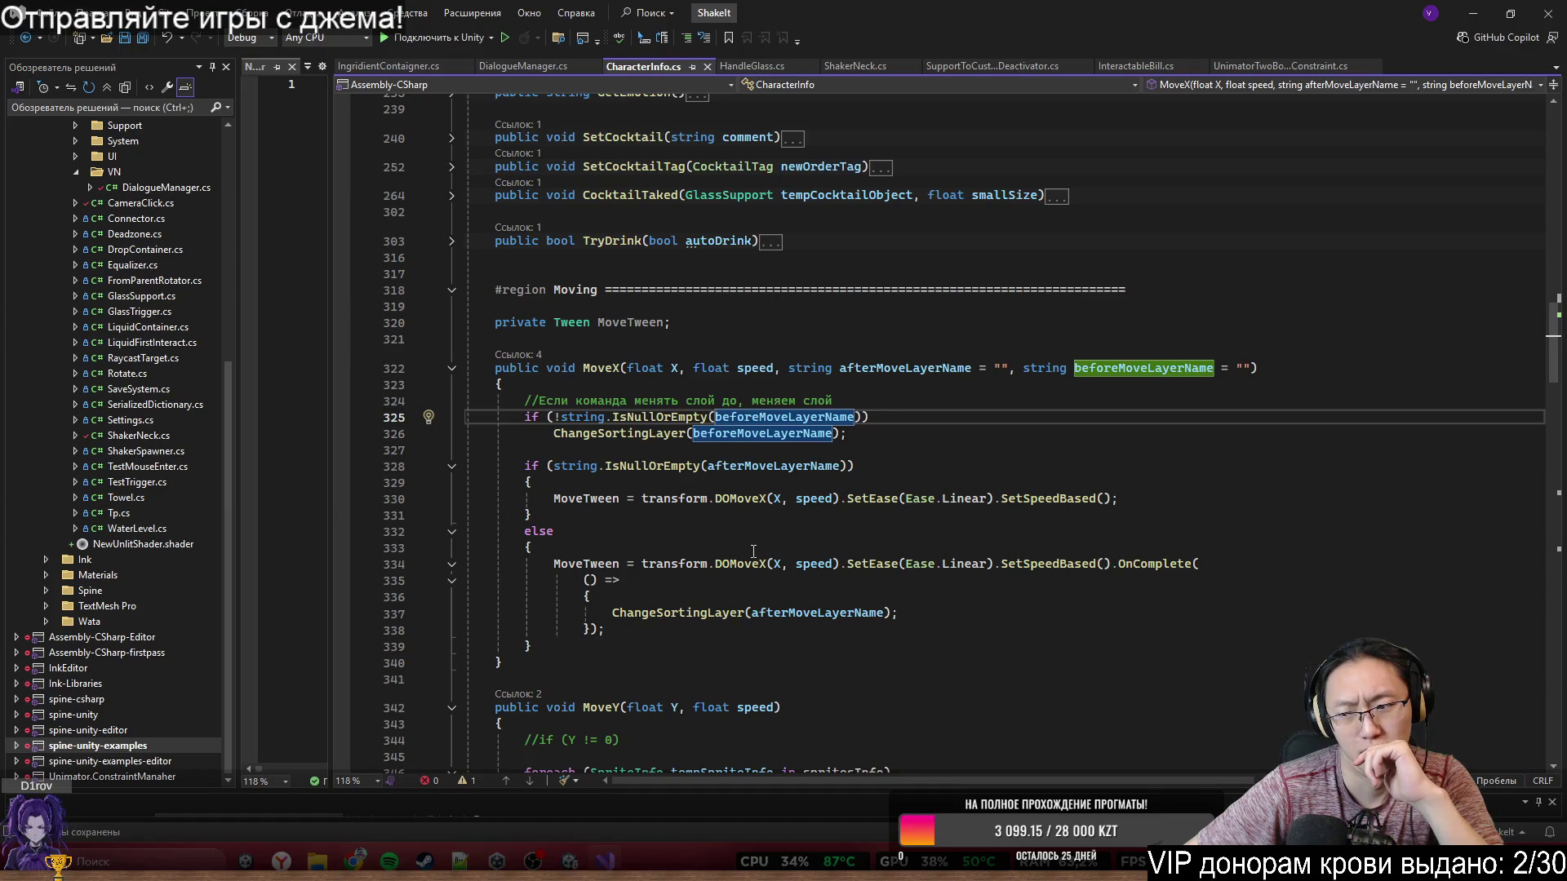
scroll(753, 552, "down", 1)
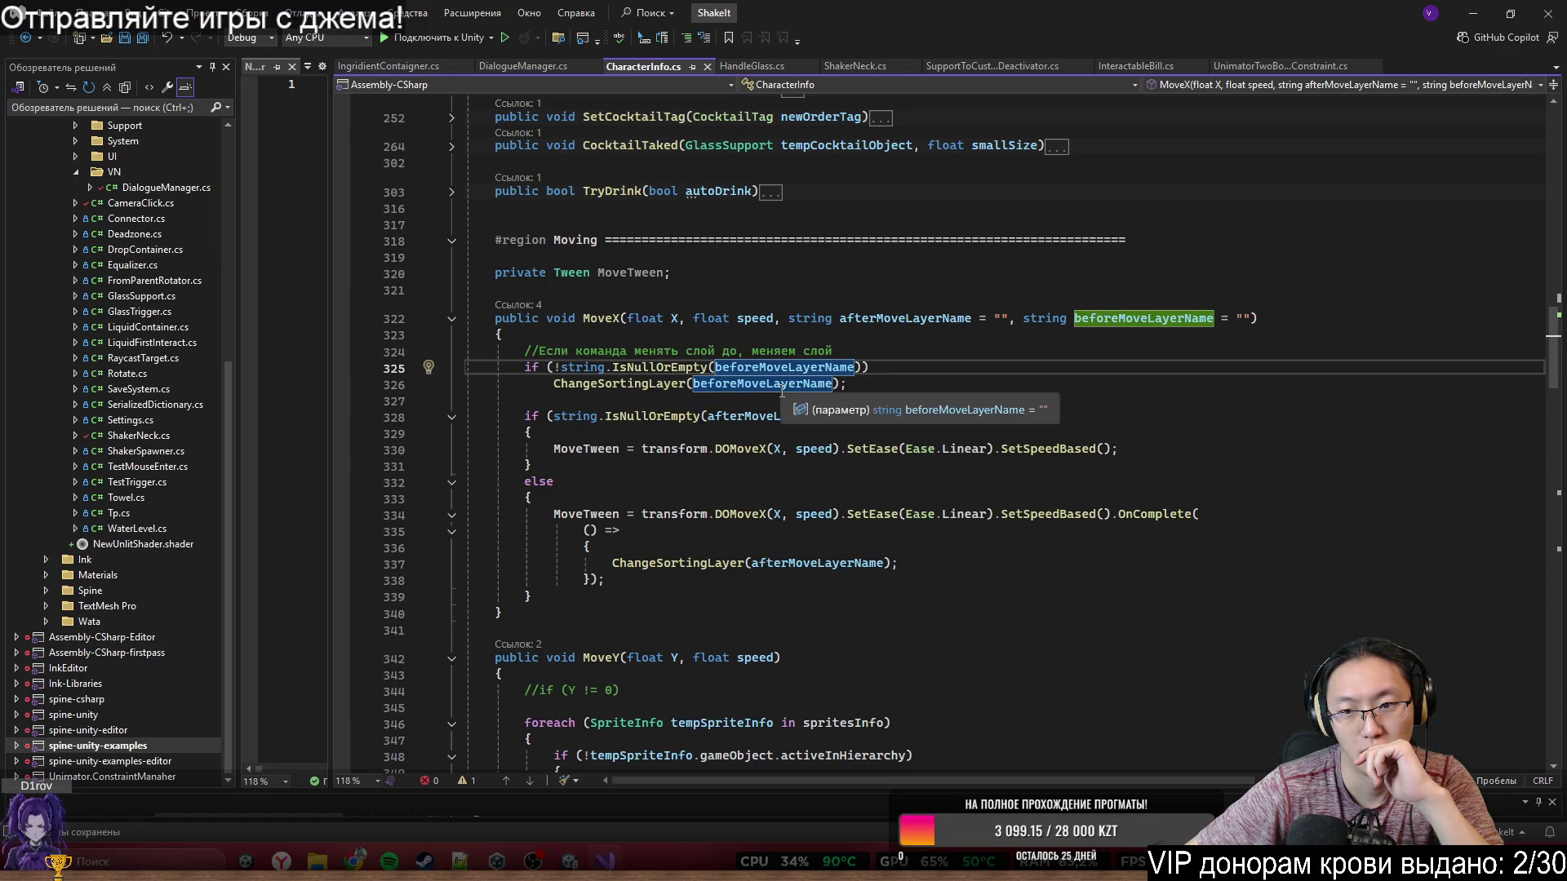
scroll(1166, 307, "down", 1)
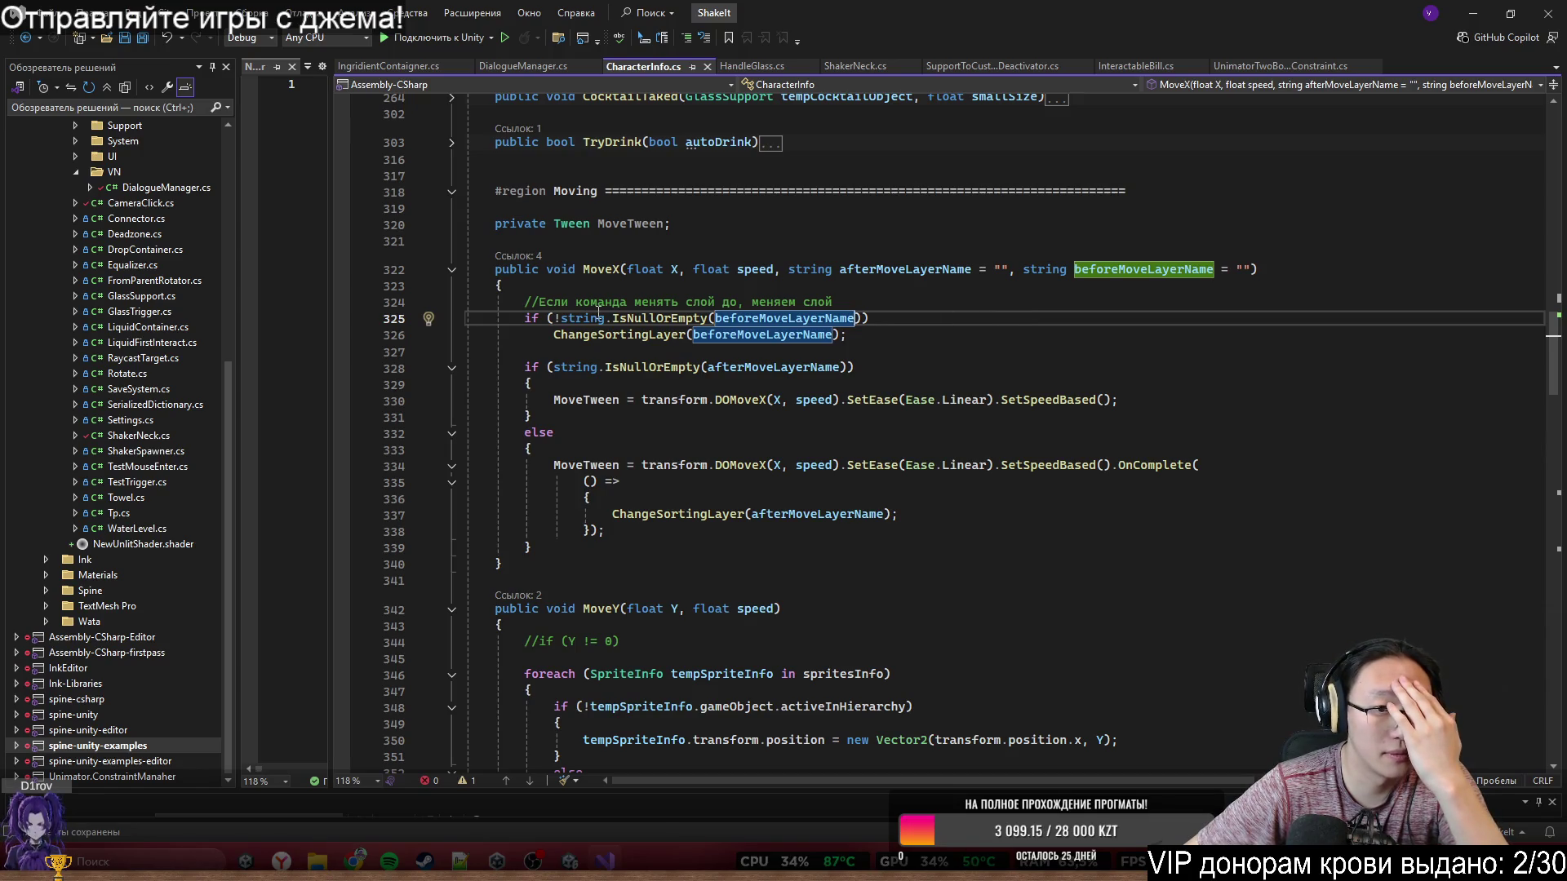
left_click_drag(584, 302, 799, 386)
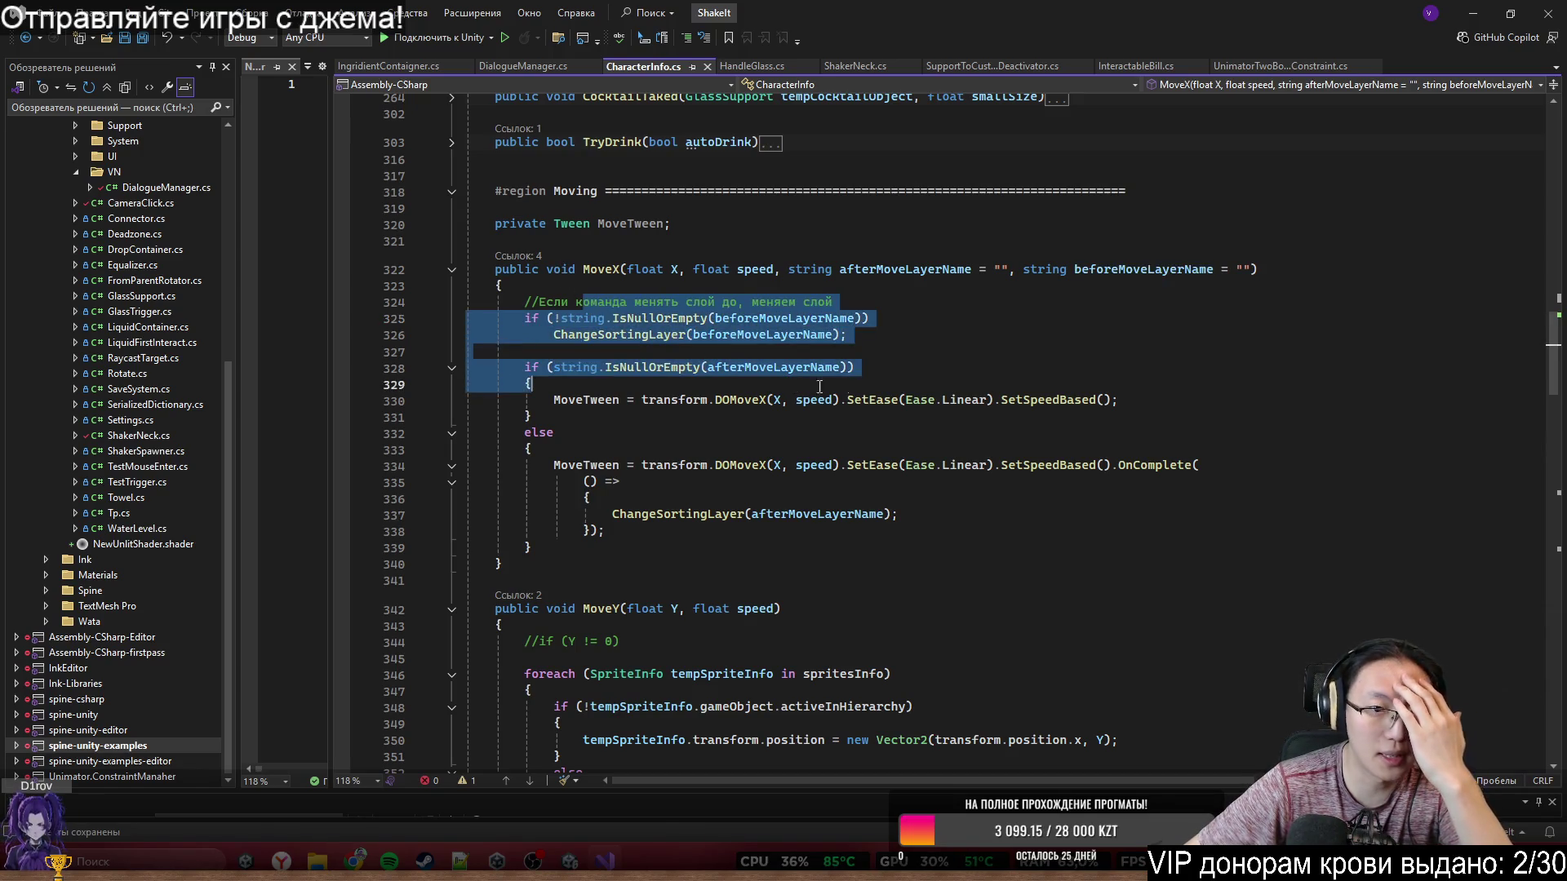
left_click(1137, 334)
double_click(1158, 268)
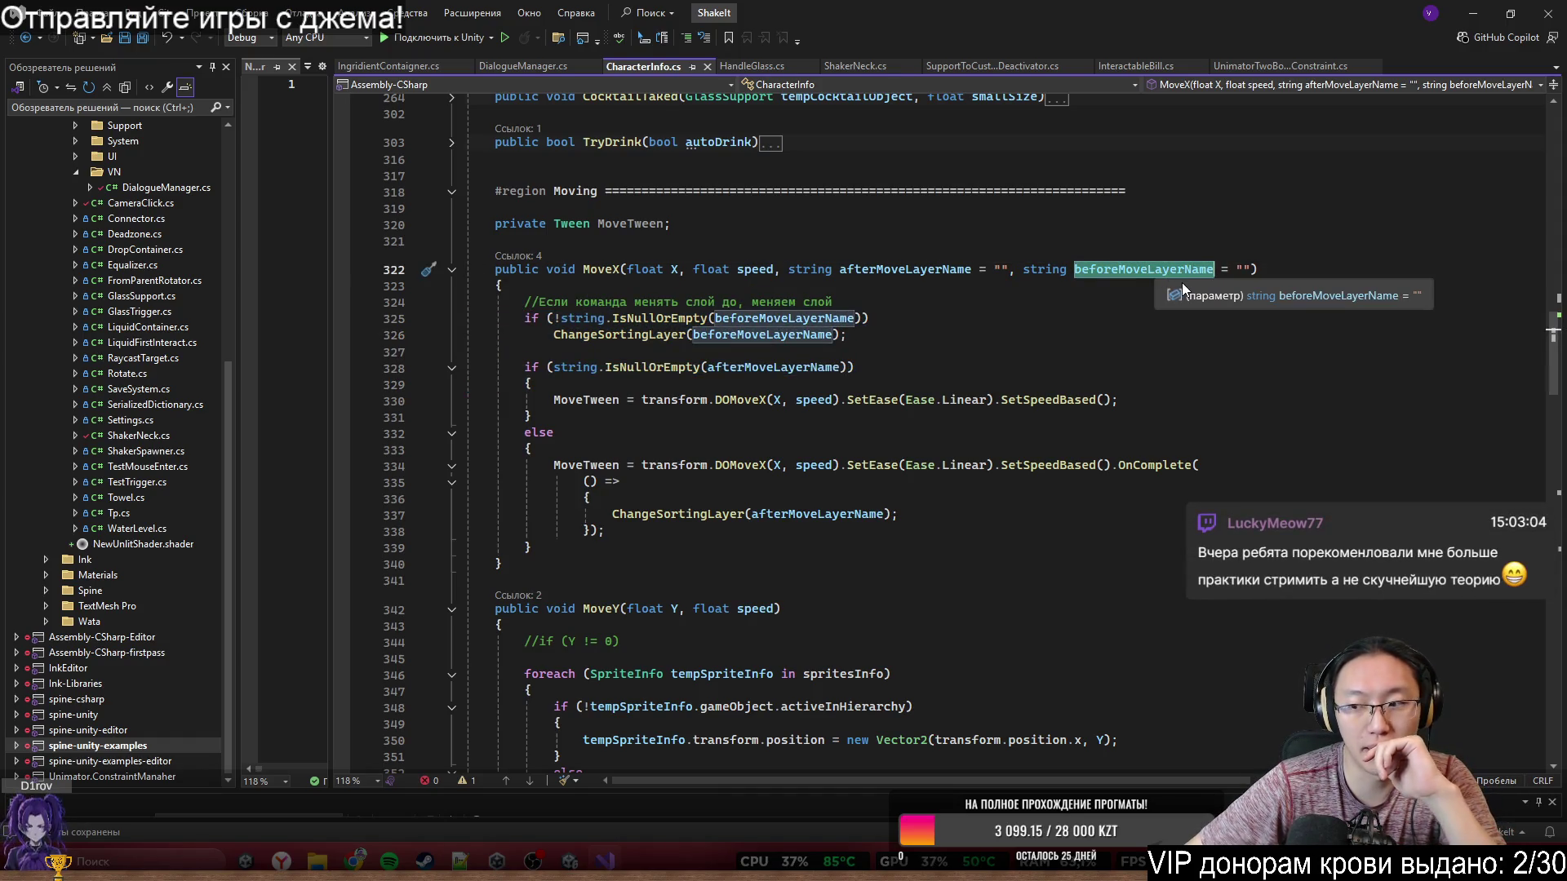
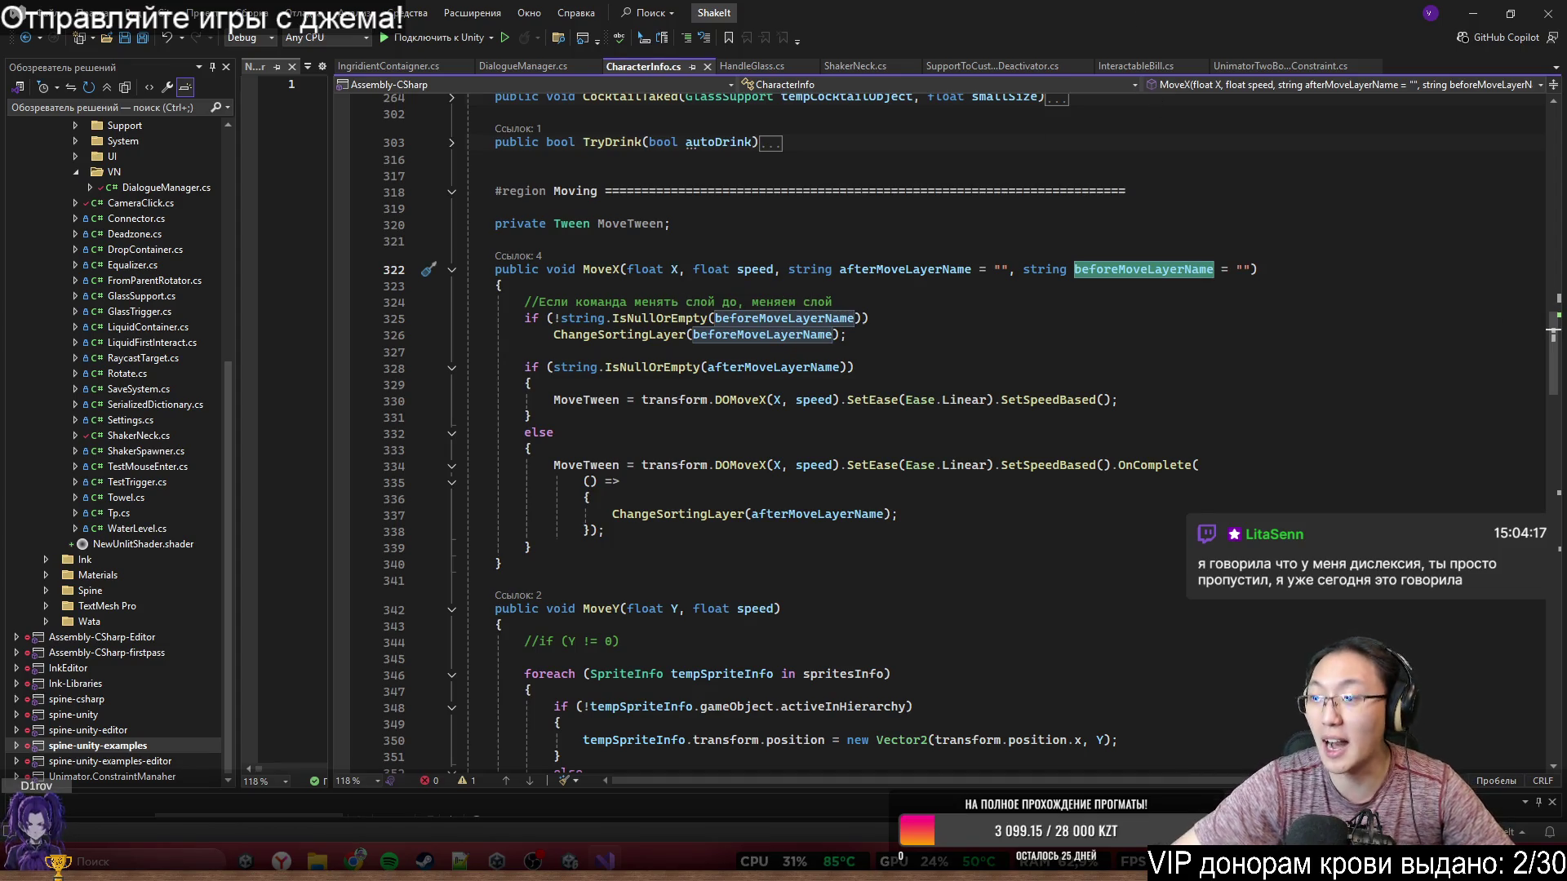
- Review the MoveX method's layer-change block, OnComplete callback and closing braces by selecting them
left_click(997, 335)
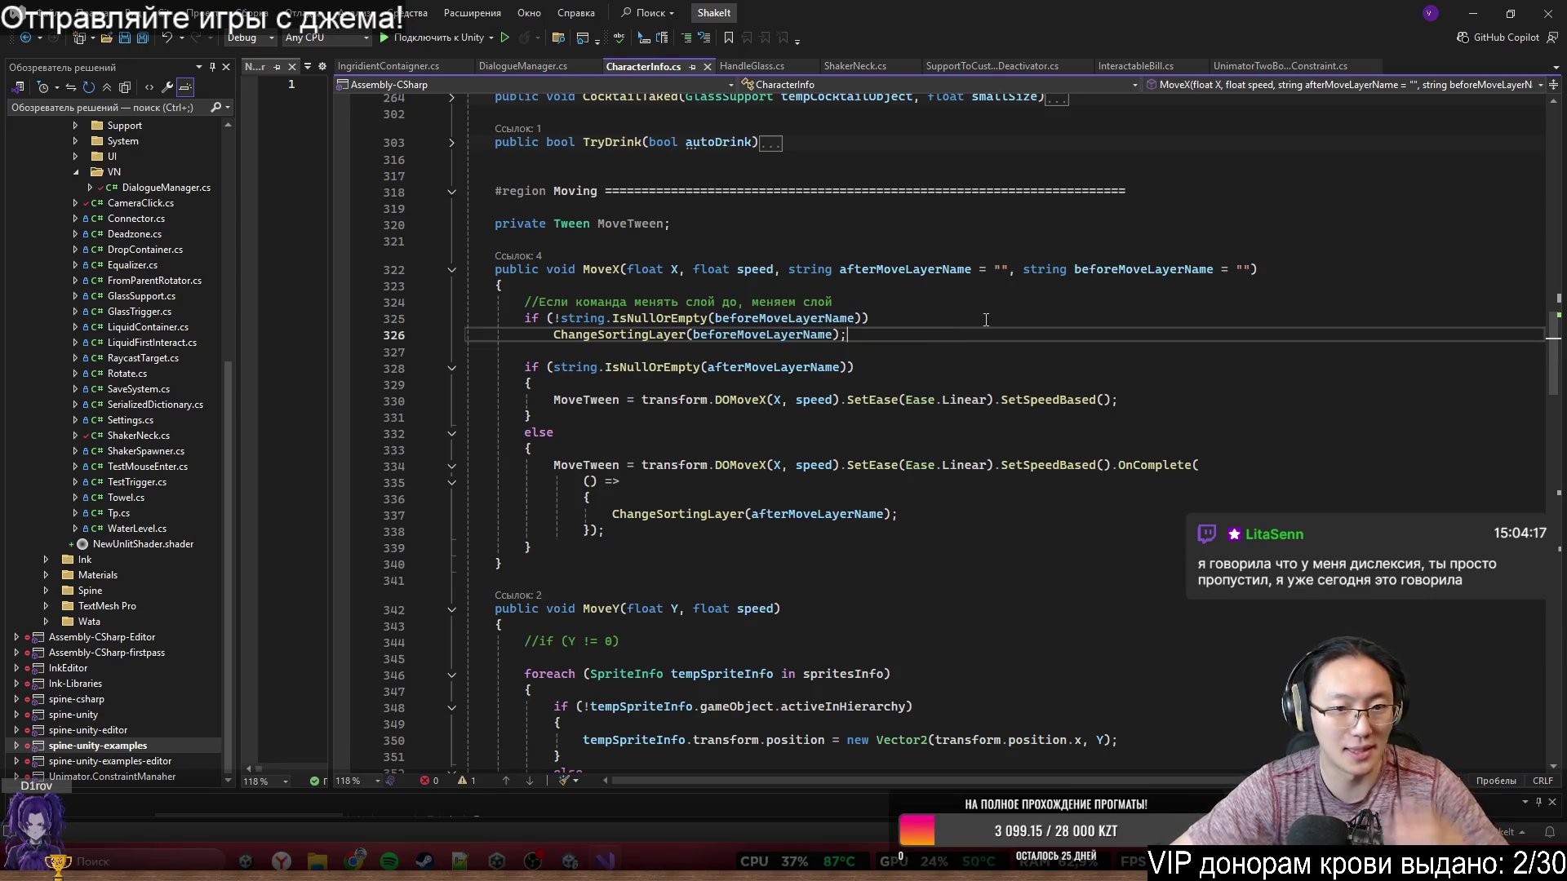
left_click(1007, 310)
left_click_drag(1007, 310, 979, 343)
left_click(951, 352)
left_click(951, 318)
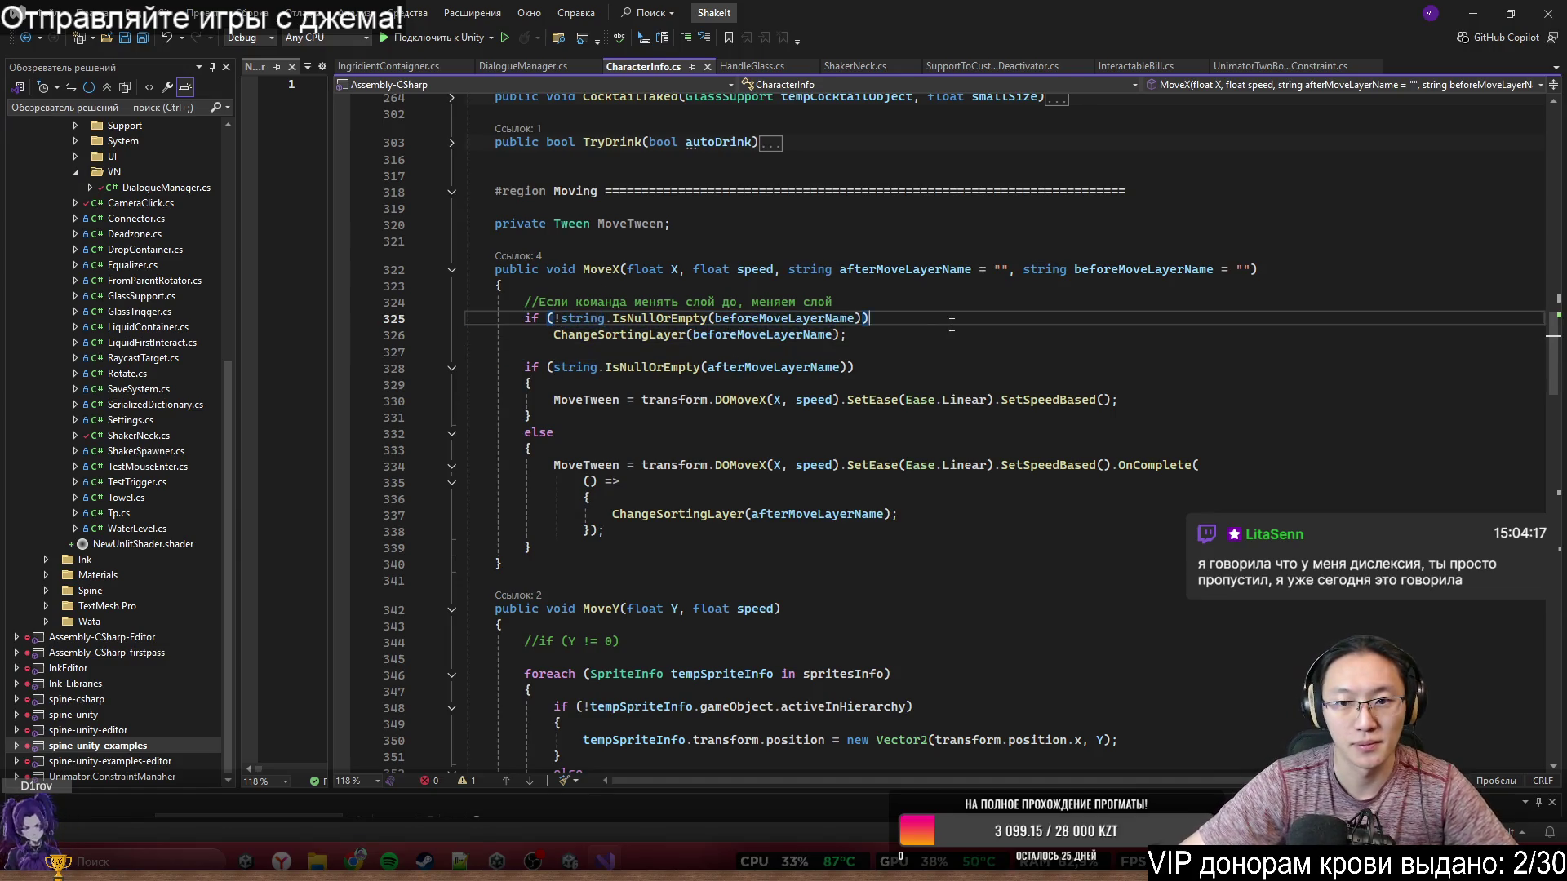
left_click_drag(947, 269, 1003, 474)
left_click(1002, 531)
left_click(1003, 563)
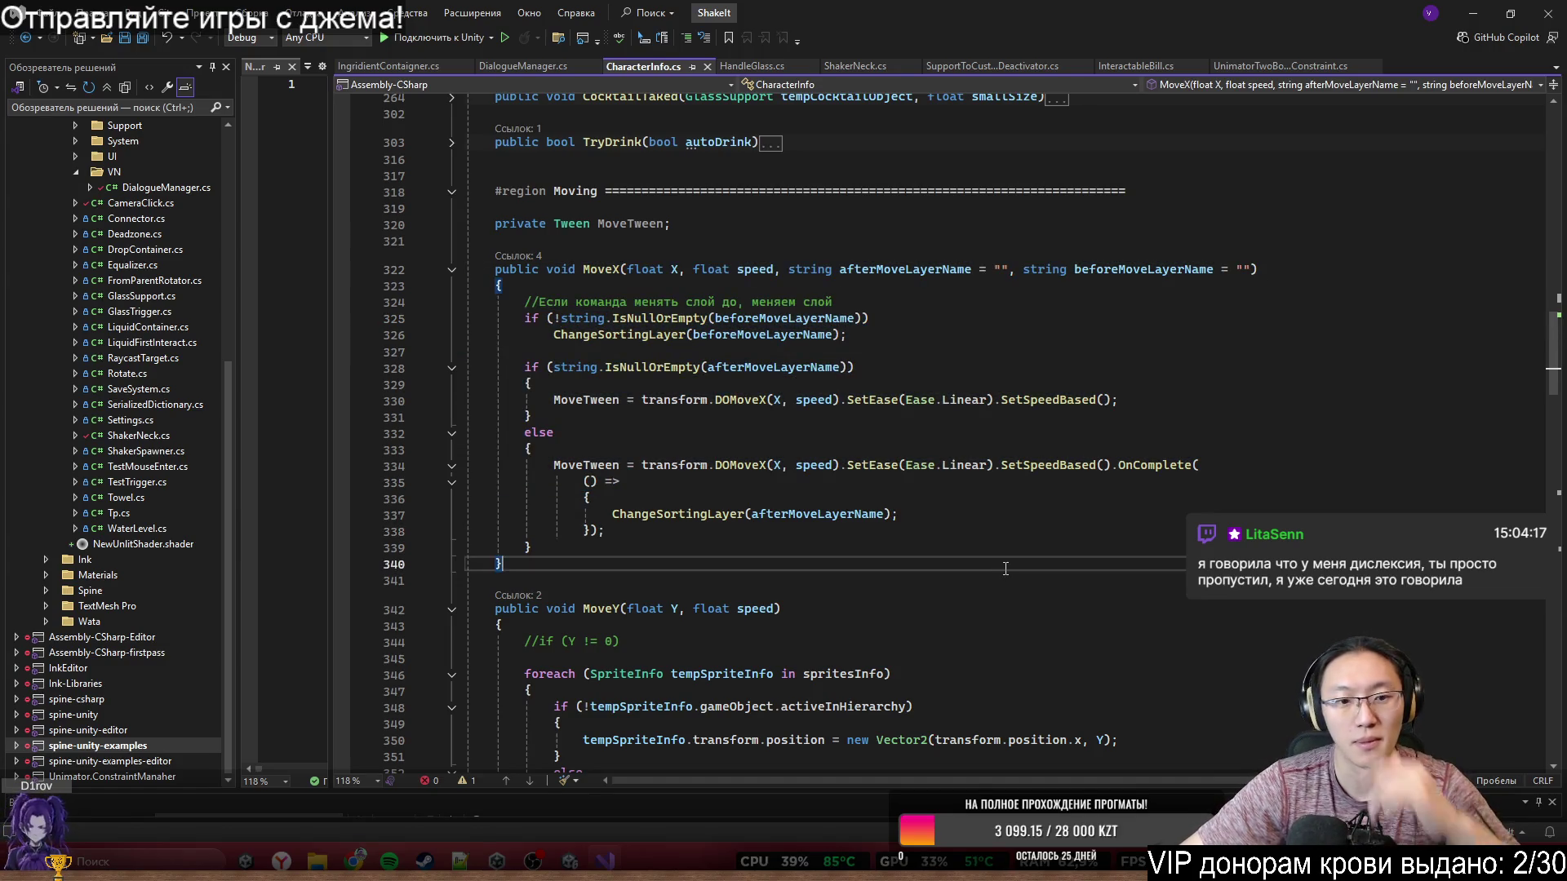
left_click(1009, 548)
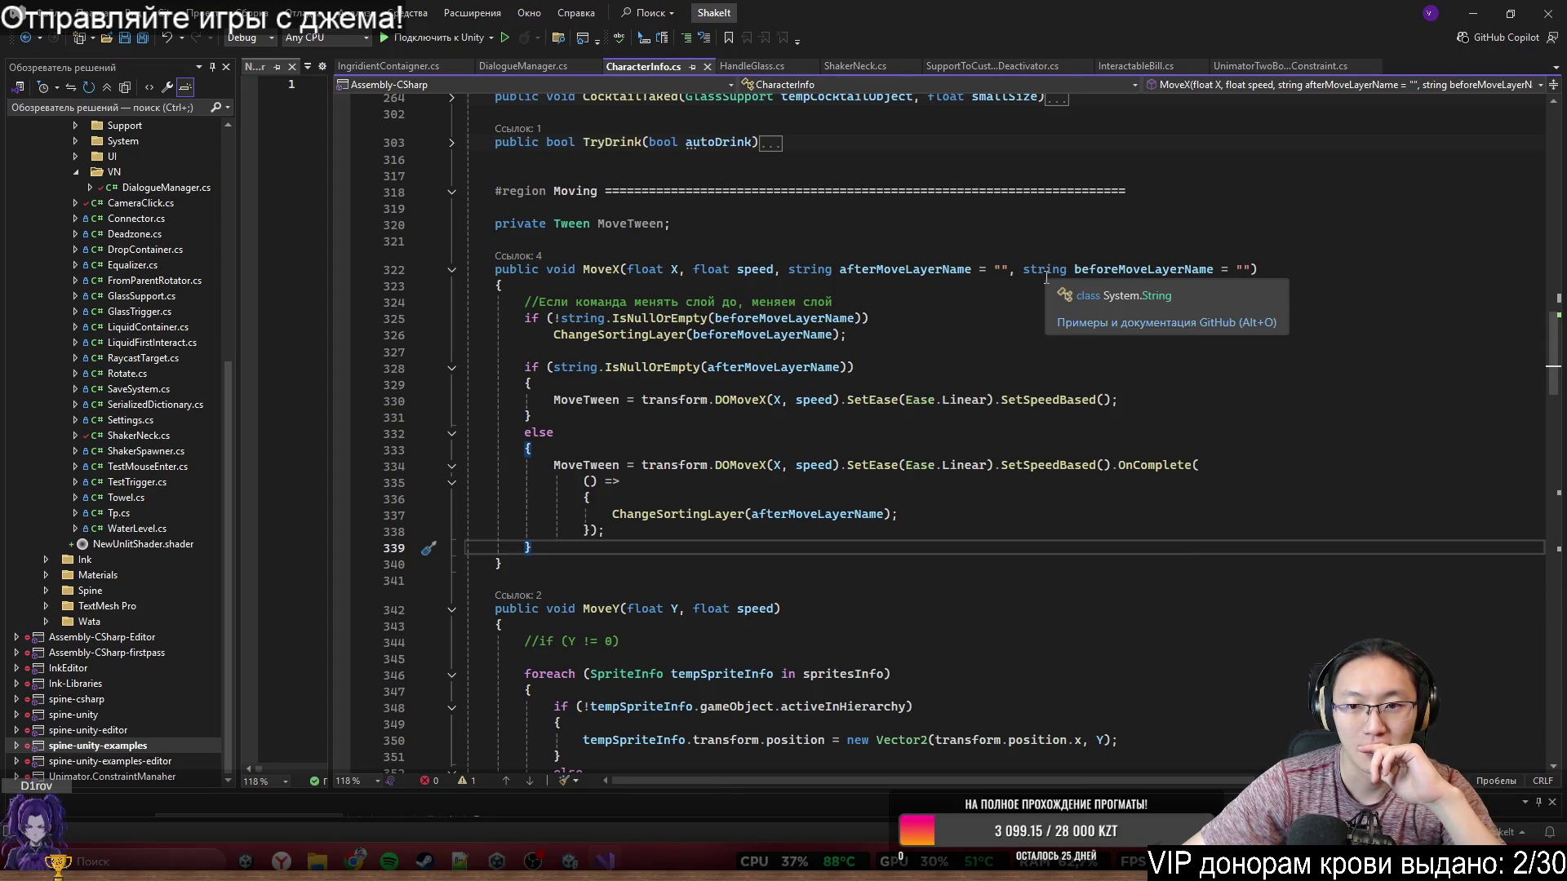
mouse_move(495, 285)
left_mouse_down()
mouse_move(873, 336)
mouse_move(887, 558)
left_mouse_up()
left_click(897, 553)
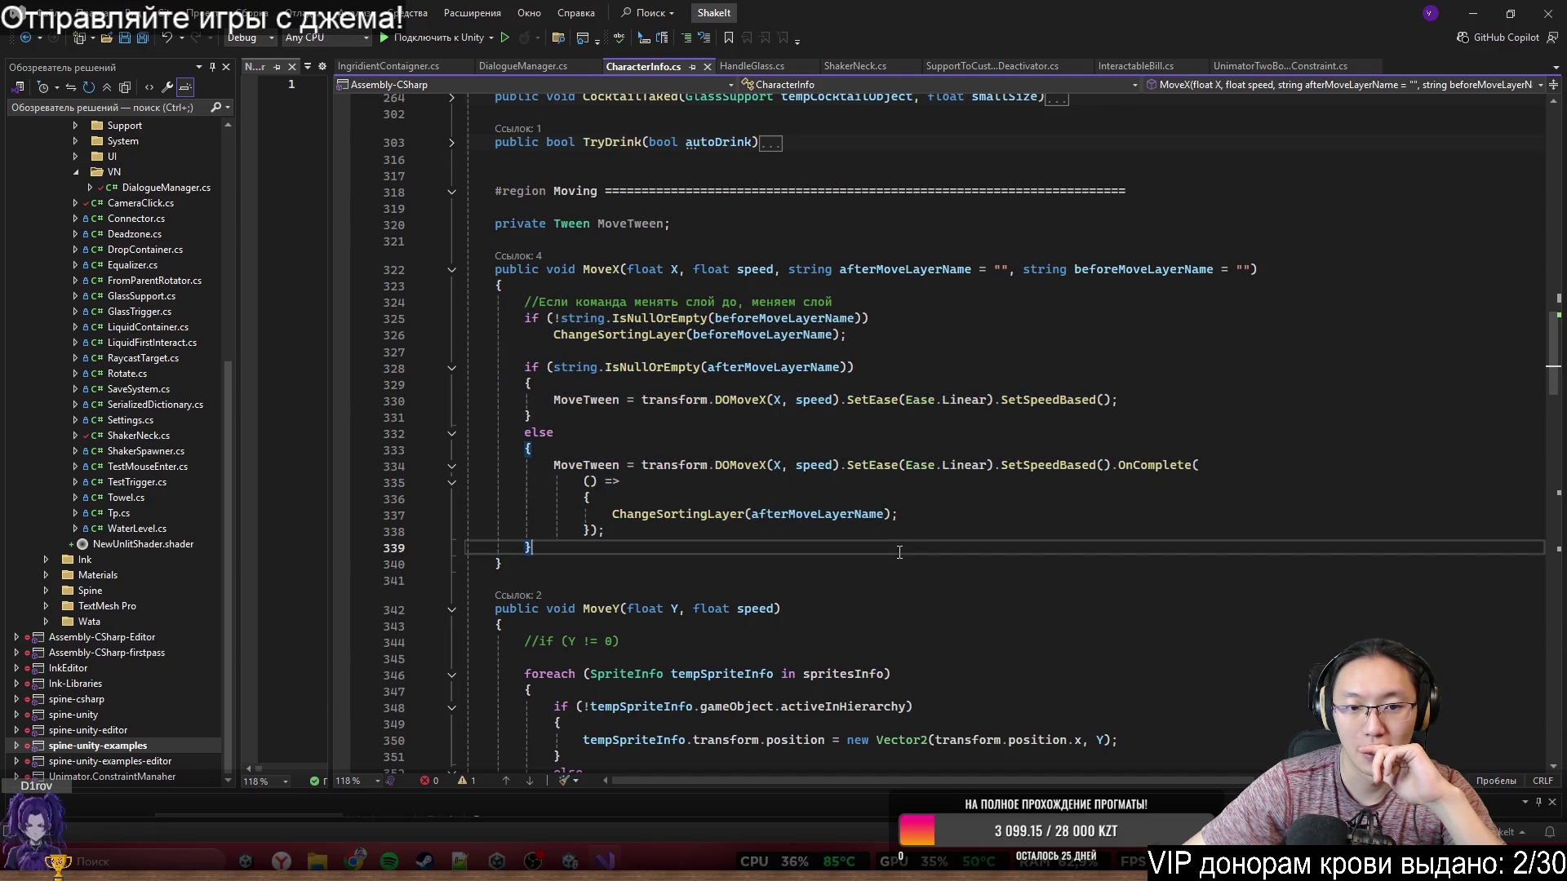
- Comment out the 'private Tween MoveTween;' field and open blank lines beneath it
double_click(596, 400)
left_click_drag(555, 223, 668, 222)
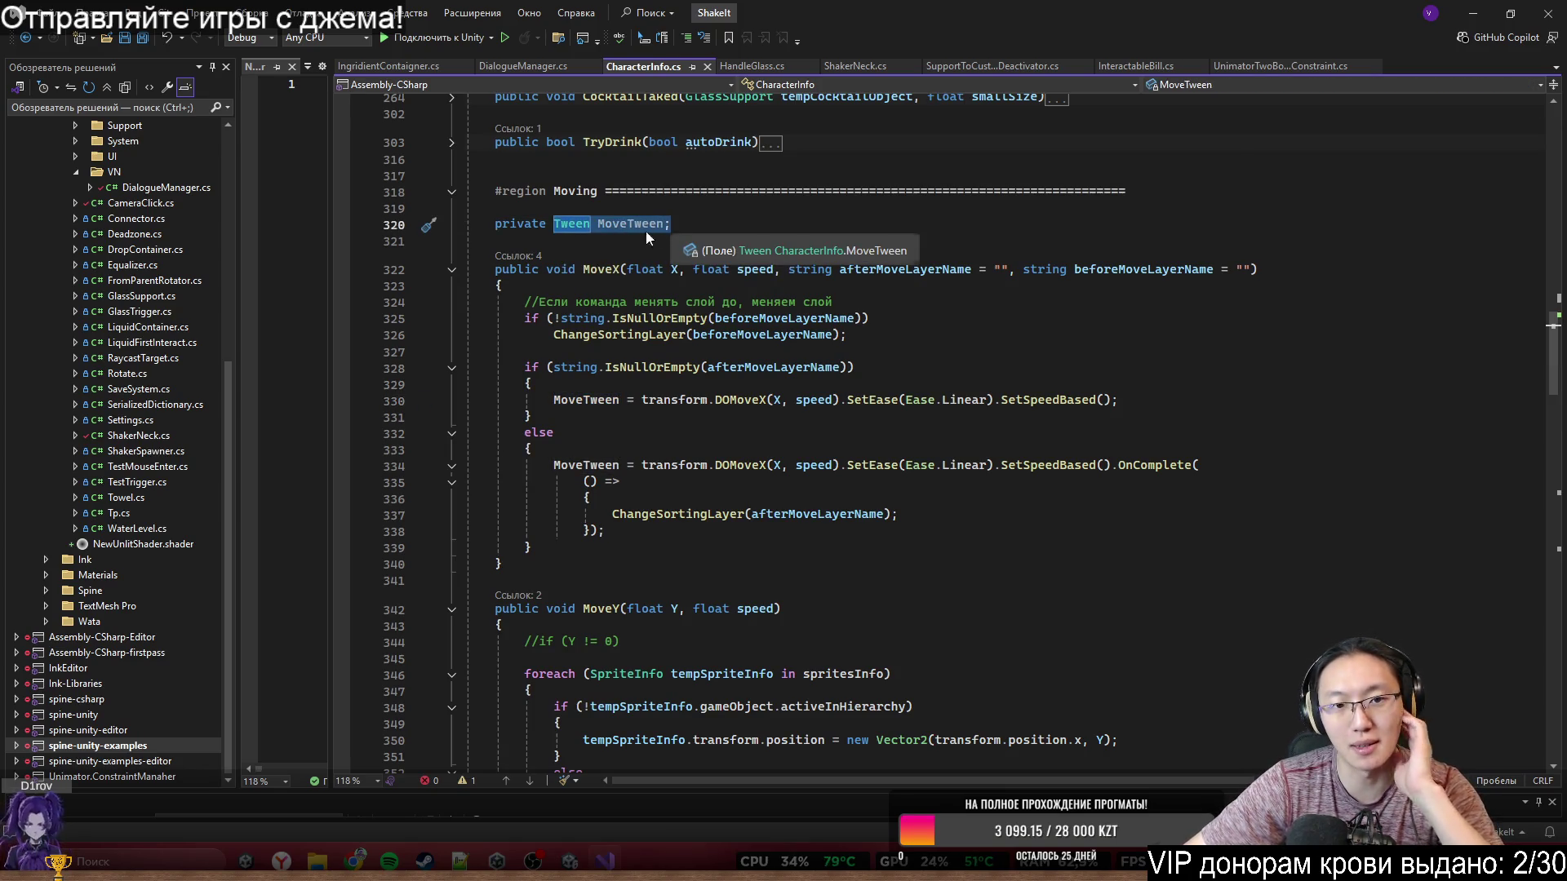
left_click(489, 225)
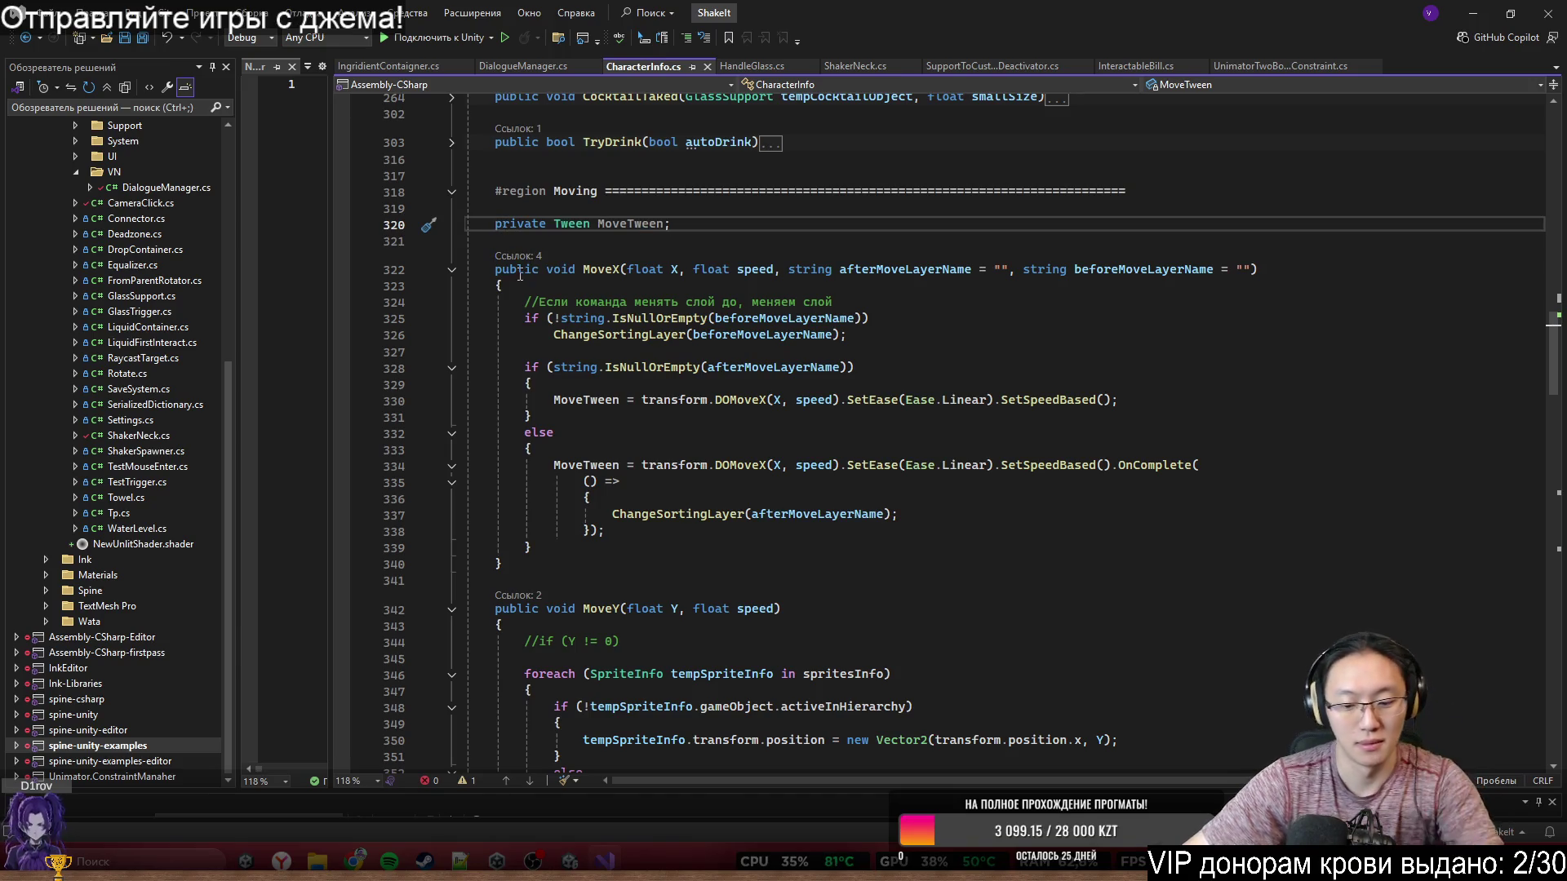
type(".")
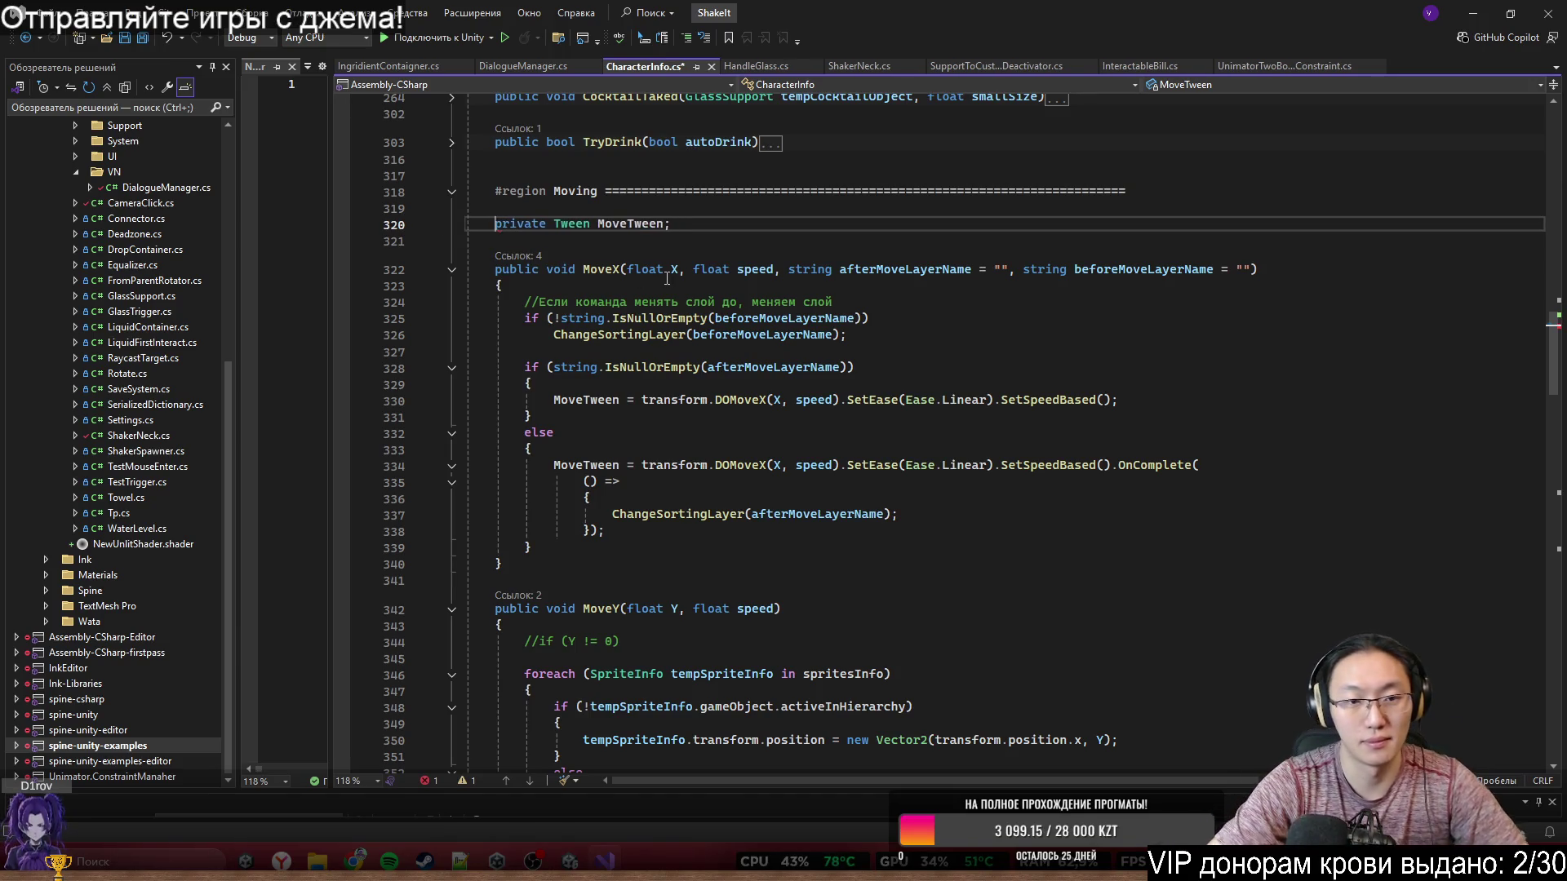
key("BackSpace")
type("//")
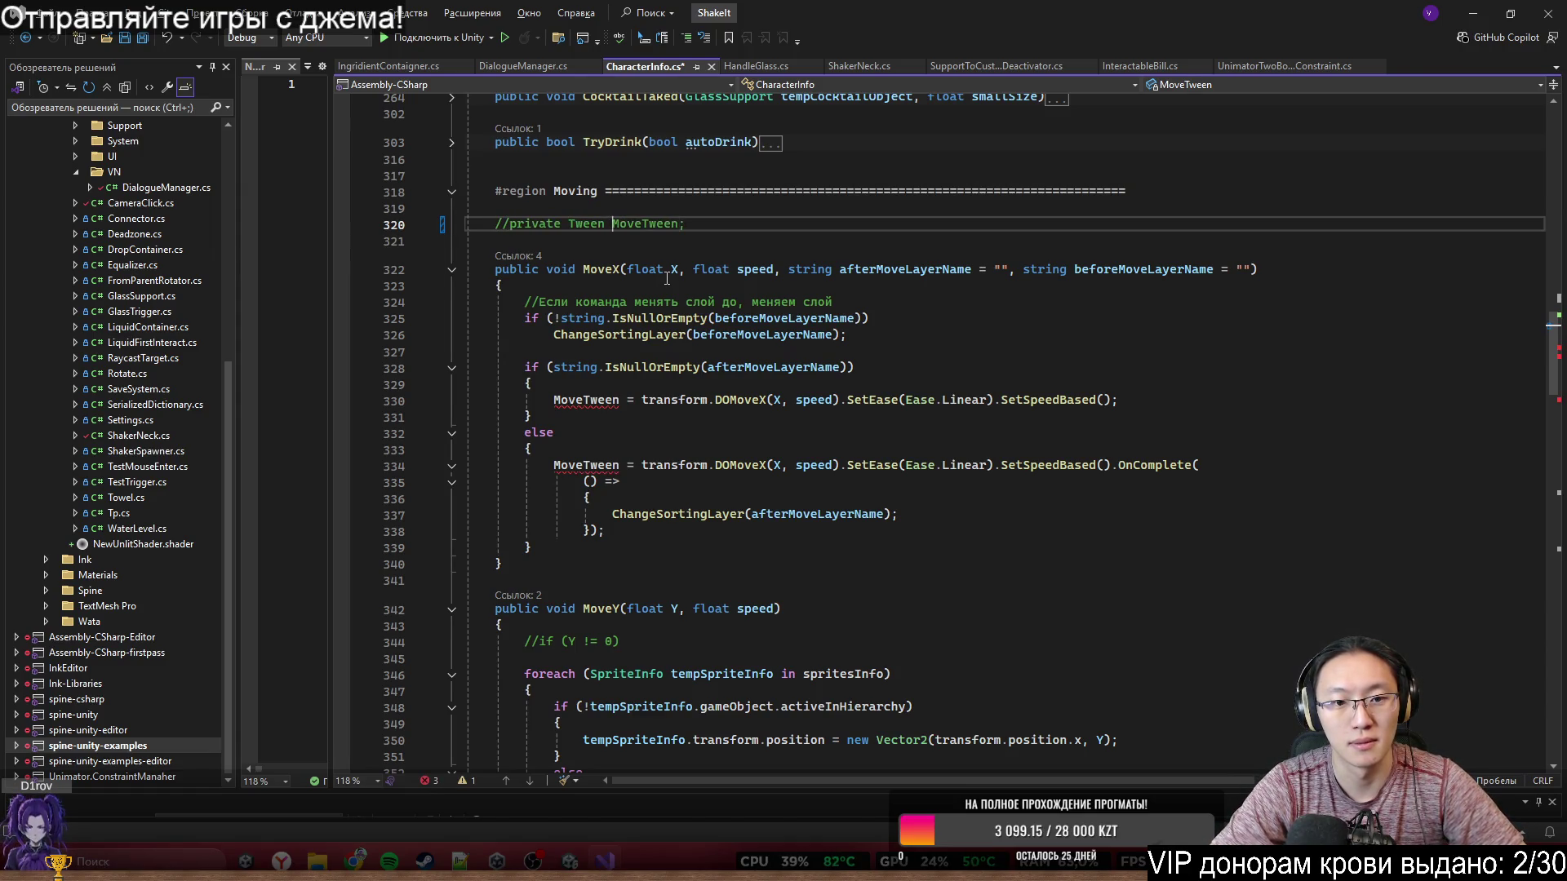
key("End")
key("Return")
key("Return")
- Start a new private field, trying the Sequence and TweenSeq type names before deleting them
type("privat")
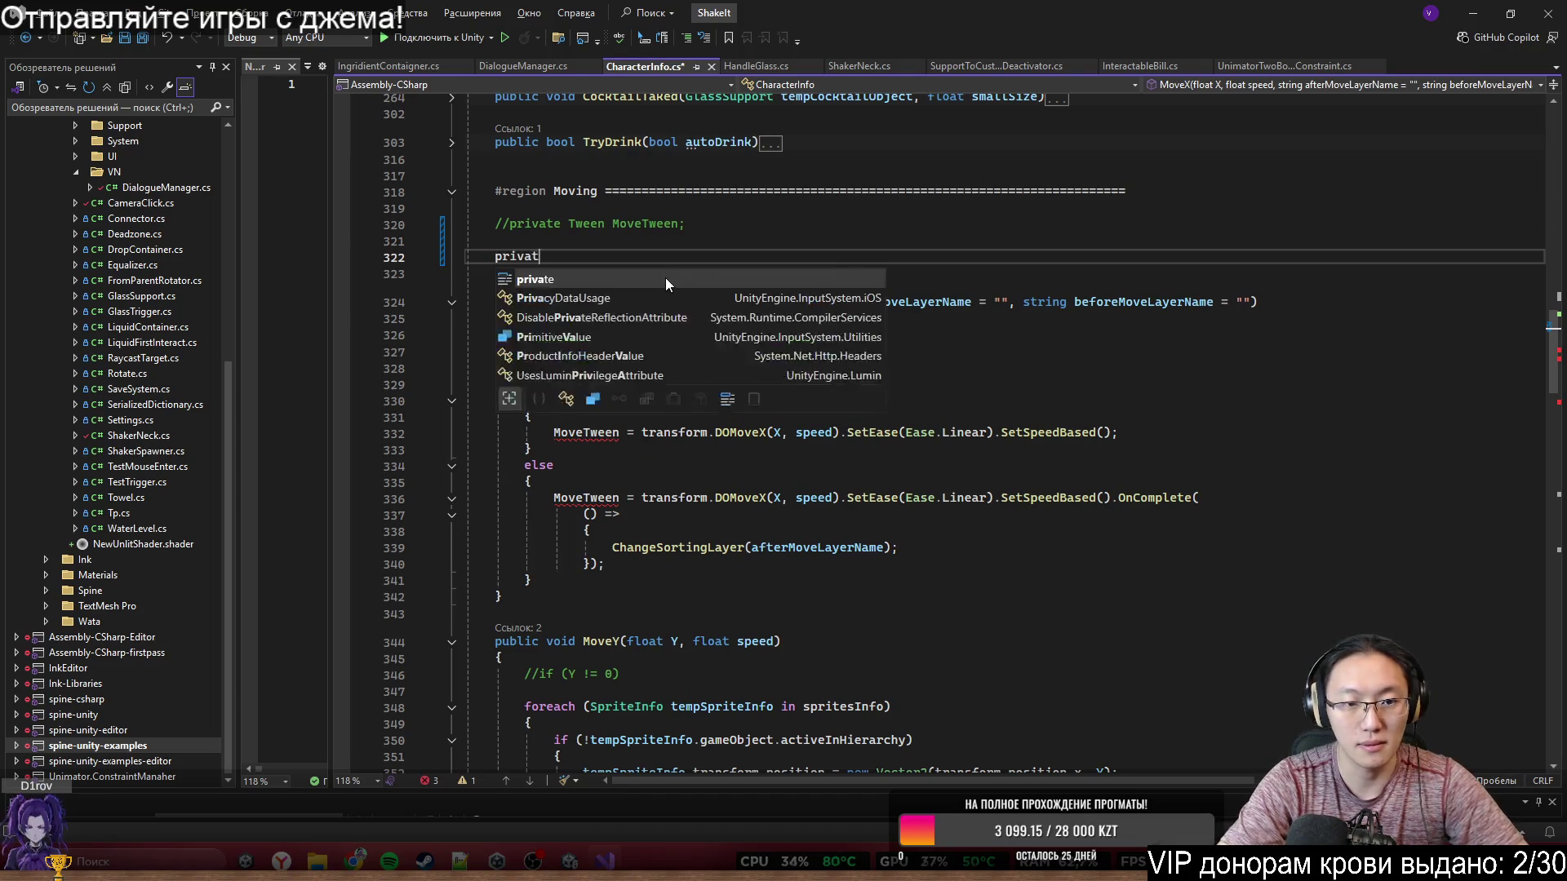
type("e Seq")
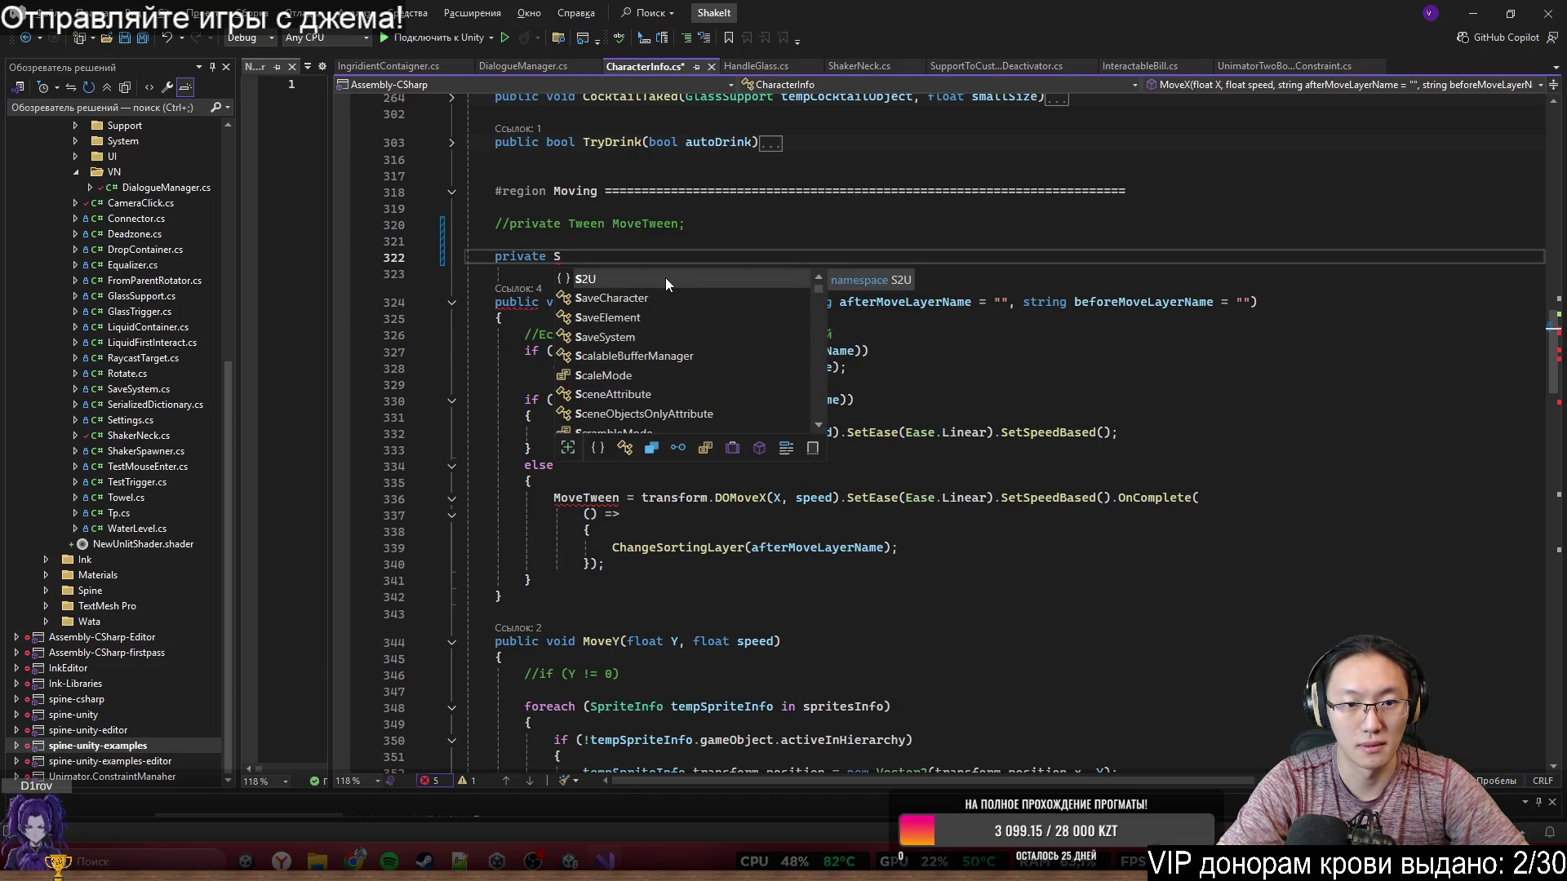
key("Down")
key("Down")
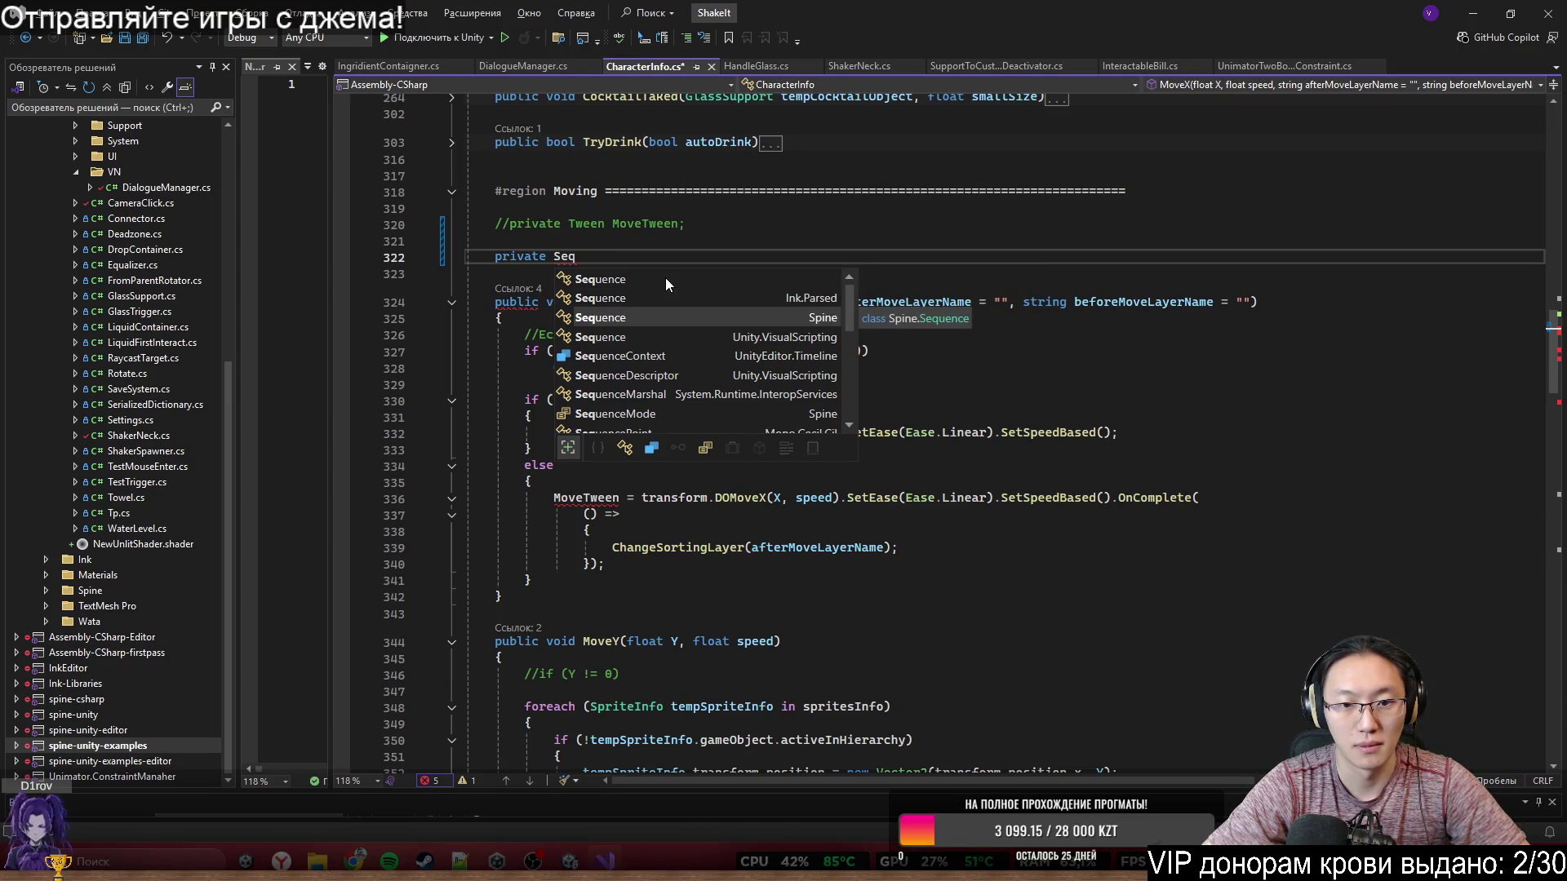
key("Down")
key("Down")
key("Down")
key("Down")
key("Down")
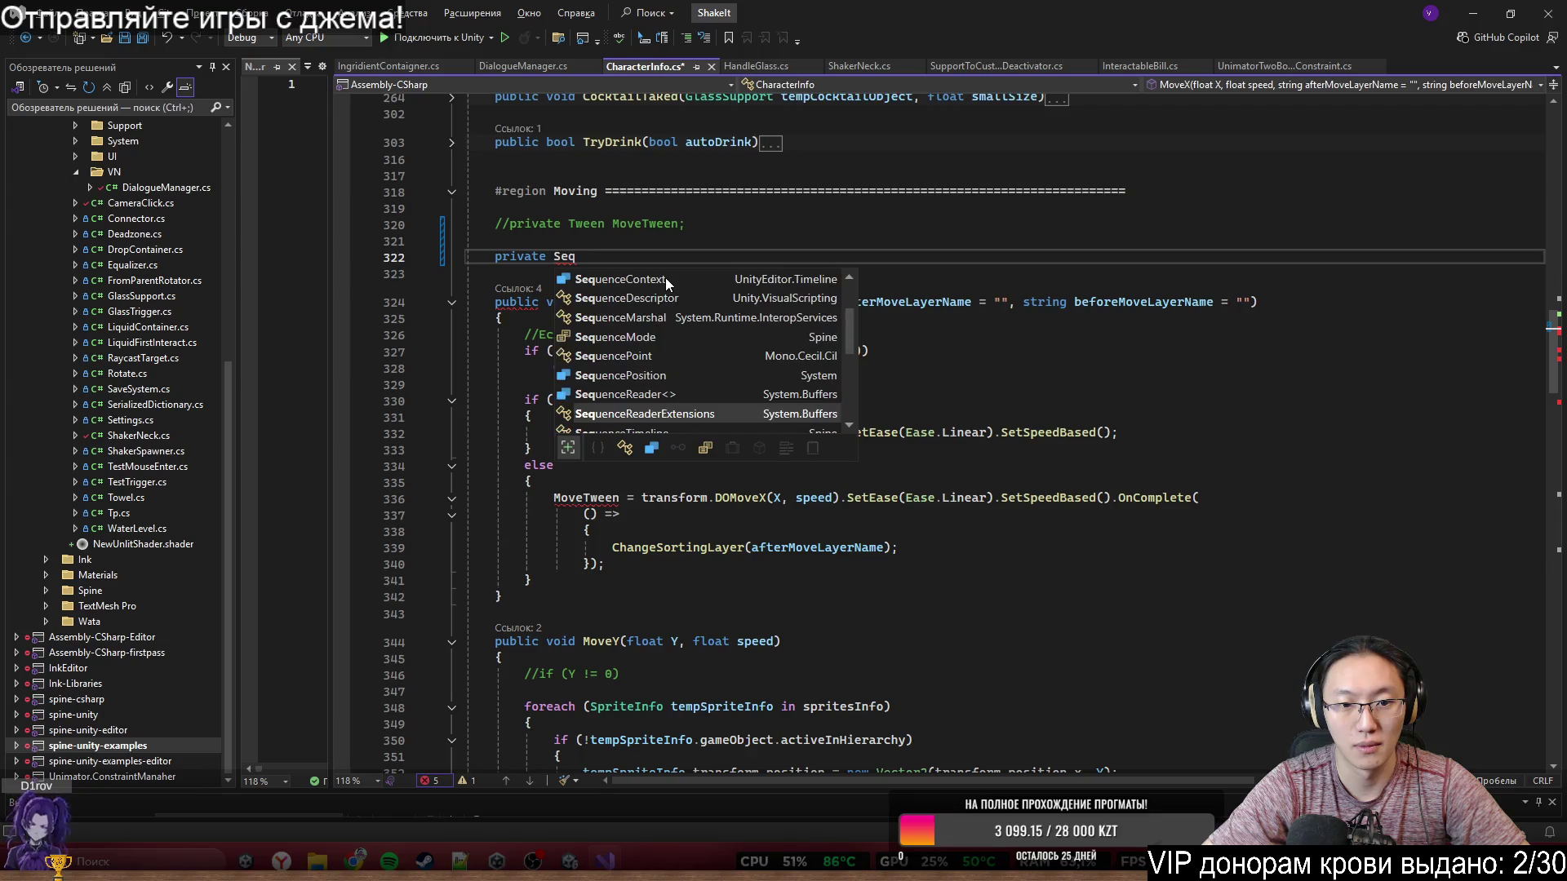
type("uence")
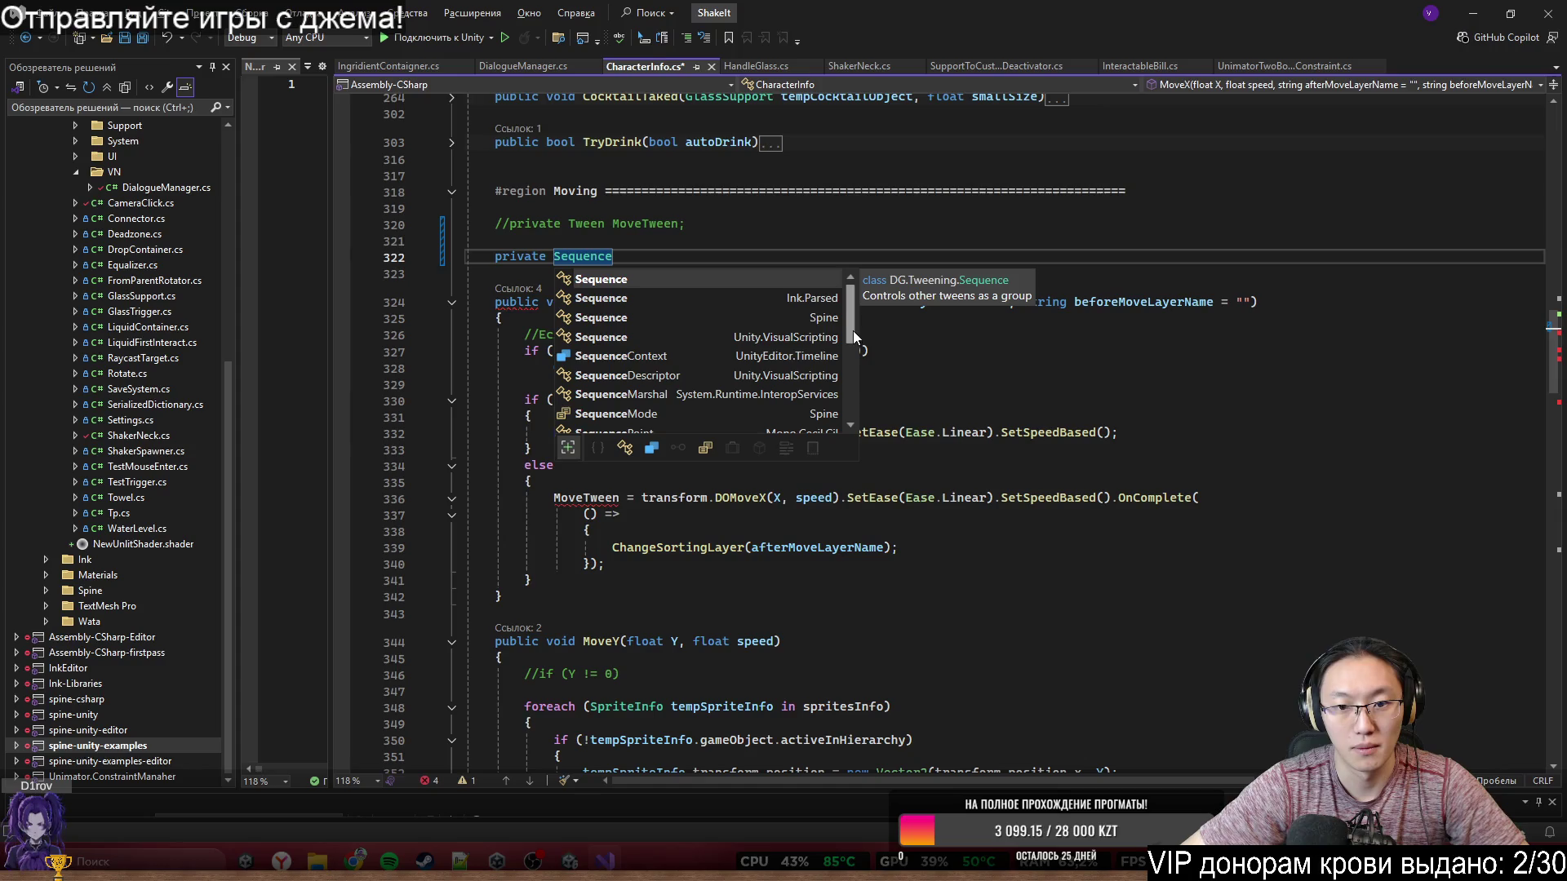
mouse_move(853, 330)
left_mouse_down()
mouse_move(872, 395)
mouse_move(888, 355)
mouse_move(806, 294)
left_mouse_up()
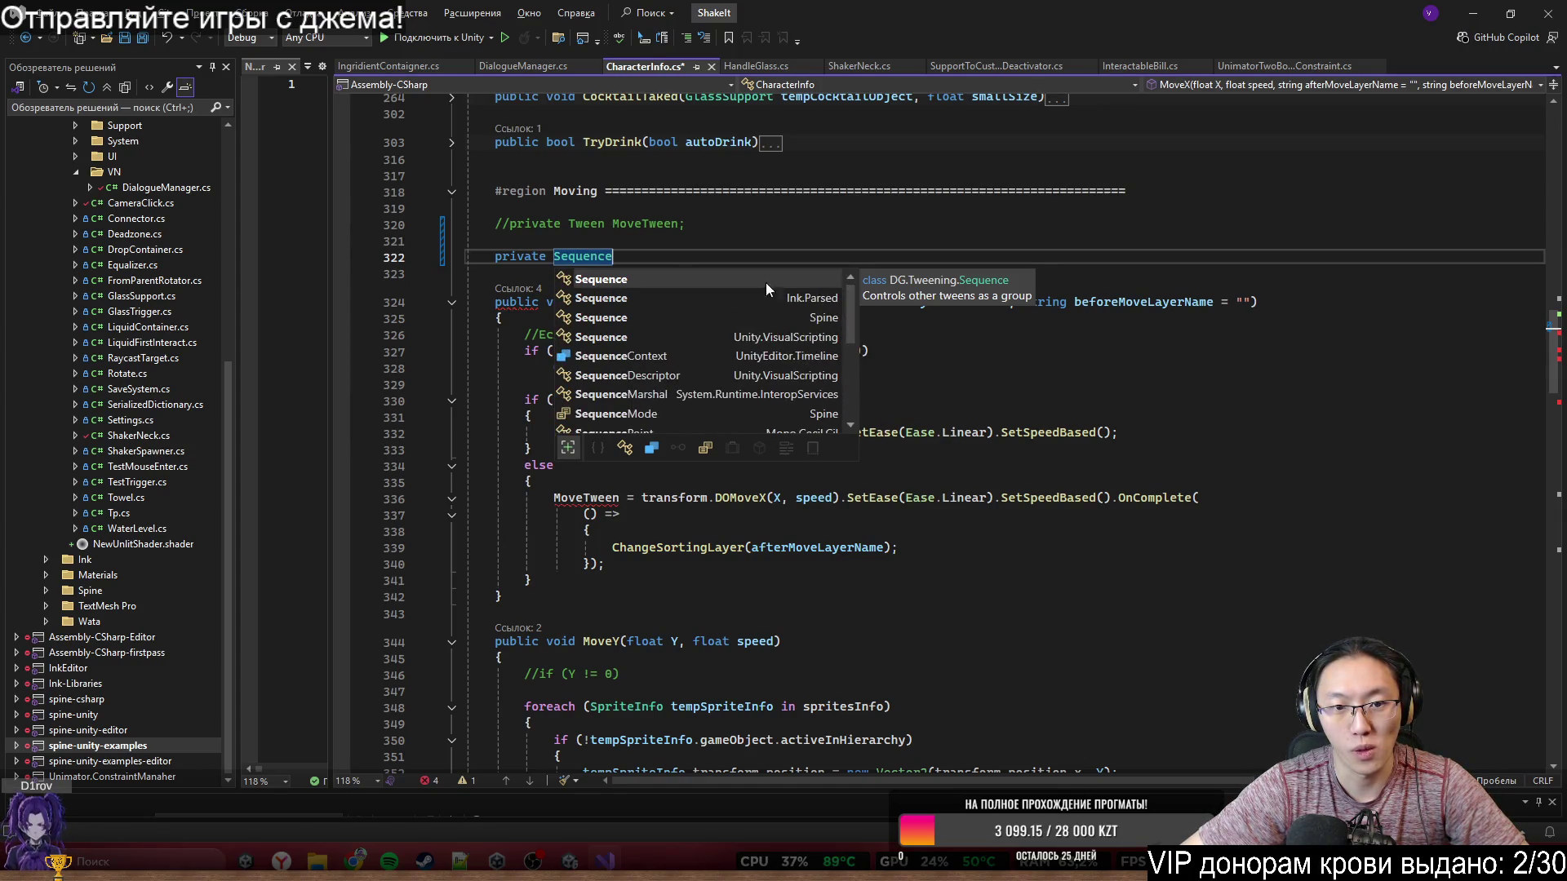
key("BackSpace")
type("W")
key("BackSpace")
type("TweenSeq")
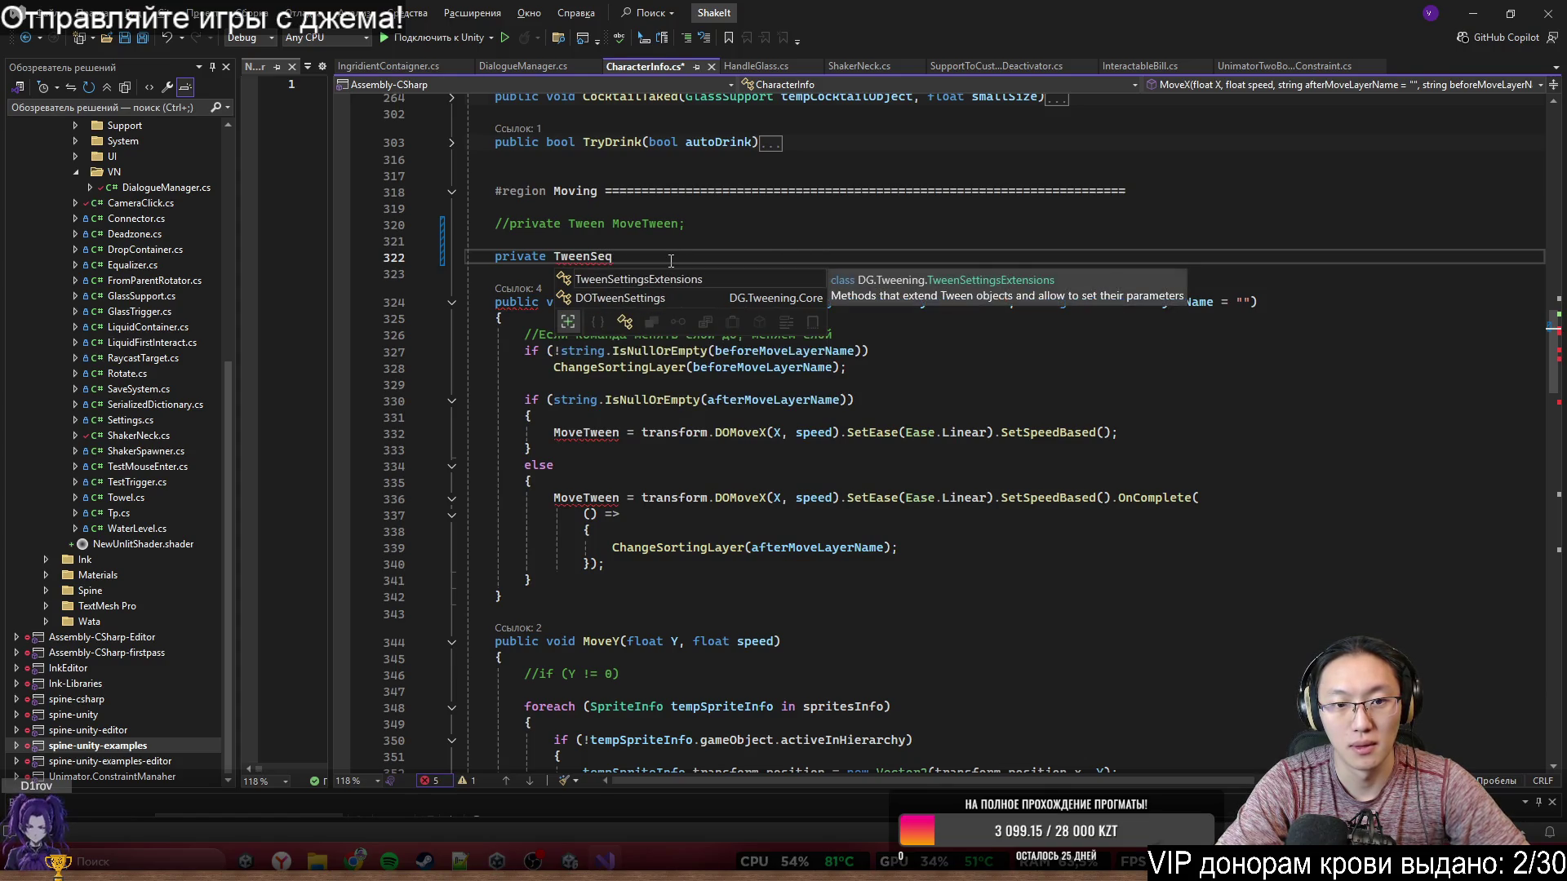
key("ctrl+BackSpace")
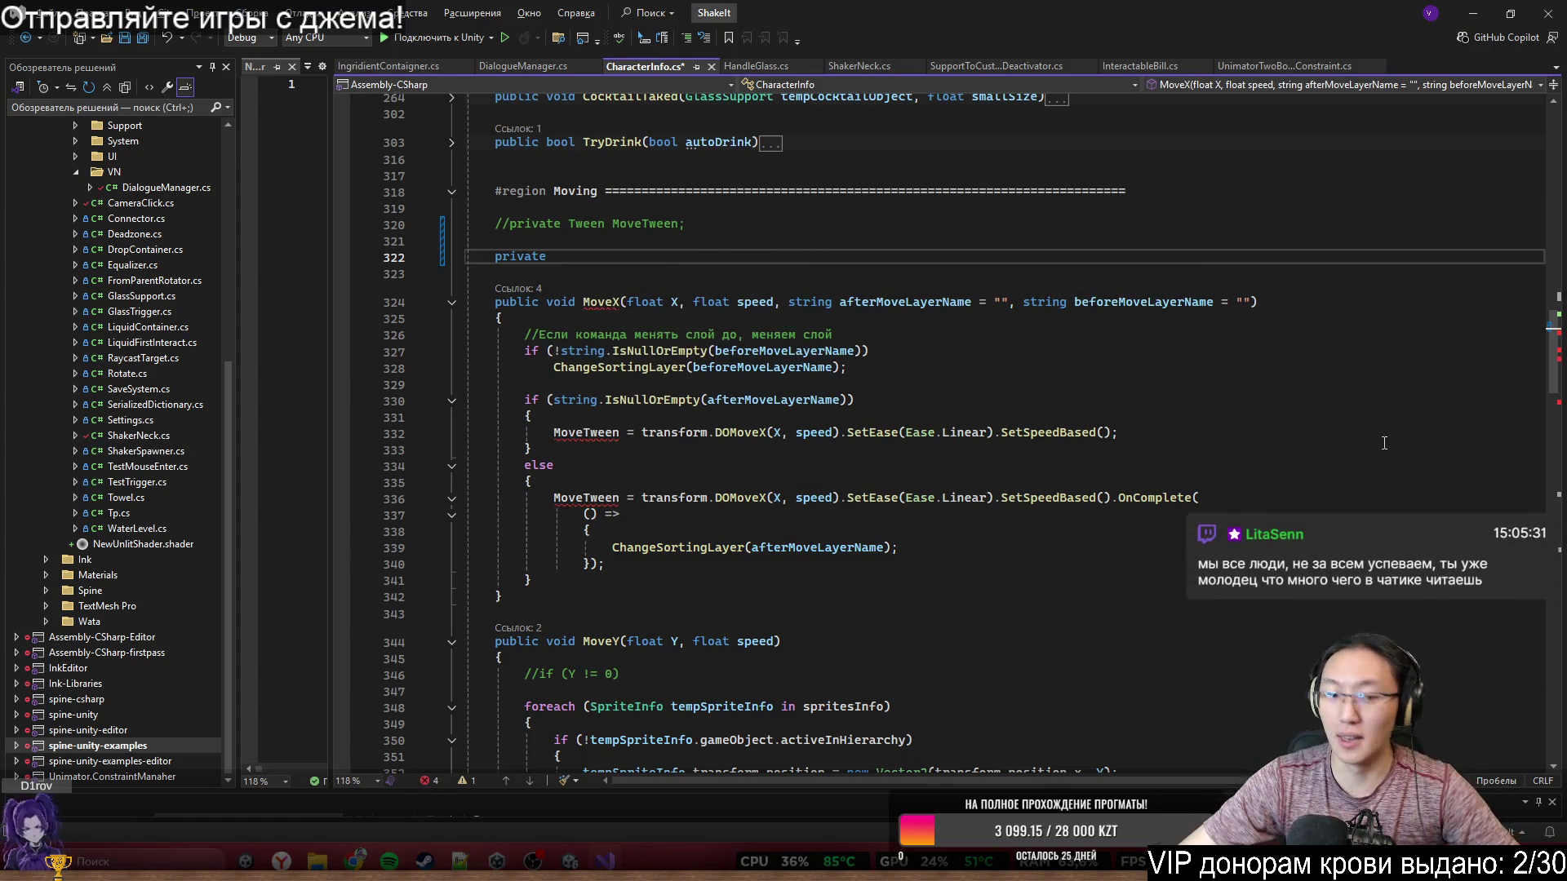
left_click(355, 861)
- Send ChatGPT the prompt 'Так, мне документацию по tween sequence'
left_click(350, 775)
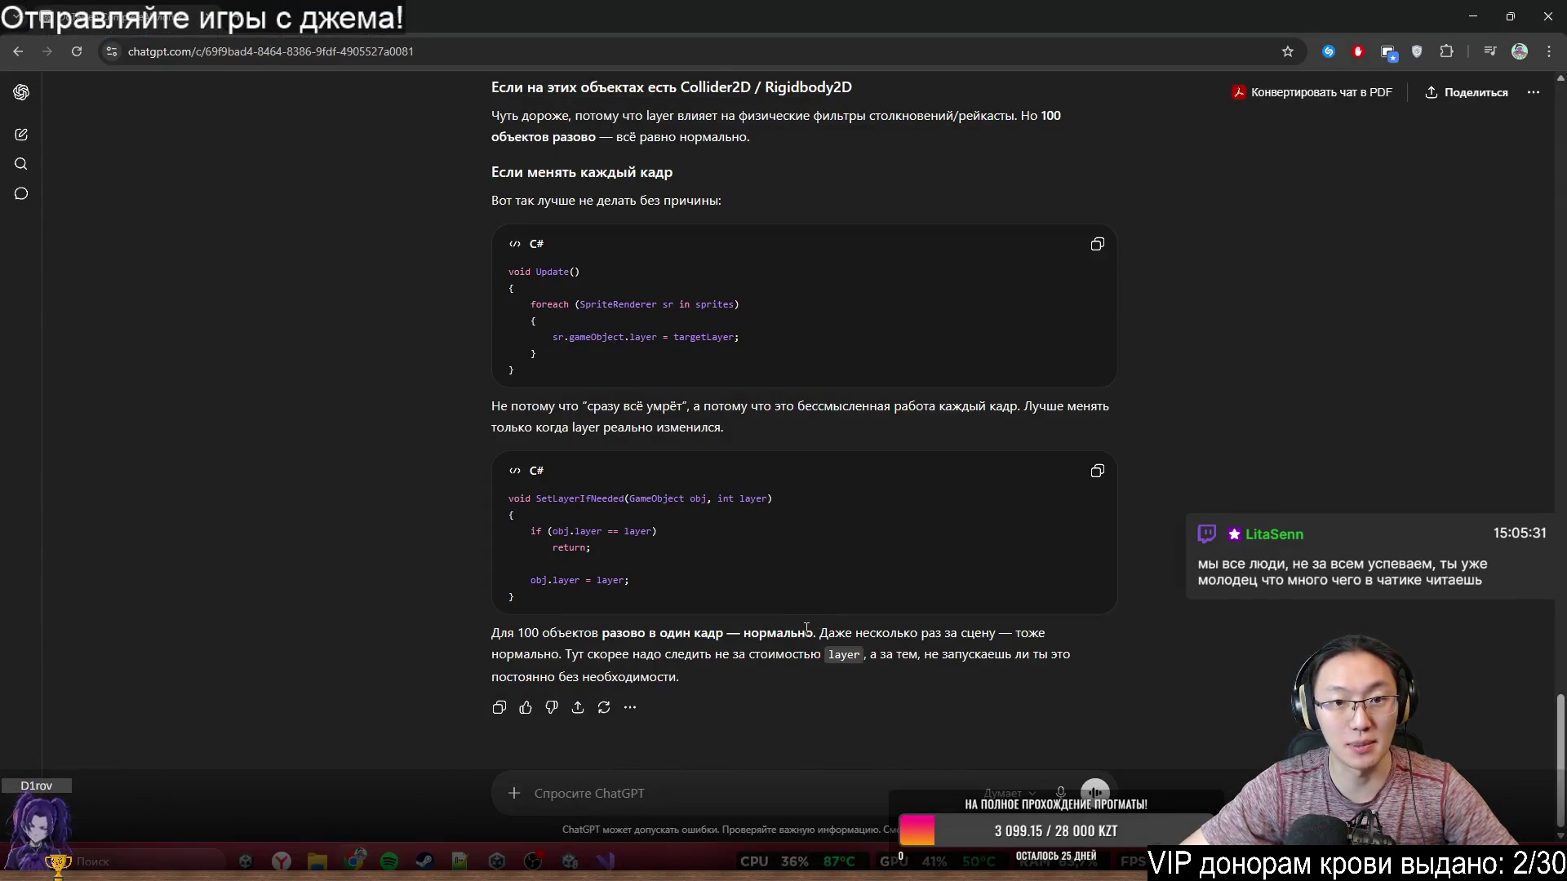
left_click(823, 800)
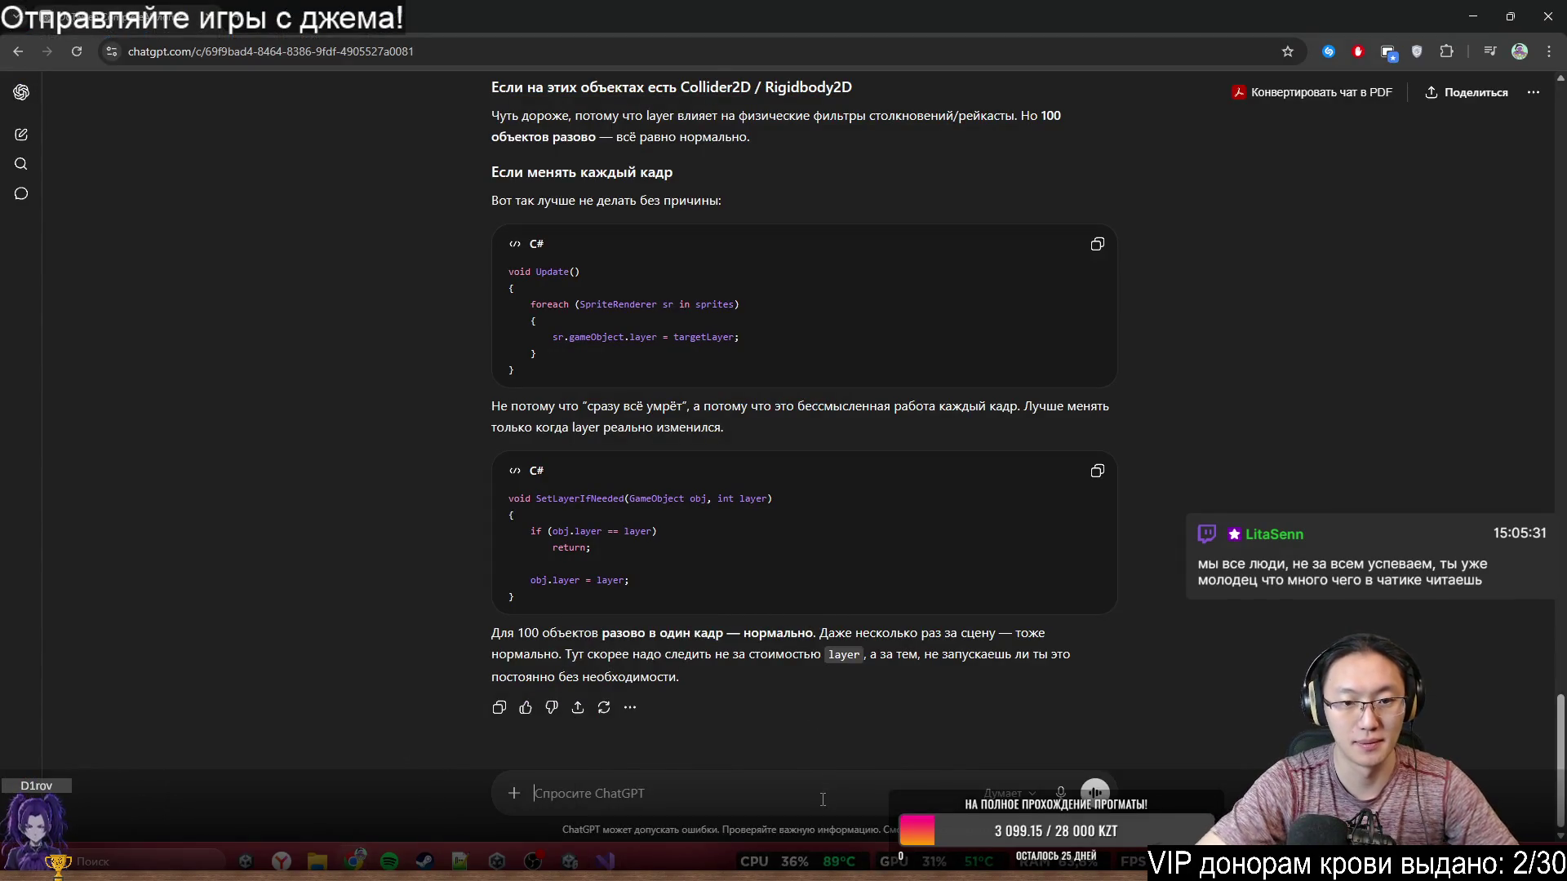
type("Так, мн")
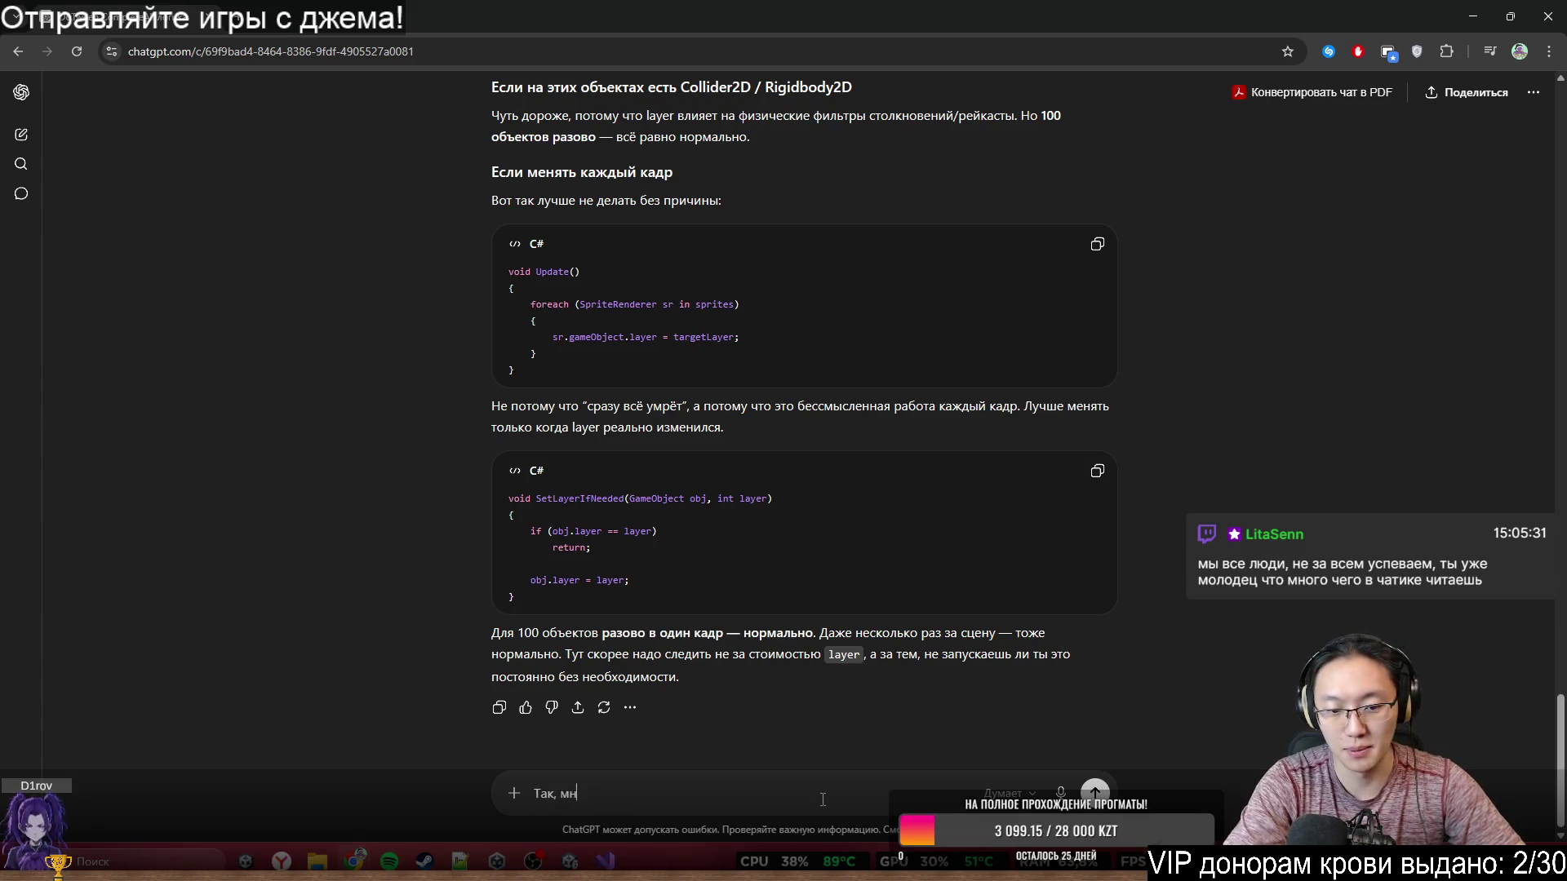
type("е документацию")
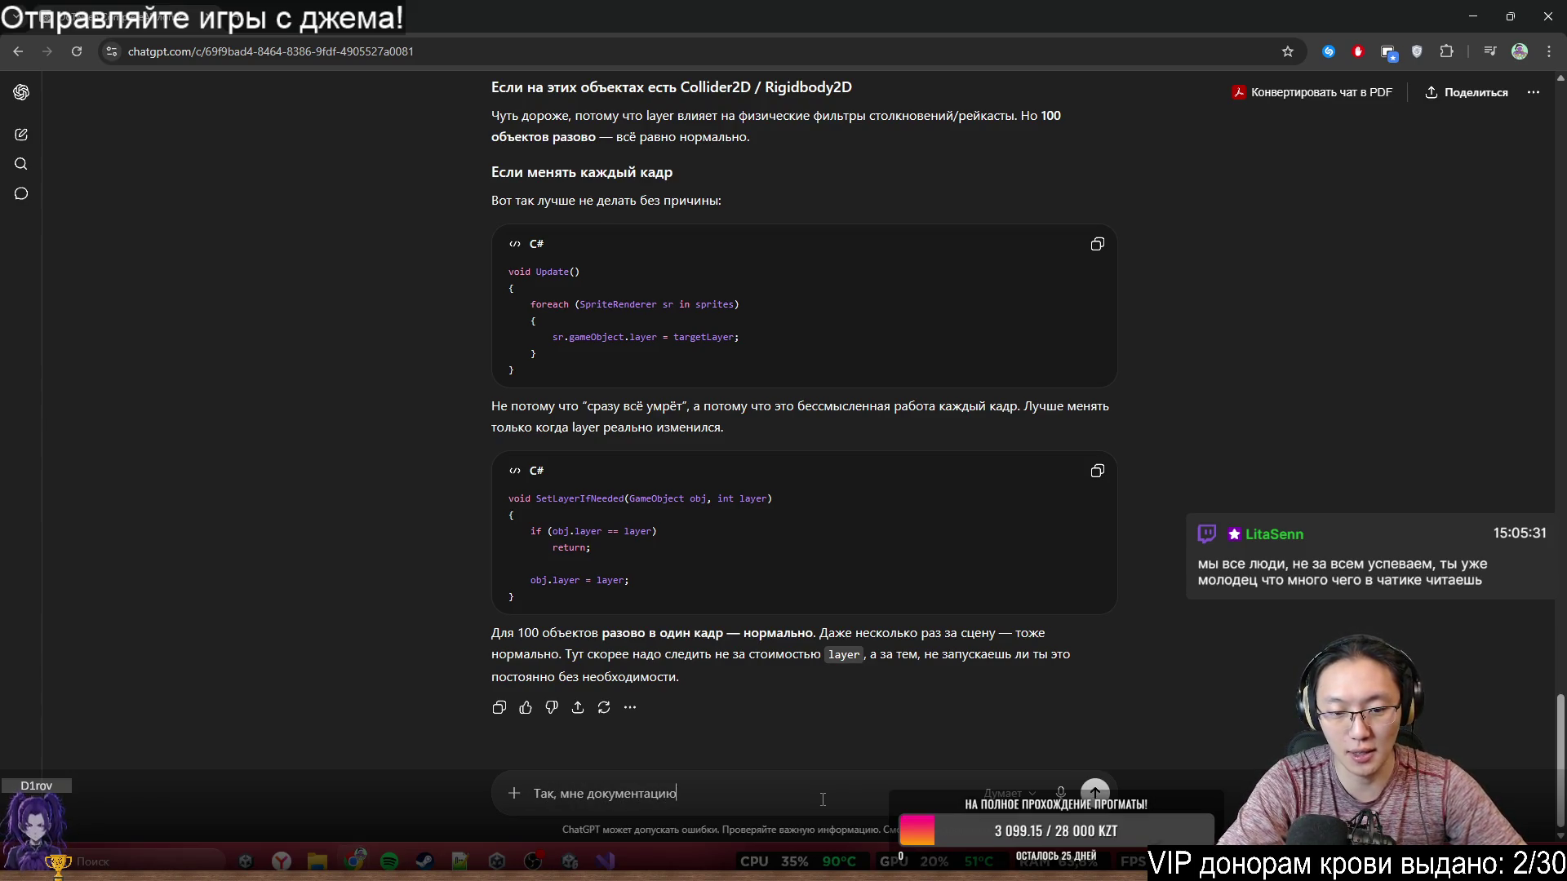
type(" по twee")
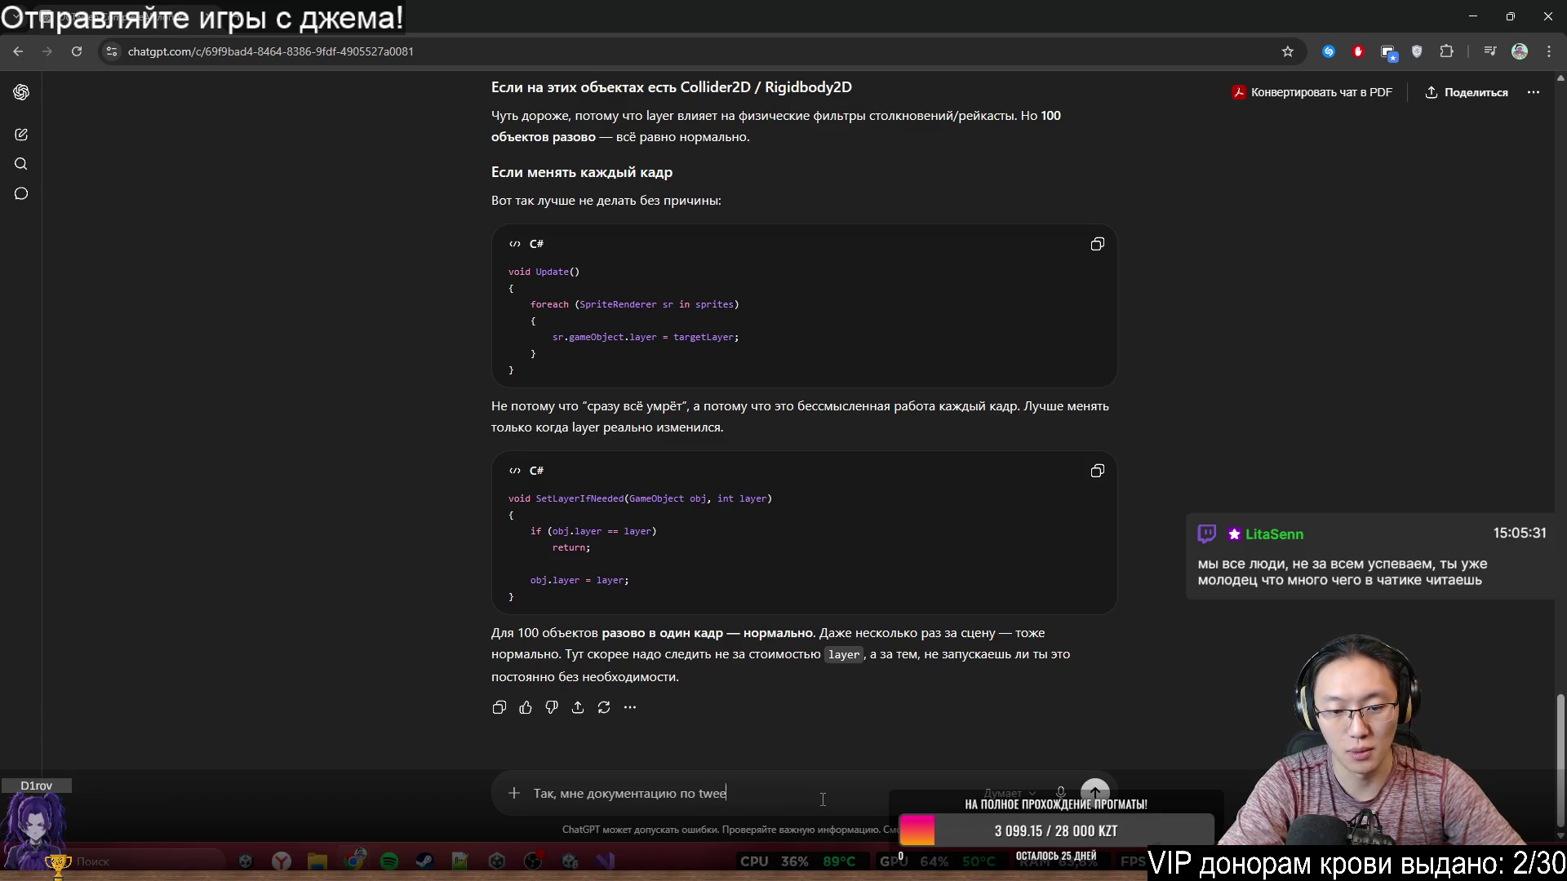
type("n sequence плз")
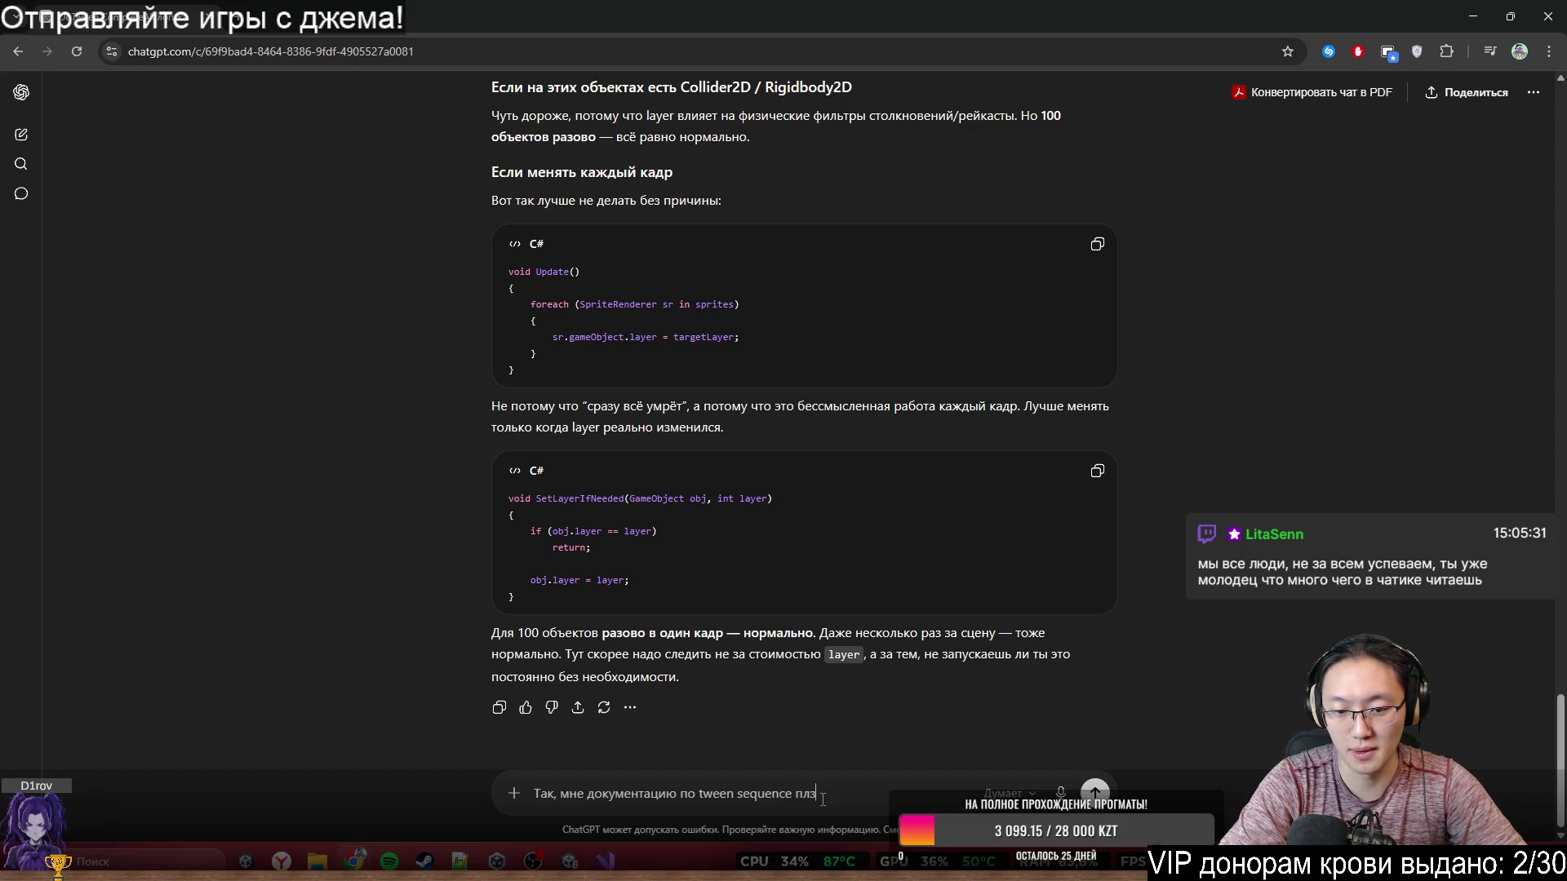
key("Return")
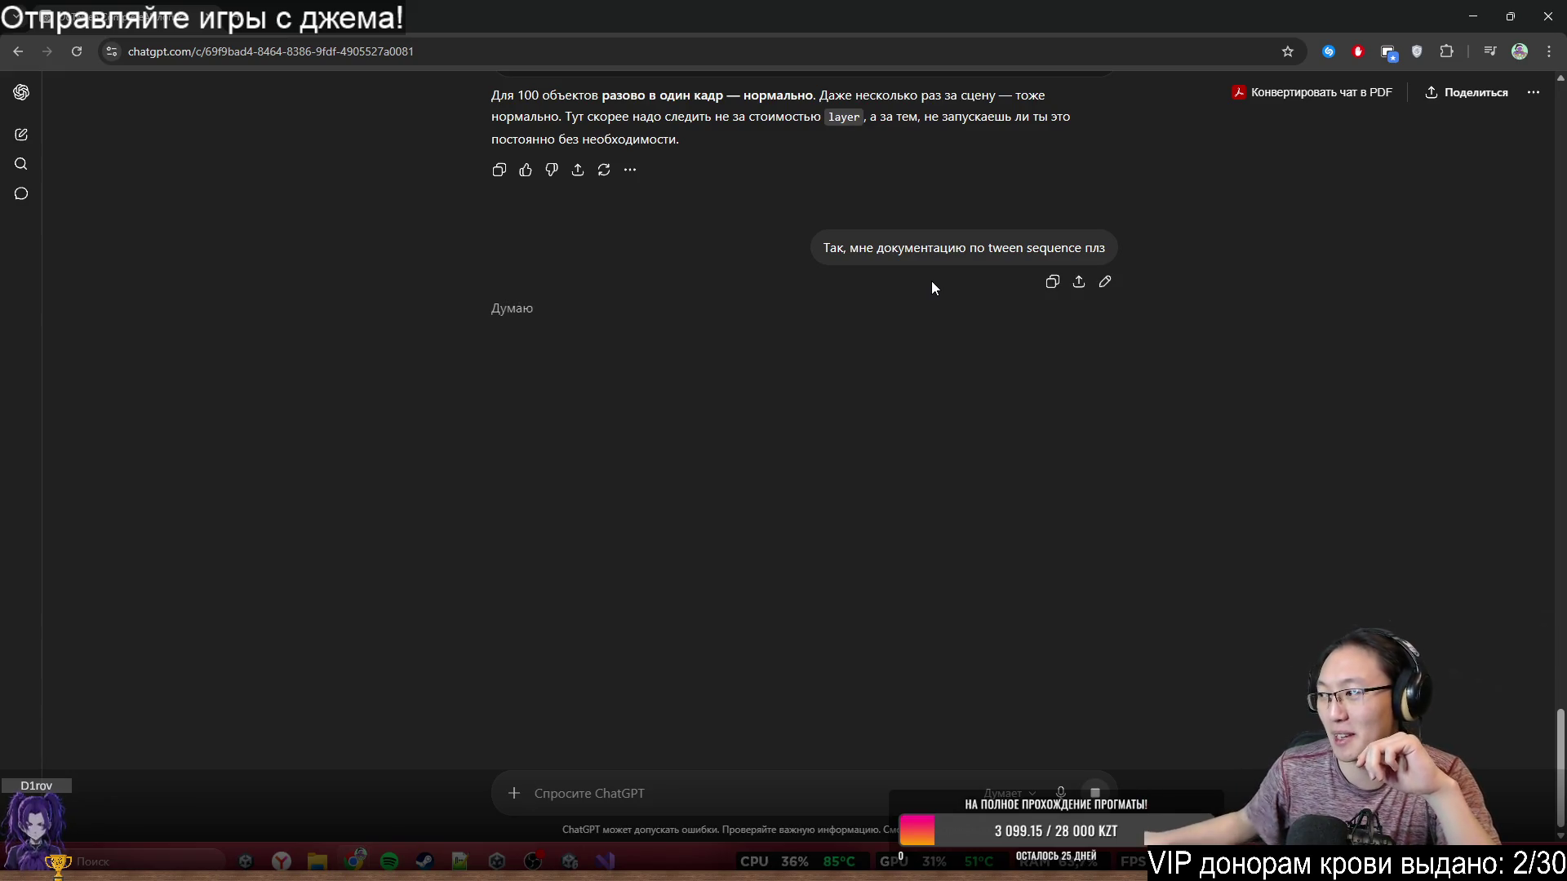
- Select words in the sent tween sequence request while the reply generates, then return to Visual Studio
double_click(909, 258)
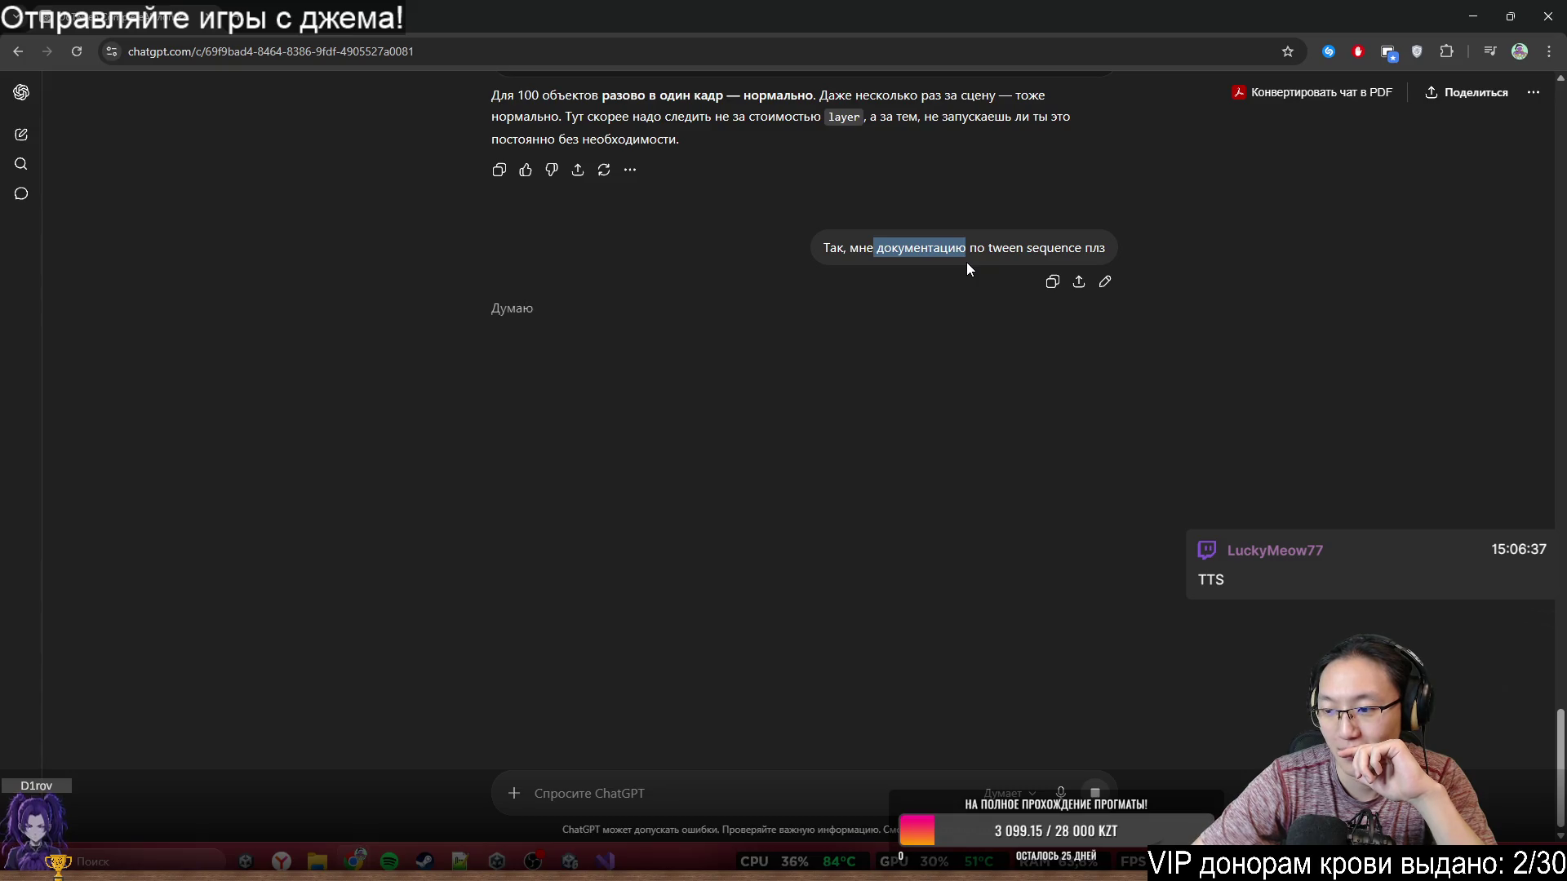
double_click(1040, 257)
left_click_drag(1040, 257, 1126, 251)
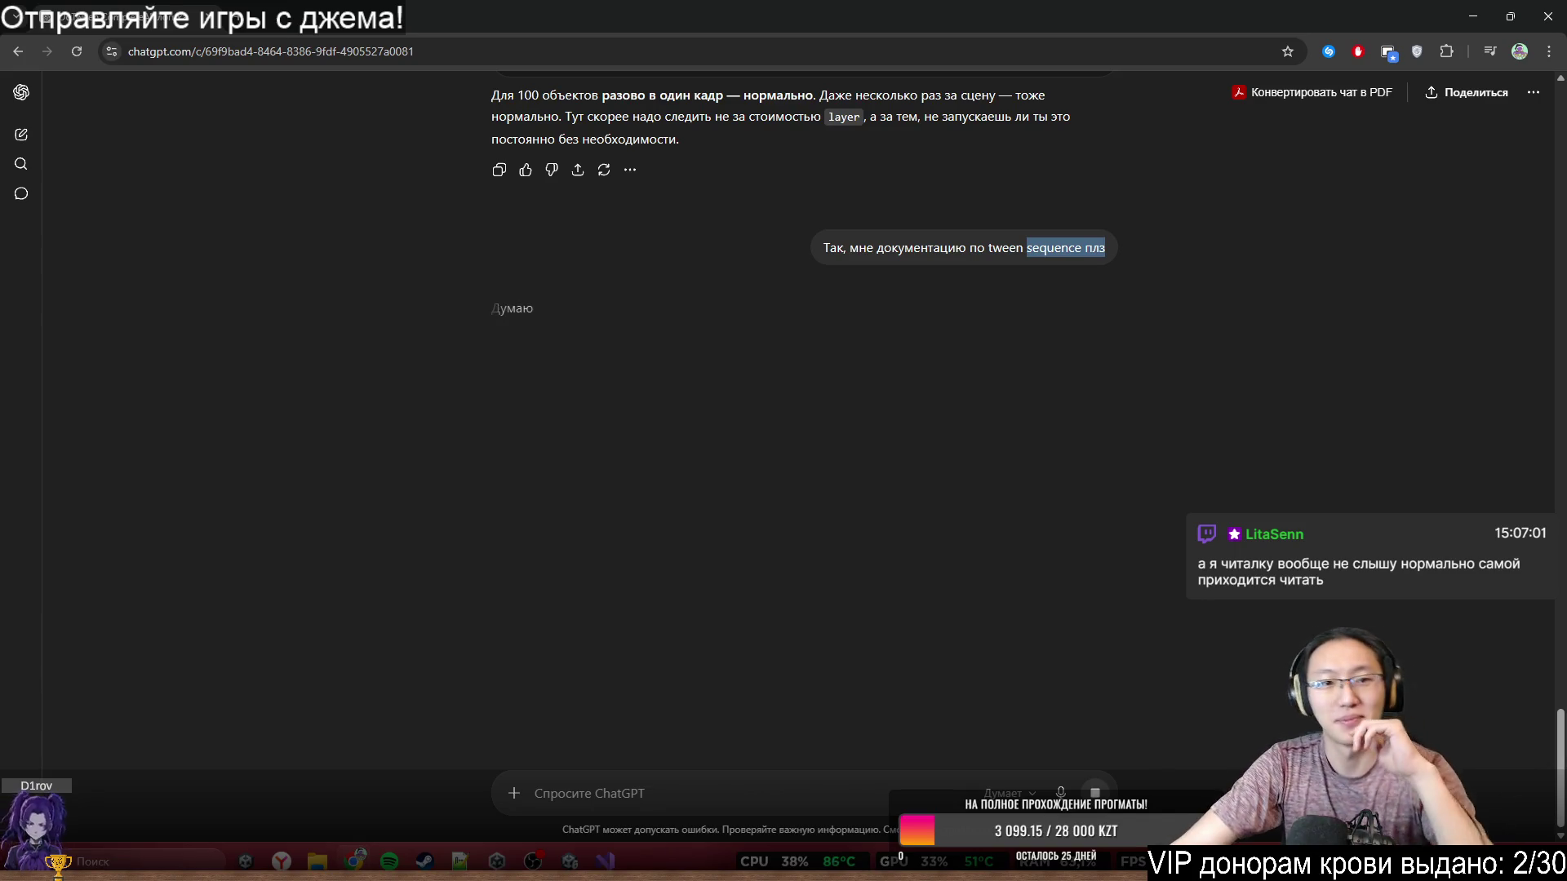
left_click(1053, 264)
left_click_drag(810, 244, 1176, 258)
left_click(1175, 257)
key("alt+Tab")
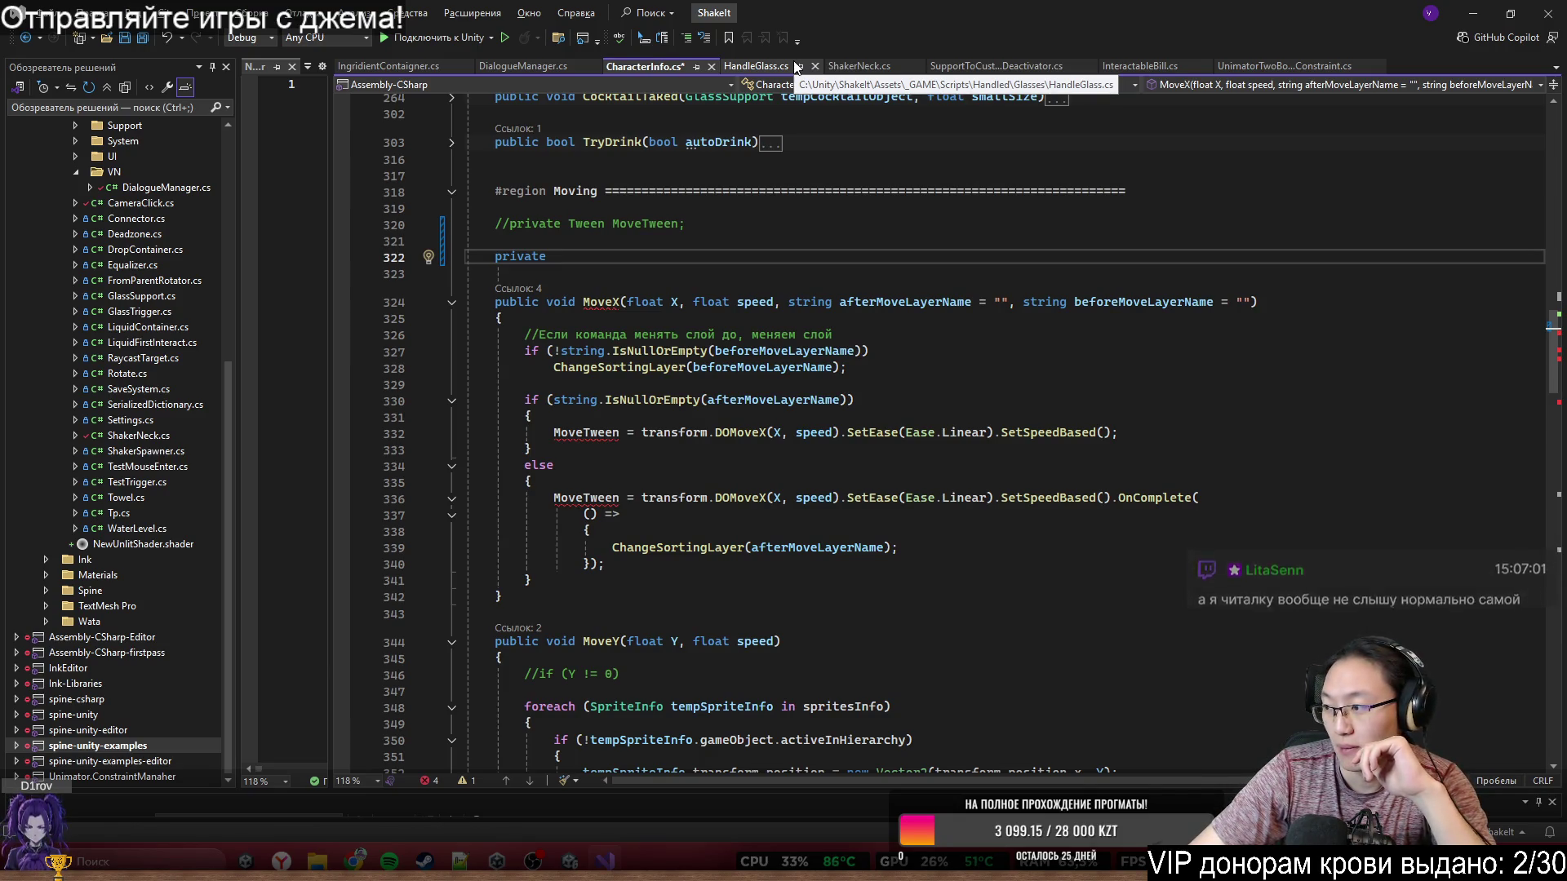
- Remove the stray empty brackets on line 322 and split the editor into side-by-side panes
left_click(570, 243)
key("Return")
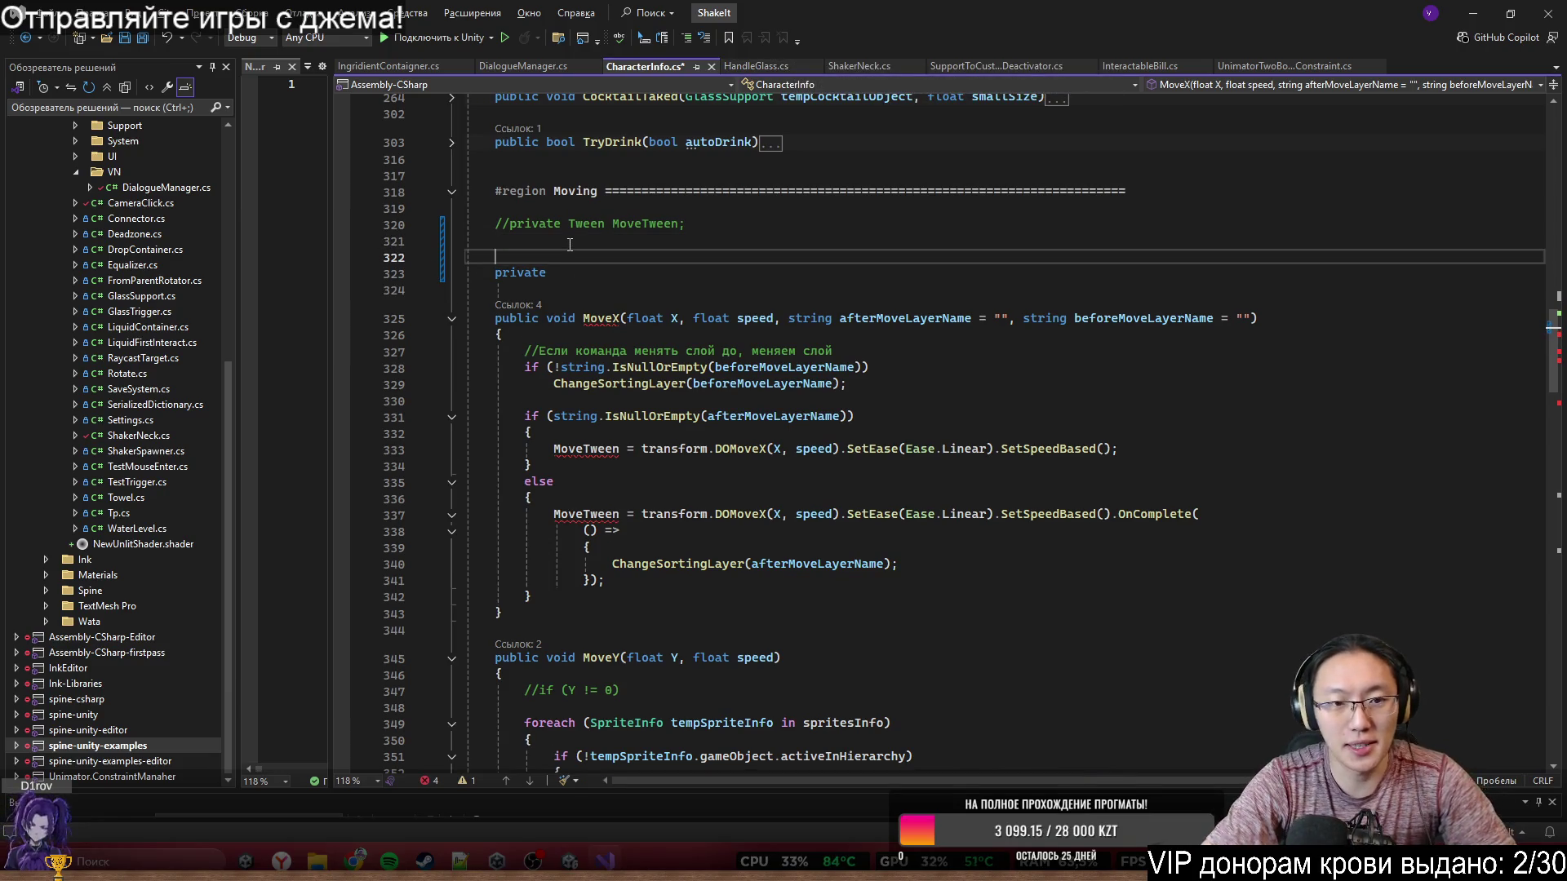
type("[")
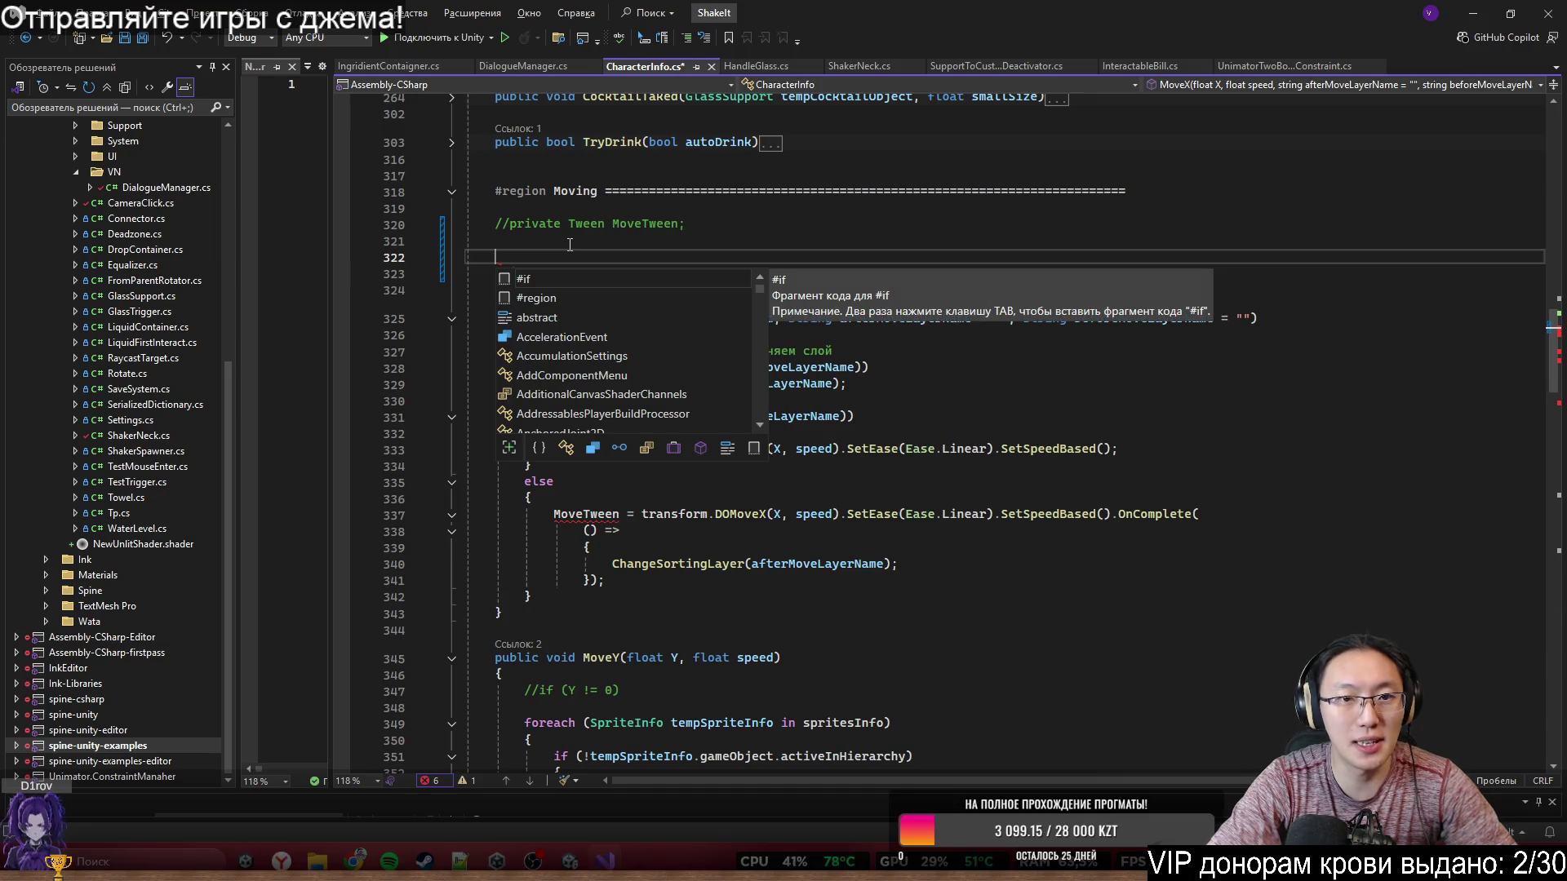
key("Escape")
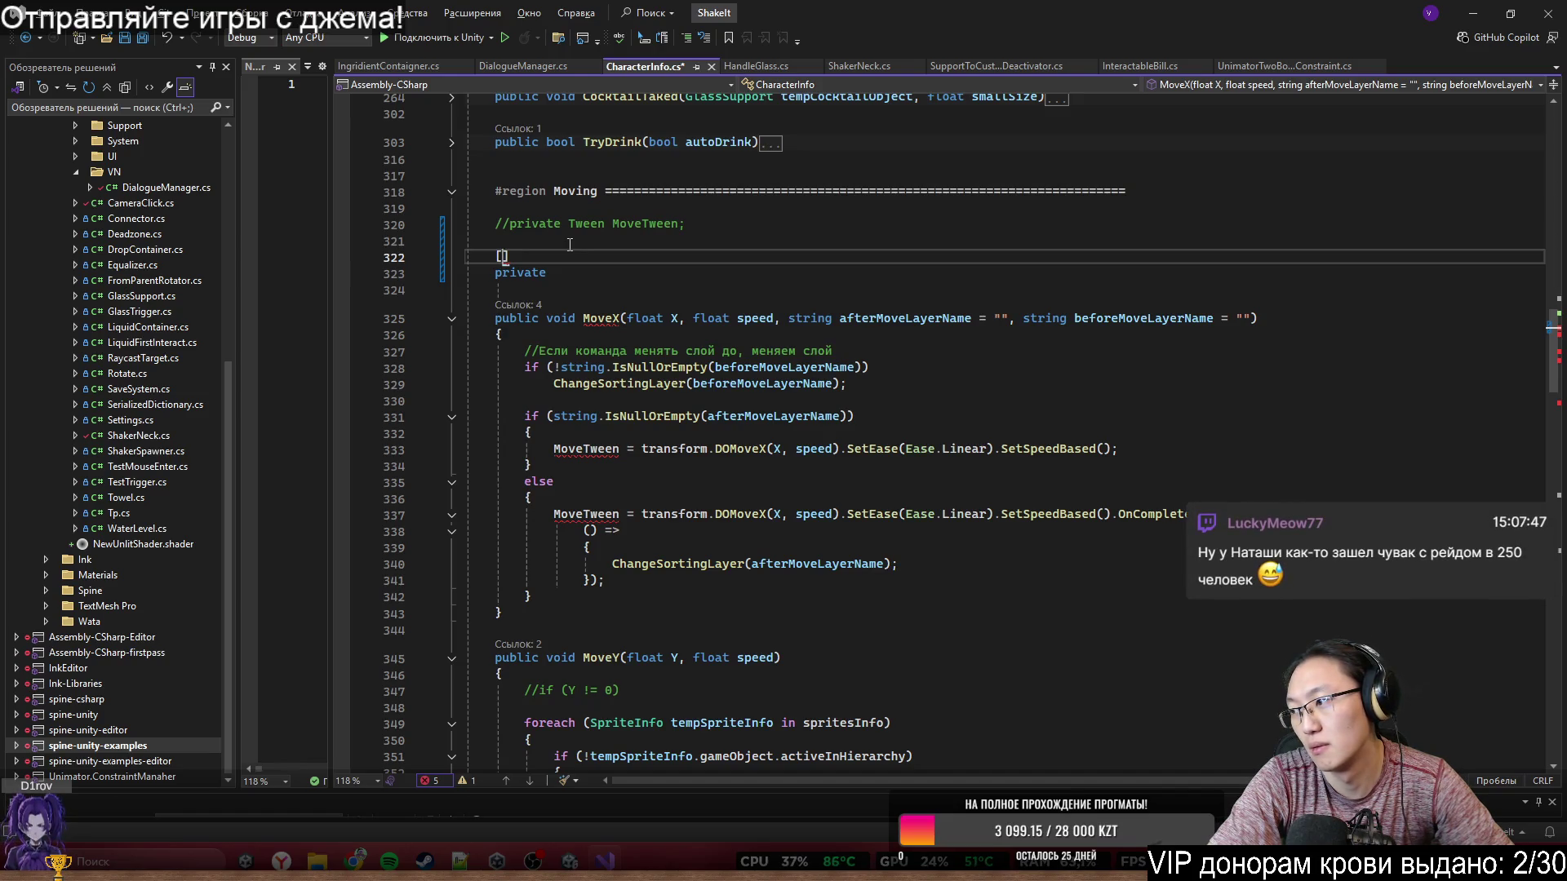
key("BackSpace")
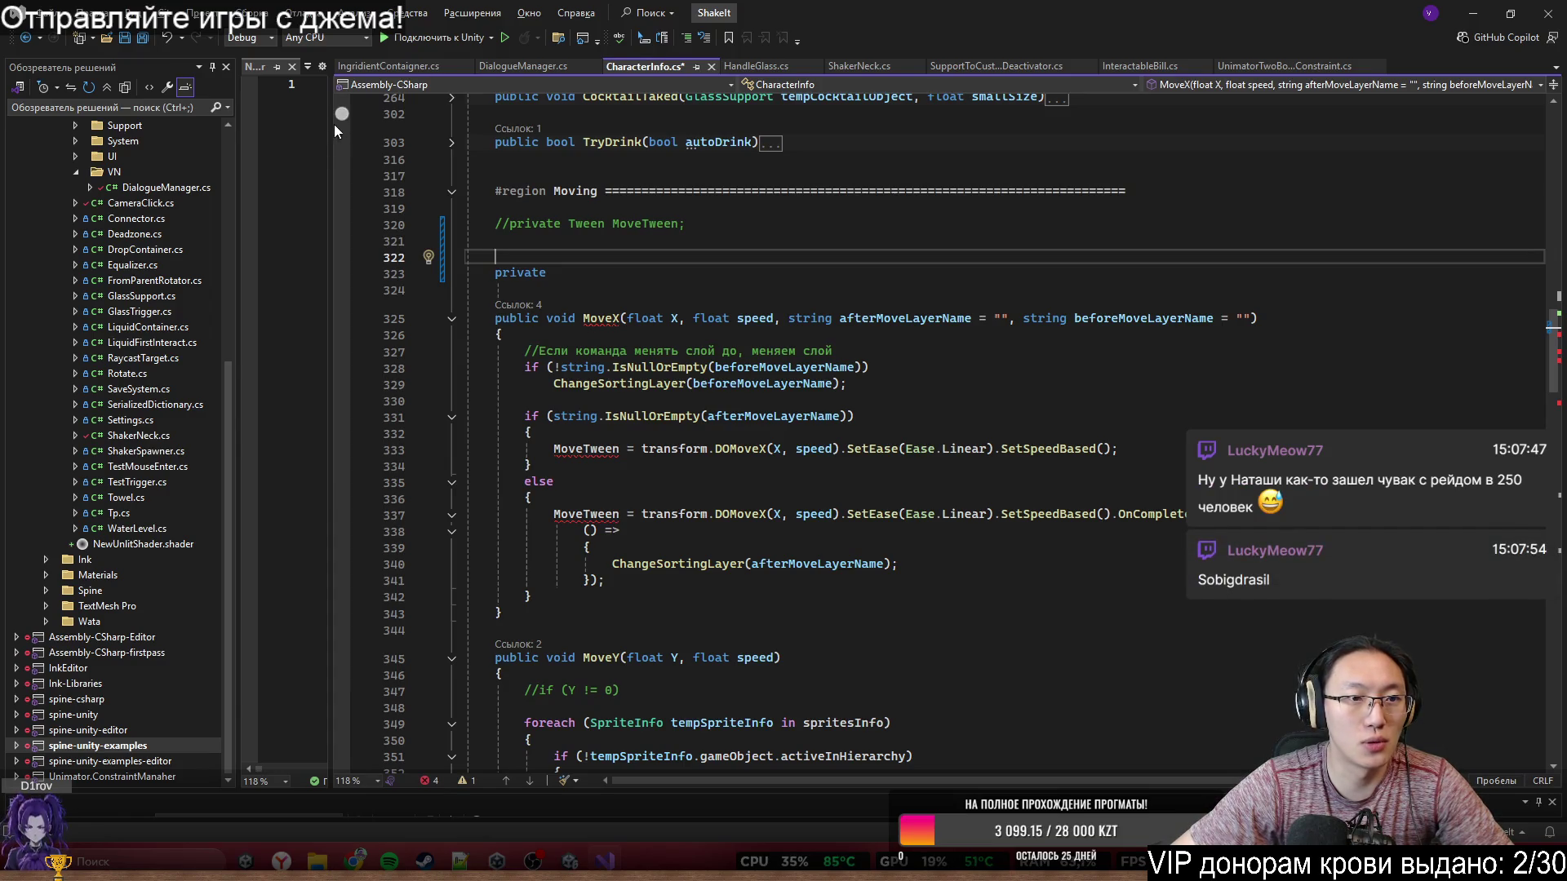
mouse_move(329, 124)
left_mouse_down()
mouse_move(962, 164)
mouse_move(1266, 204)
mouse_move(1342, 236)
mouse_move(1073, 266)
mouse_move(665, 269)
left_mouse_up()
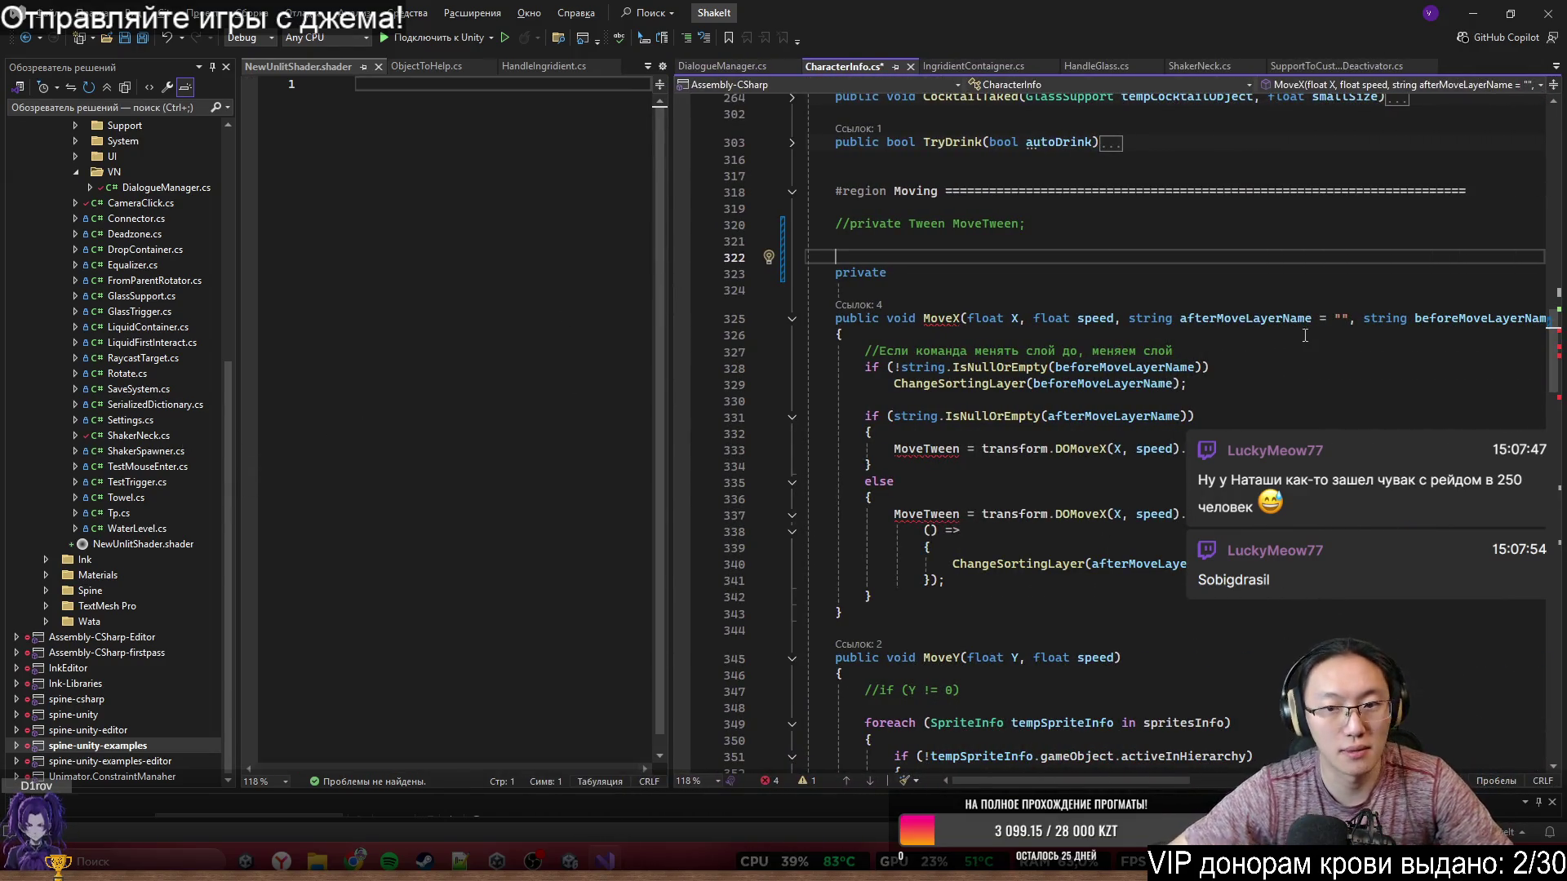
- Write 'int a = GameManager.SPE' below line 329 in MoveX and jump to GameManager's definition
left_click(1213, 390)
key("Return")
key("Return")
type("int a = GameManager.")
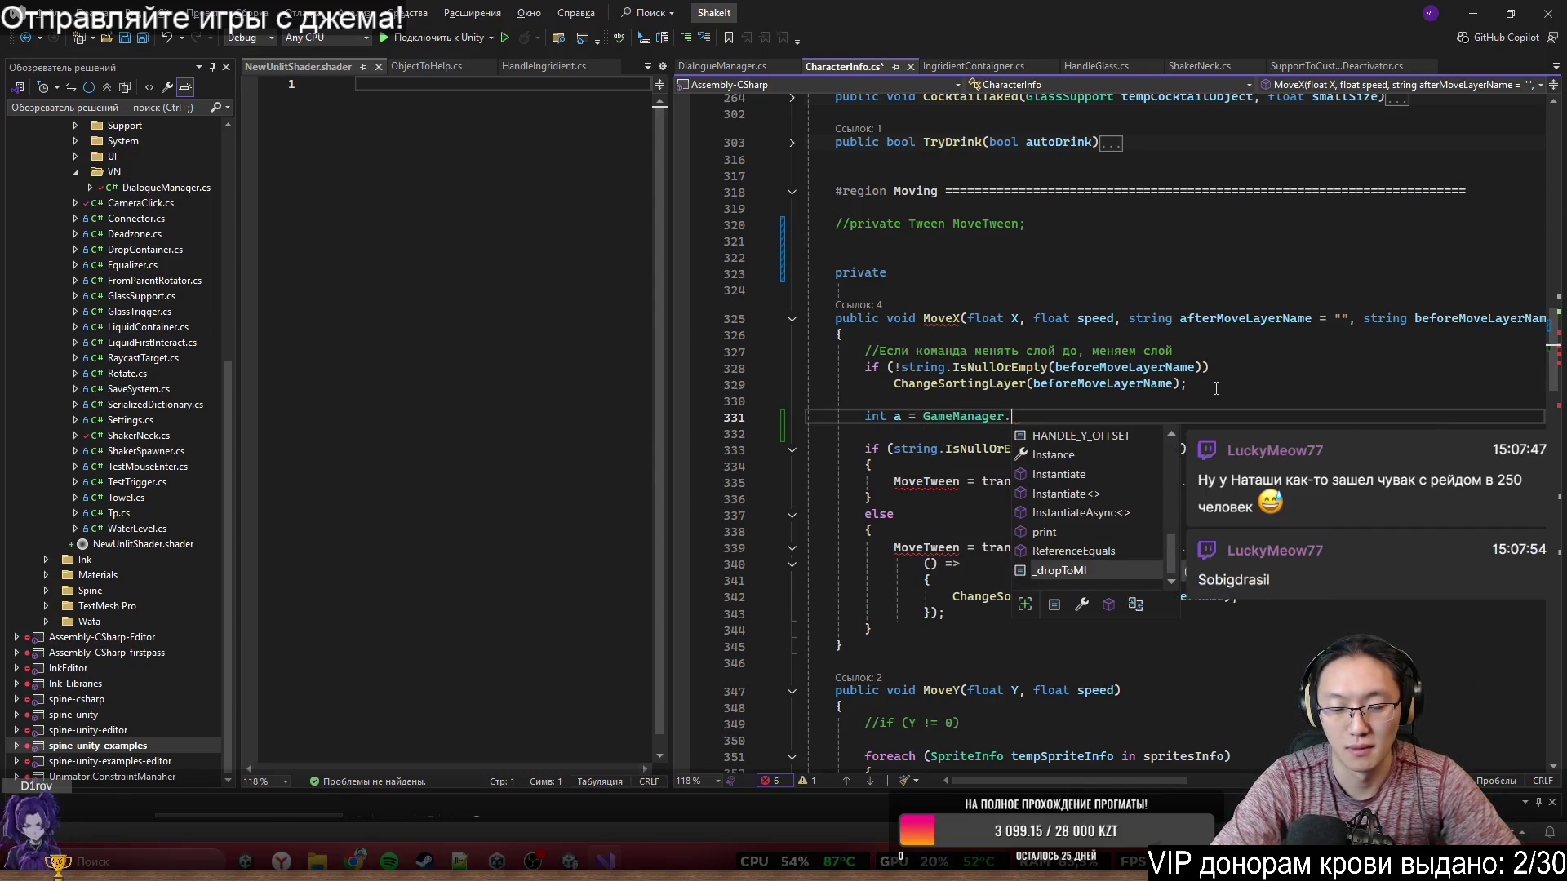
type("BA")
key("BackSpace")
key("BackSpace")
type("SPE")
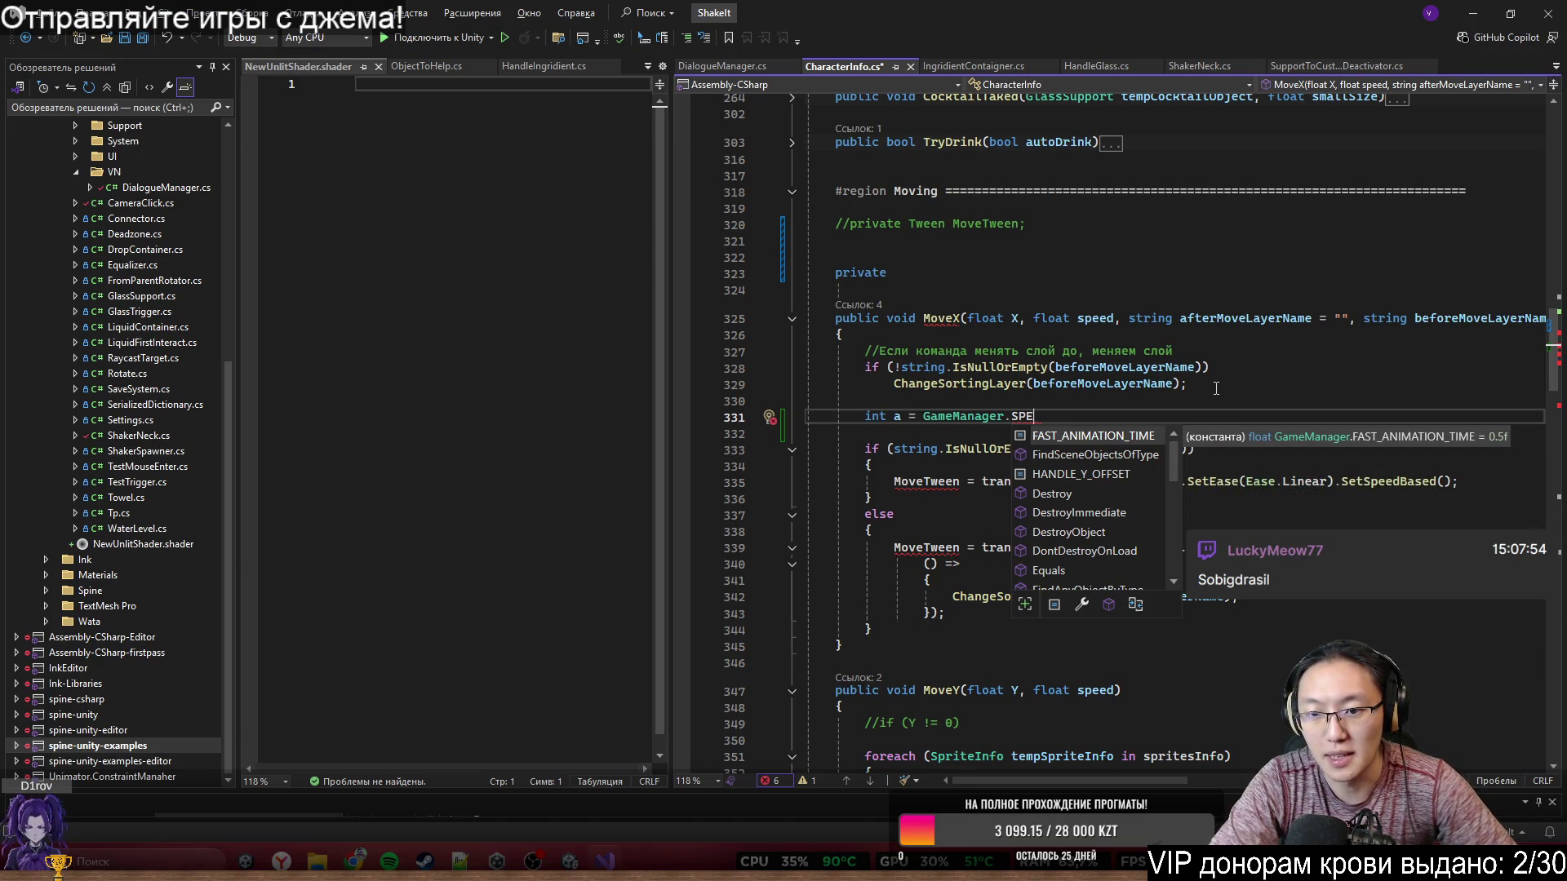
key("ctrl")
left_click(957, 416, "ctrl")
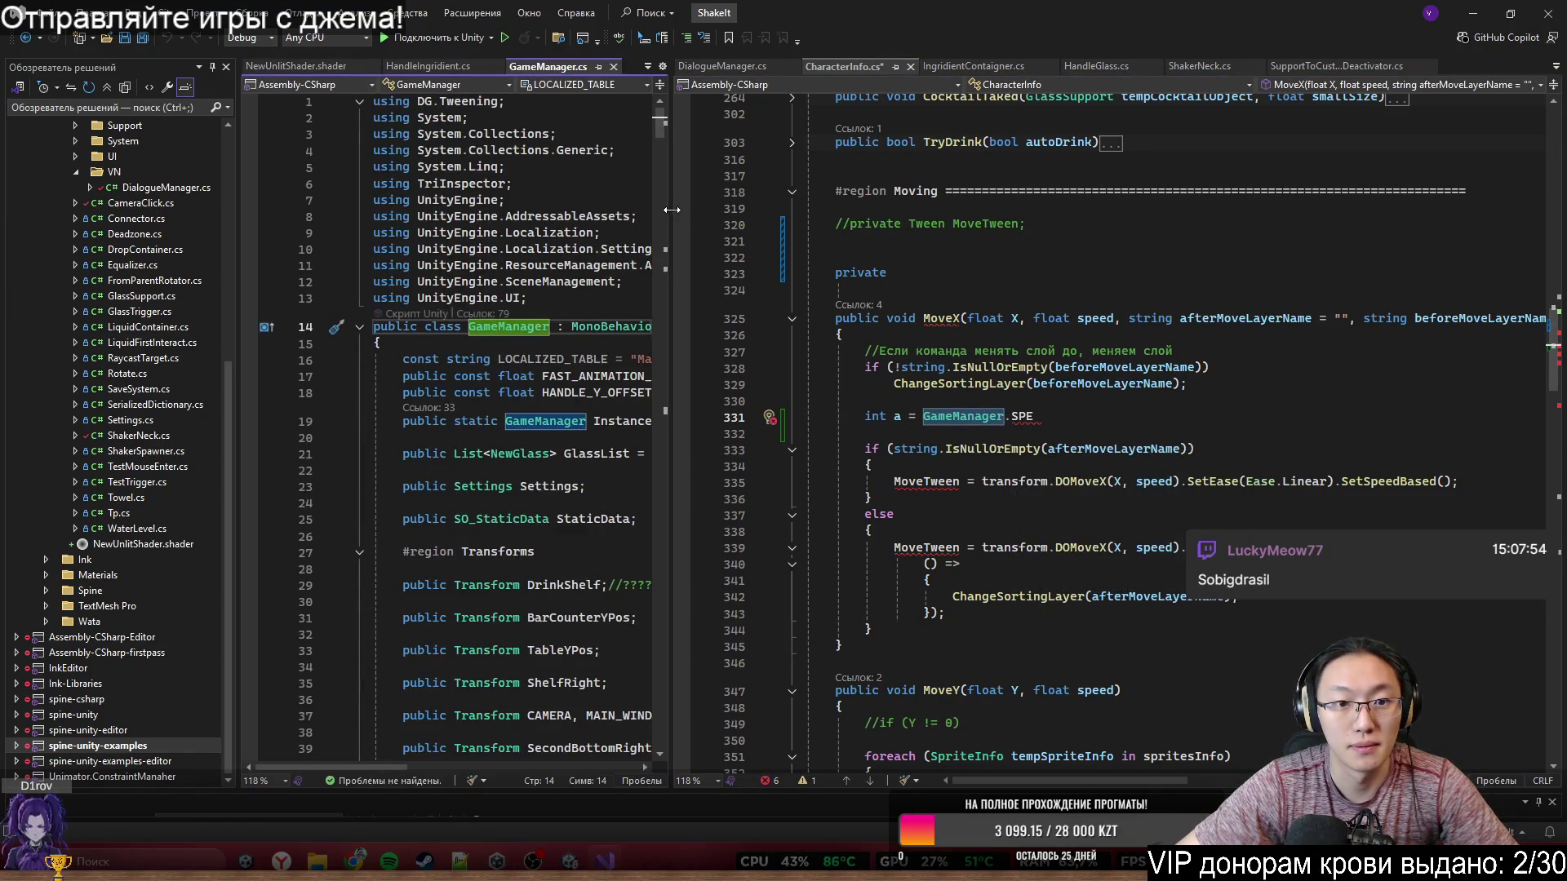
- Widen the GameManager.cs pane and start a public const float declaration after HANDLE_Y_OFFSET
left_click_drag(674, 214, 1098, 272)
left_click(768, 397)
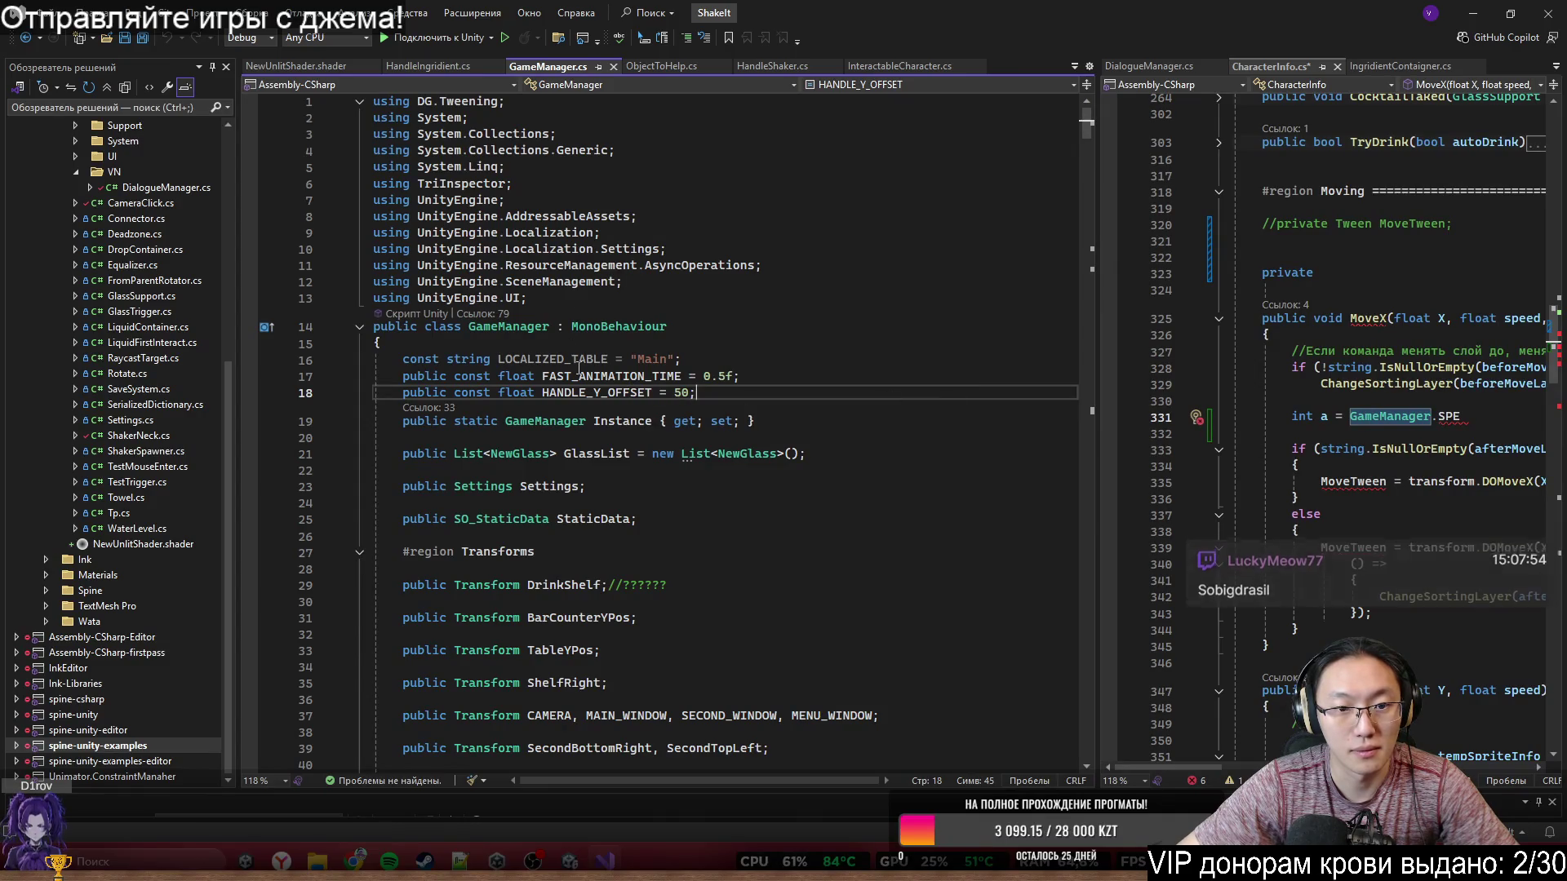
key("Return")
type("public v")
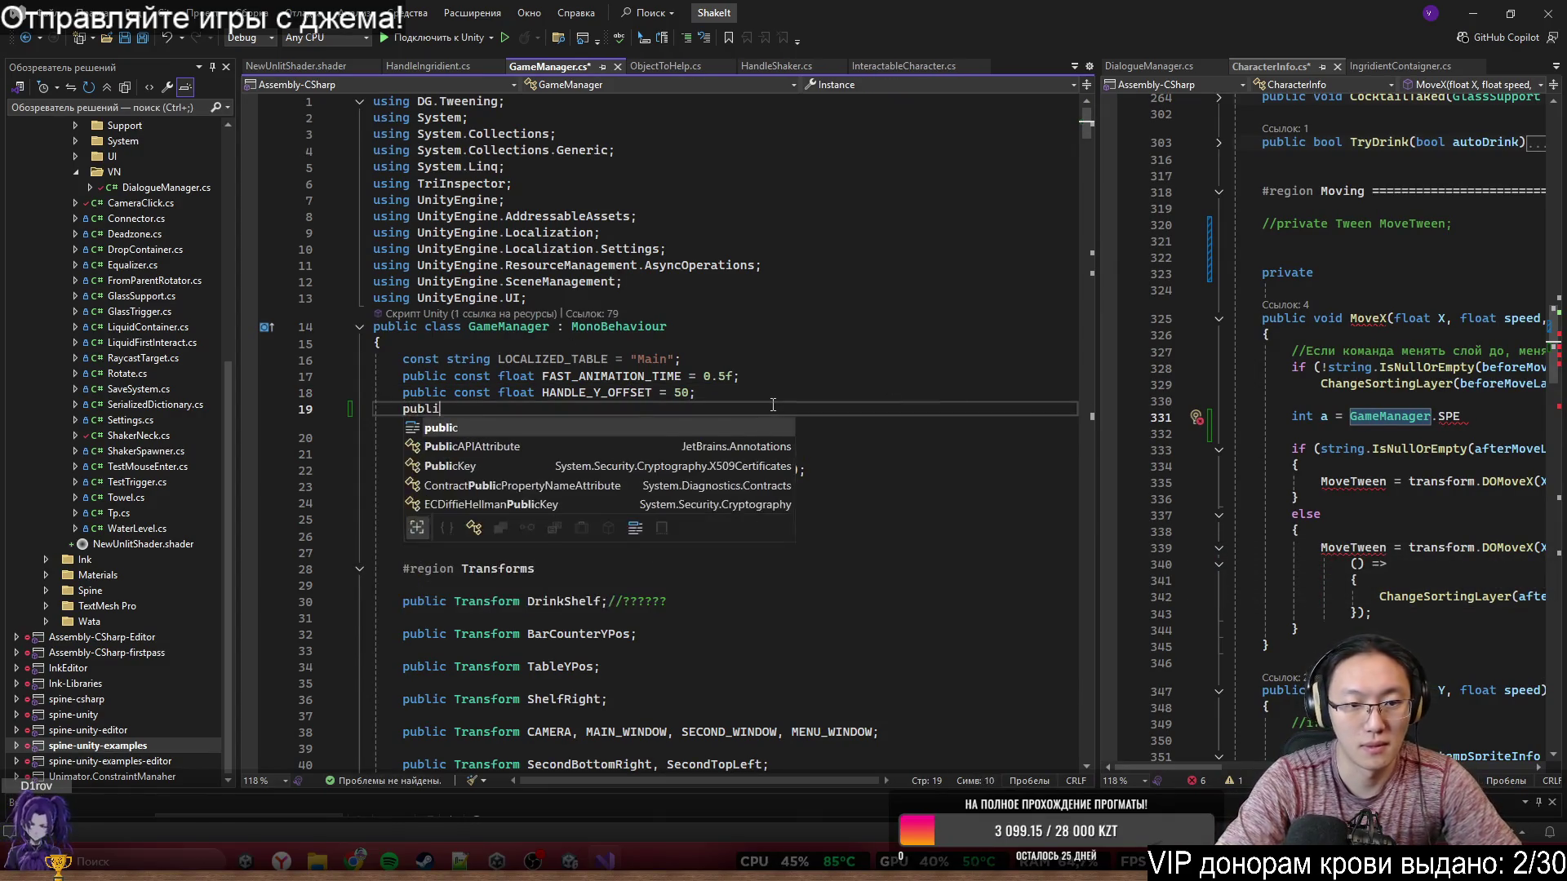
key("BackSpace")
type("const ")
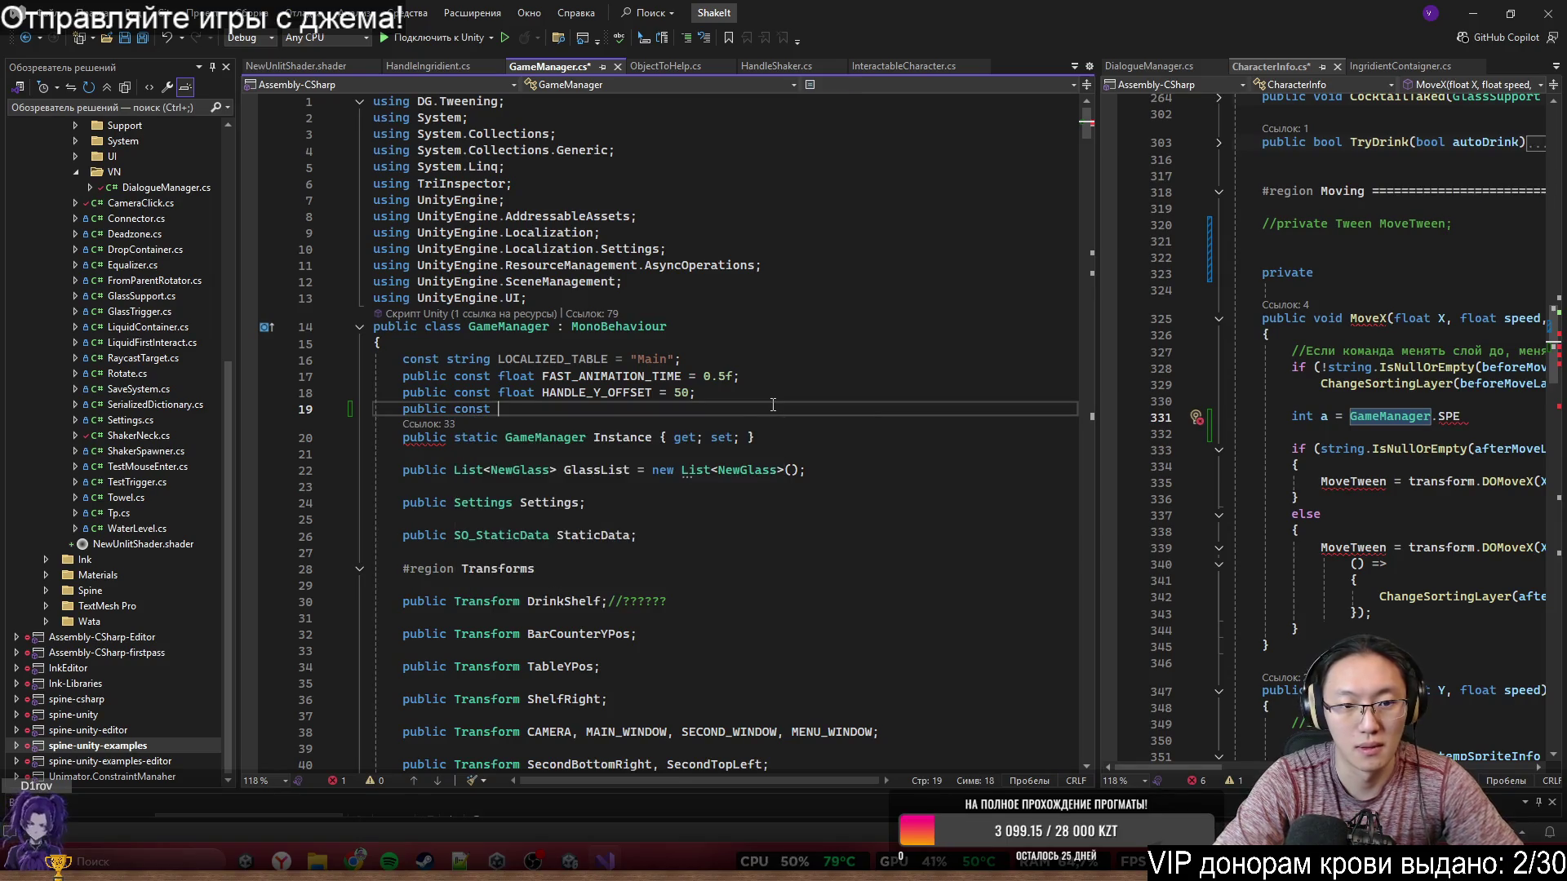
type("float ")
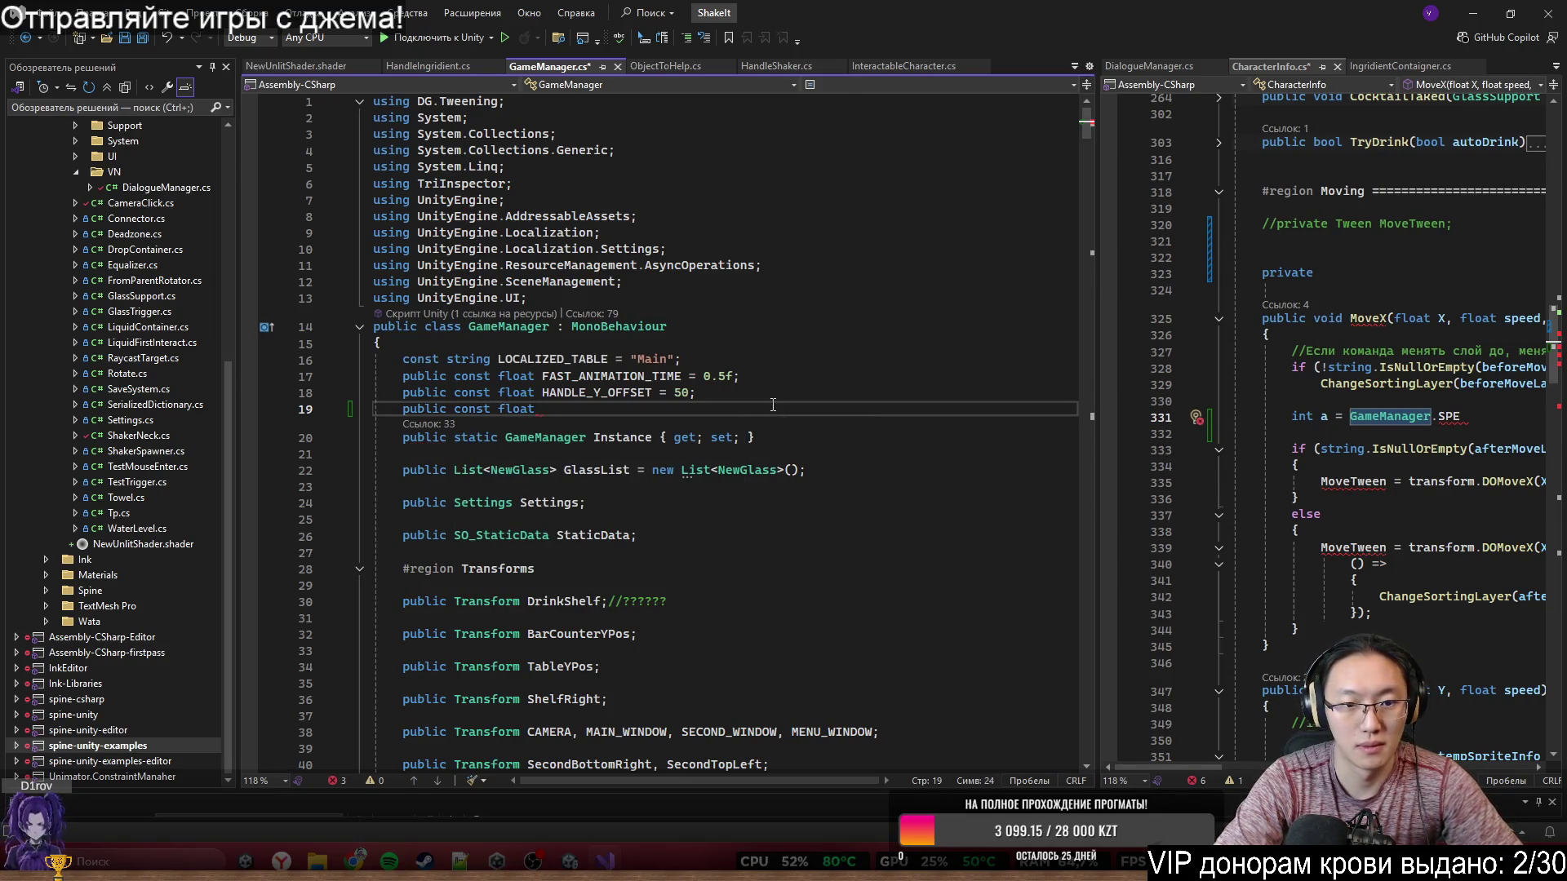
type("BAS")
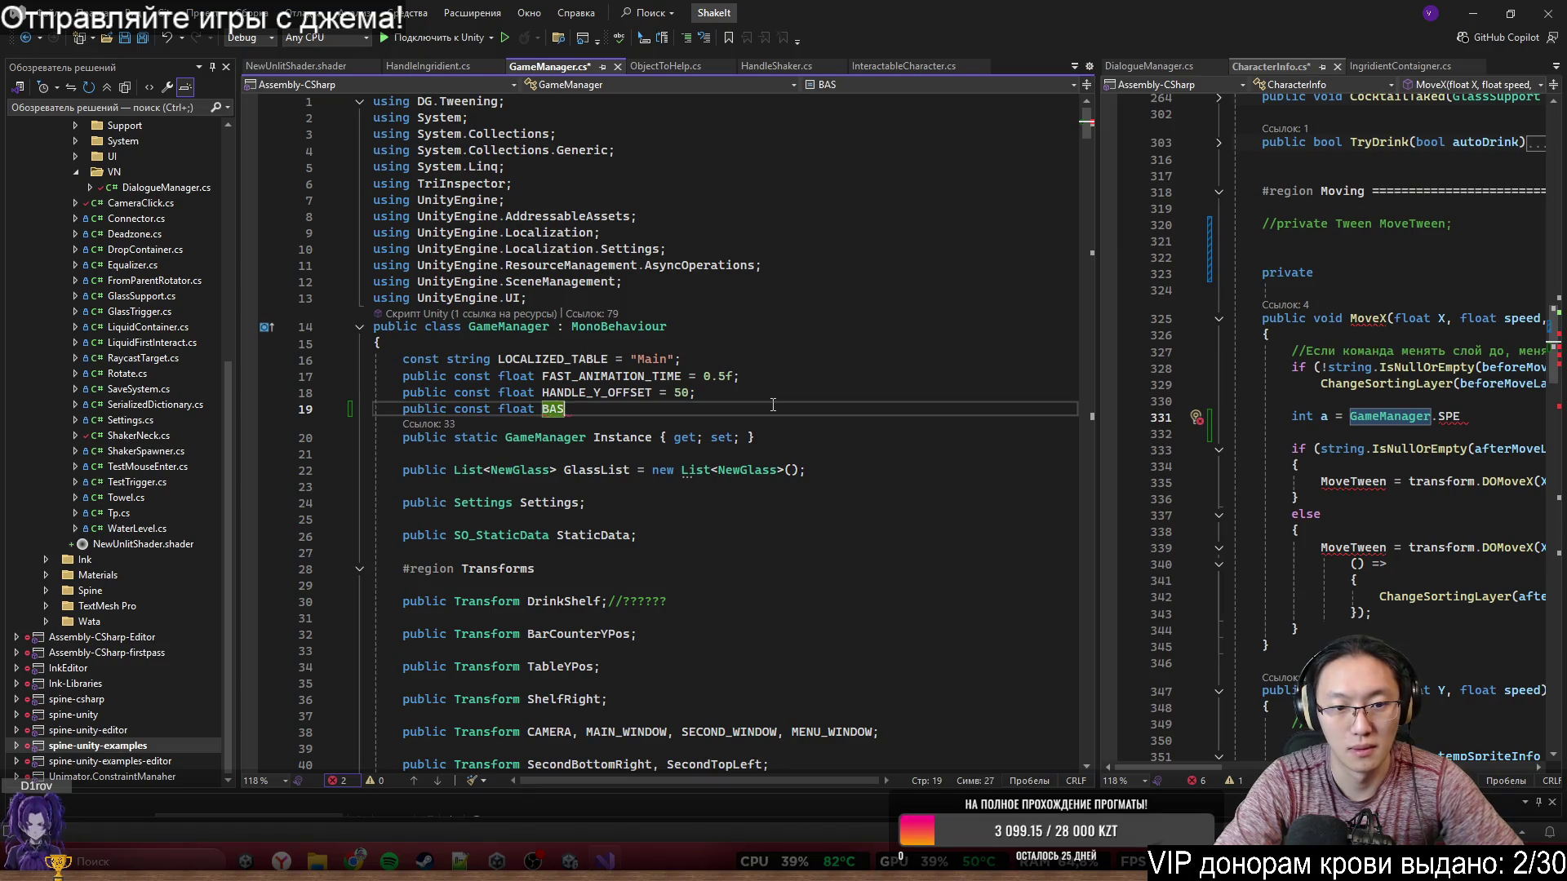
type("E_SPEED")
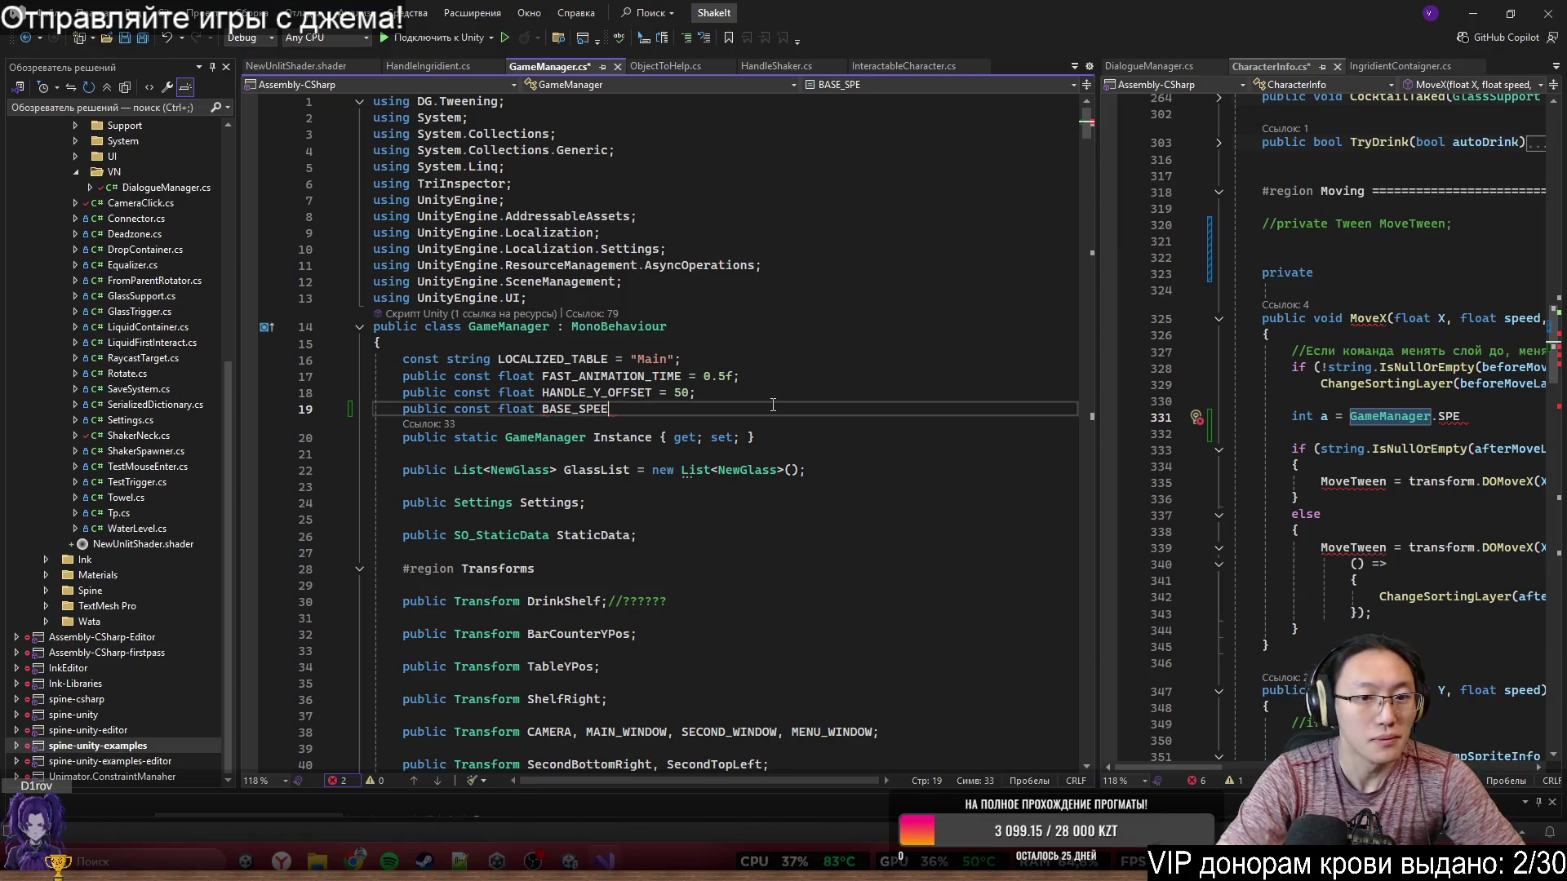
key("BackSpace")
key("BackSpace")
key("BackSpace")
type("C")
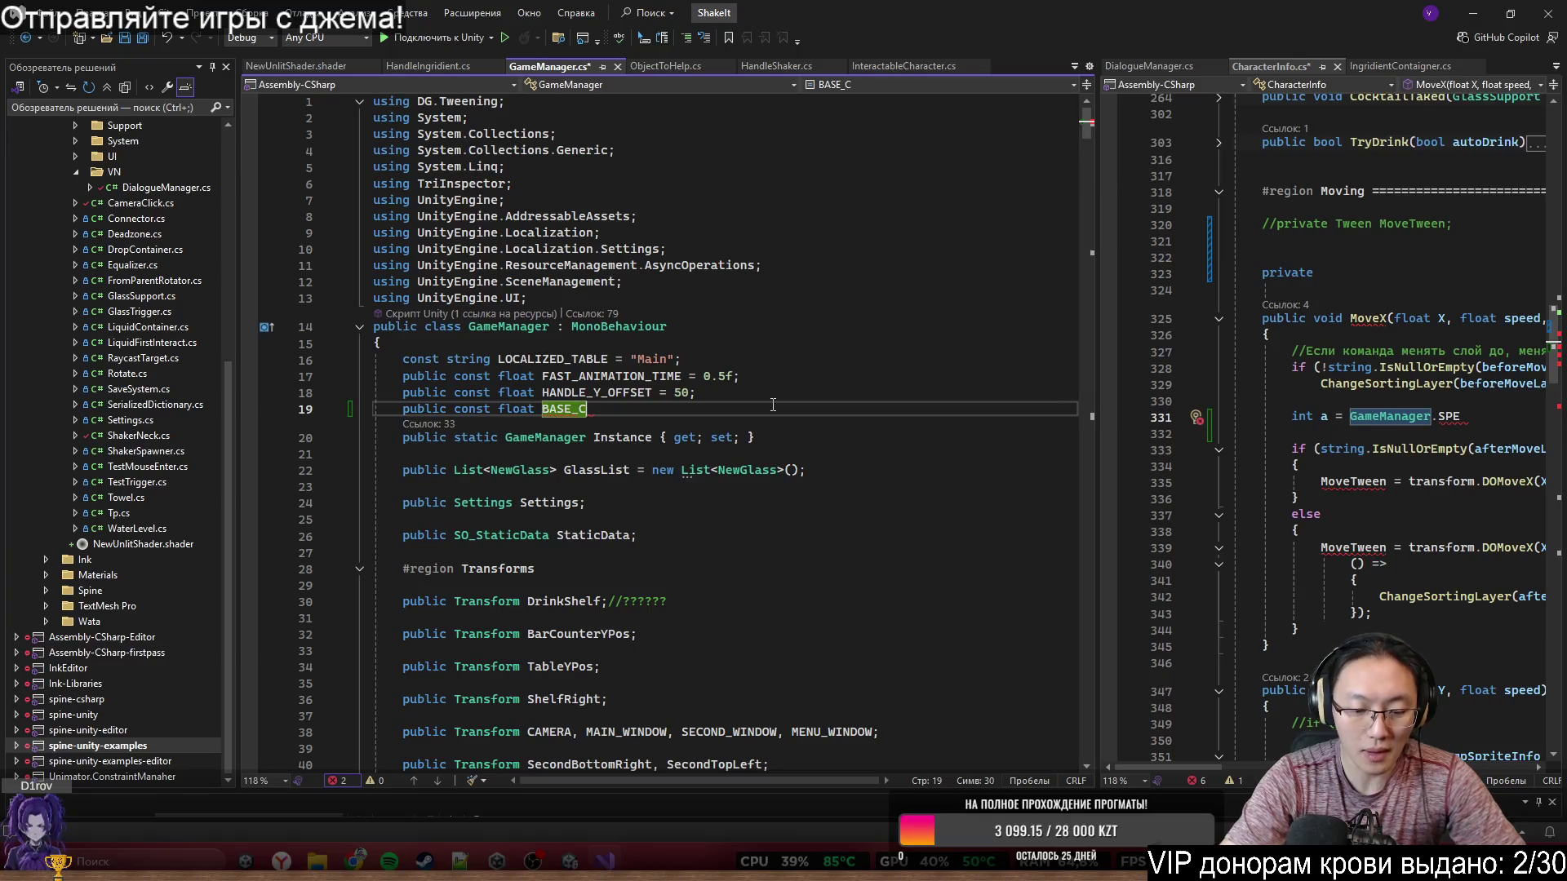
type("HARACTE")
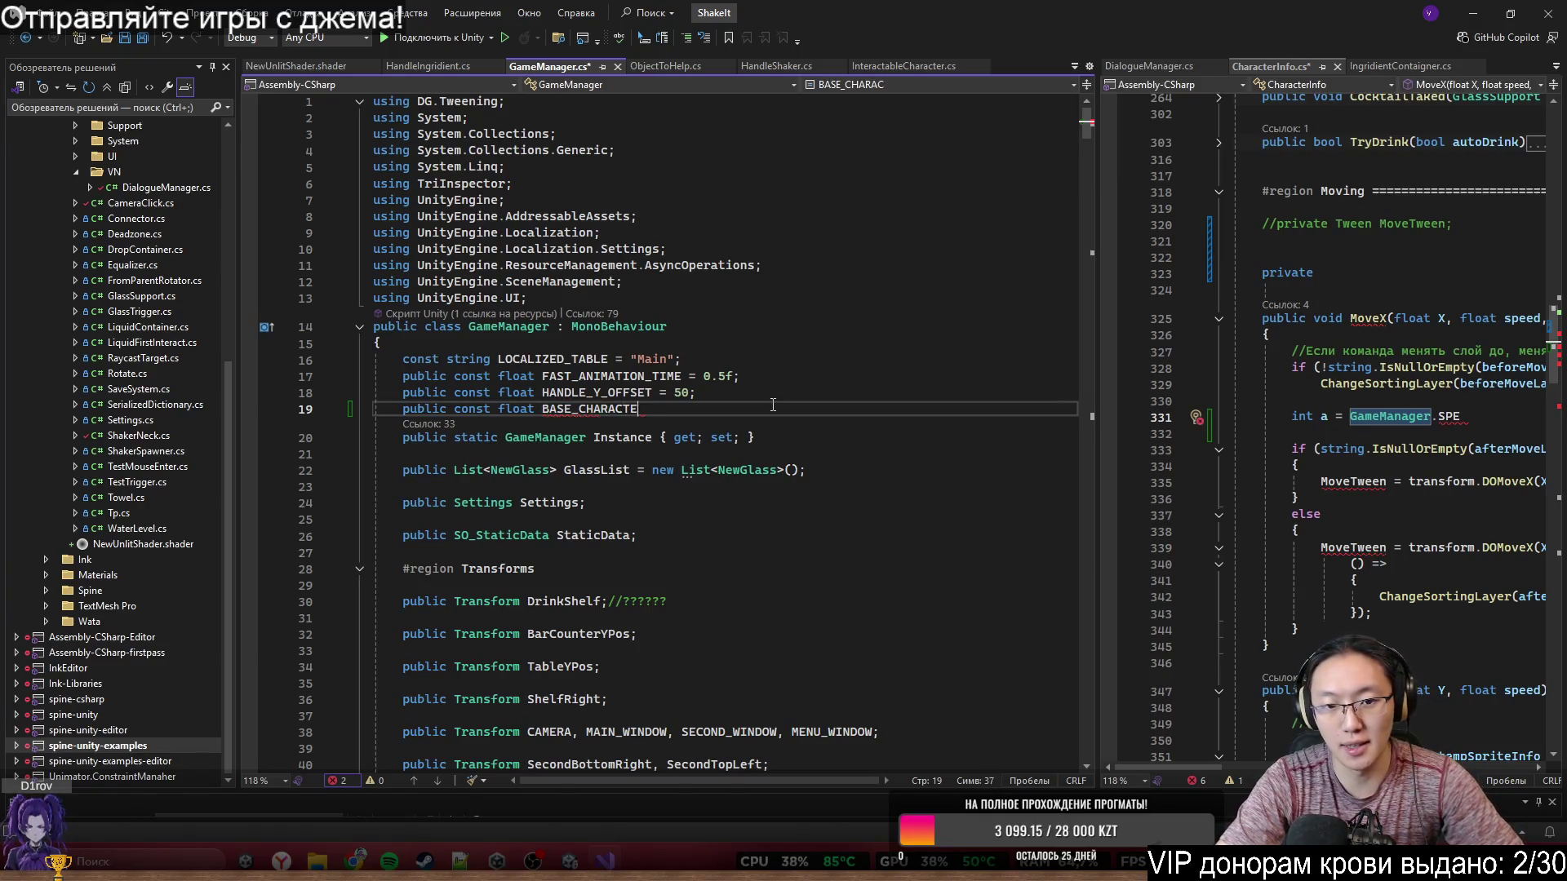
type("R_SPEED")
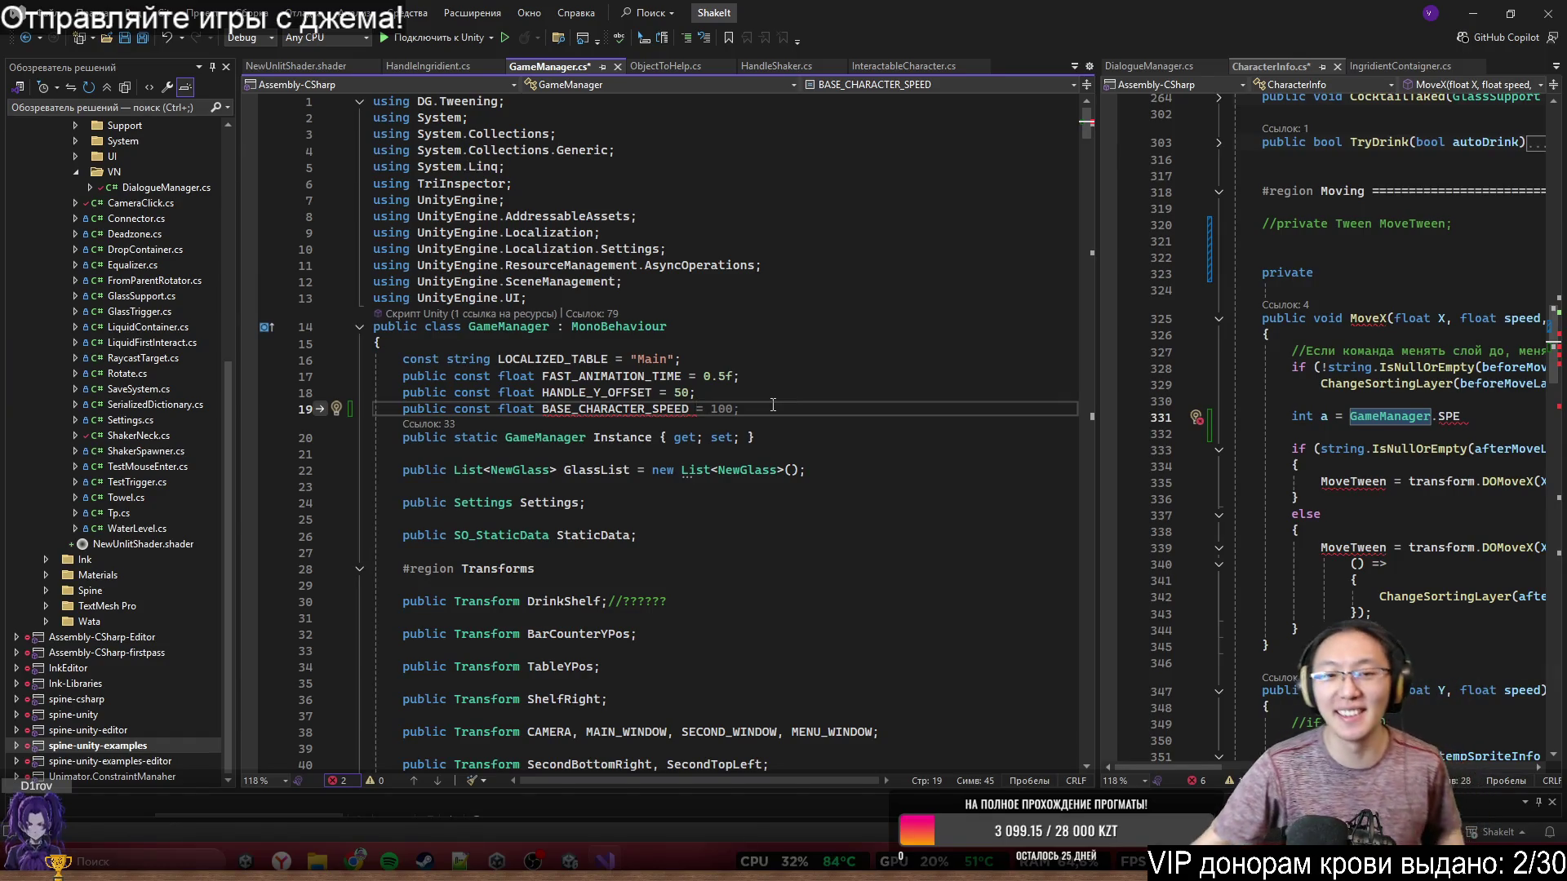
- Finish the constant as NORMAL_ANIMATION_TIME = 1 and save GameManager.cs
key("Right")
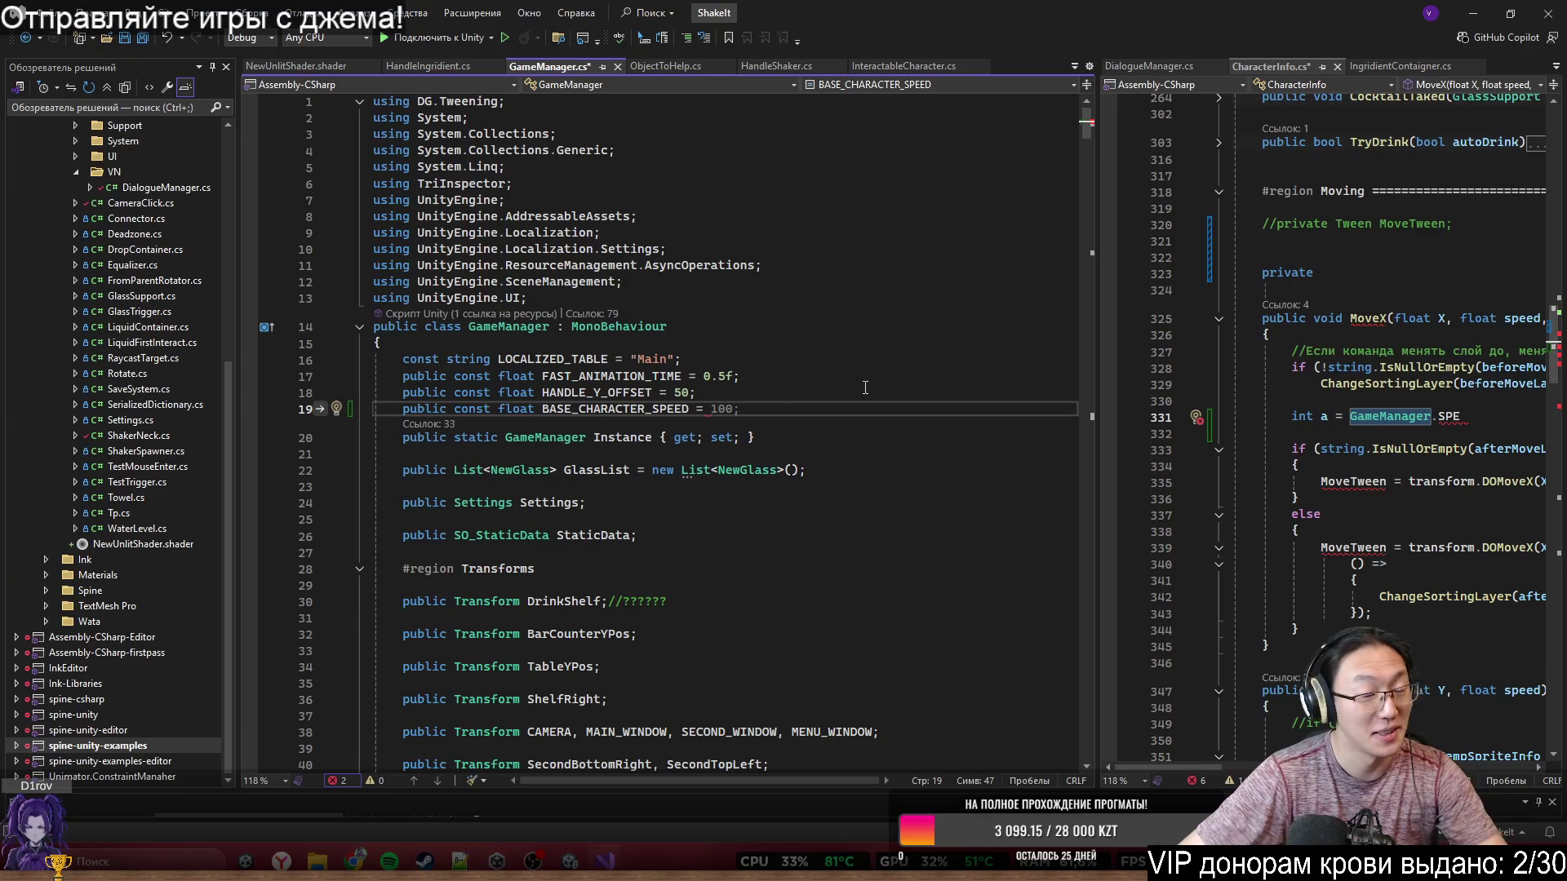
key("Right")
key("Delete")
key("Delete")
key("Delete")
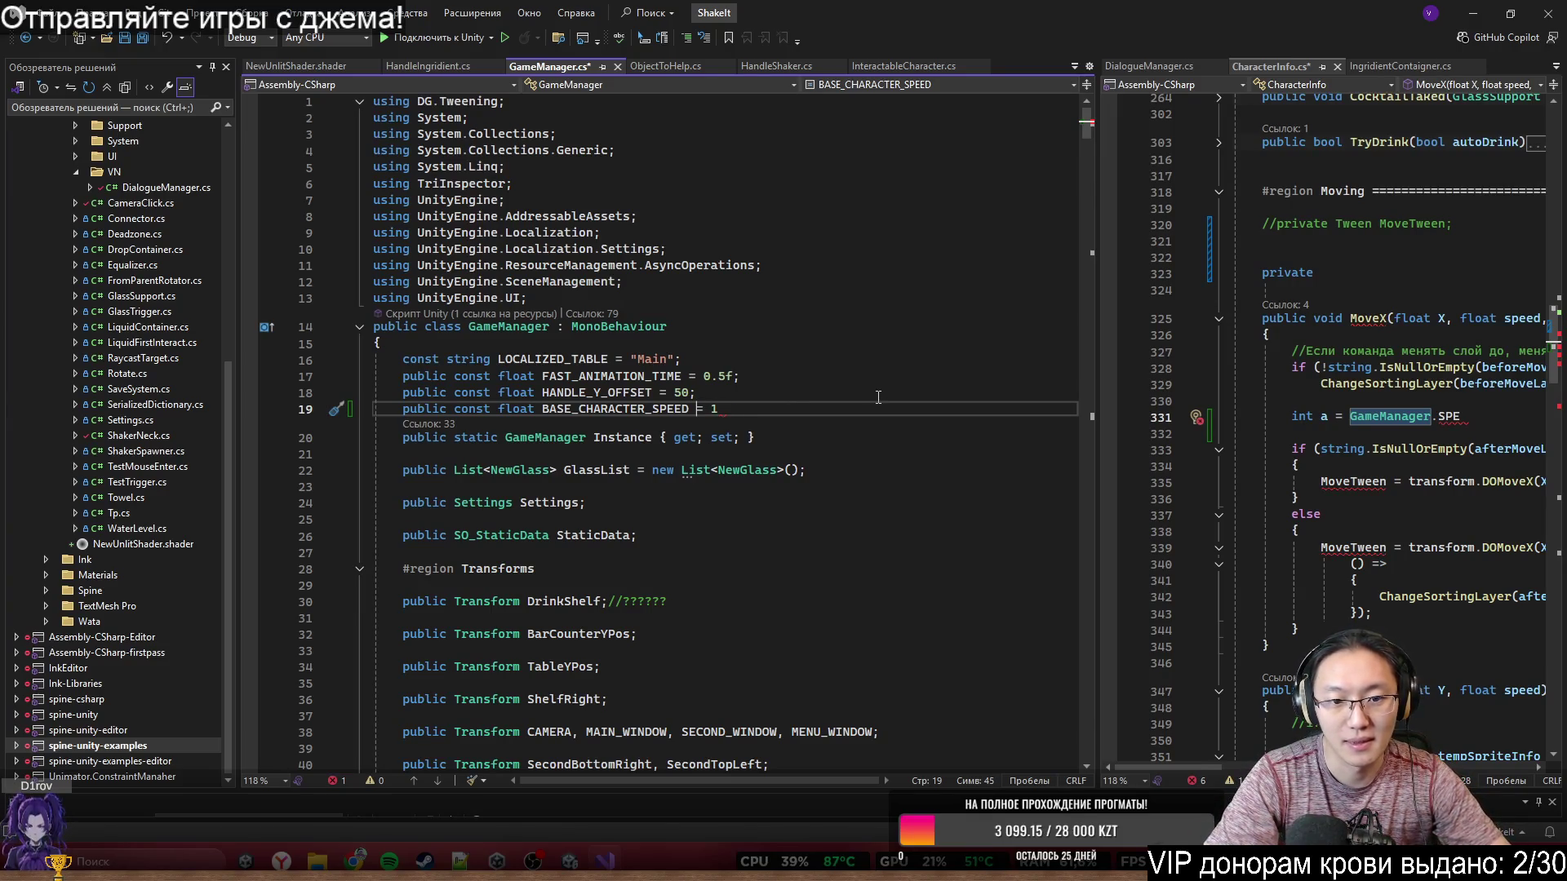
key("Left")
key("Left")
key("Left")
key("BackSpace")
key("BackSpace")
key("BackSpace")
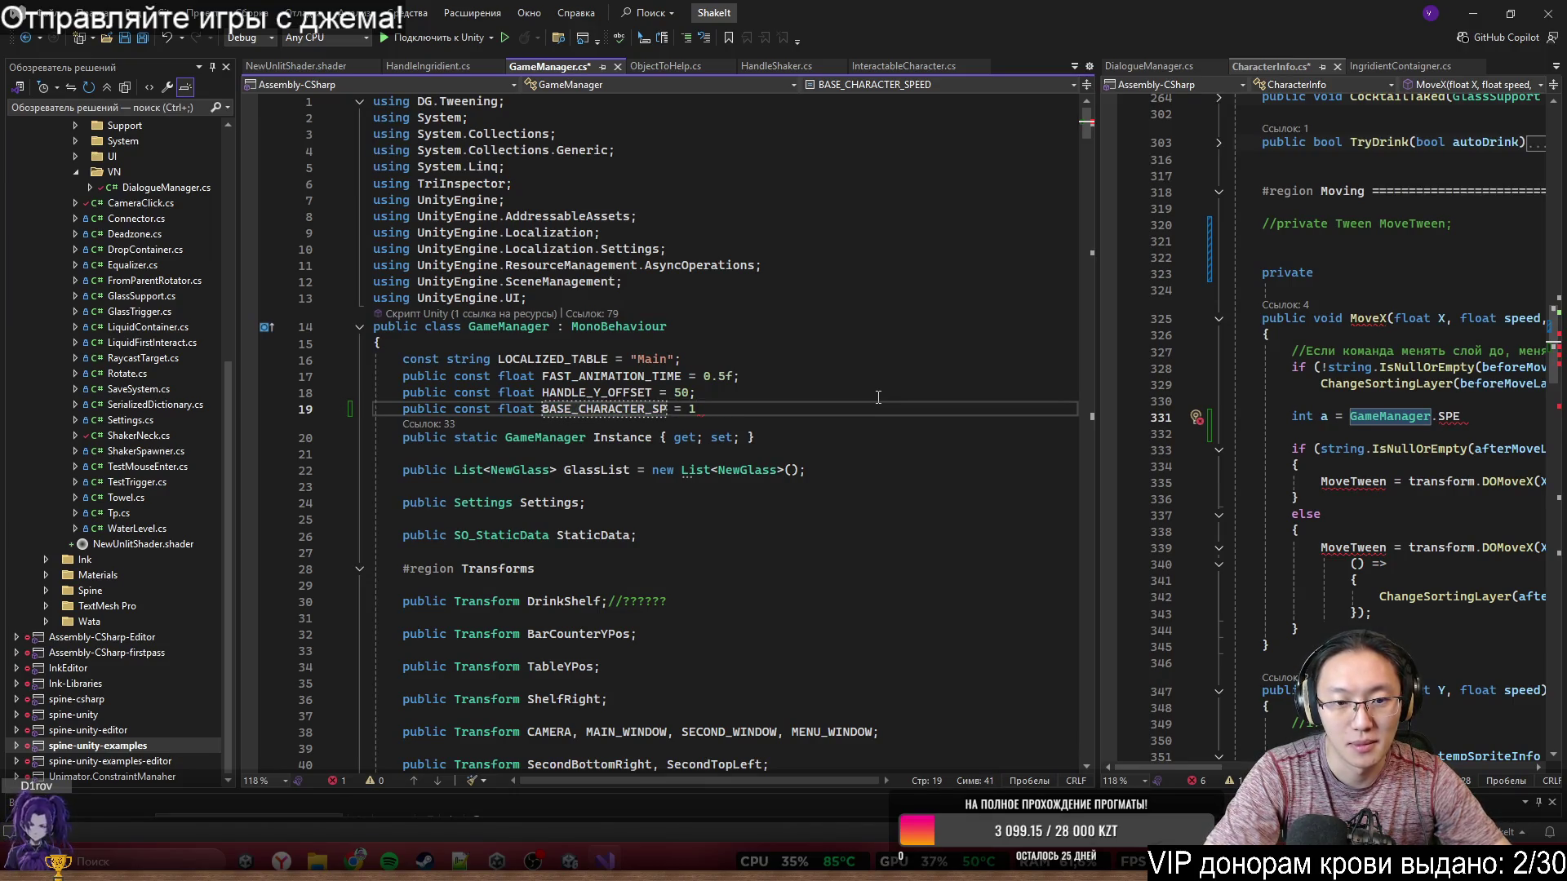
type("EED")
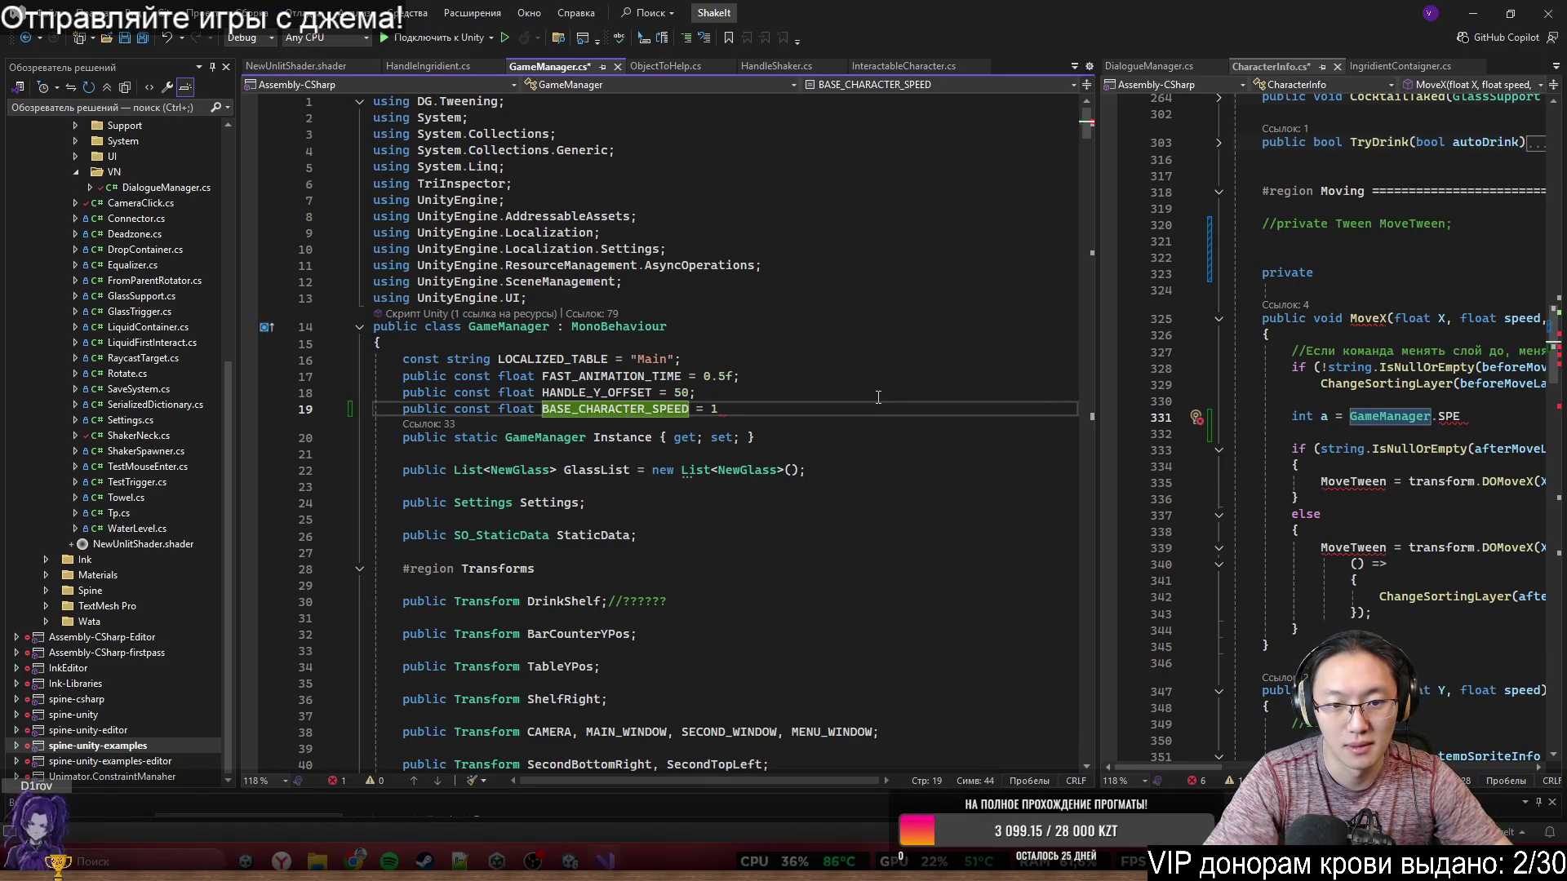
key("BackSpace")
key("BackSpace")
key("BackSpace")
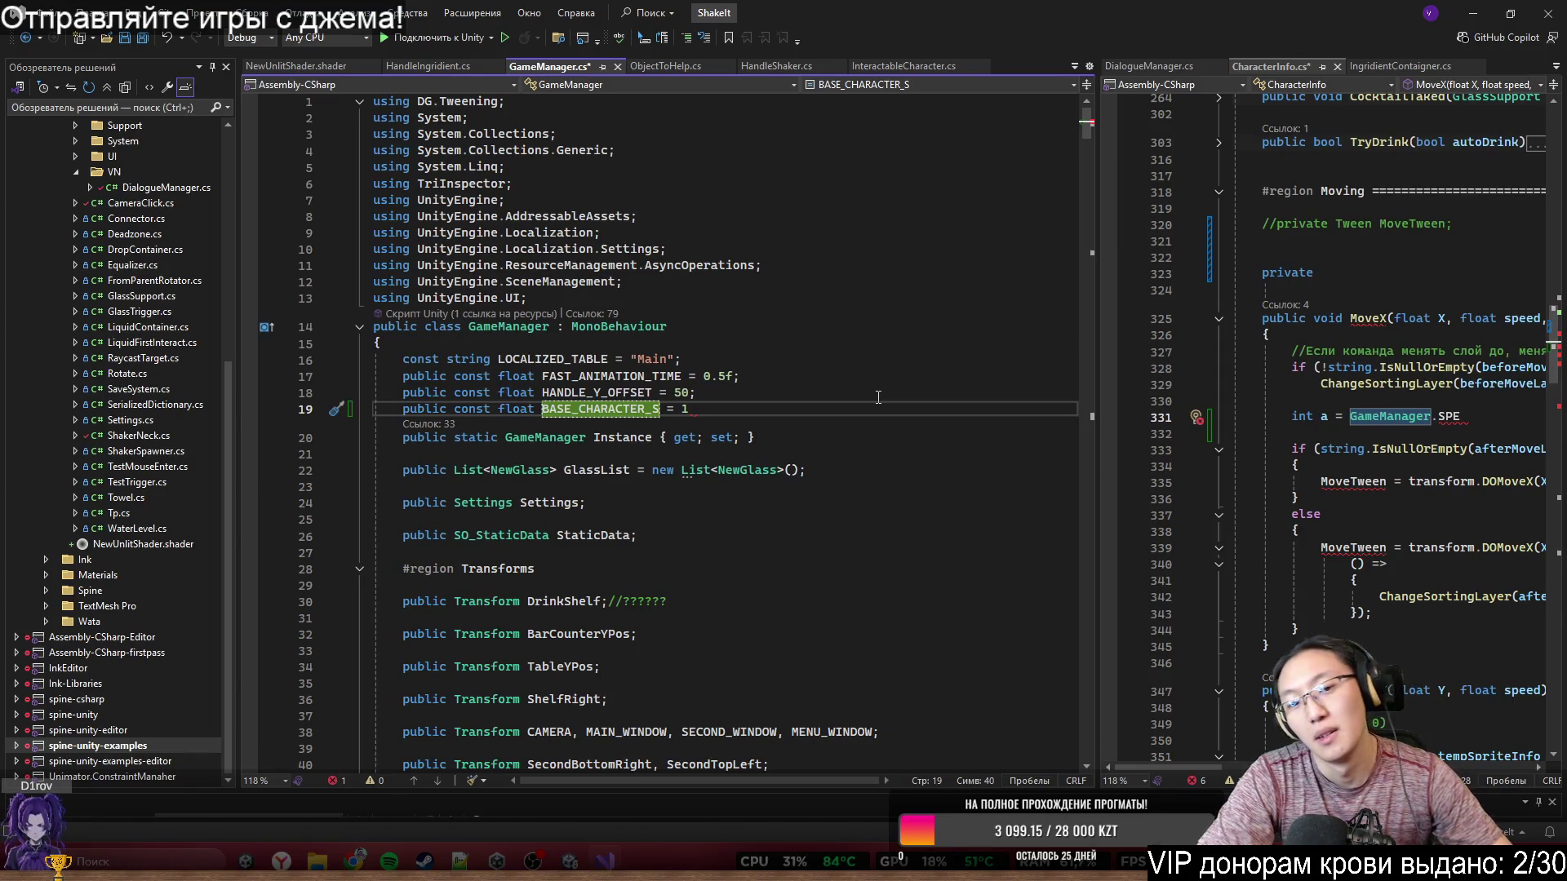
type("Nor")
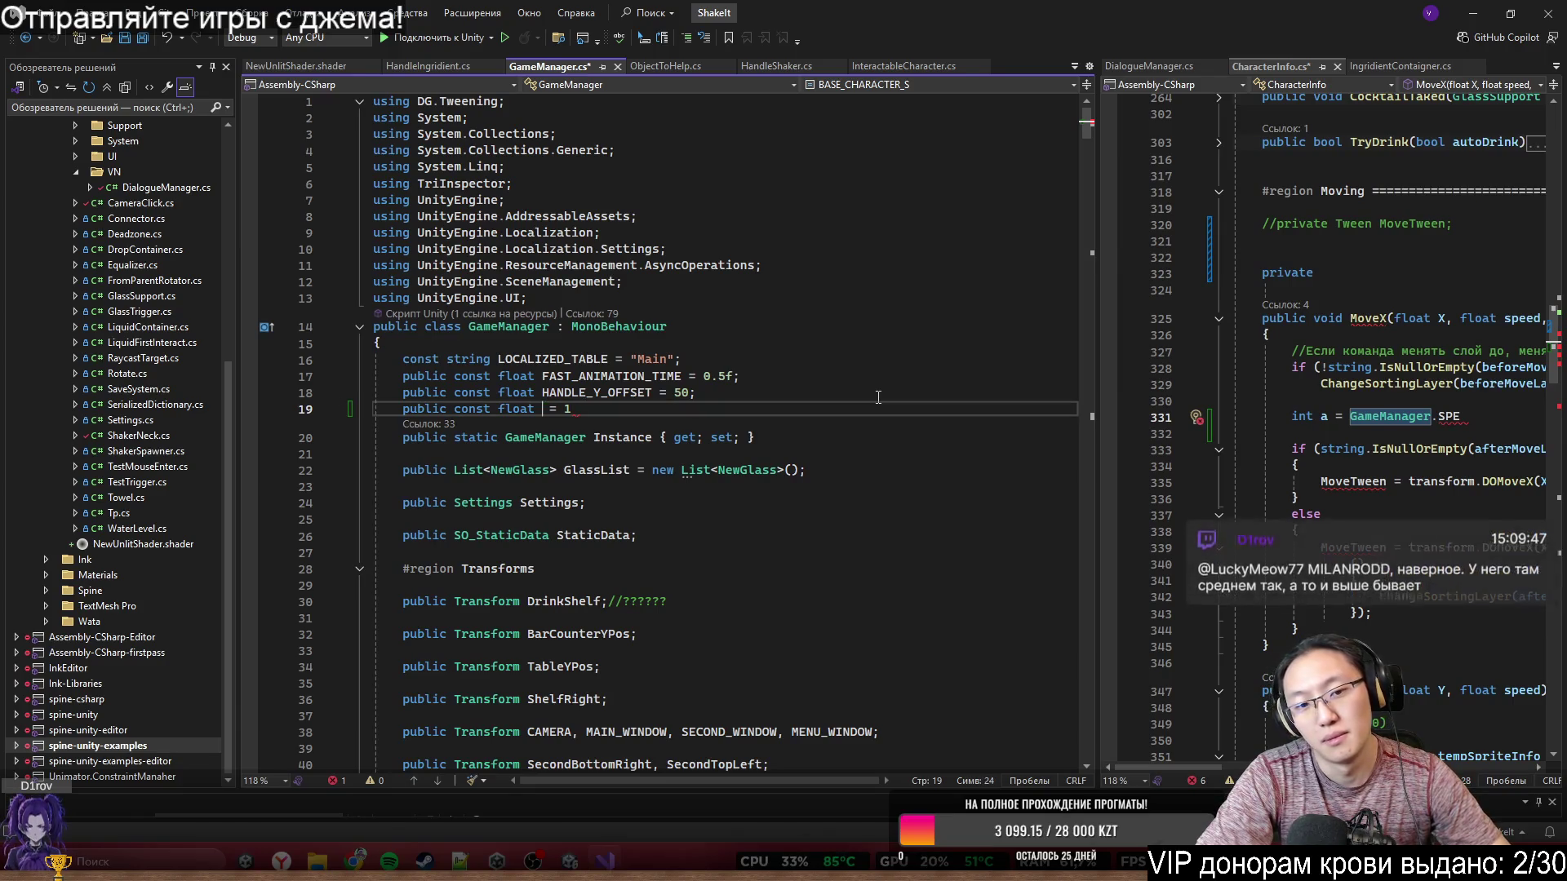
key("BackSpace")
key("BackSpace")
key("BackSpace")
type("NORA")
key("BackSpace")
type("MAL")
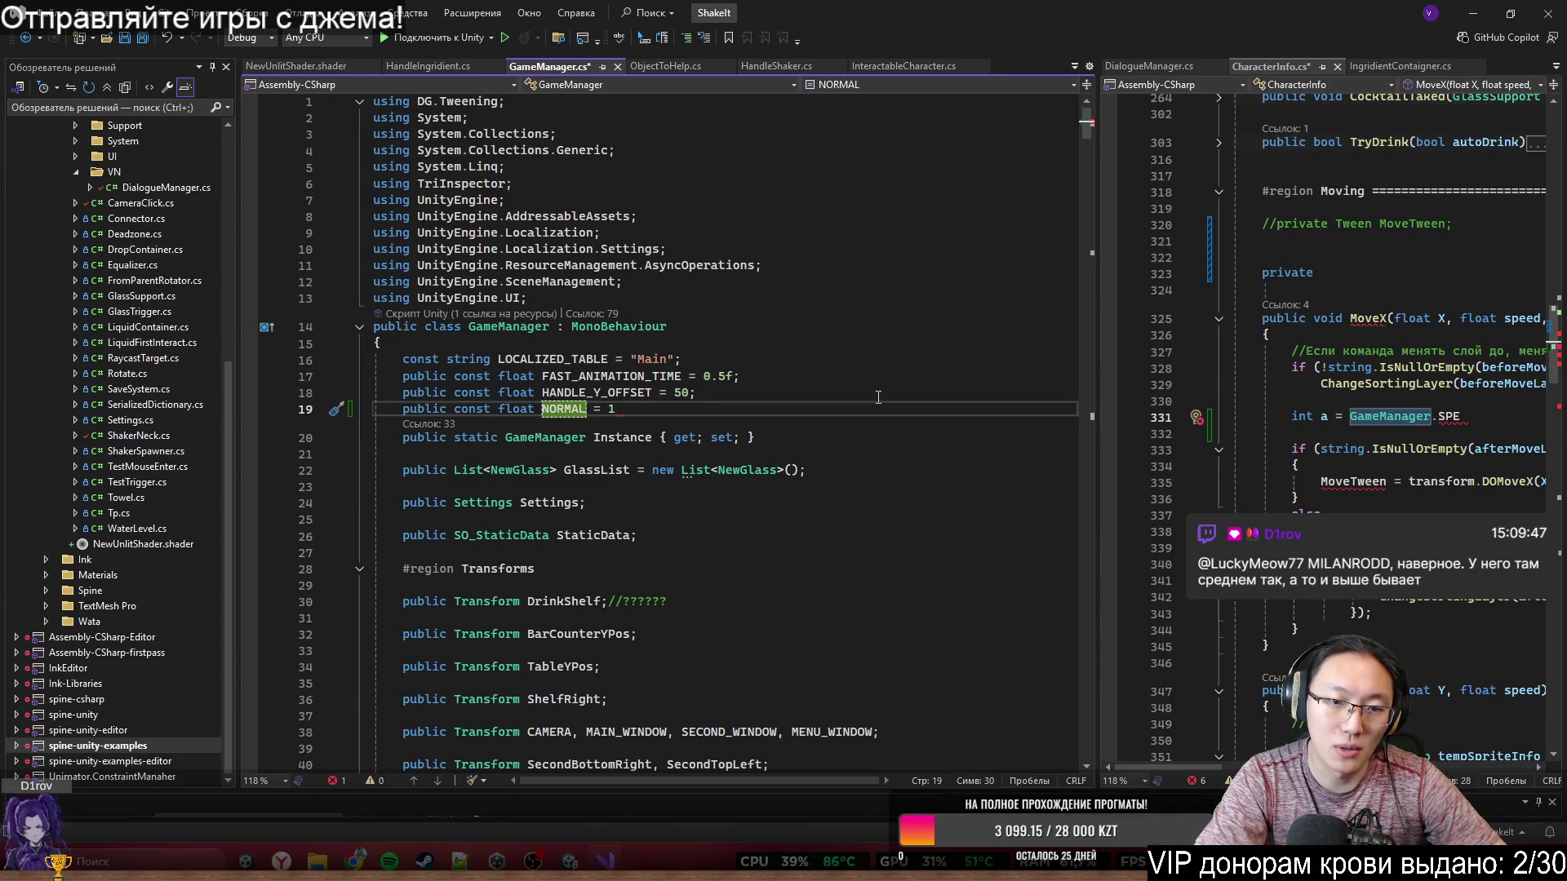
type("_")
type("ANIMATION")
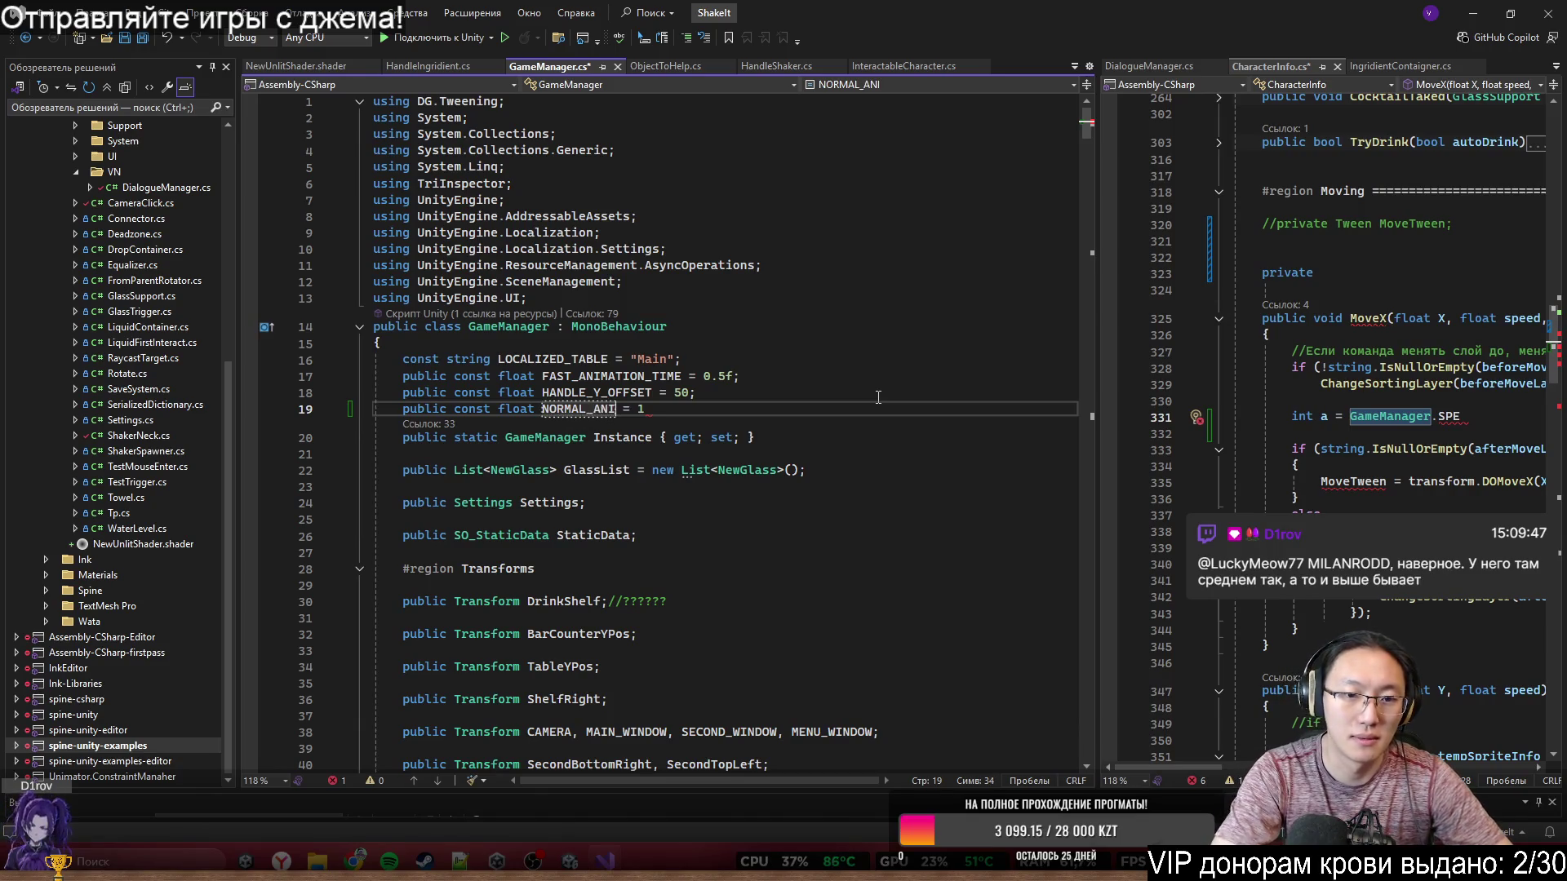
type("_TIME = 1")
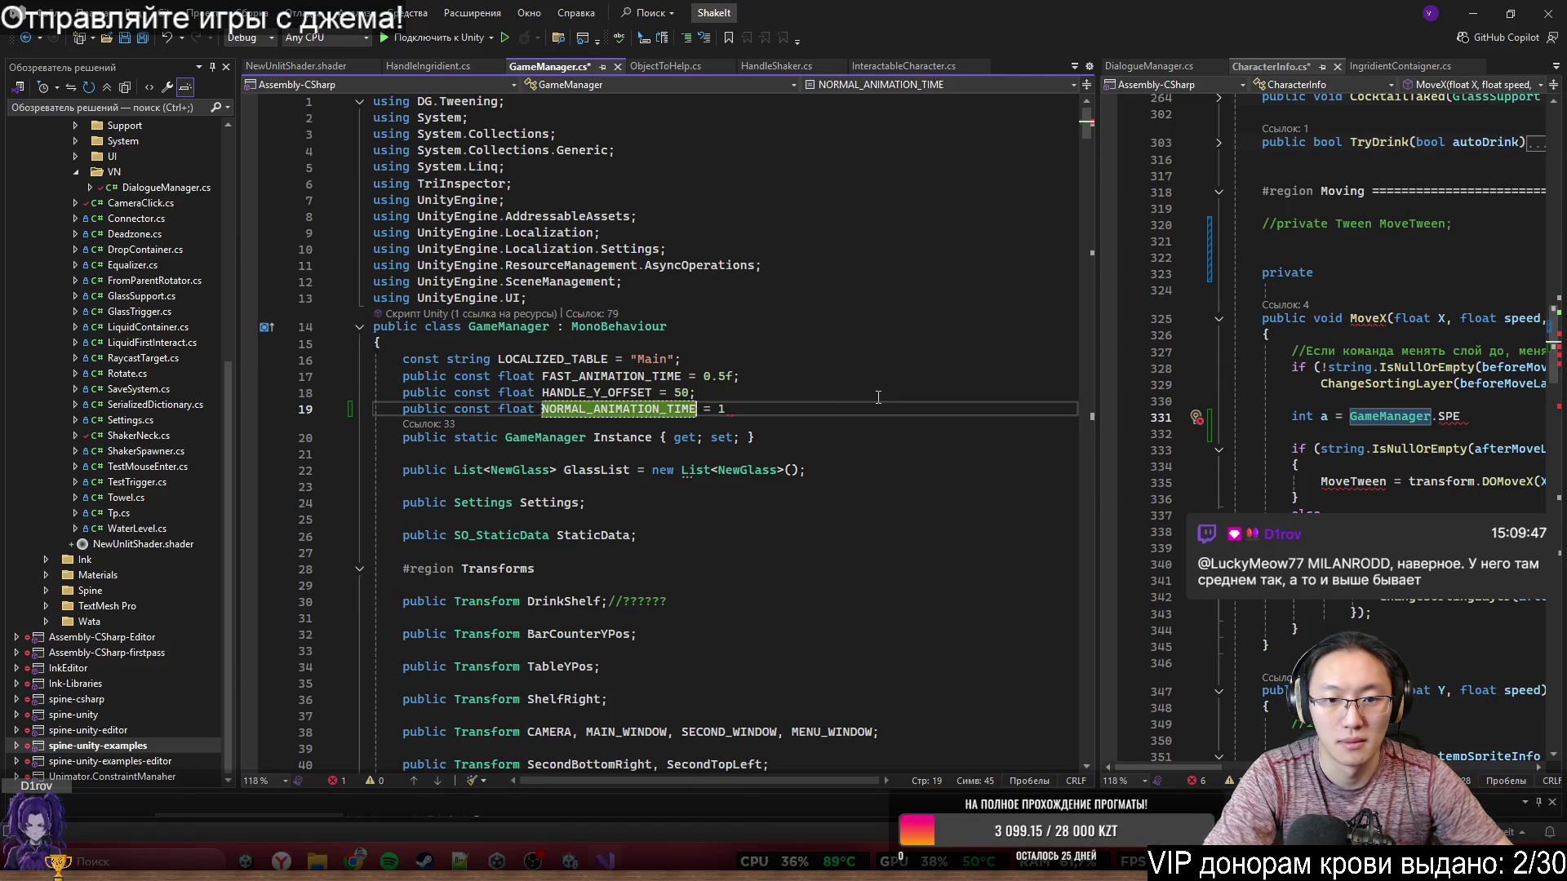
type(";")
key("ctrl+s")
key("Up")
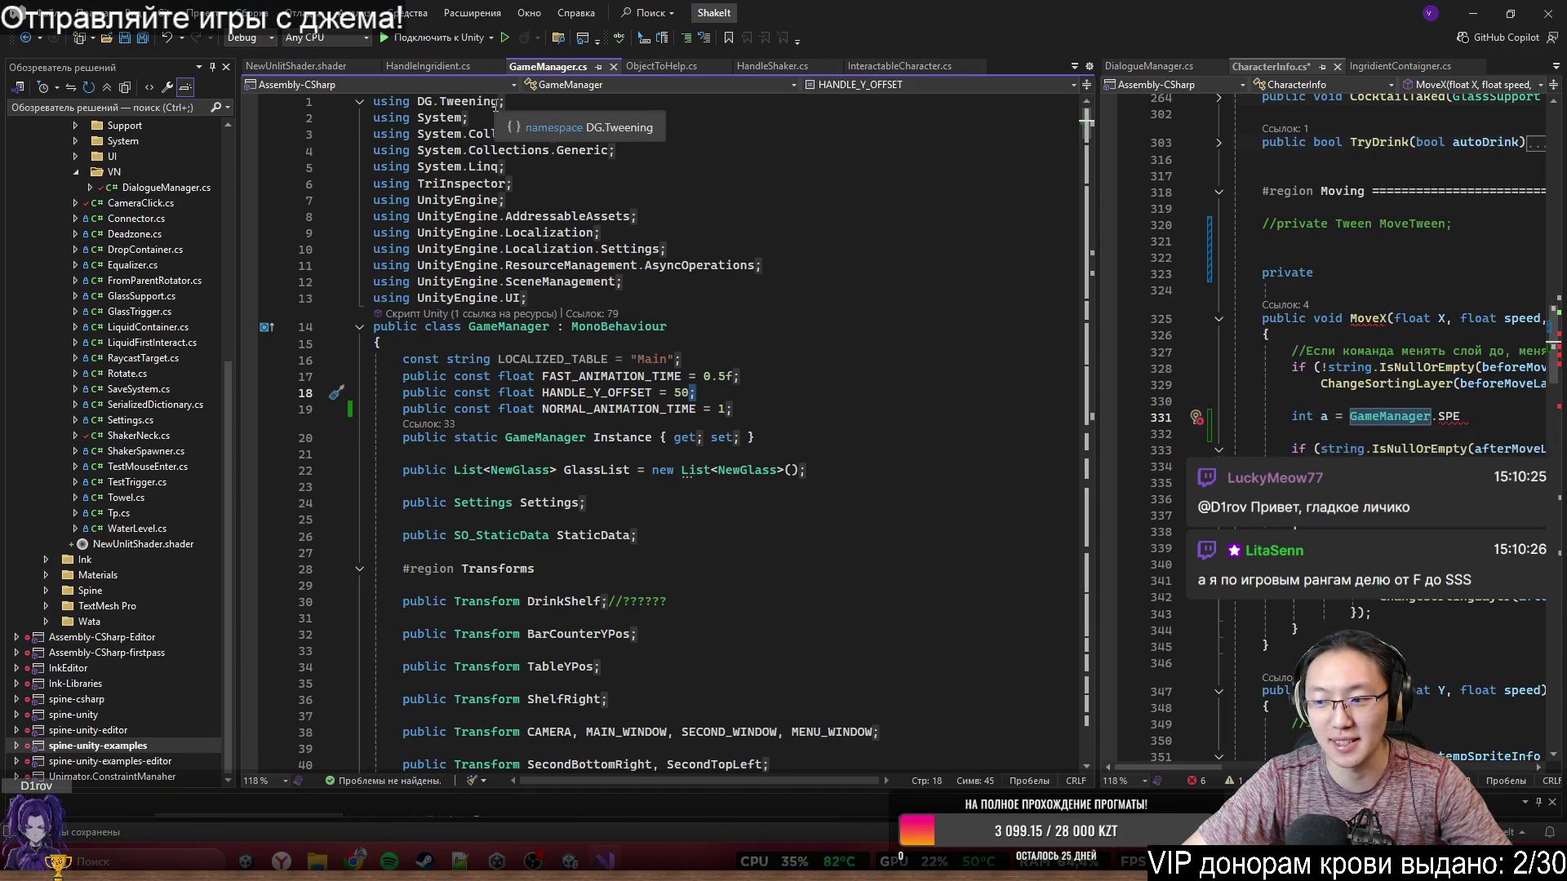
key("Up")
key("Up")
key("Up")
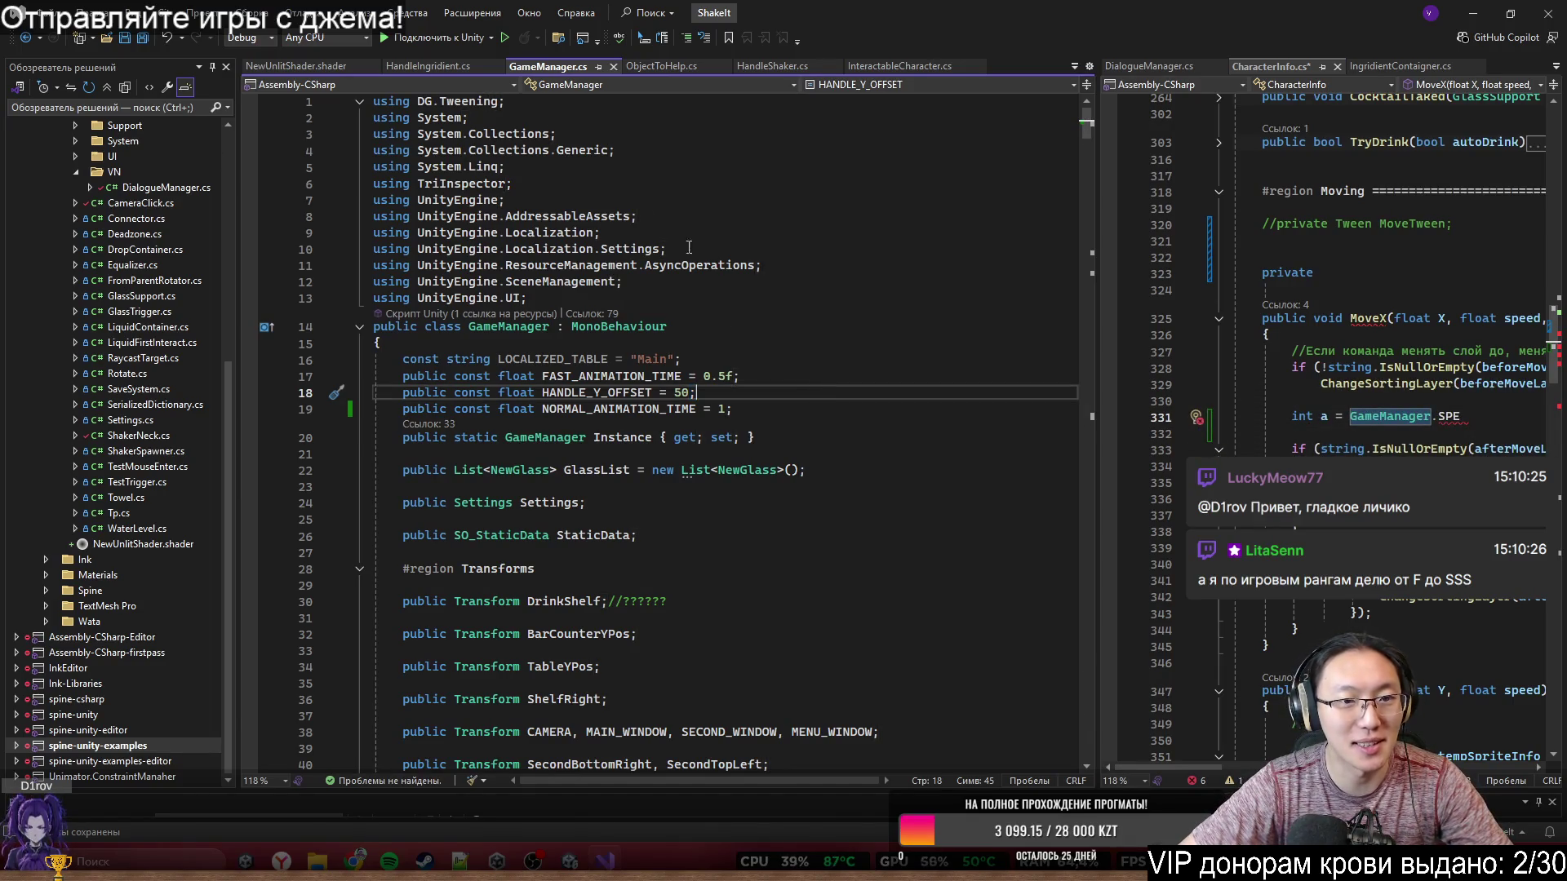
- Widen CharacterInfo.cs again and clear the temporary GameManager line 331 in MoveX
left_click_drag(1097, 206, 529, 206)
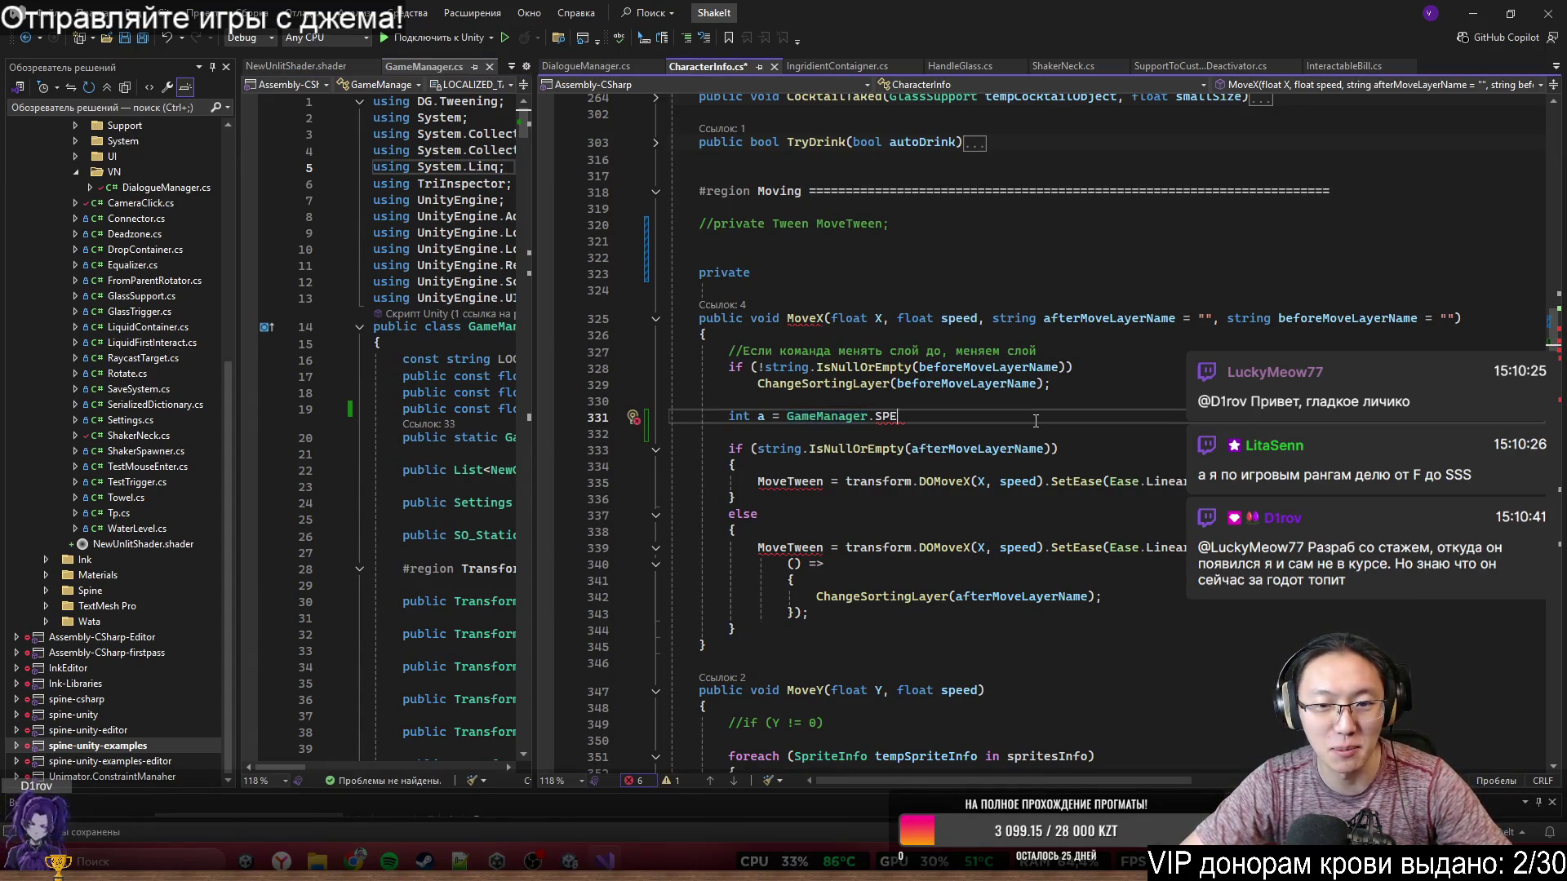
key("BackSpace")
key("BackSpace")
key("BackSpace")
type("NO")
key("BackSpace")
key("BackSpace")
key("BackSpace")
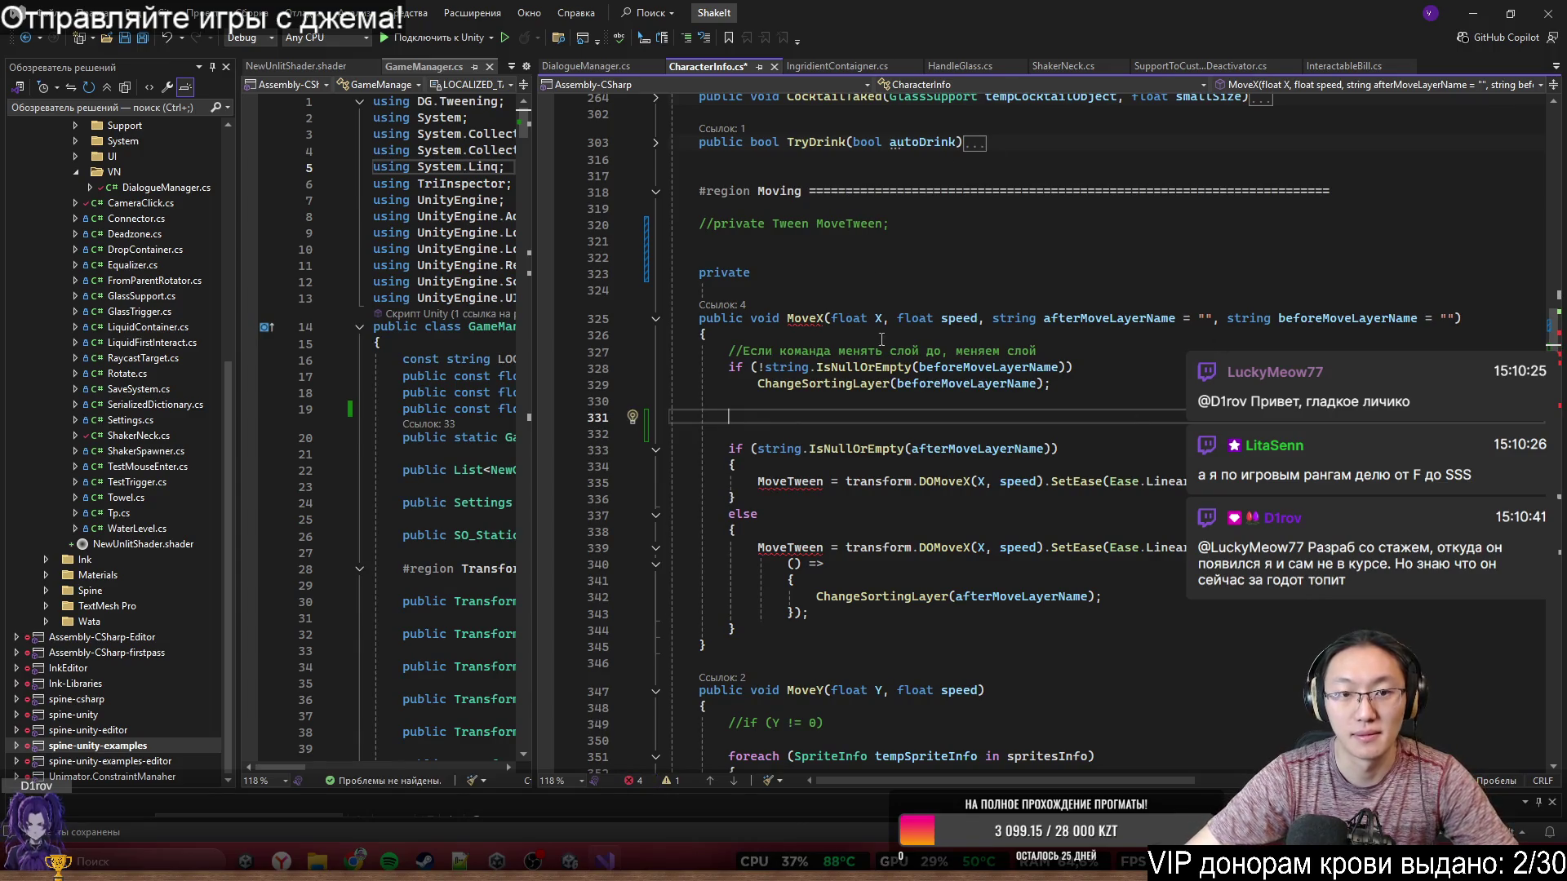
mouse_move(357, 861)
left_click(546, 748)
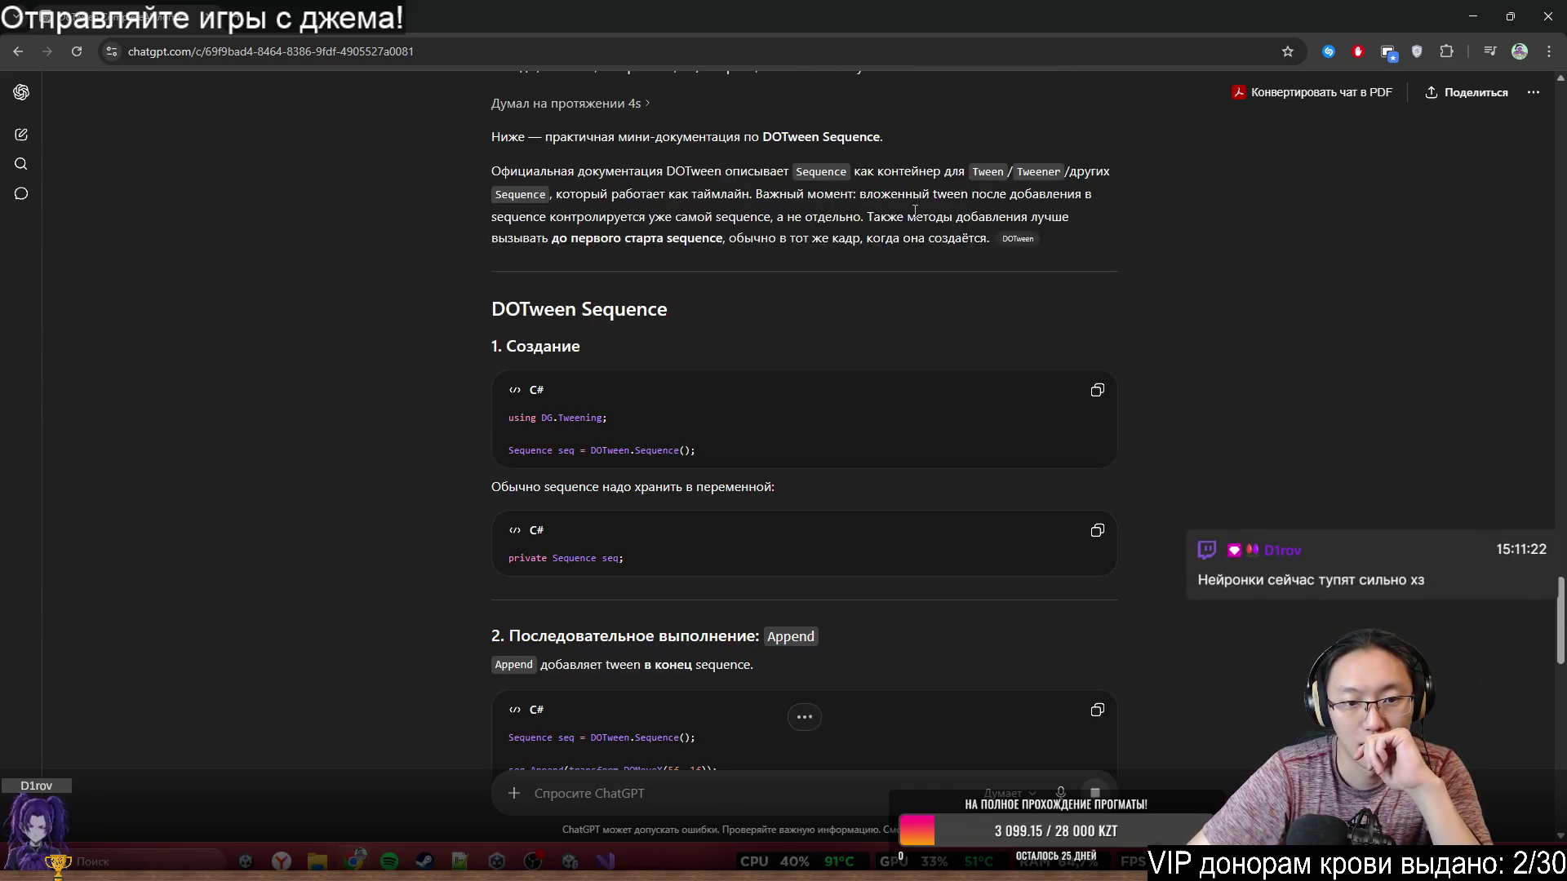
- Copy 'Sequence seq = DOTween.Sequence();' from ChatGPT's answer and paste it into MoveX
scroll(640, 204, "up", 3)
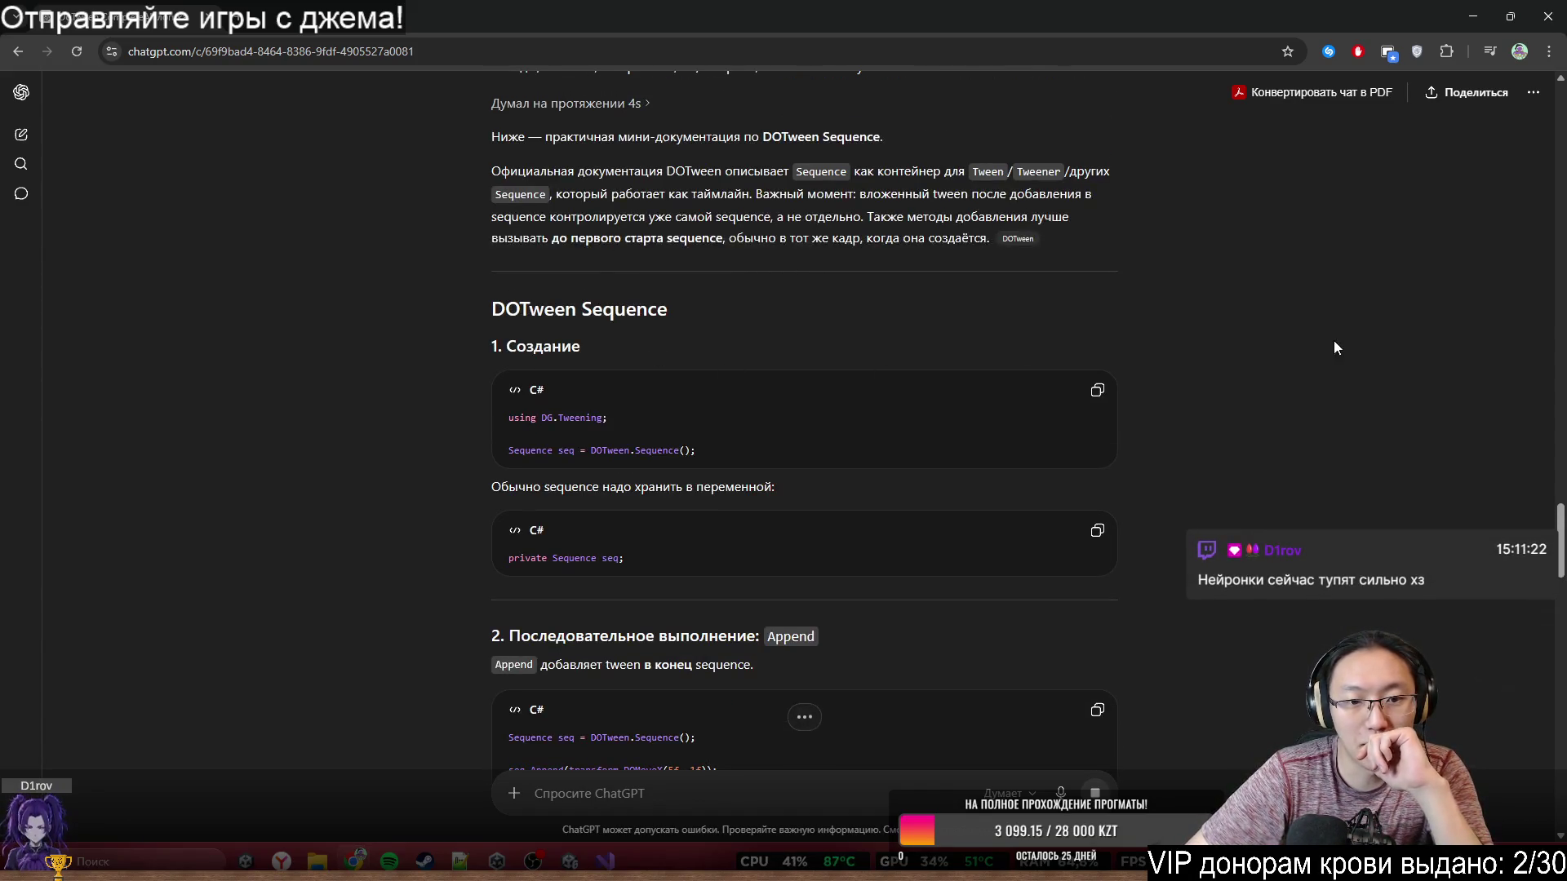
scroll(1375, 366, "down", 1)
double_click(527, 384)
left_click_drag(527, 383, 696, 385)
key("ctrl+c")
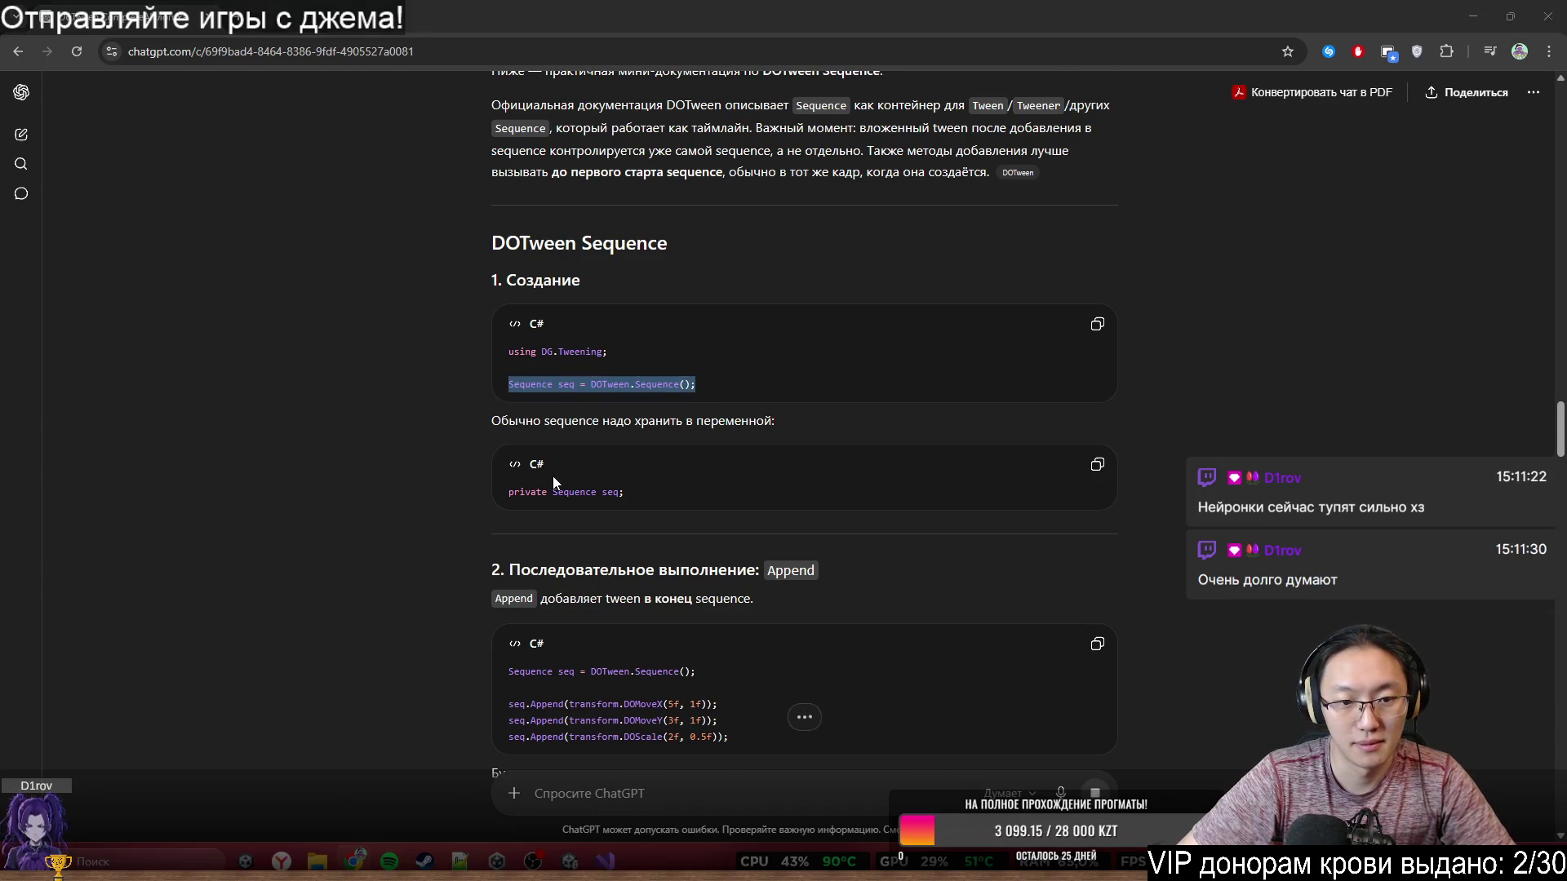
key("alt+Tab")
key("ctrl+v")
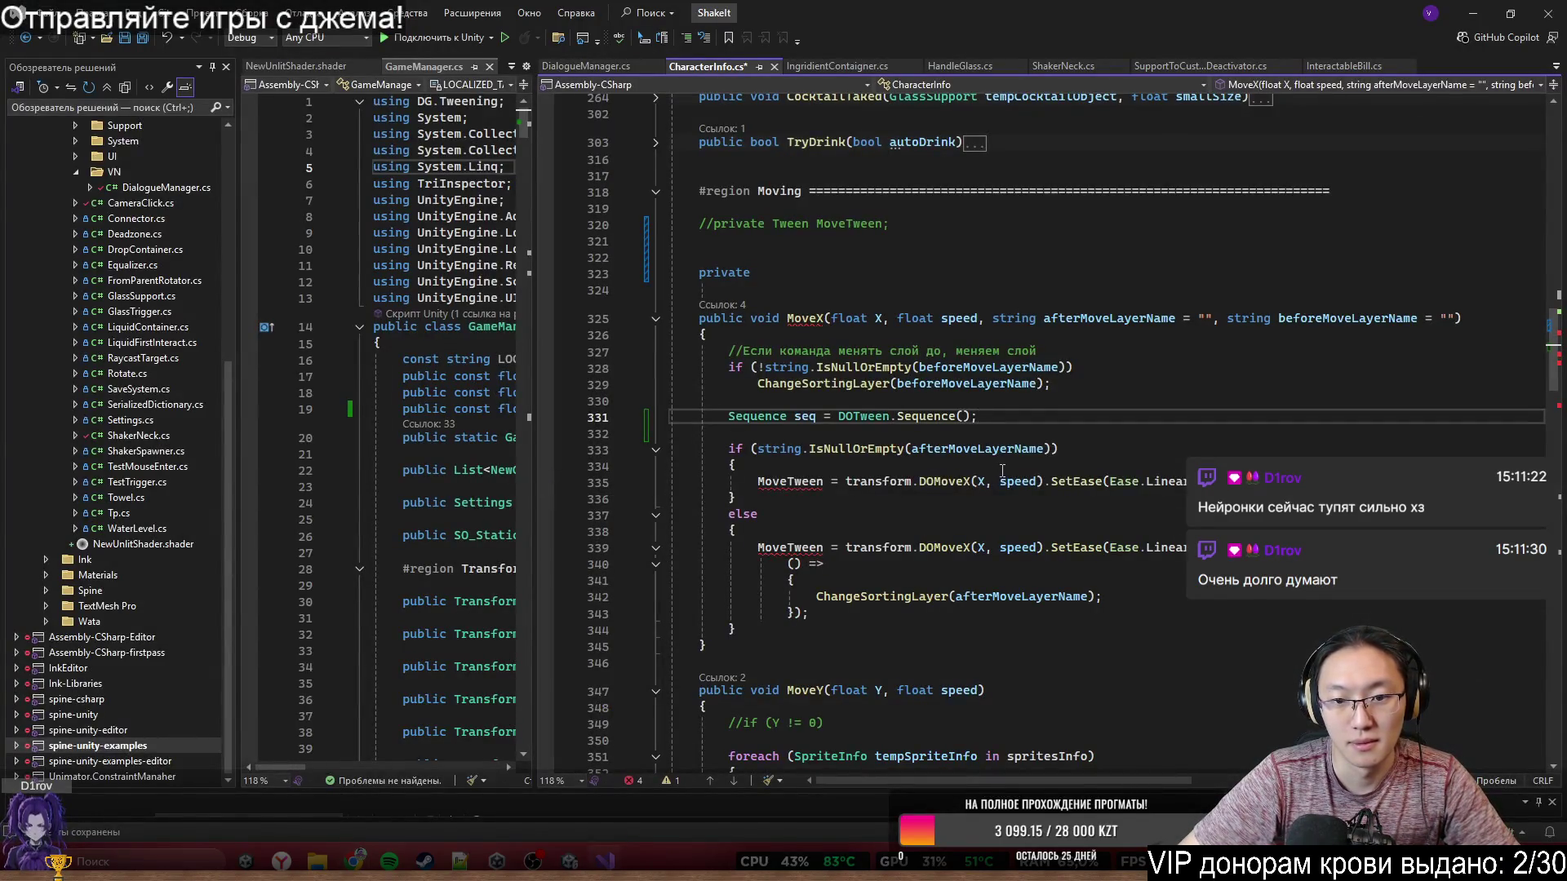
- Declare 'private Sequence seq;' on line 323 and paste the sequence creation onto line 331
scroll(950, 429, "down", 1)
key("ctrl+z")
left_click(805, 223)
key("ctrl+v")
left_click_drag(853, 223, 1071, 229)
key("ctrl+c")
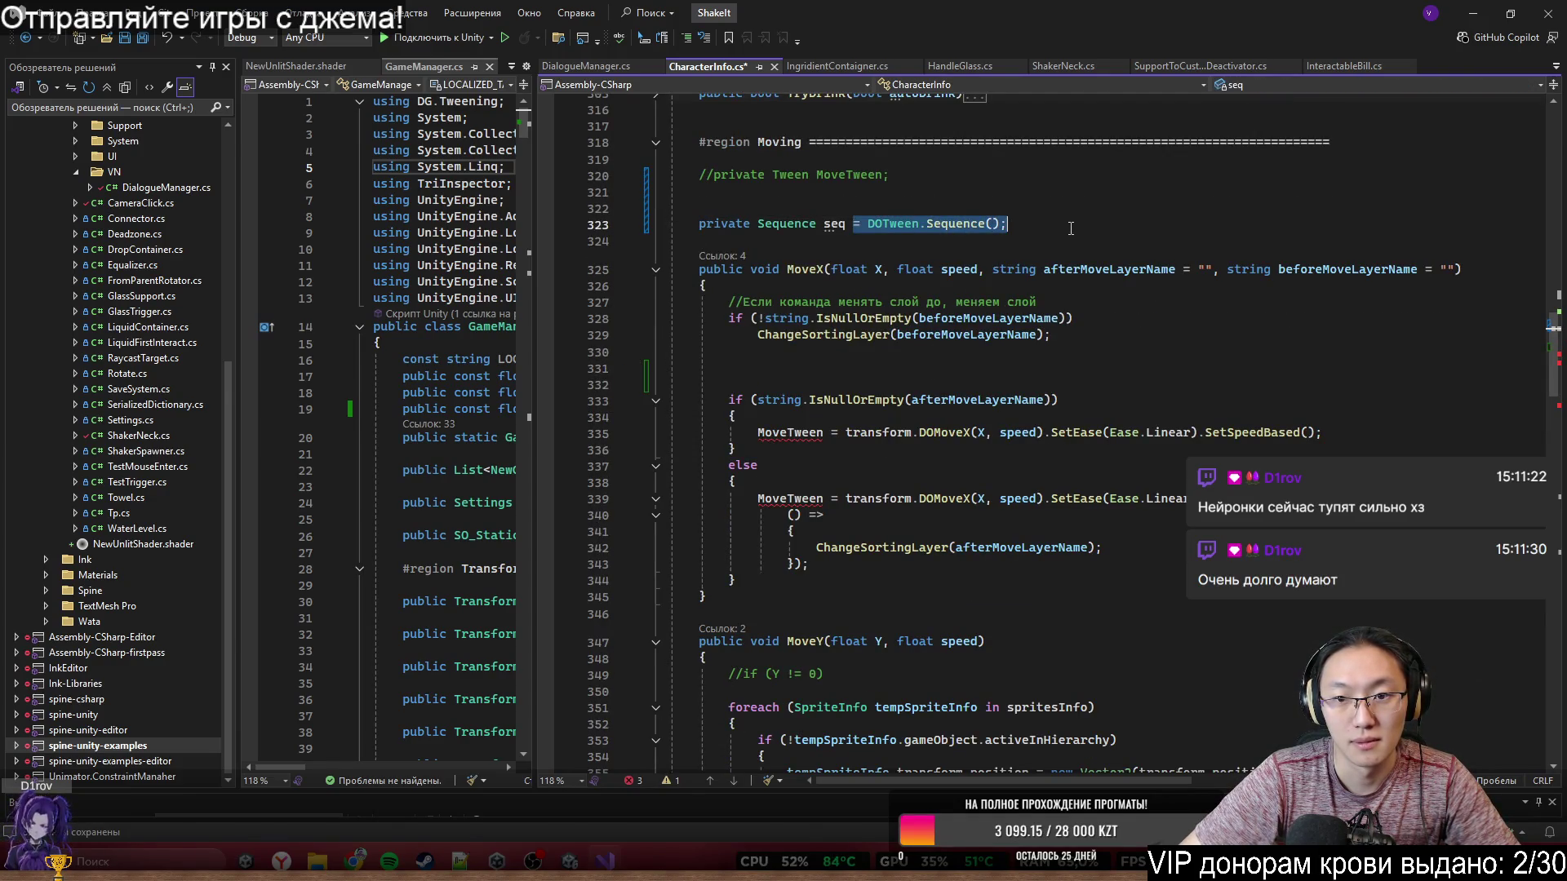
key("BackSpace")
type(";")
left_click(938, 335)
left_click(929, 370)
key("ctrl+v")
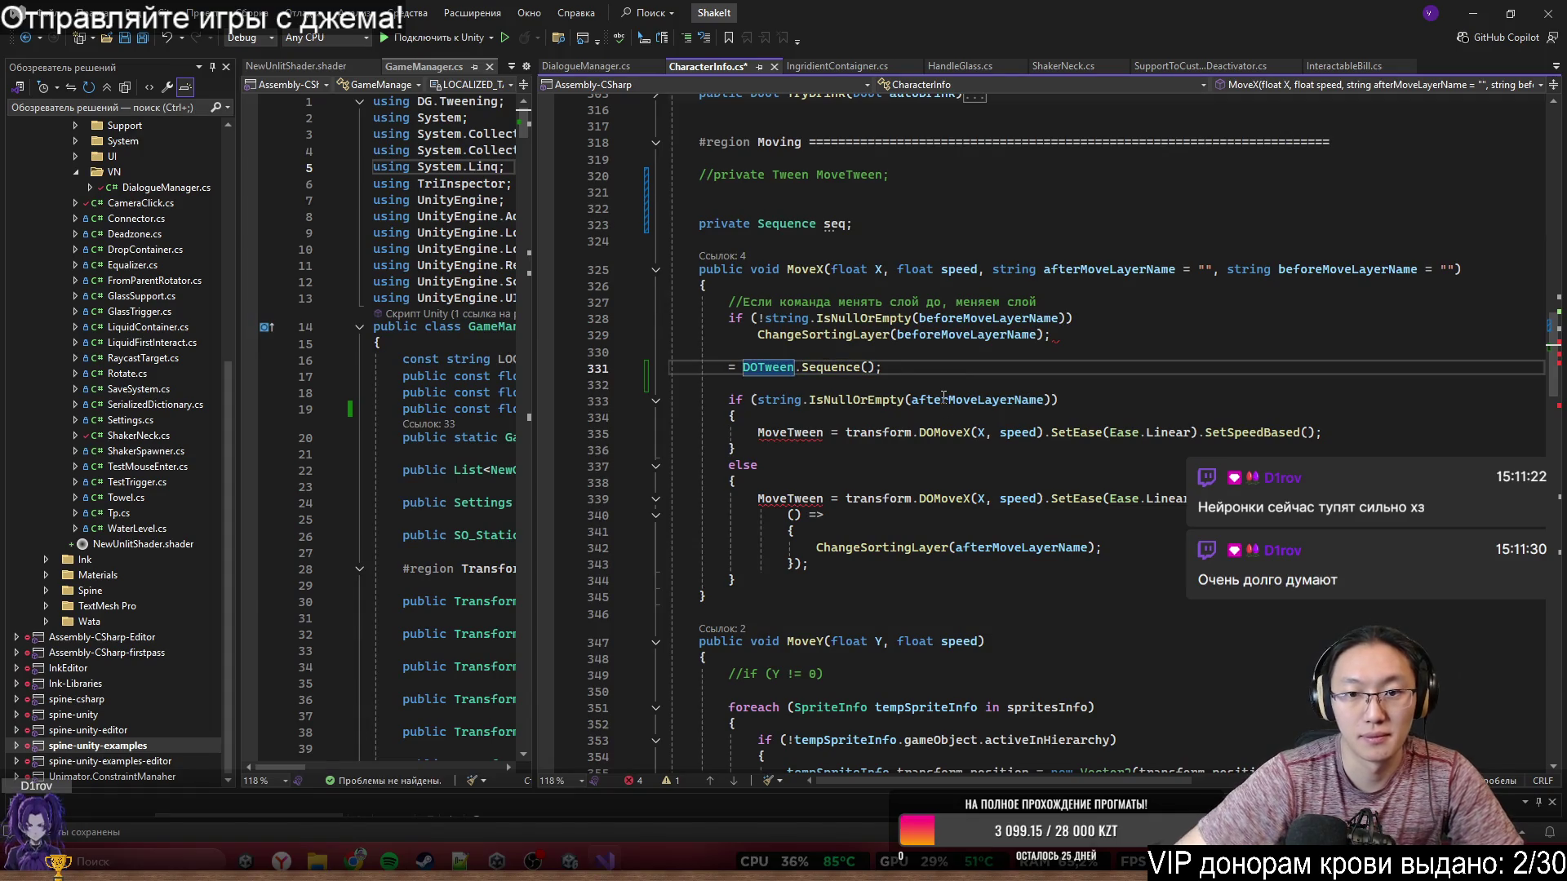
- Rename the field to moveSeq and make line 331 assign DOTween.Sequence() to moveSeq
left_click(826, 227)
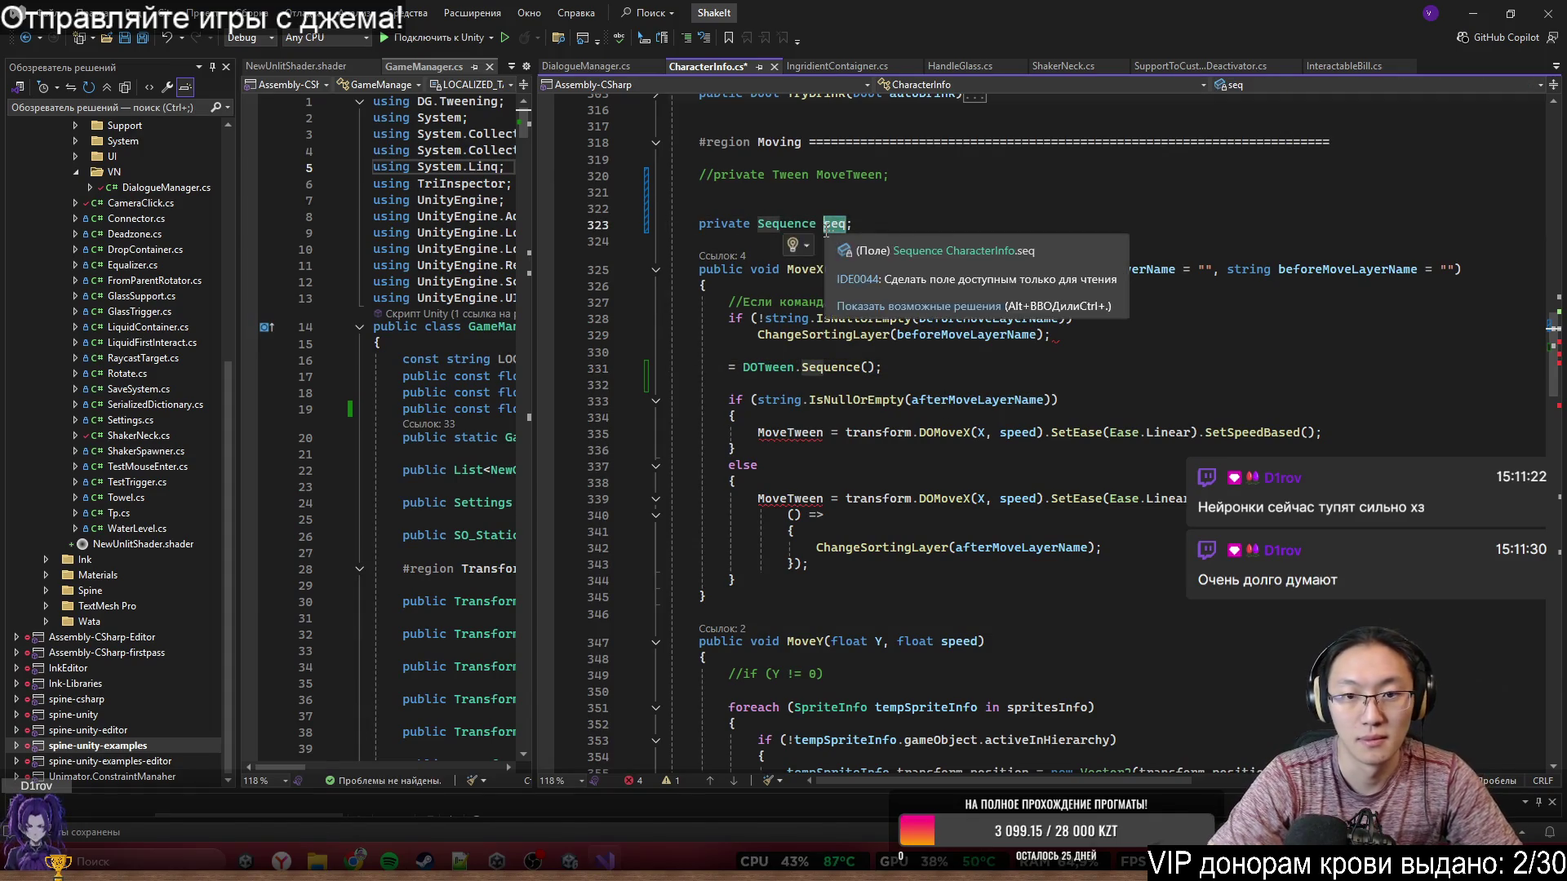
type("moveSeq")
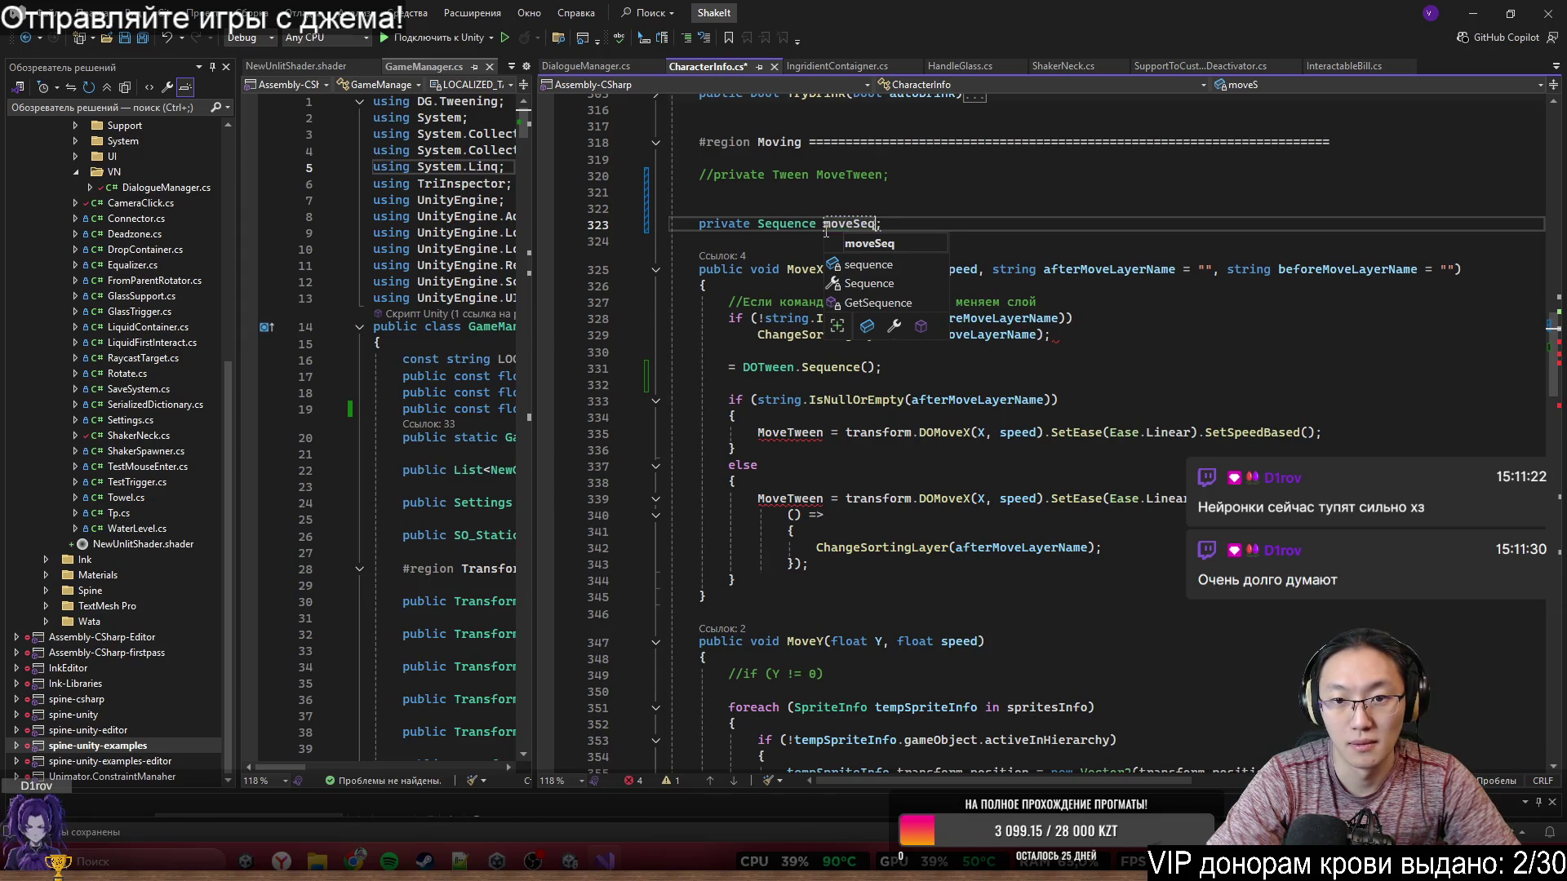
type("uenc")
key("BackSpace")
key("BackSpace")
key("BackSpace")
type(";")
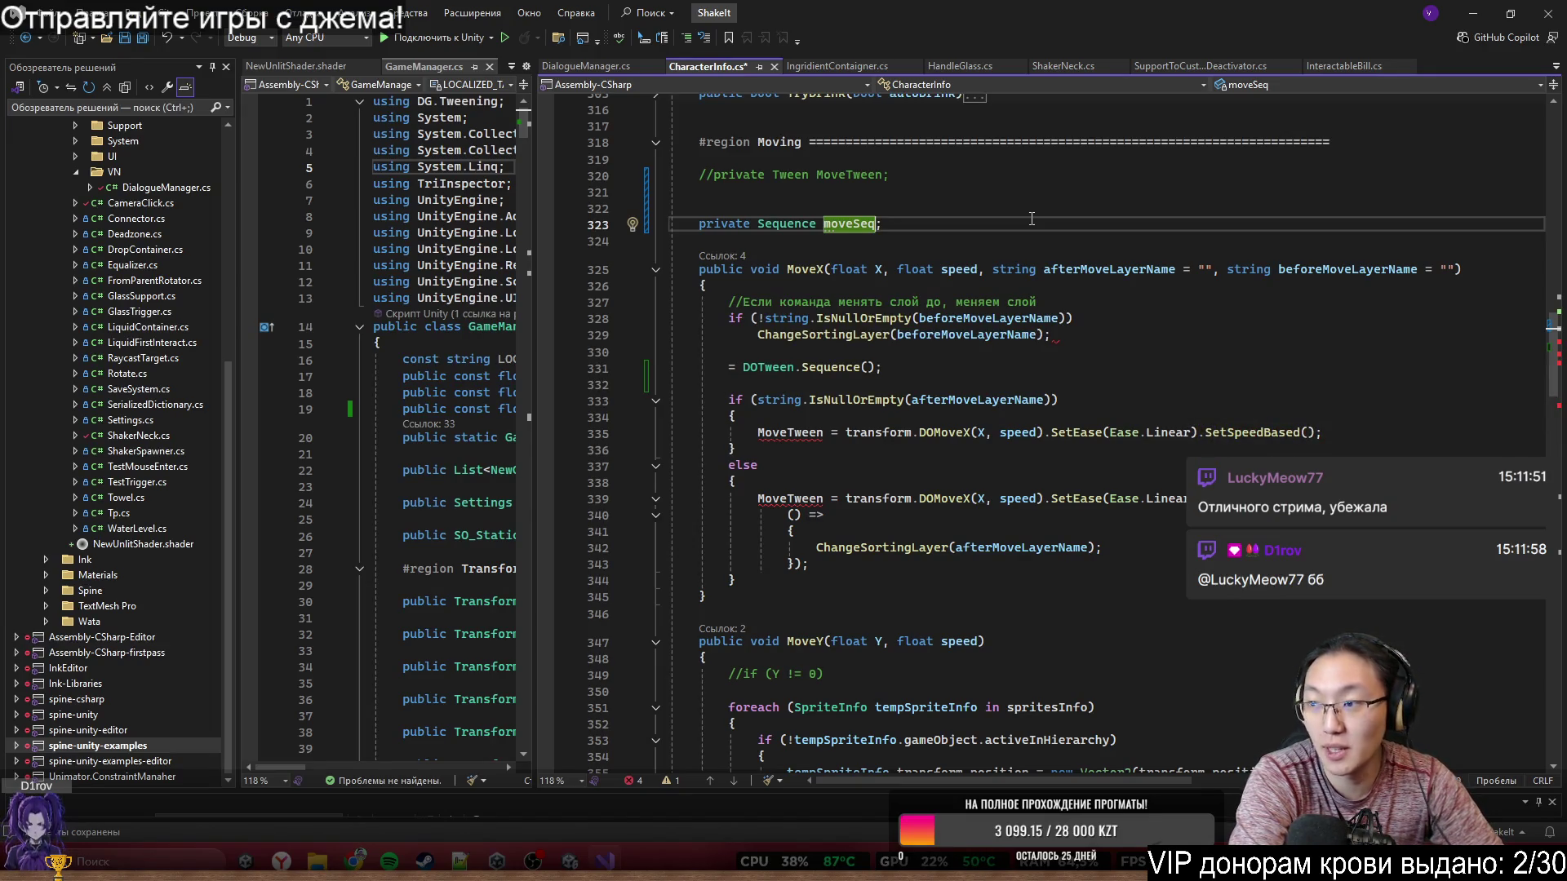
left_click(1048, 208)
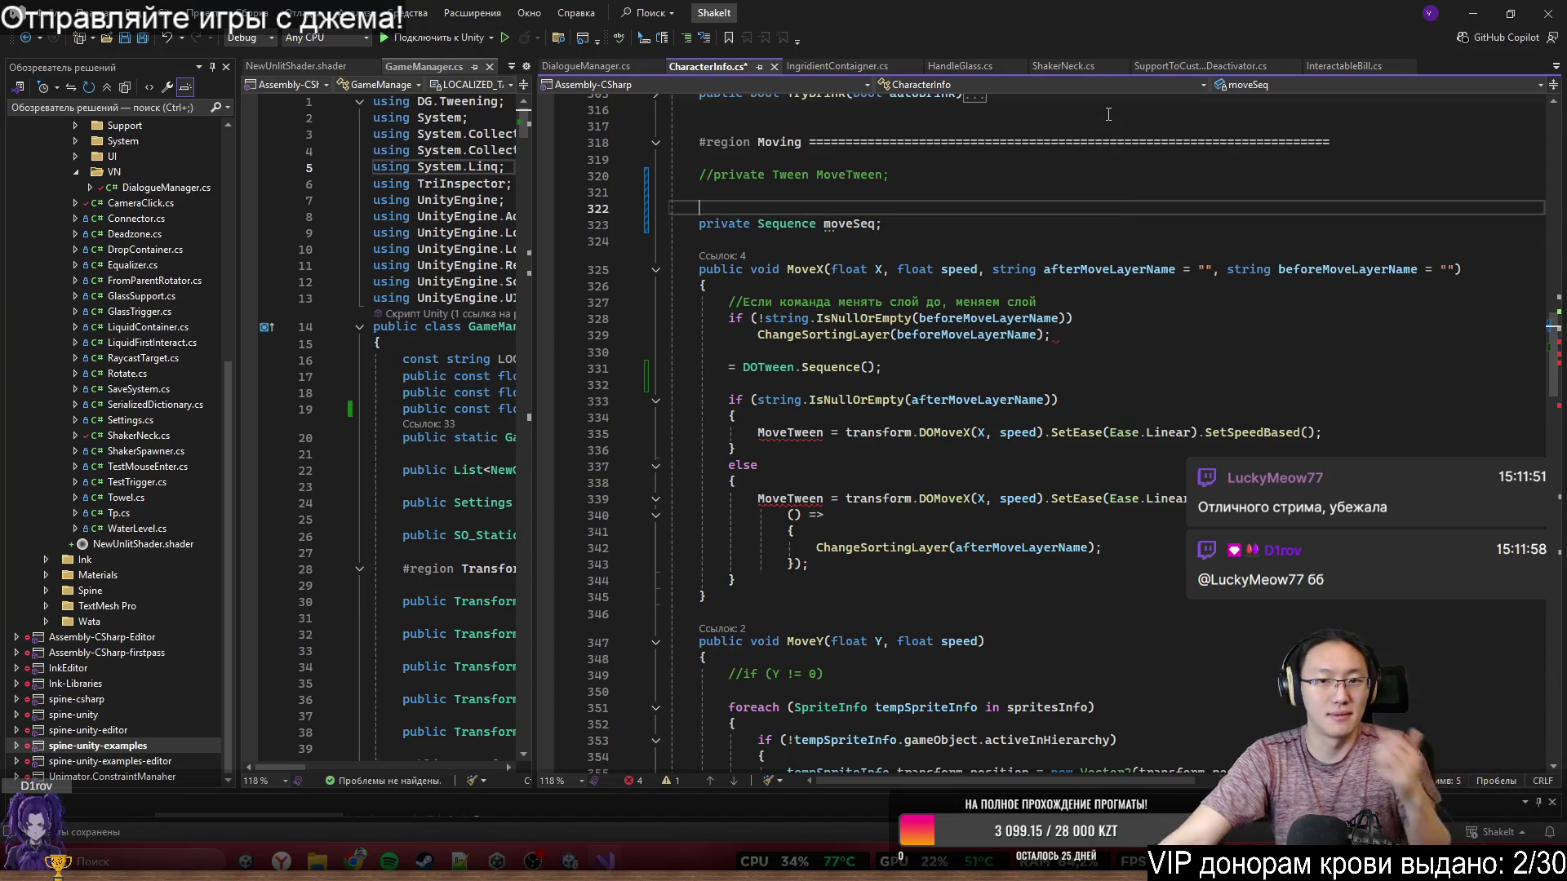
left_click(729, 366)
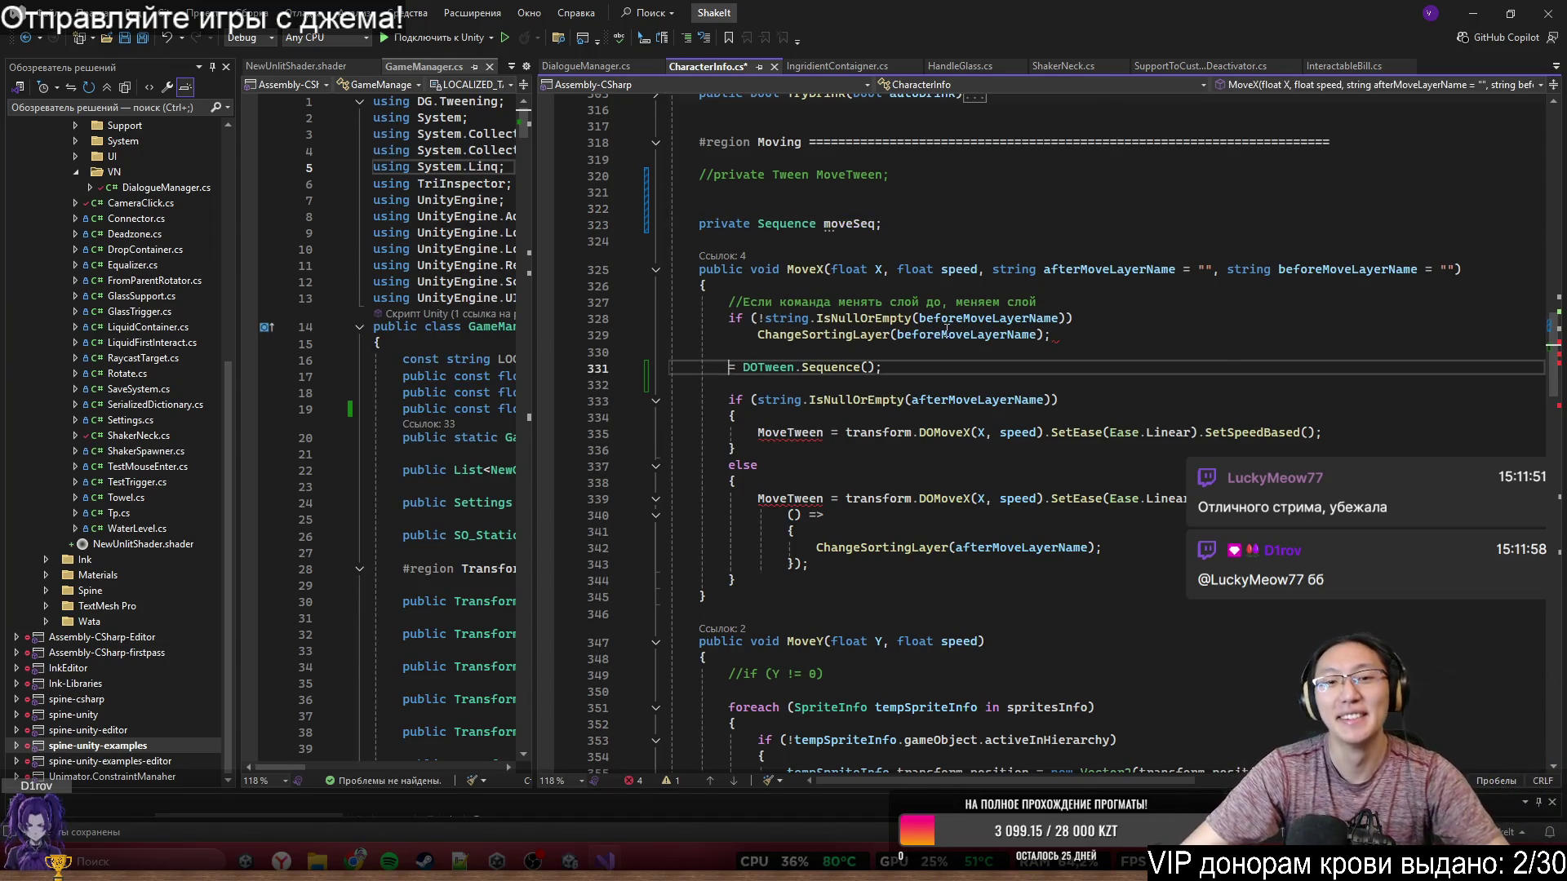
type("mov")
key("Tab")
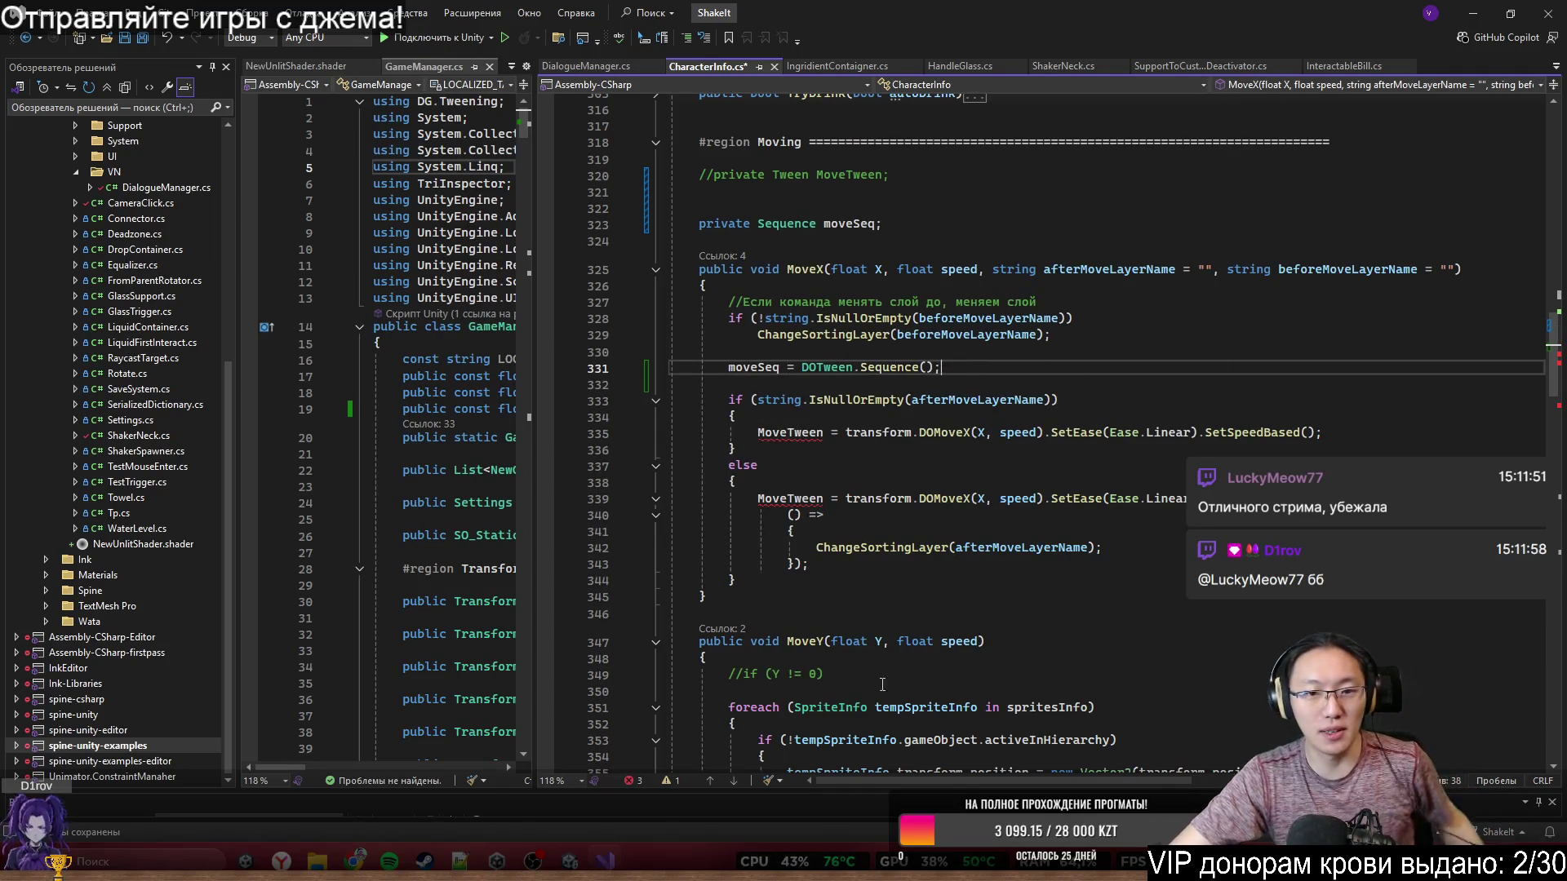
mouse_move(355, 858)
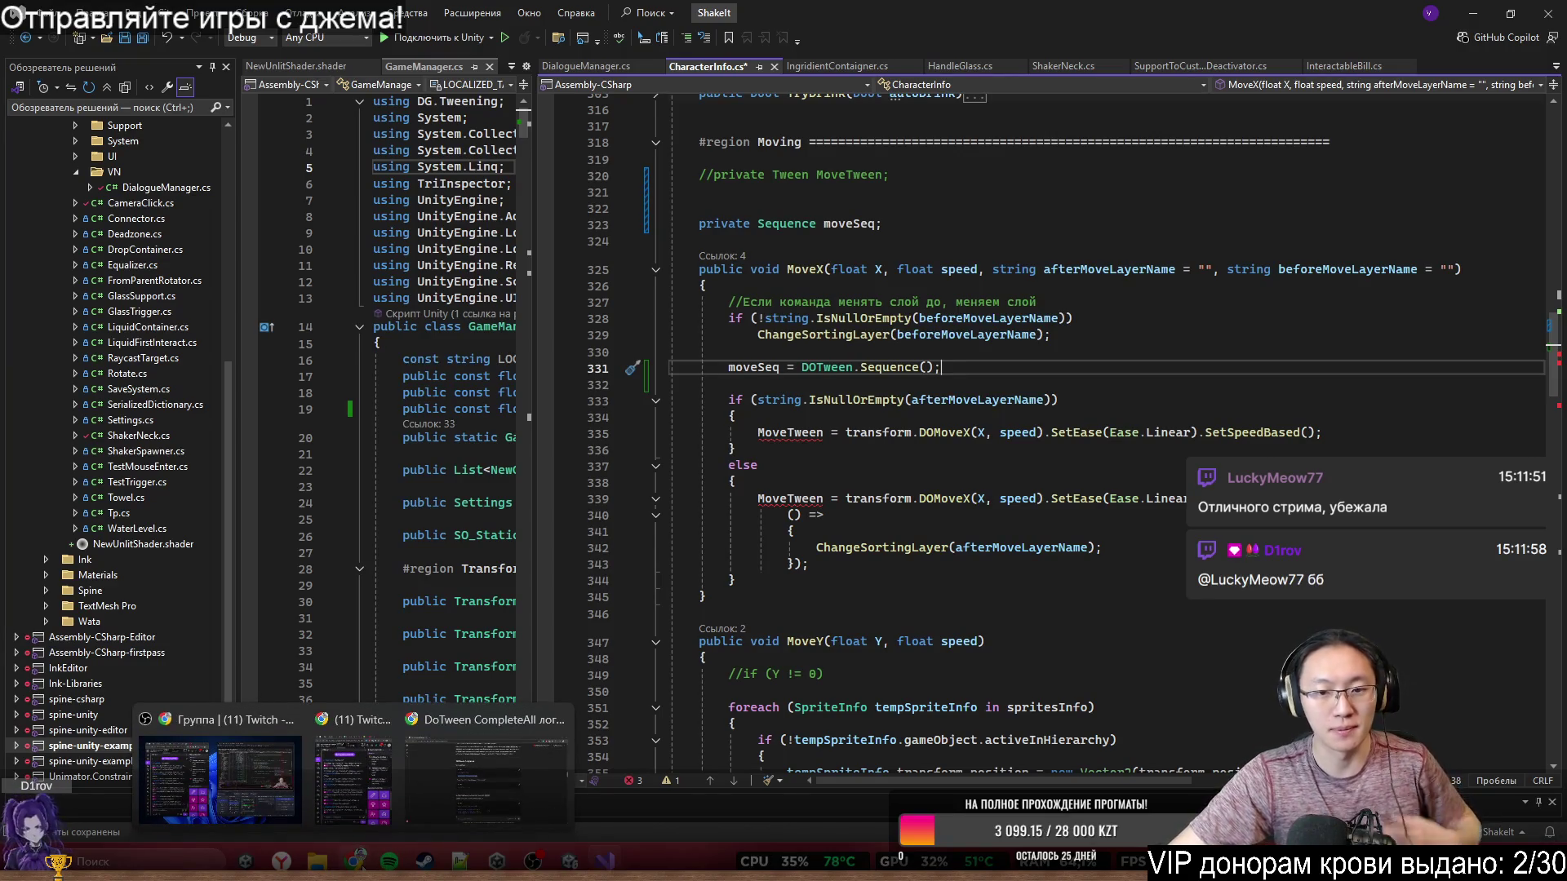
left_click(488, 776)
- Scroll ChatGPT's answer down to the Join example, then minimise the browser
middle_click(1252, 422)
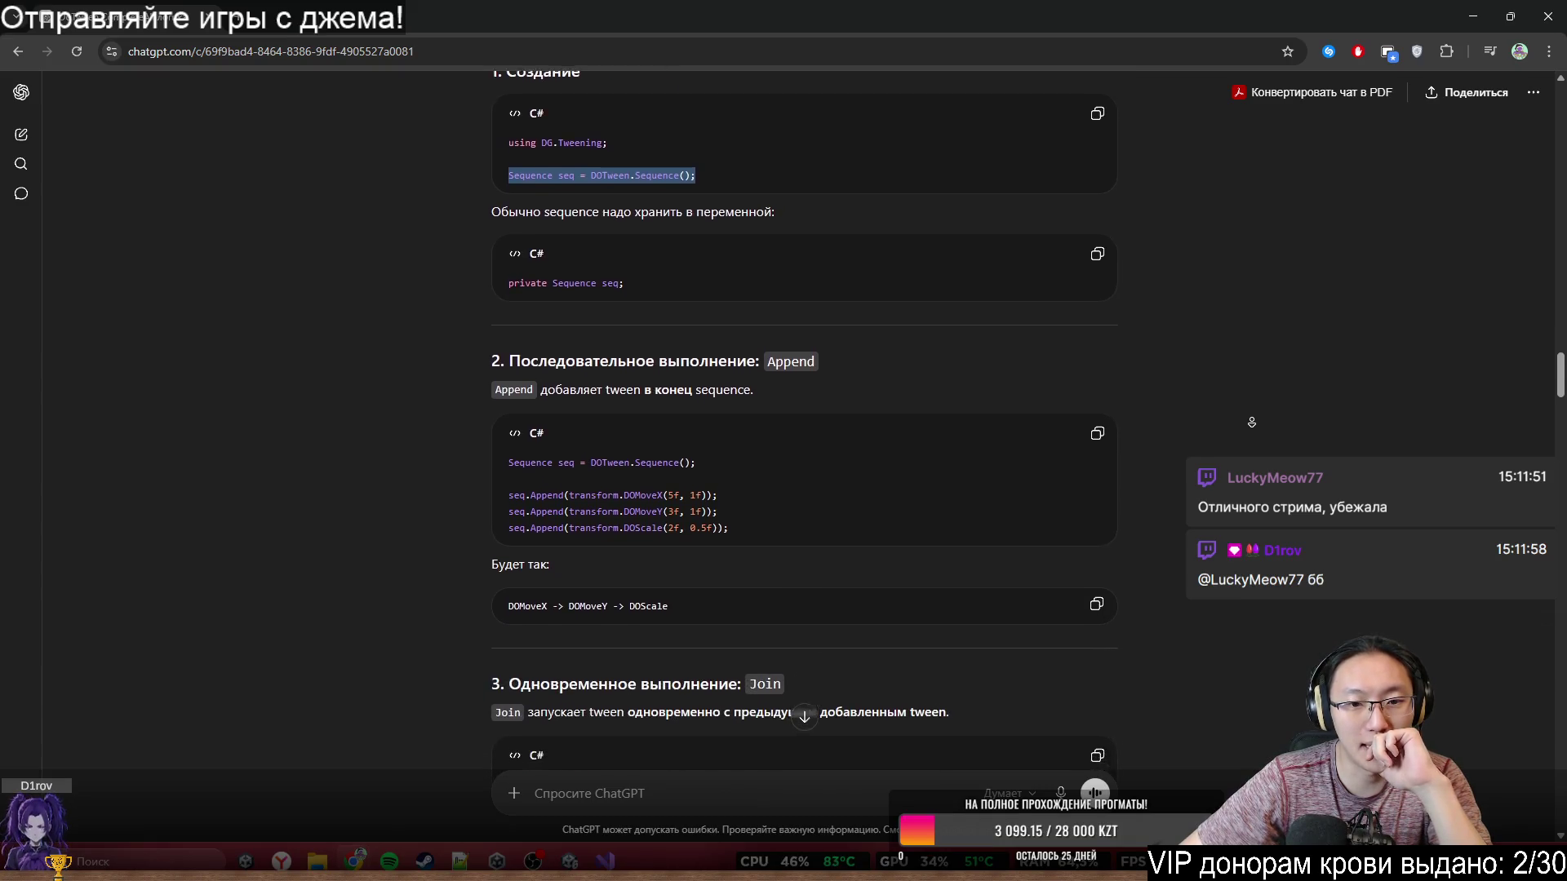
left_click(551, 490)
left_click(1181, 478)
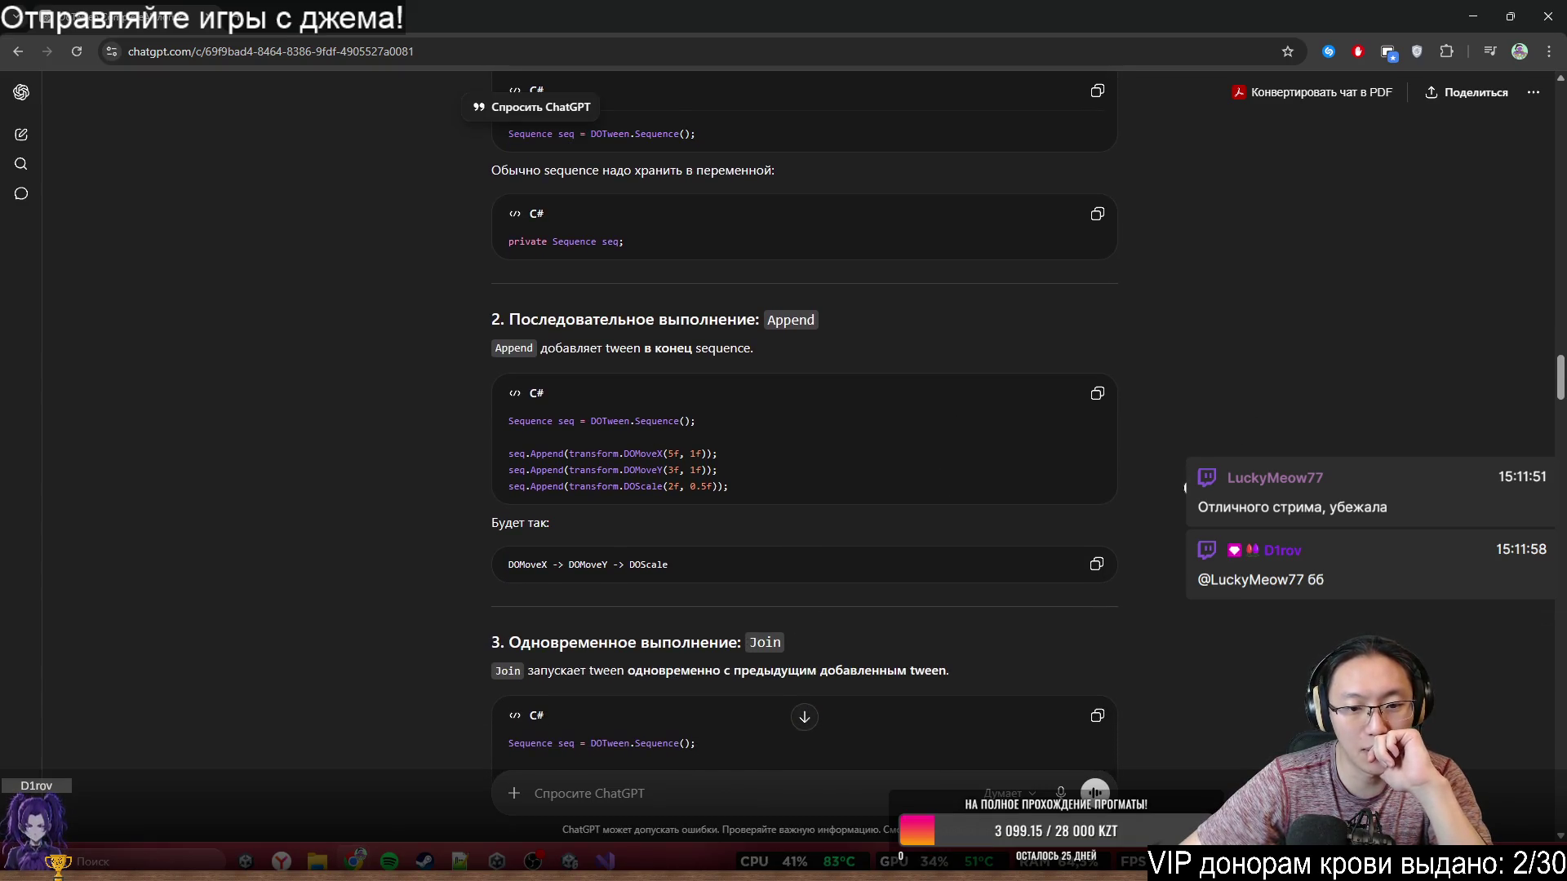
scroll(1180, 477, "down", 1)
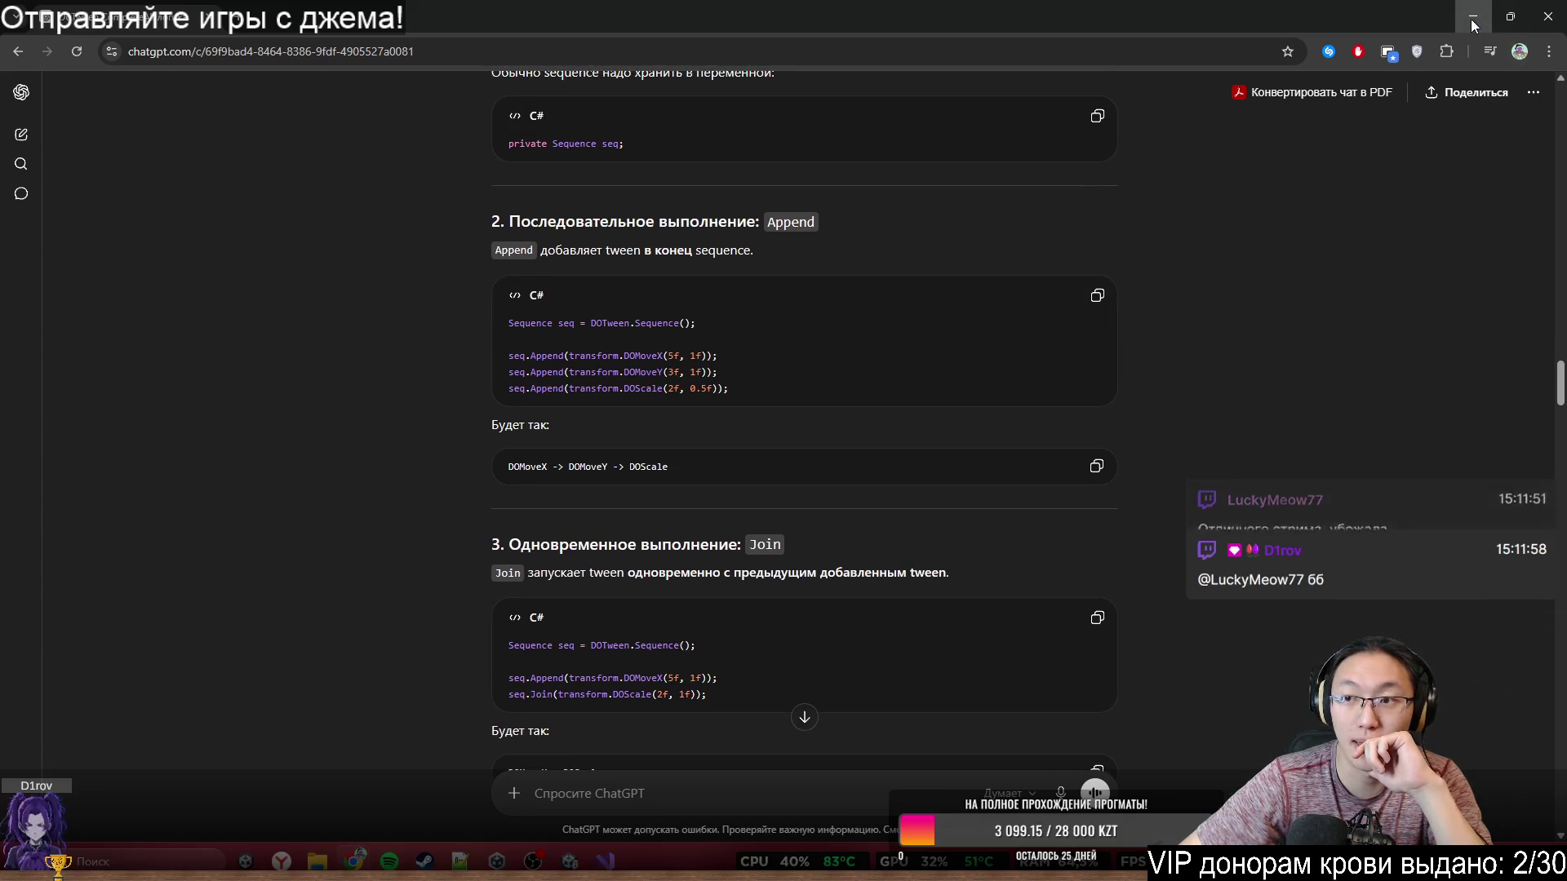
left_click(1472, 17)
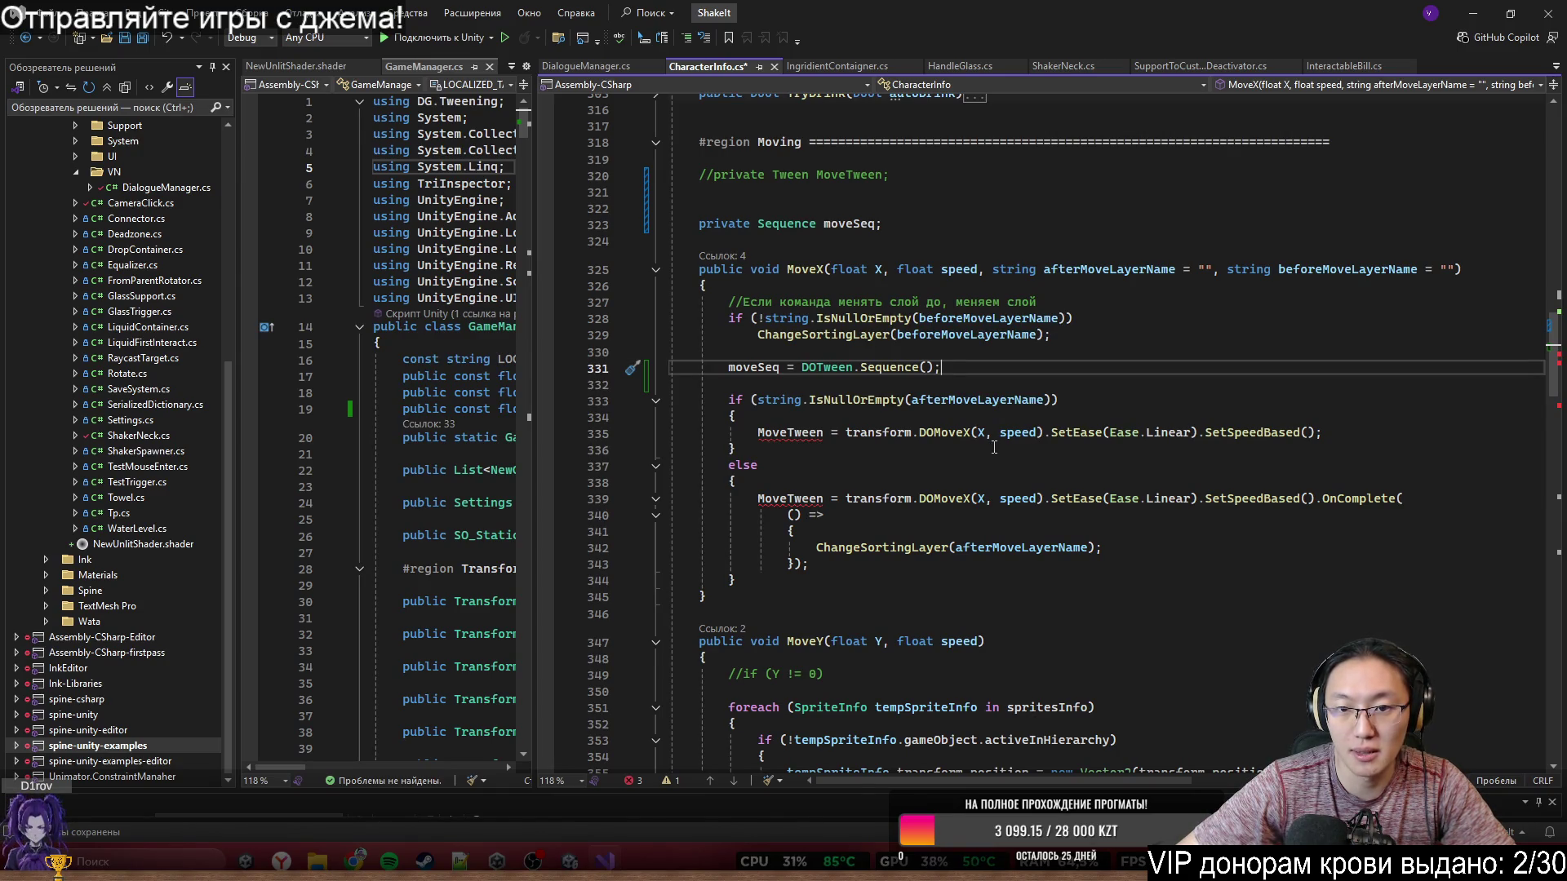
- Delete the MoveTween target on line 335 so it starts with '= transform.DOMoveX(X, speed)'
mouse_move(899, 269)
left_mouse_down()
mouse_move(992, 269)
mouse_move(978, 274)
left_mouse_up()
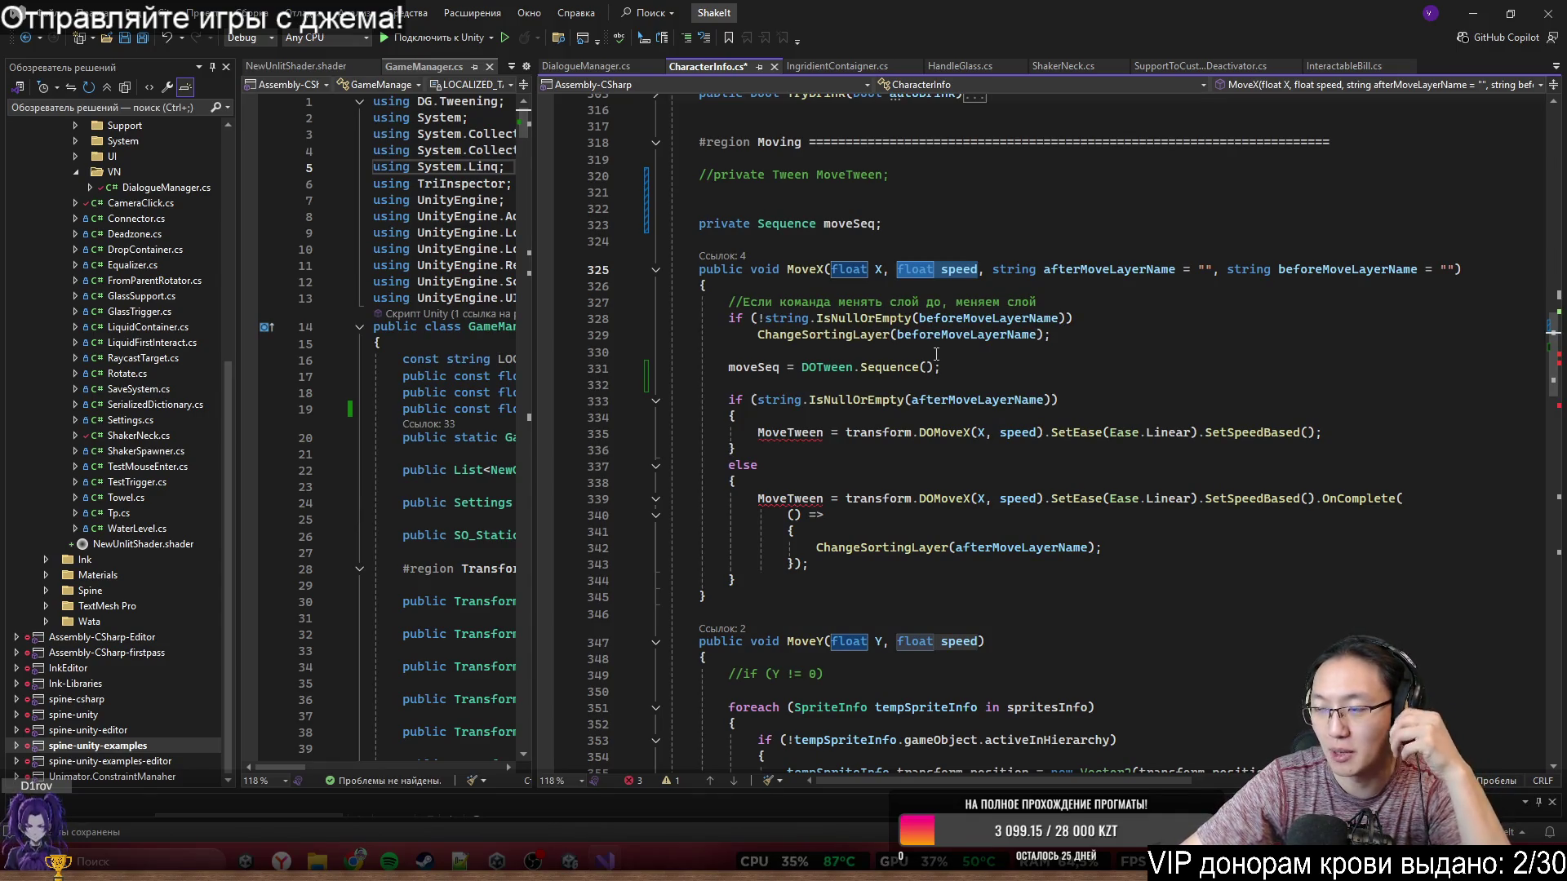
left_click(745, 338)
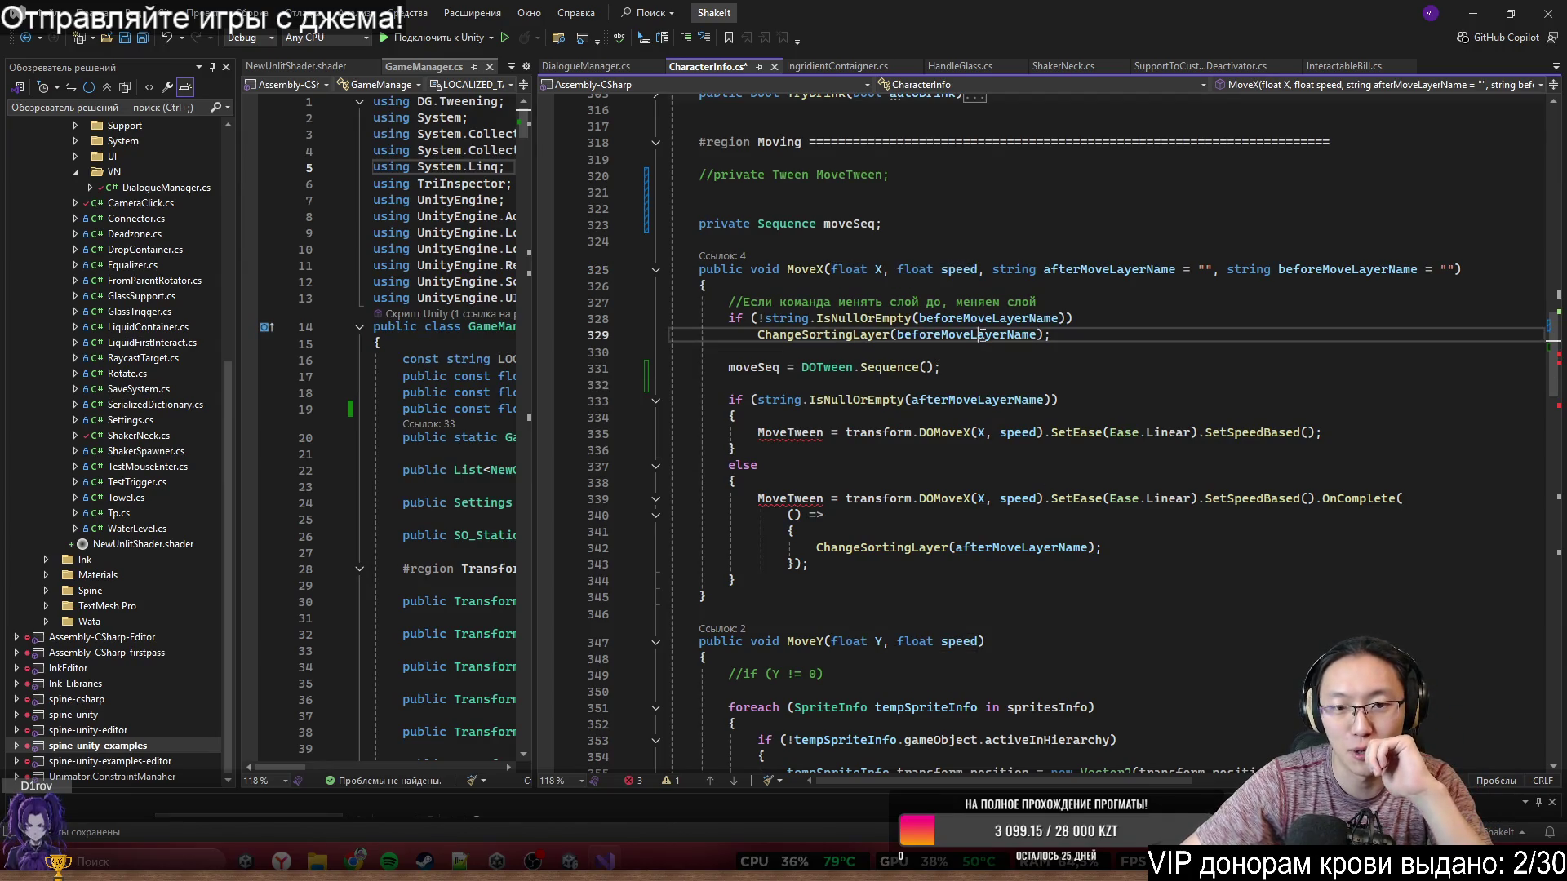
key("Down")
key("Down")
left_click(745, 342)
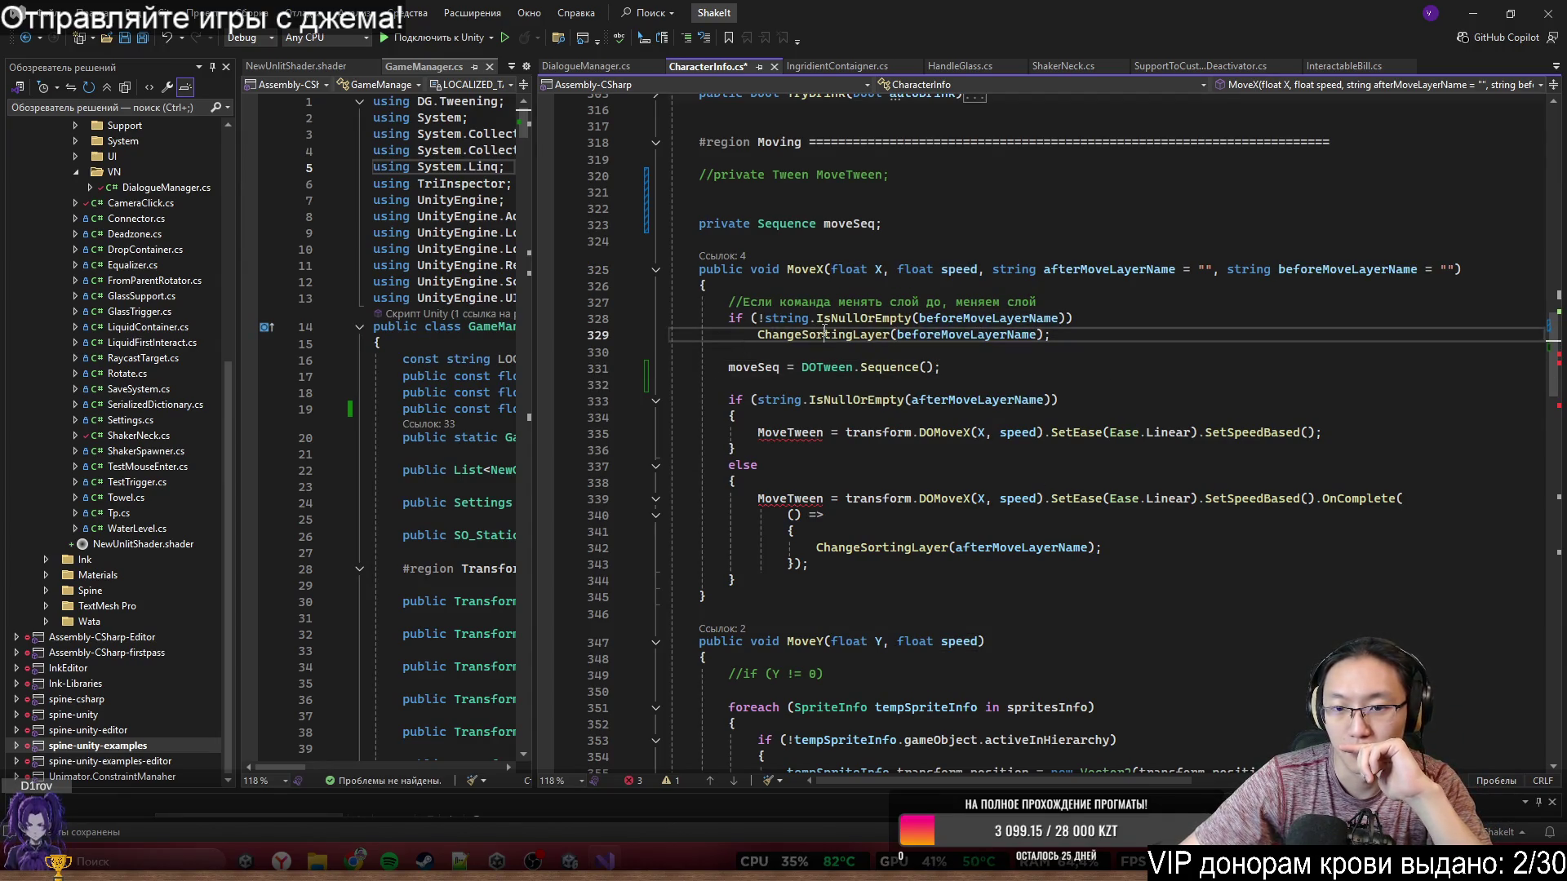
key("Down")
scroll(852, 385, "down", 1)
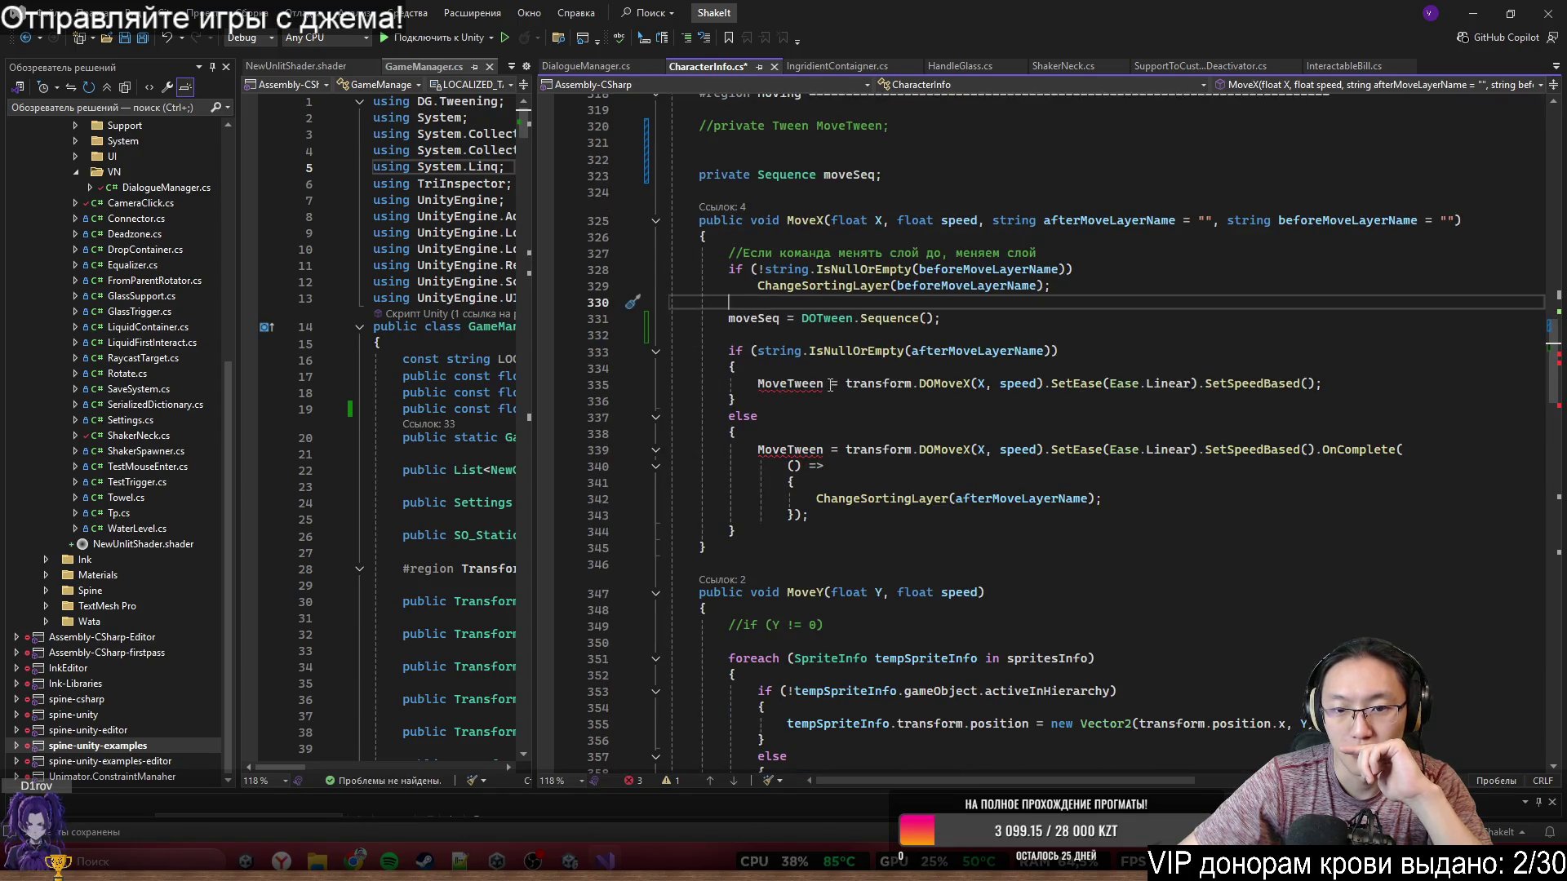
double_click(795, 385)
type("moveSeq.")
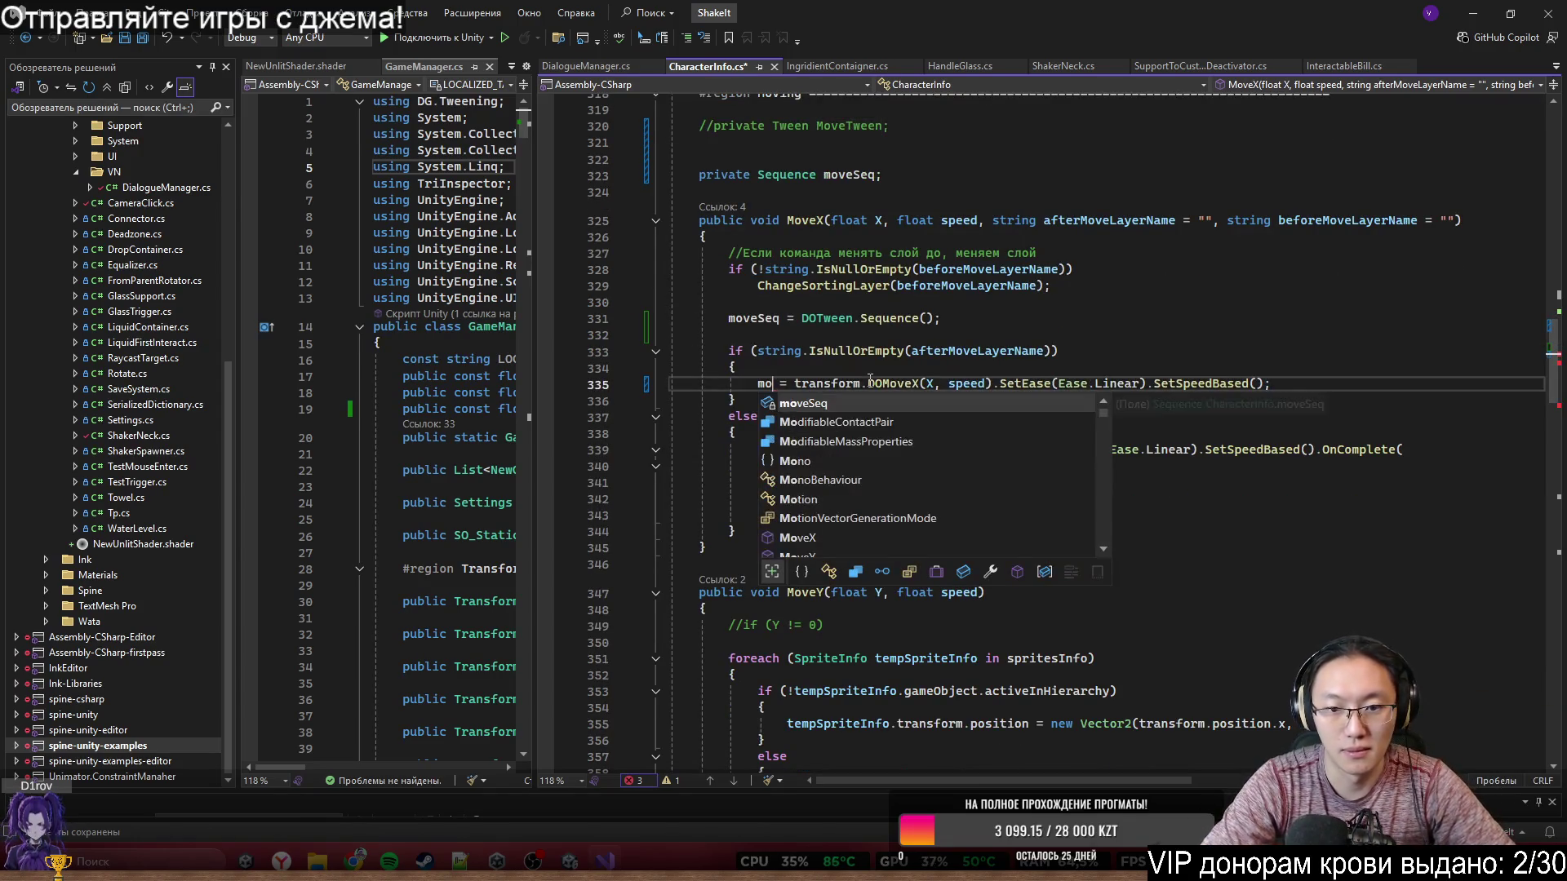
key("BackSpace")
key("BackSpace")
key("BackSpace")
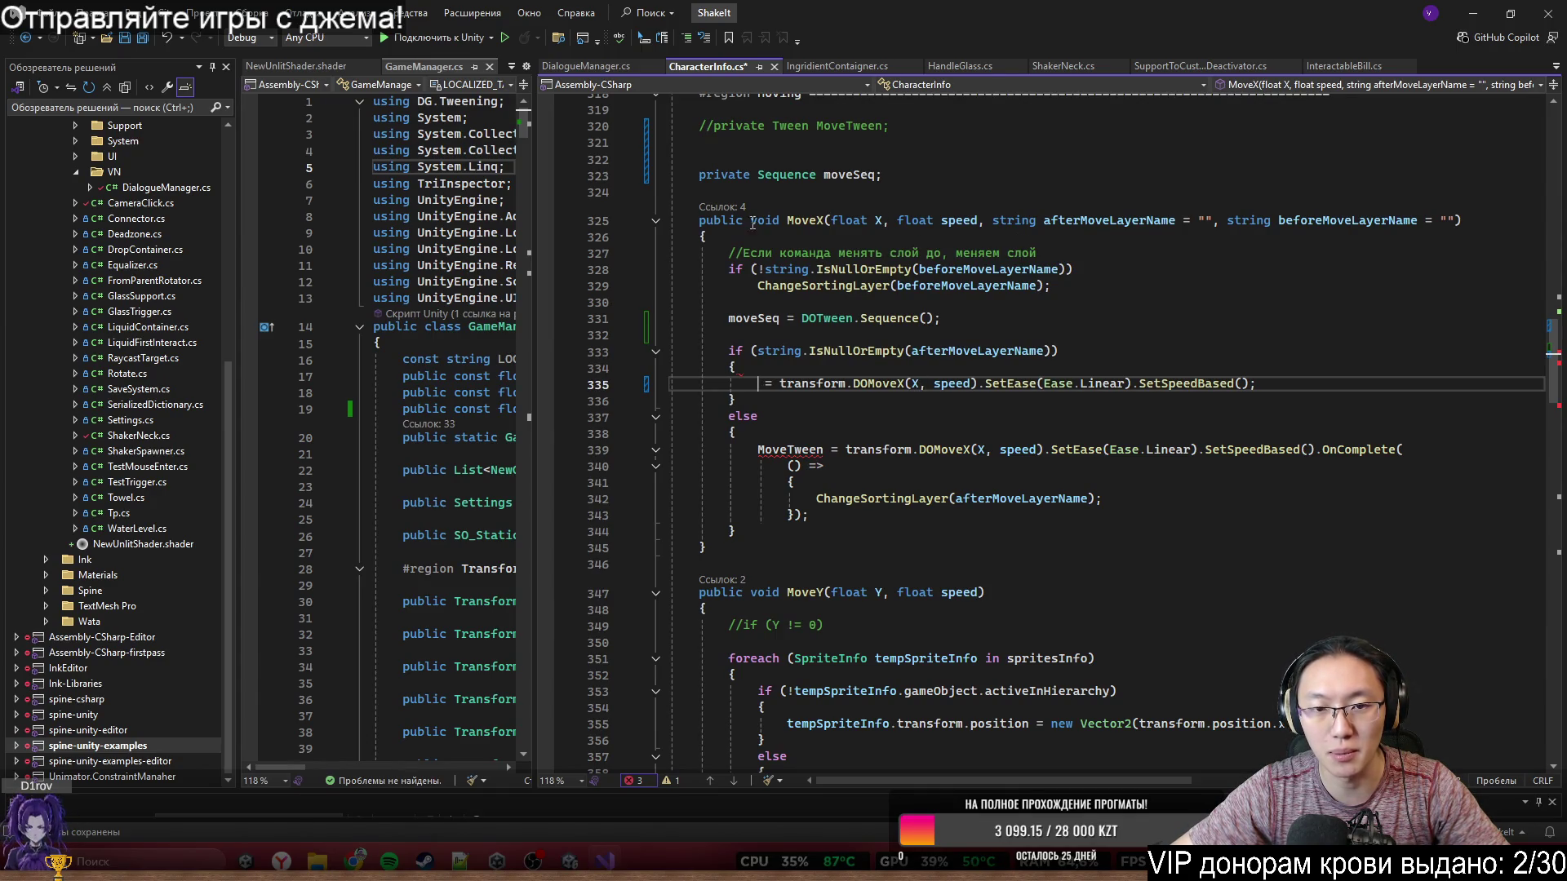
scroll(975, 667, "down", 8)
scroll(992, 666, "up", 7)
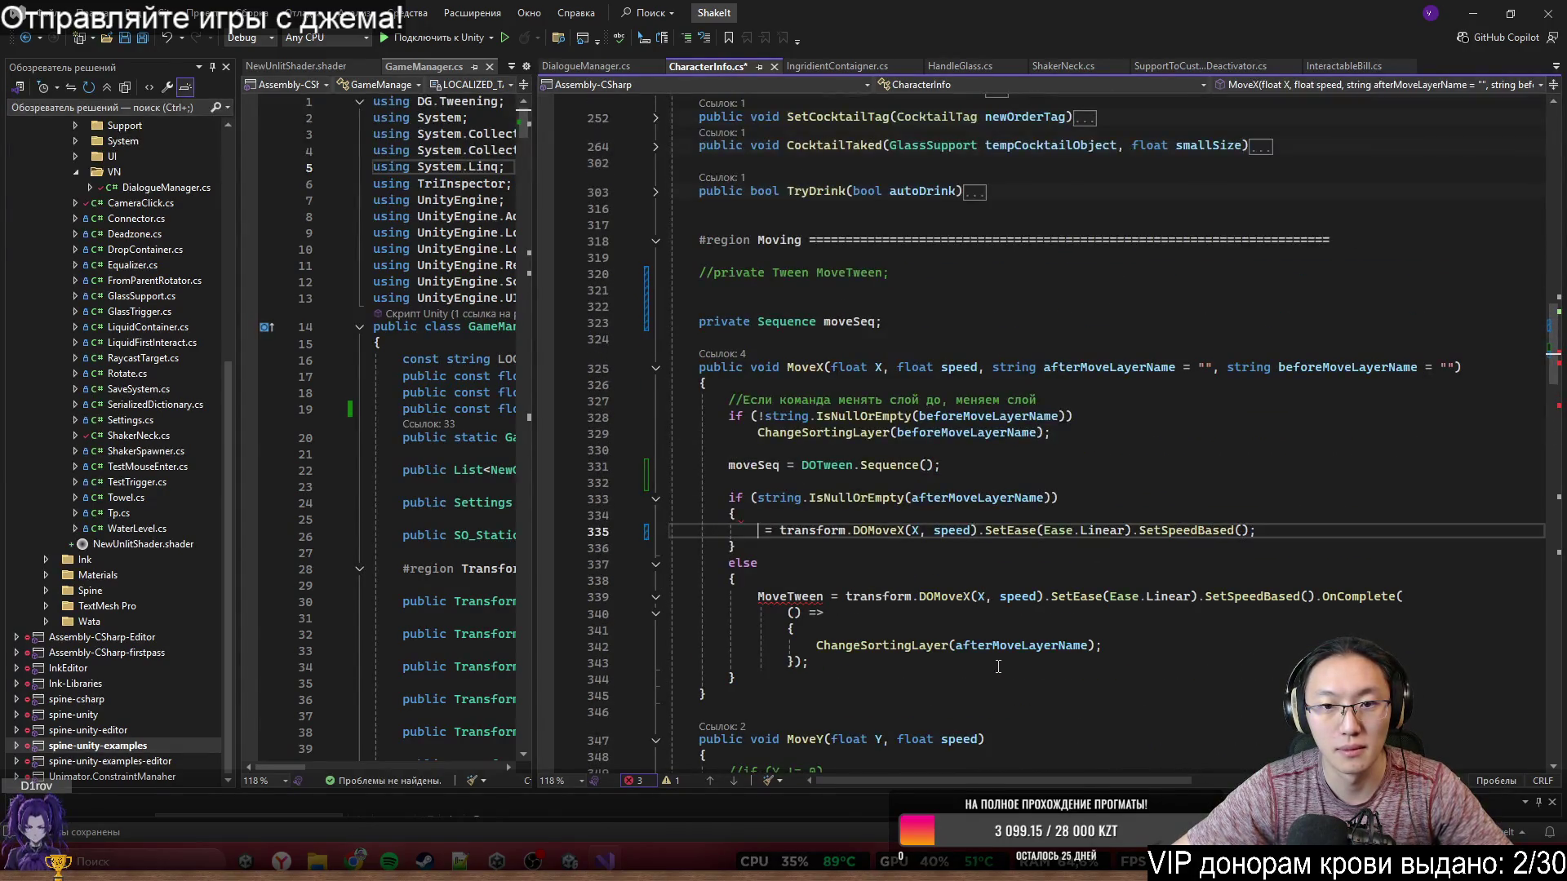
scroll(999, 667, "up", 3)
scroll(998, 667, "down", 5)
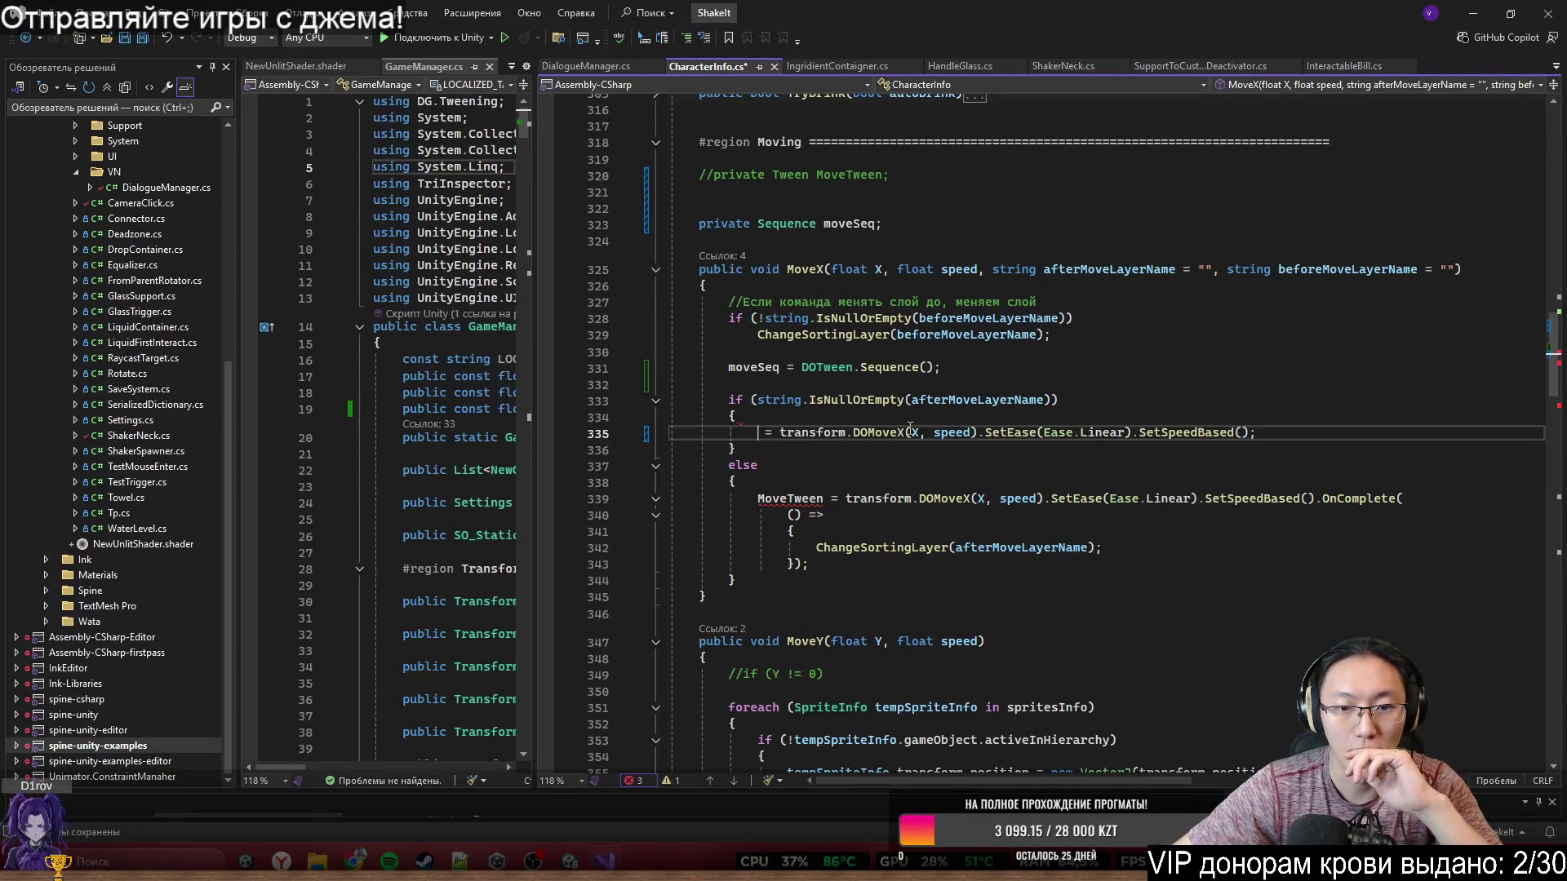
- Add a new line in MoveX declaring 'Vector2 tempMoveDirection ='
left_click(1022, 374)
key("Return")
key("Return")
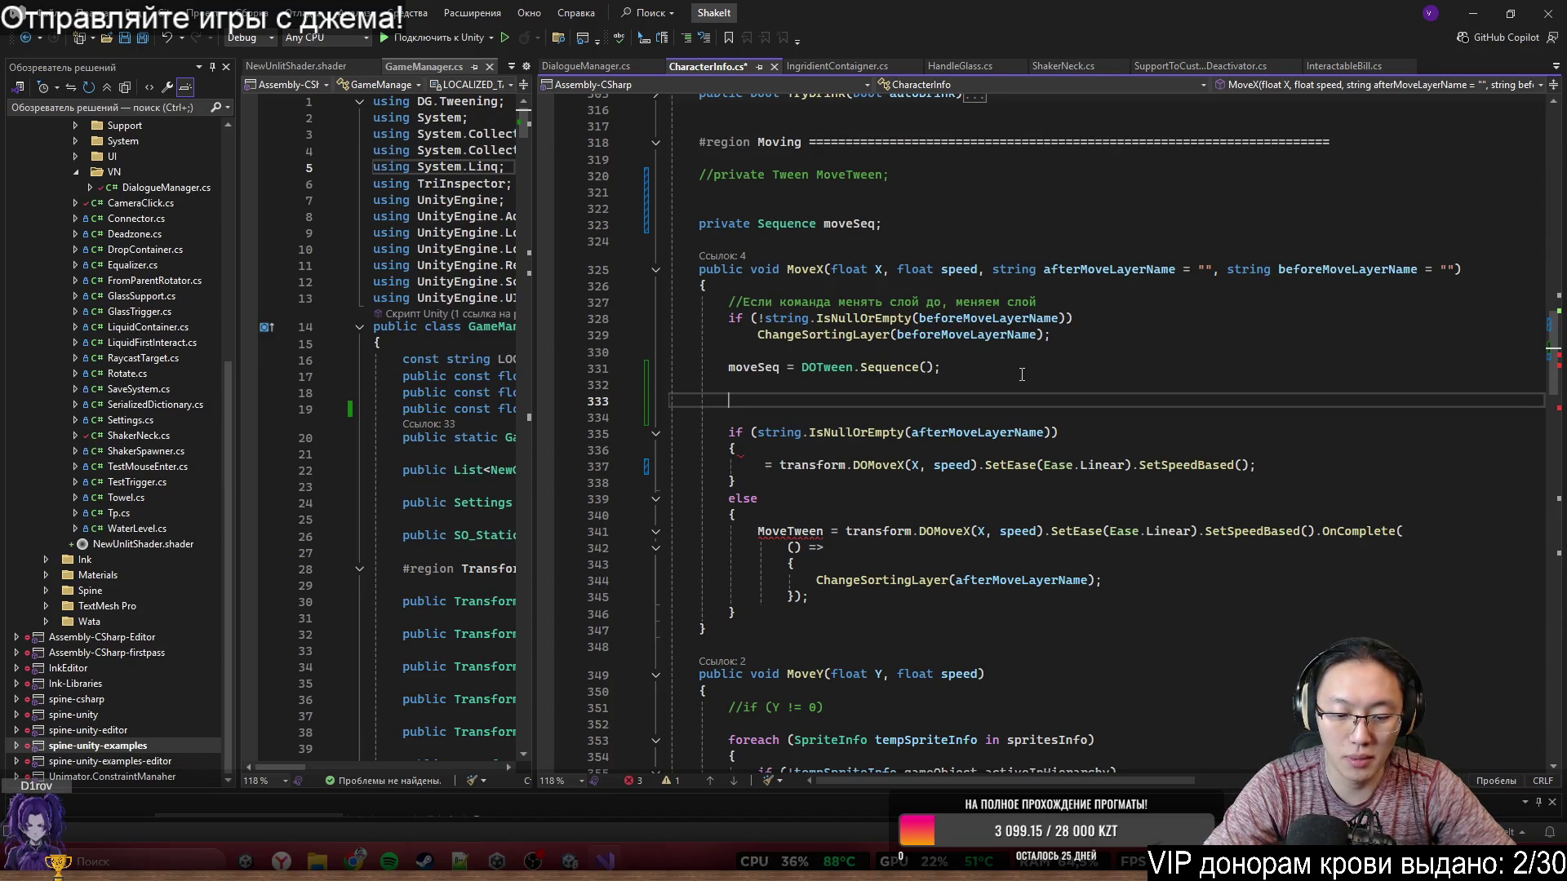
type("b")
key("ctrl+space")
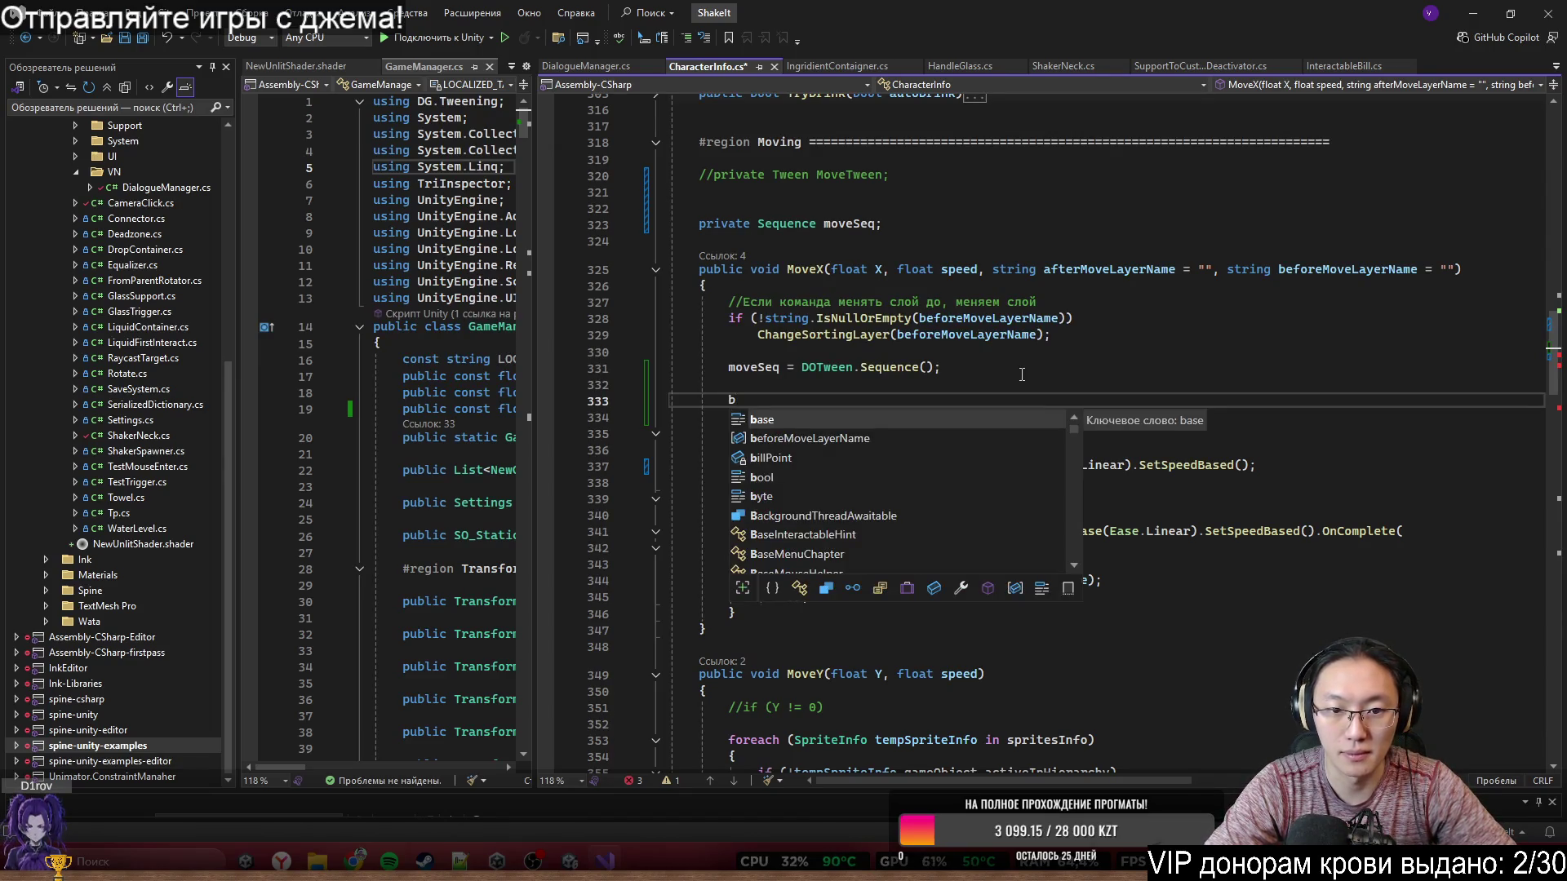
type("b")
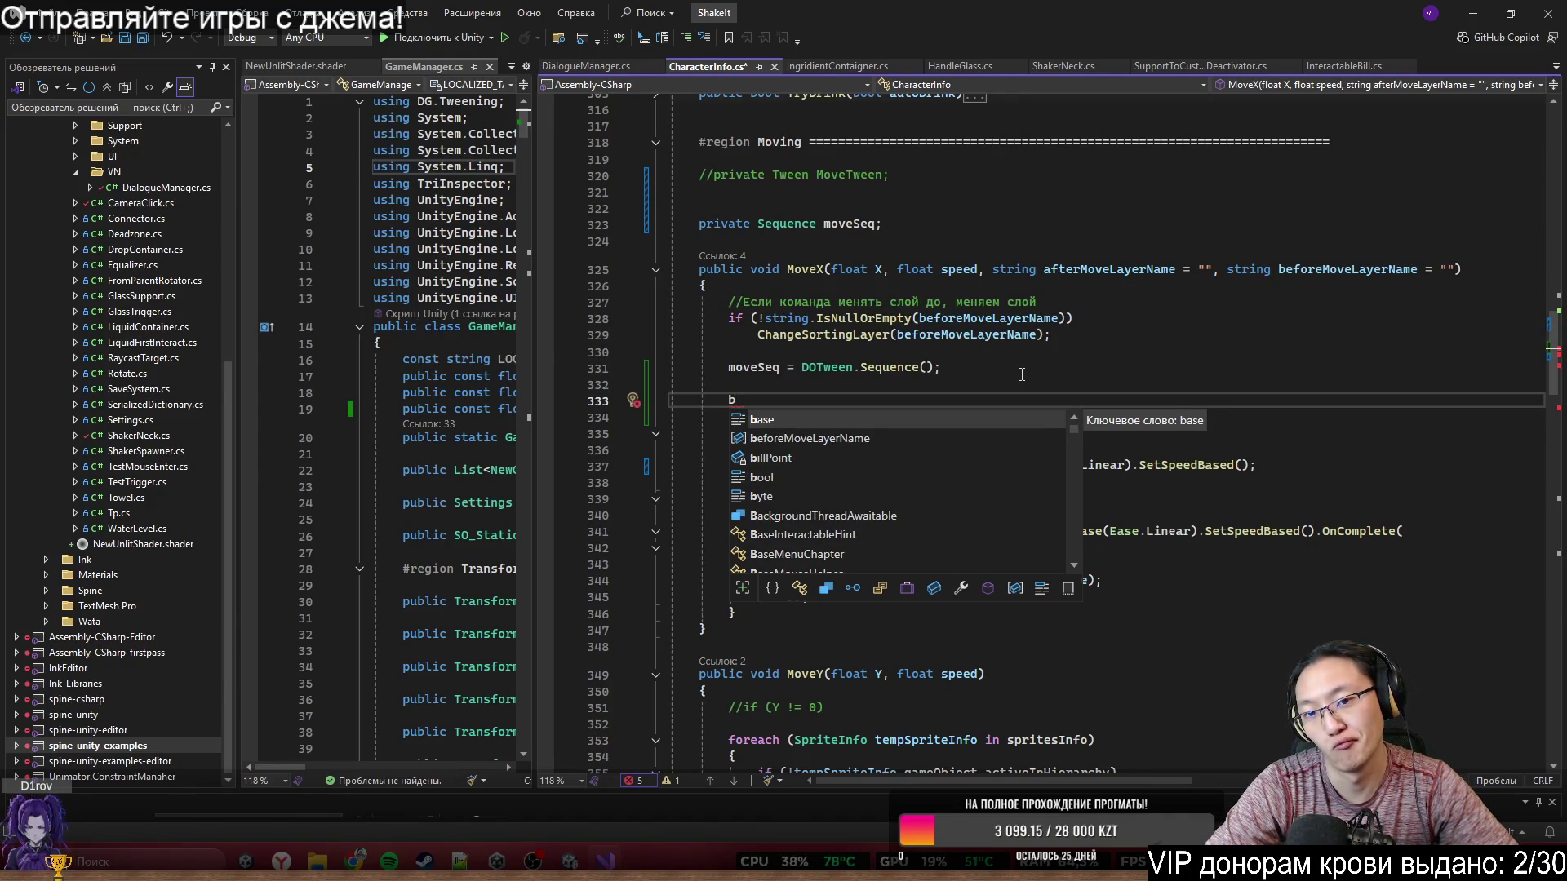
type("o")
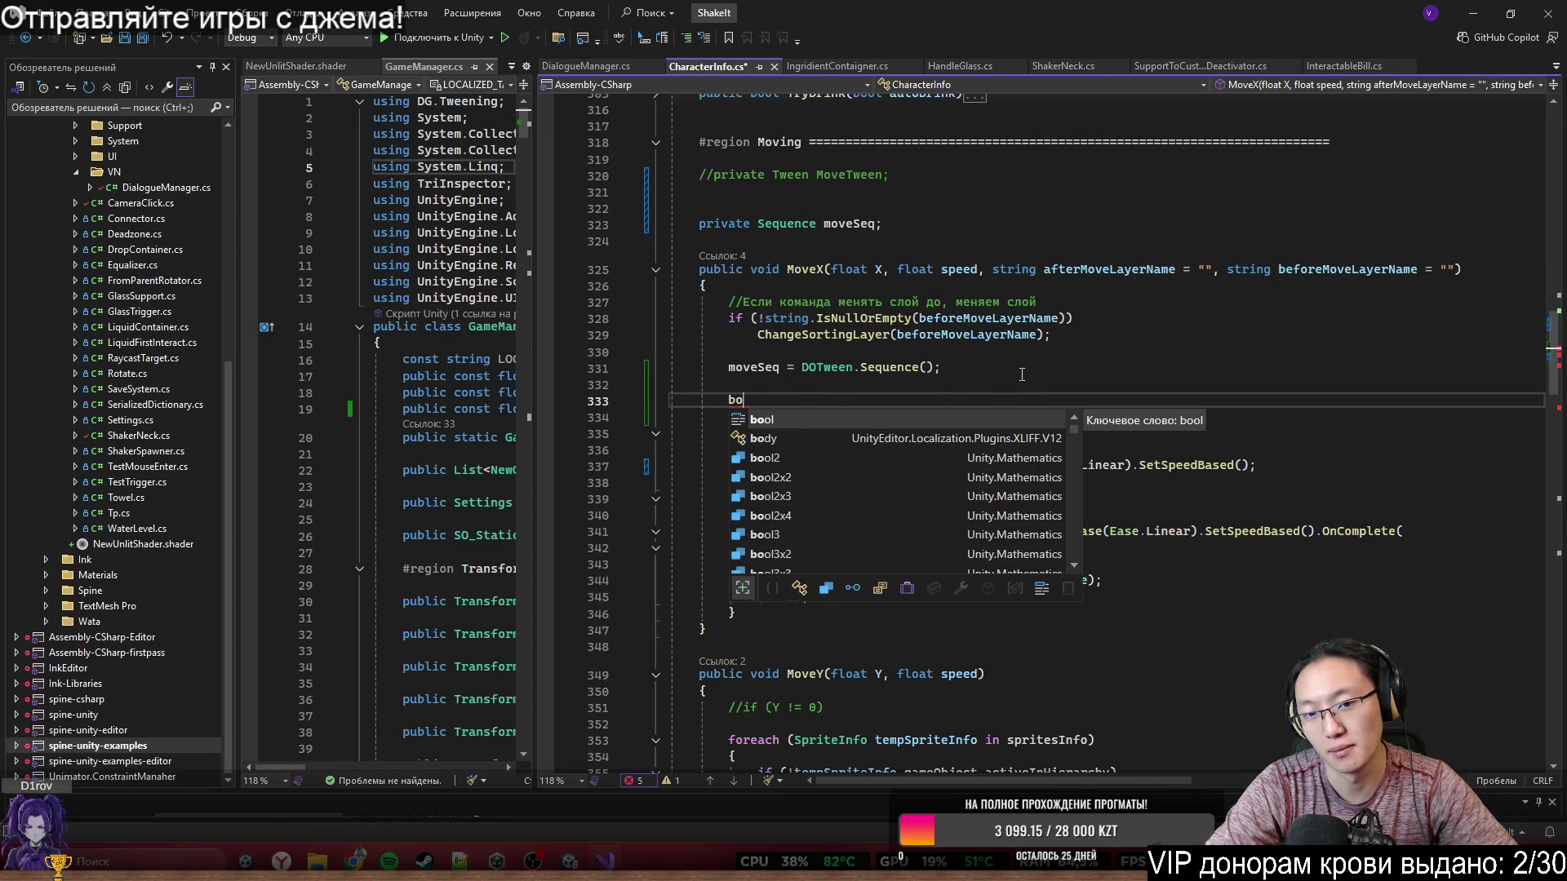
key("Tab")
key("BackSpace")
key("BackSpace")
key("BackSpace")
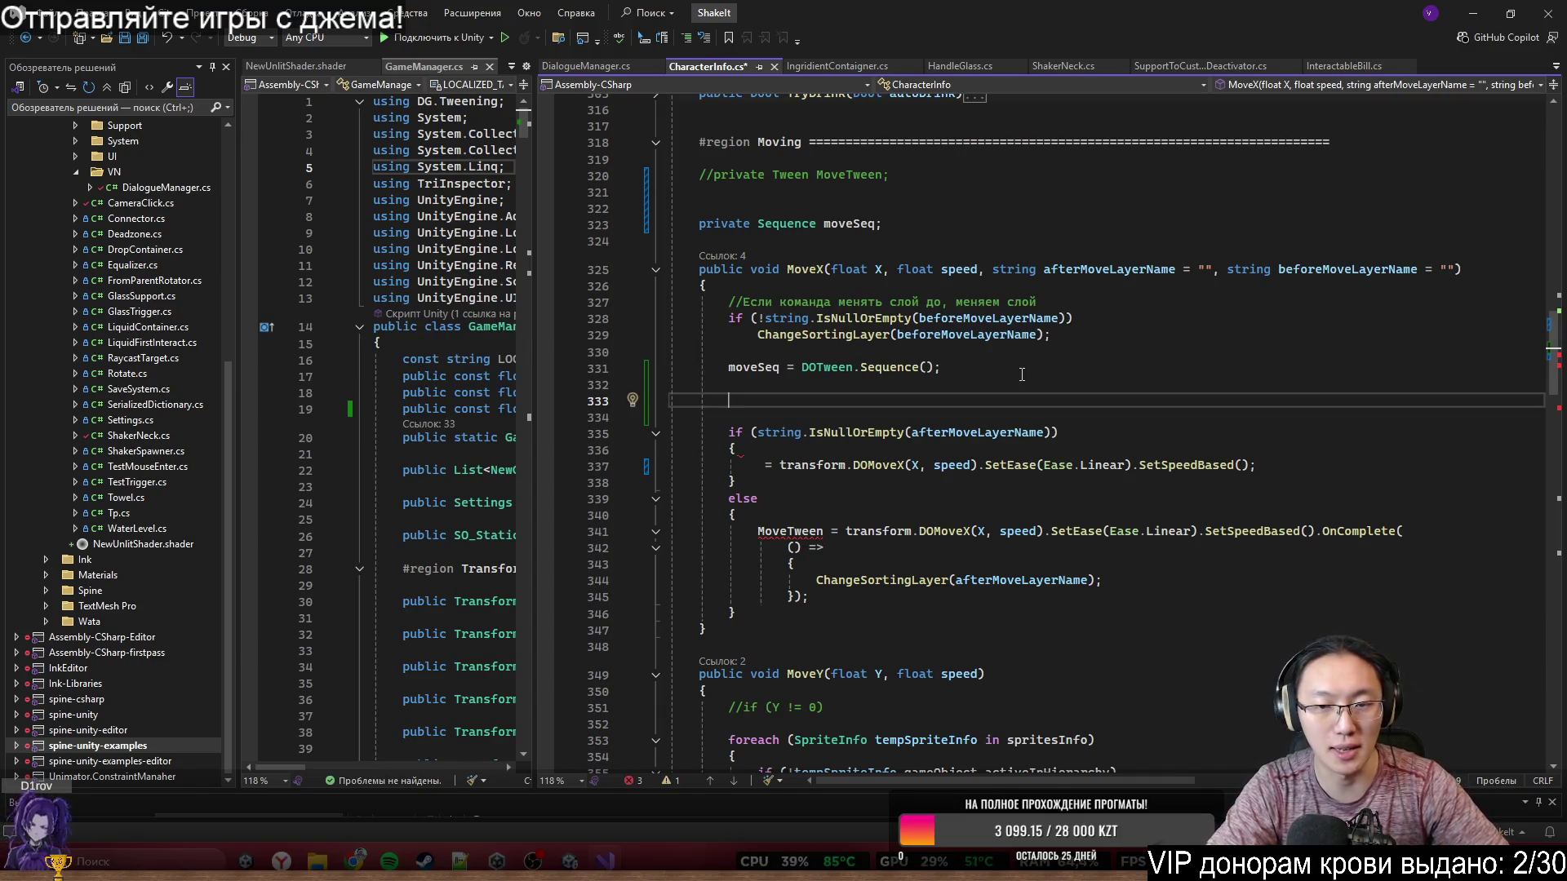
type("Vector2")
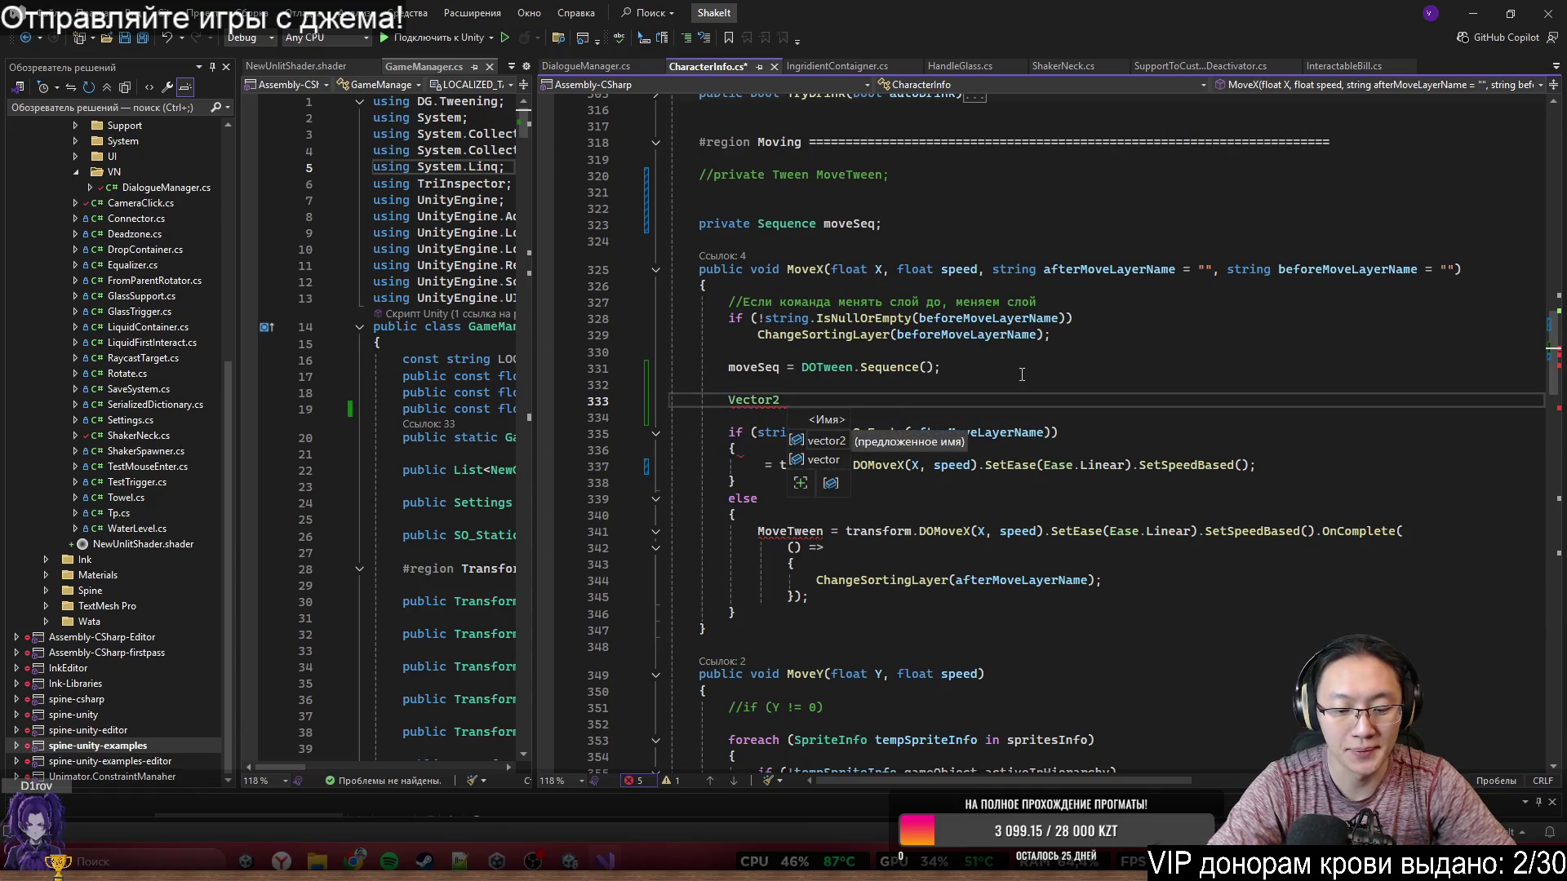
type(" m")
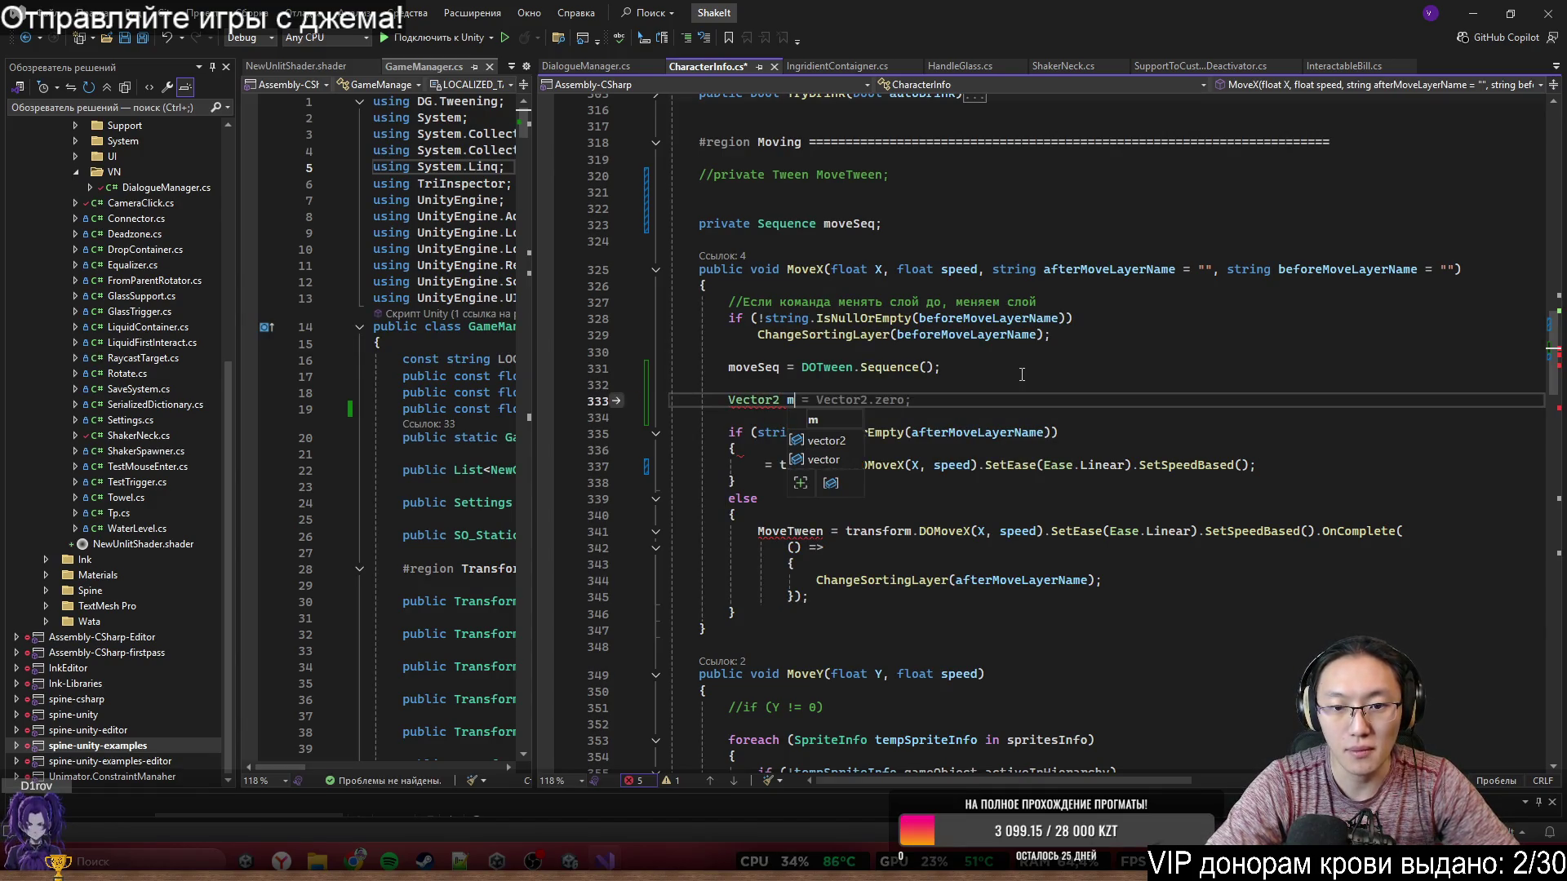
type("oveDir")
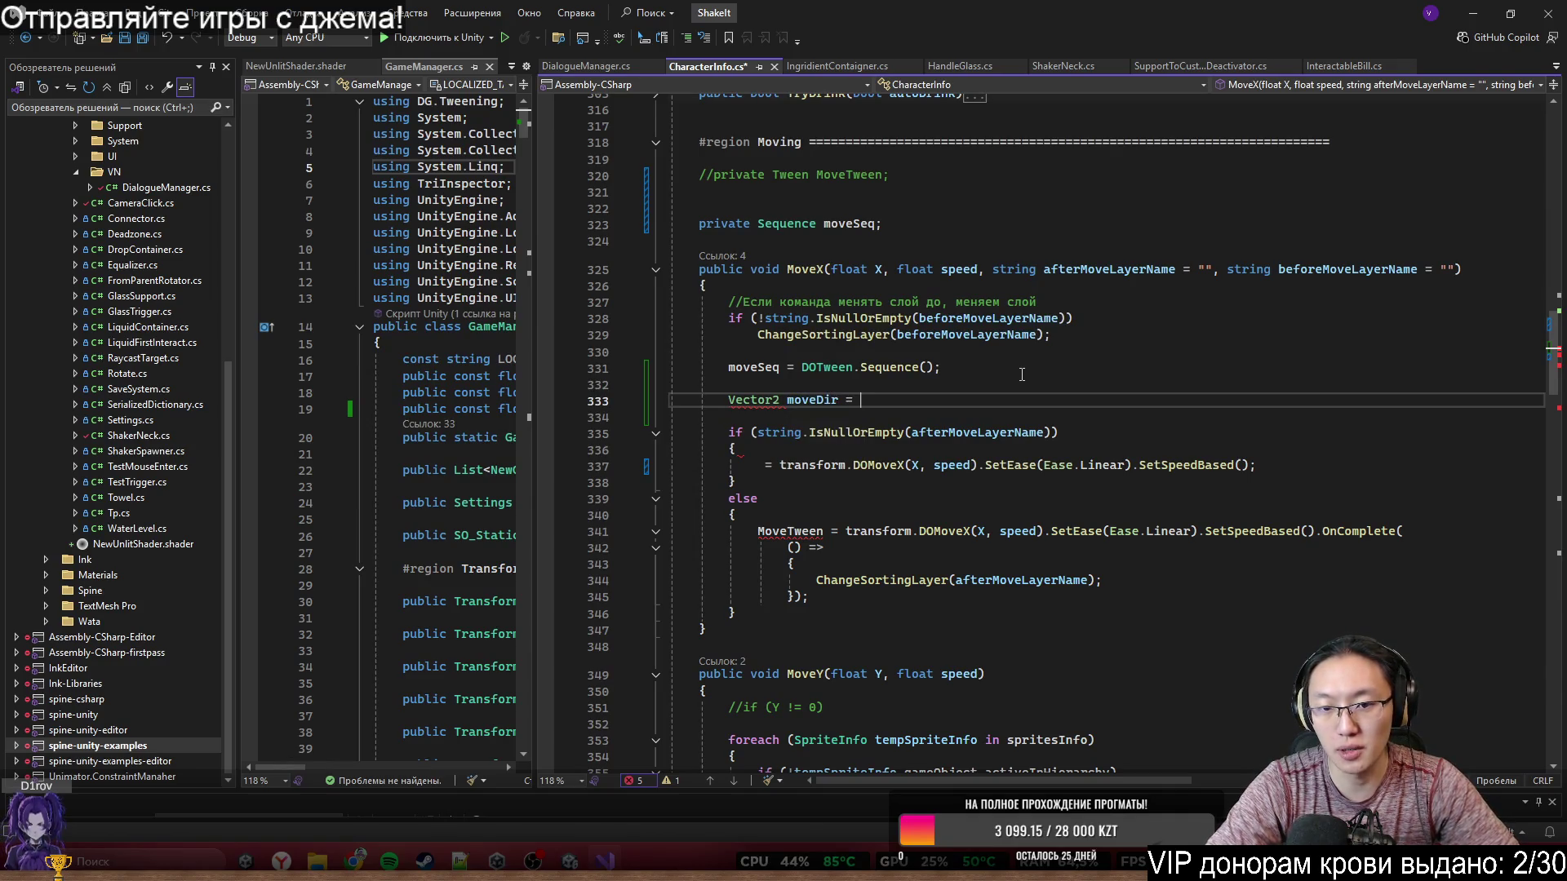
key("ctrl+BackSpace")
type("tempMove")
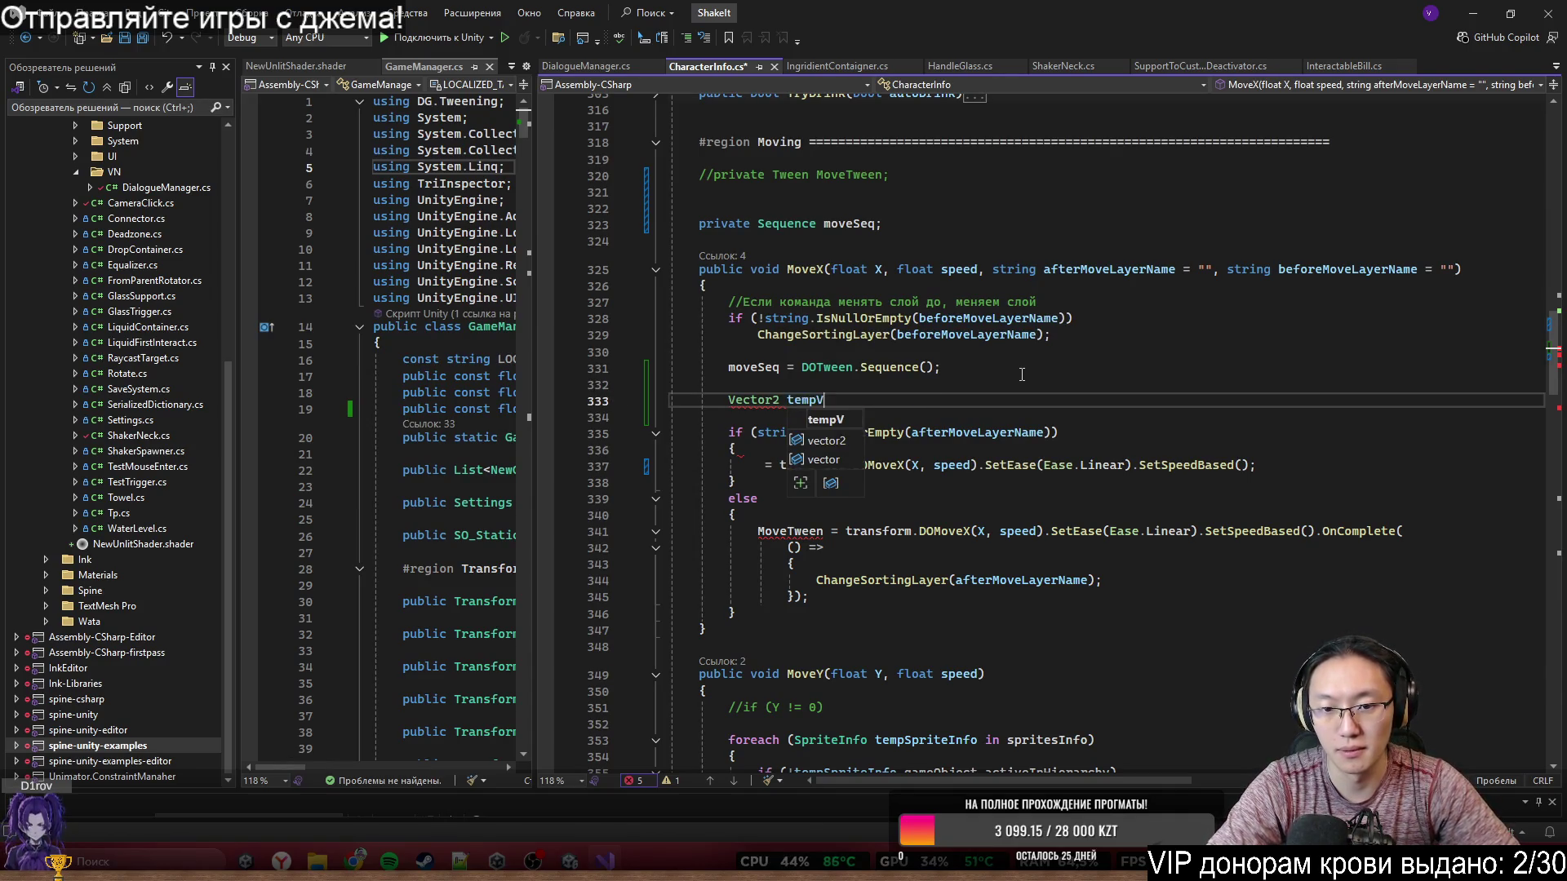
type("Dir")
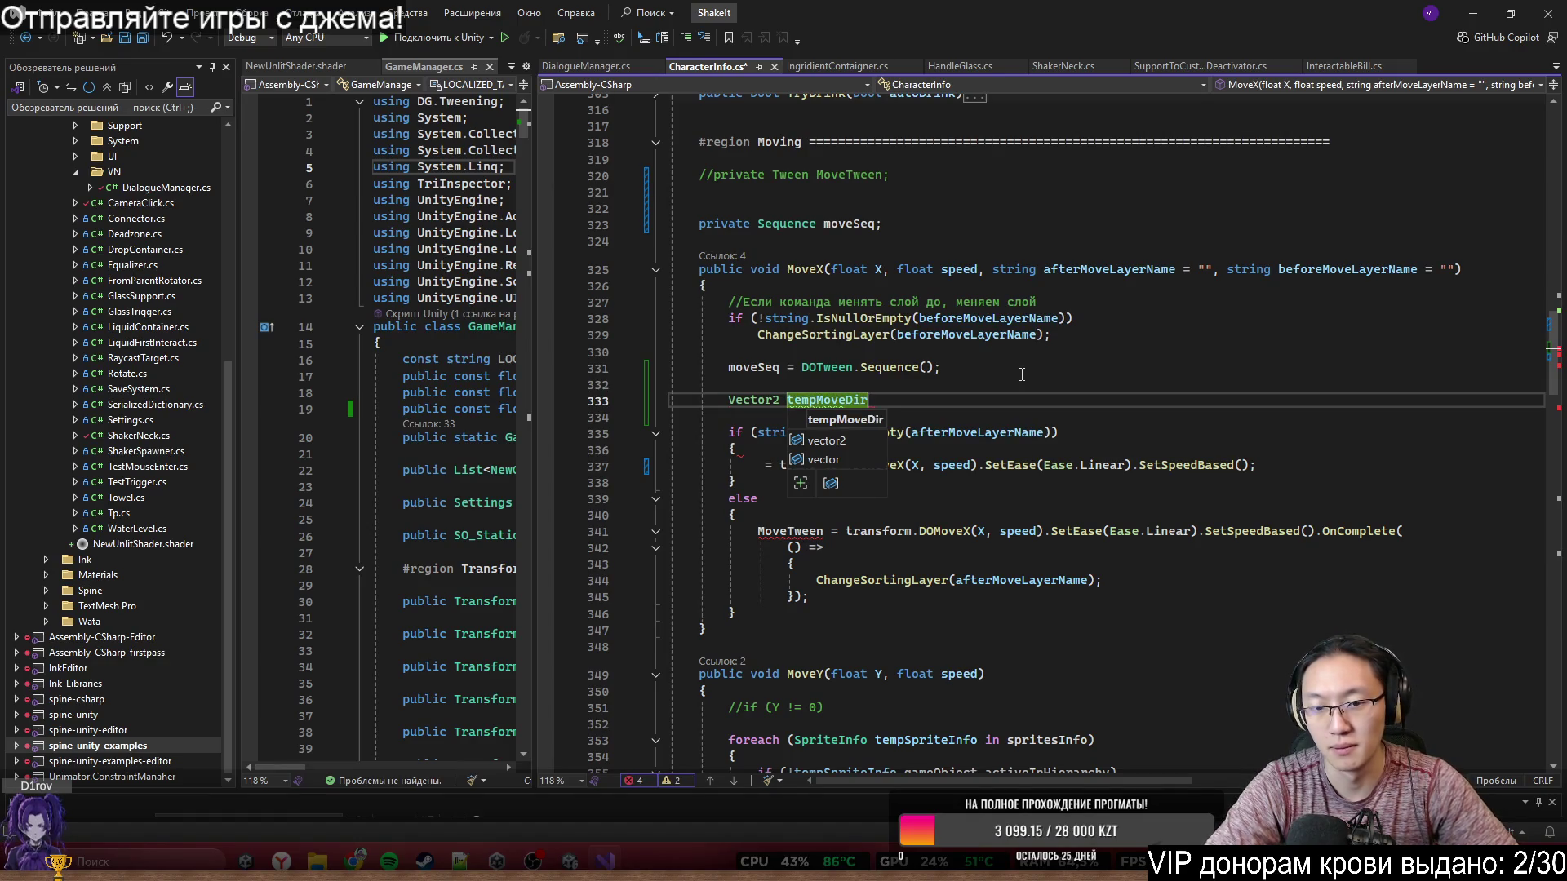
type("ection")
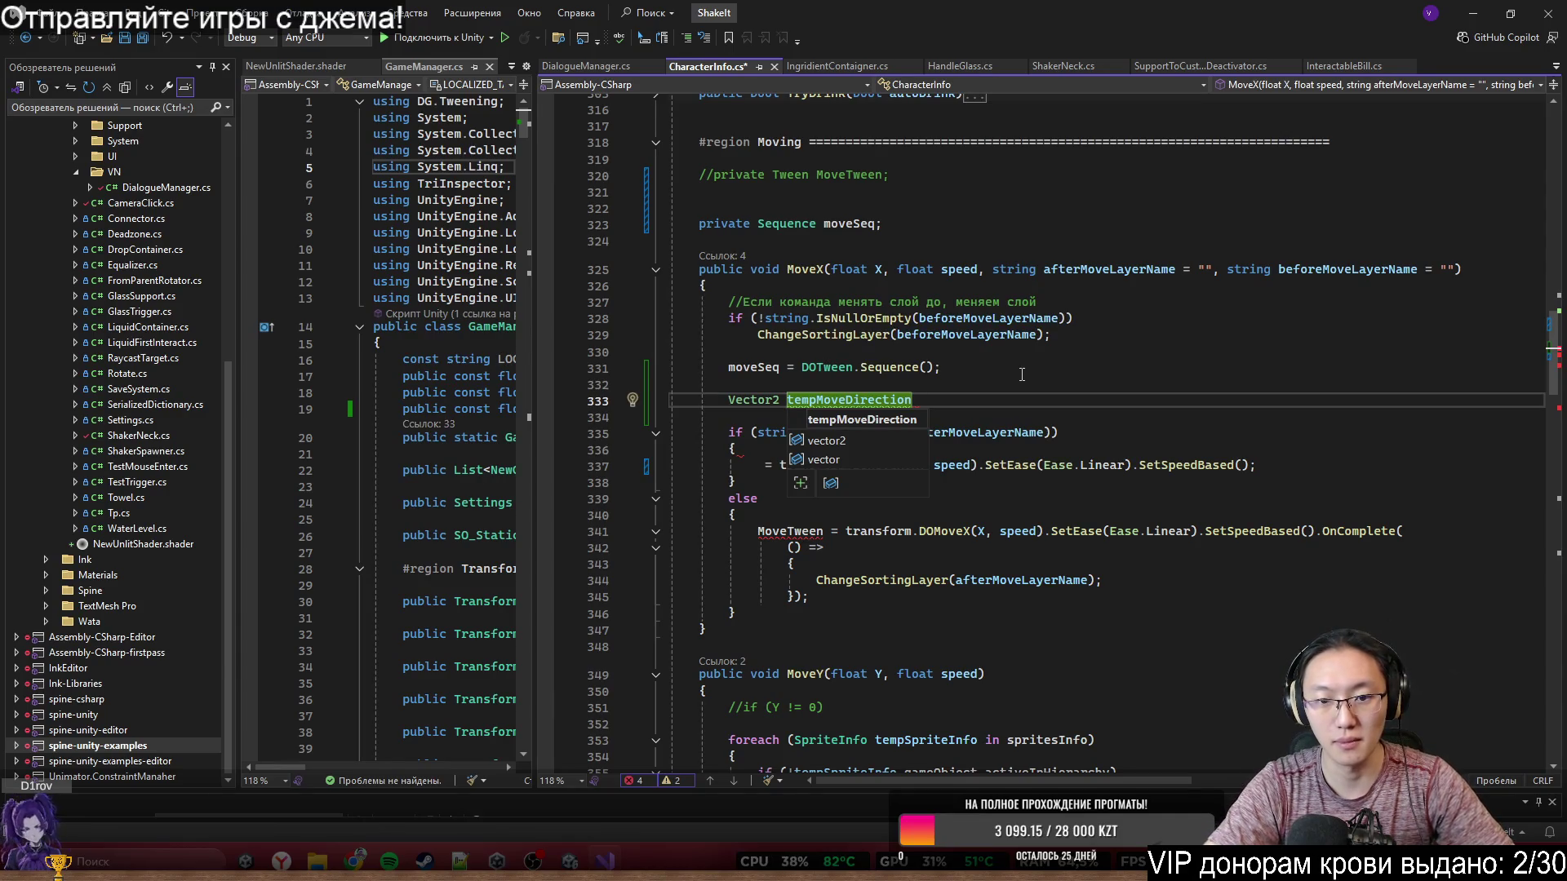
type(" =")
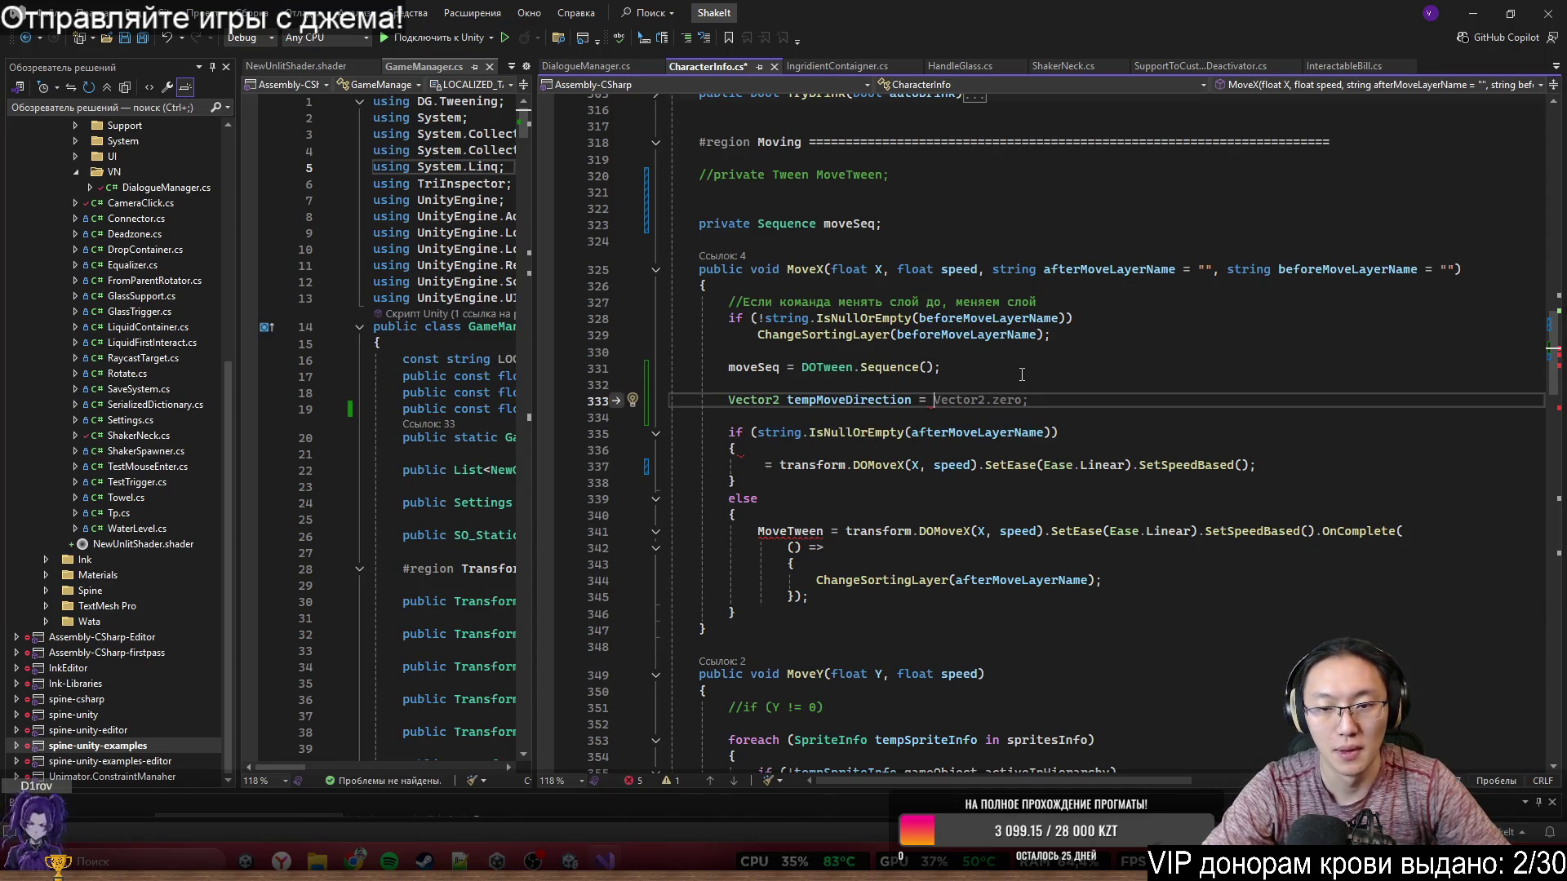
- Complete the declaration as 'new Vector2(X, transform.position.y);'
type("Vector2.")
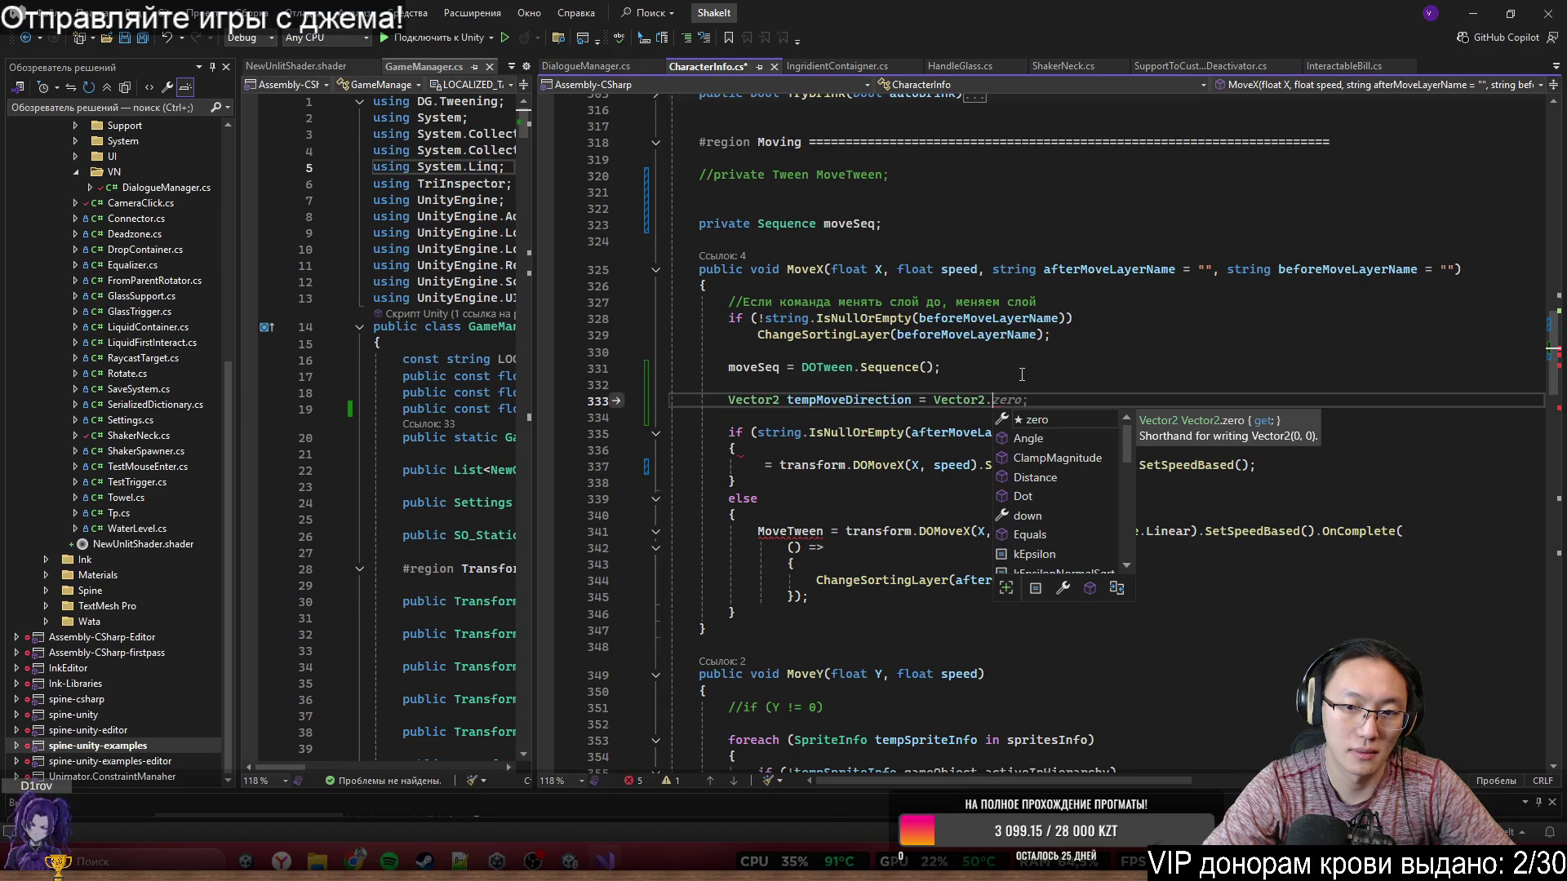
type("di")
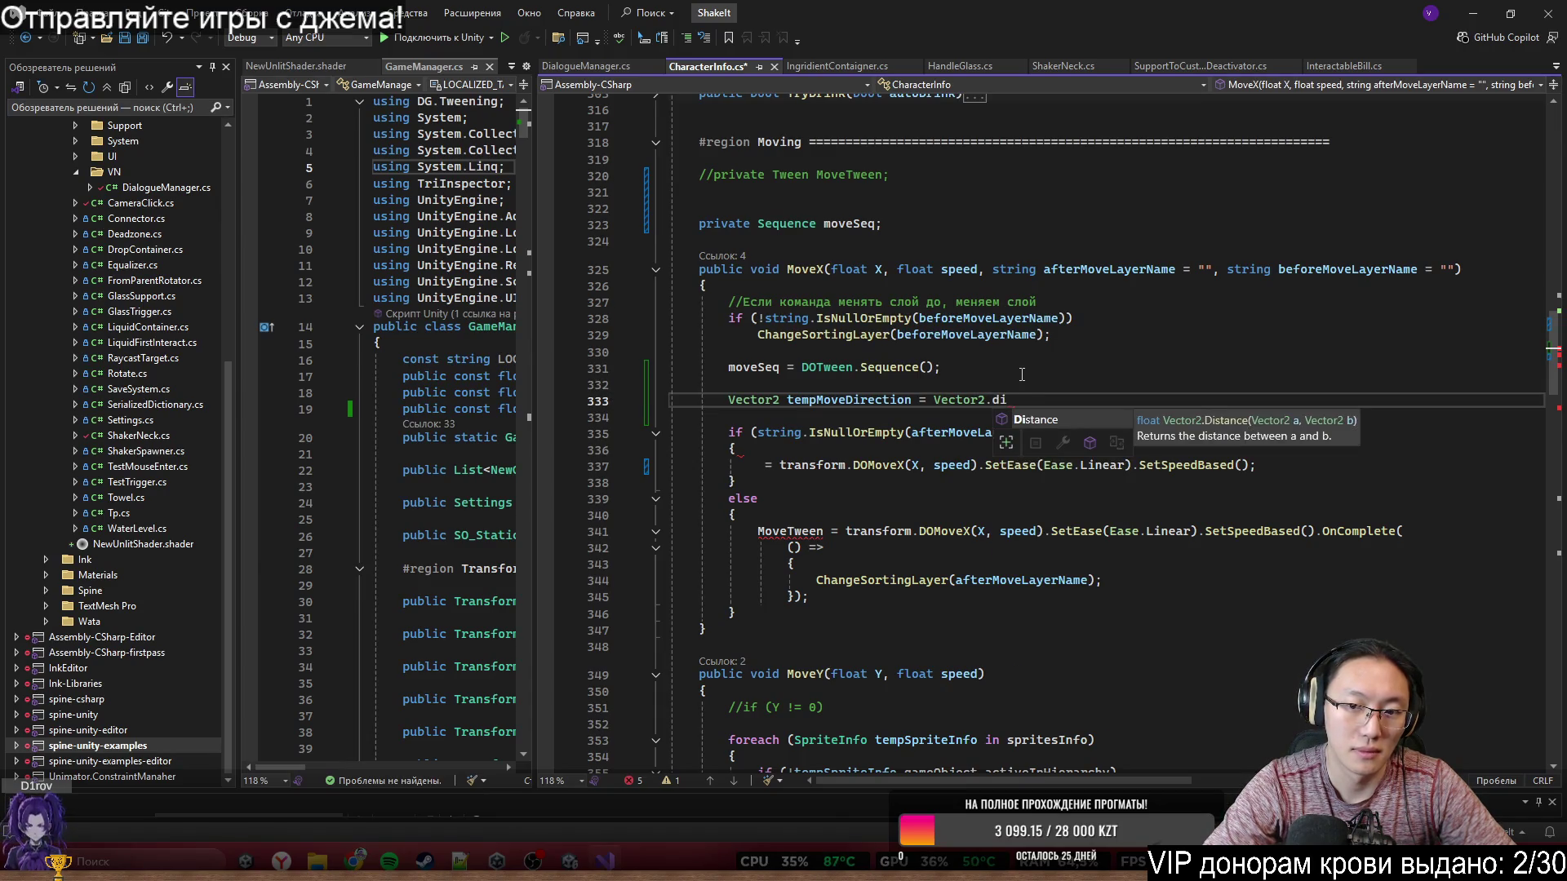
key("BackSpace")
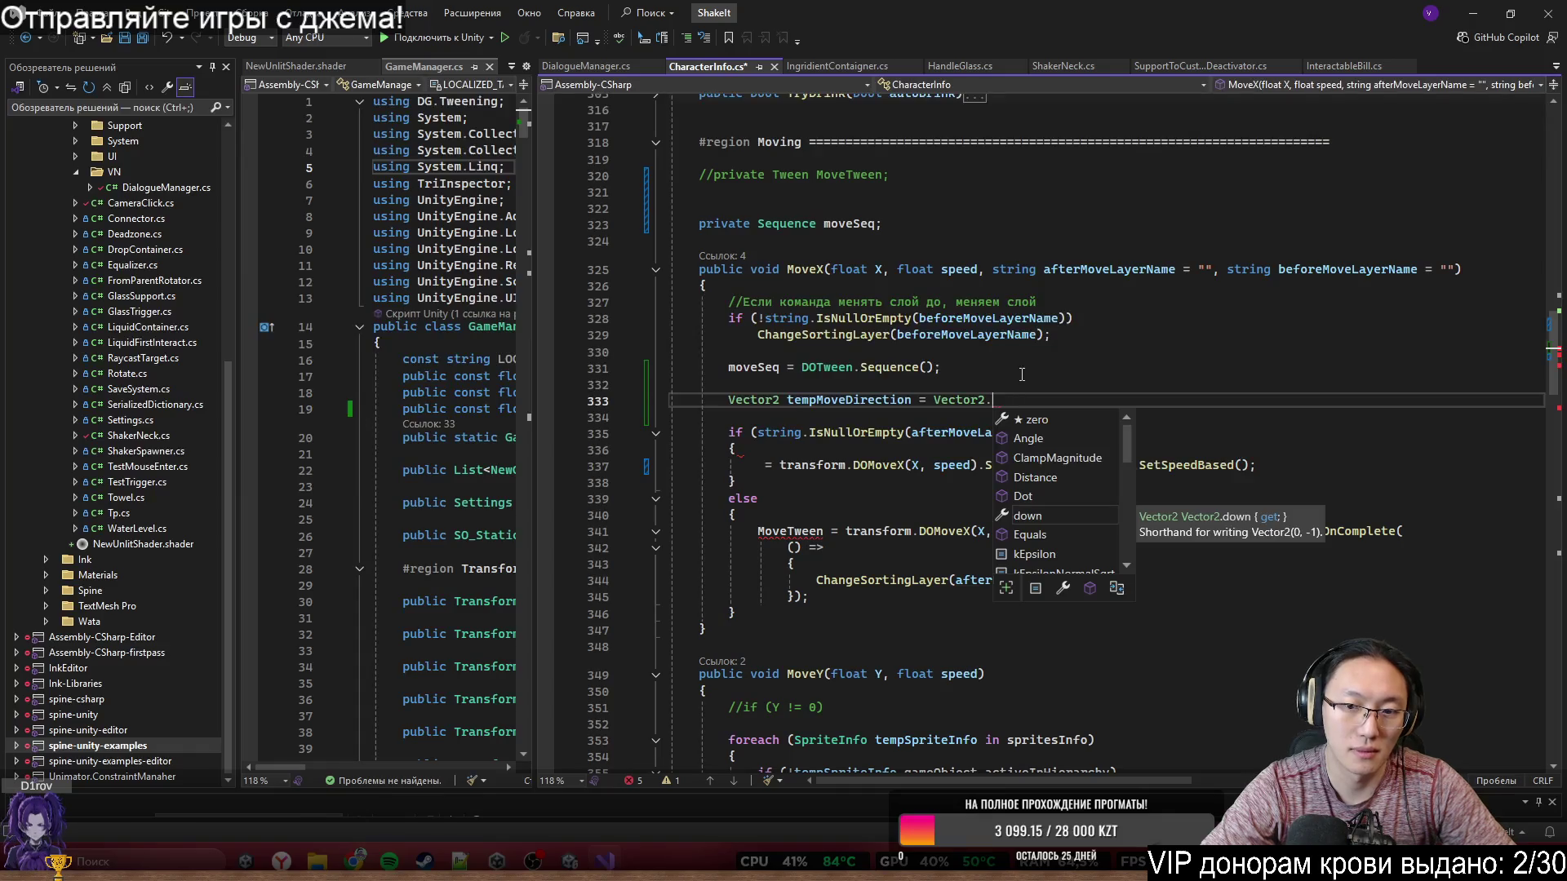
key("ctrl+BackSpace")
key("ctrl+BackSpace")
type("new Ve")
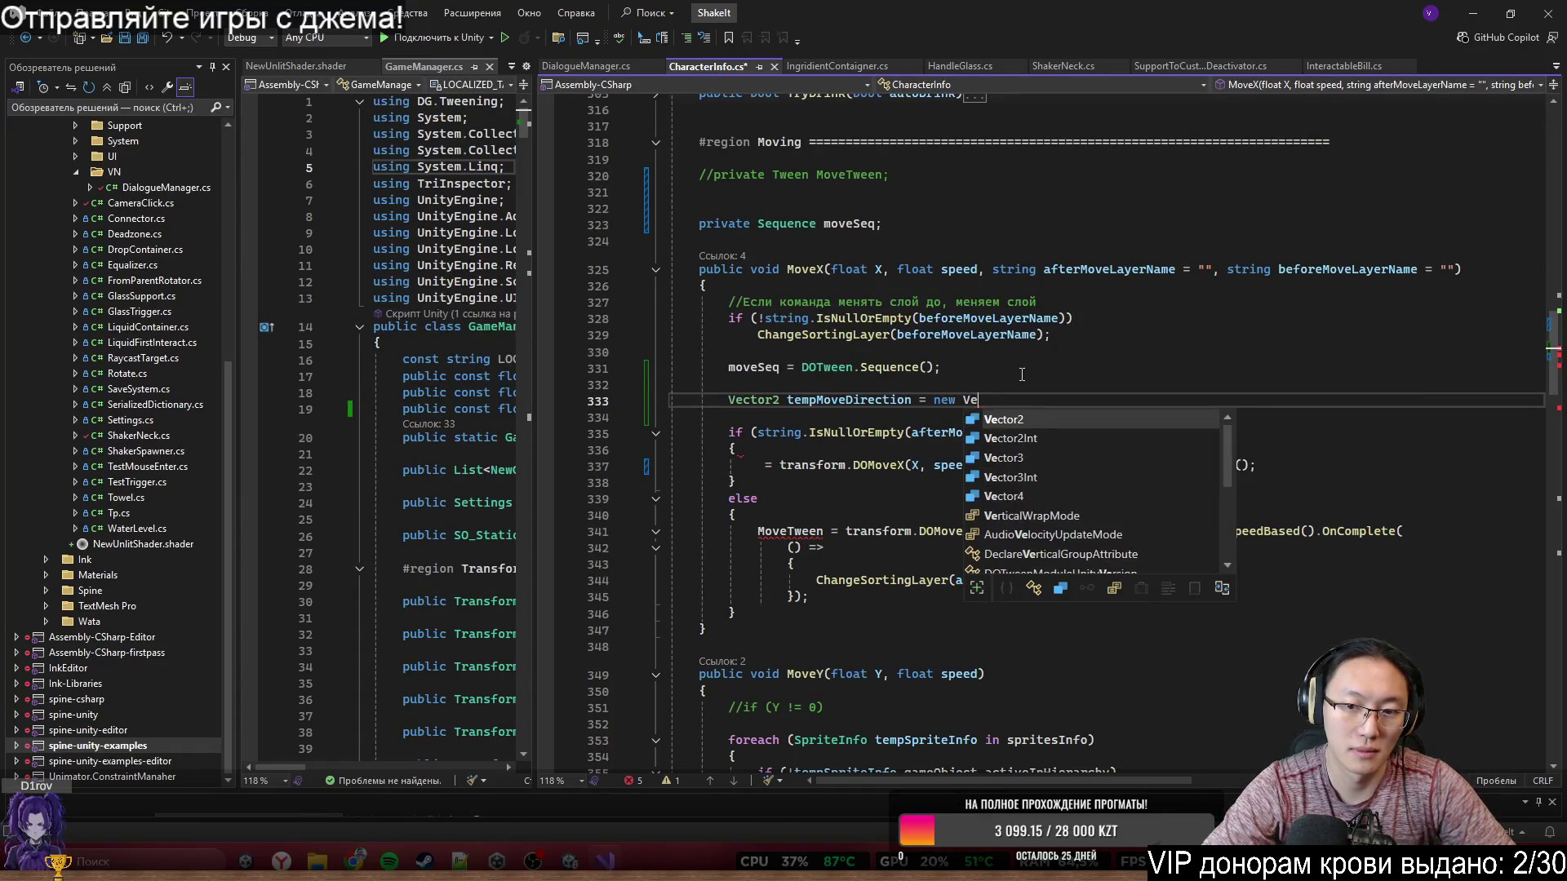
key("Tab")
type("(")
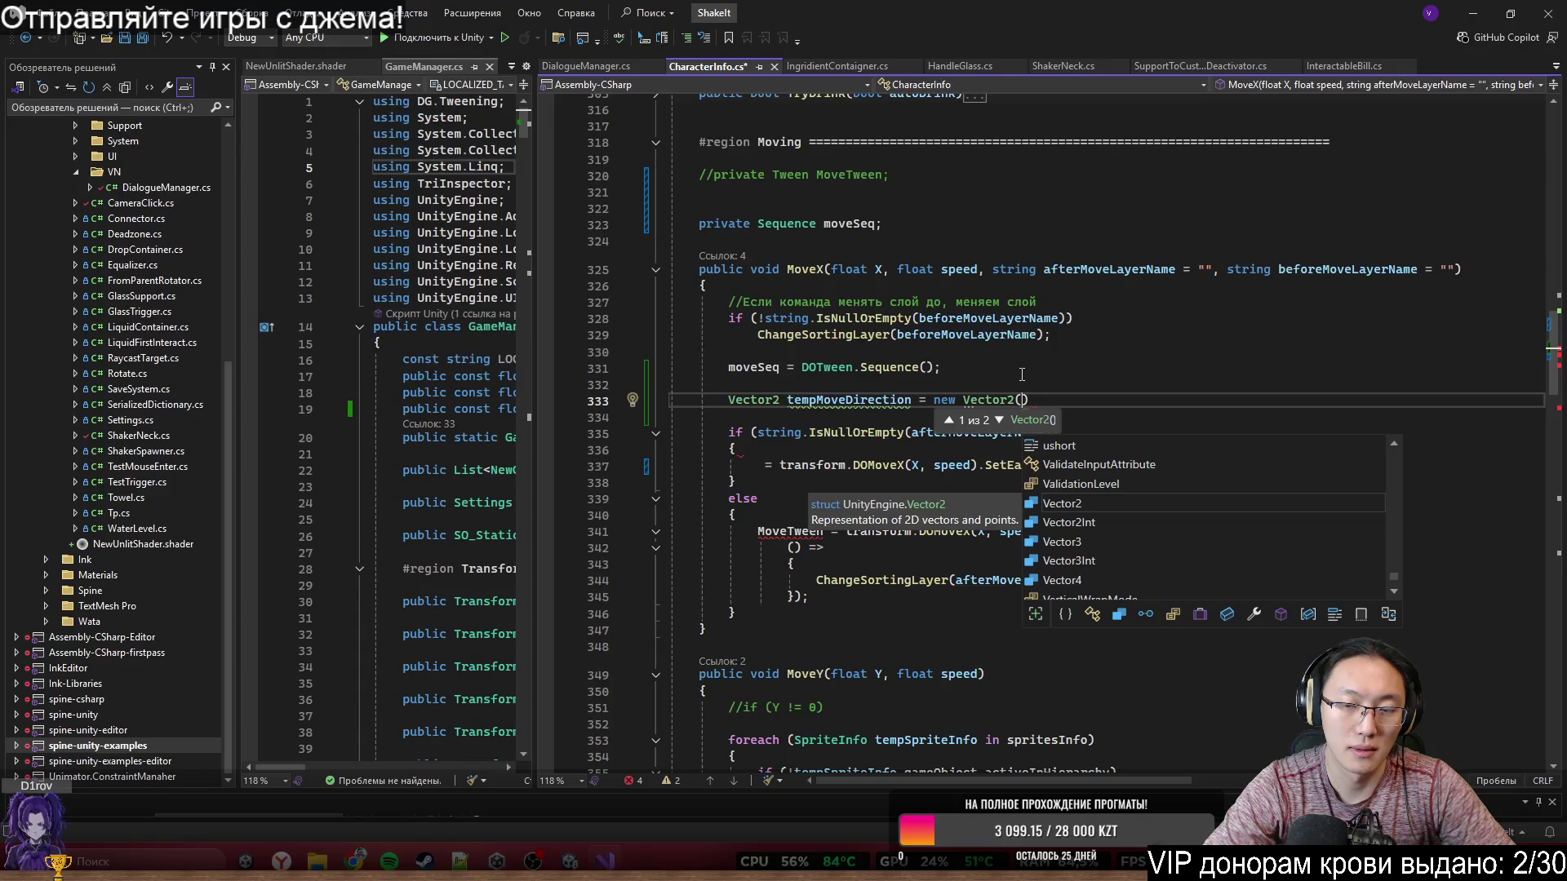
type("X,")
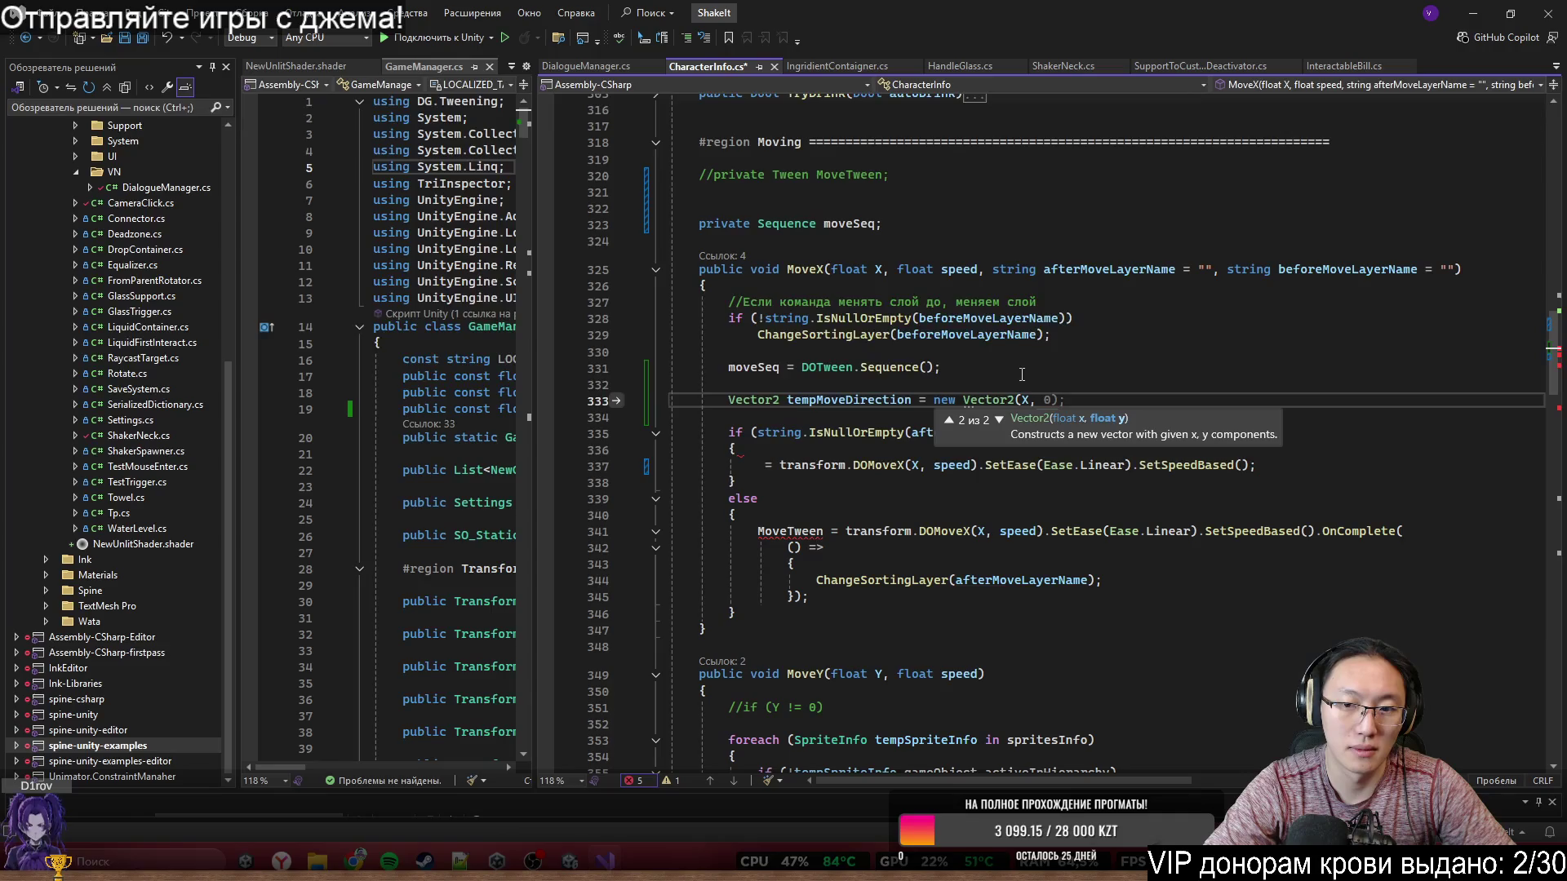
type("0")
key("BackSpace")
type("transform.position")
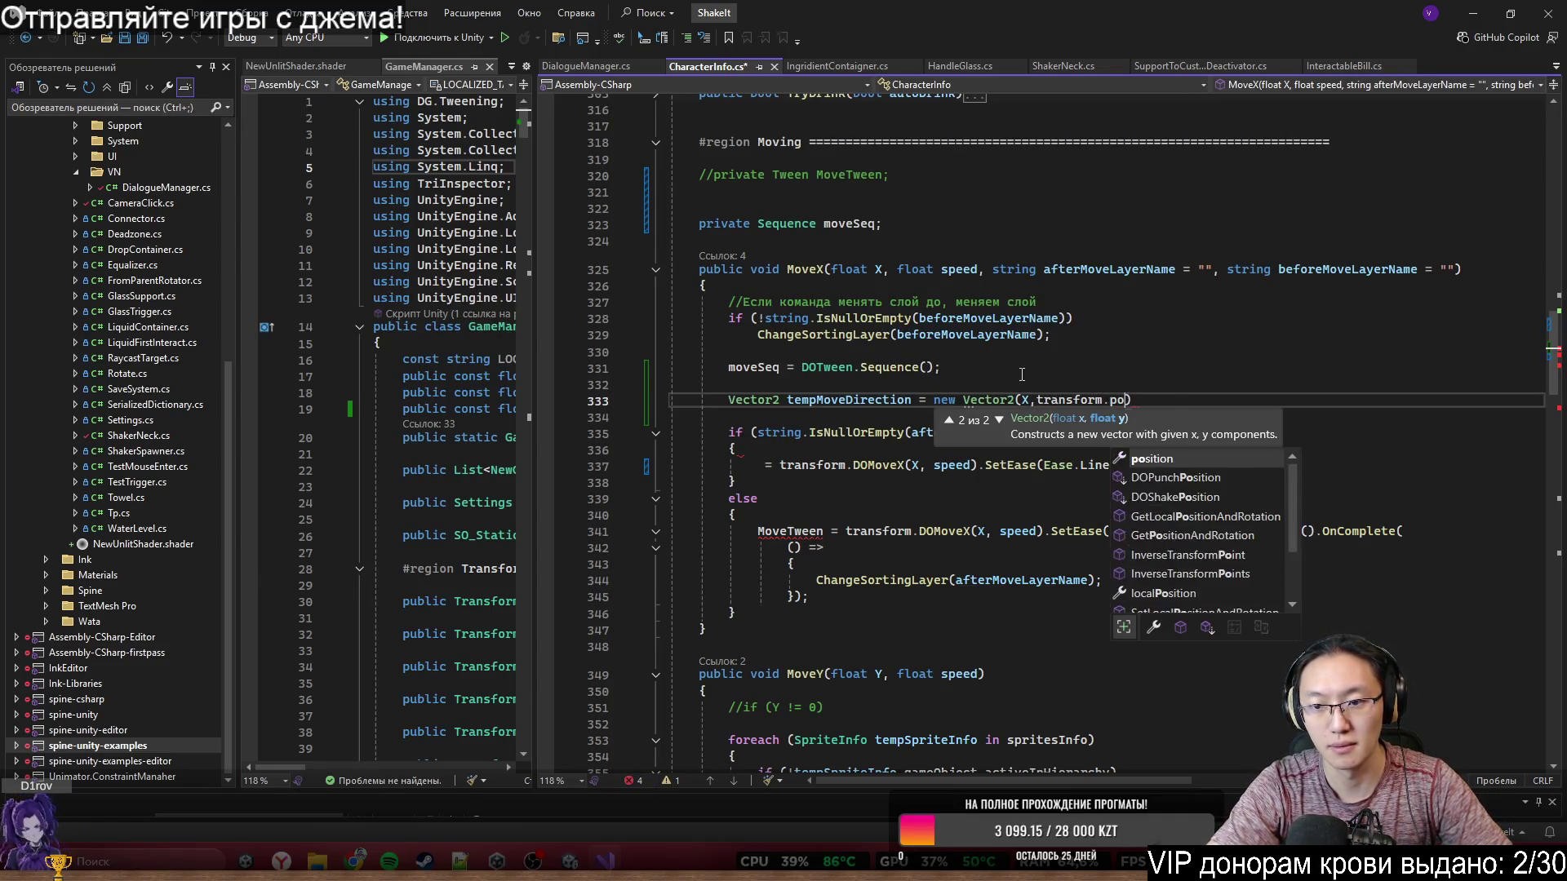
type(".y);")
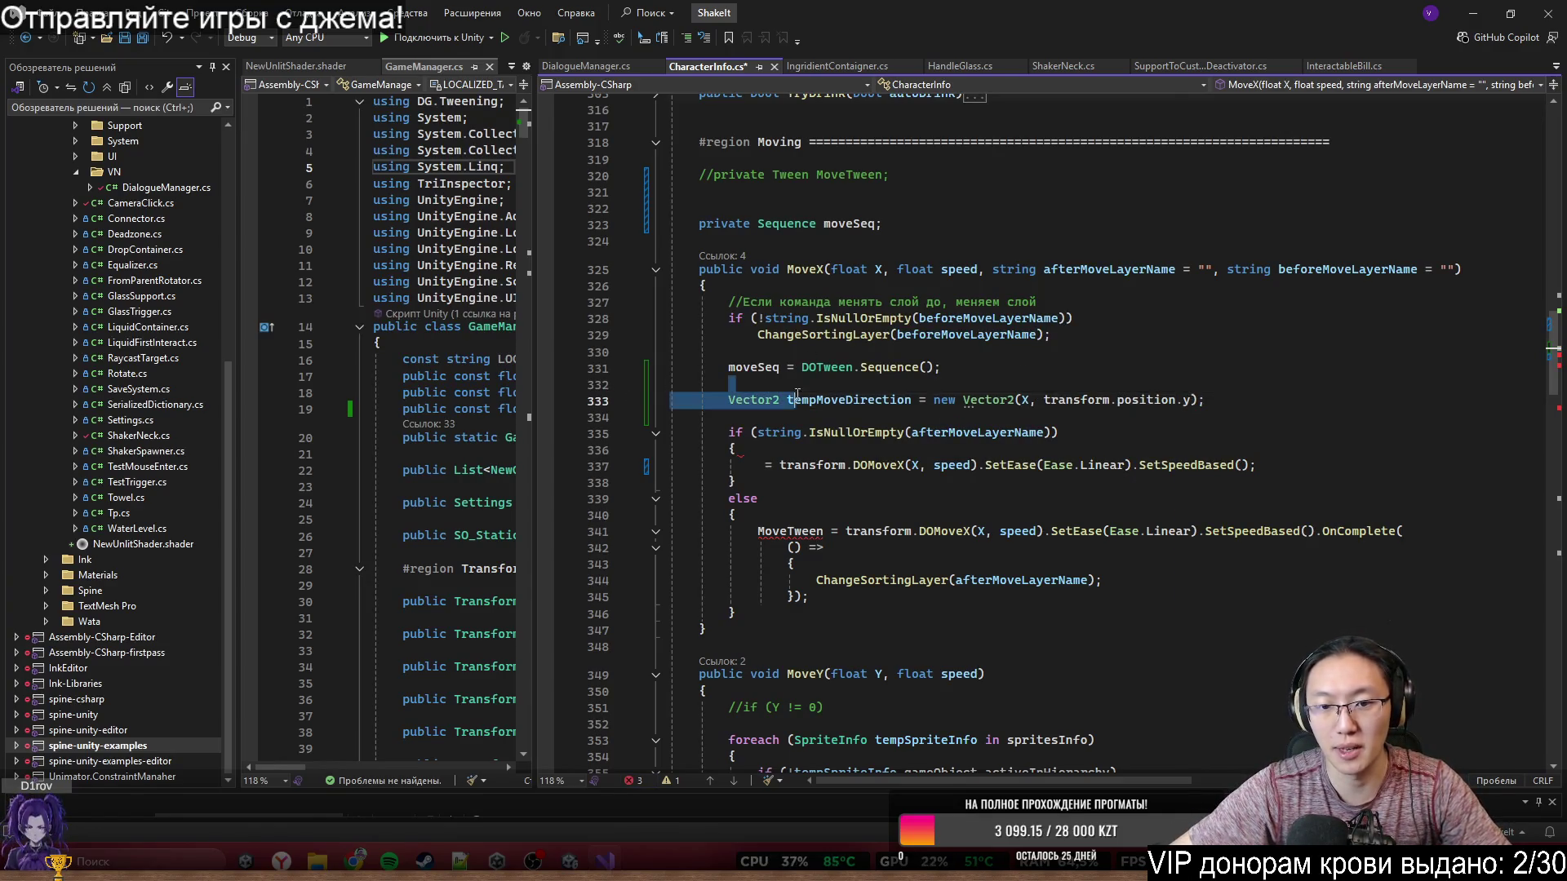
key("Up")
scroll(1018, 457, "down", 1)
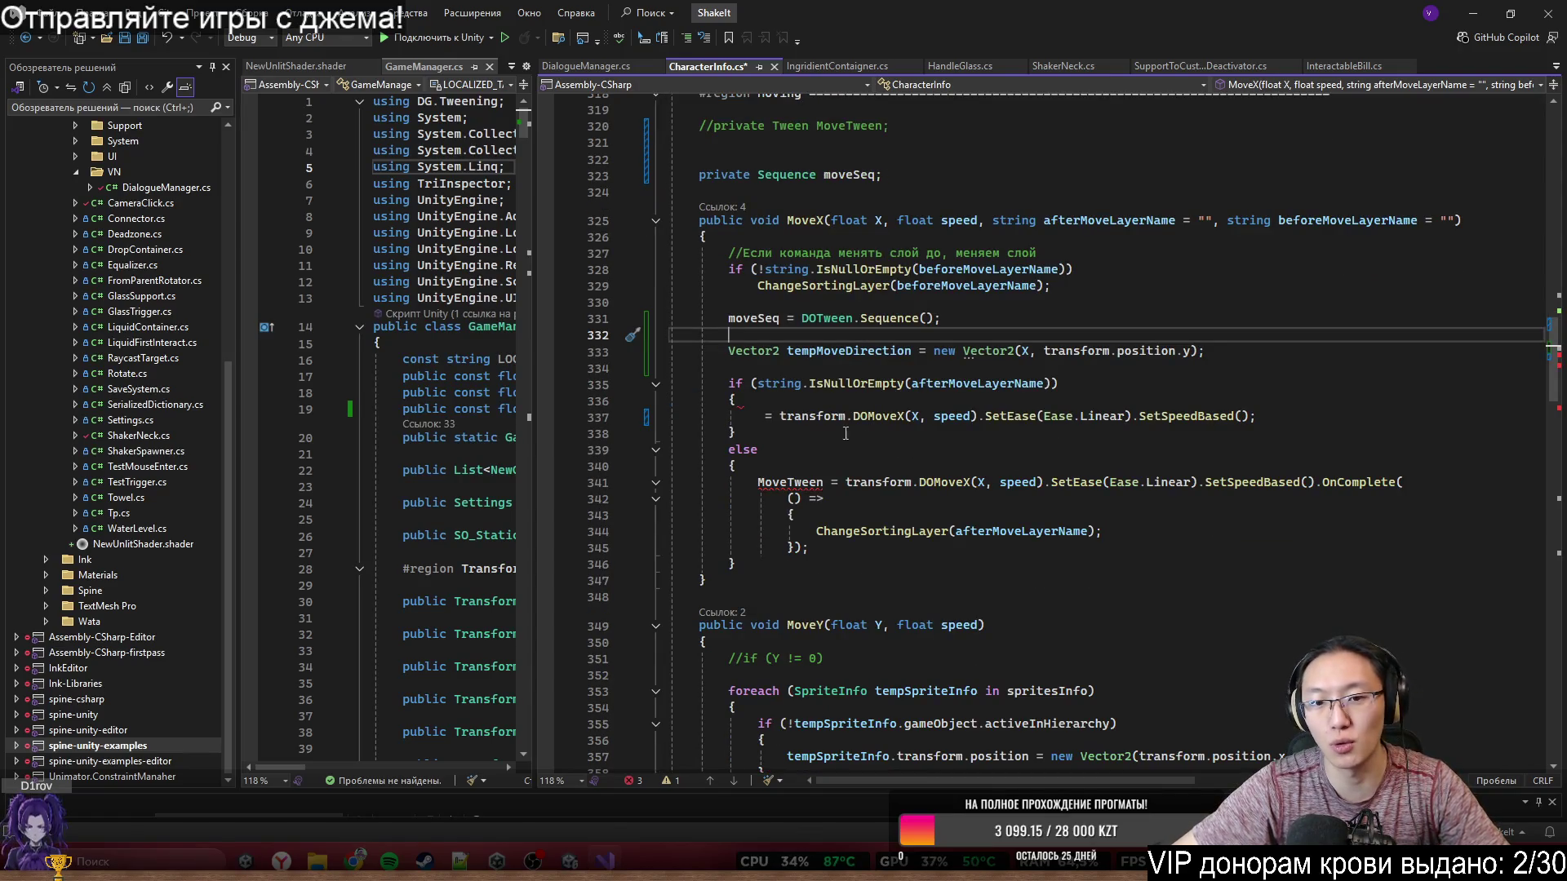
left_click(765, 428)
- Widen the GameManager.cs pane to show its NORMAL_ANIMATION_TIME constant
key("Up")
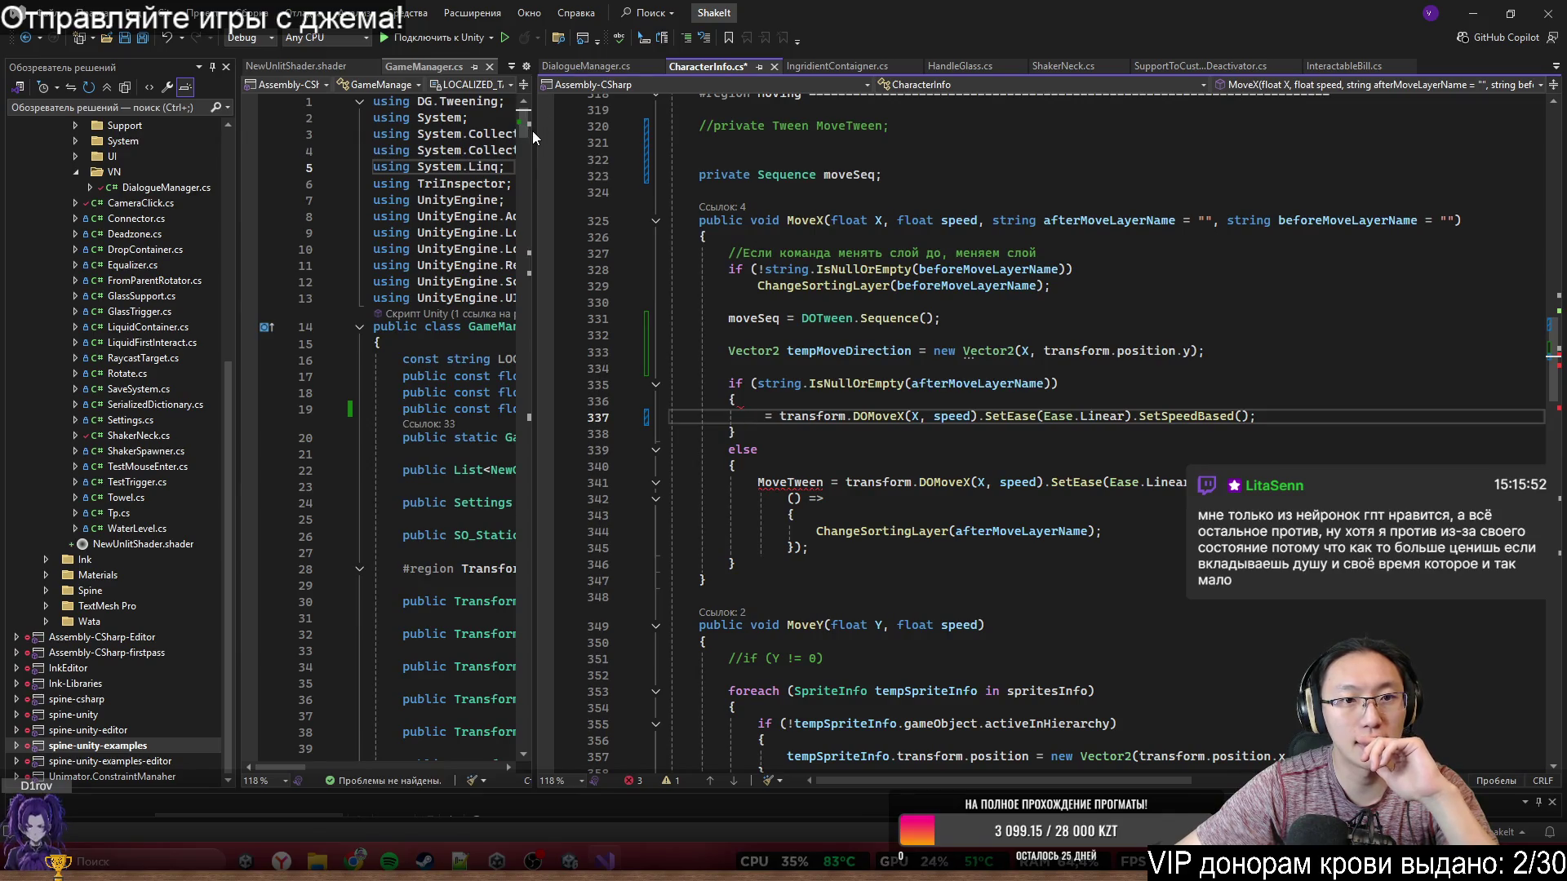
mouse_move(532, 131)
left_mouse_down()
mouse_move(874, 130)
mouse_move(487, 130)
left_mouse_up()
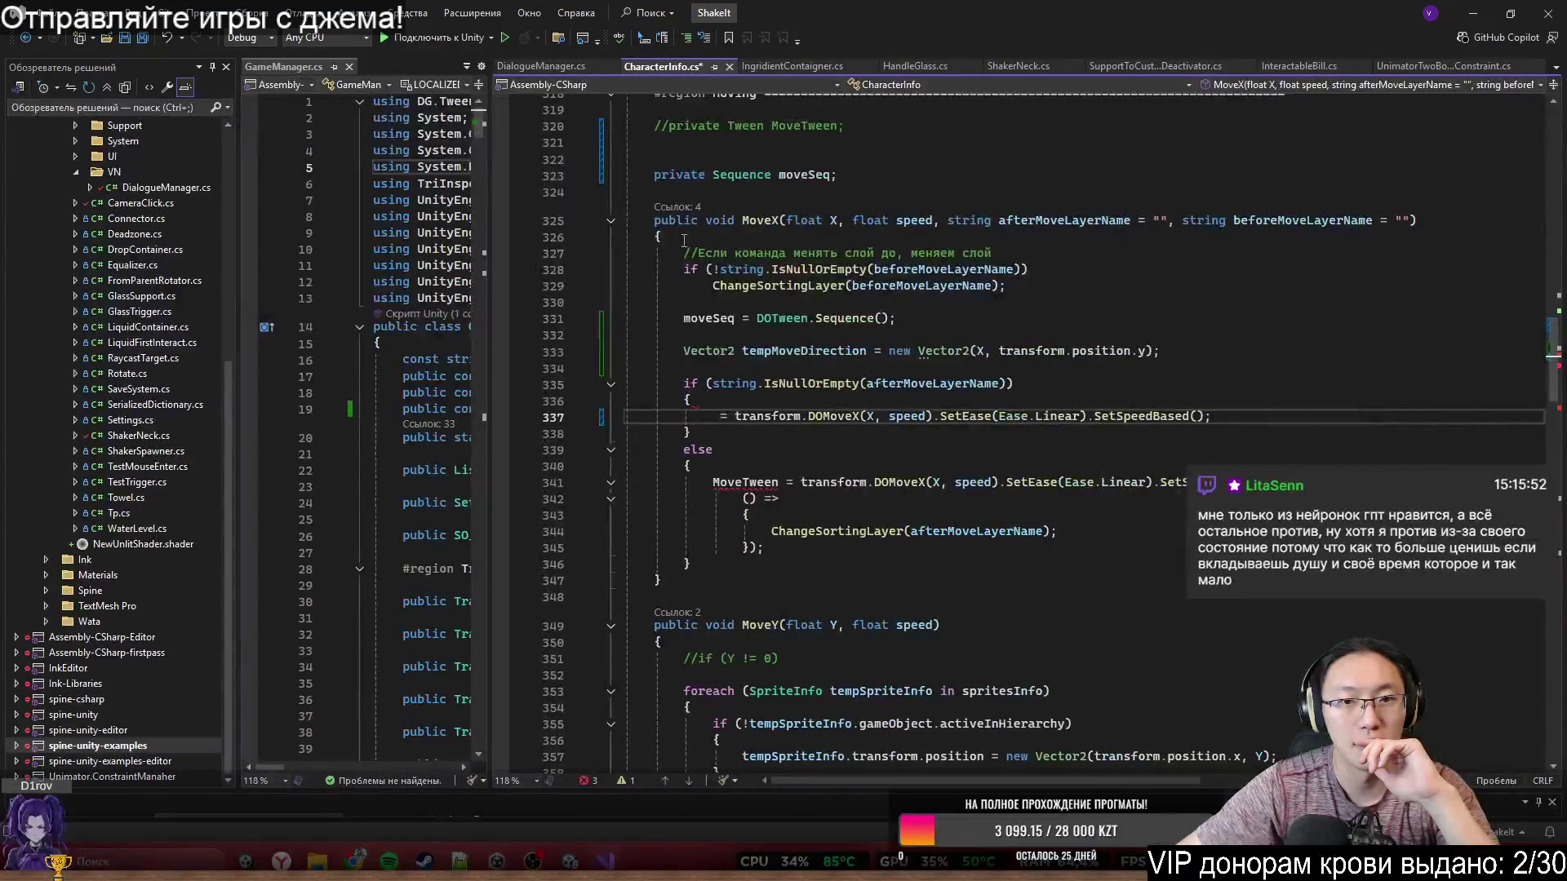
scroll(1007, 234, "up", 20)
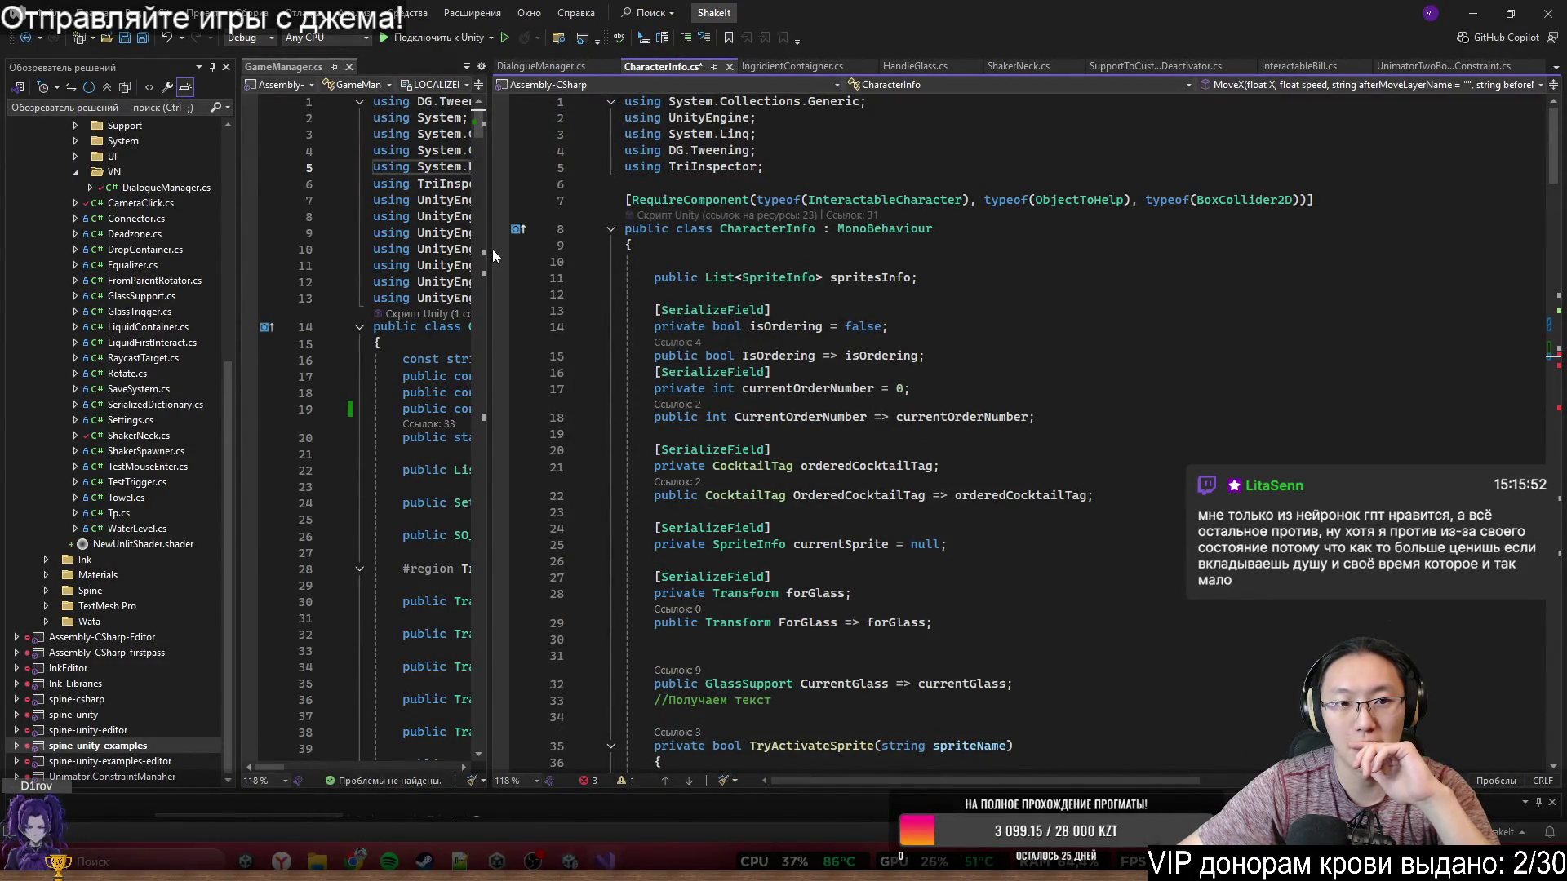
left_click_drag(492, 248, 985, 253)
scroll(816, 343, "down", 2)
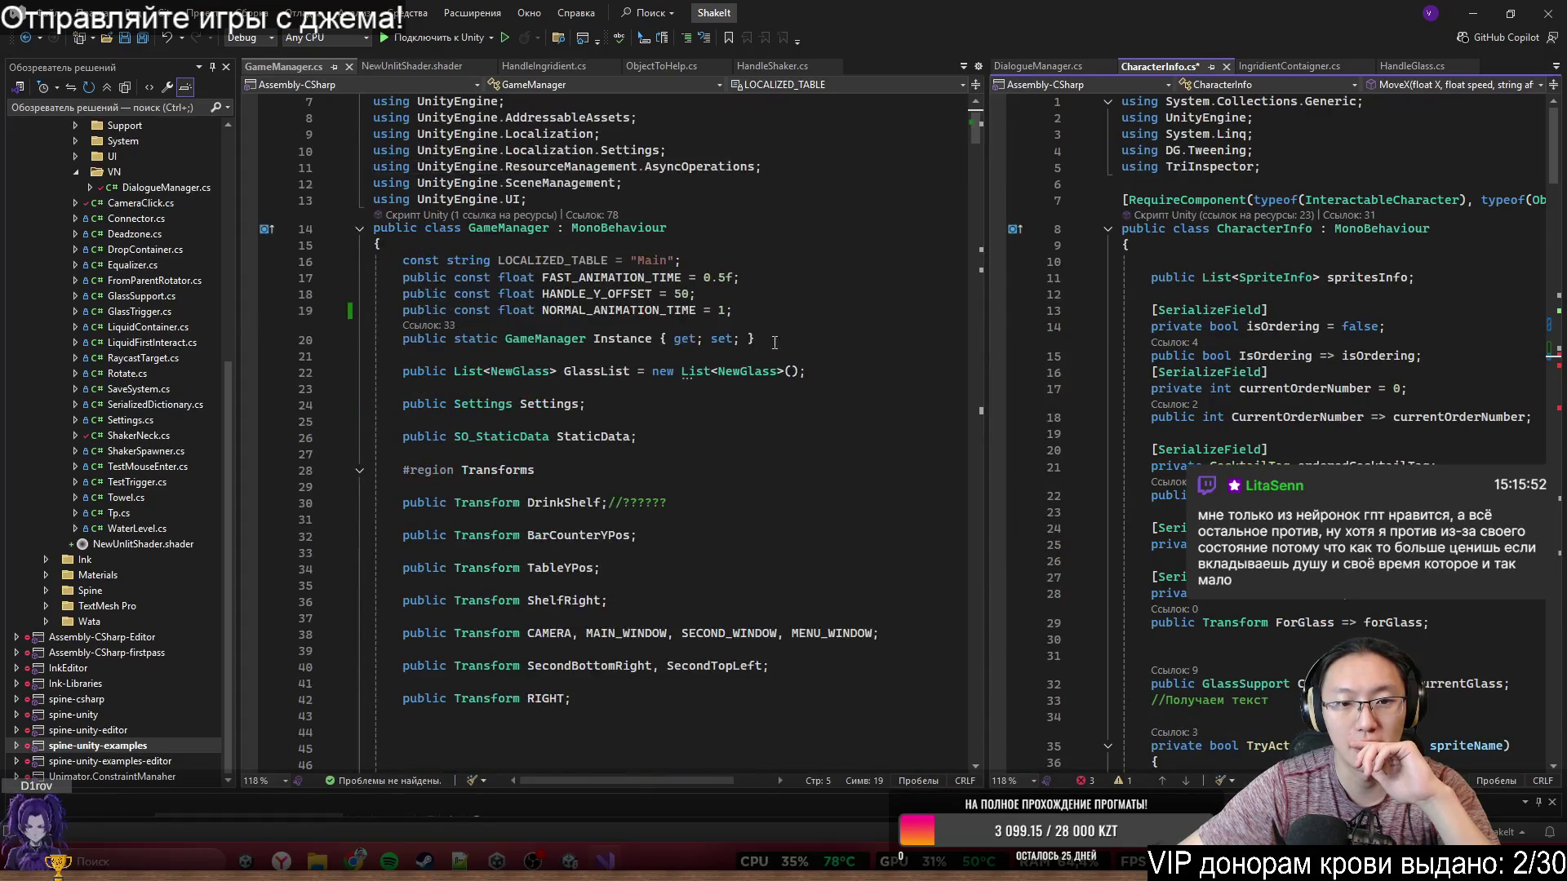
- Add 'public const float MOVE_DISTANCE = 1;' on line 20 of GameManager.cs
left_click(785, 319)
key("Return")
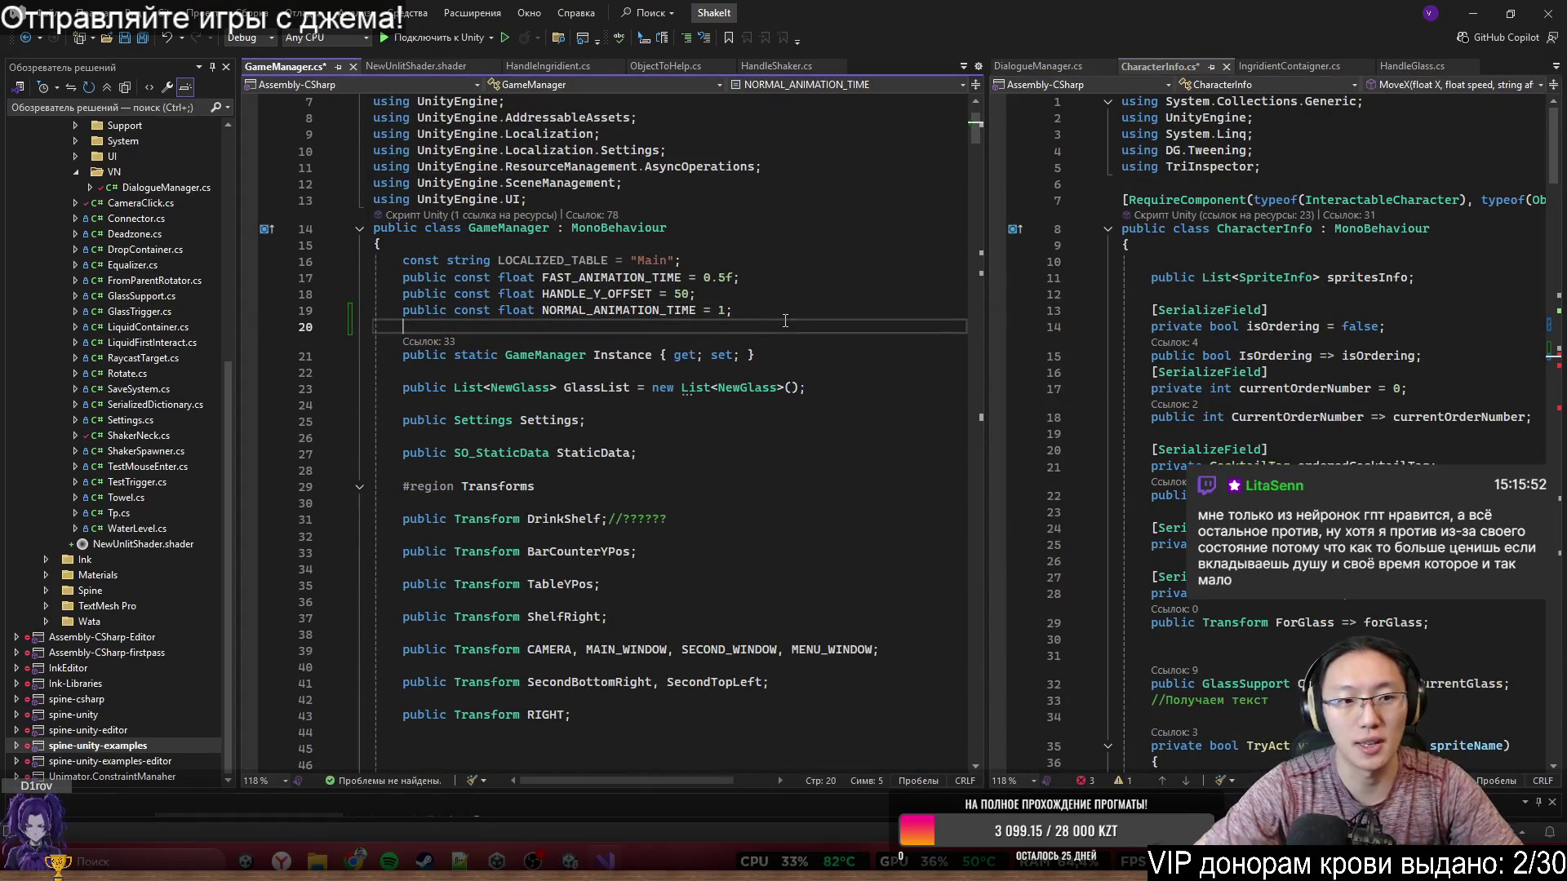
type("public v")
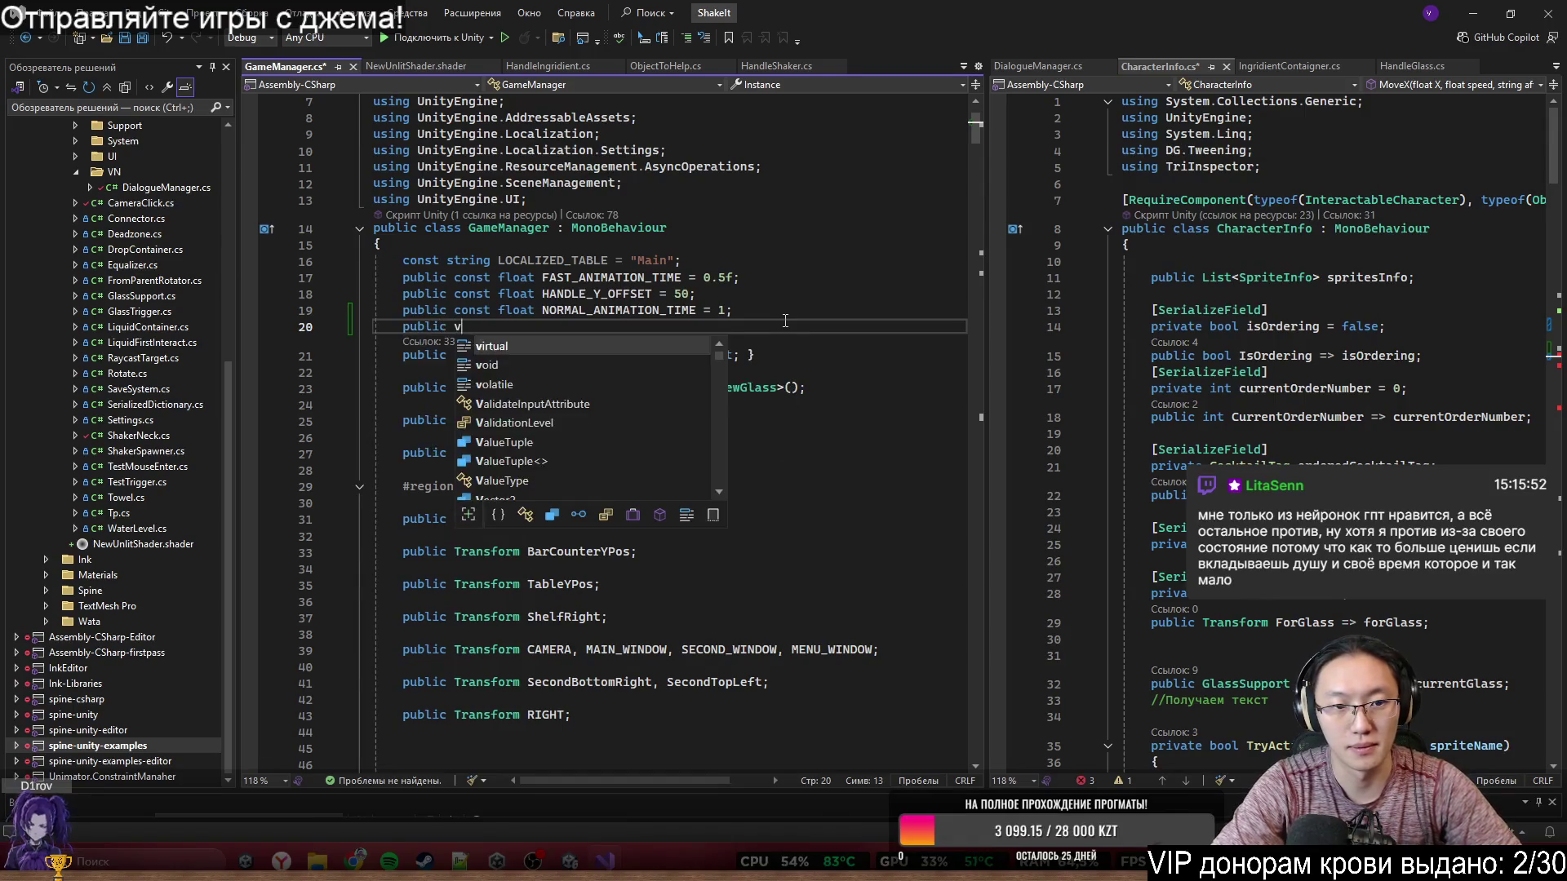
key("BackSpace")
type("const float ")
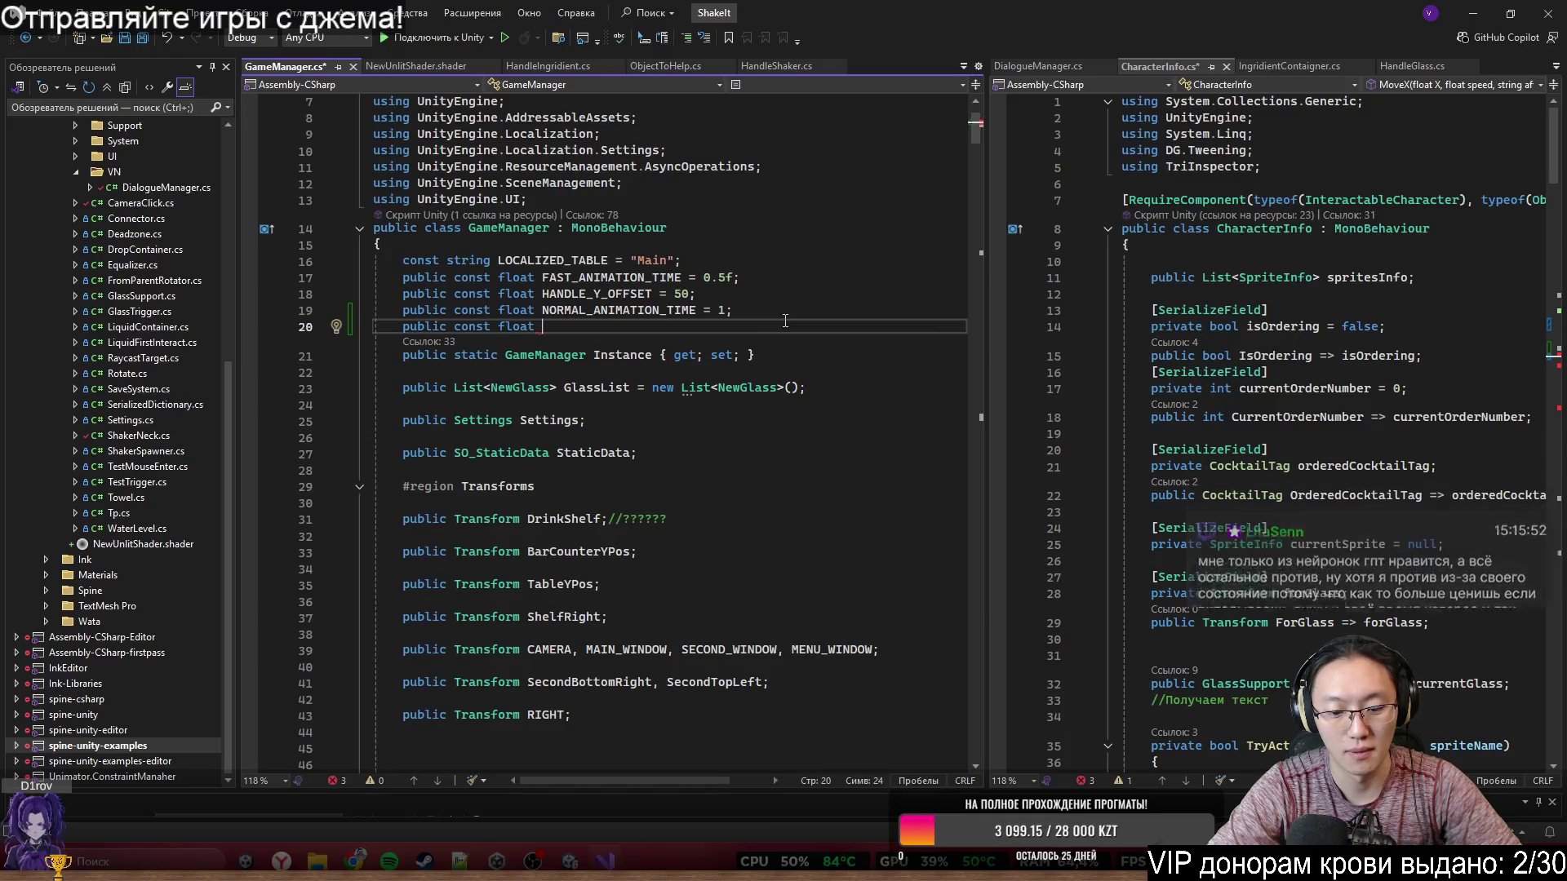
type("Mo")
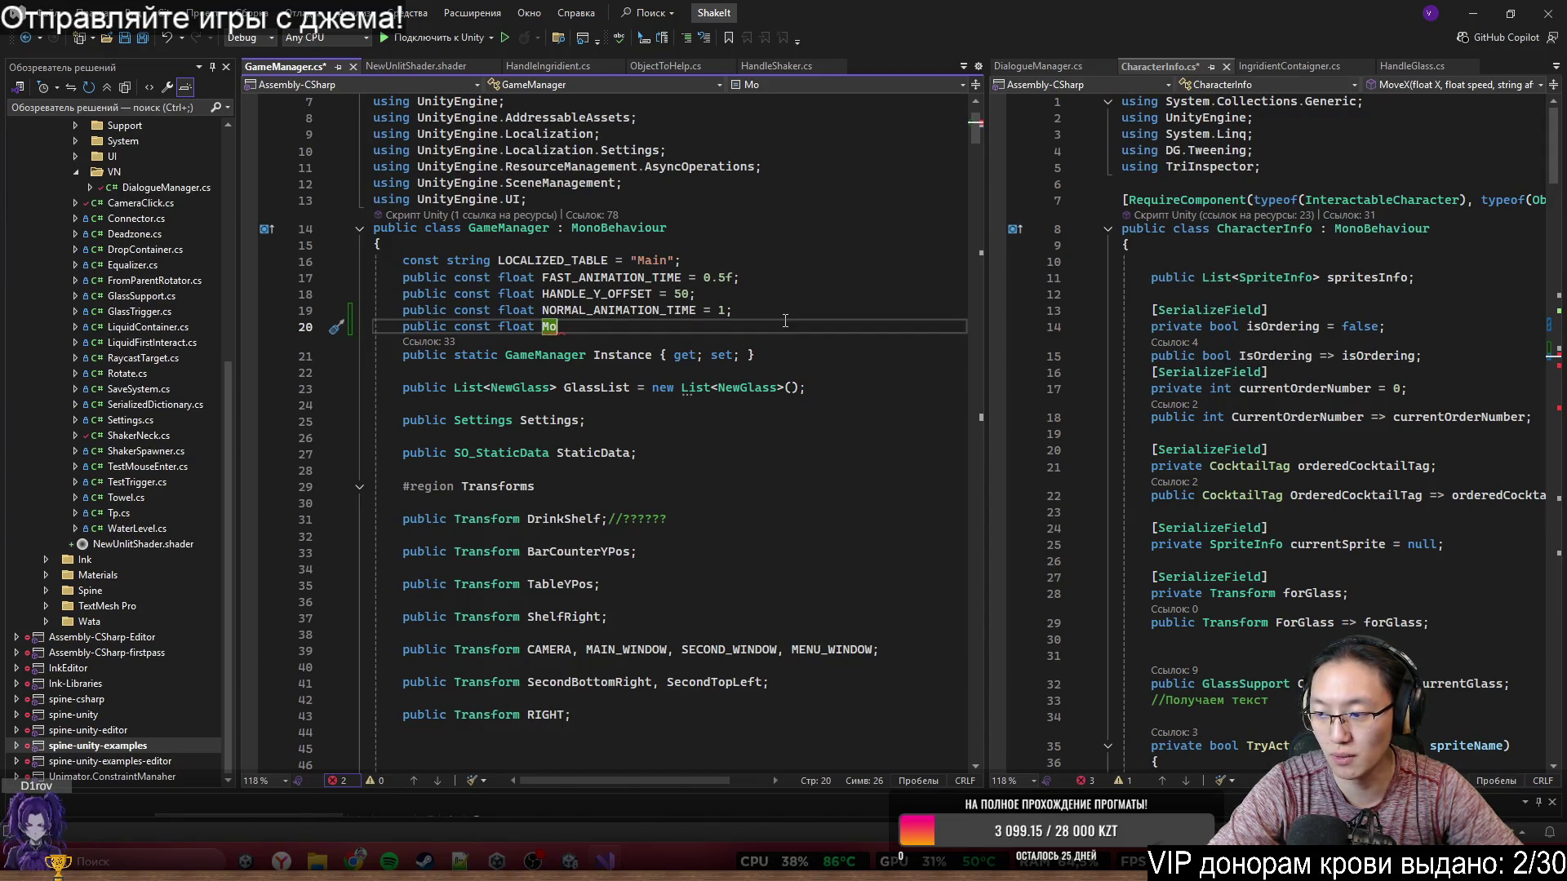
type("MOVE_DISTANCE")
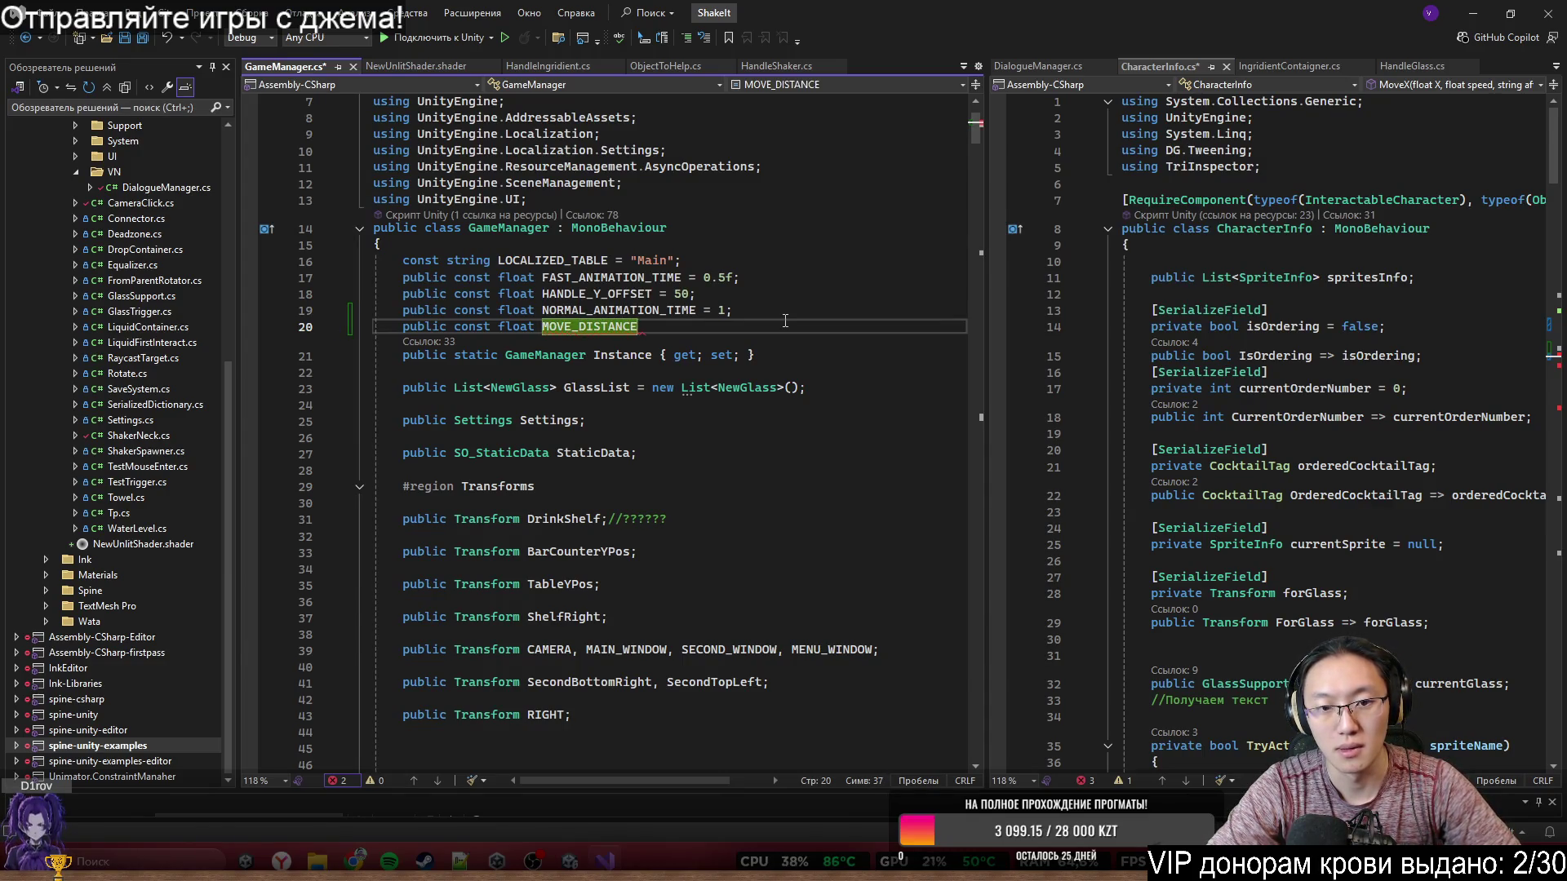
type(" = 1;")
- Drag the splitter left so CharacterInfo.cs gets the wider editor again
scroll(1238, 548, "down", 7)
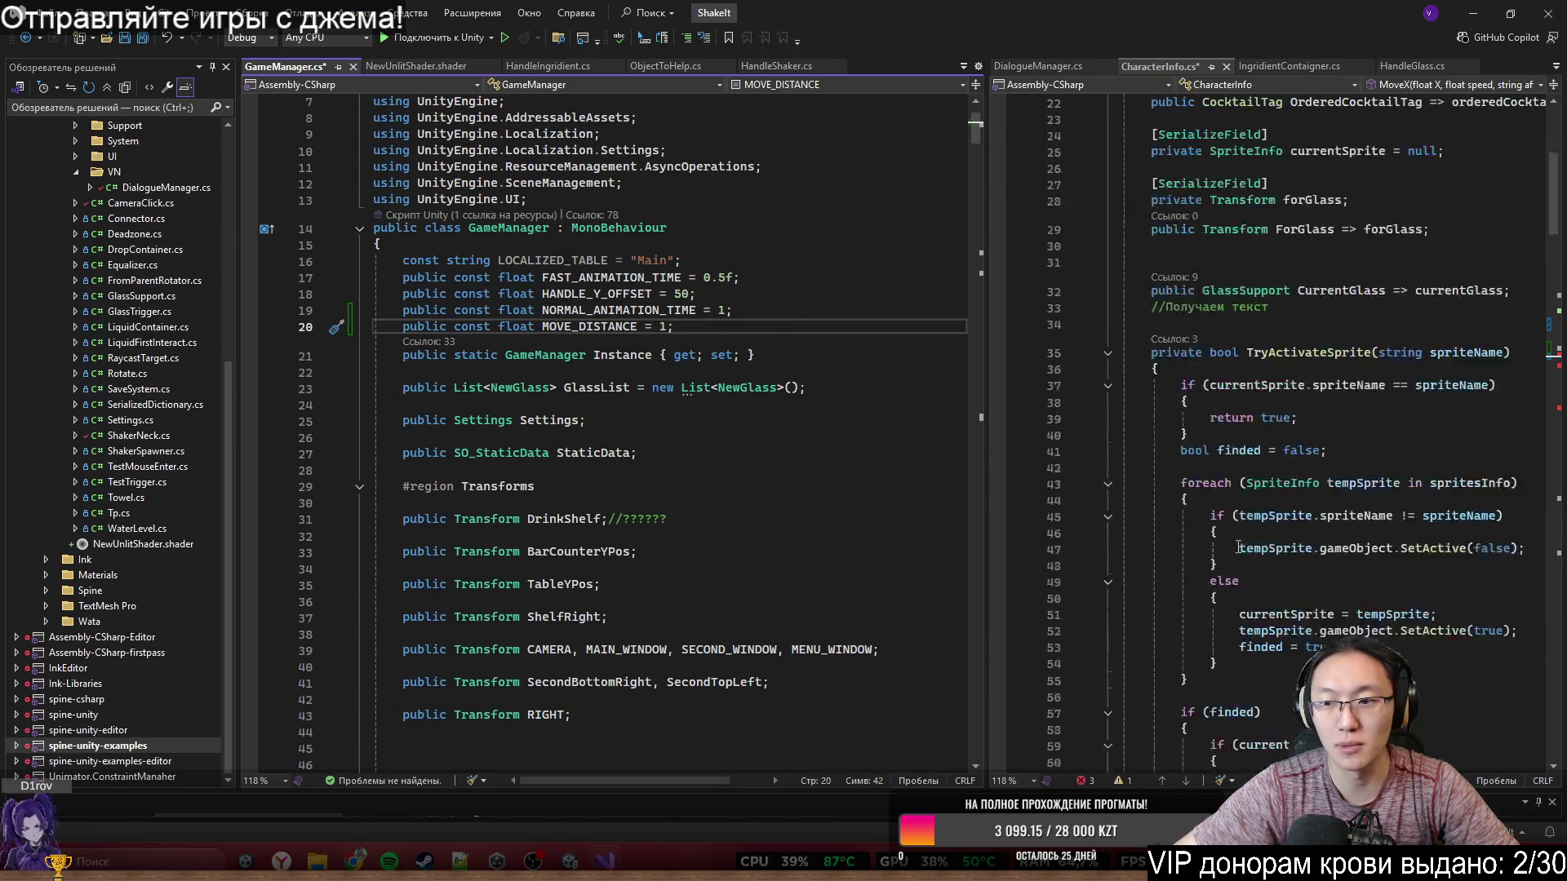
left_click_drag(985, 434, 587, 433)
scroll(1125, 462, "down", 20)
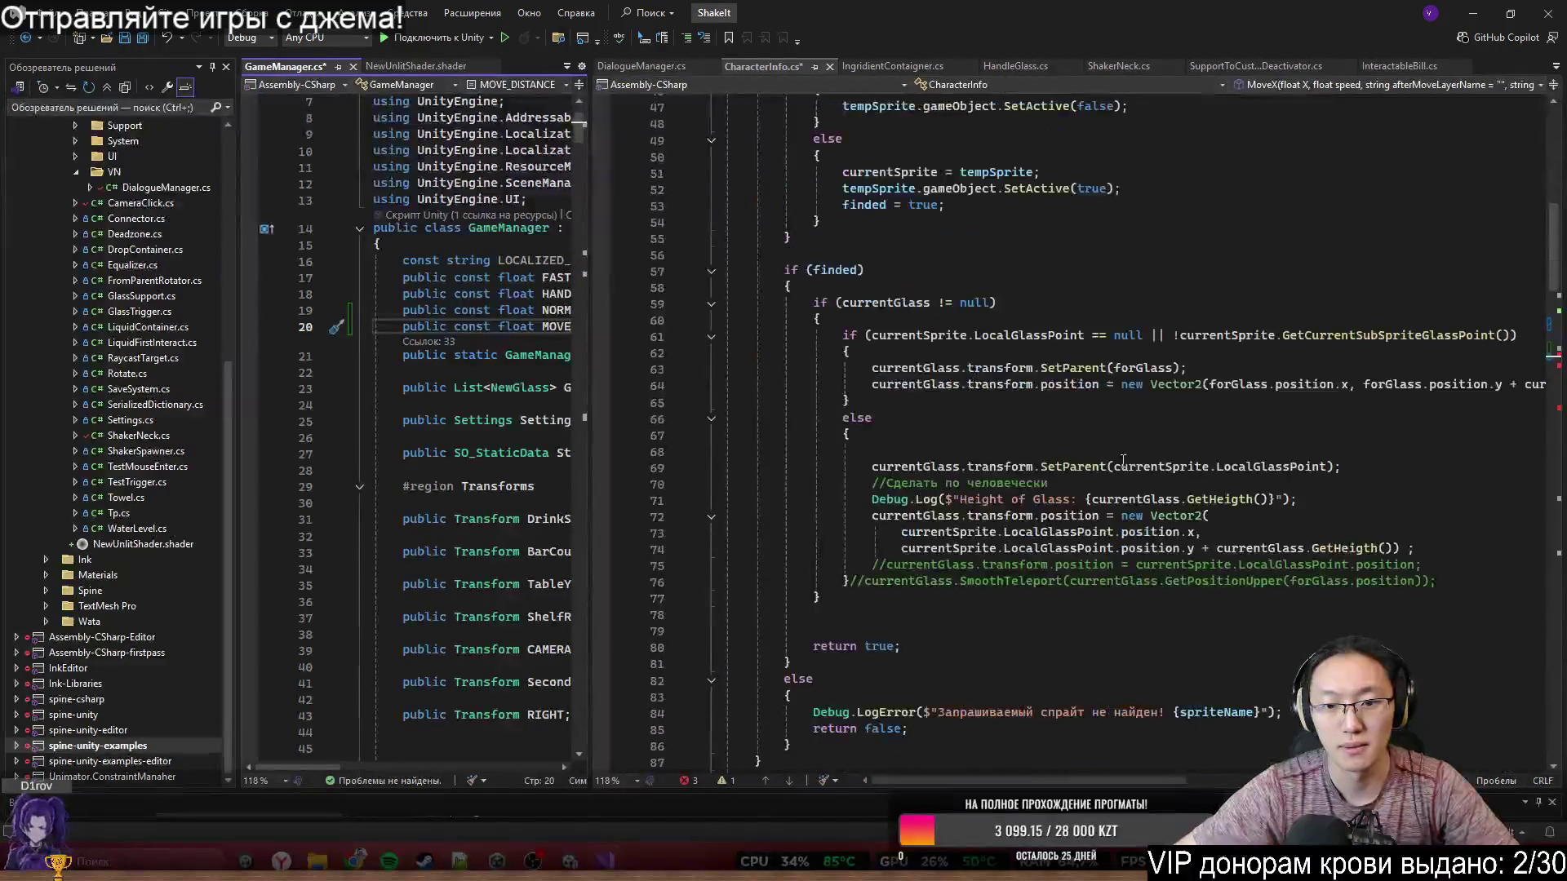
scroll(1125, 463, "down", 10)
scroll(992, 447, "up", 5)
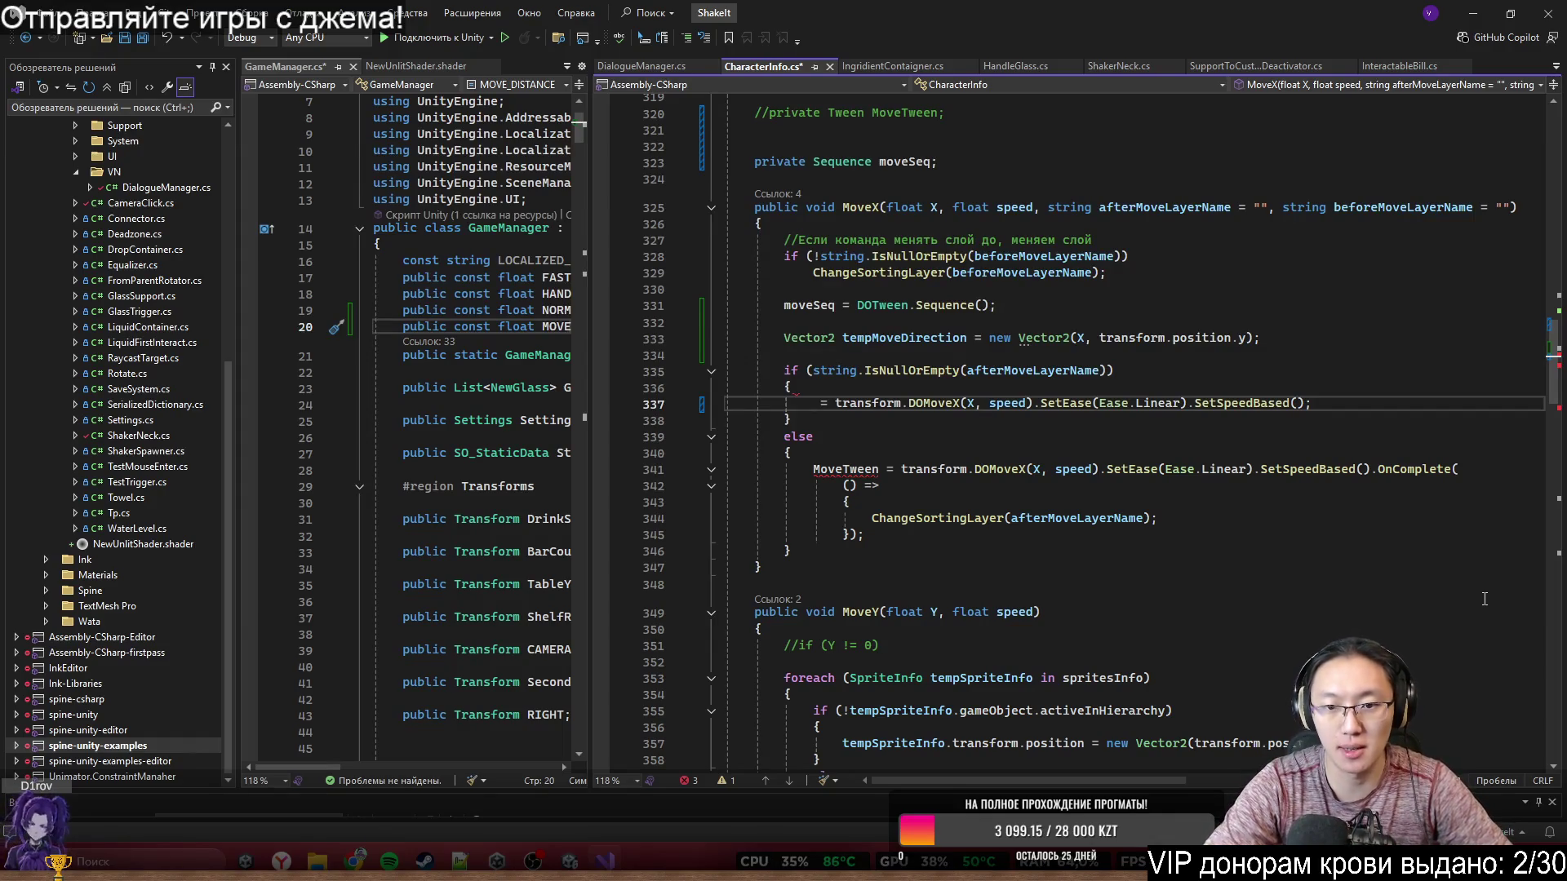
- Begin typing 'MoveS' as the assignment target on line 337 of MoveX
type("Mo")
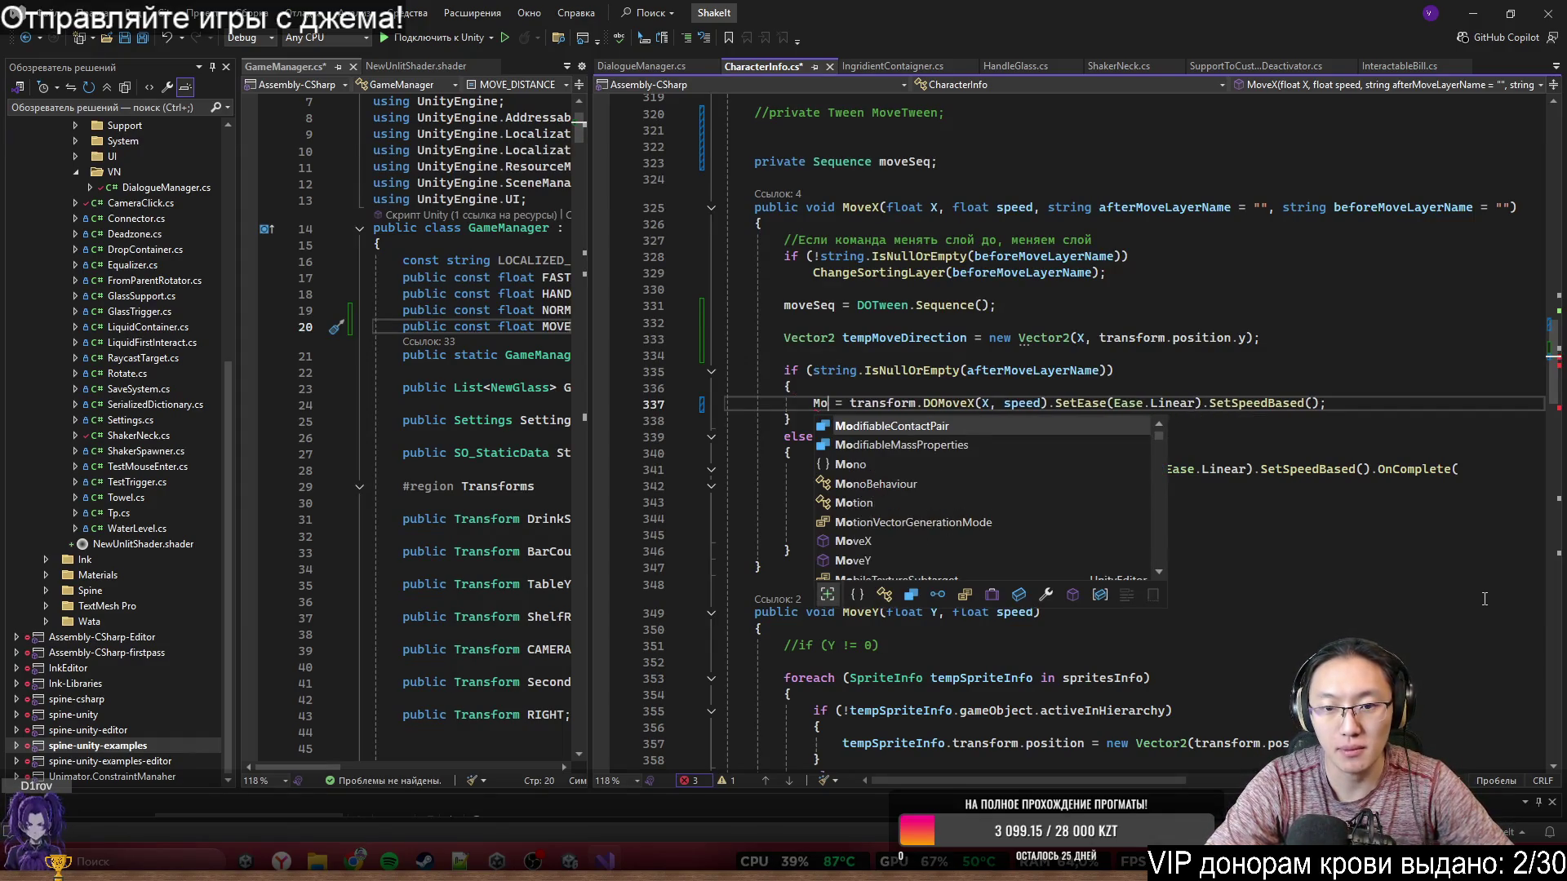
type("veS")
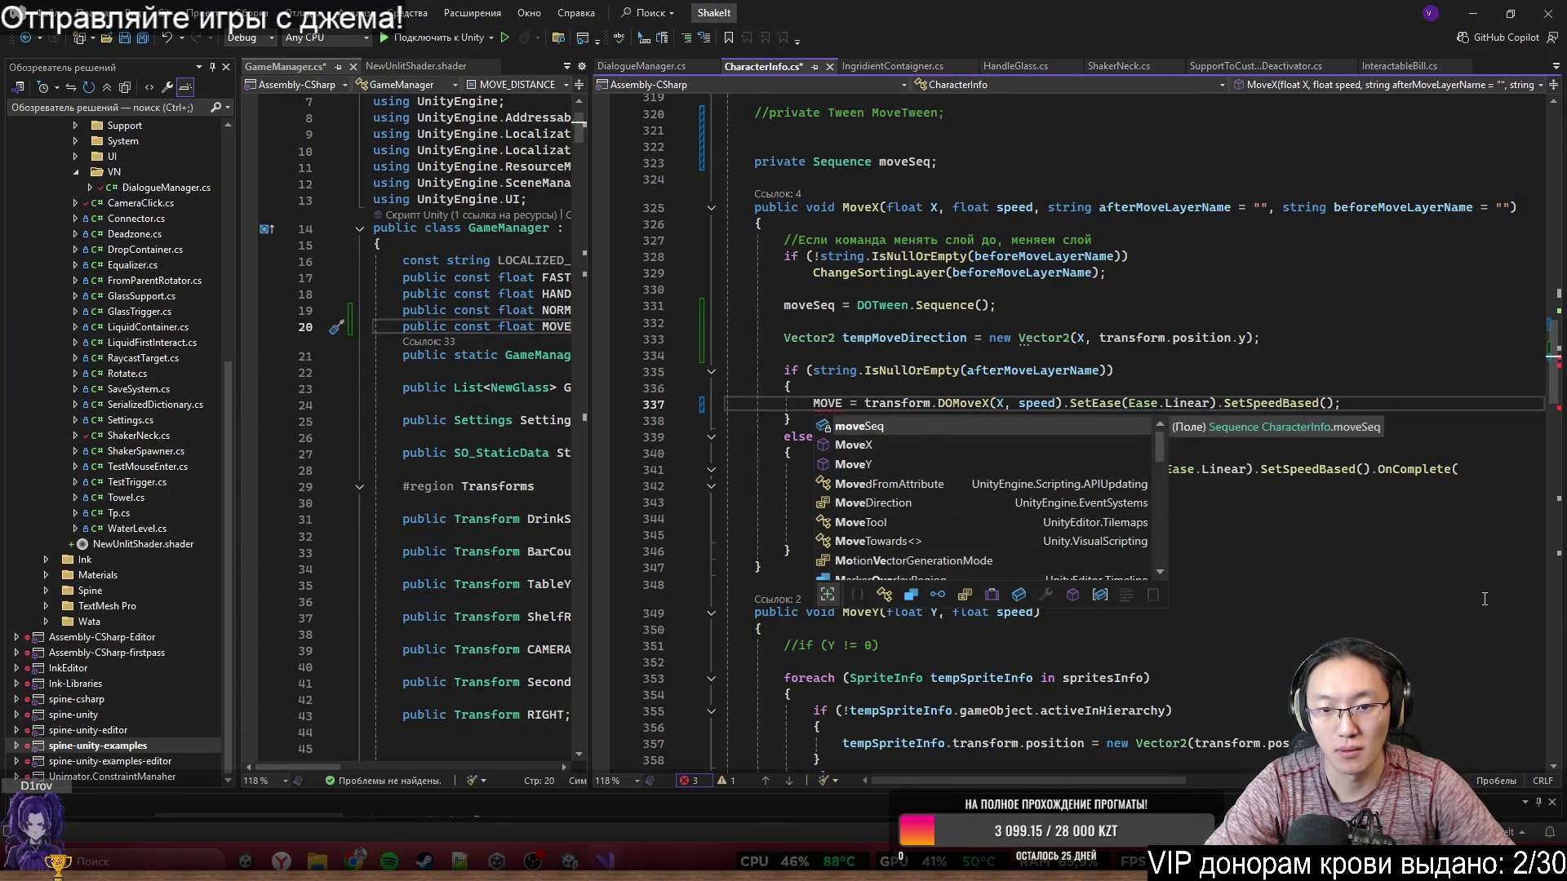
- Wrap the DOMoveX tween on line 337 in moveSeq.Append(...)
key("Tab")
type(".")
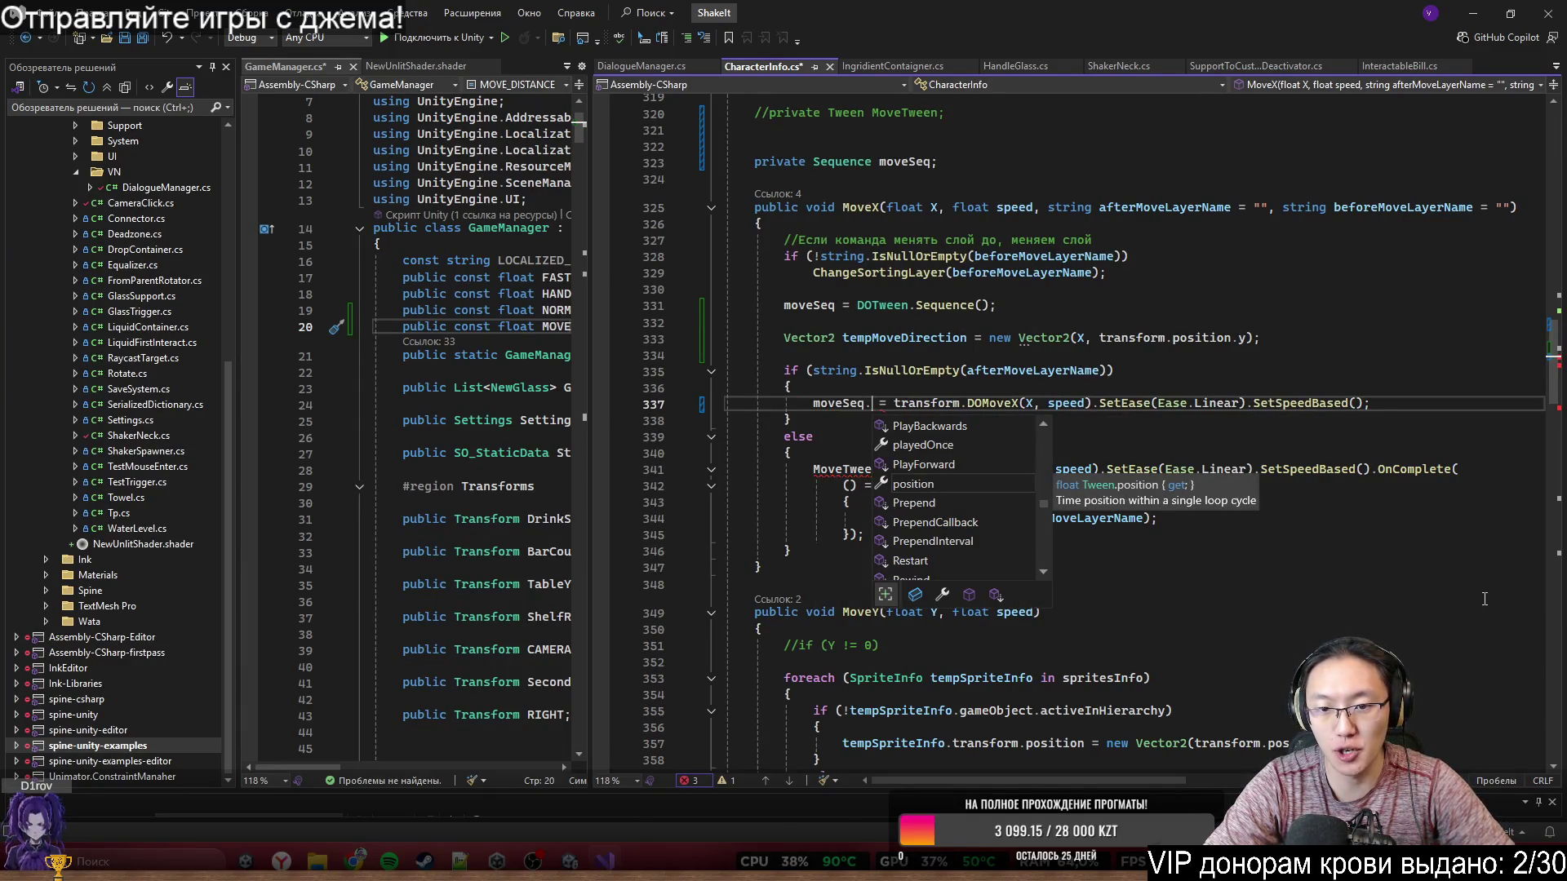
type("A")
key("Tab")
key("Delete")
key("Delete")
type("(")
key("BackSpace")
type("(")
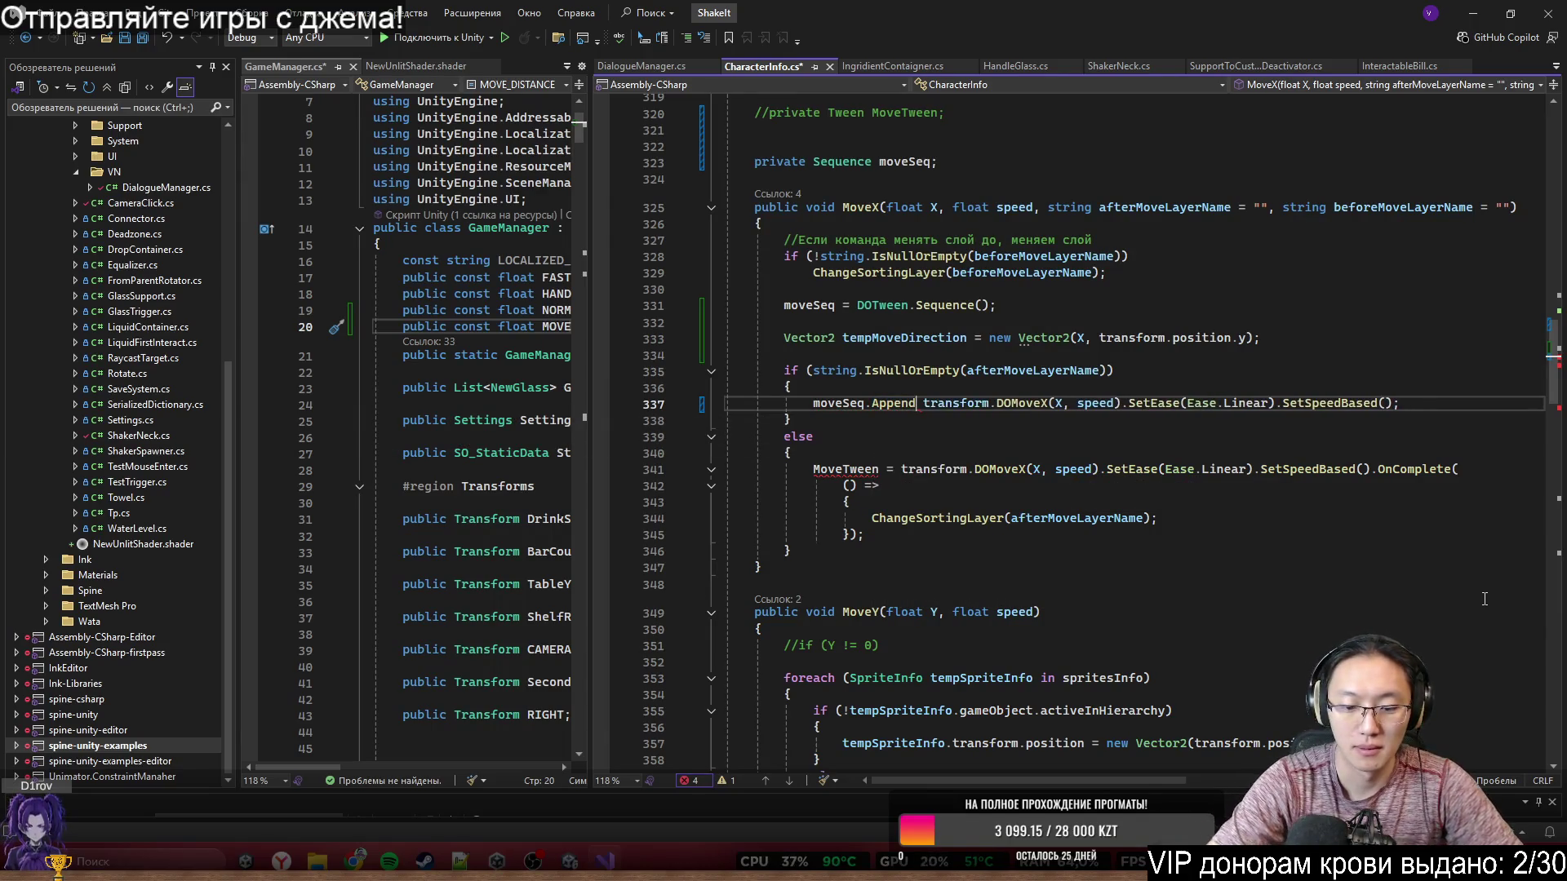
left_click(1495, 404)
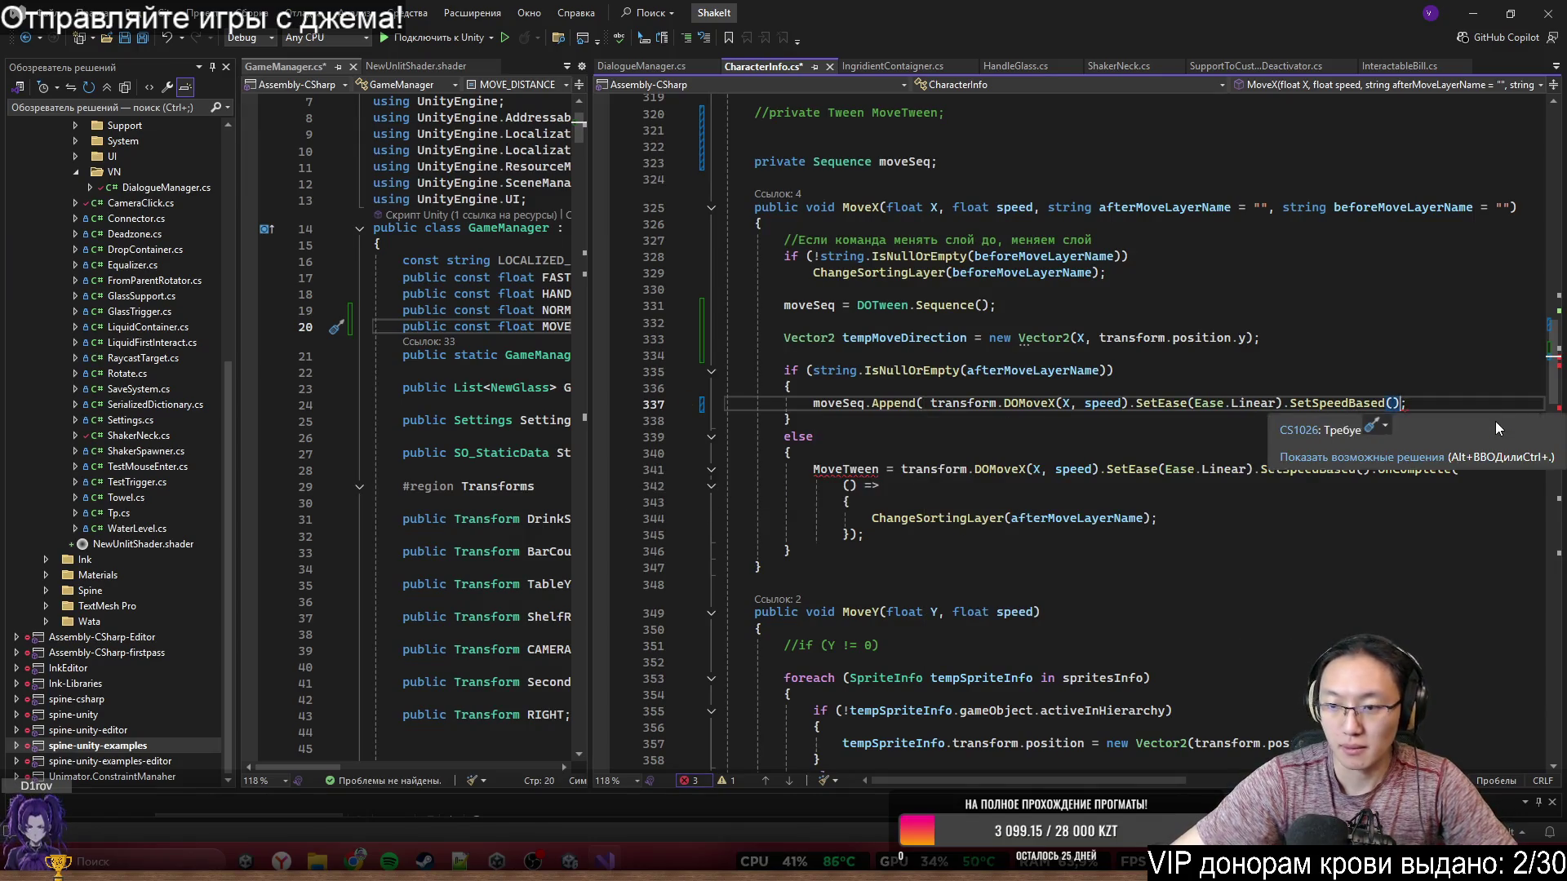
key("Left")
type(")")
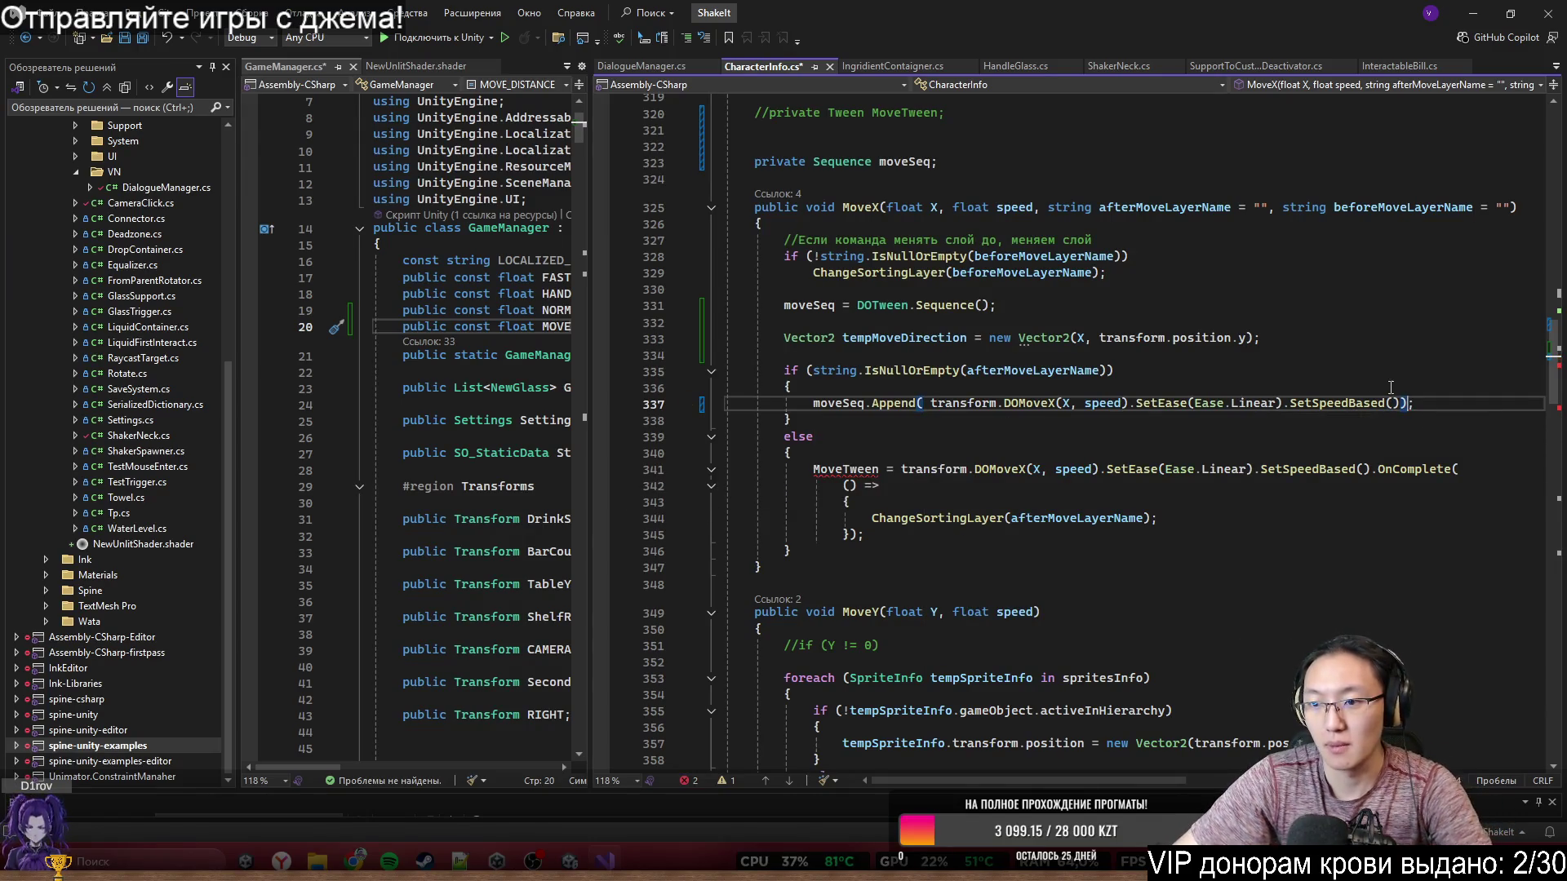
- Remove .SetSpeedBased() and .SetEase(Ease.Linear) from the appended DOMoveX tween
double_click(1295, 403)
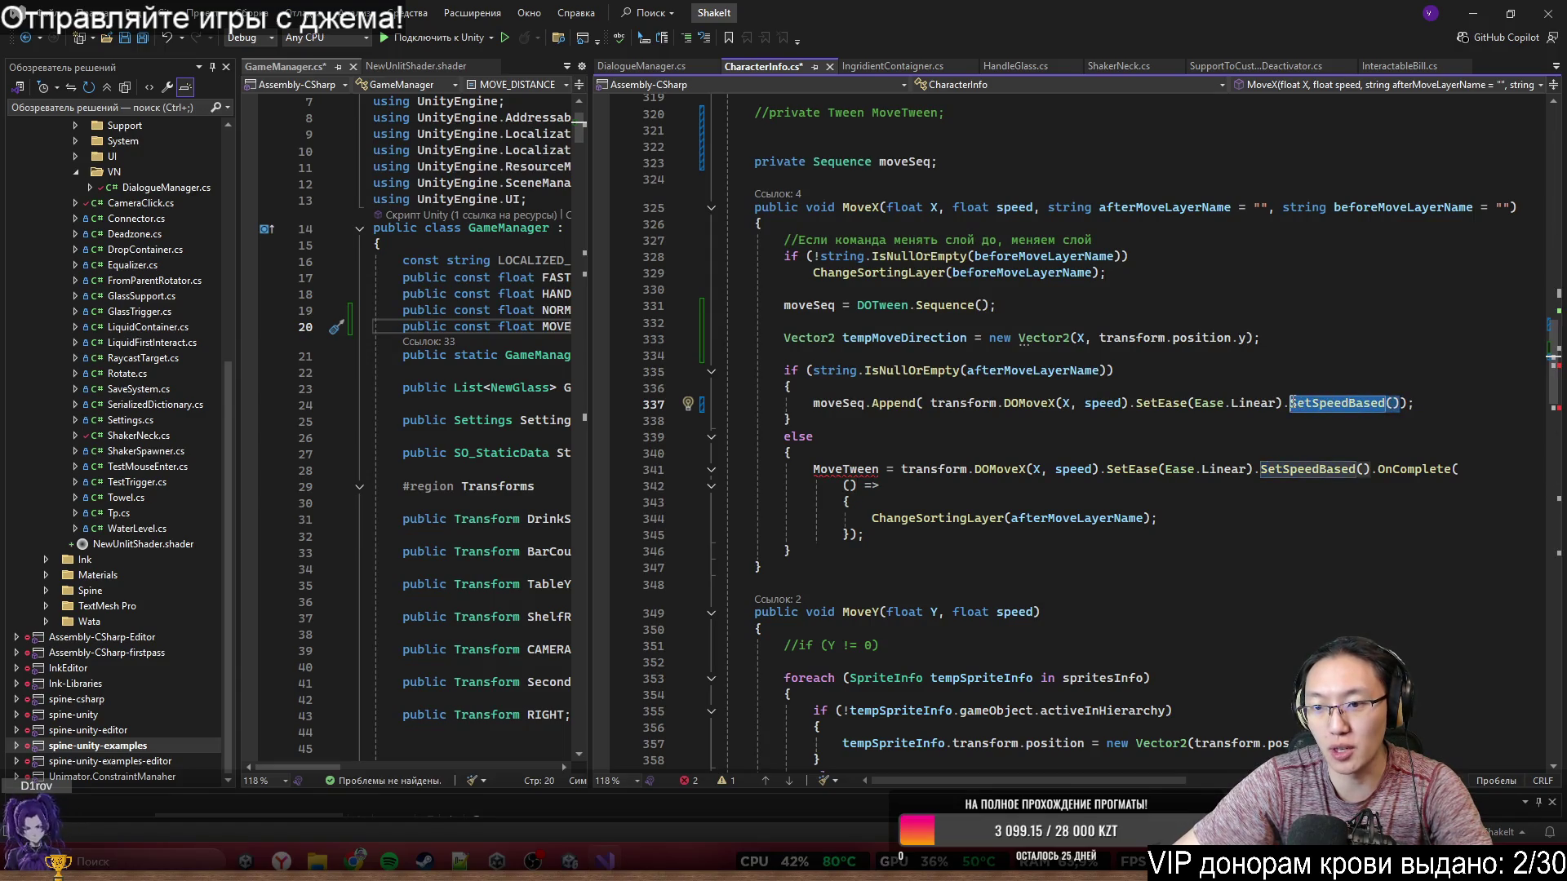
key("BackSpace")
key("BackSpace")
left_click_drag(1136, 403, 1282, 403)
key("BackSpace")
key("BackSpace")
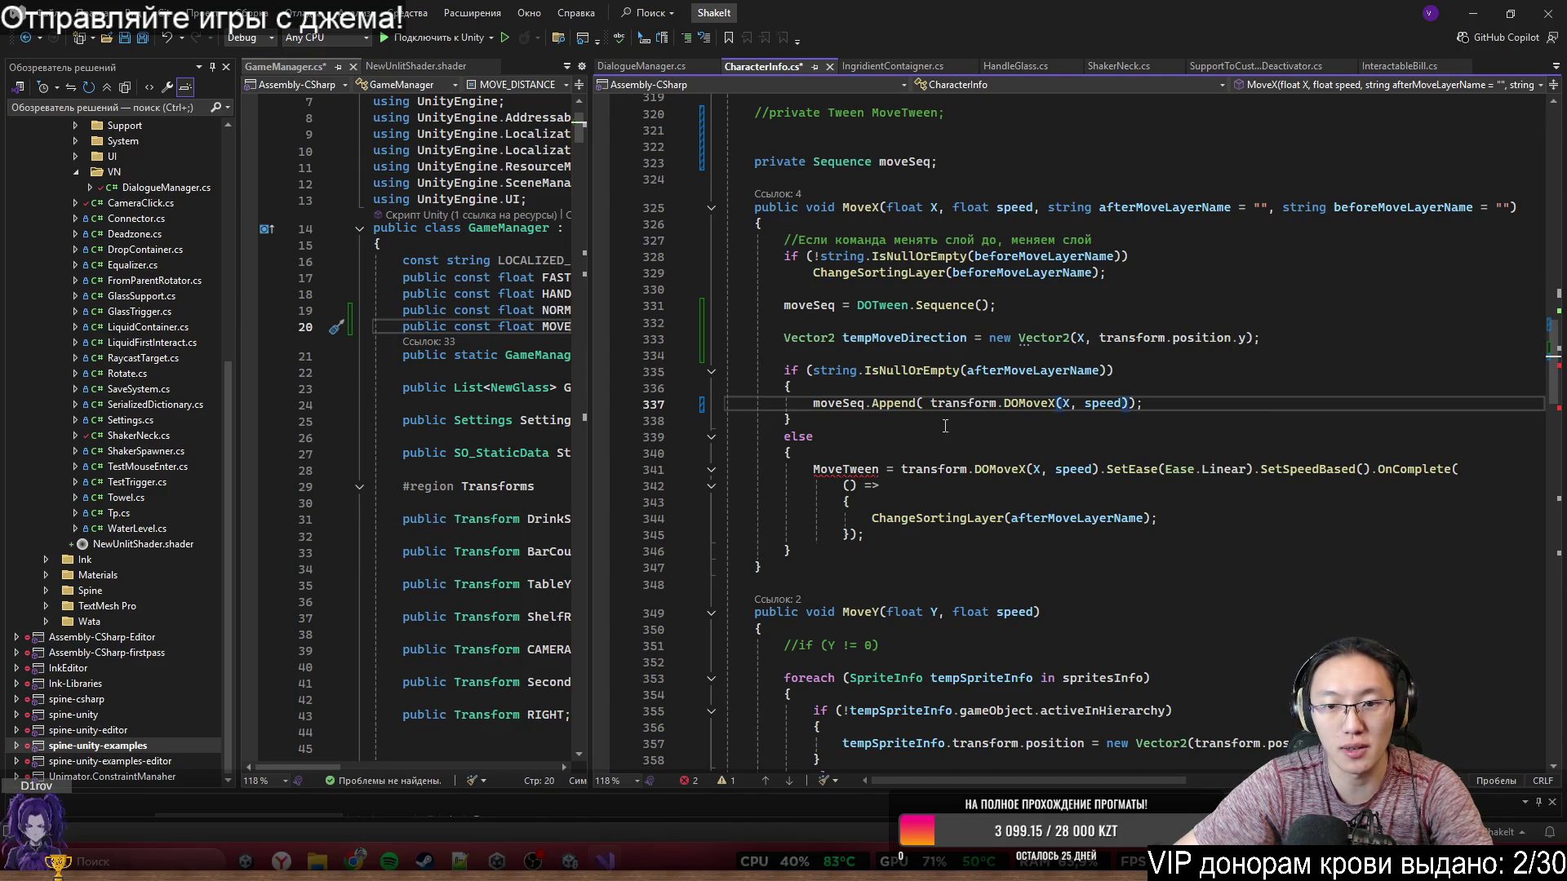
left_click(1072, 404)
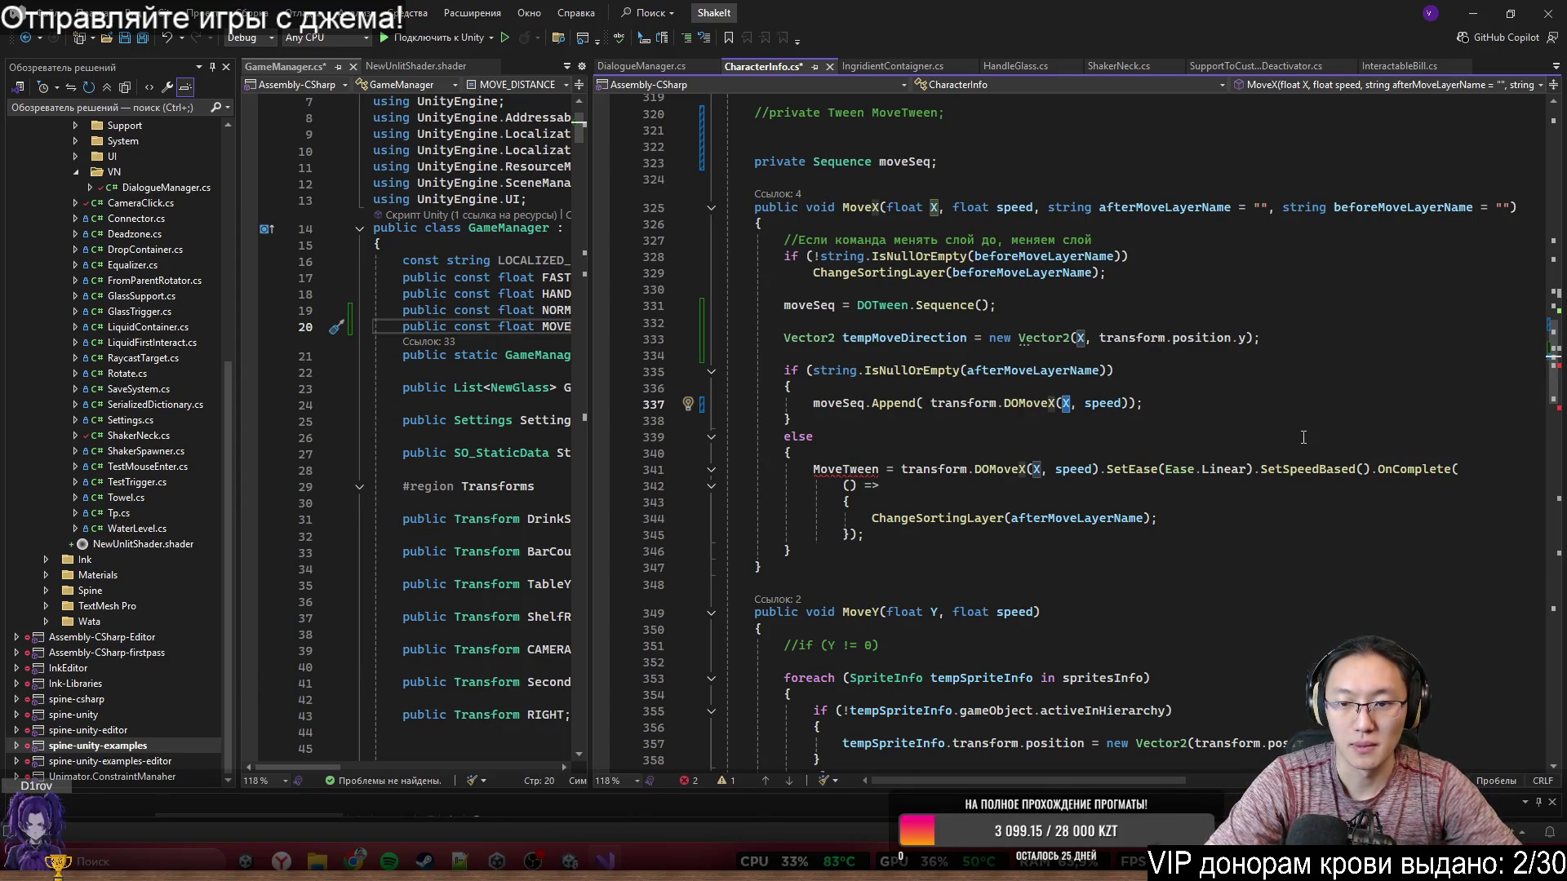
- Replace DOMoveX's X argument with the start of a new Vector2( expression
key("BackSpace")
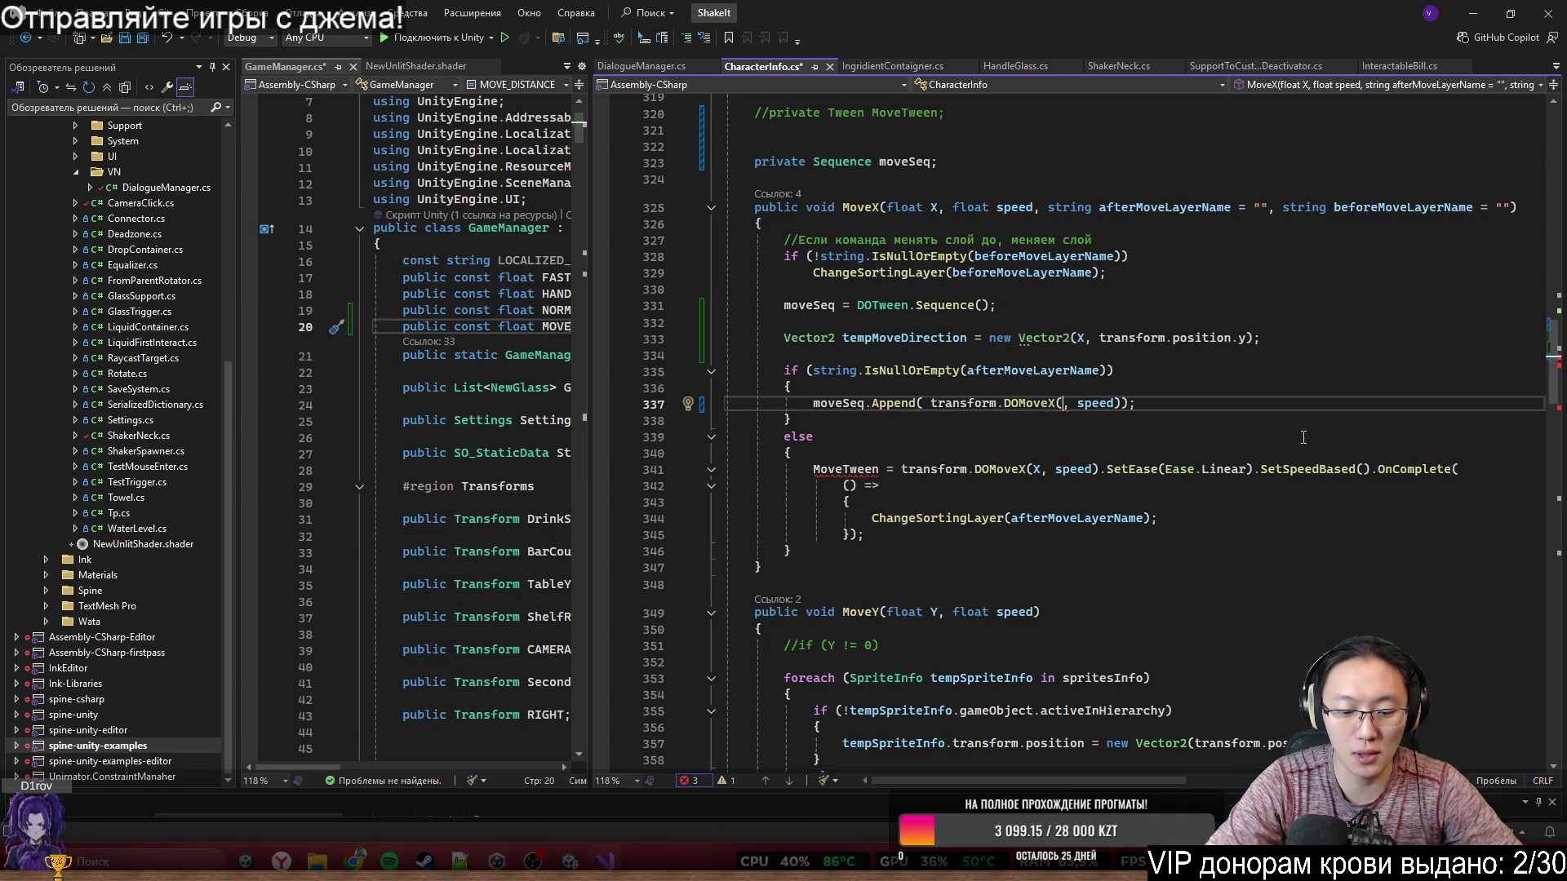
type("temp")
key("Tab")
type(">")
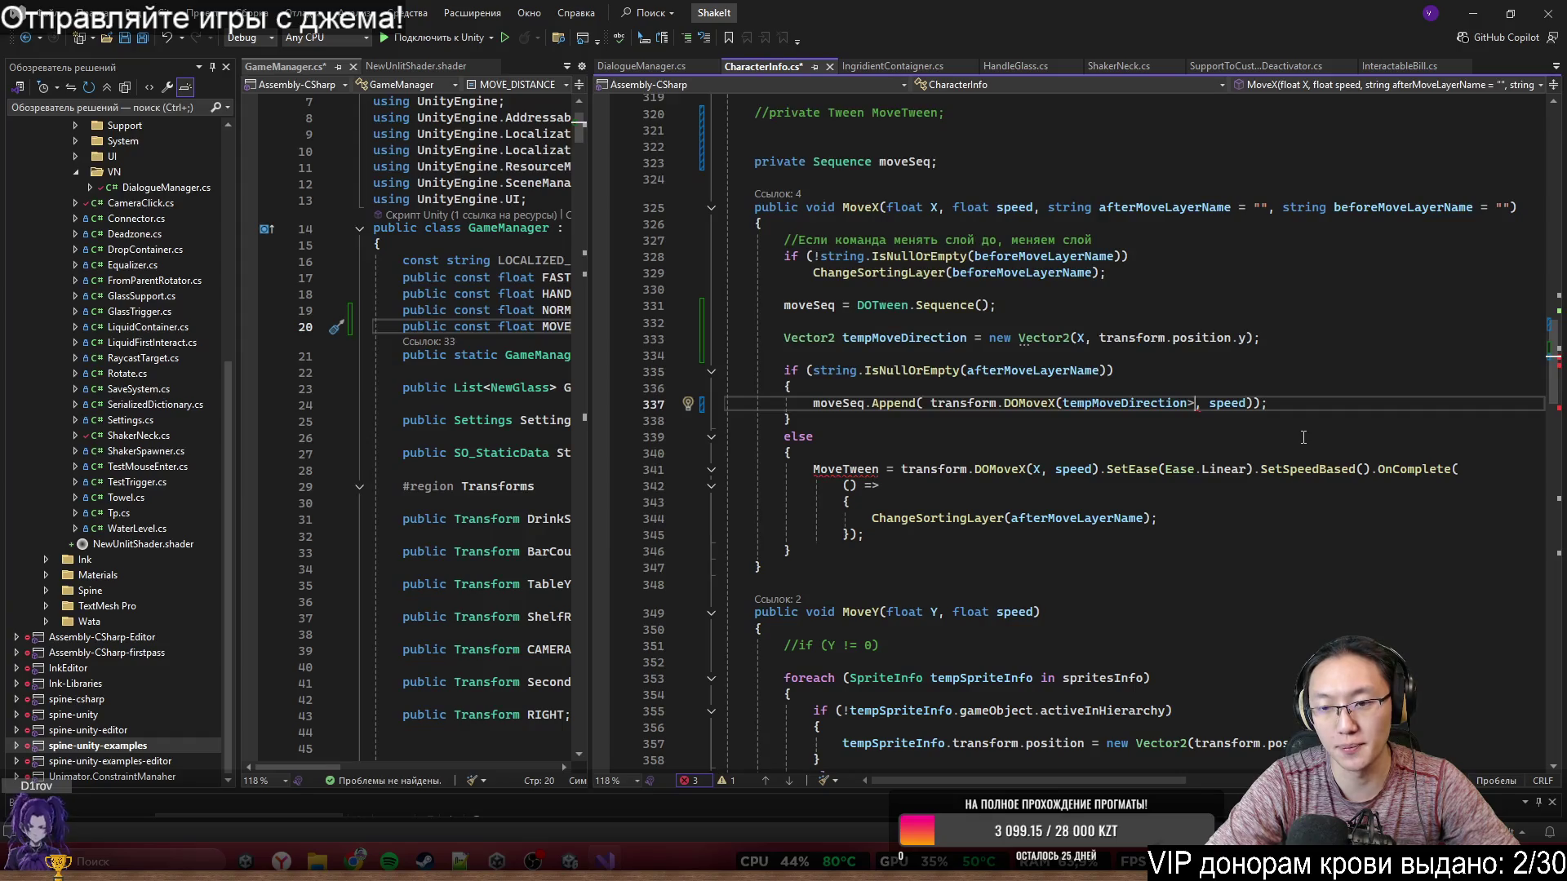
type("0:")
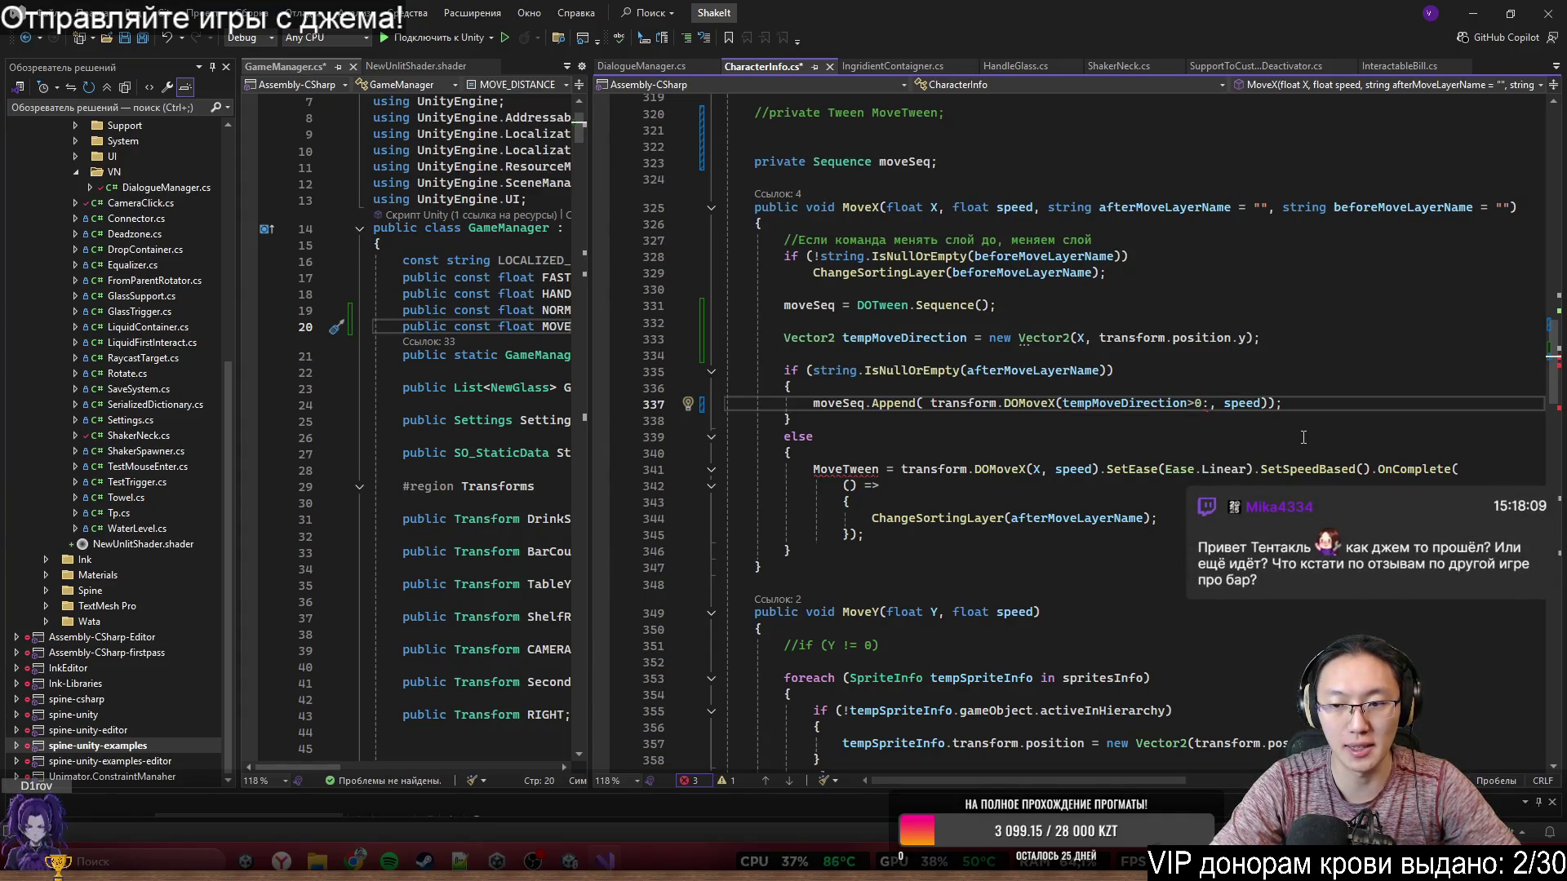
type("new Vec")
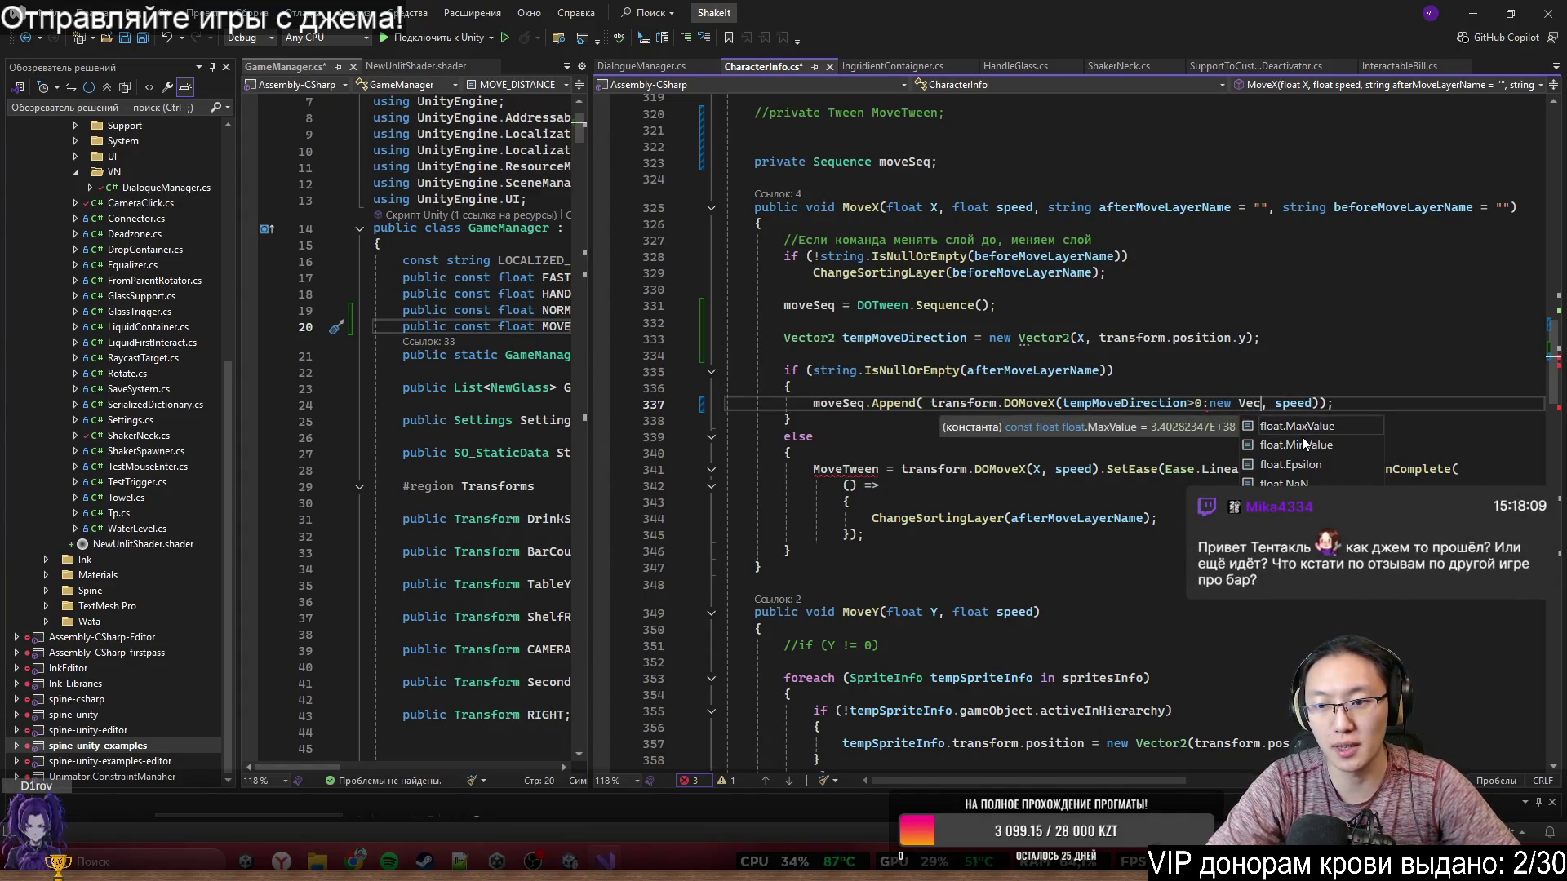
type("tor")
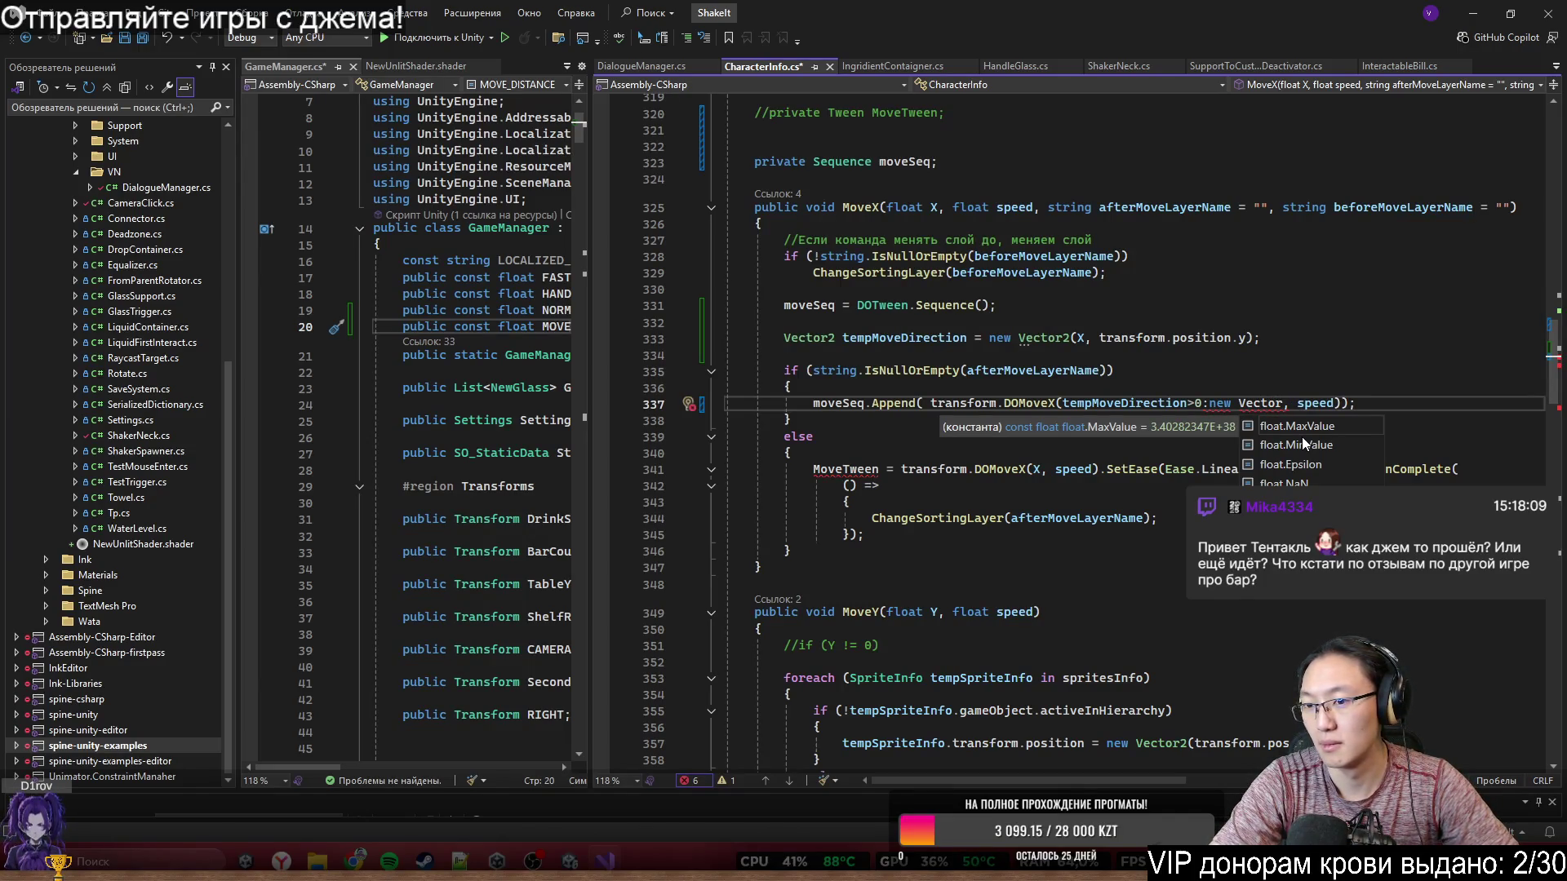
type("2(")
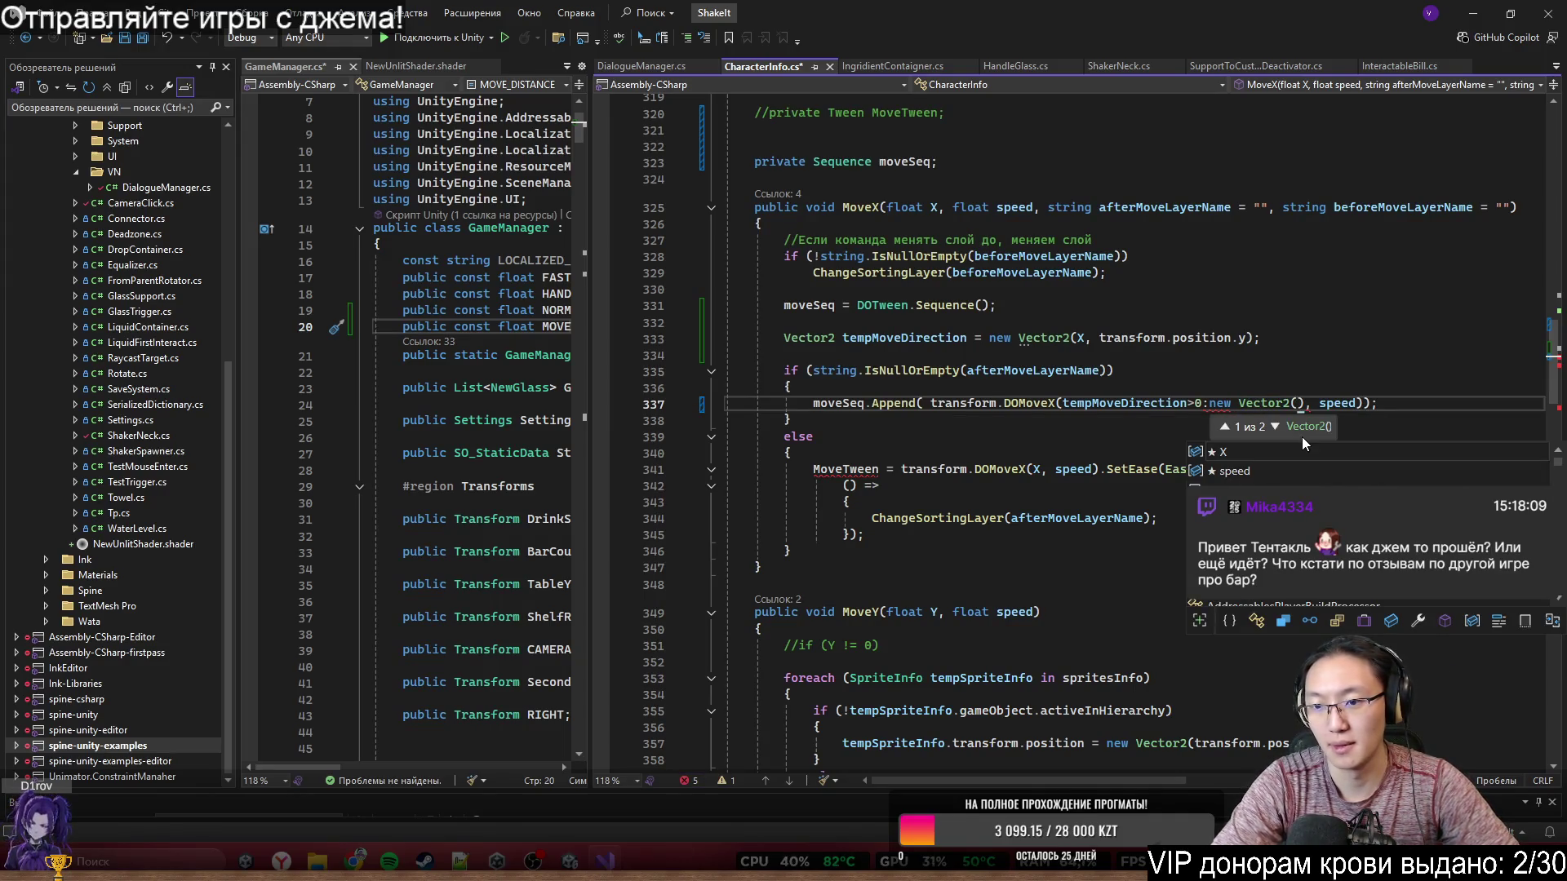
type("transform.pop")
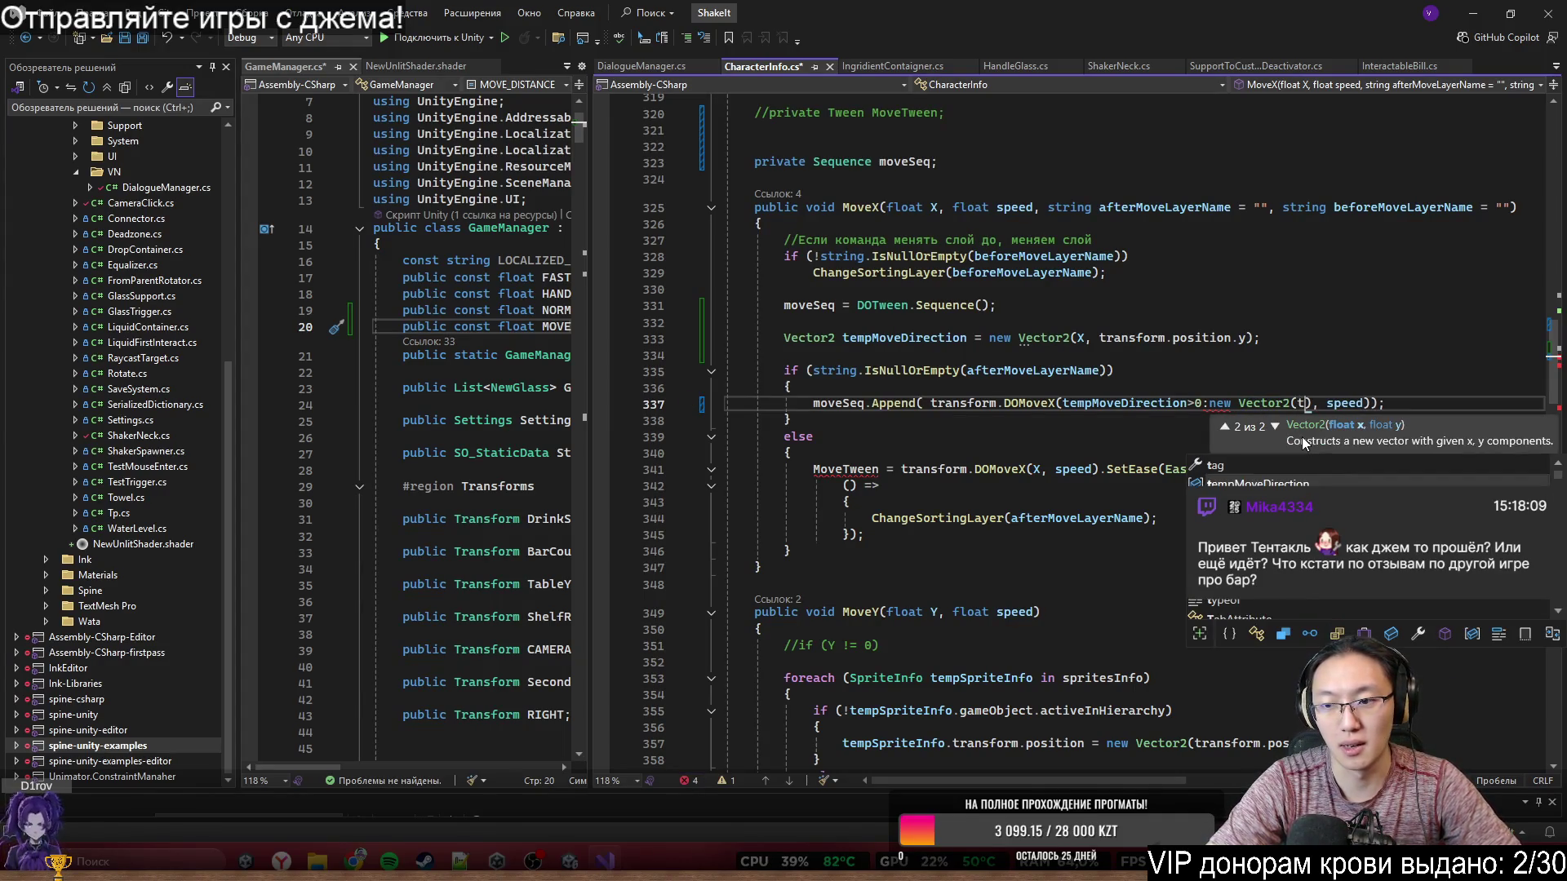
key("BackSpace")
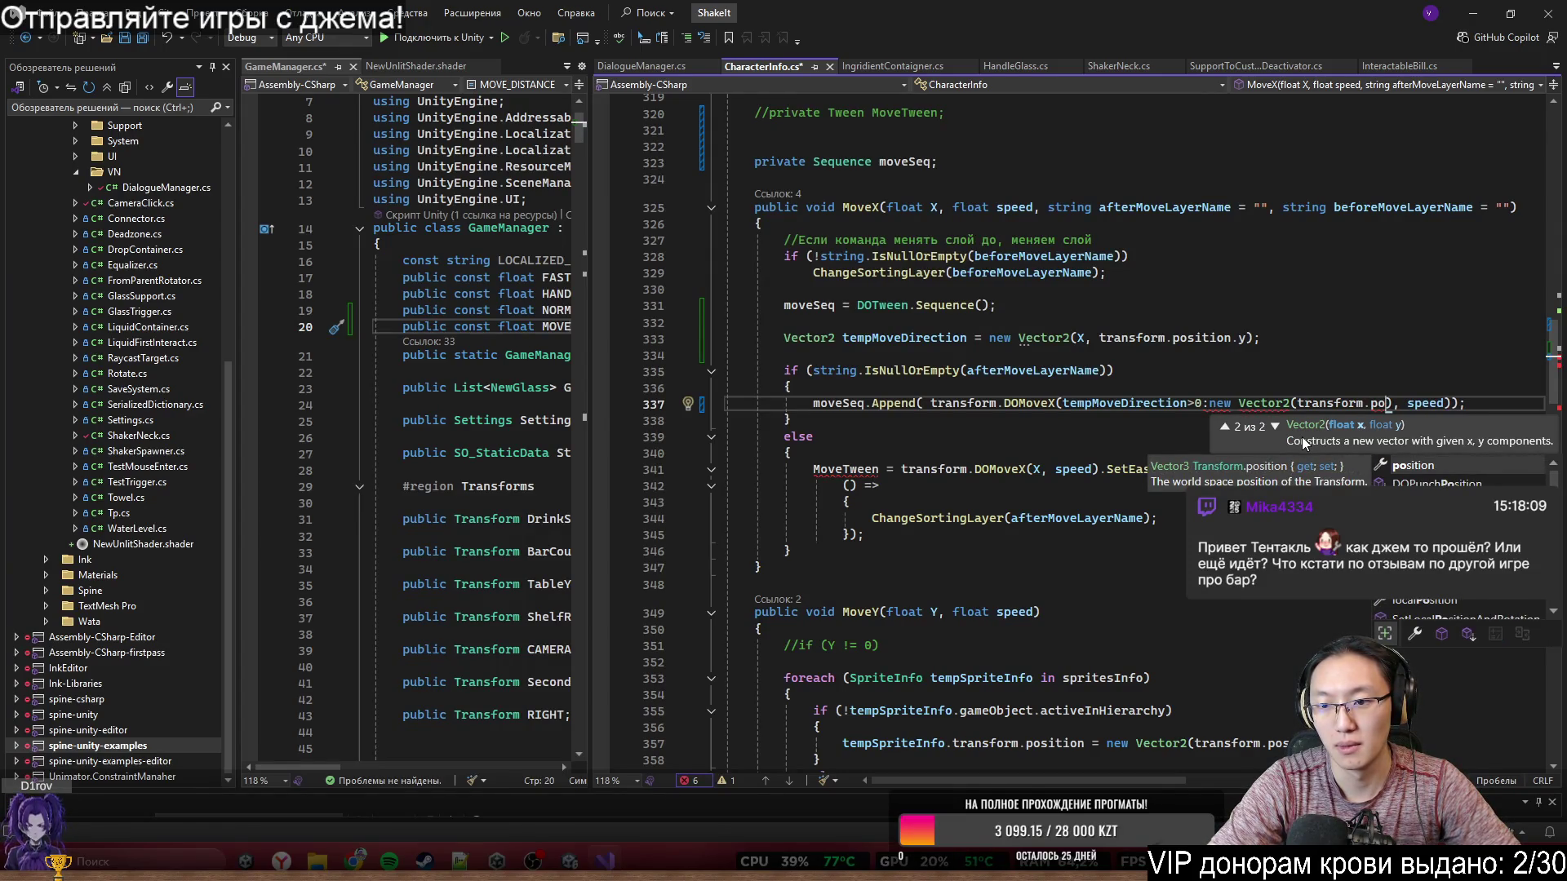
key("Escape")
key("ctrl+BackSpace")
key("ctrl+BackSpace")
key("ctrl+BackSpace")
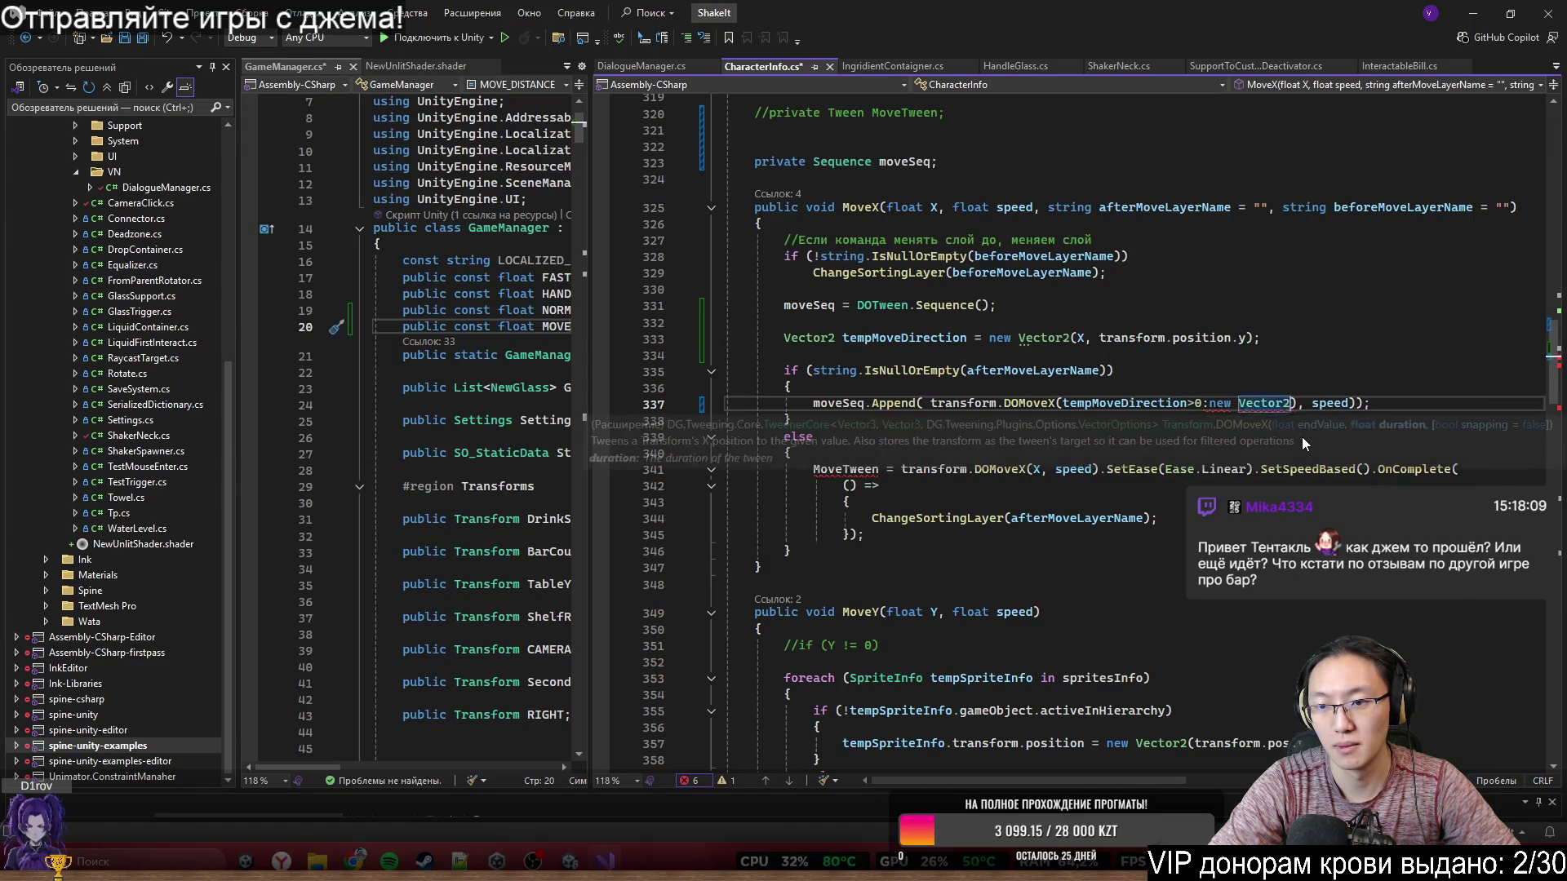
key("BackSpace")
key("ctrl+shift+Left")
key("ctrl+shift+Left")
key("ctrl+shift+Left")
key("BackSpace")
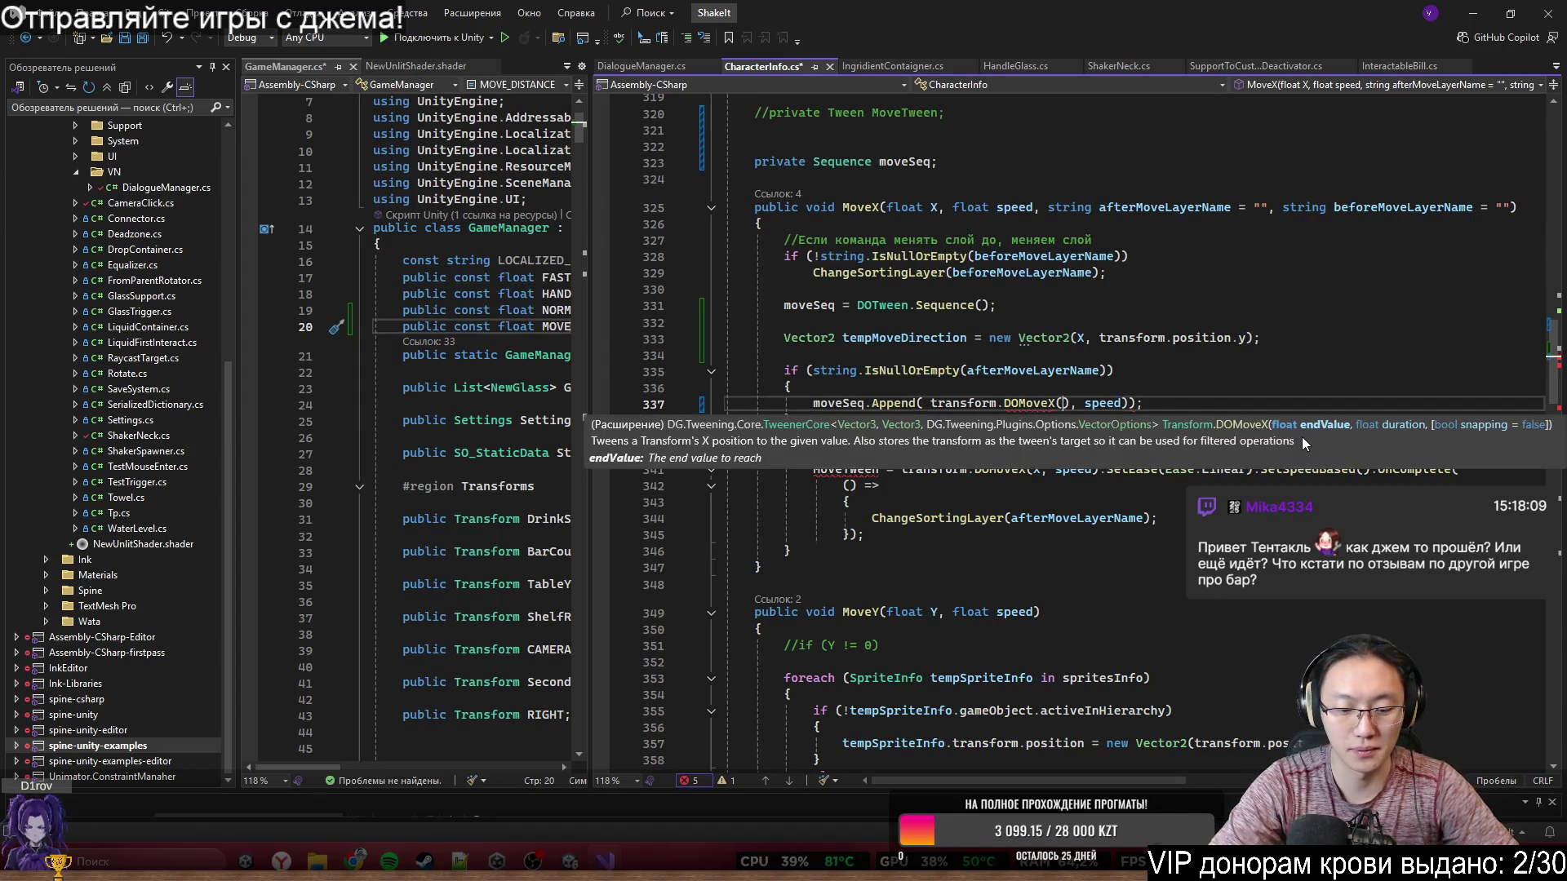
type("new V")
key("ctrl+BackSpace")
key("ctrl+BackSpace")
key("ctrl+BackSpace")
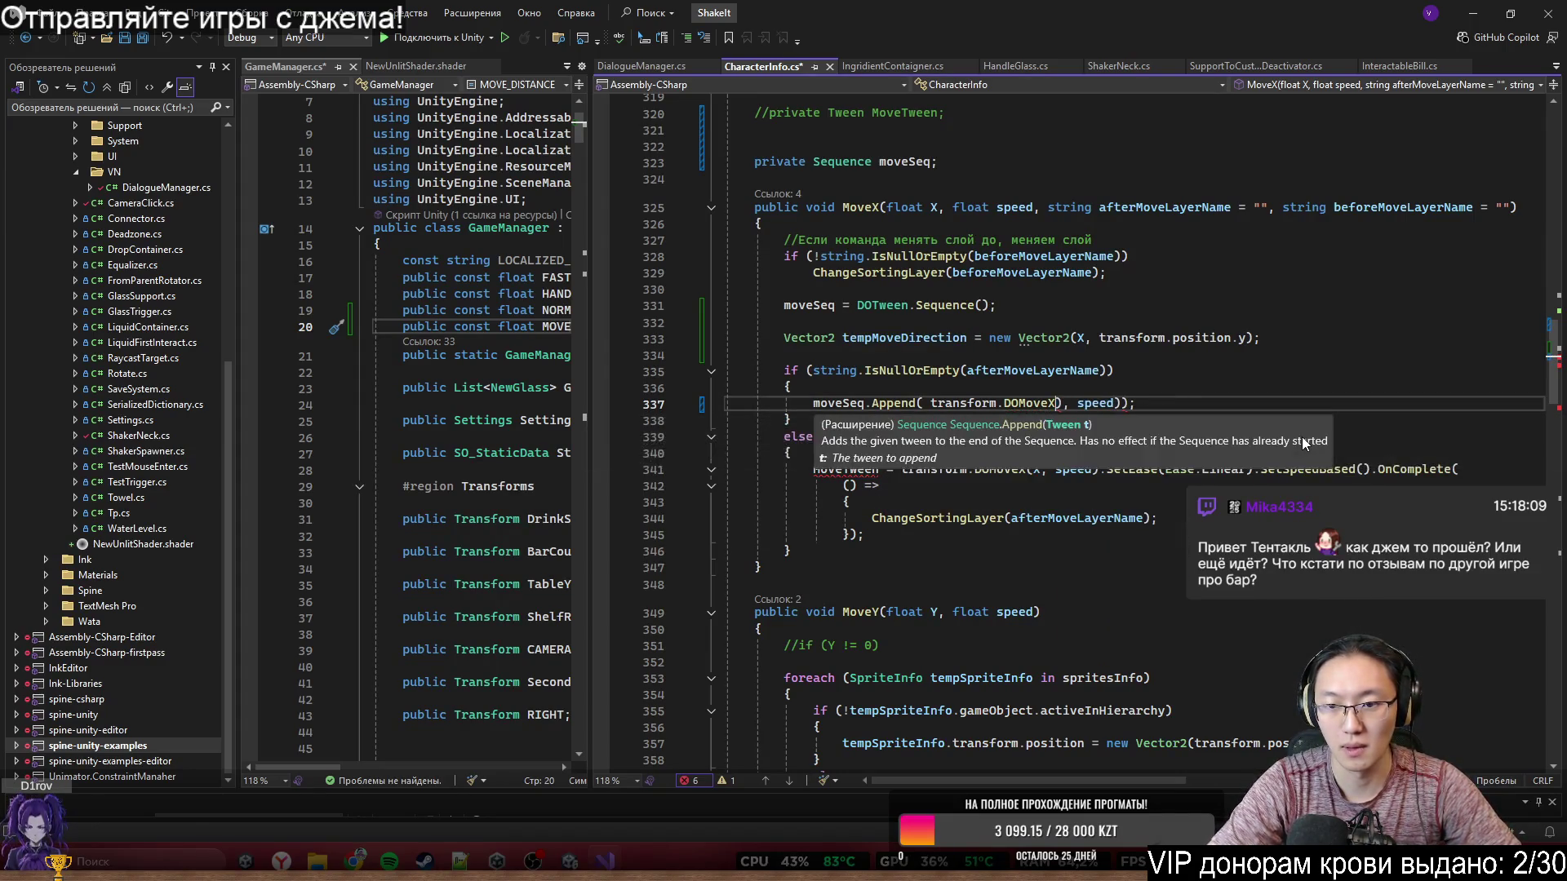
type("(N")
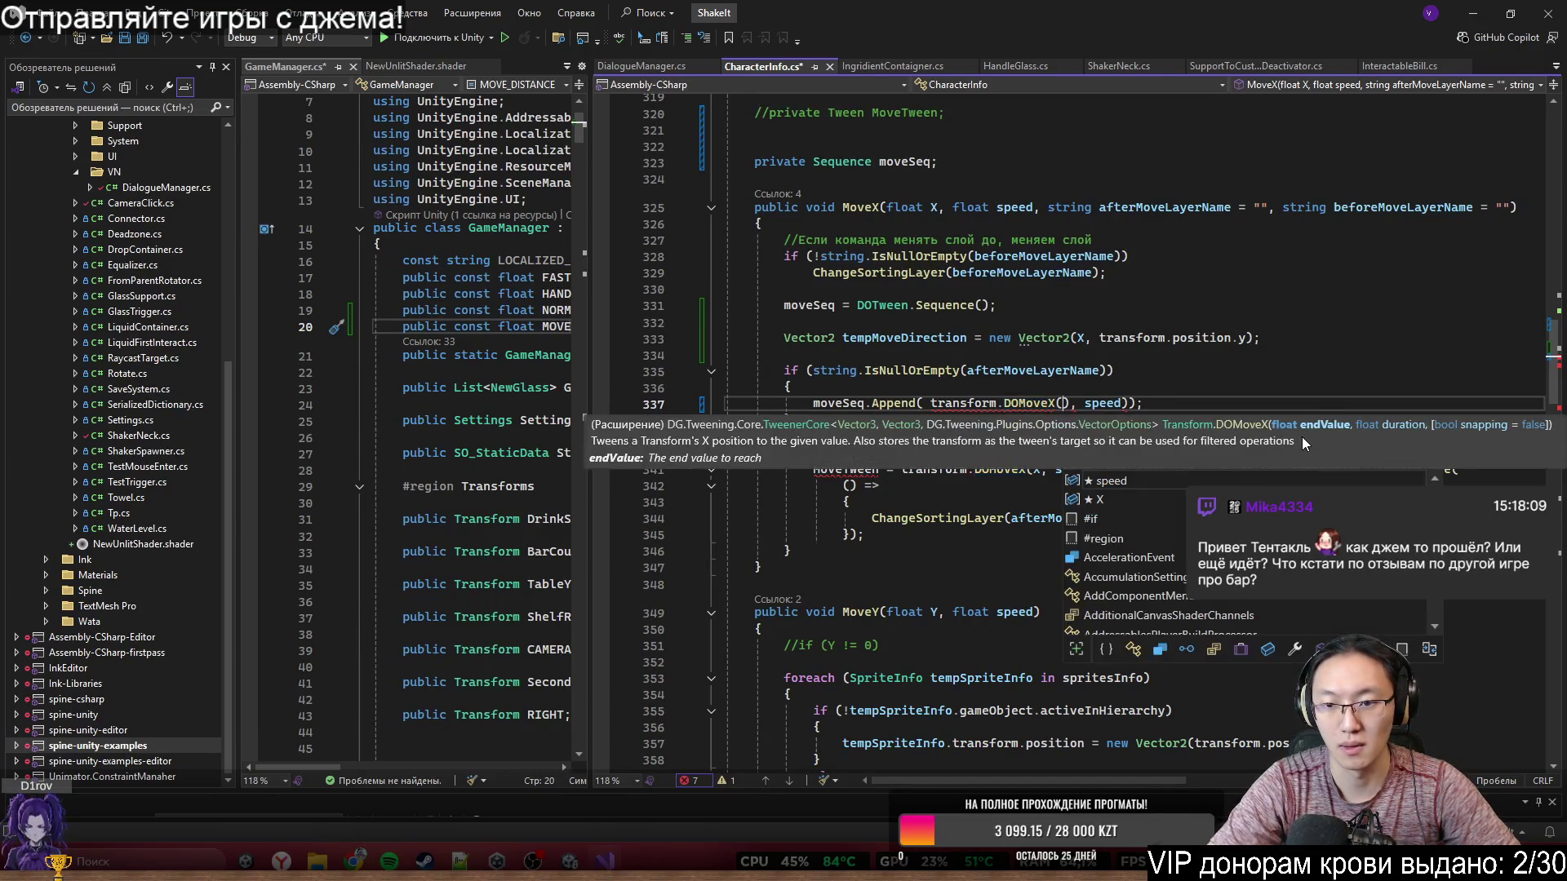
type("ew Vec")
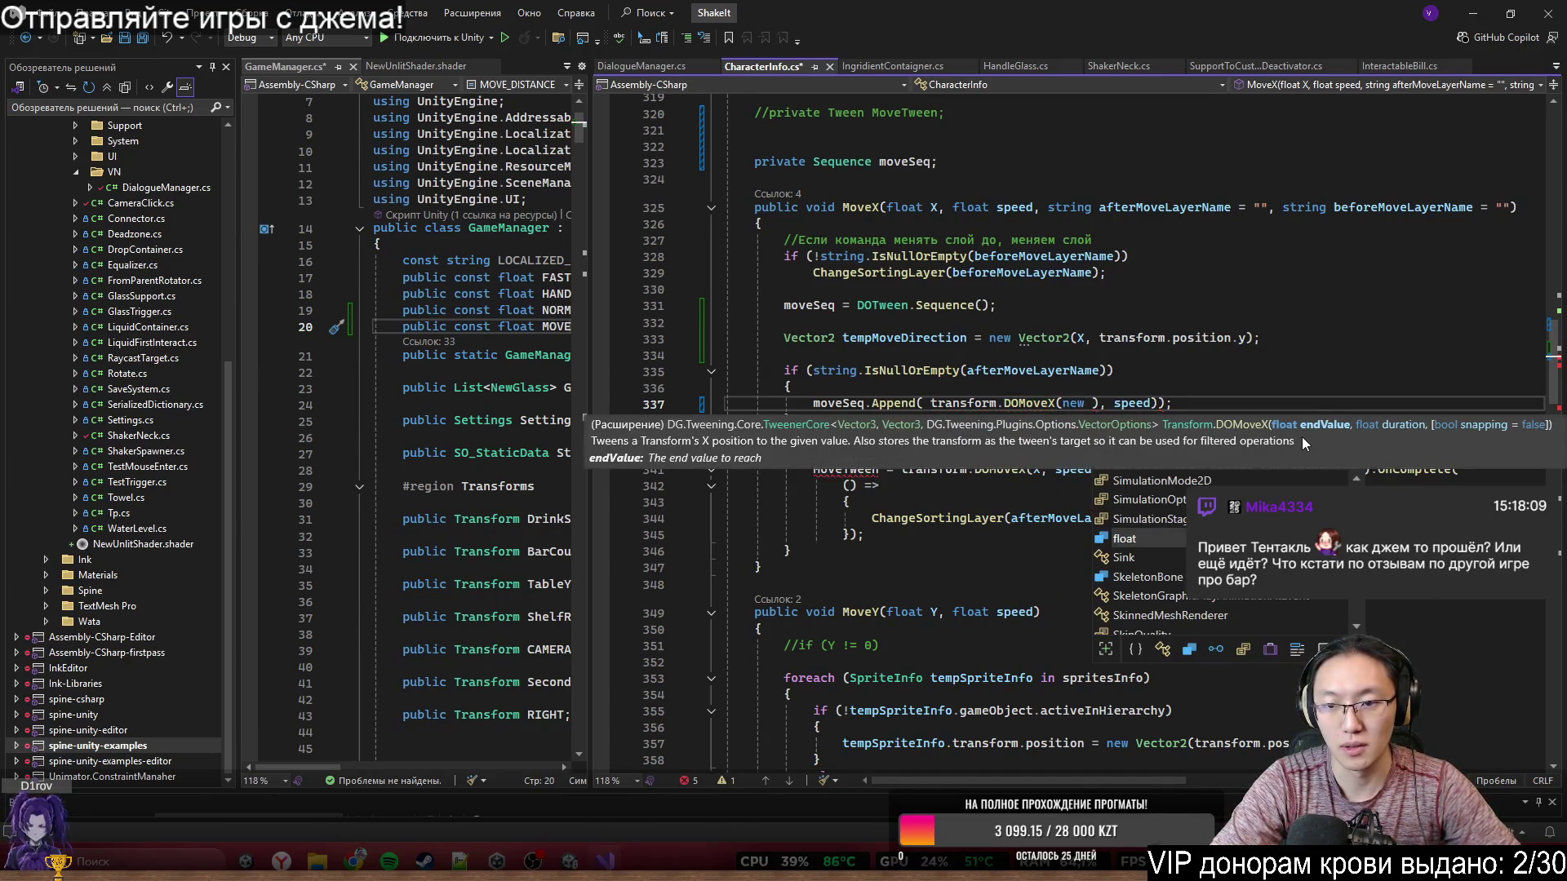
key("Tab")
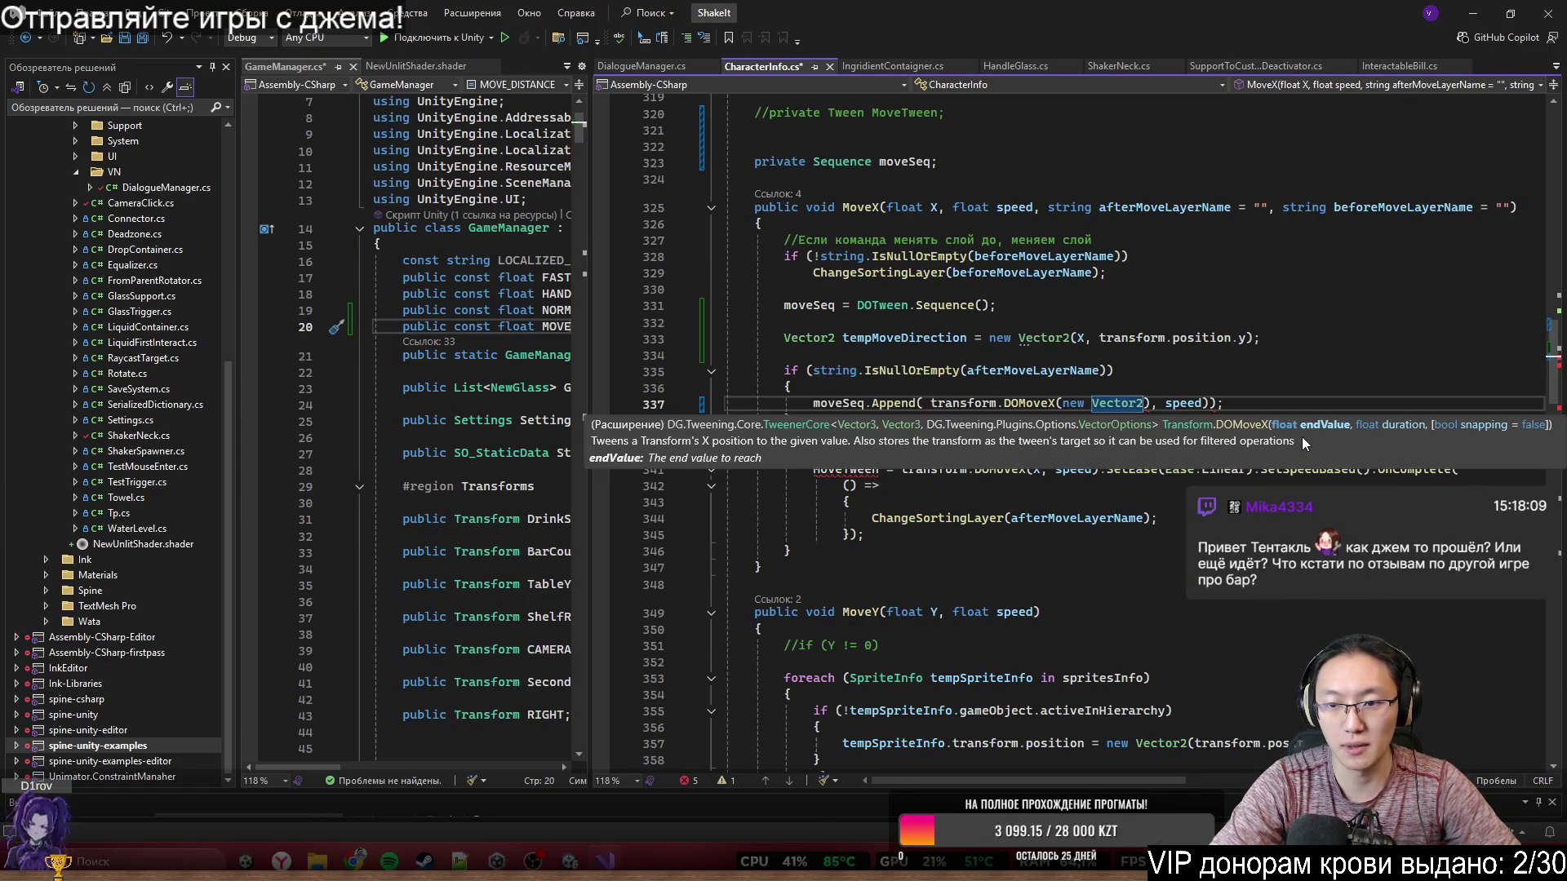
type("(")
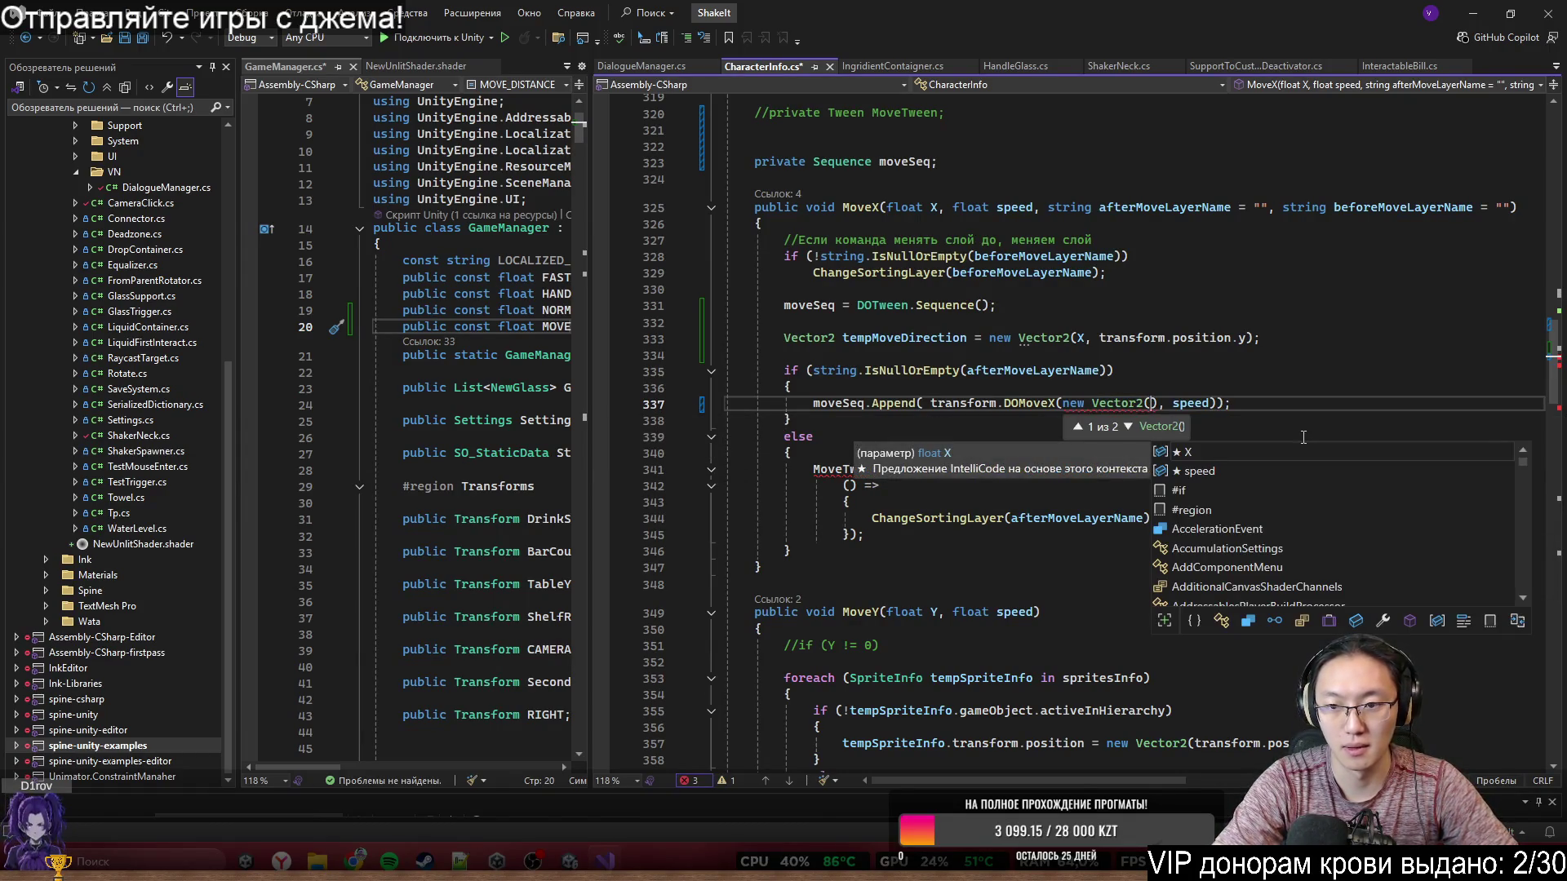
key("Escape")
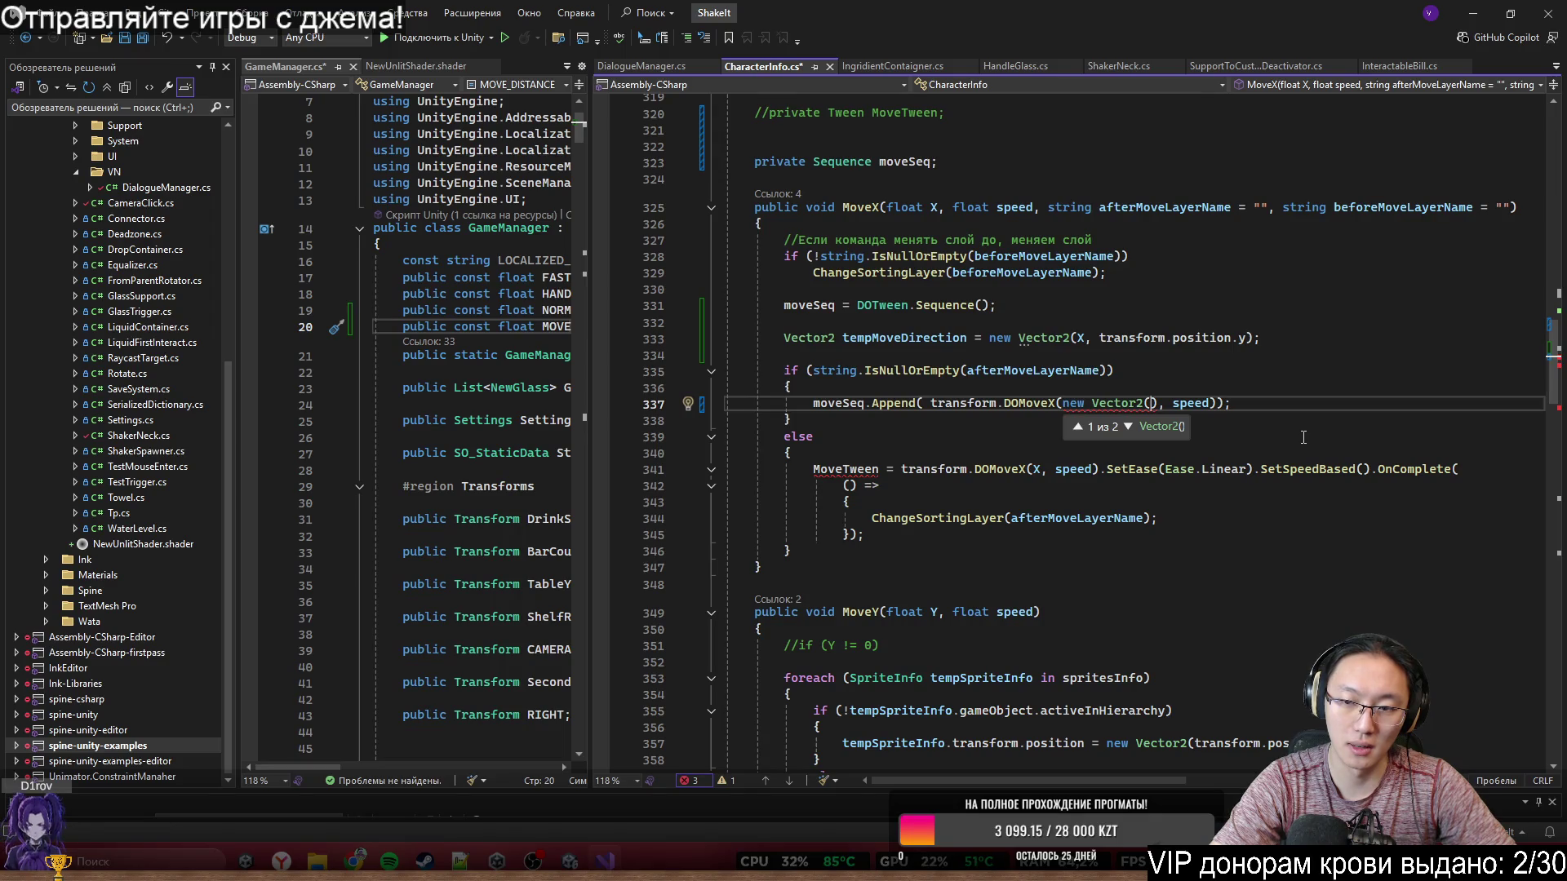
- Fill the Vector2 with tempMoveDirection > 0 ? GameManager.MOVE_DISTANCE : -GameManager.MOVE_DISTANCE and transform.position.y
type("tempMoveDirection > 0")
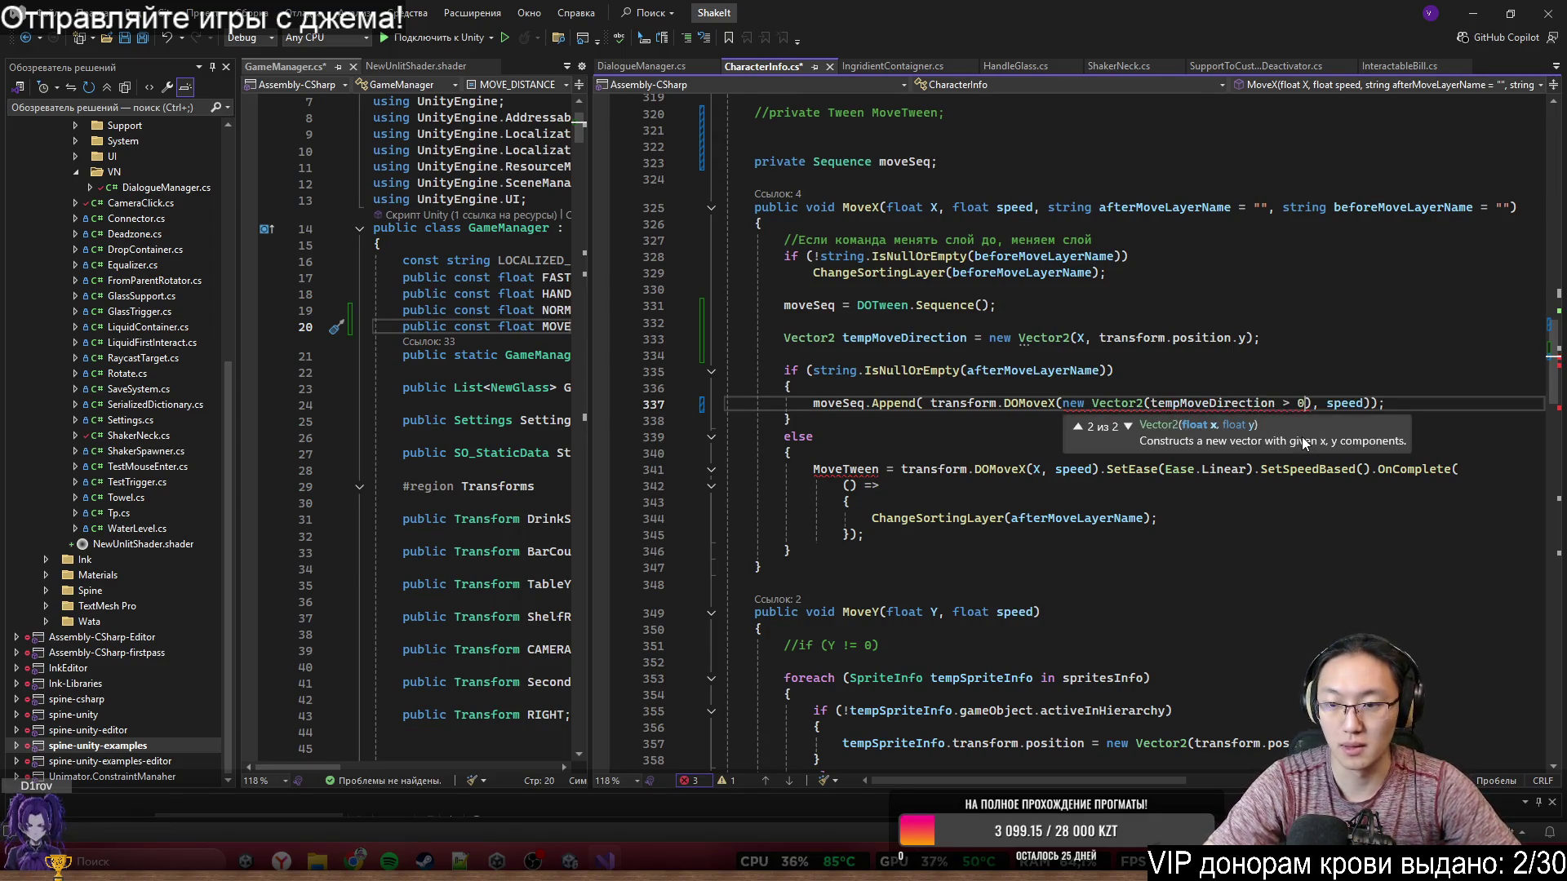
type("?")
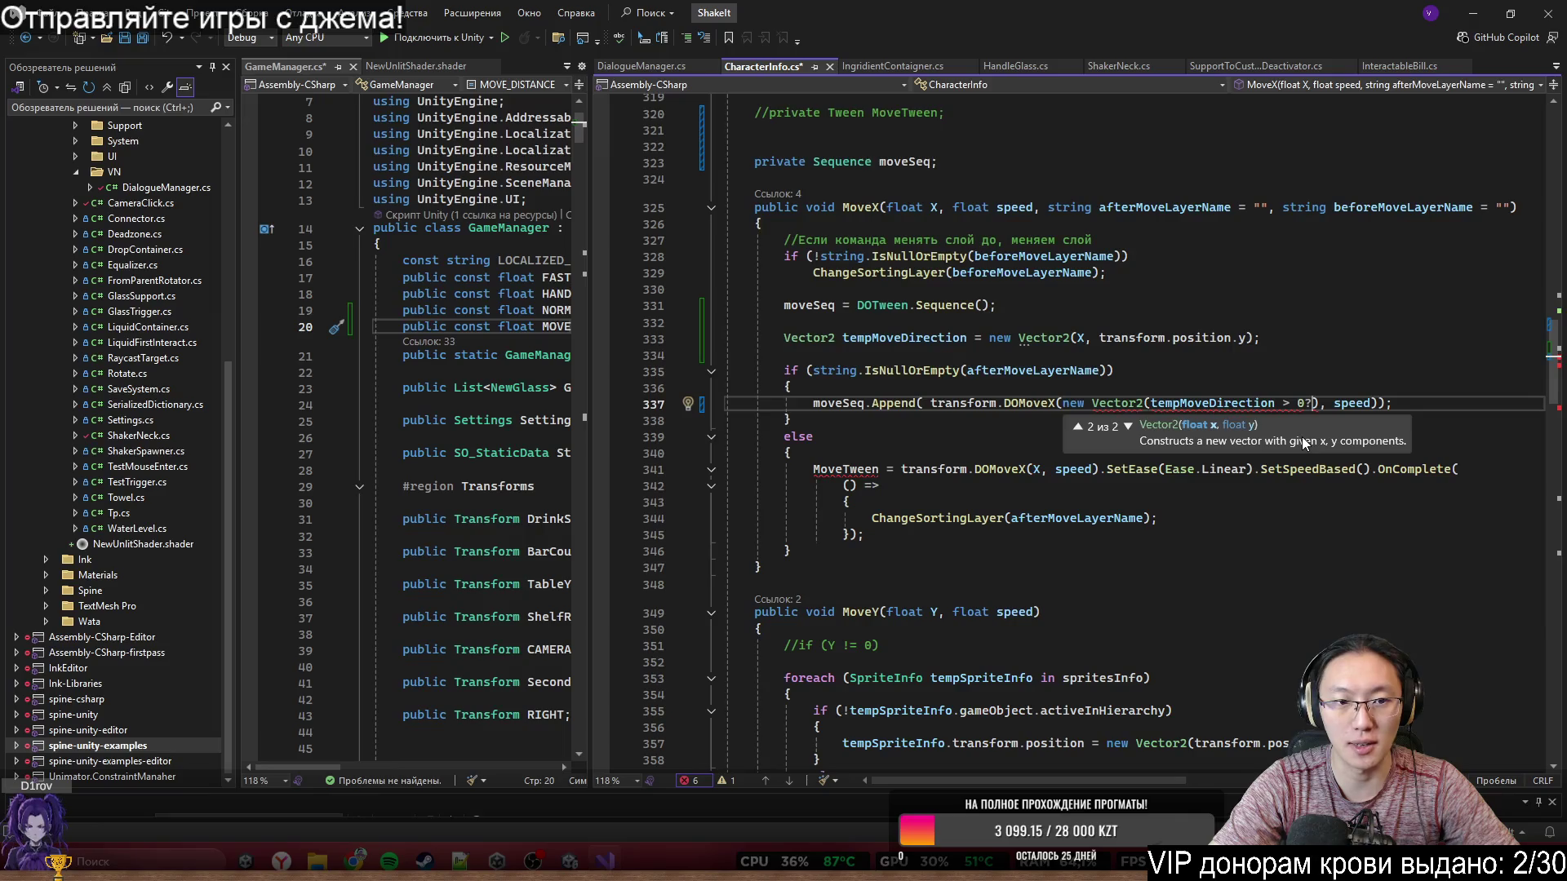
type("G")
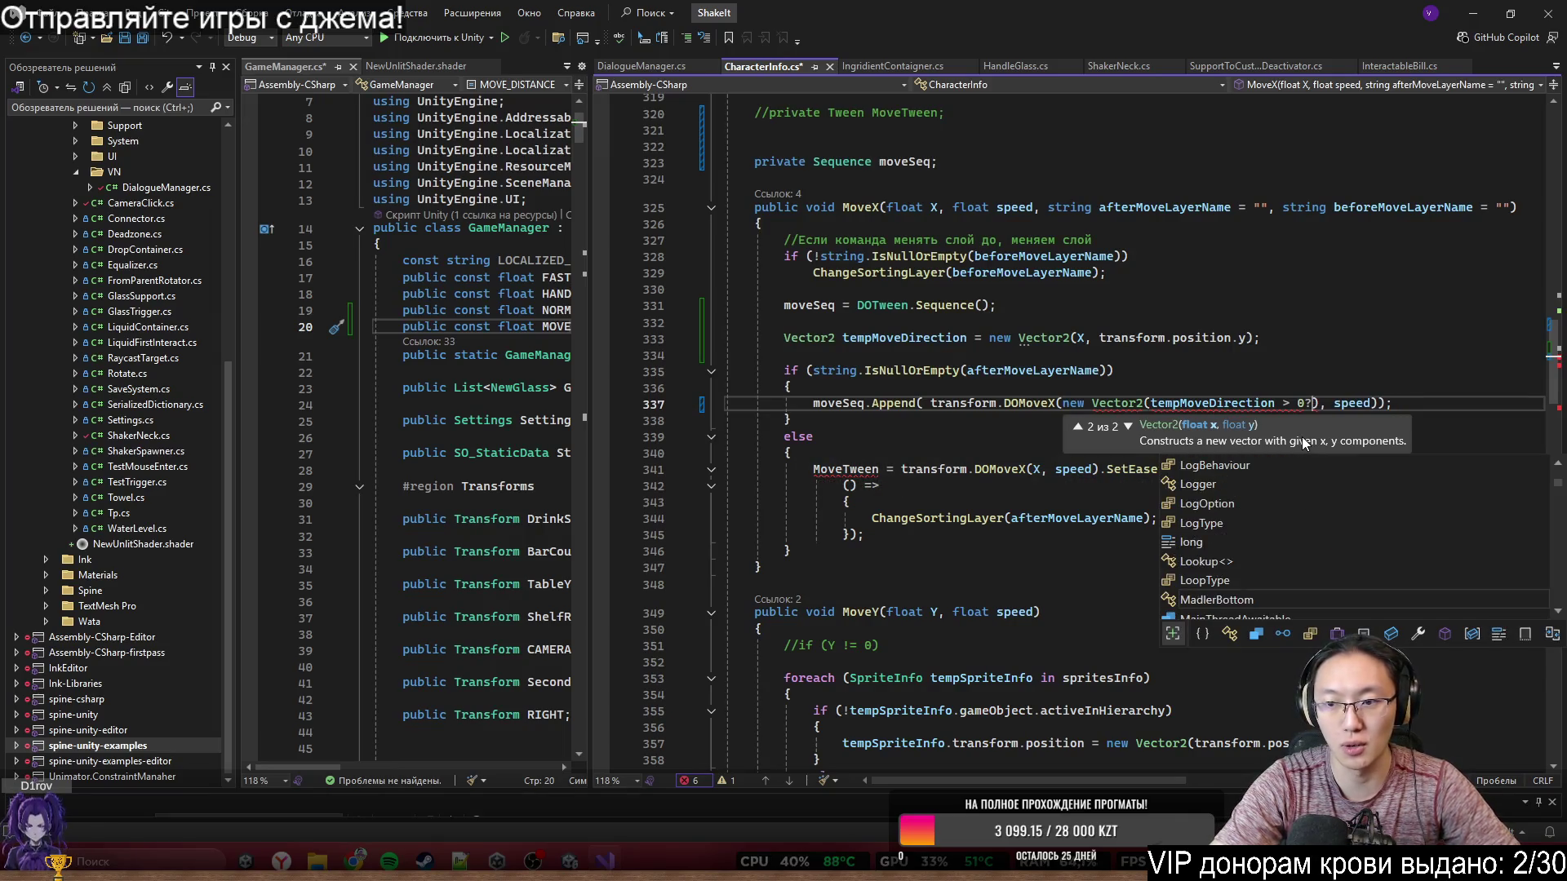
type(".MOV")
key("Tab")
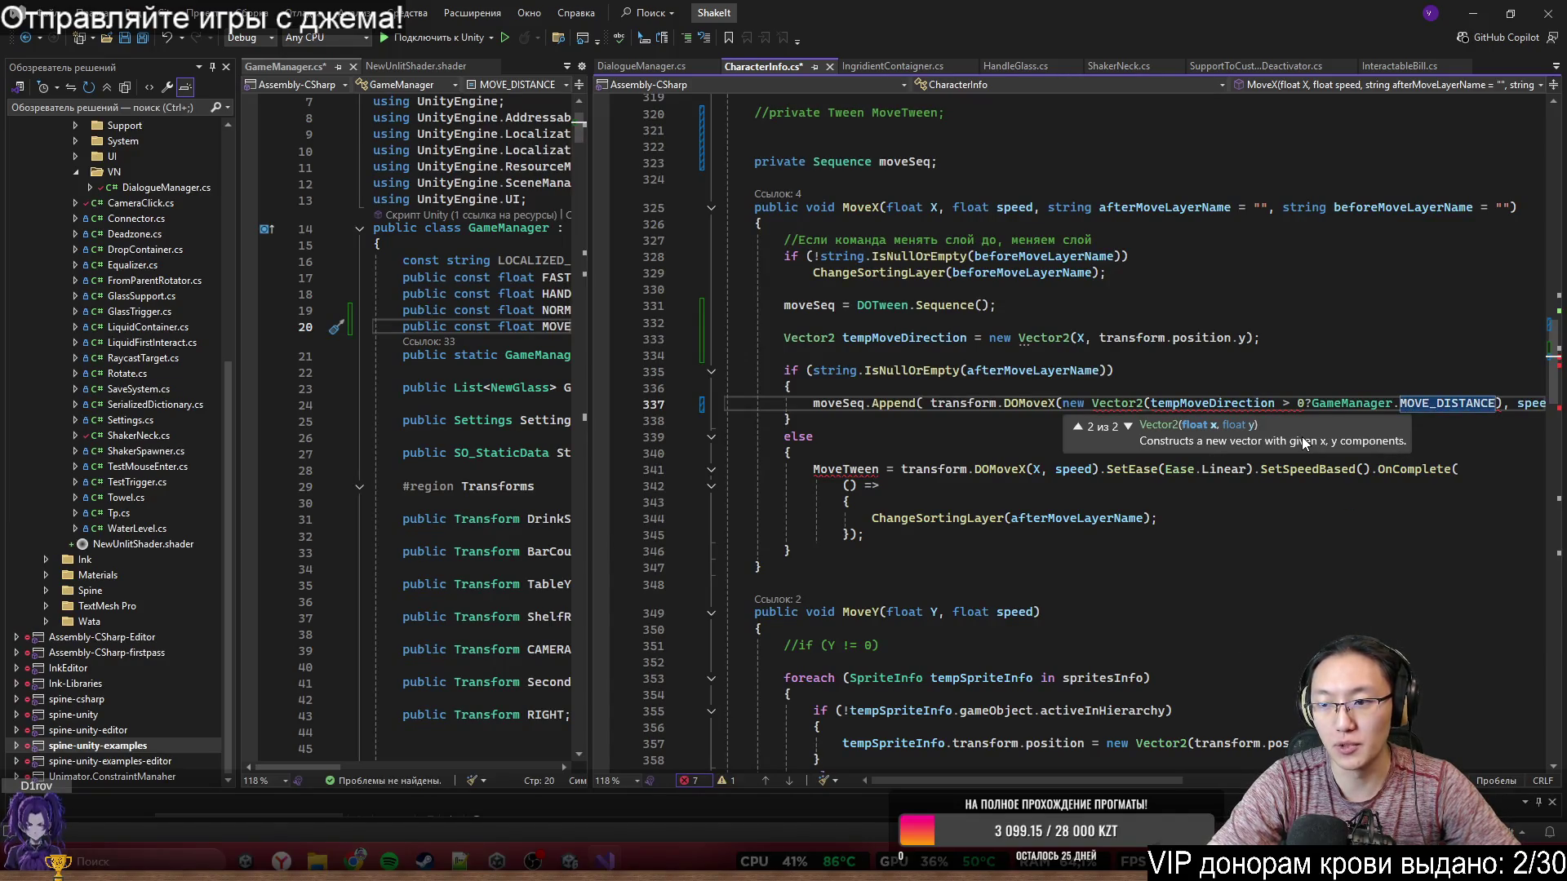
type(":-")
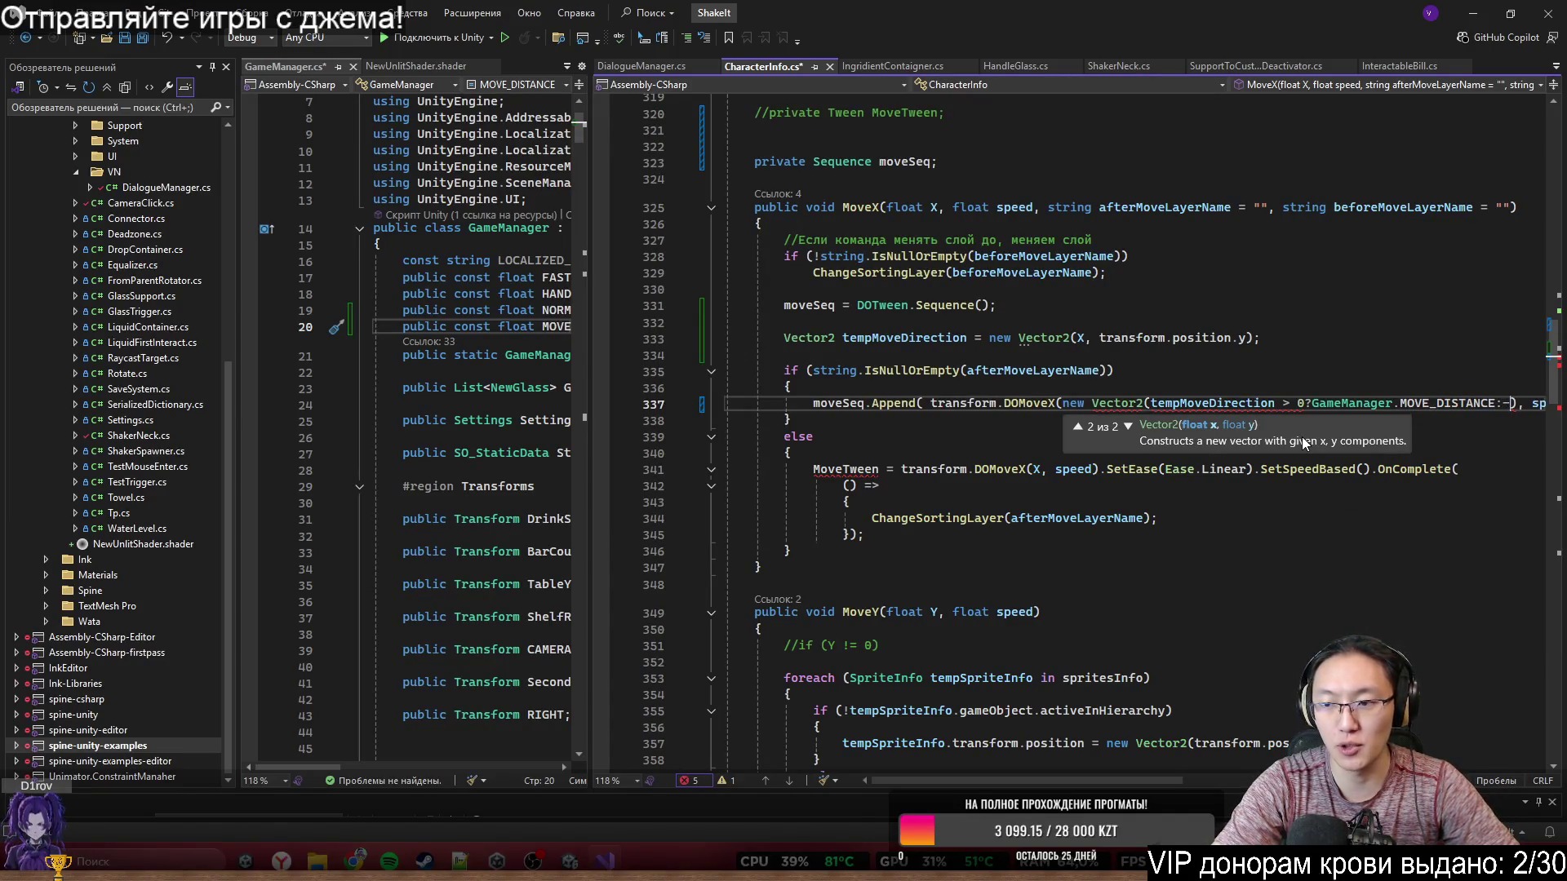
type("Ga")
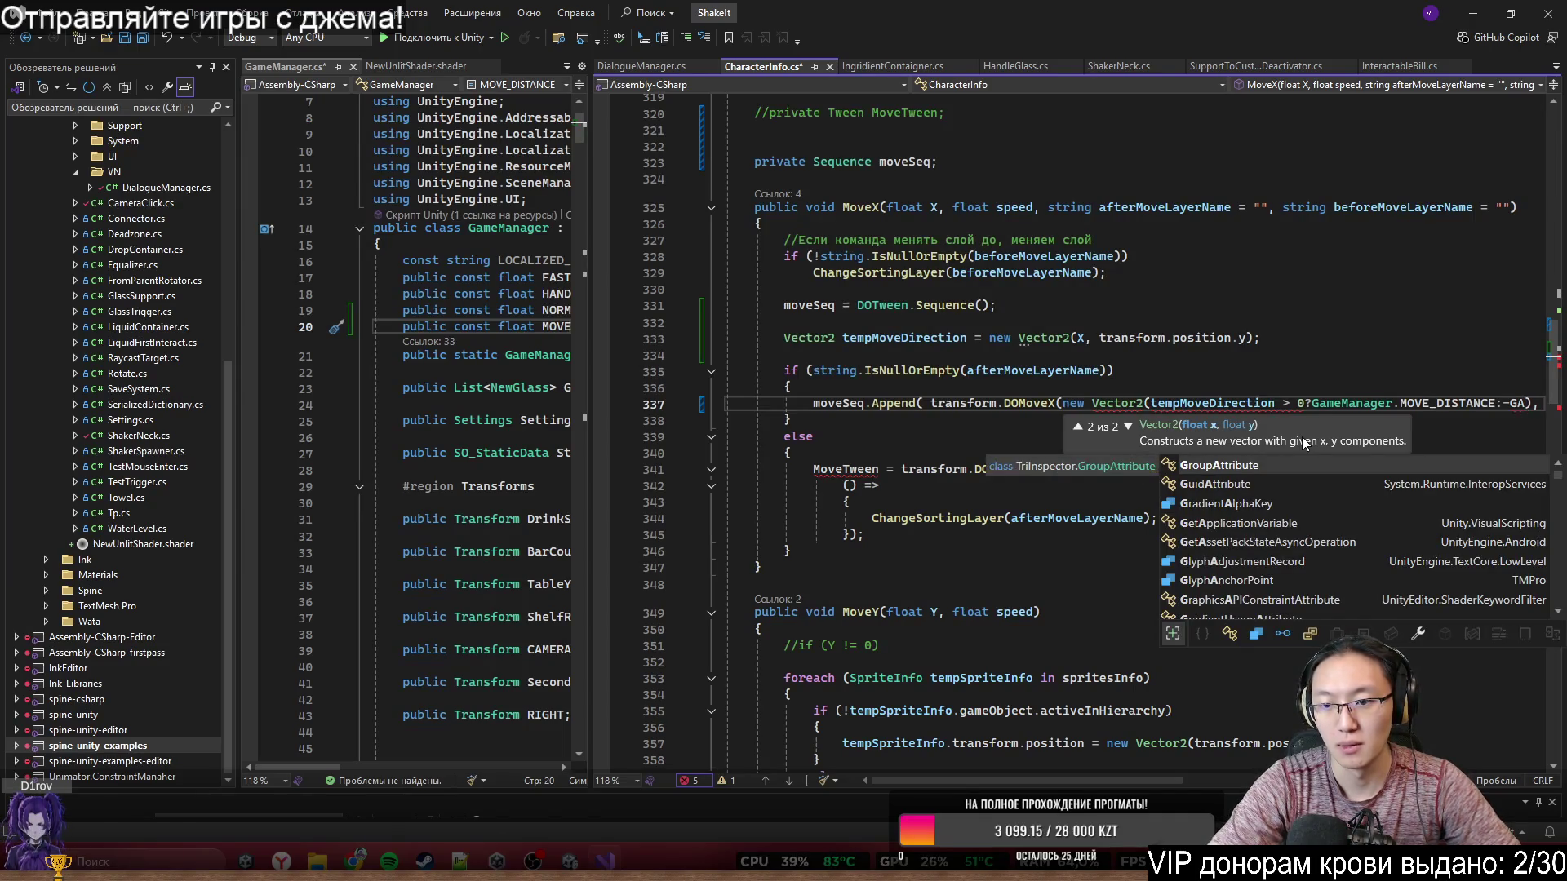
type(".M")
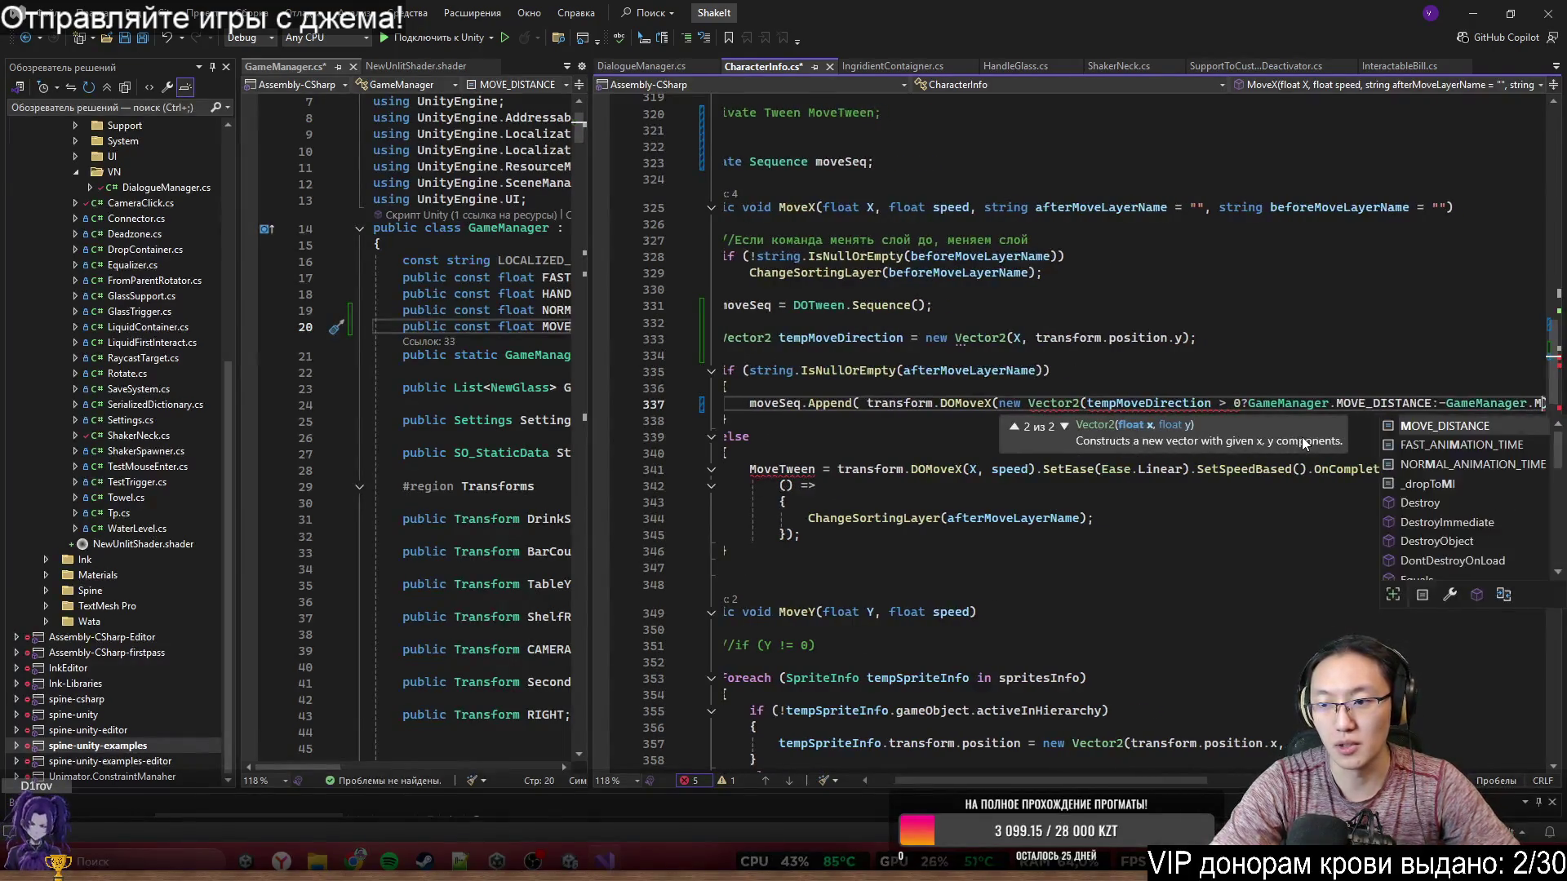
key("Tab")
type("),")
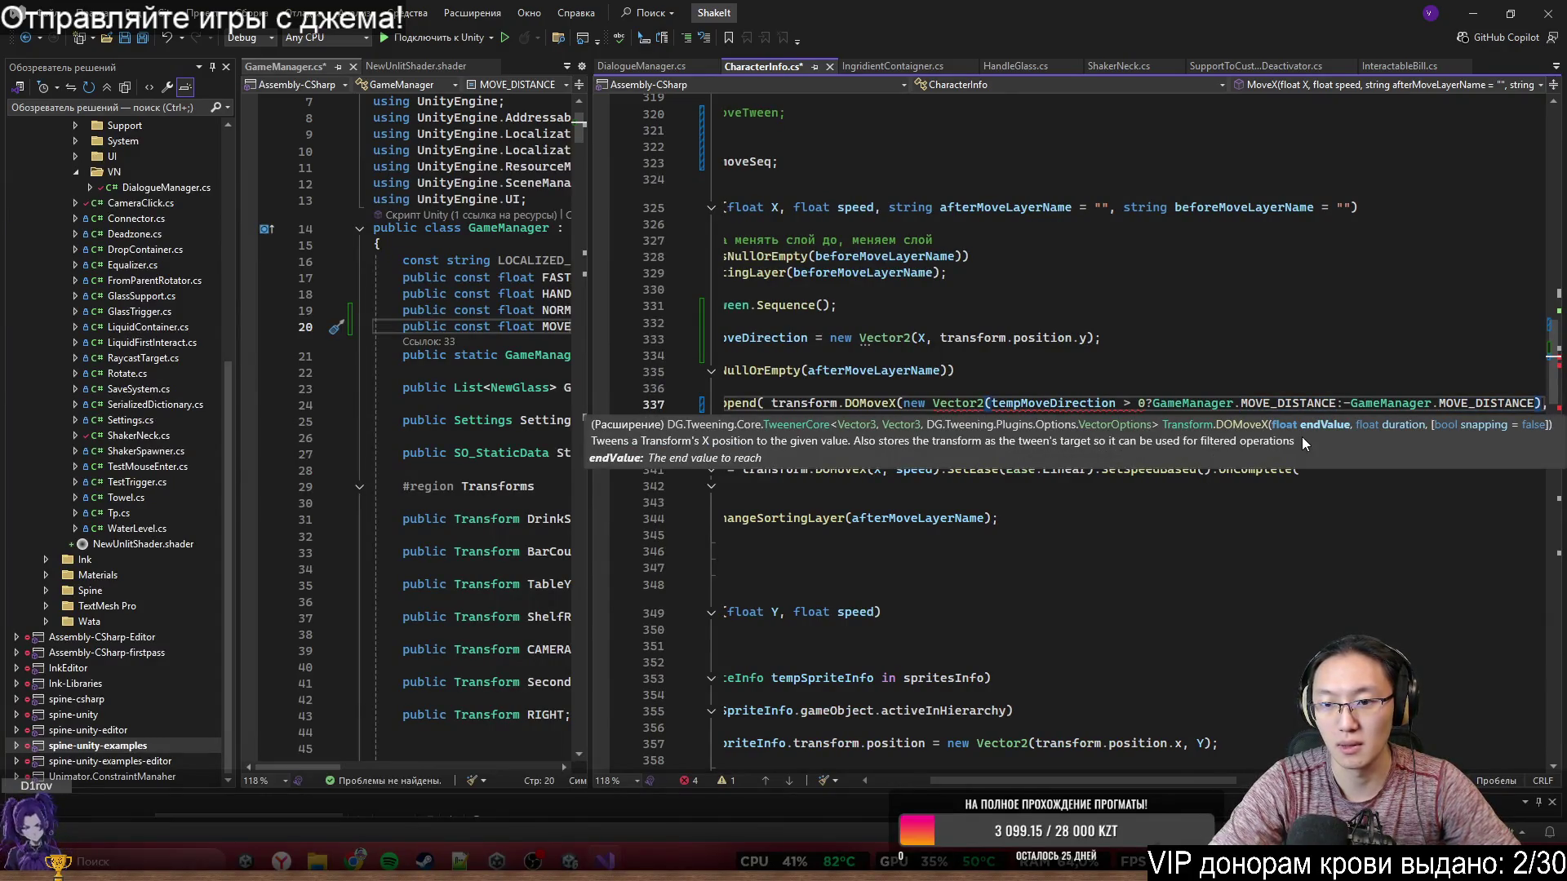
key("Left")
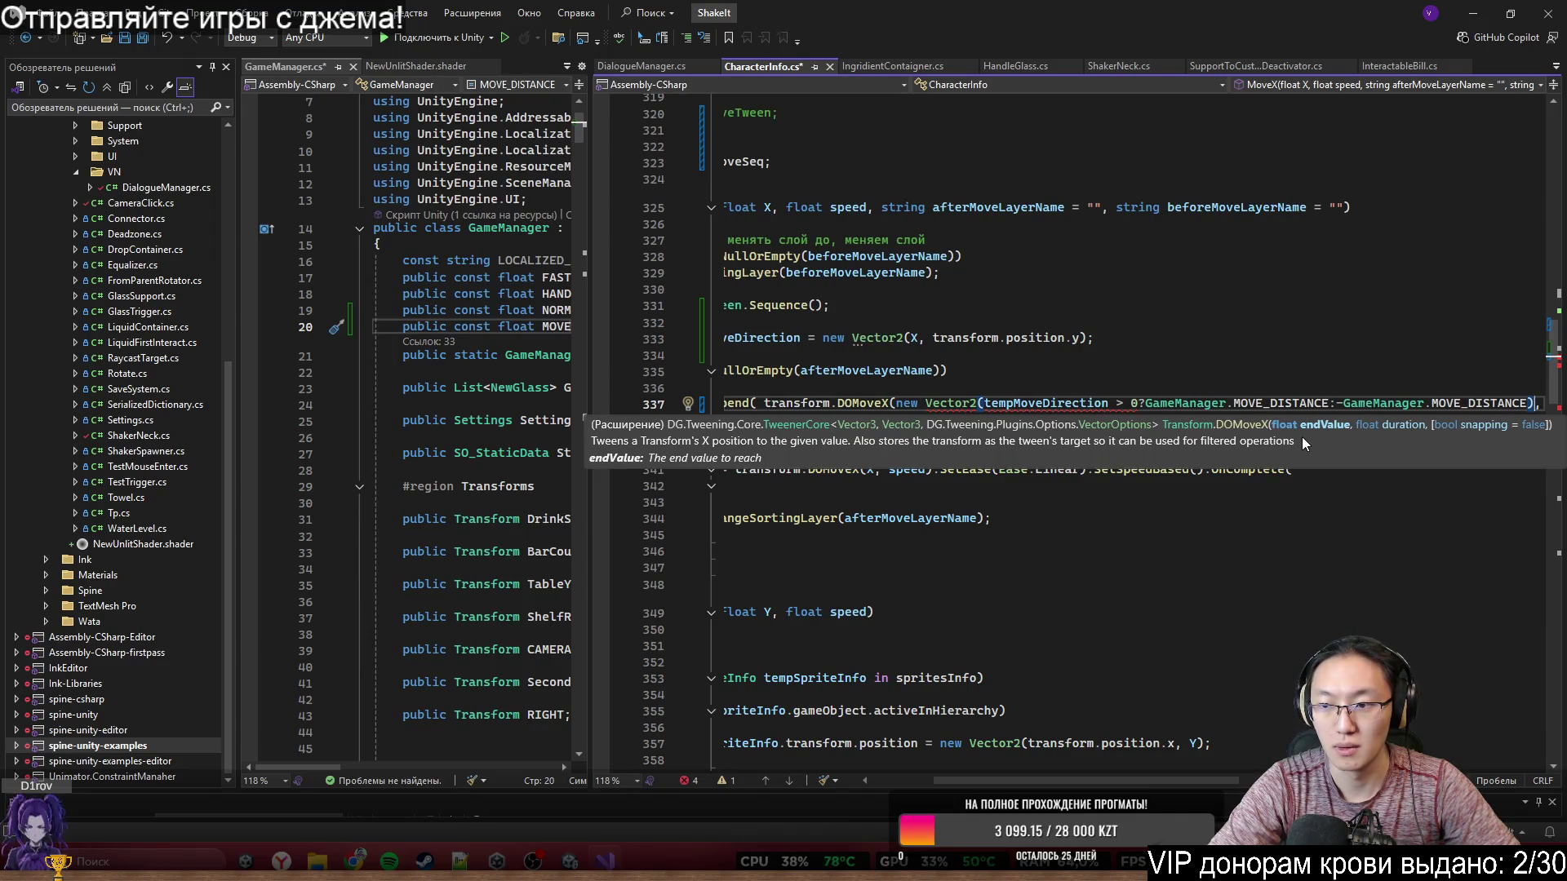
type(",")
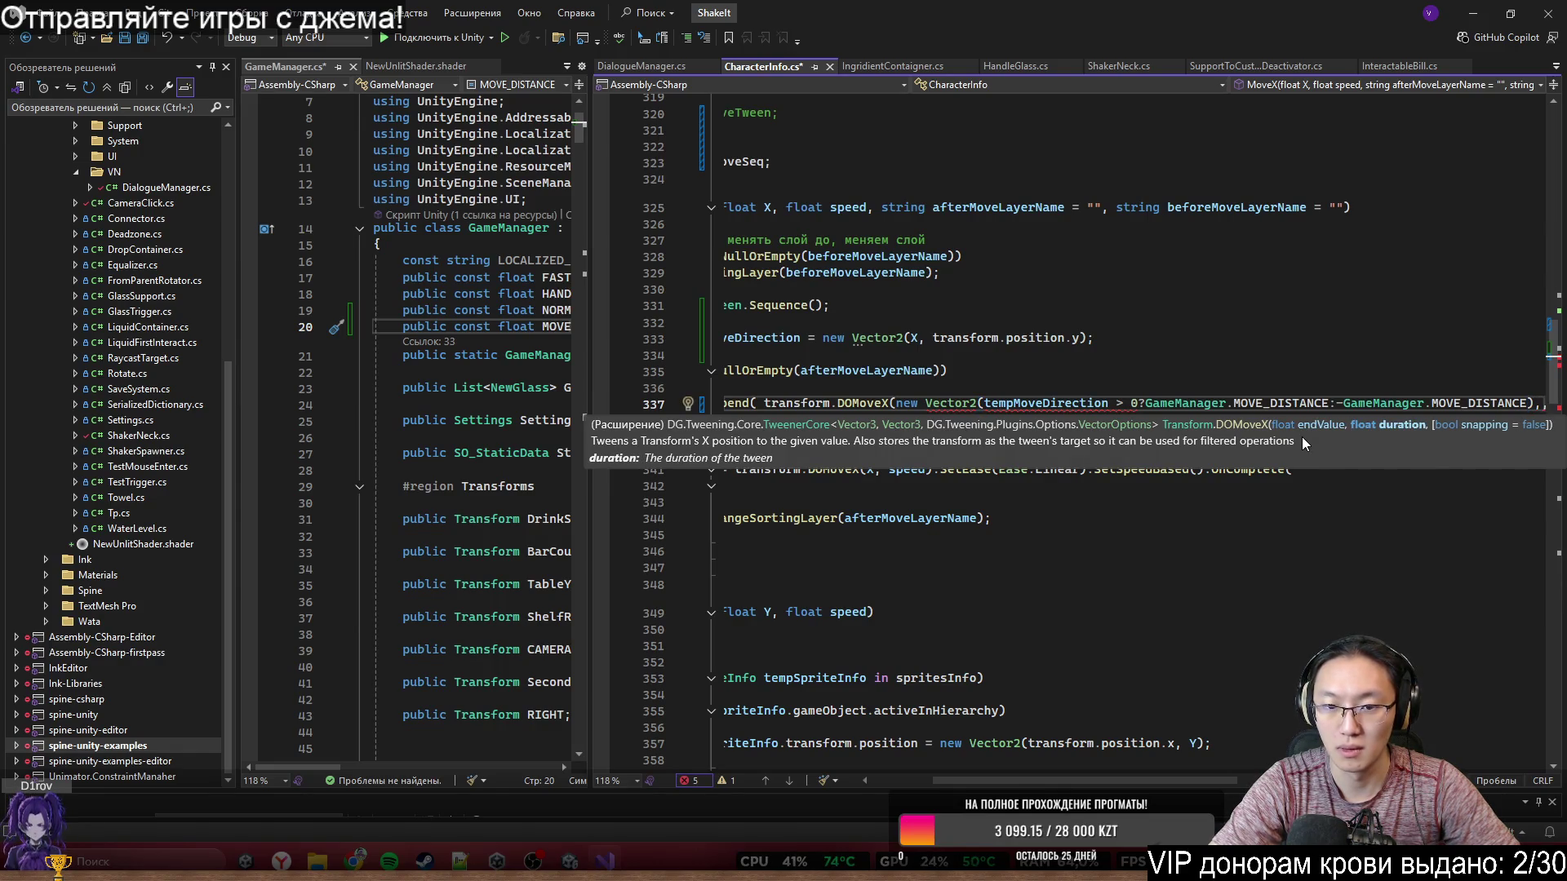
type("transform")
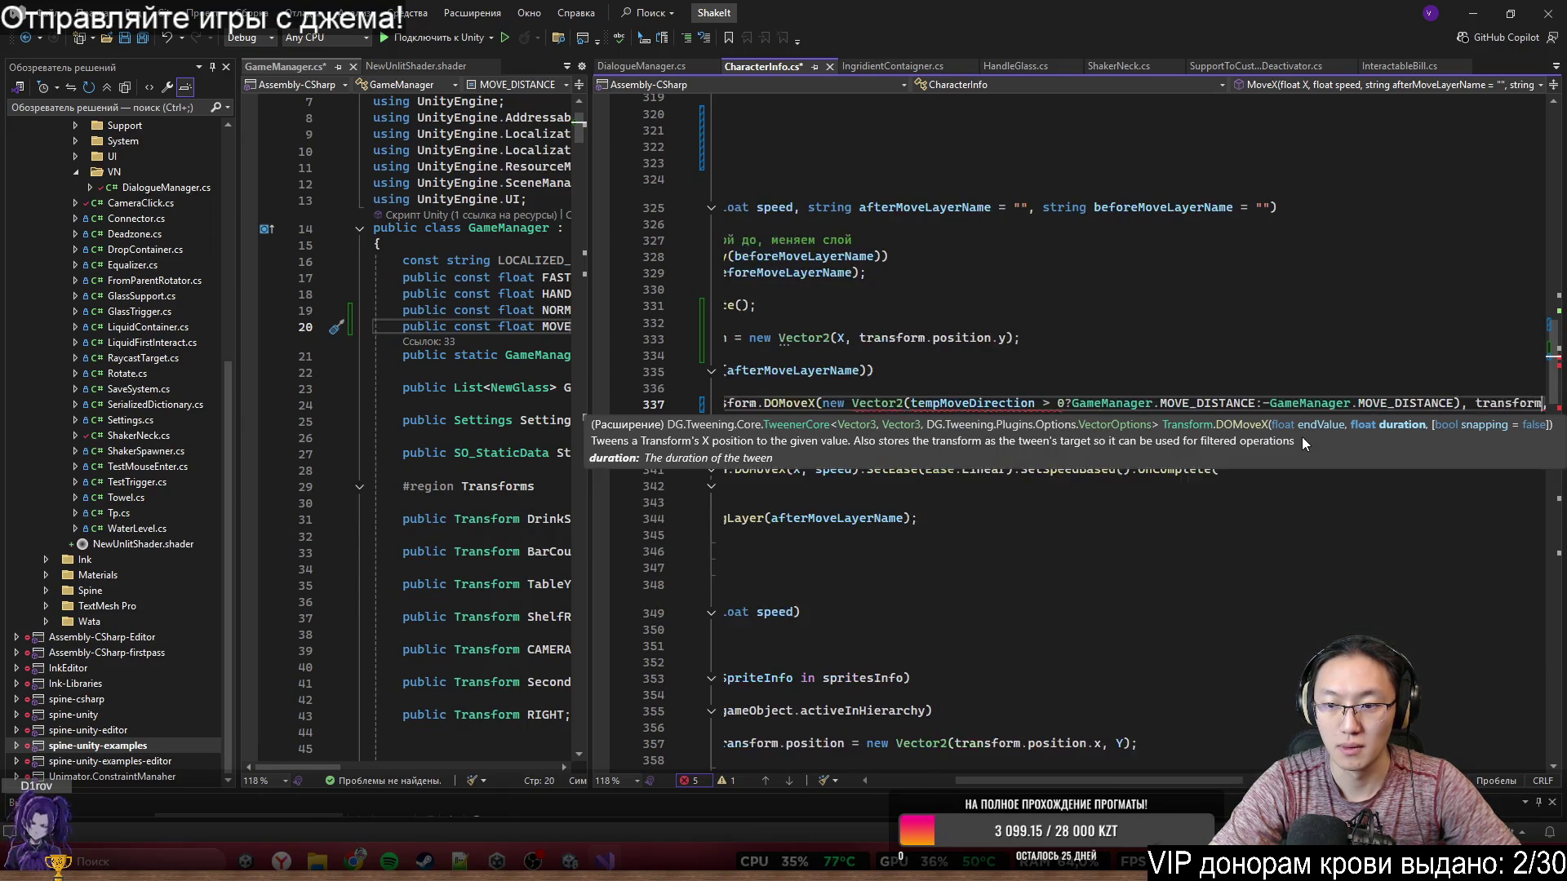
type(".position.y")
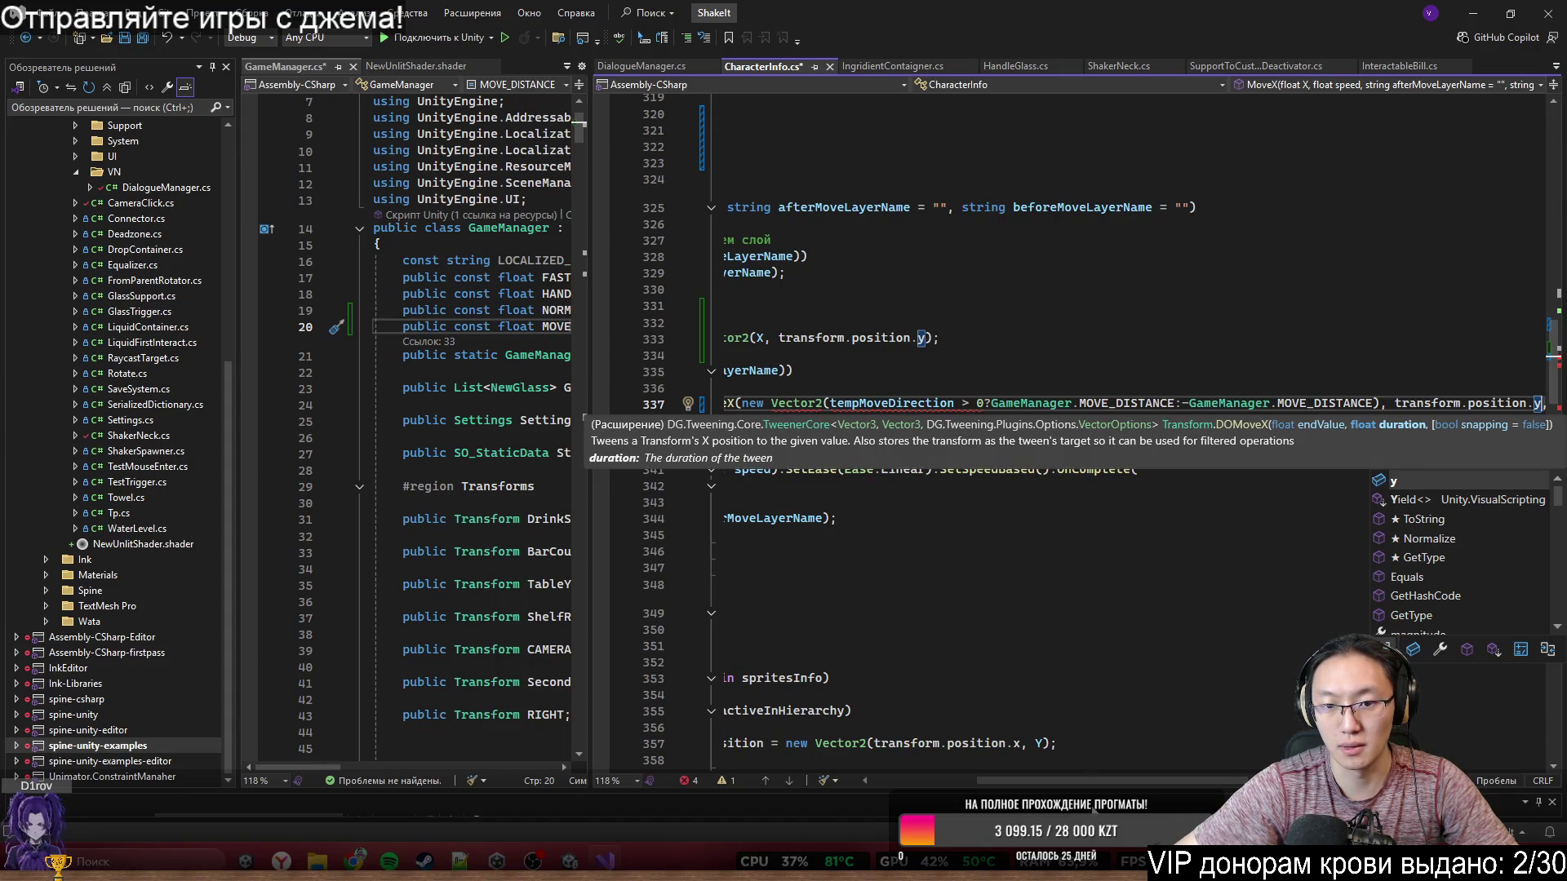
key("Escape")
key("Up")
key("Up")
- Break the appended call onto separate lines after Append(, DOMoveX(, new Vector2( and each argument
left_click(932, 403)
key("Return")
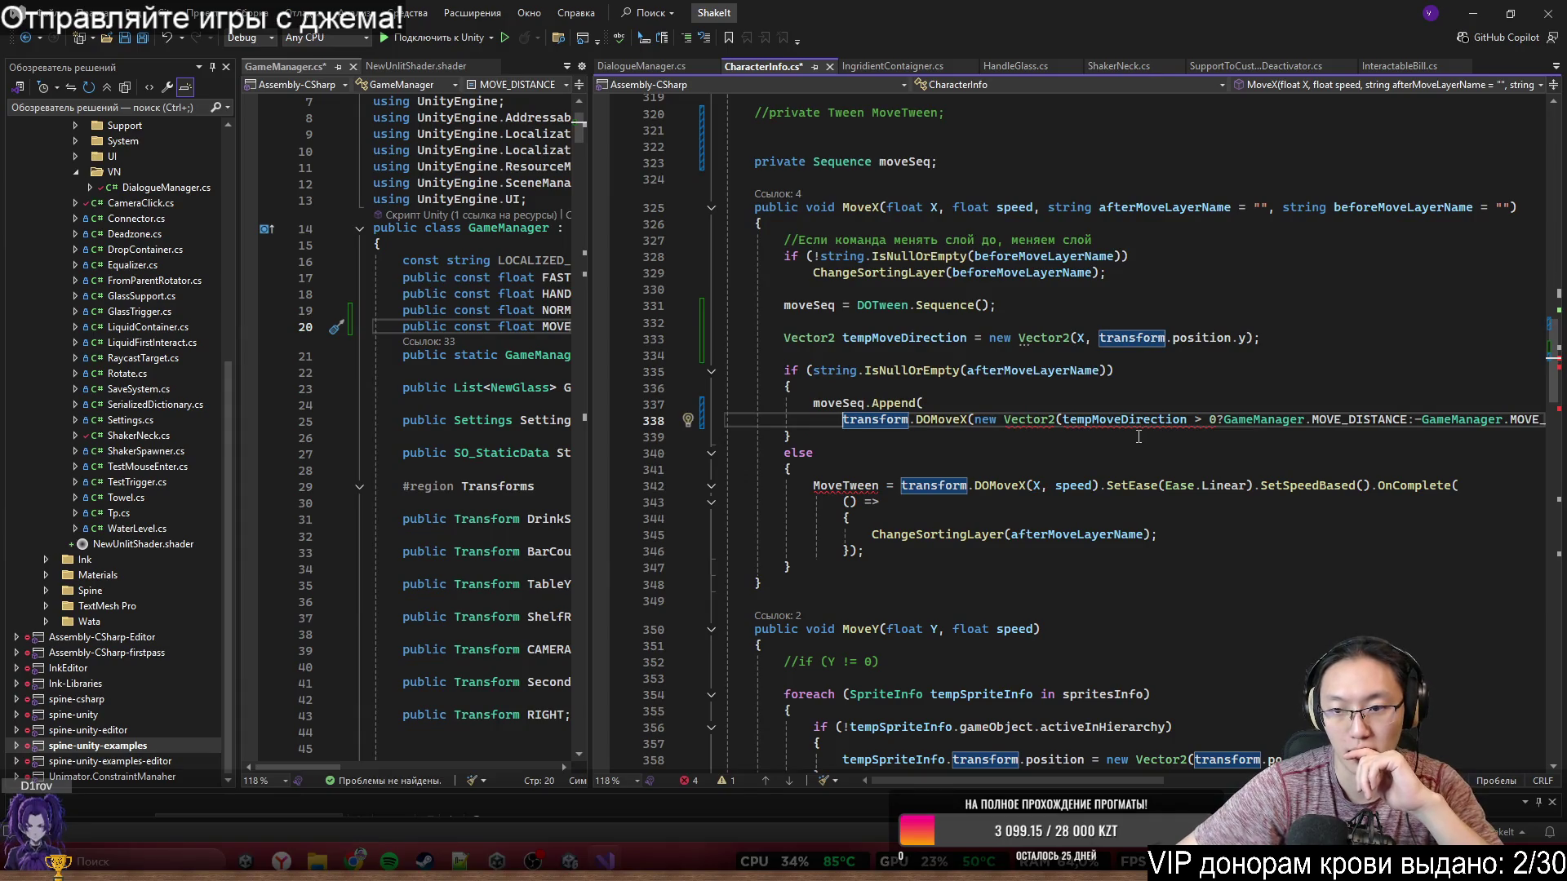
left_click(974, 420)
key("Return")
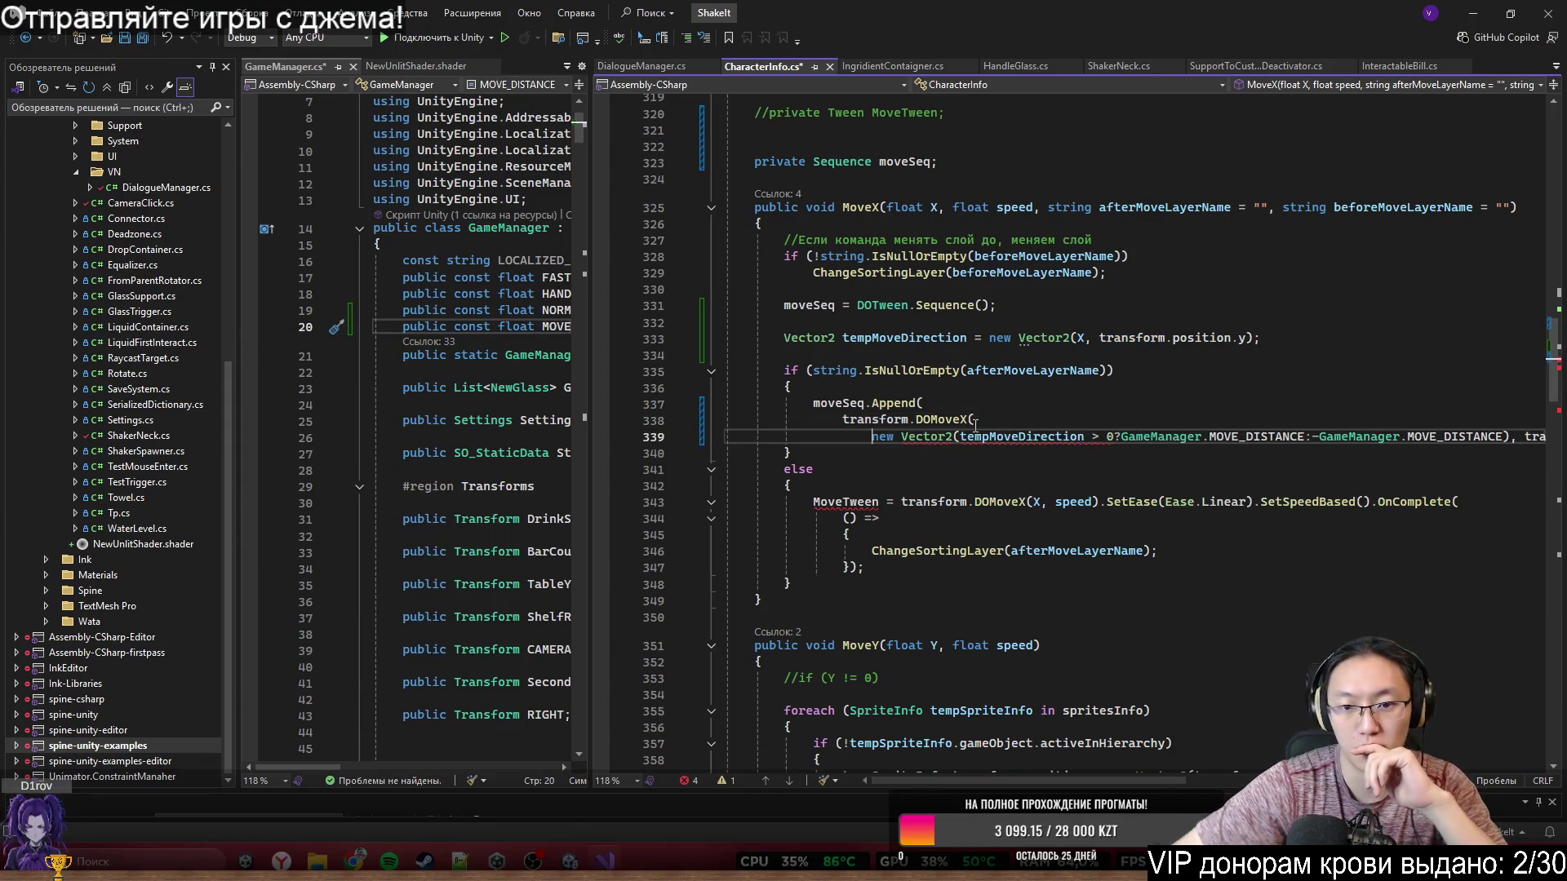
left_click(985, 438)
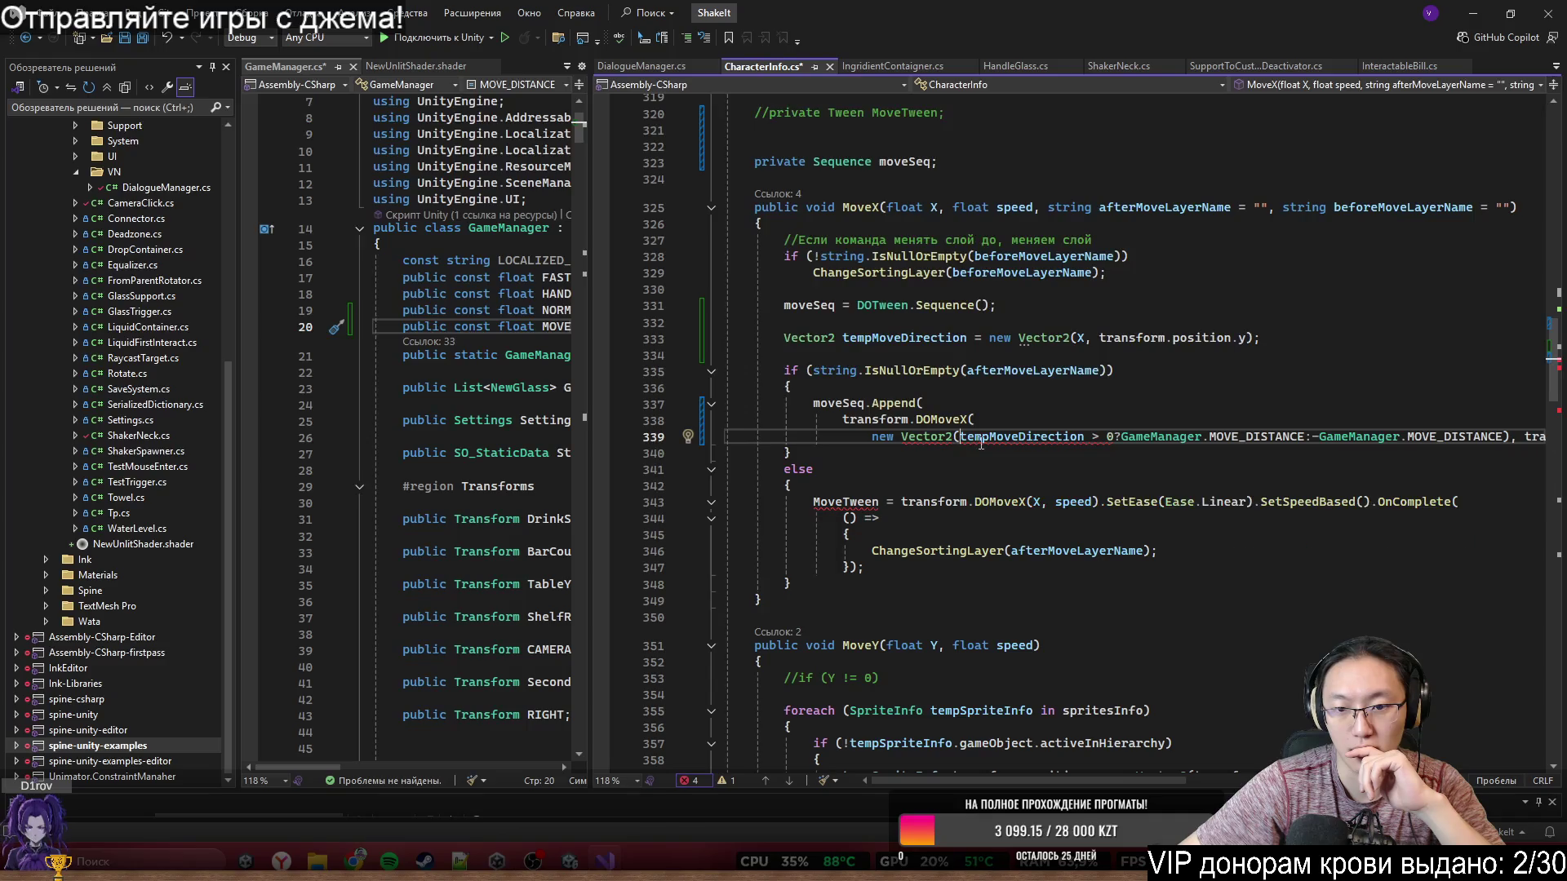
key("Return")
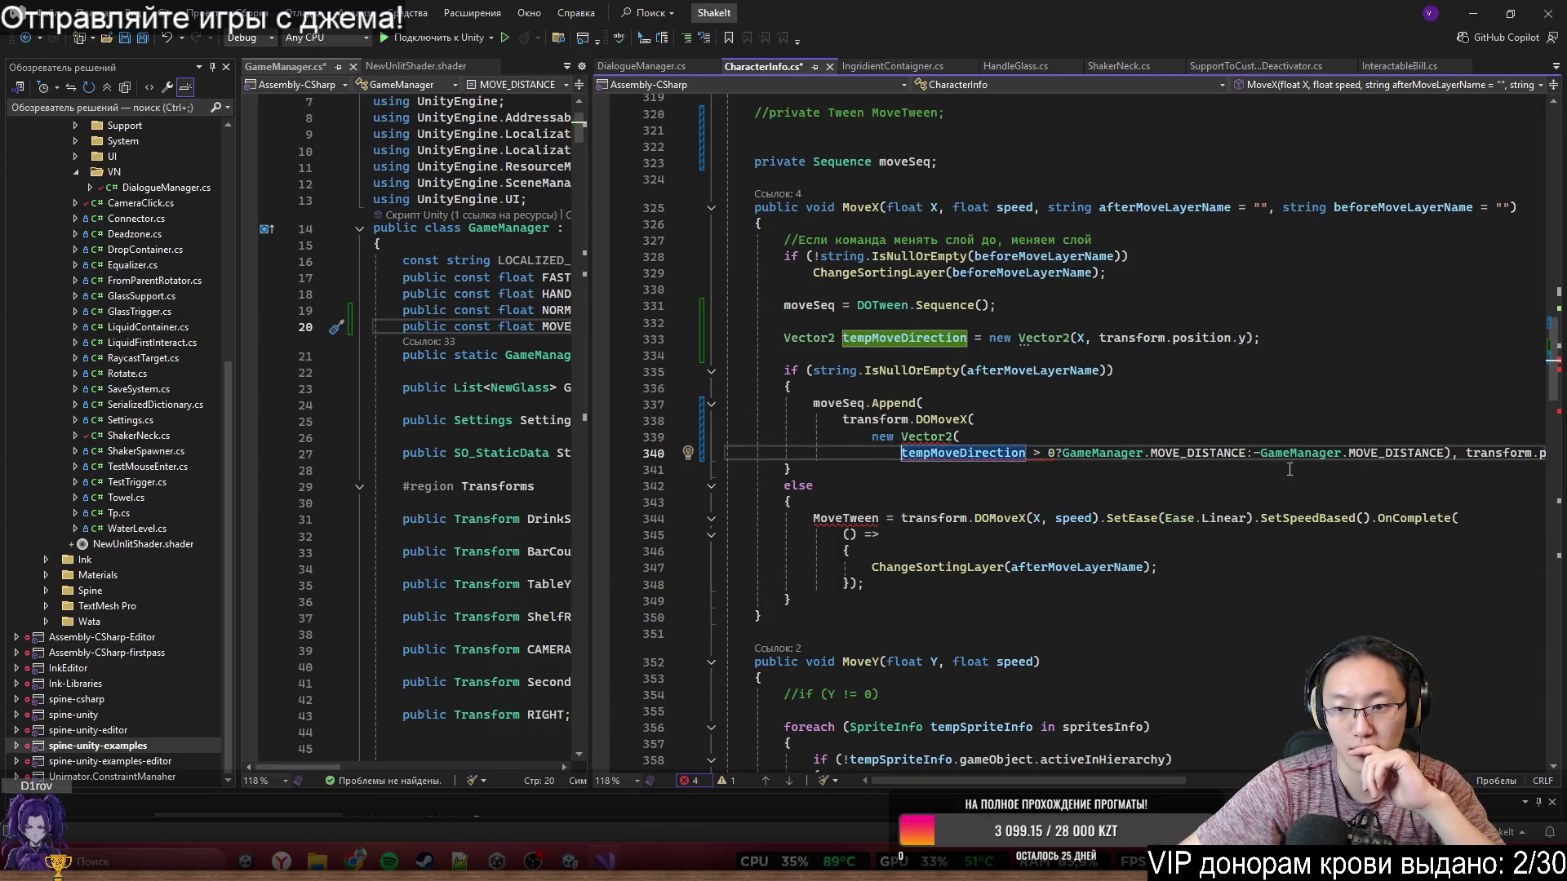
left_click(1466, 465)
left_click(1464, 454)
key("Return")
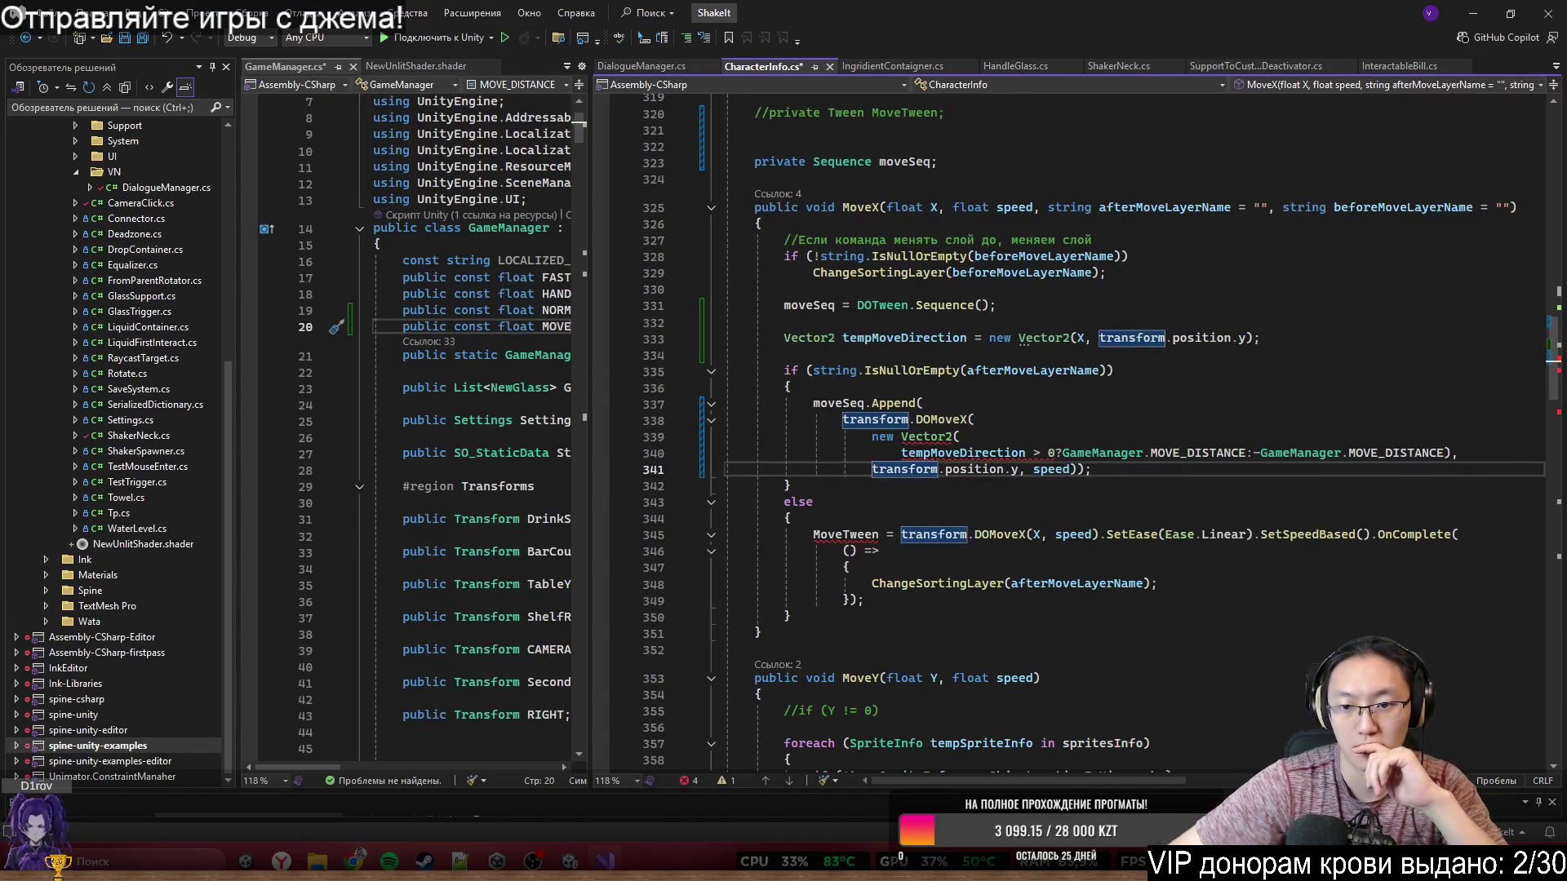
left_click(1051, 469)
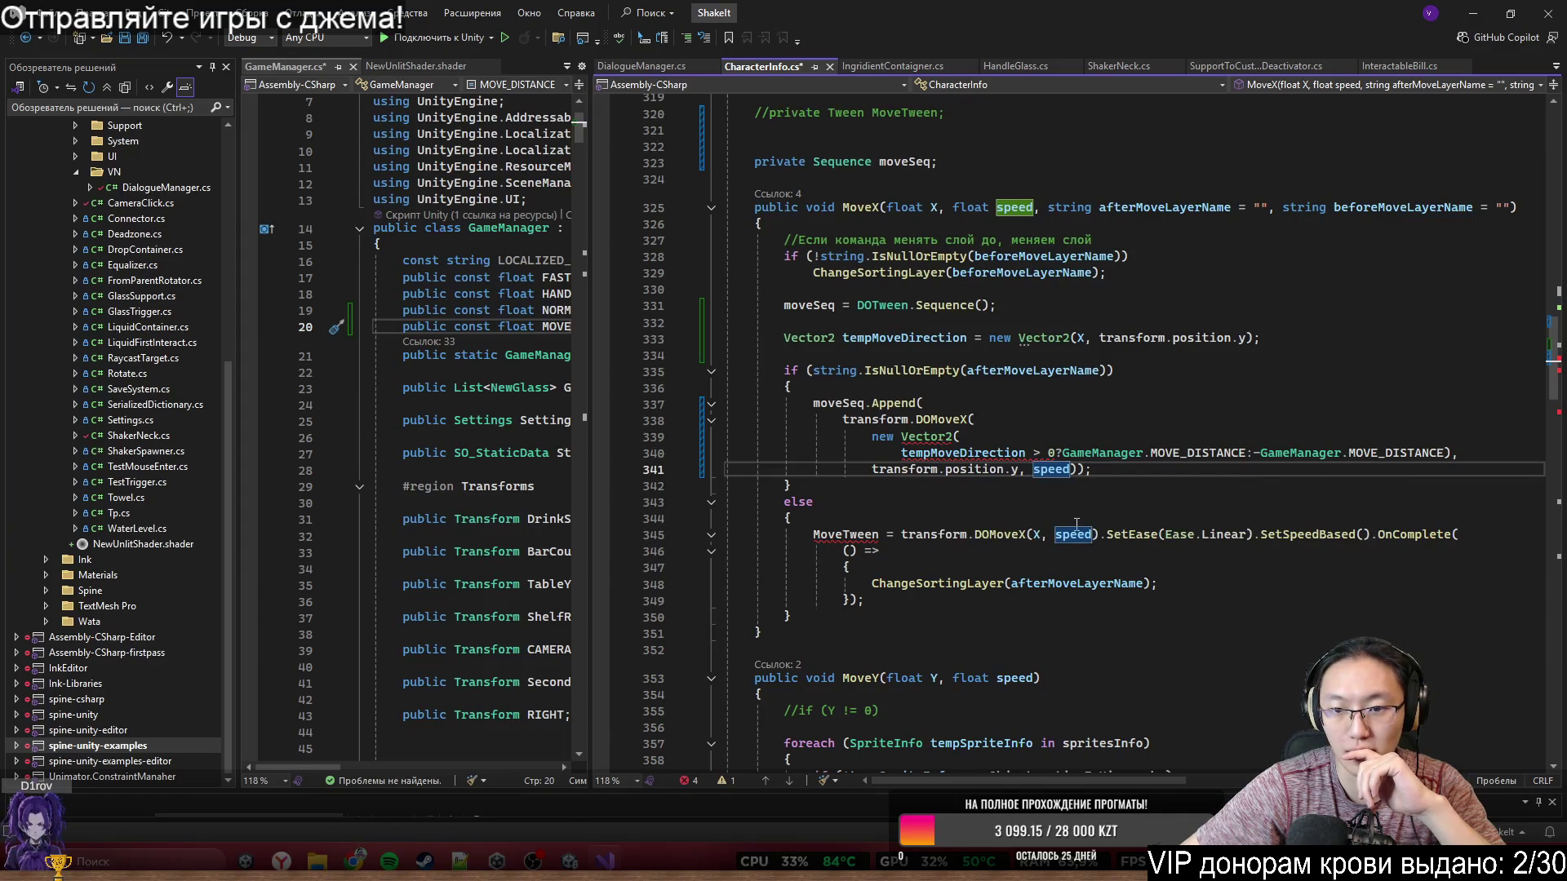
mouse_move(936, 459)
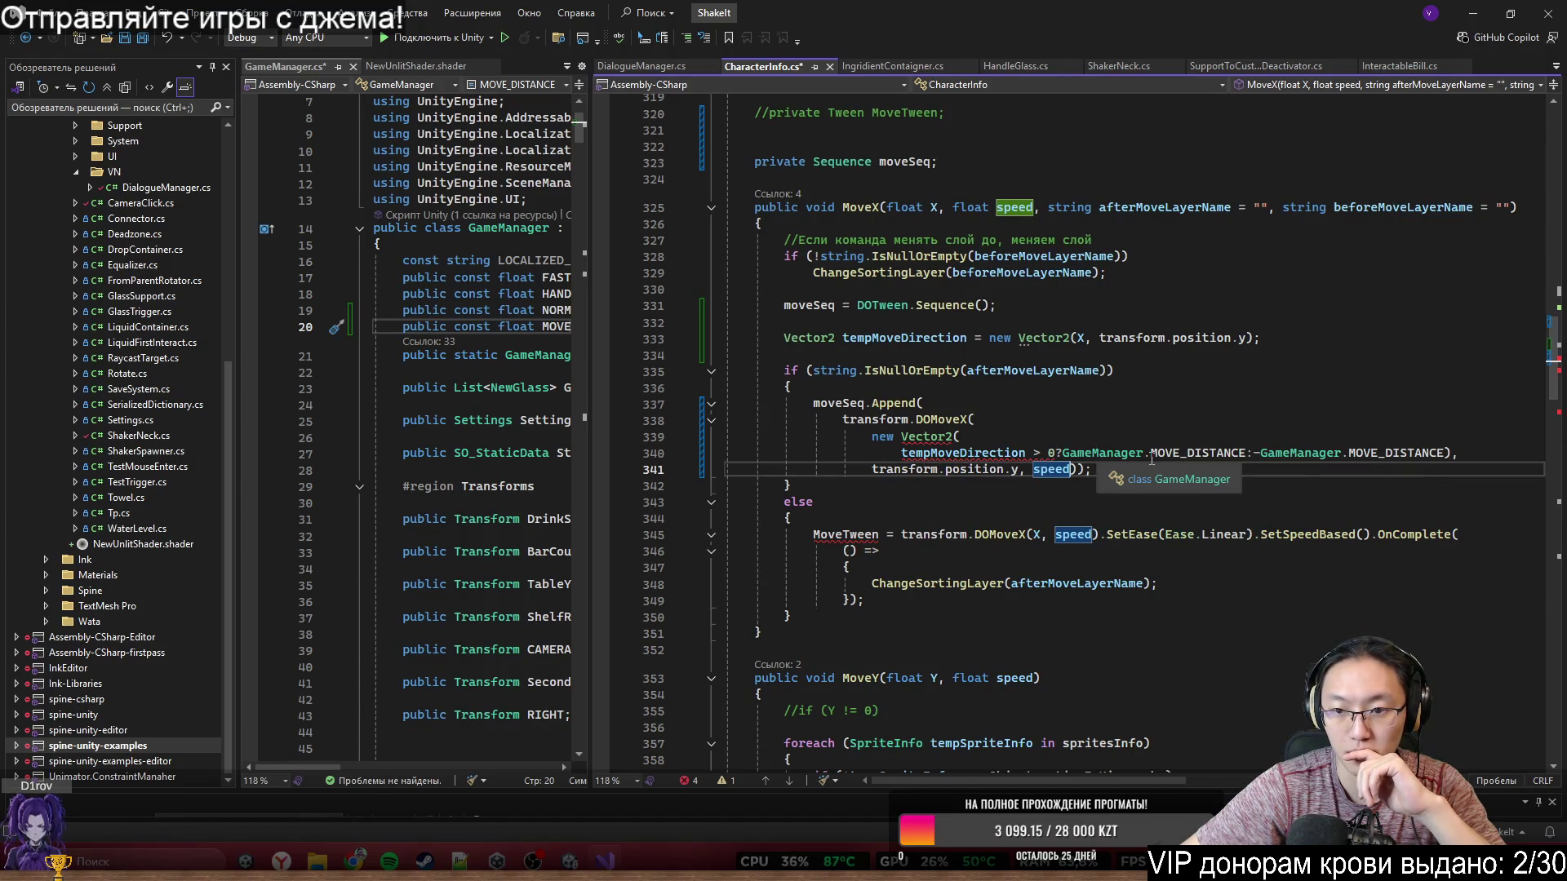
mouse_move(1185, 459)
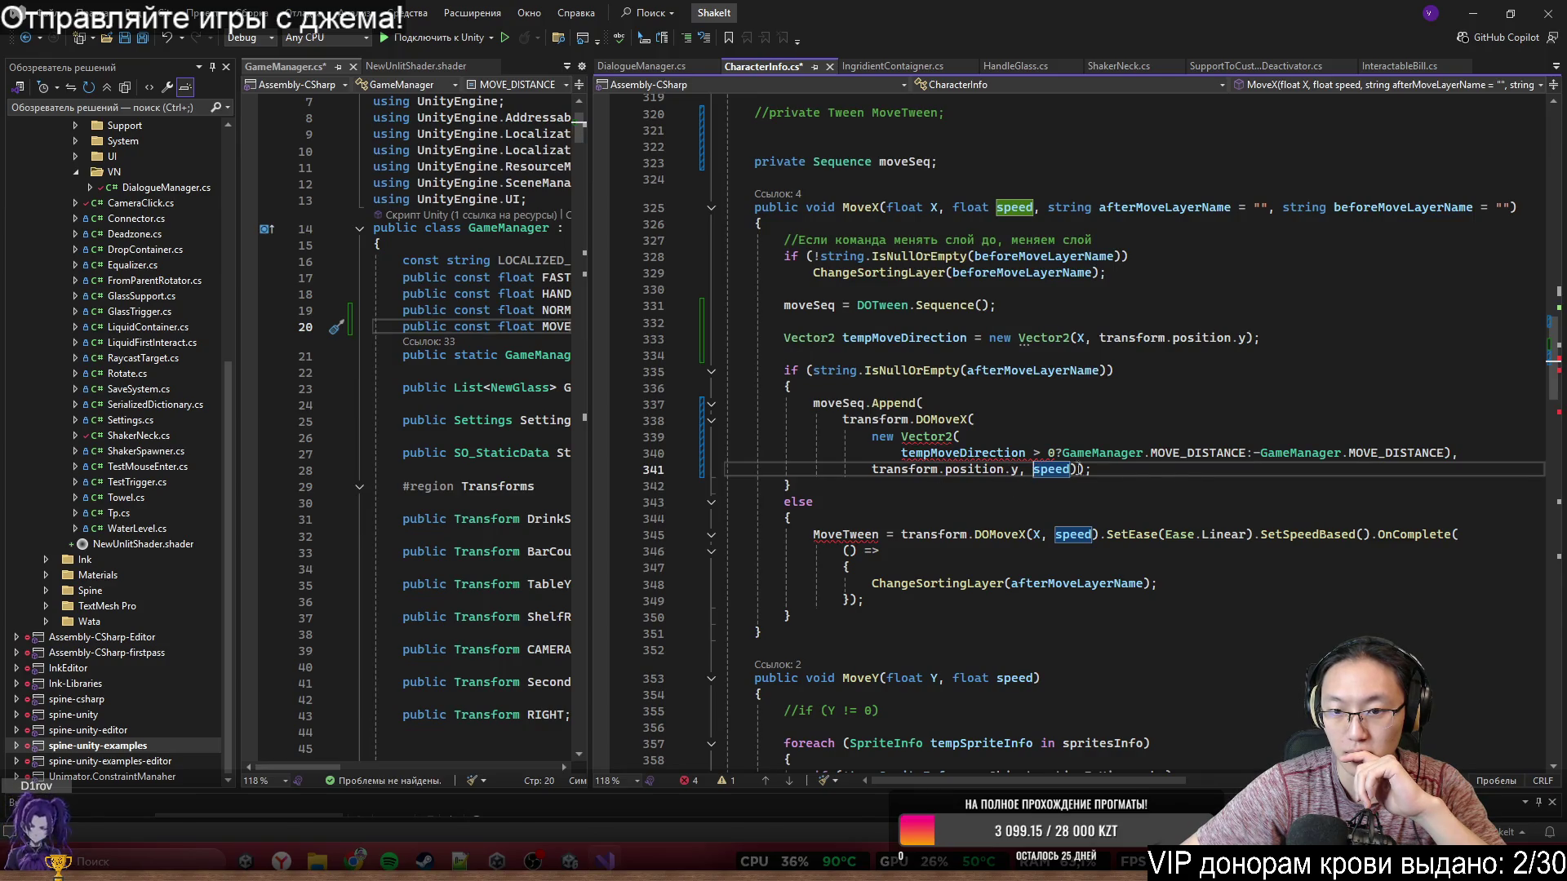
key("Return")
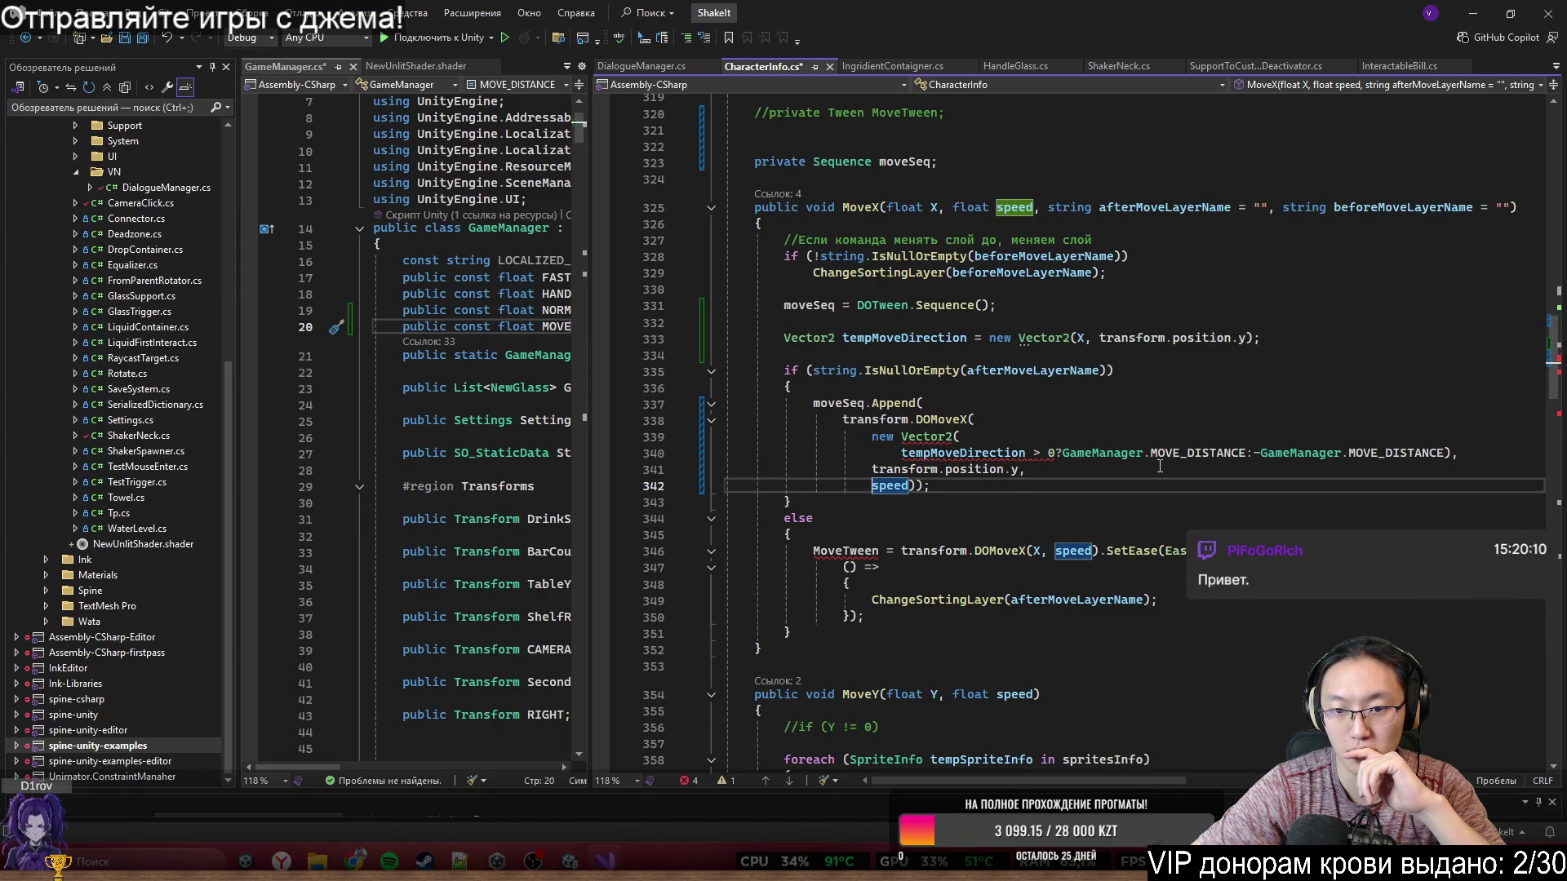
- Rebalance the parentheses so the call ends with 'transform.position.y), speed);'
key("End")
key("Left")
key("BackSpace")
left_click(1035, 470)
key("BackSpace")
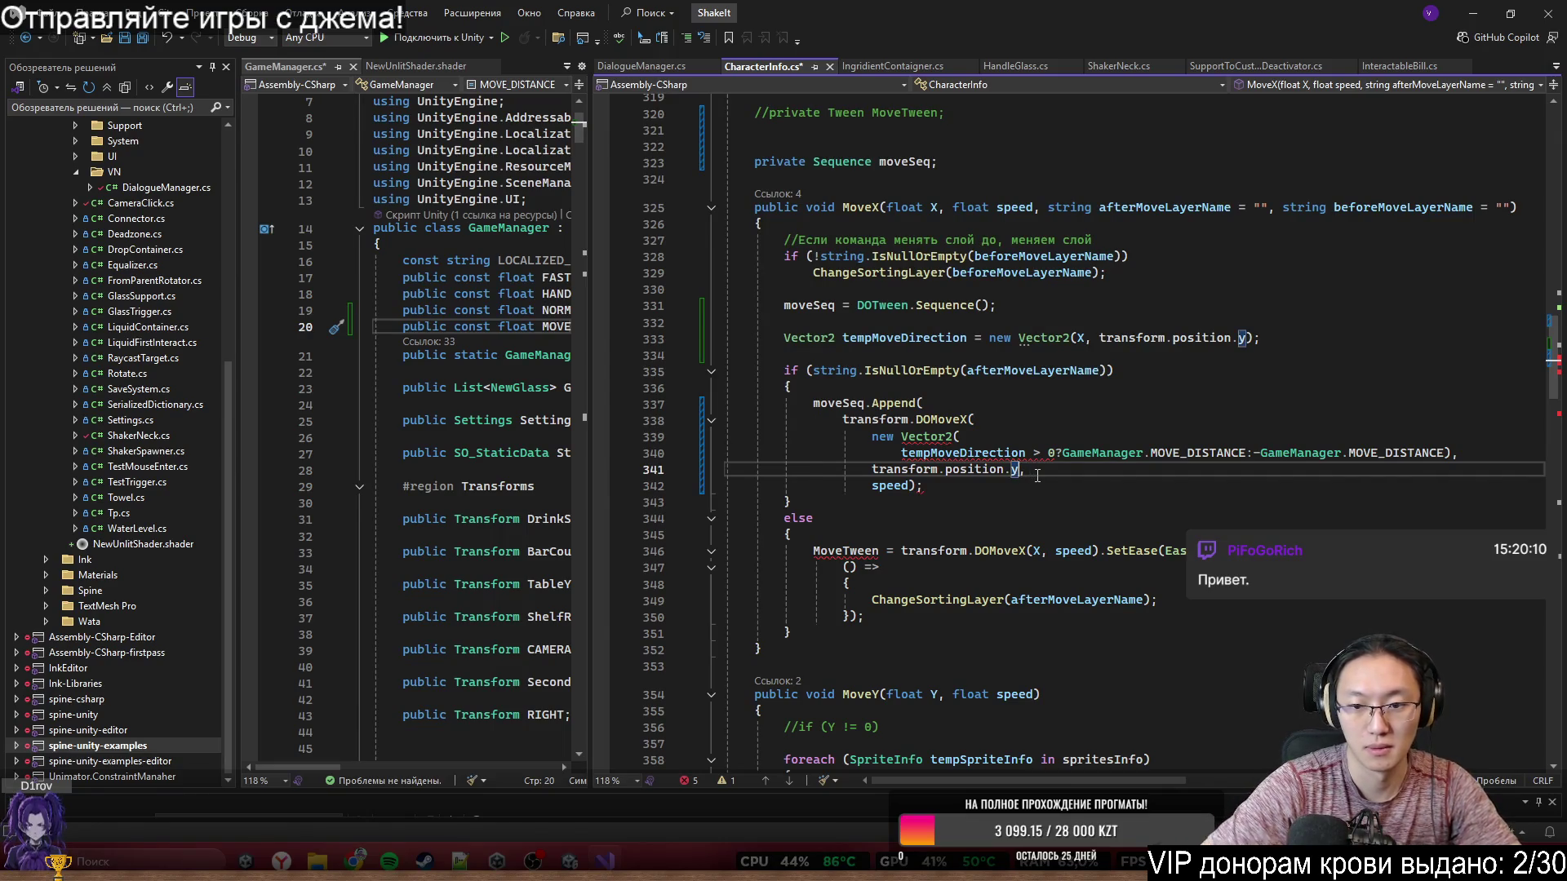
key("BackSpace")
type(")")
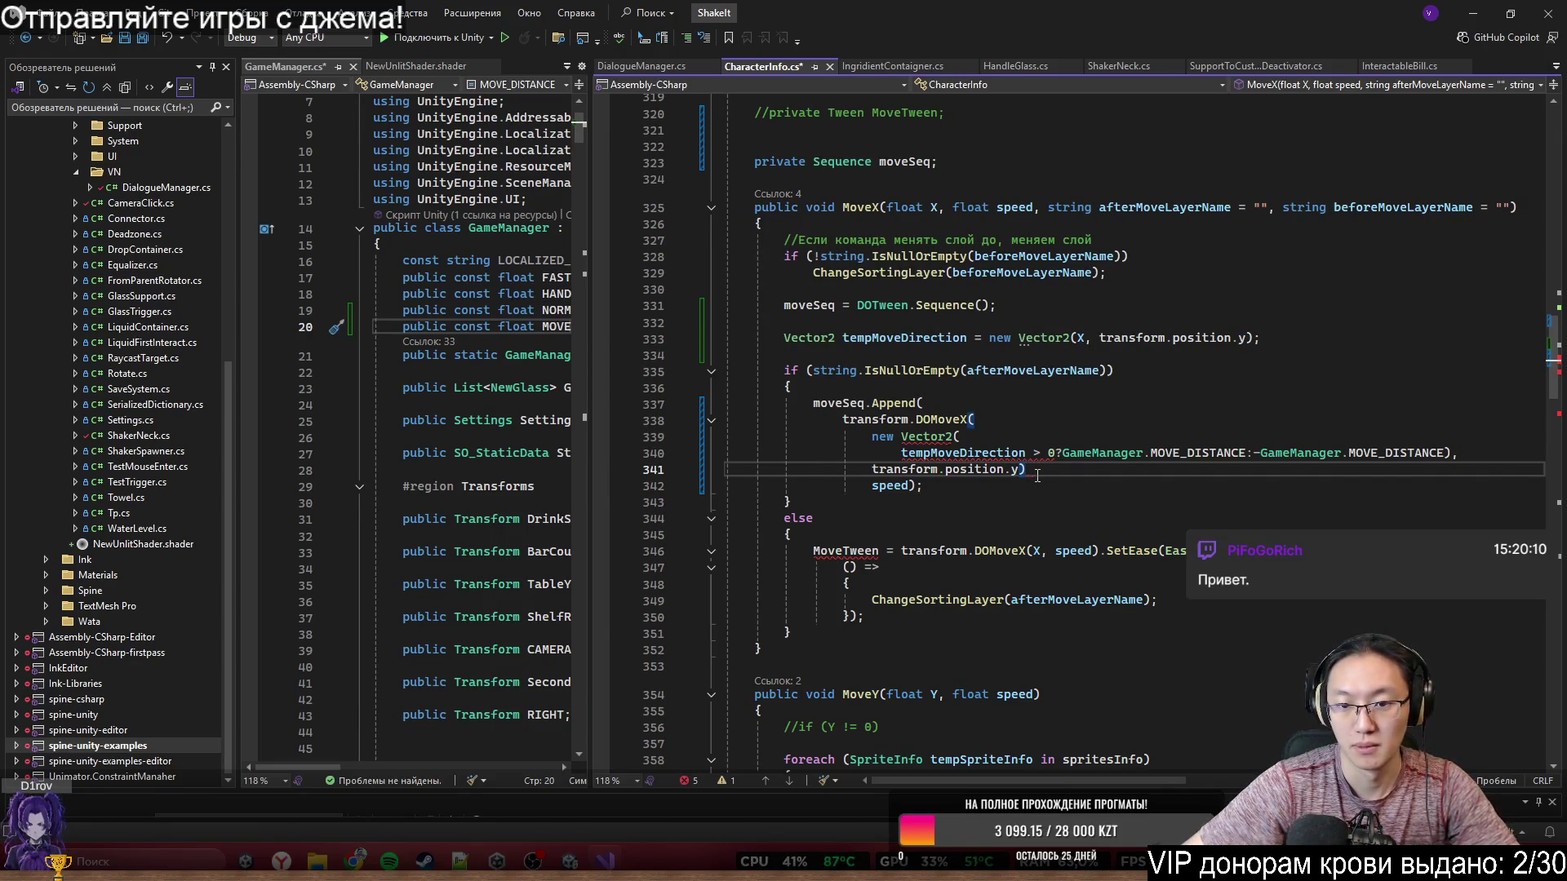
type(",")
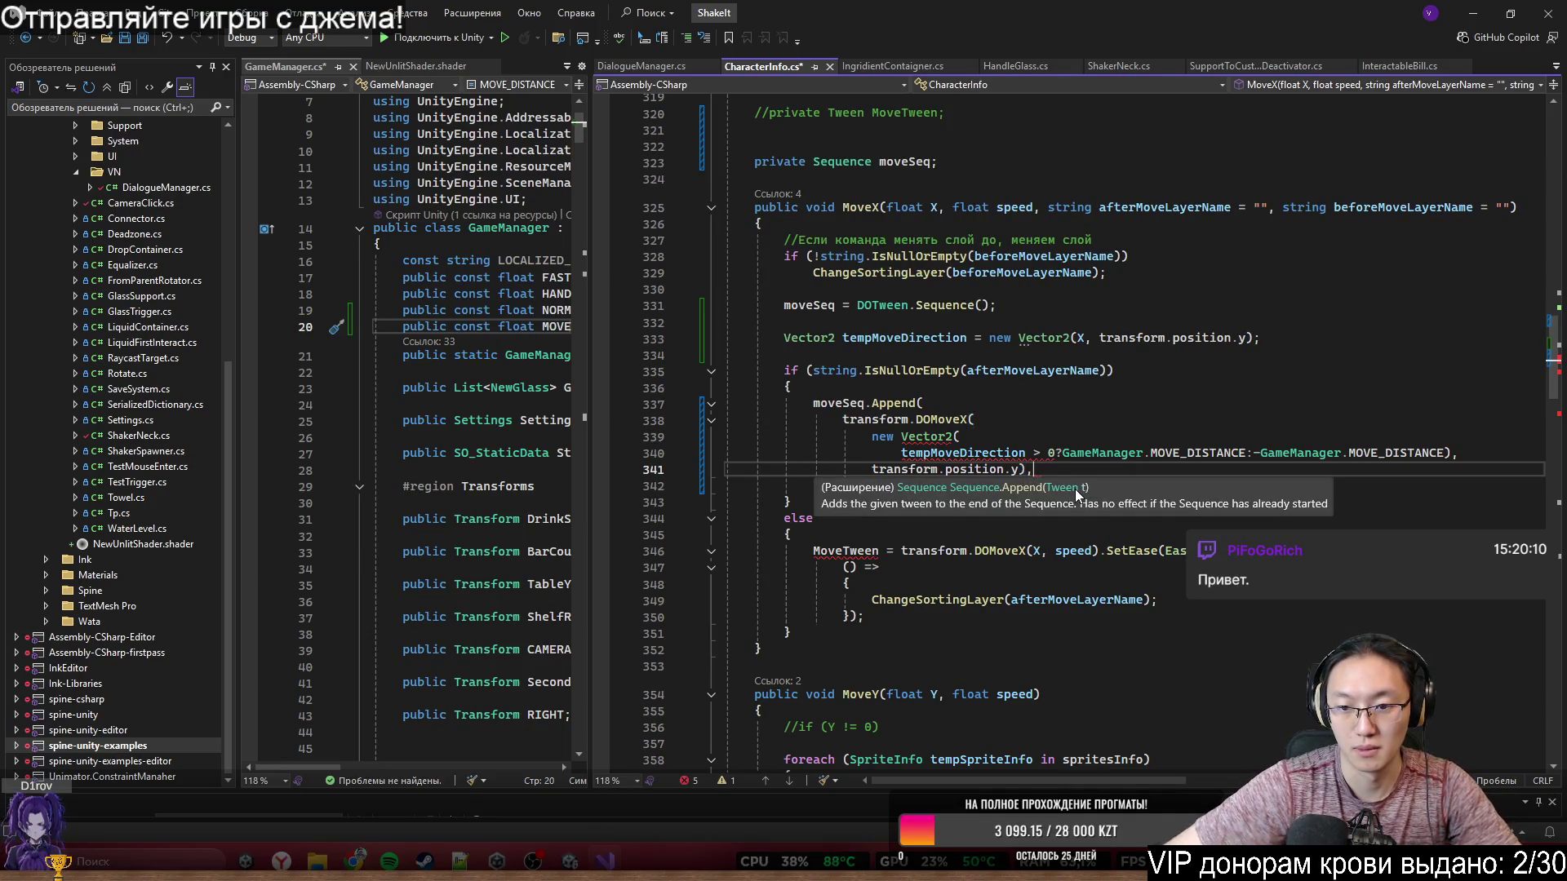
left_click(1134, 338)
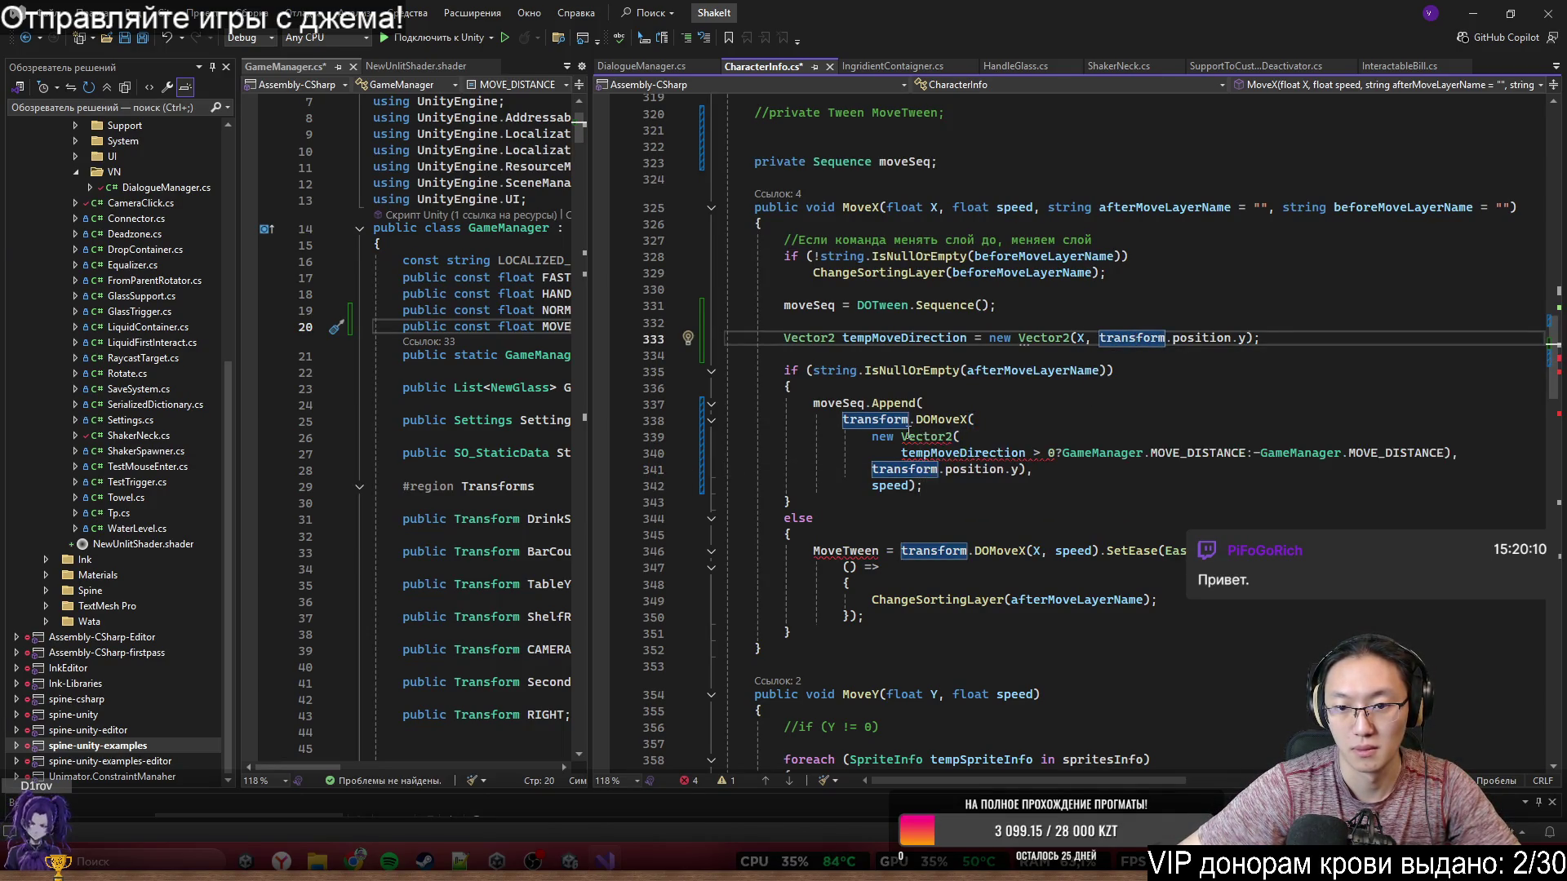
left_click(1446, 453)
key("Return")
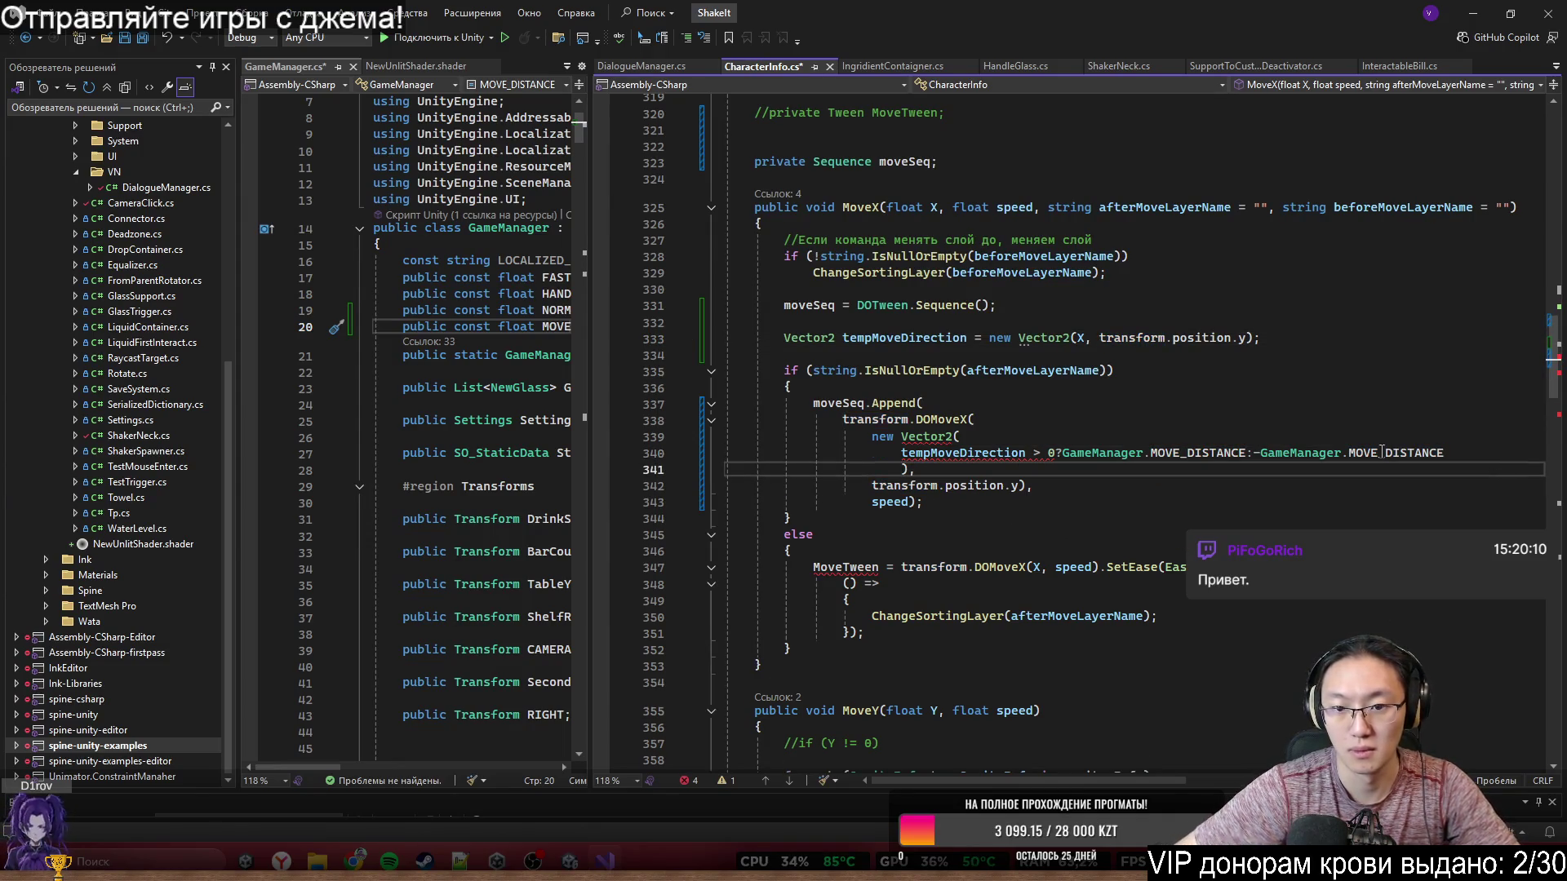
left_click_drag(901, 436, 931, 469)
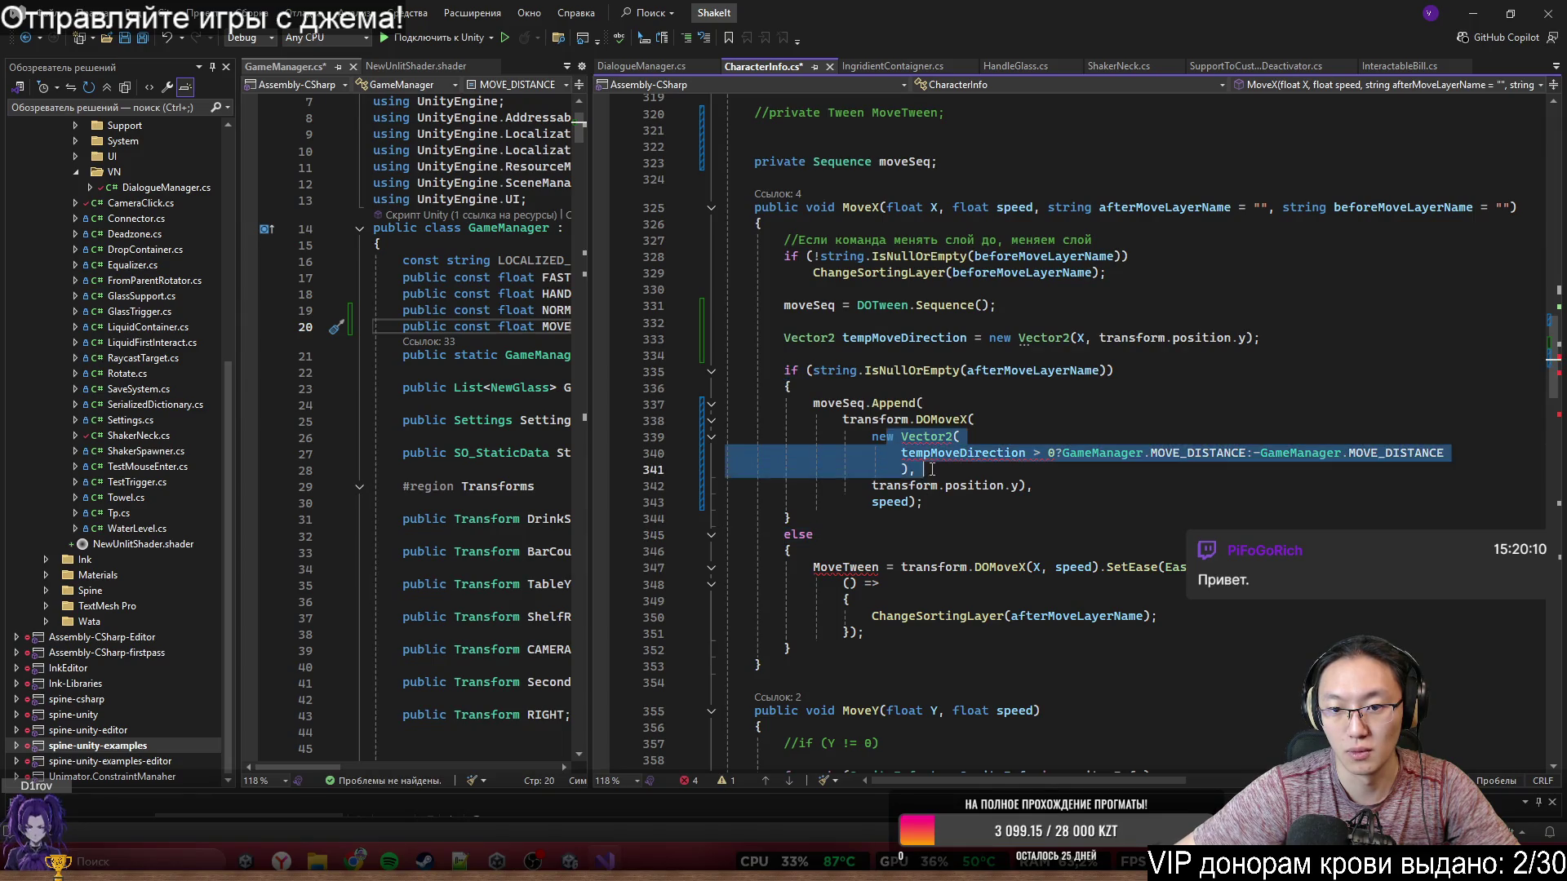
left_click_drag(1035, 473, 830, 421)
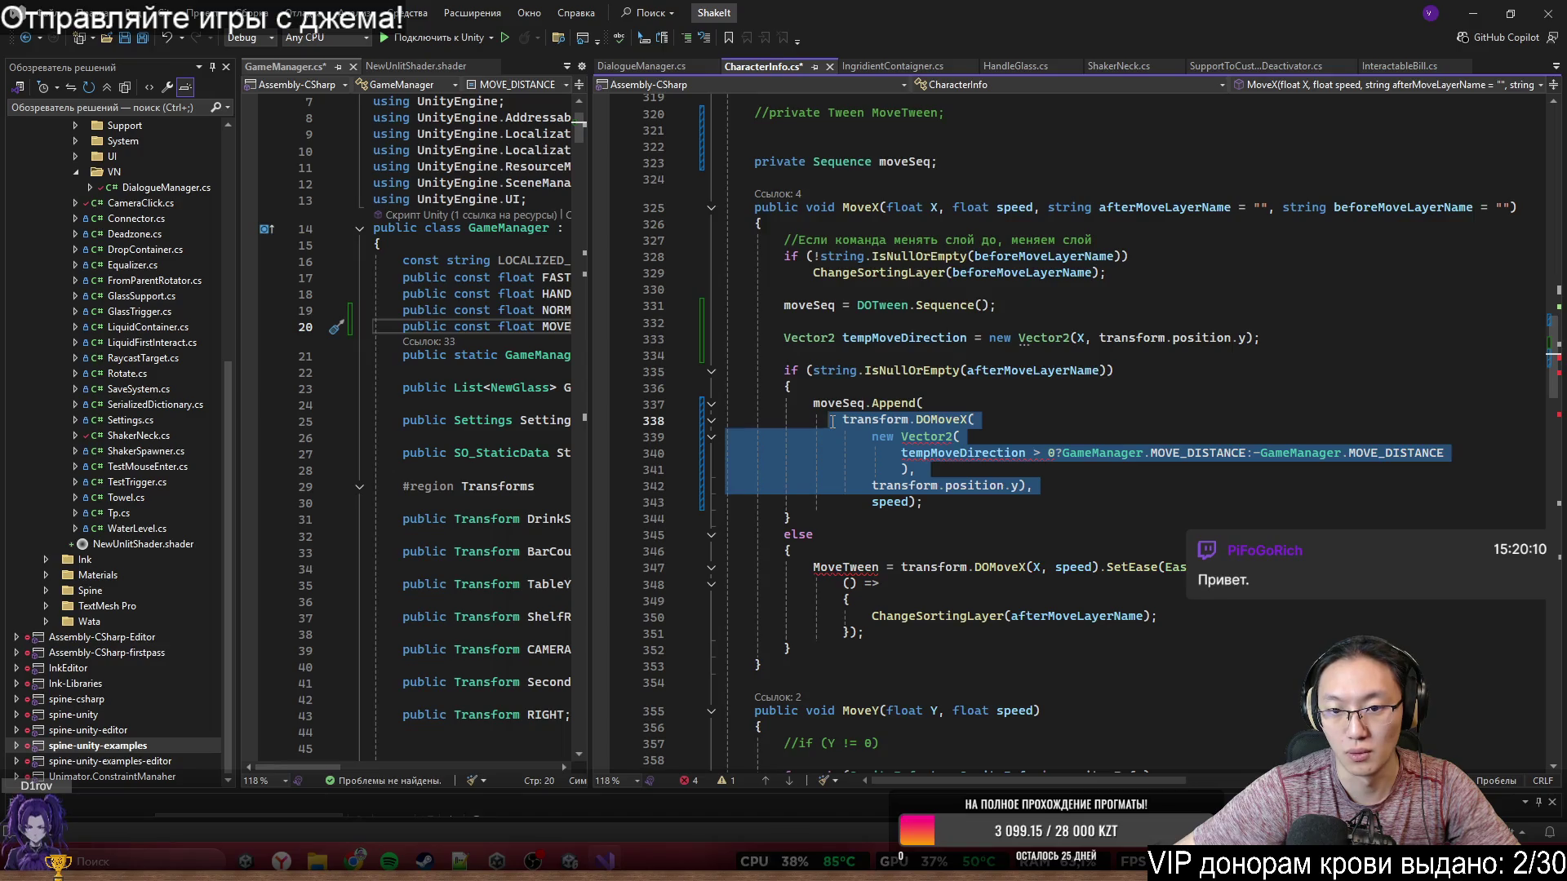
left_click(947, 525)
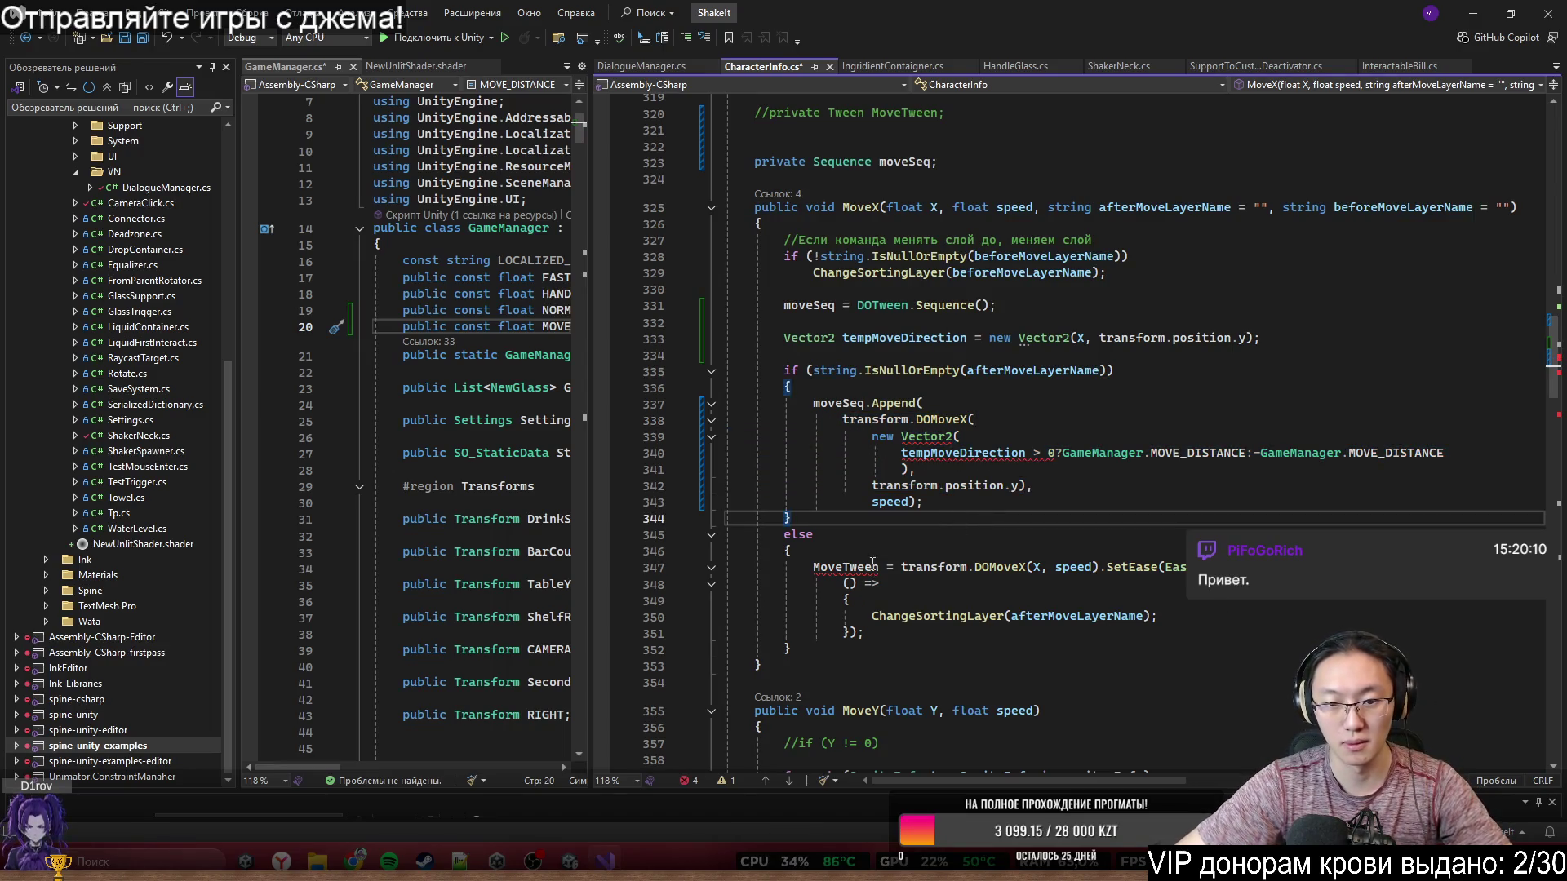
left_click(896, 404)
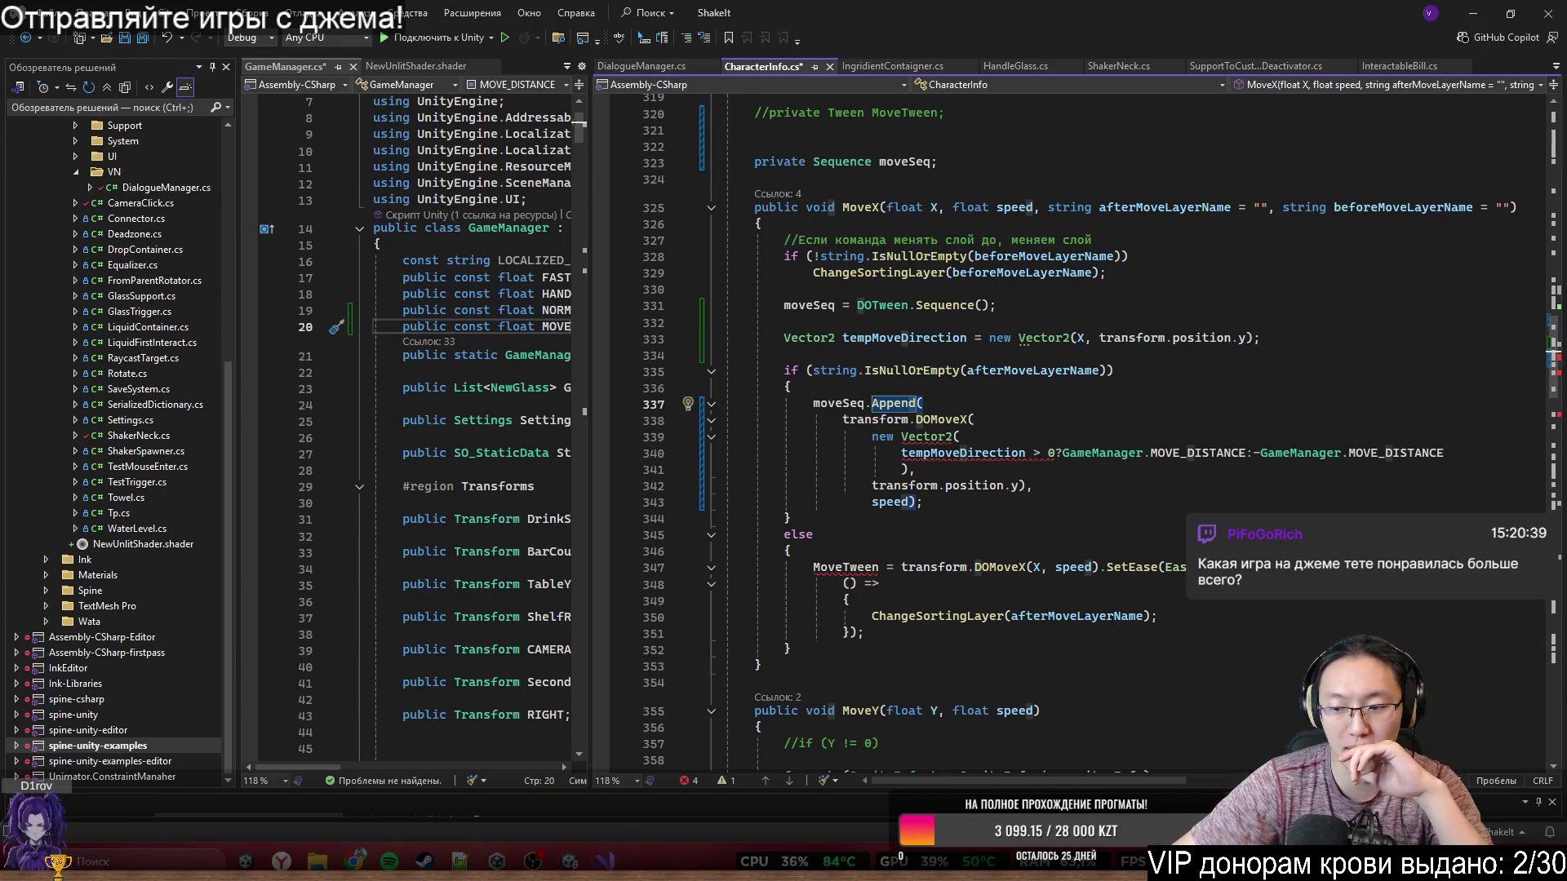
left_click(1041, 485)
- Move the comma after transform.position.y) and remove the stray parenthesis on the Vector2 line
right_click(955, 452)
left_click(963, 433)
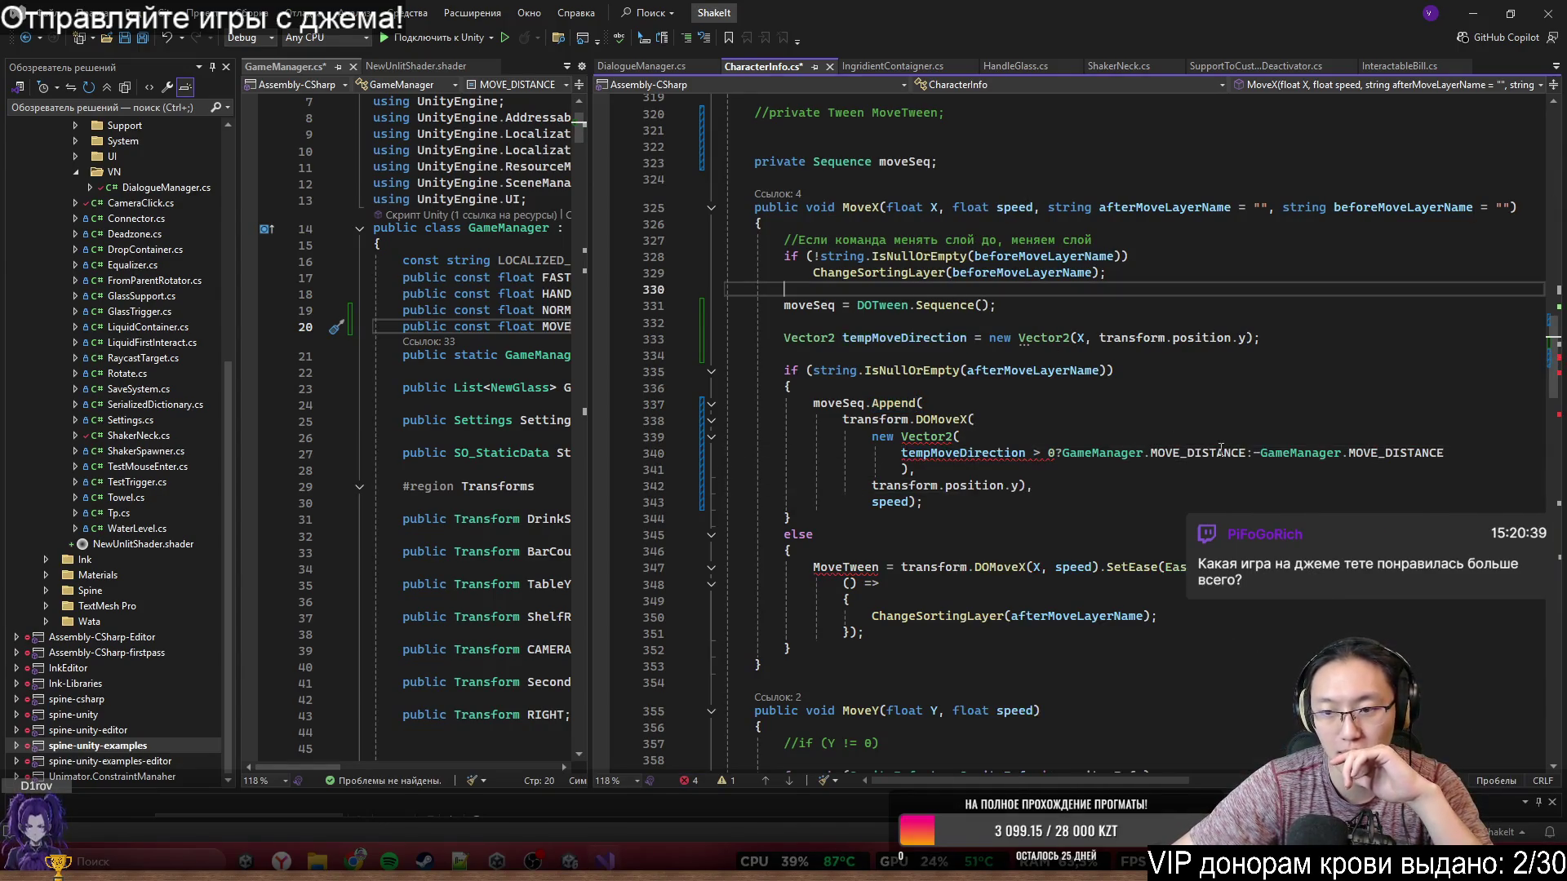
left_click(892, 484)
left_click(909, 471)
type(",")
left_click(911, 486)
left_click(1021, 486)
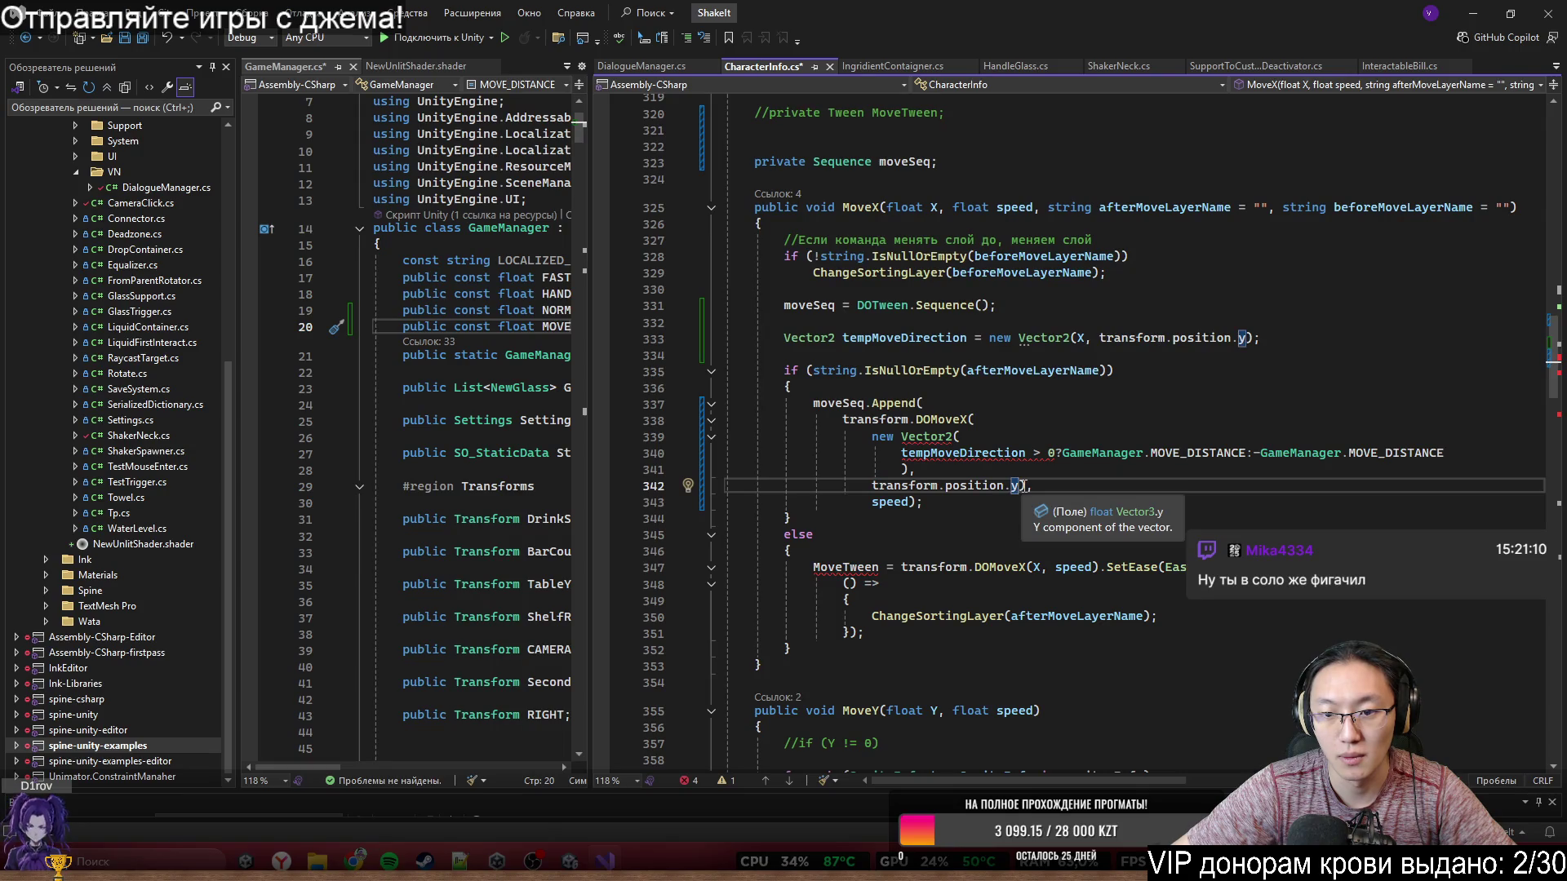
left_click(1031, 488)
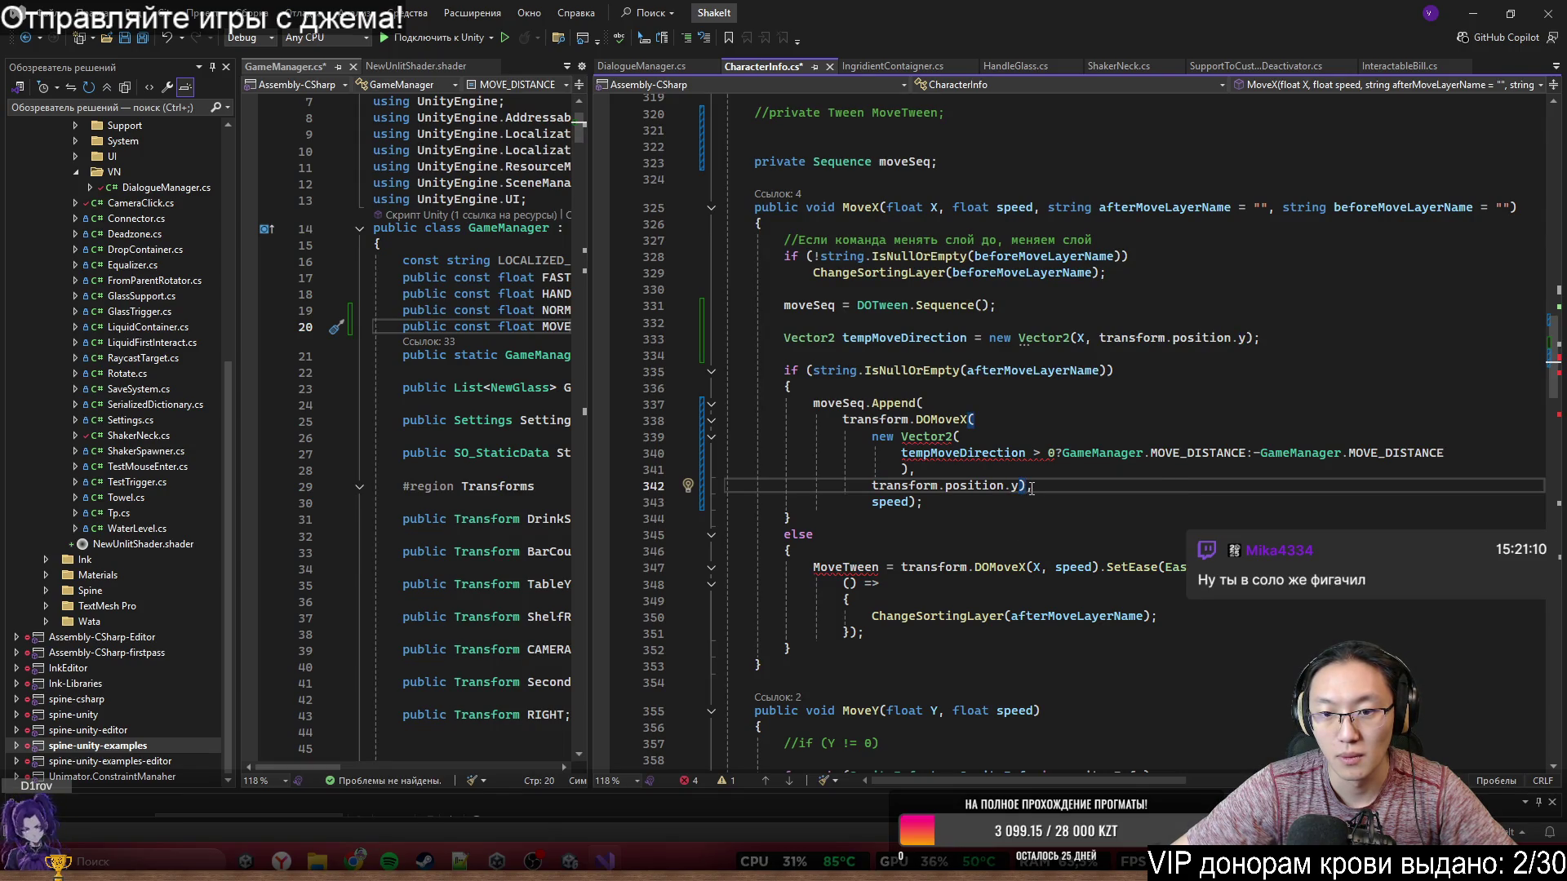
type(",")
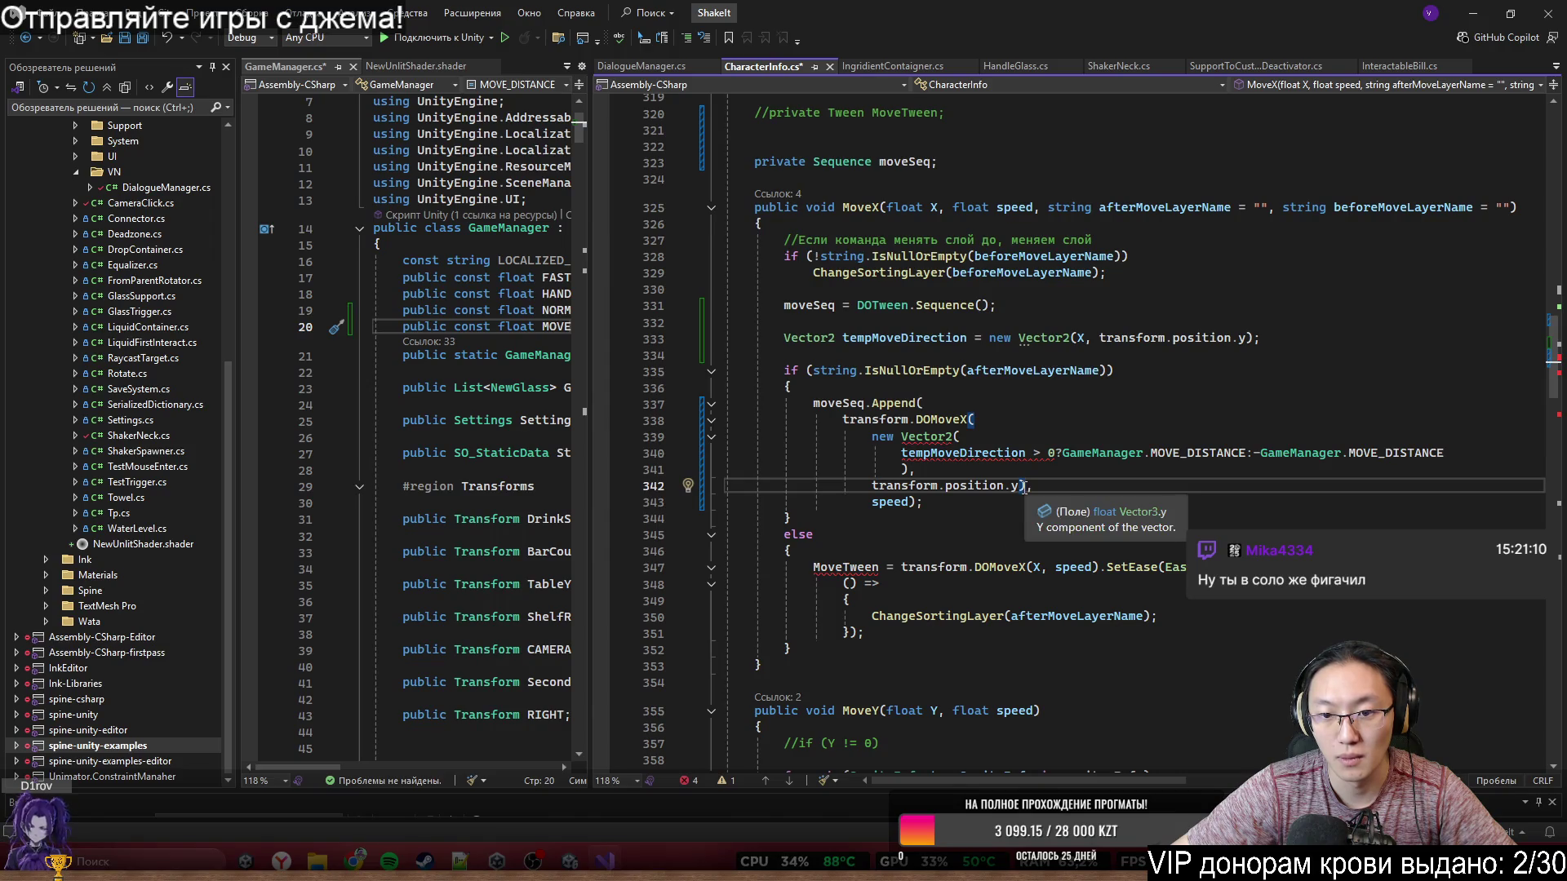
left_click(994, 472)
key("Left")
key("BackSpace")
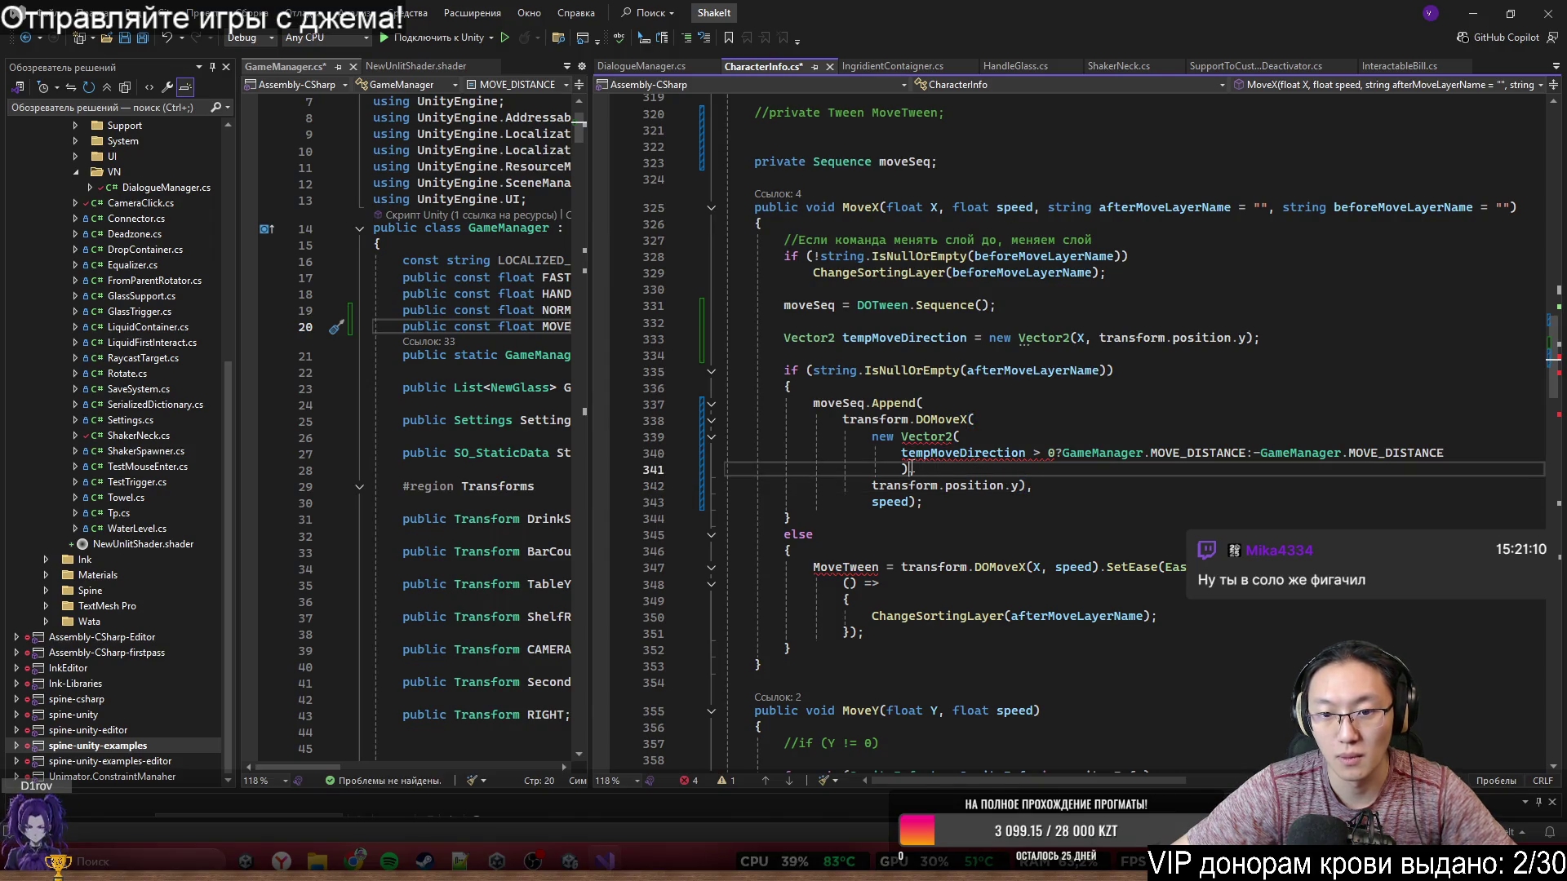
- Re-indent the position.y line, join the lone comma up, and end the speed line with ');'
left_click(1030, 486)
key("BackSpace")
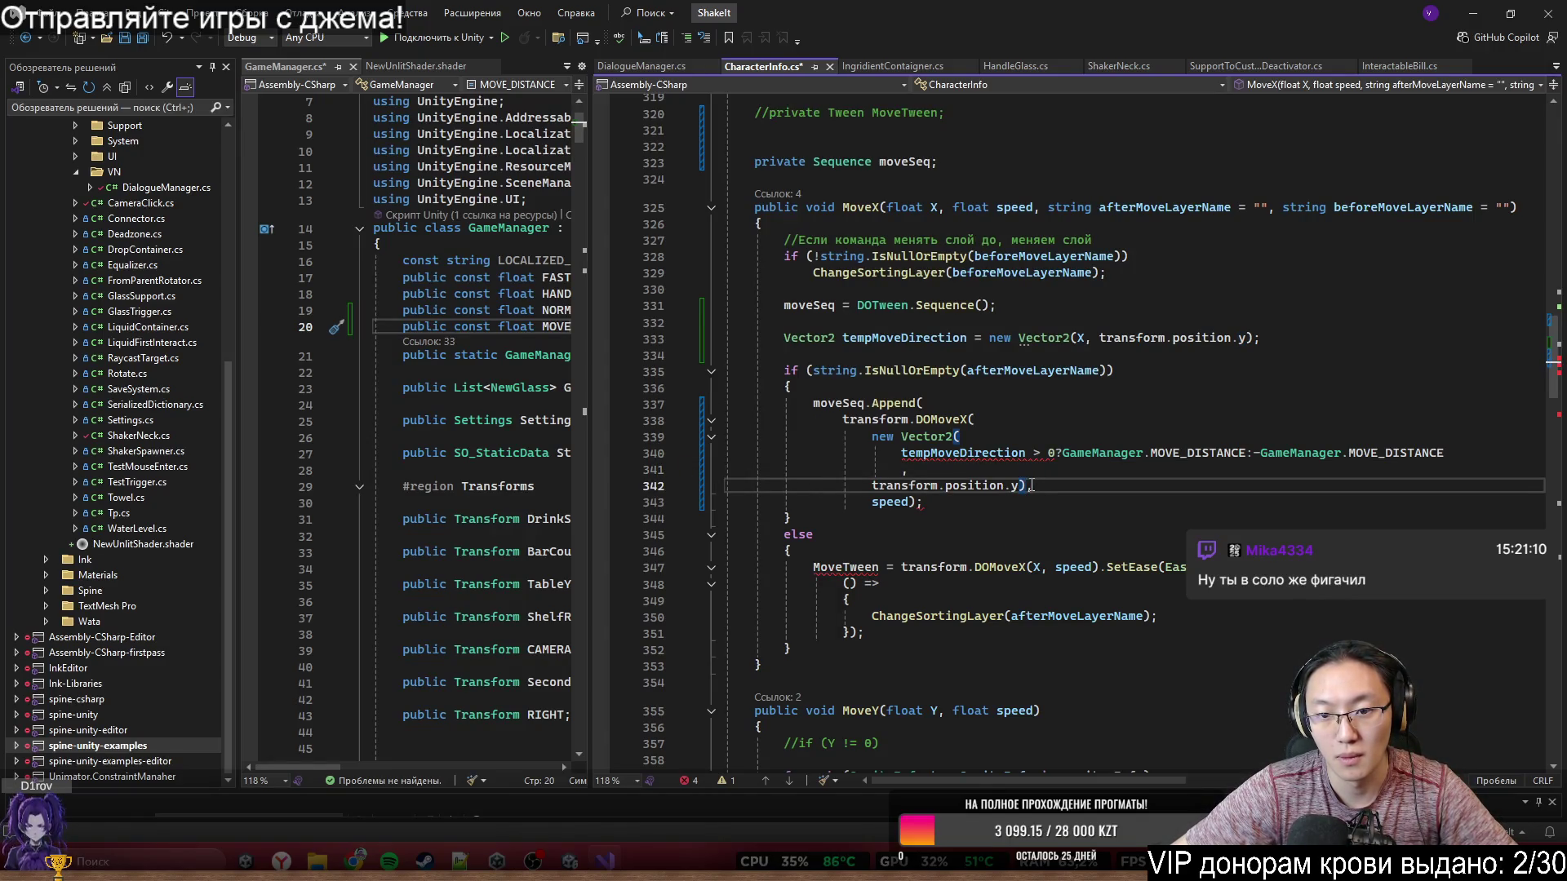
type(",")
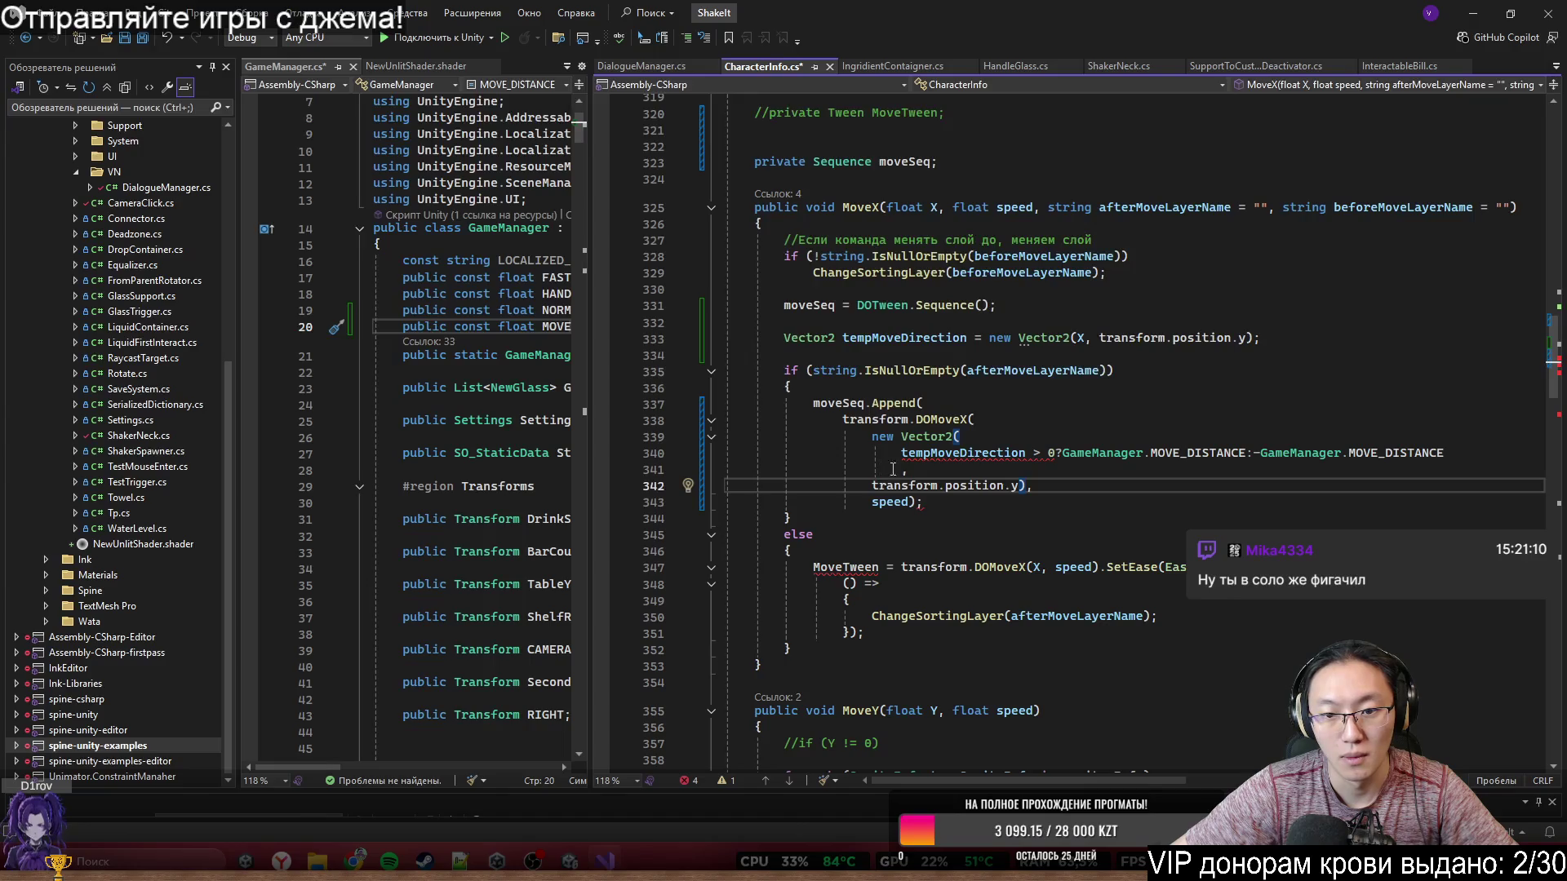
left_click(871, 487)
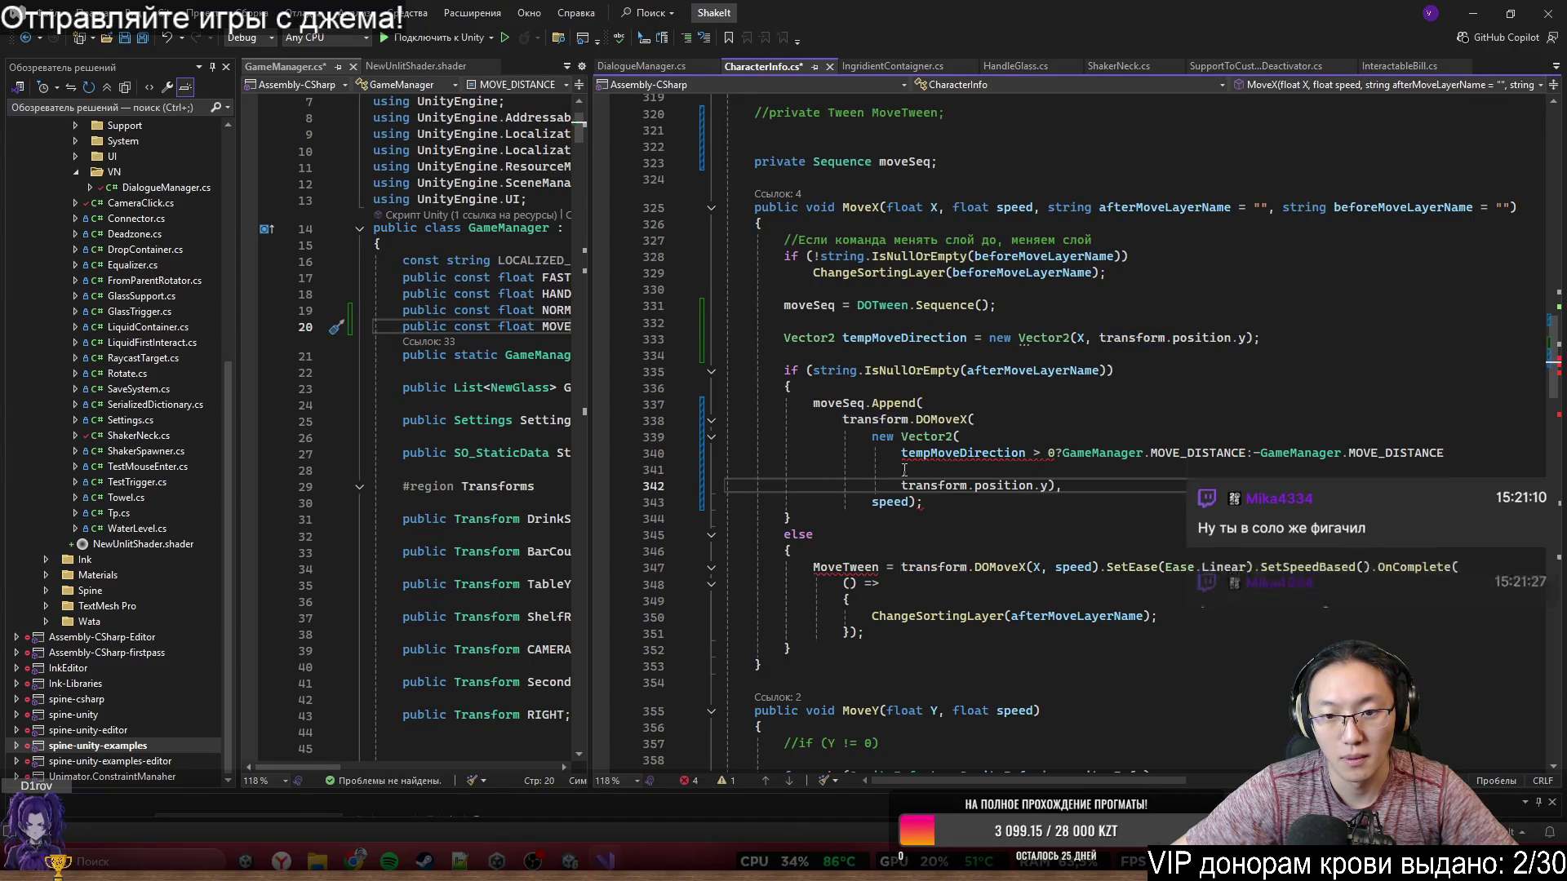
key("Tab")
key("Up")
key("ctrl+BackSpace")
type(",")
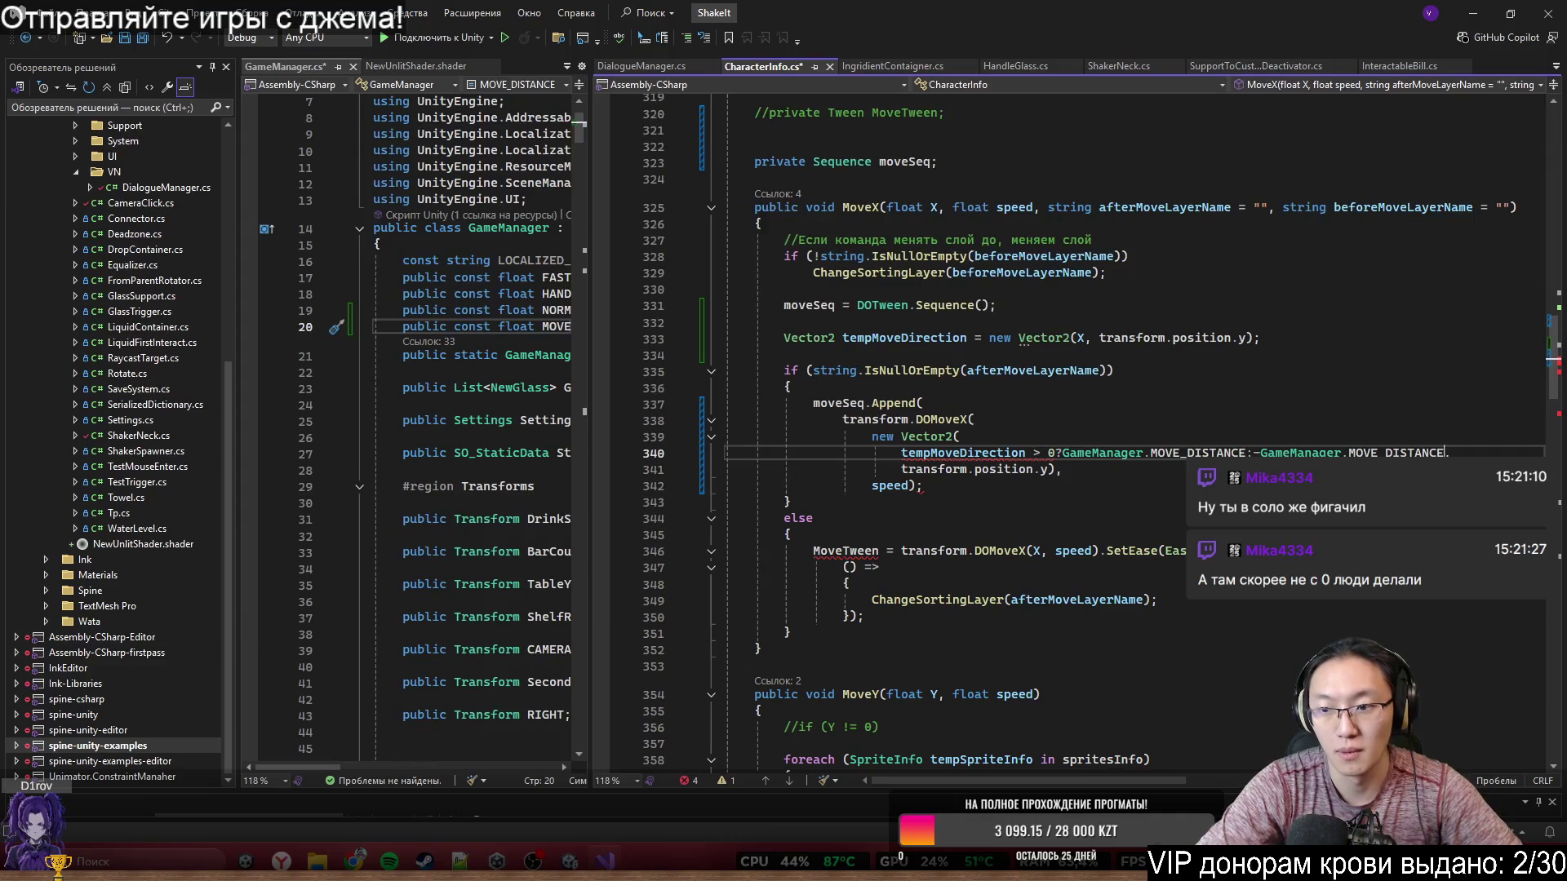
left_click(1097, 473)
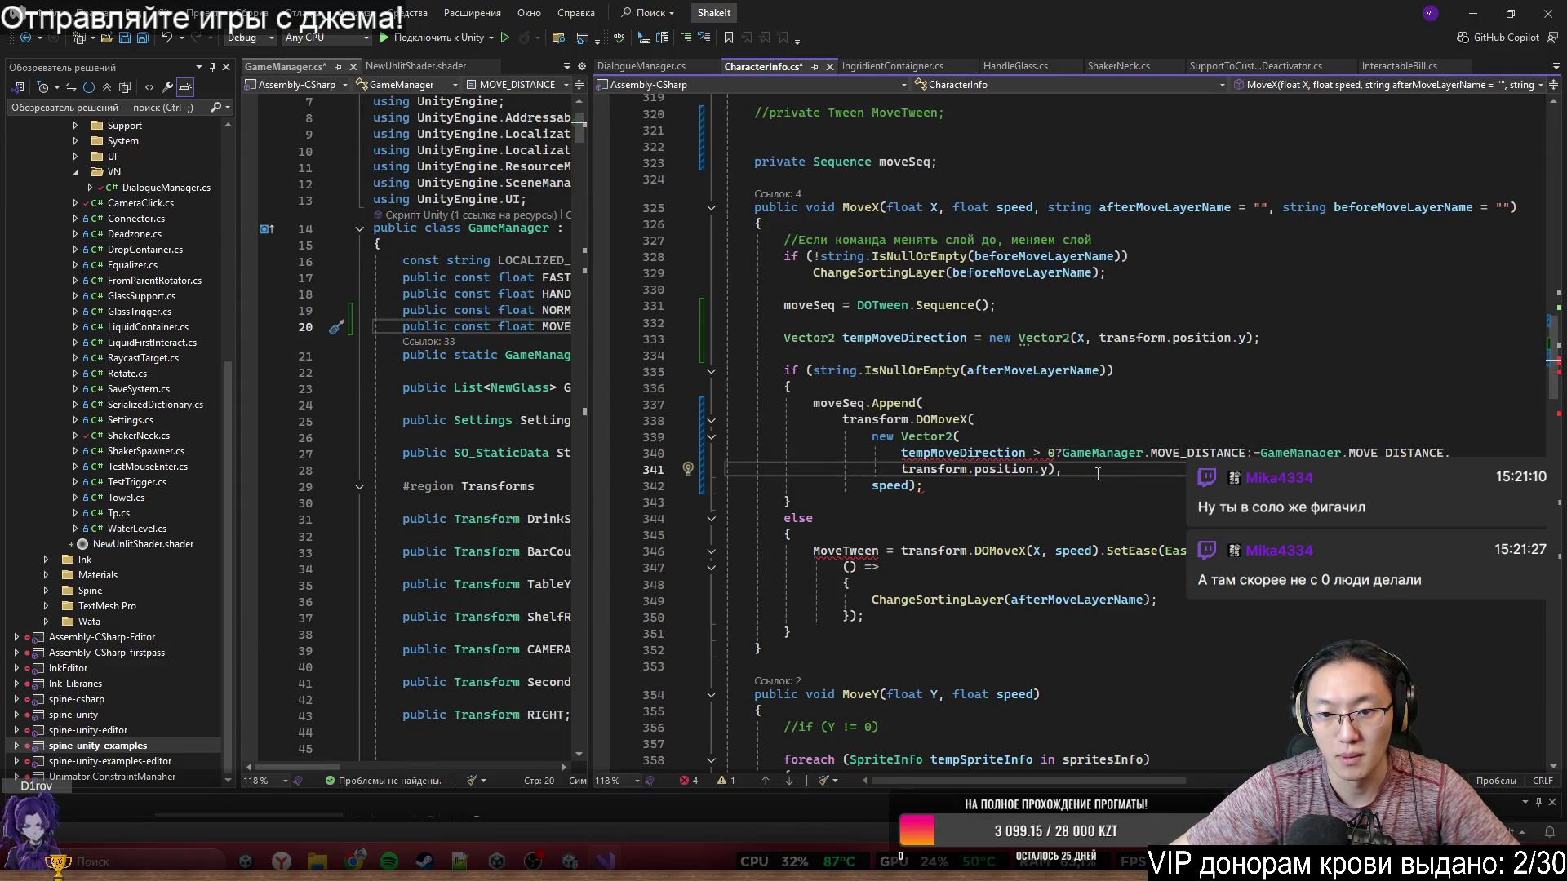
left_click(923, 486)
key("BackSpace")
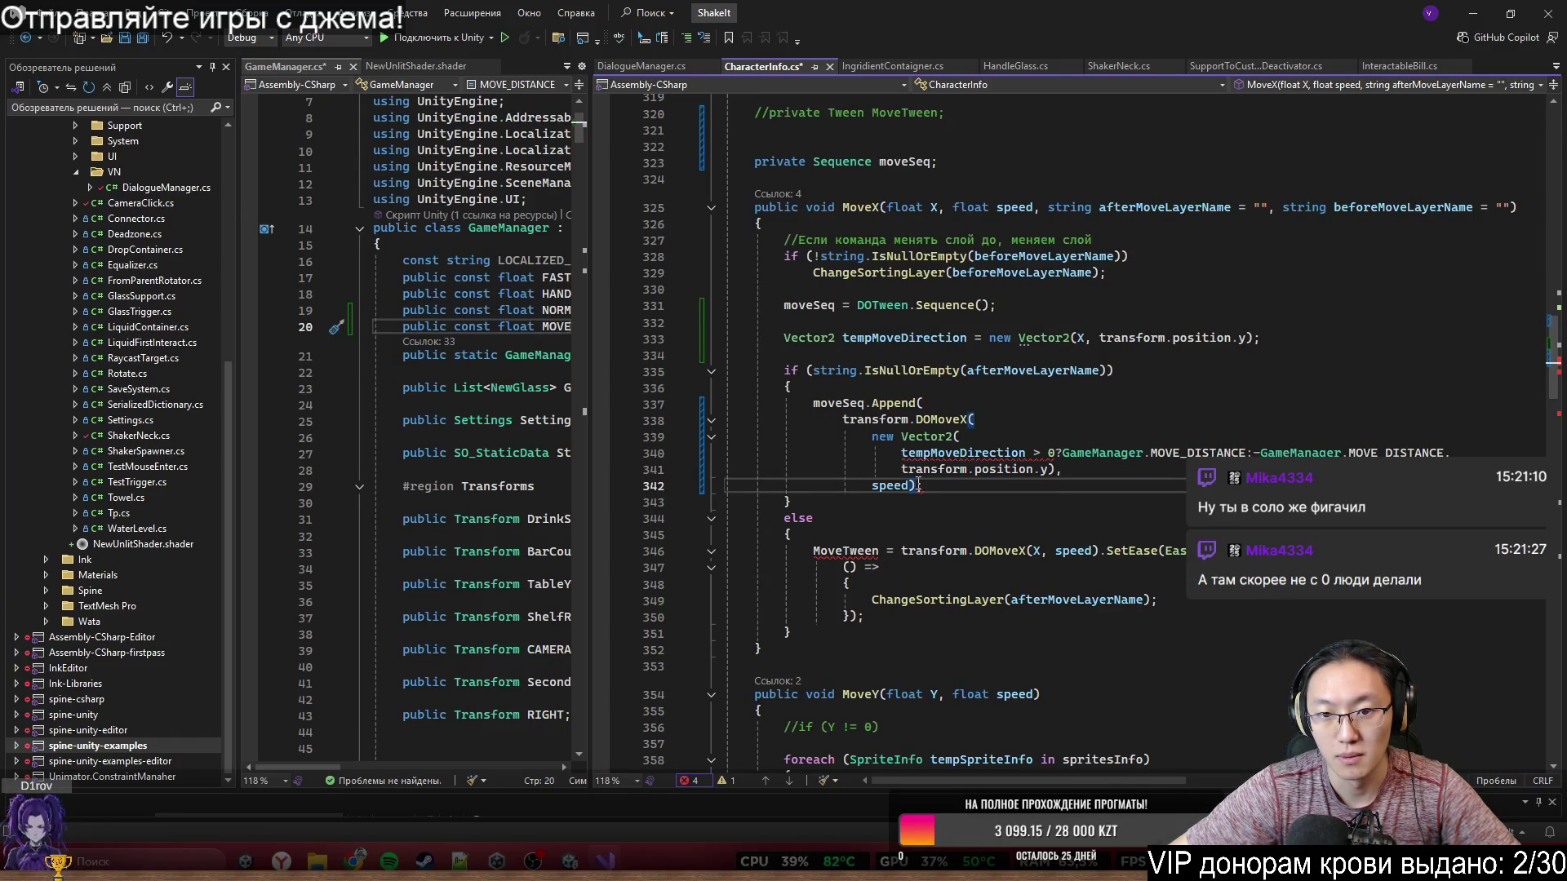
type(");")
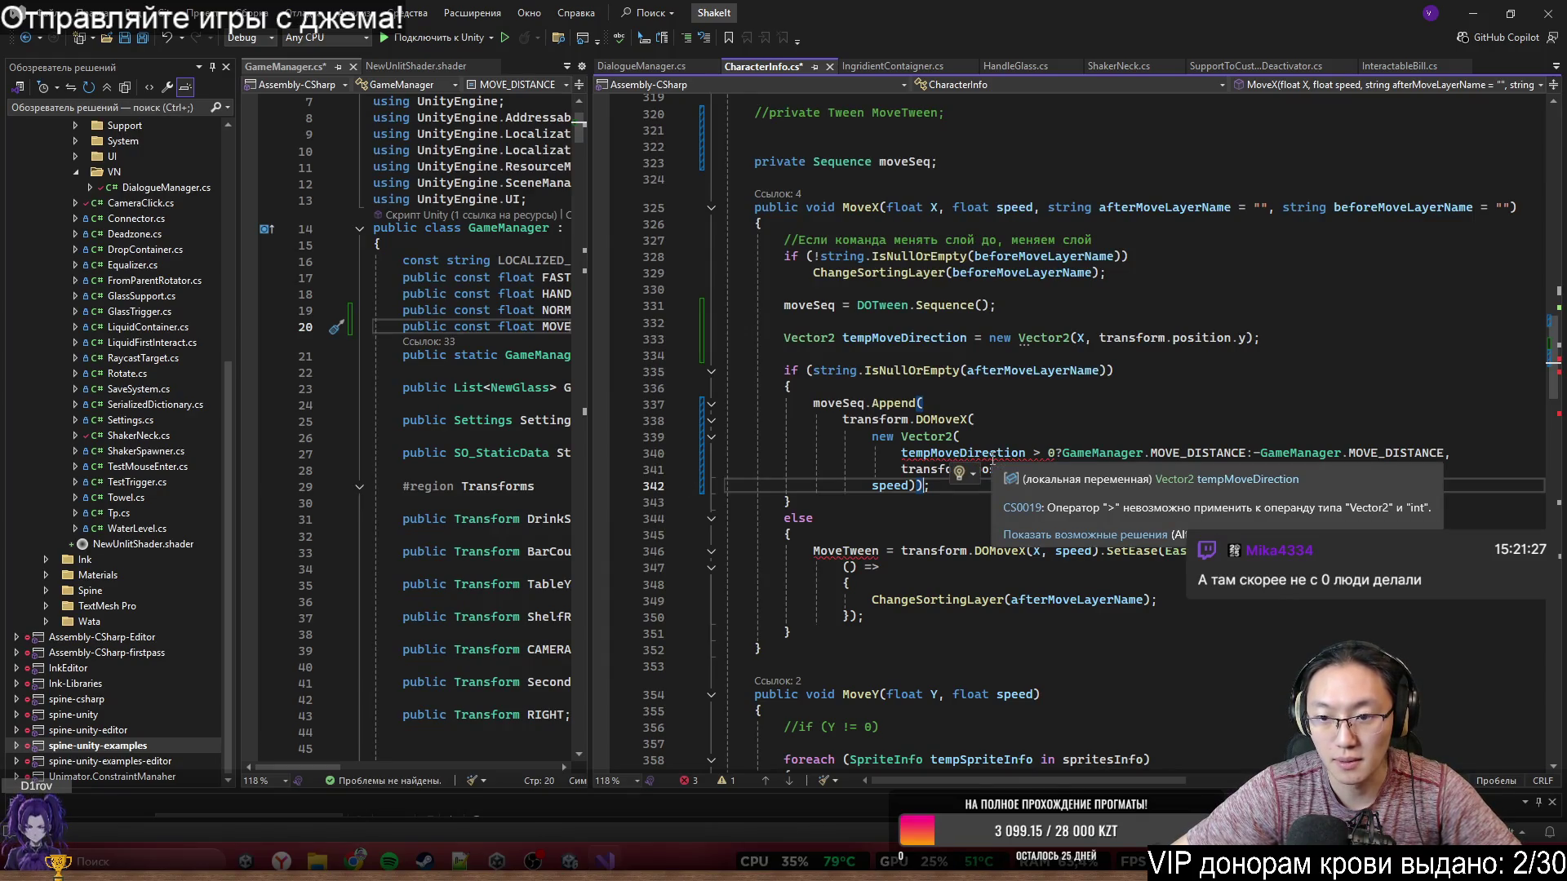
- Change tempMoveDirection to tempMoveDirection.x and paste the ternary over DOMoveX's new Vector2 argument
left_click(1025, 453)
type(".x")
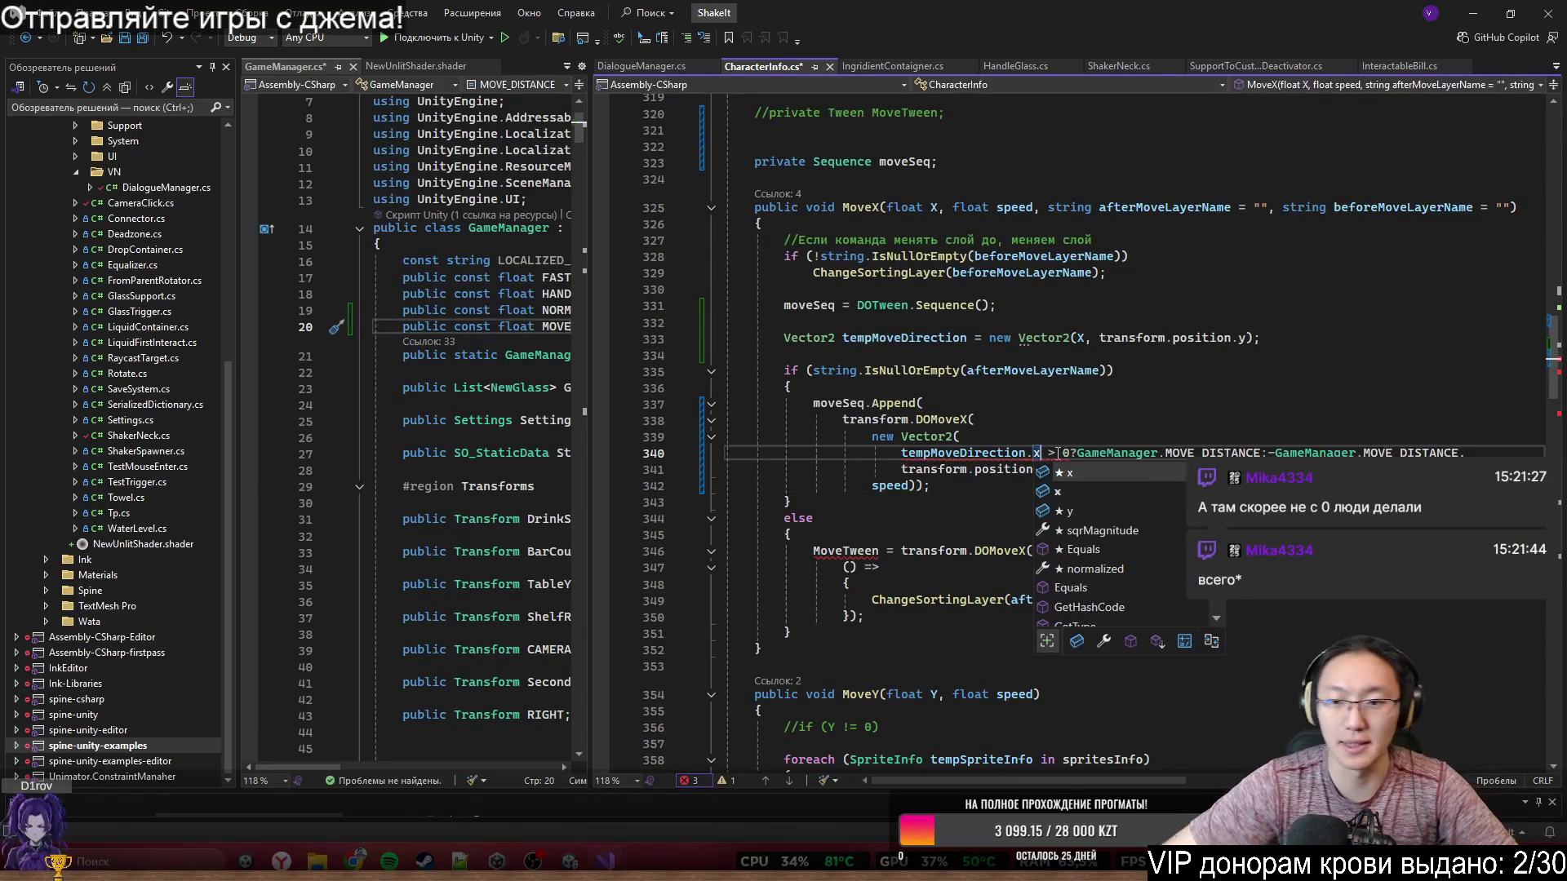
left_click(1159, 371)
mouse_move(1019, 453)
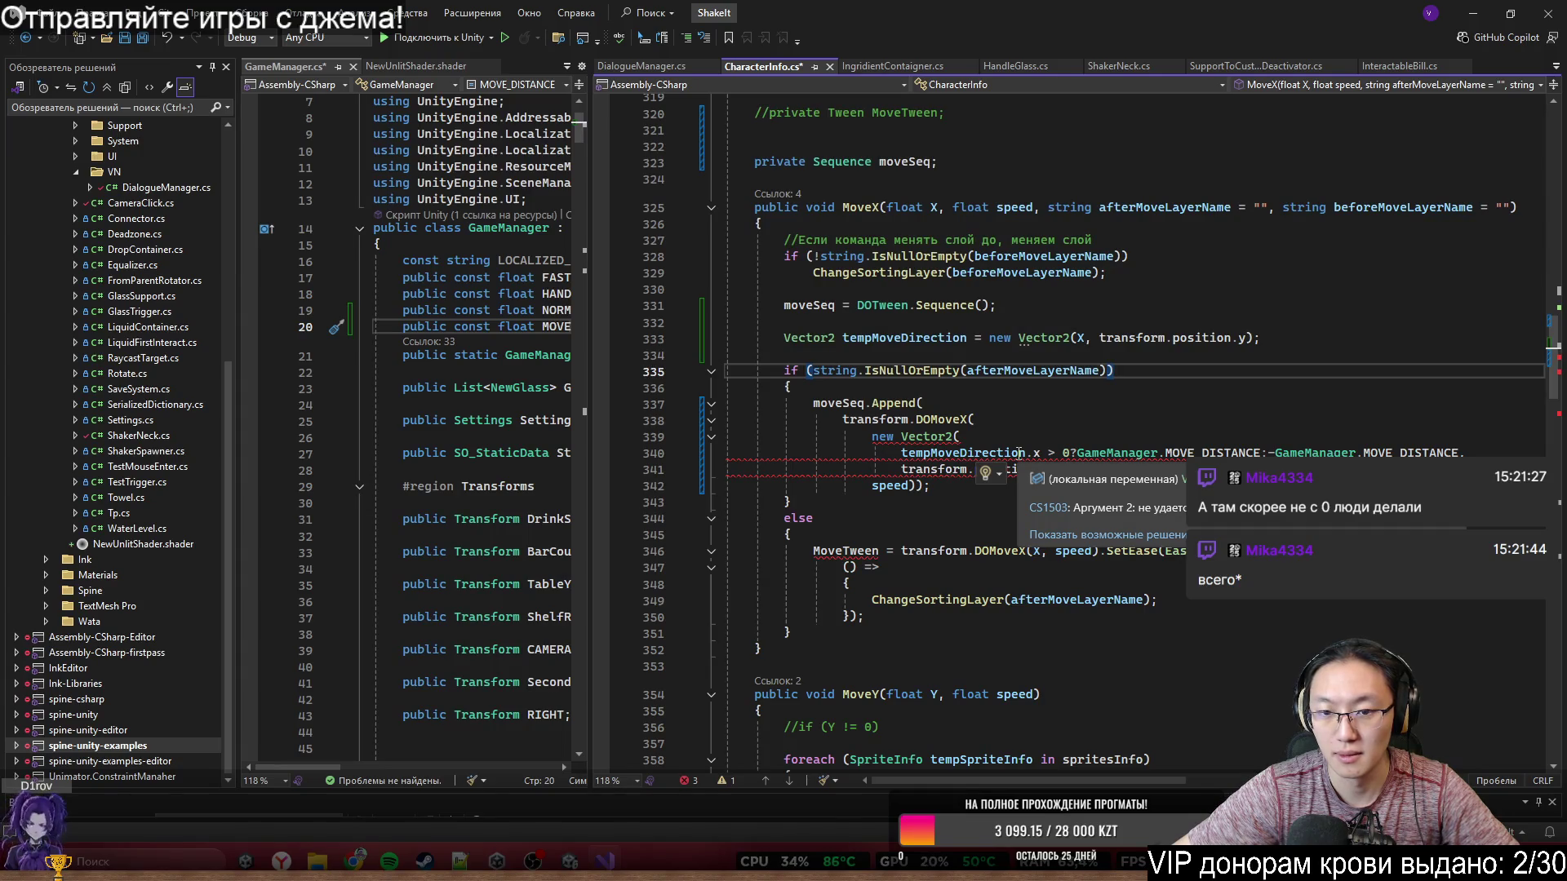
key("Down")
key("Down")
key("Down")
double_click(963, 453)
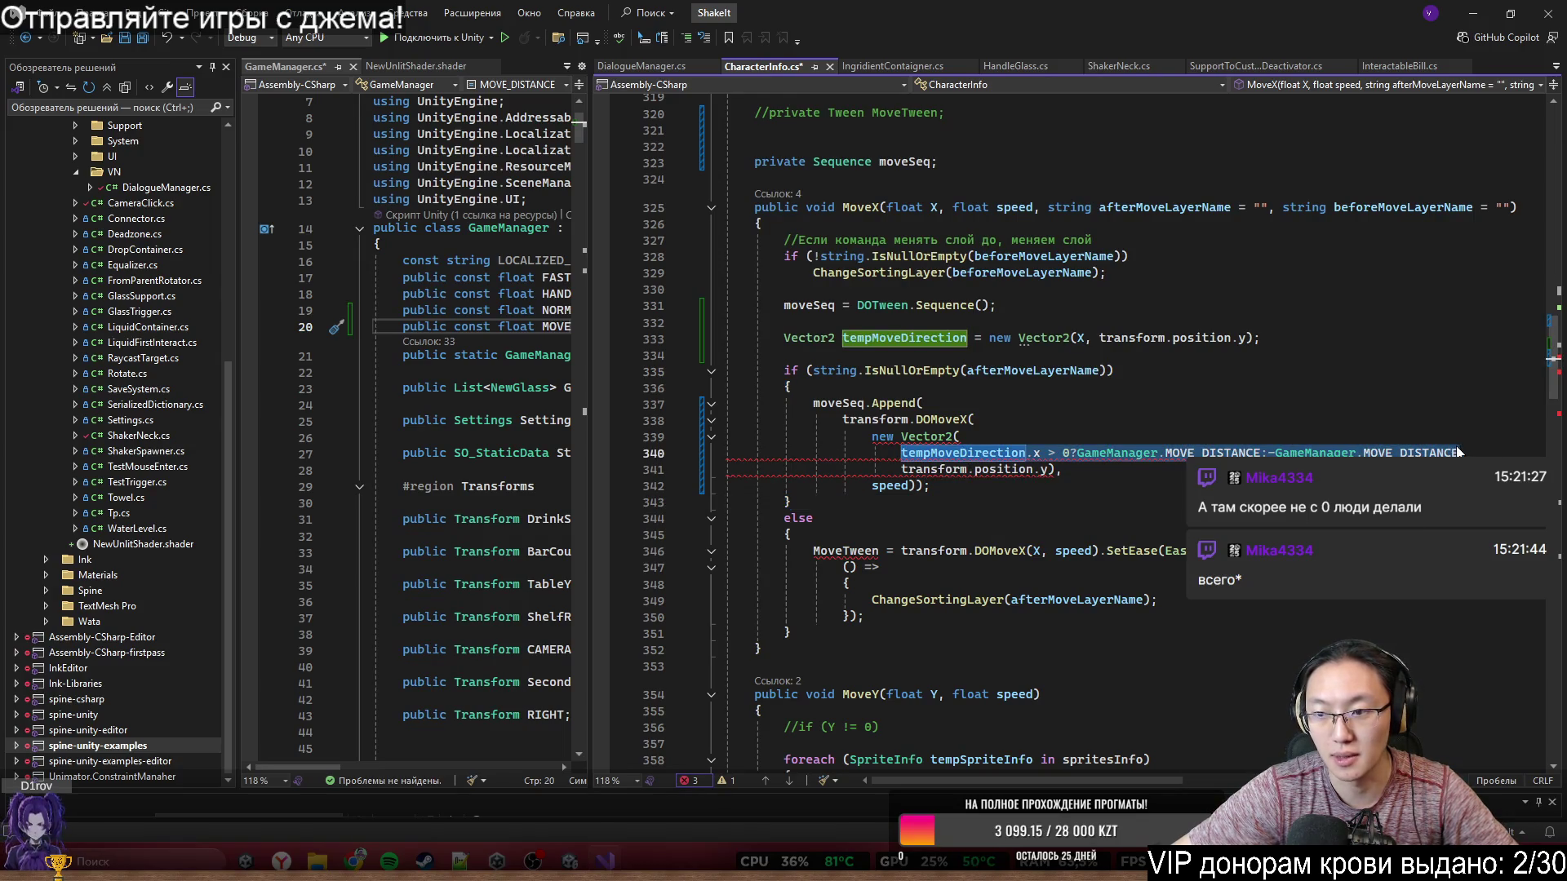
key("Delete")
left_click_drag(1057, 469, 872, 438)
type("tempMoveDirection.x > 0 ? GameManager.MOVE_DISTANCE : -GameManager.MOVE_DISTANCE,")
left_click(1180, 474)
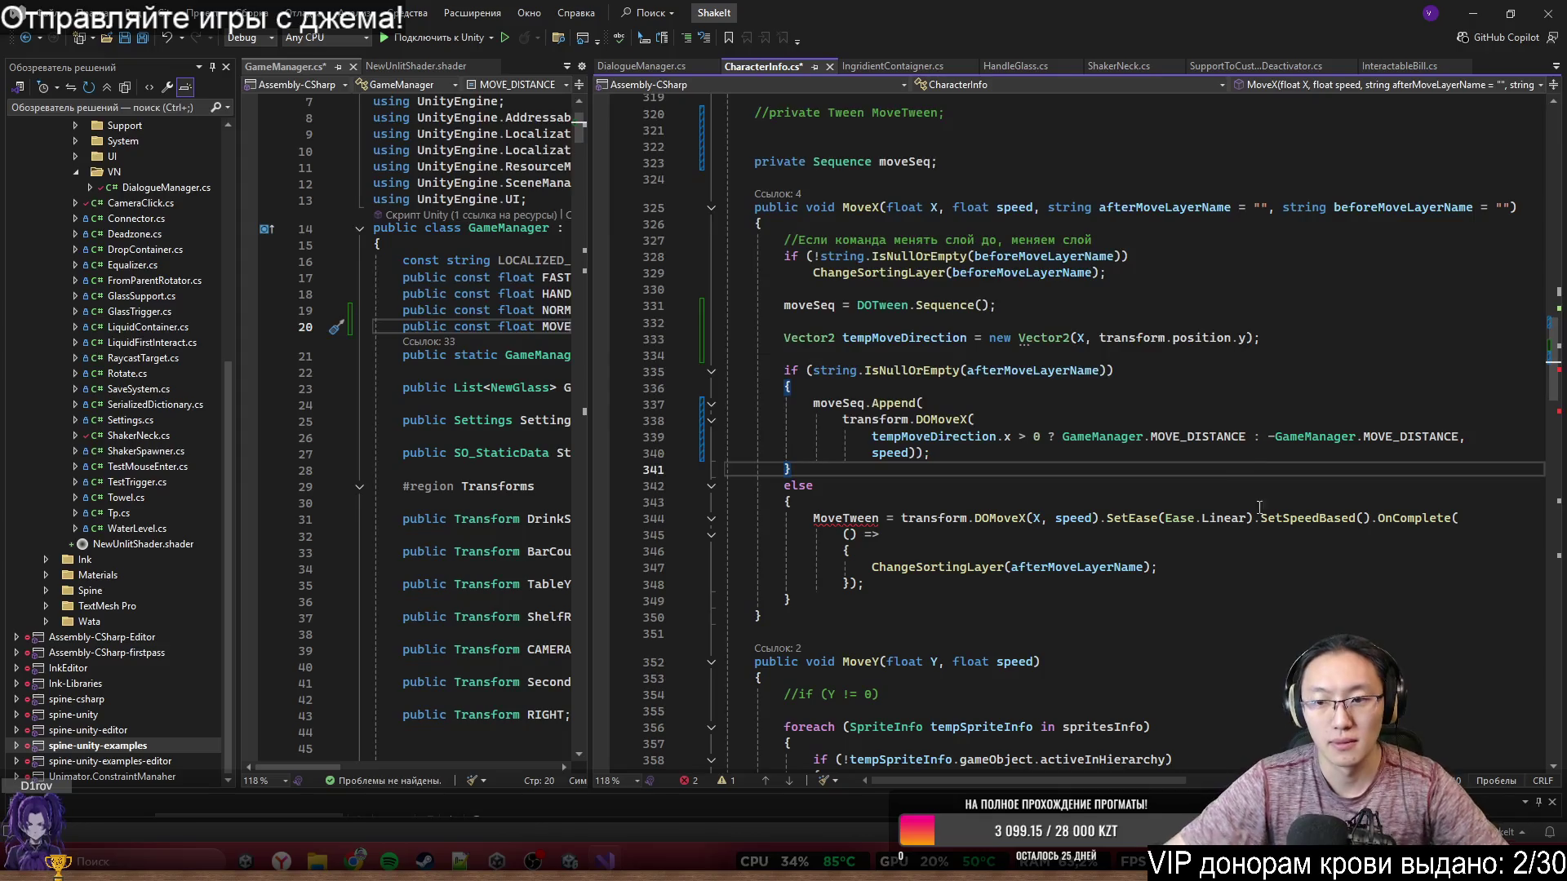
double_click(890, 452)
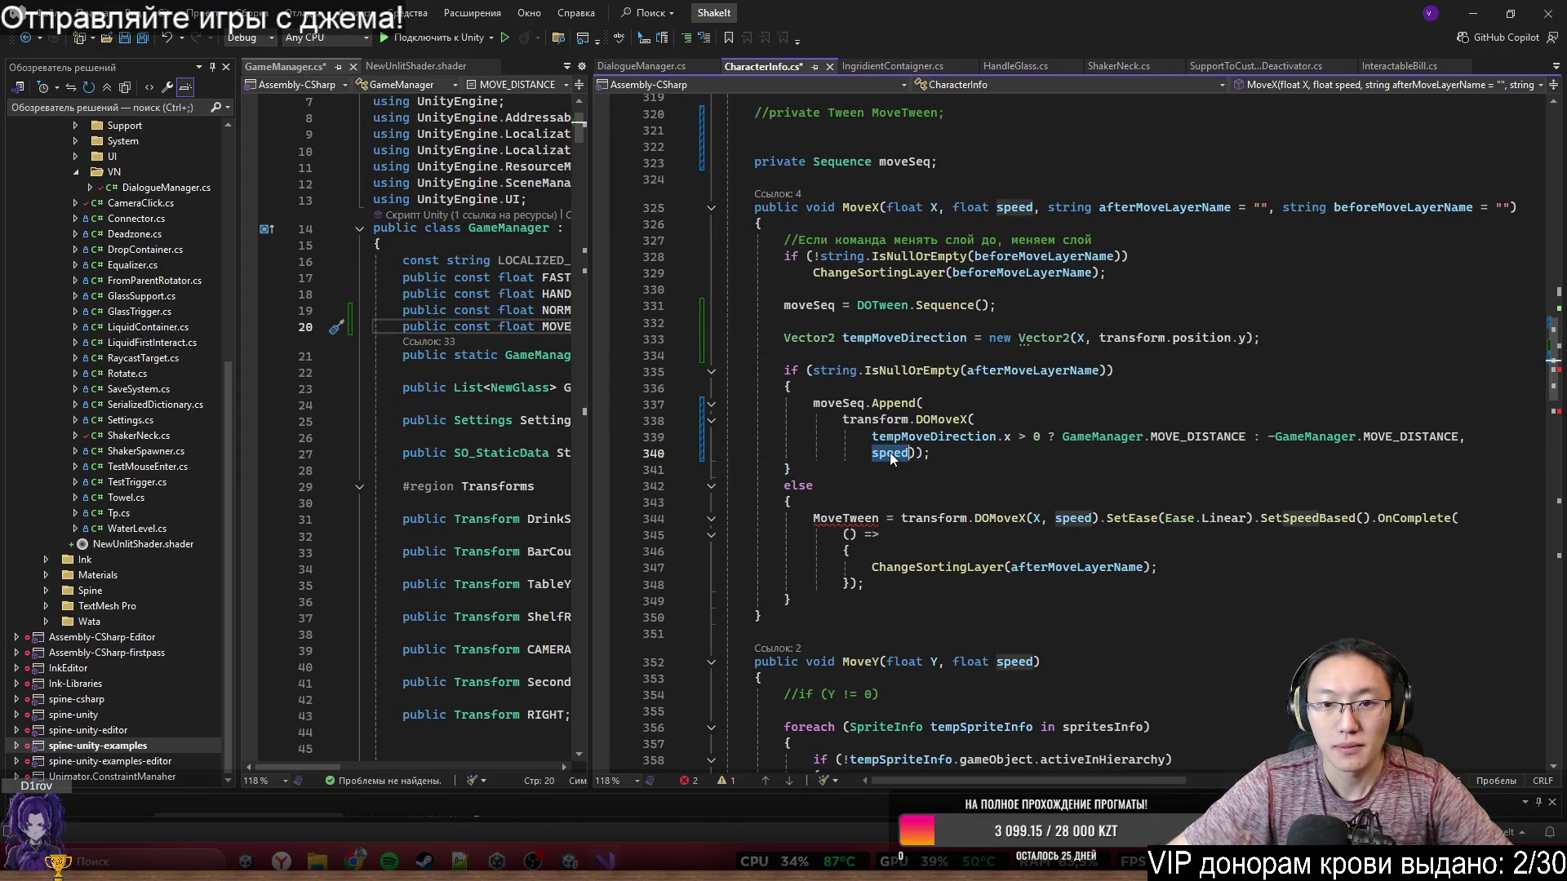
scroll(1034, 321, "up", 2)
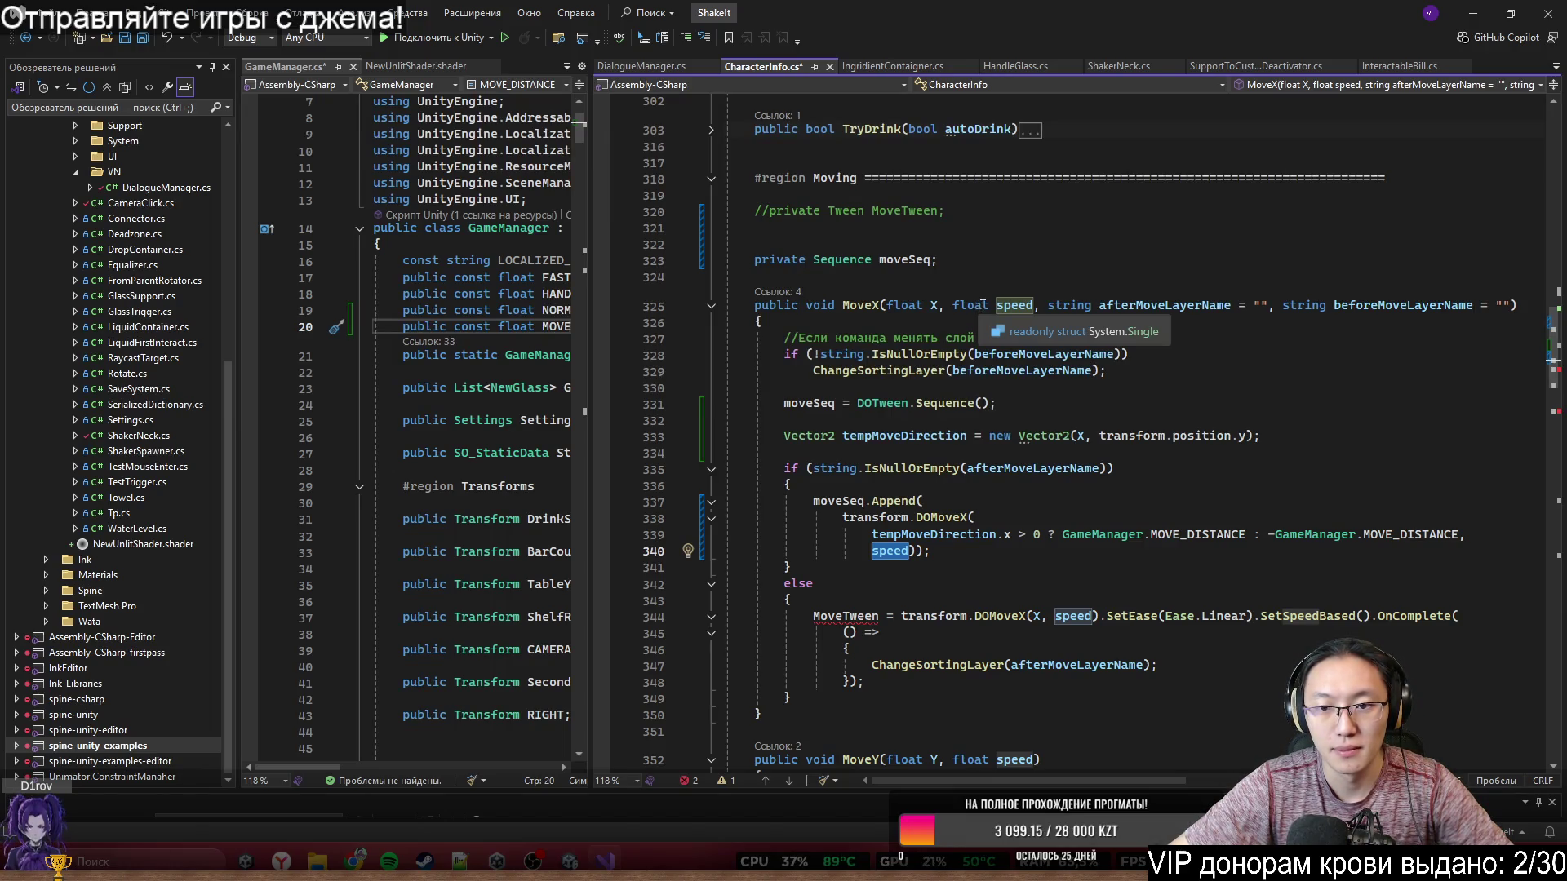
left_click(789, 292)
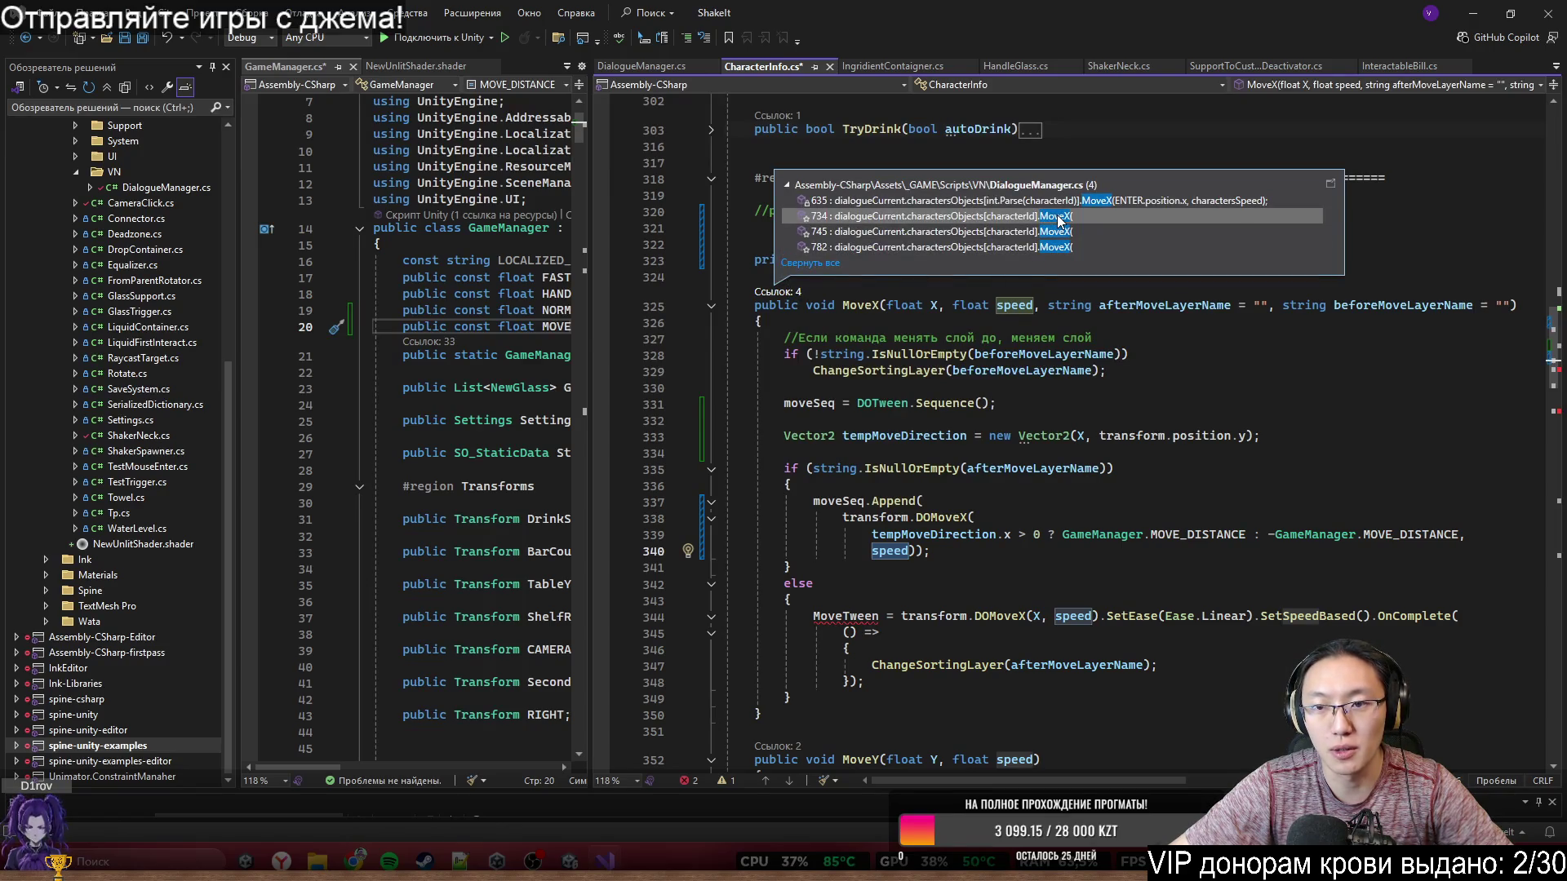
mouse_move(1059, 219)
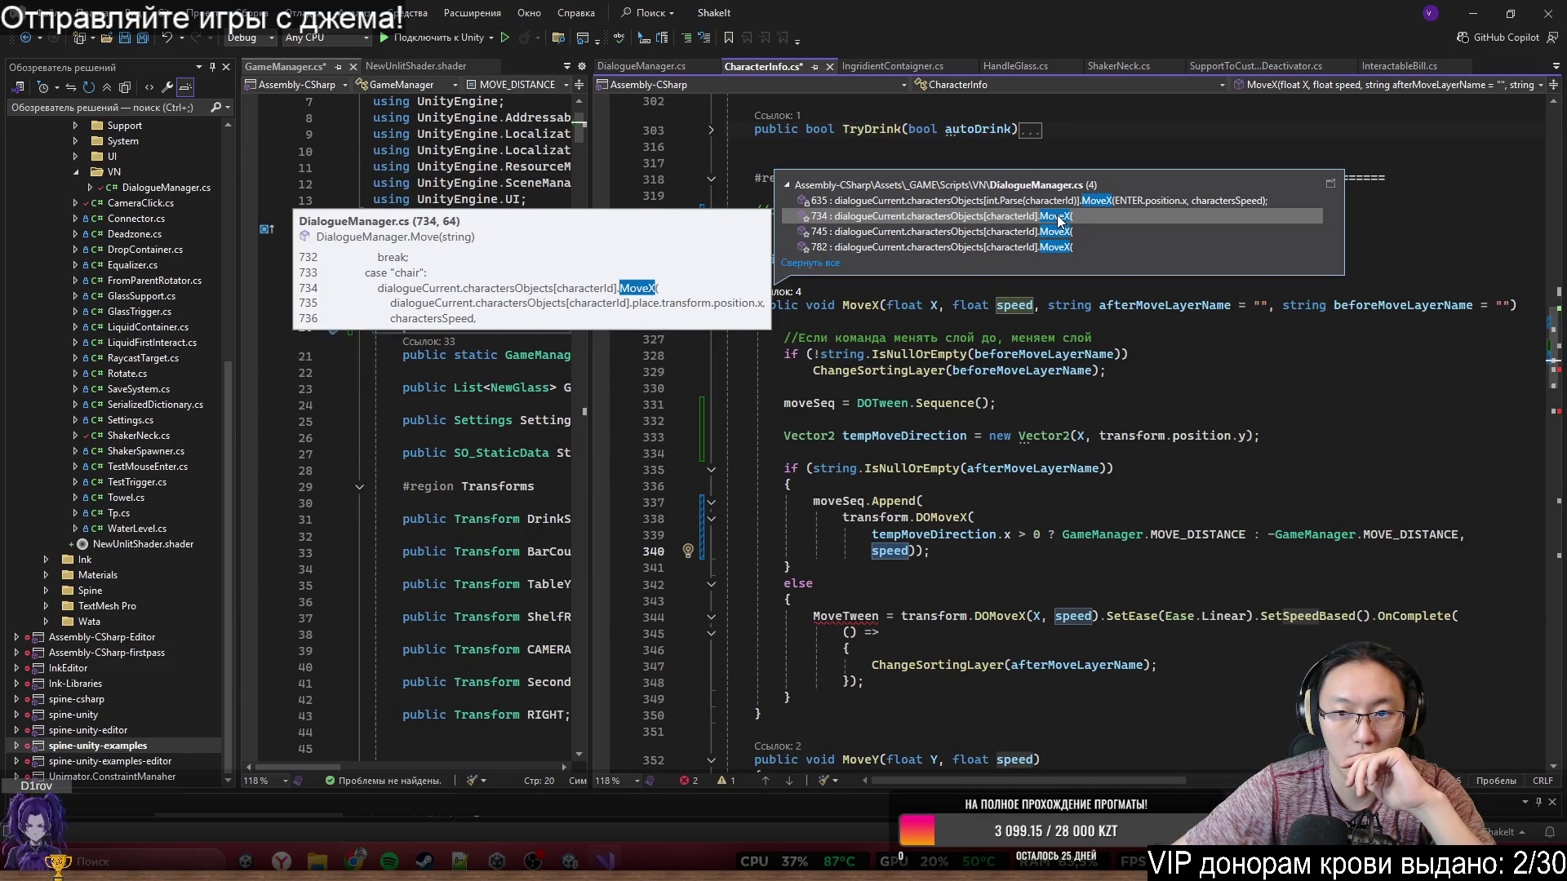
key("Escape")
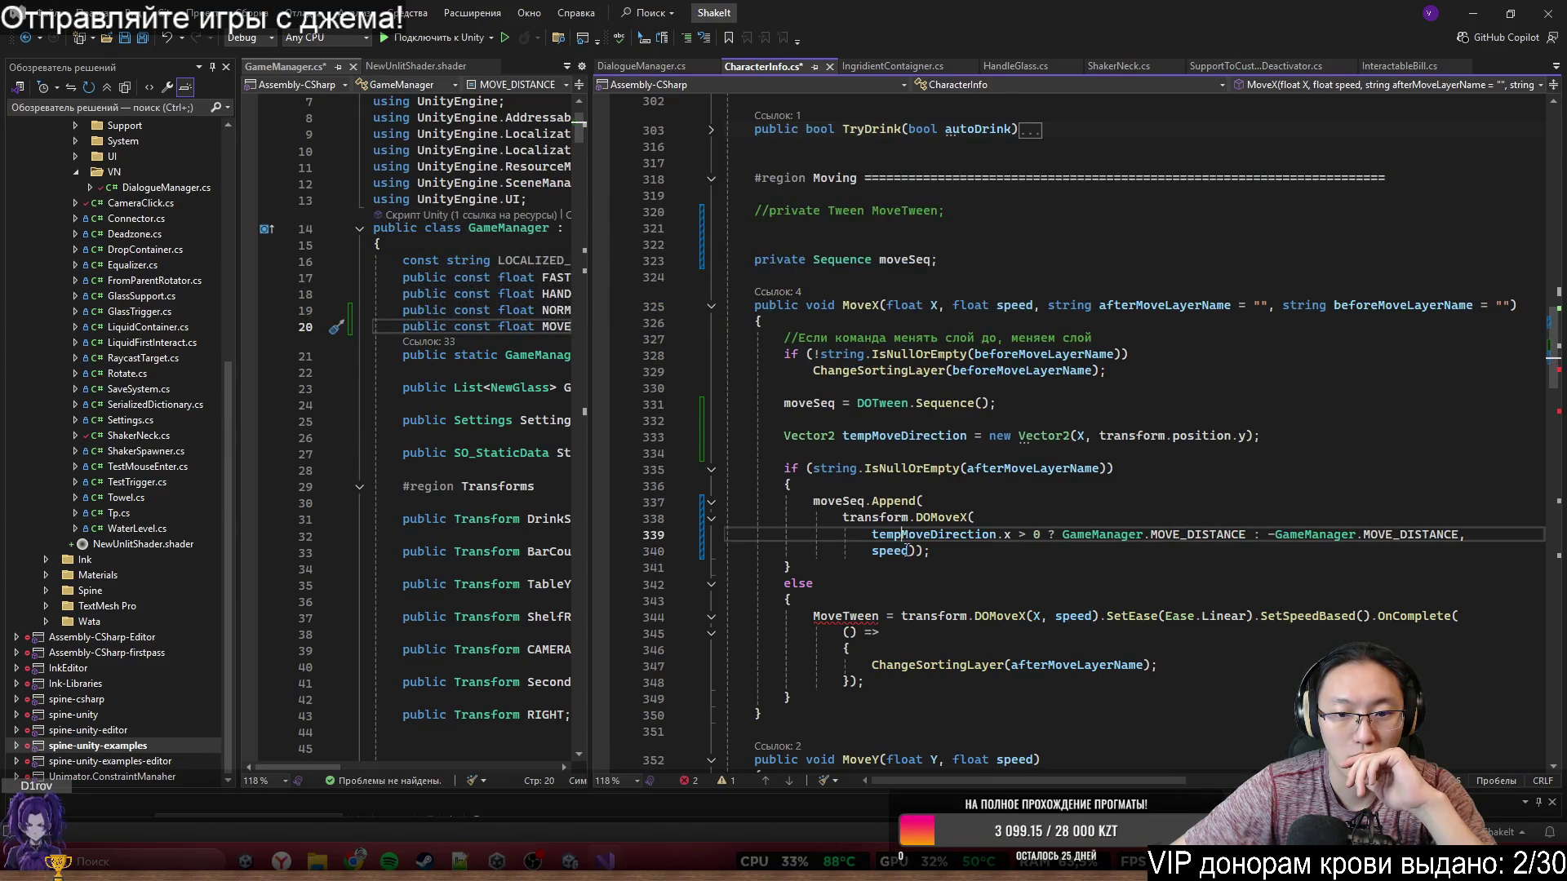
- Change the DOMoveX duration to speed/2 and begin a moveSeq.Ins line beneath it
type("/2")
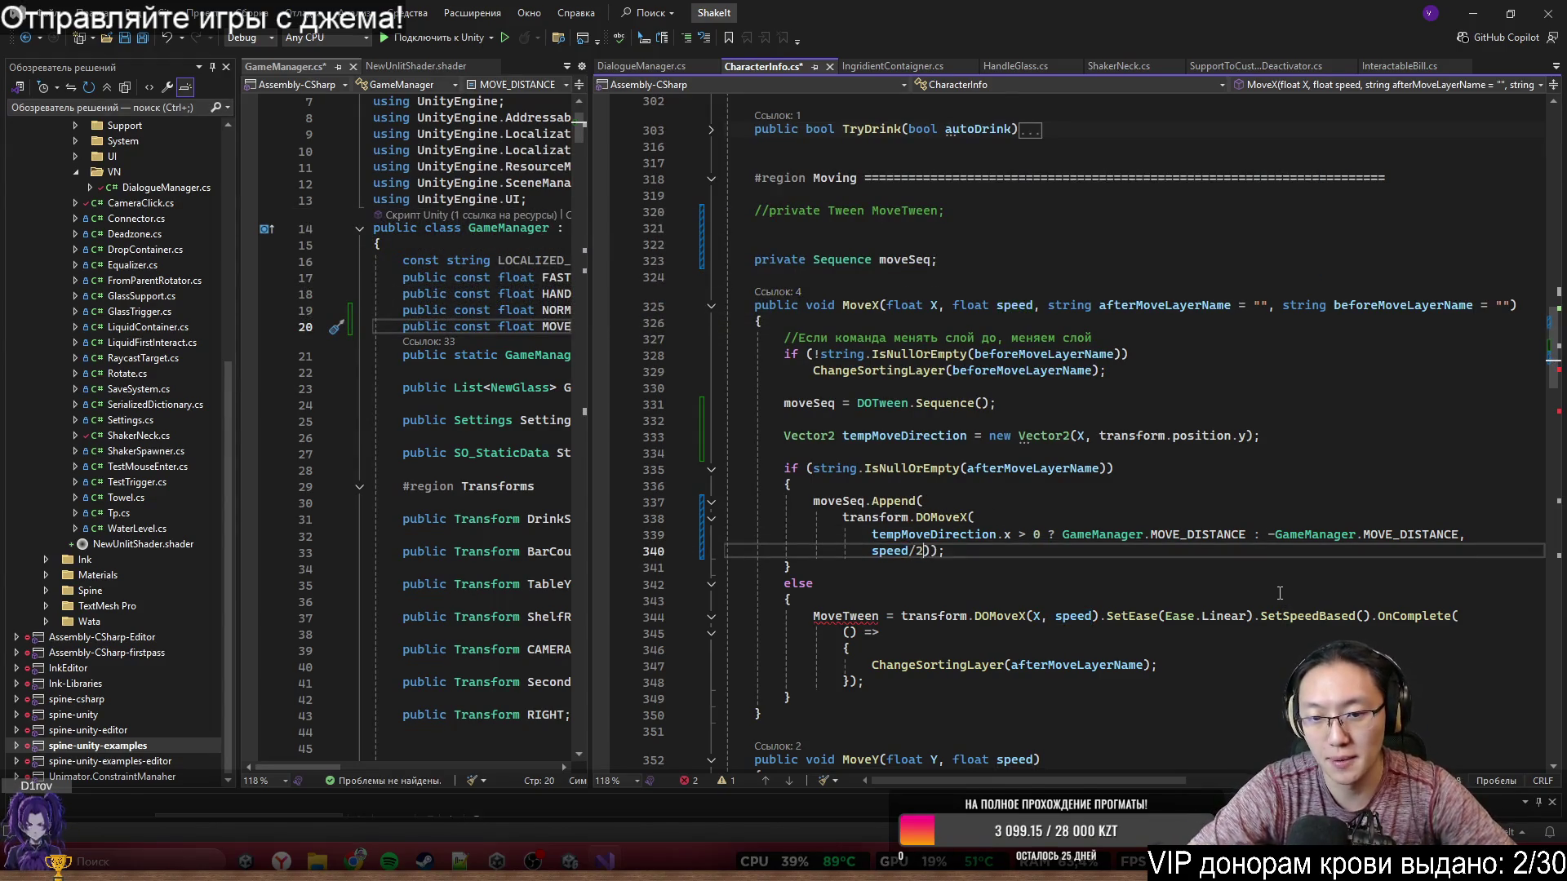
scroll(985, 414, "down", 3)
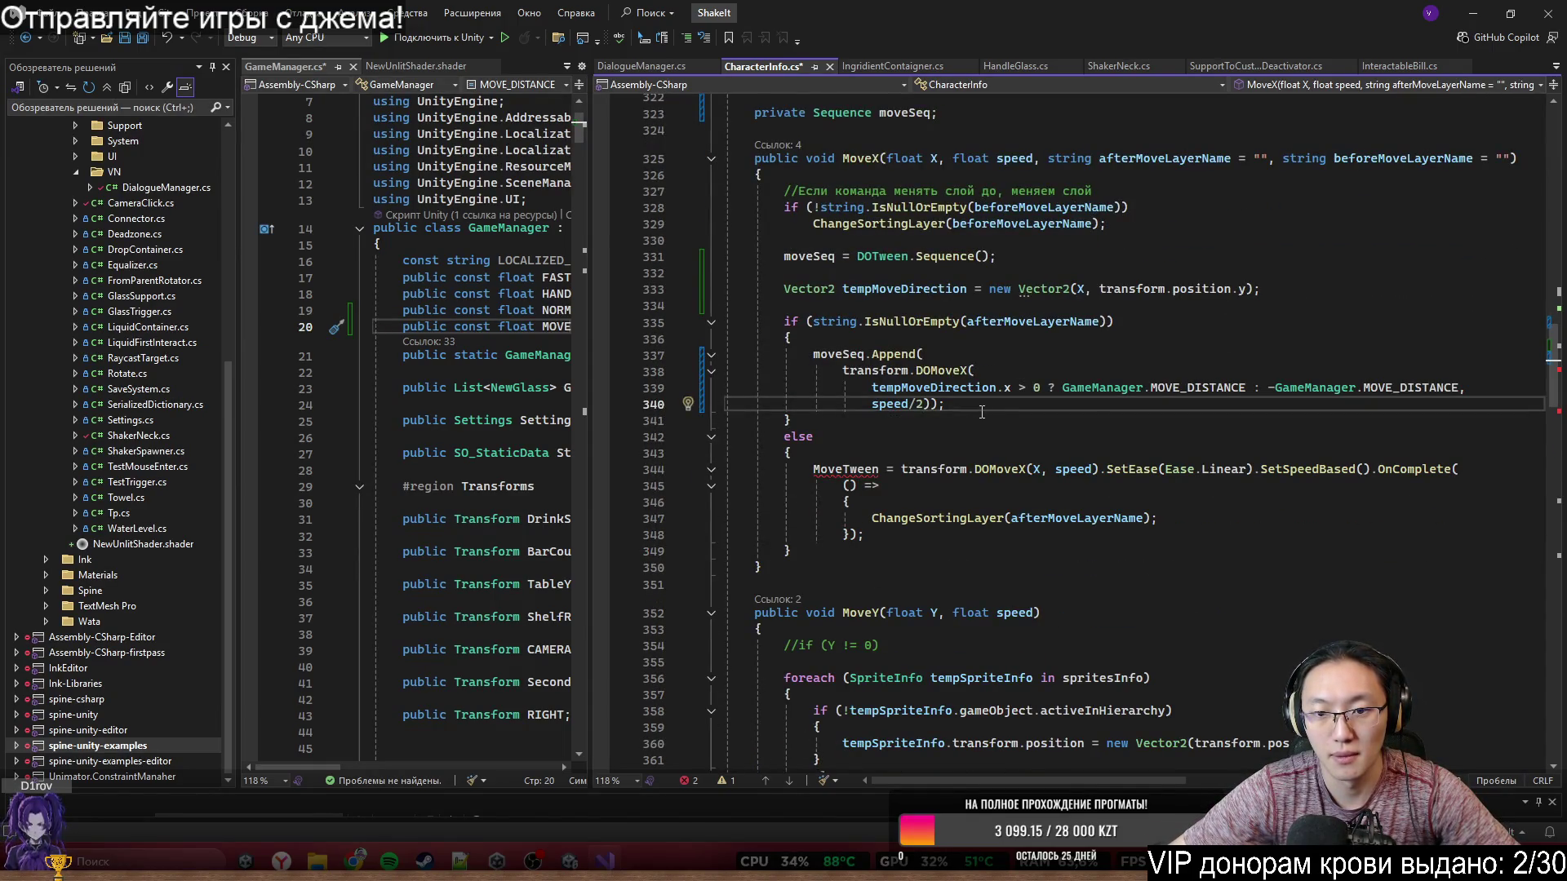
scroll(982, 412, "down", 1)
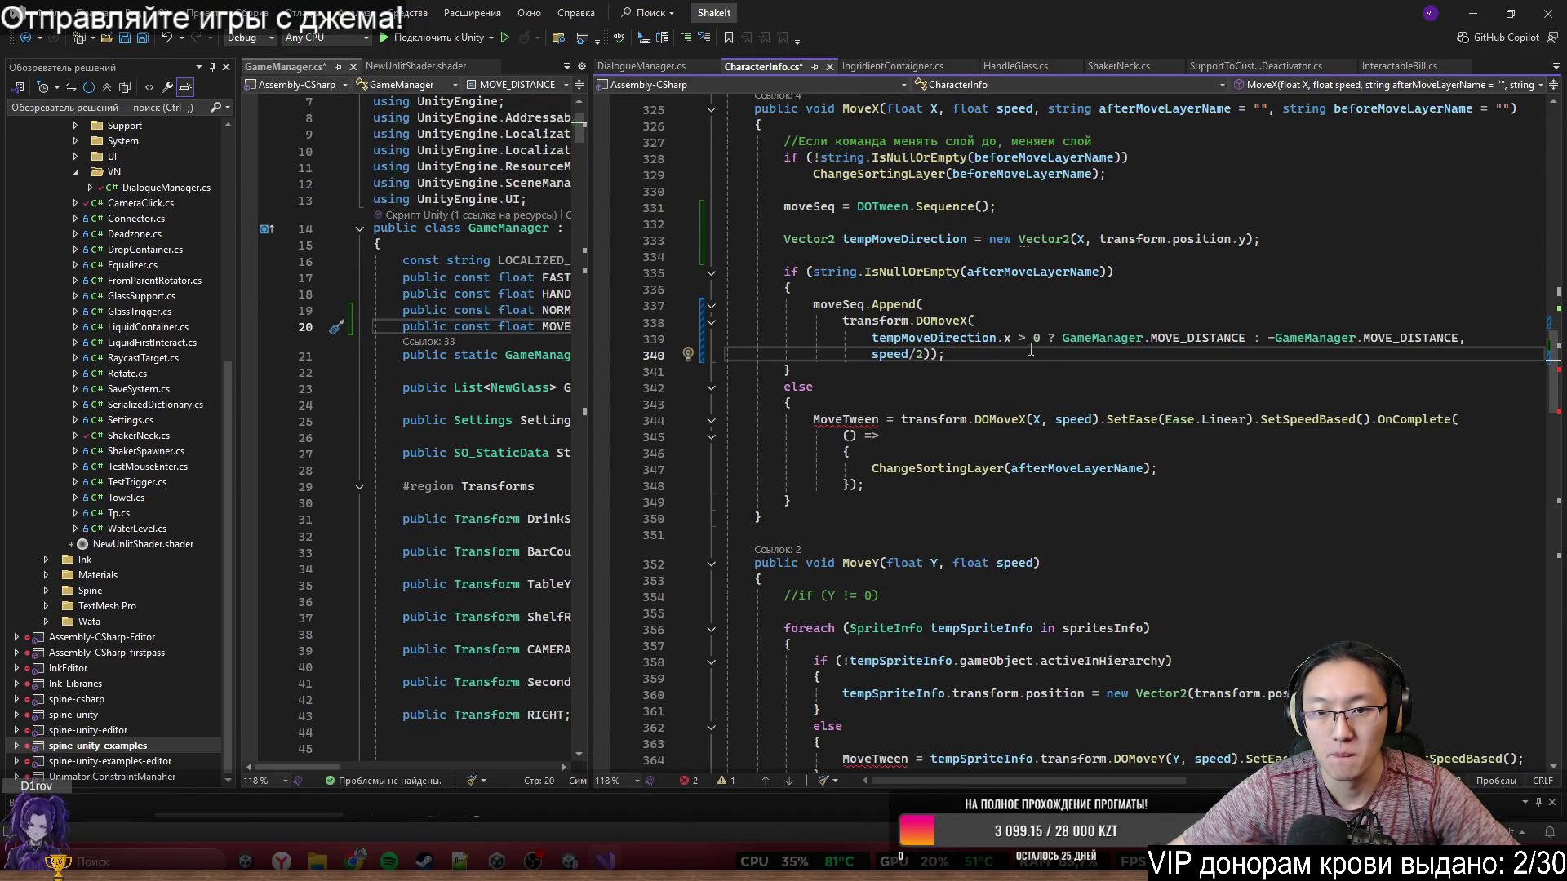
key("Return")
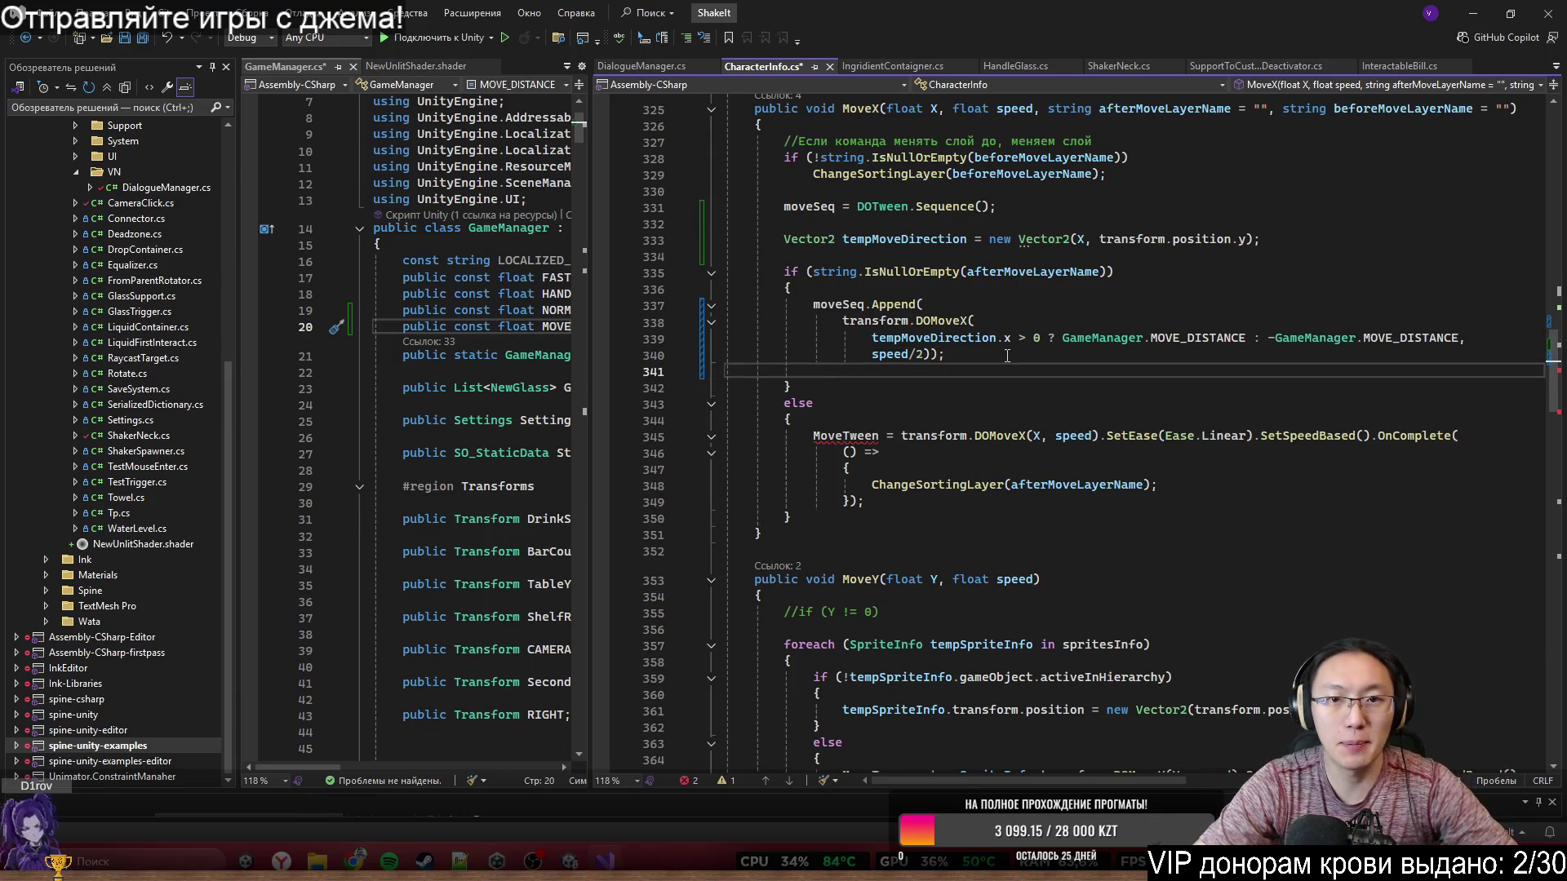
type("m")
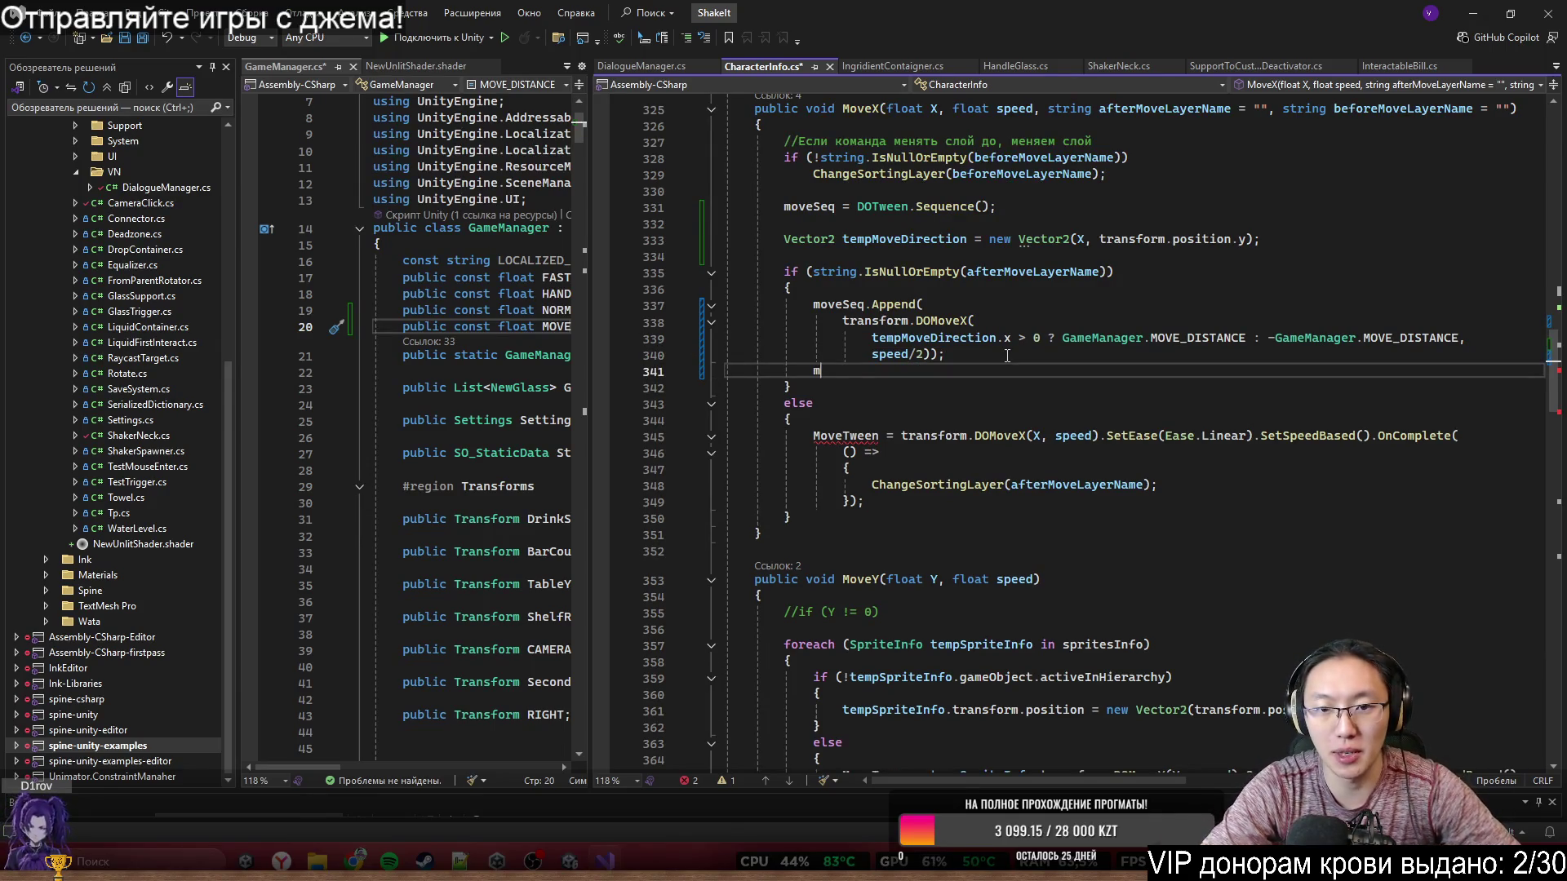
type("oveSeq.Ins")
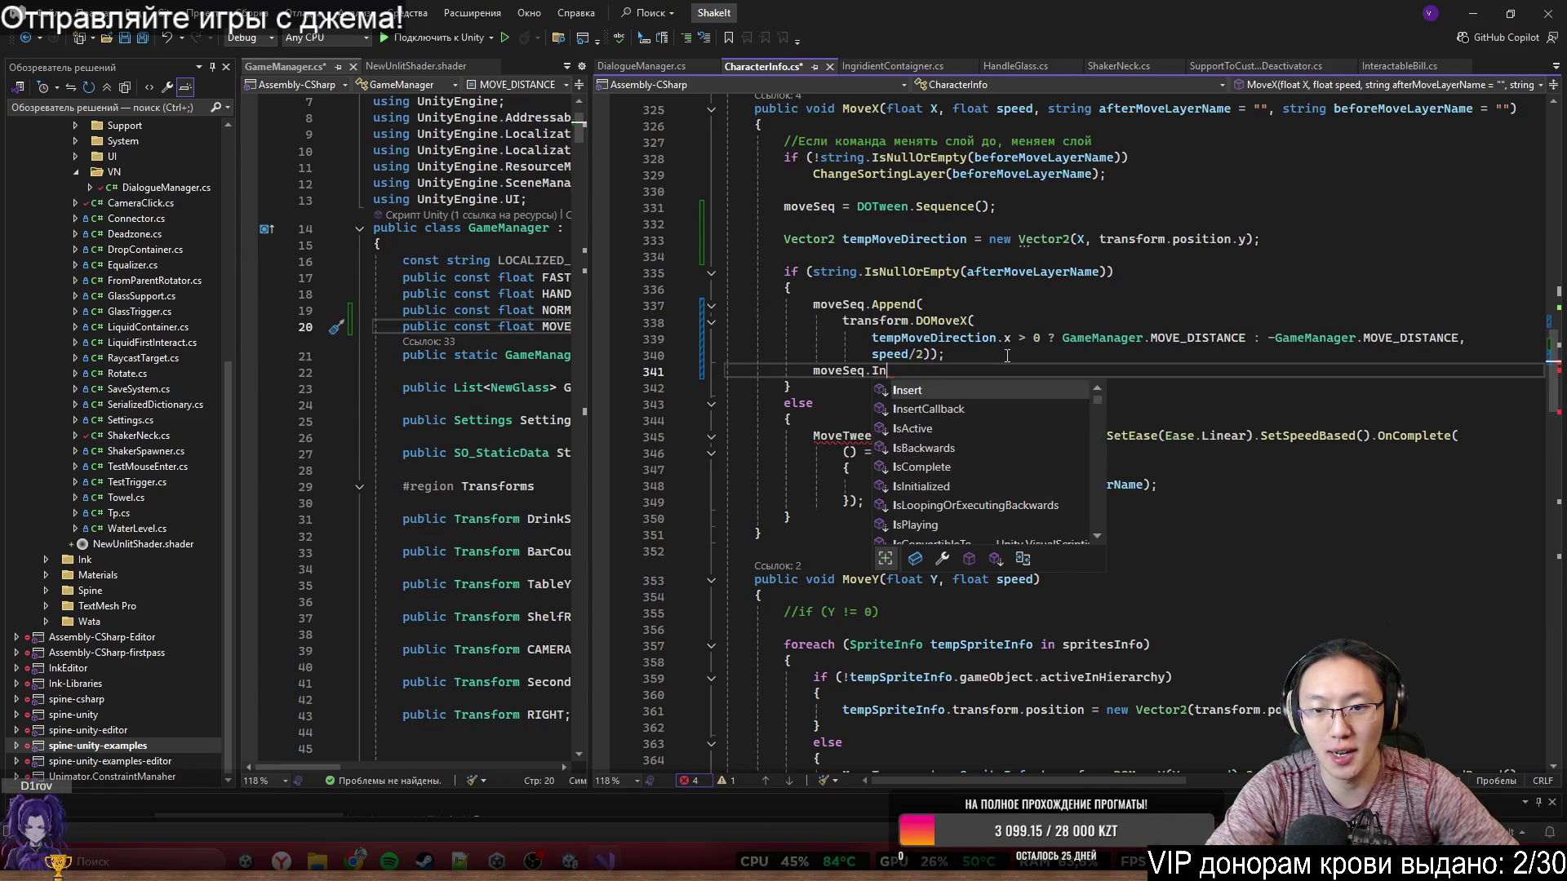
- After checking ChatGPT's Append/Join notes, turn the new line into a moveSeq.Join( call
key("Tab")
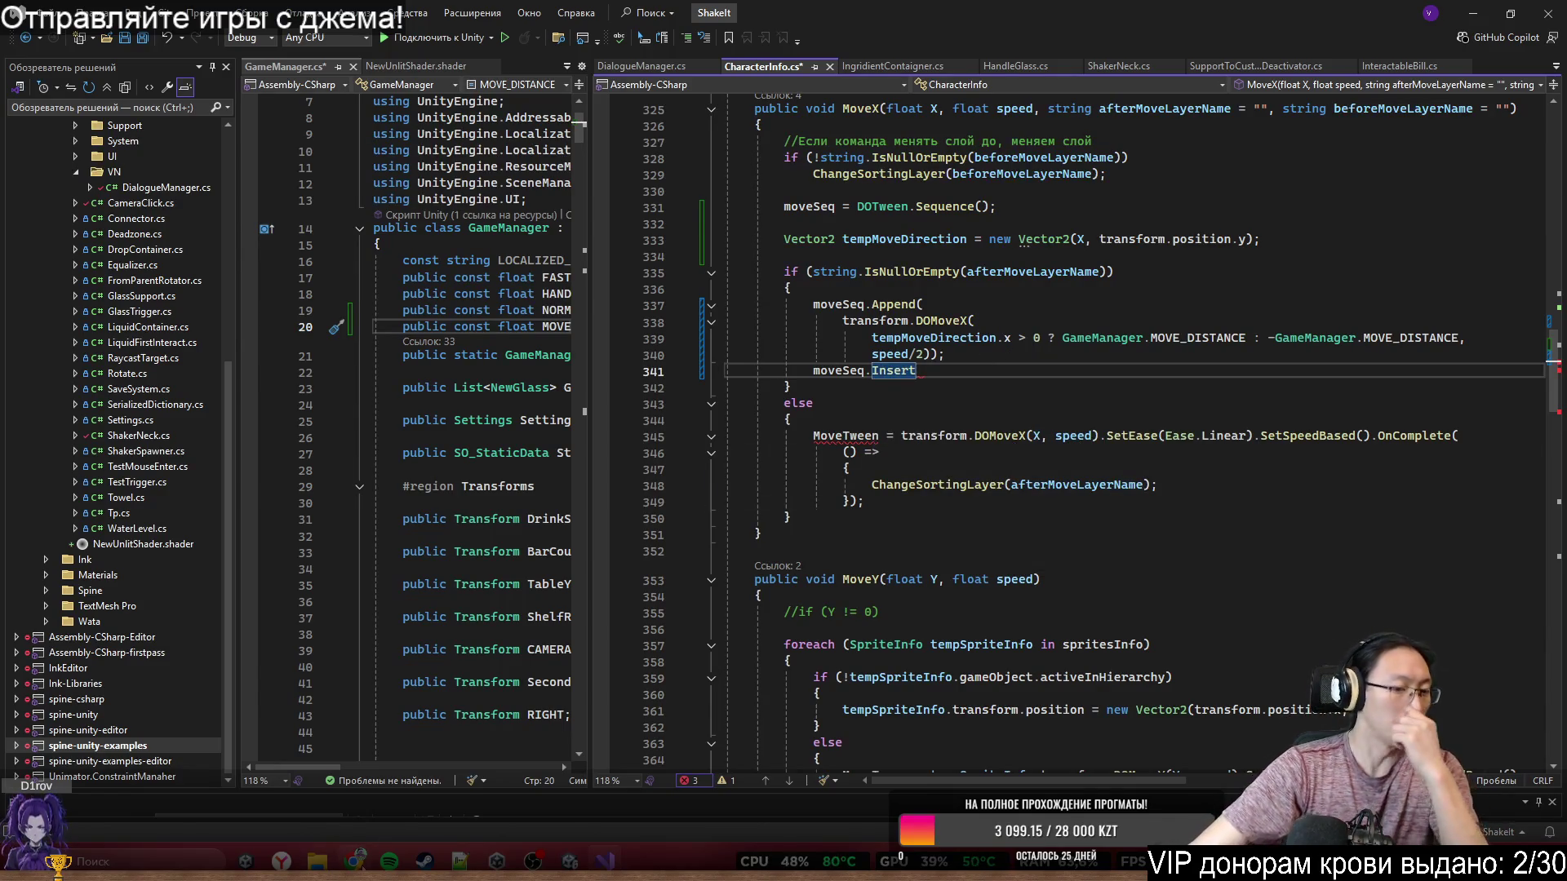
mouse_move(354, 861)
left_click(548, 756)
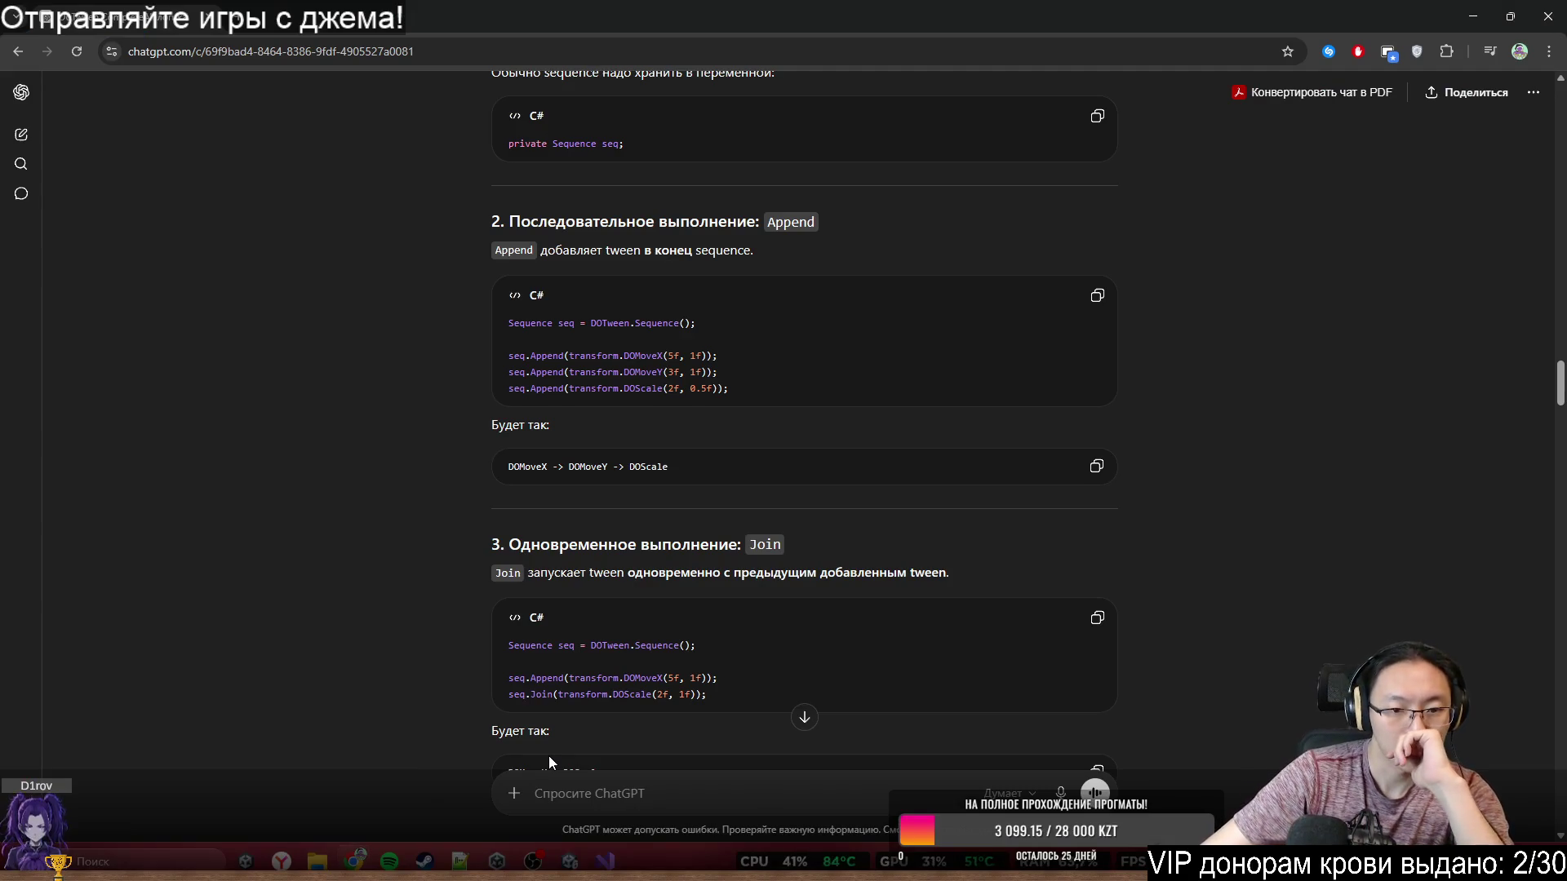
left_click(1484, 17)
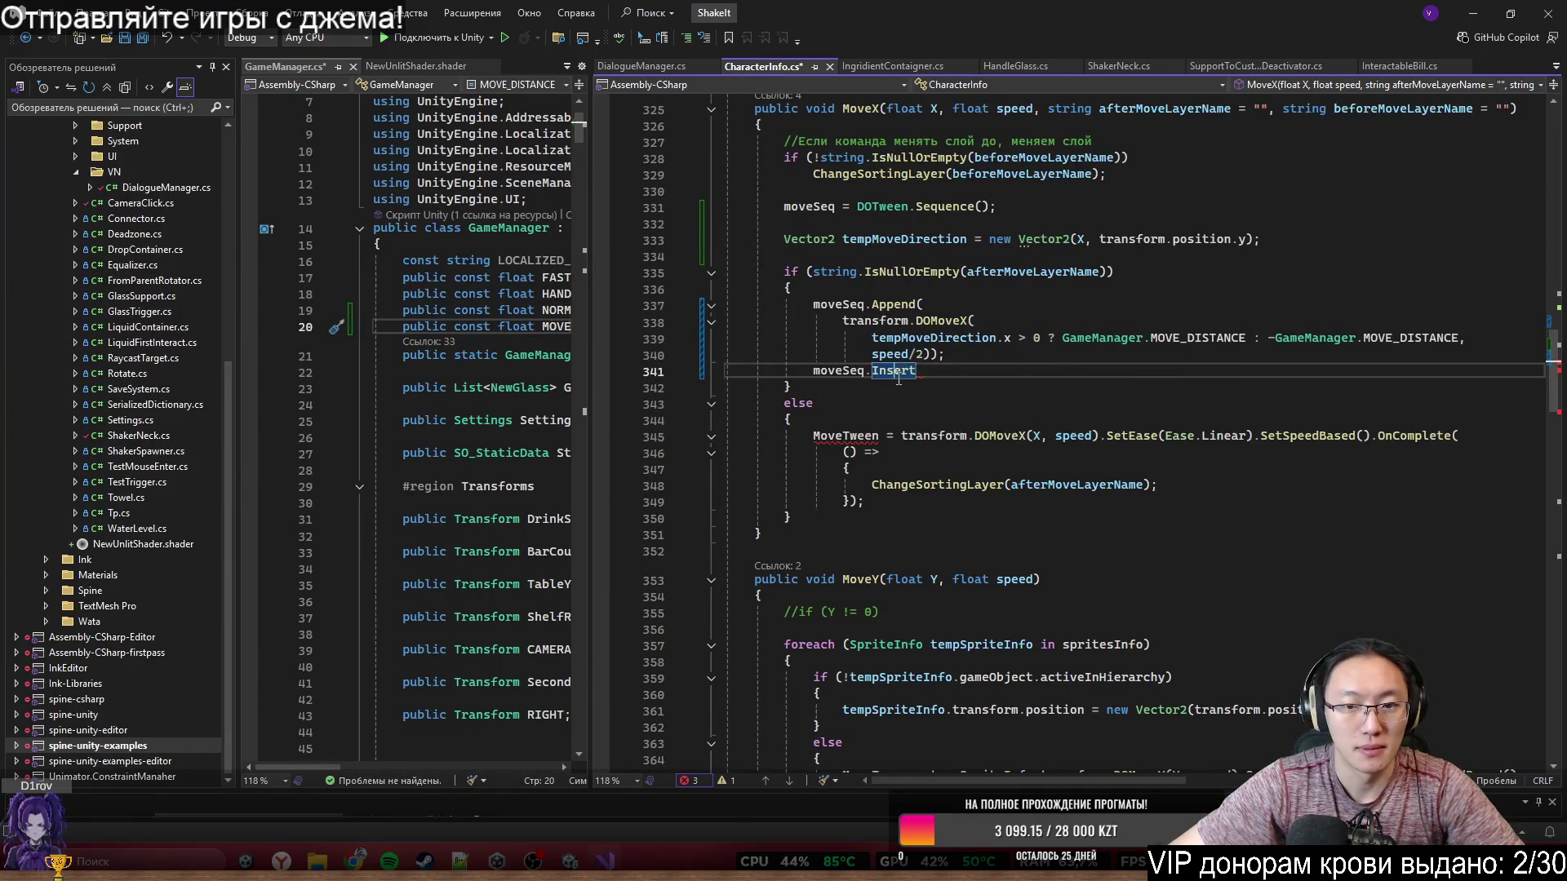
type("Joi")
key("Tab")
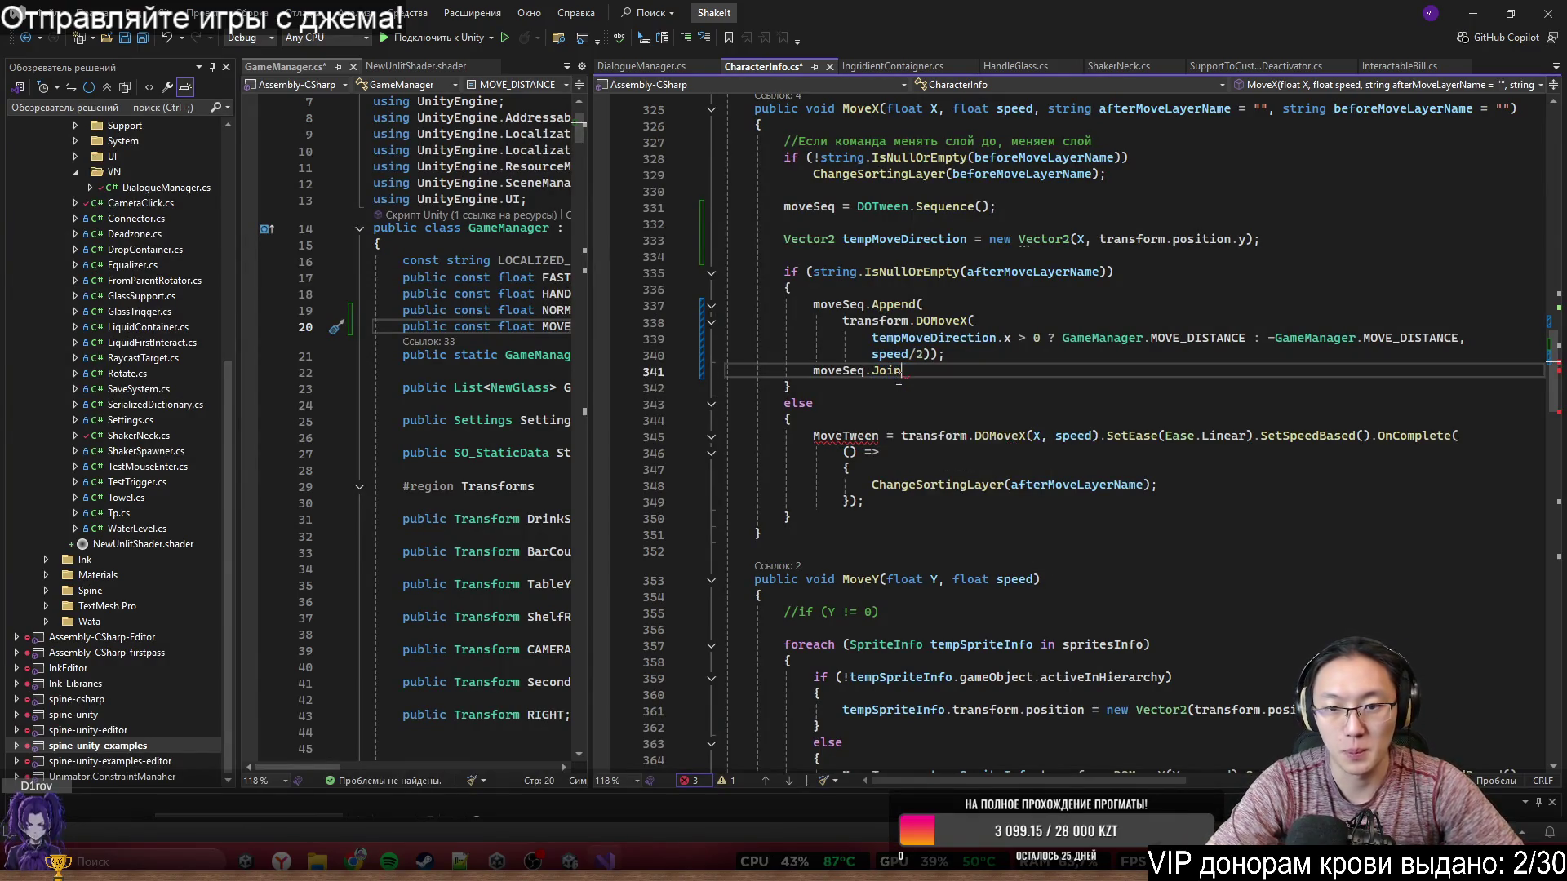
type("(")
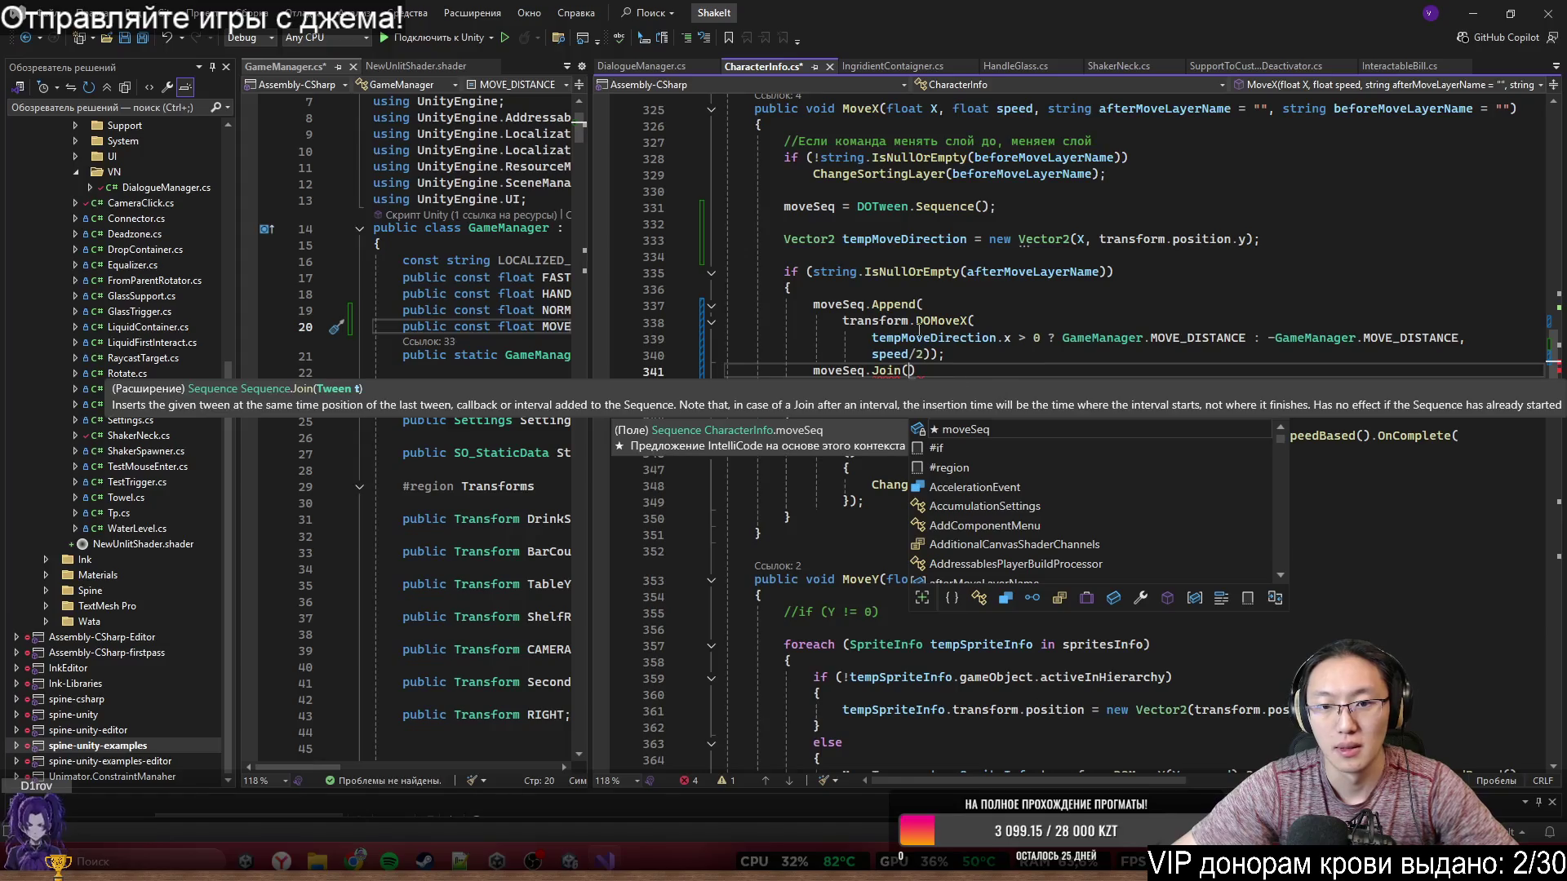
- Widen the GameManager.cs editor pane and switch to Unity
scroll(1054, 294, "up", 7)
scroll(1054, 294, "up", 20)
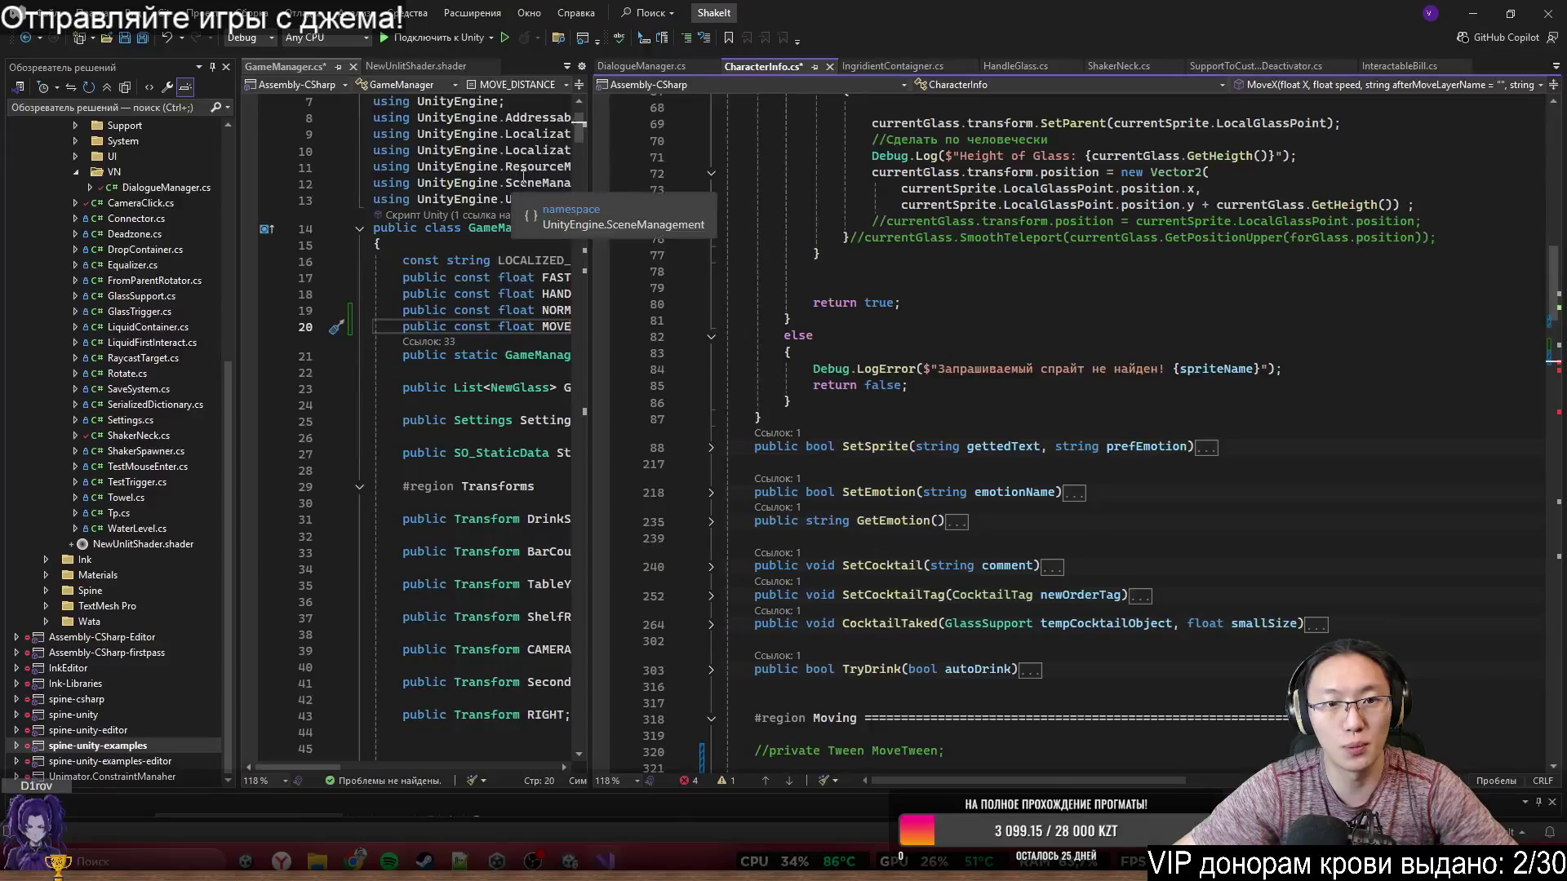
left_click_drag(586, 150, 856, 201)
key("alt+Tab")
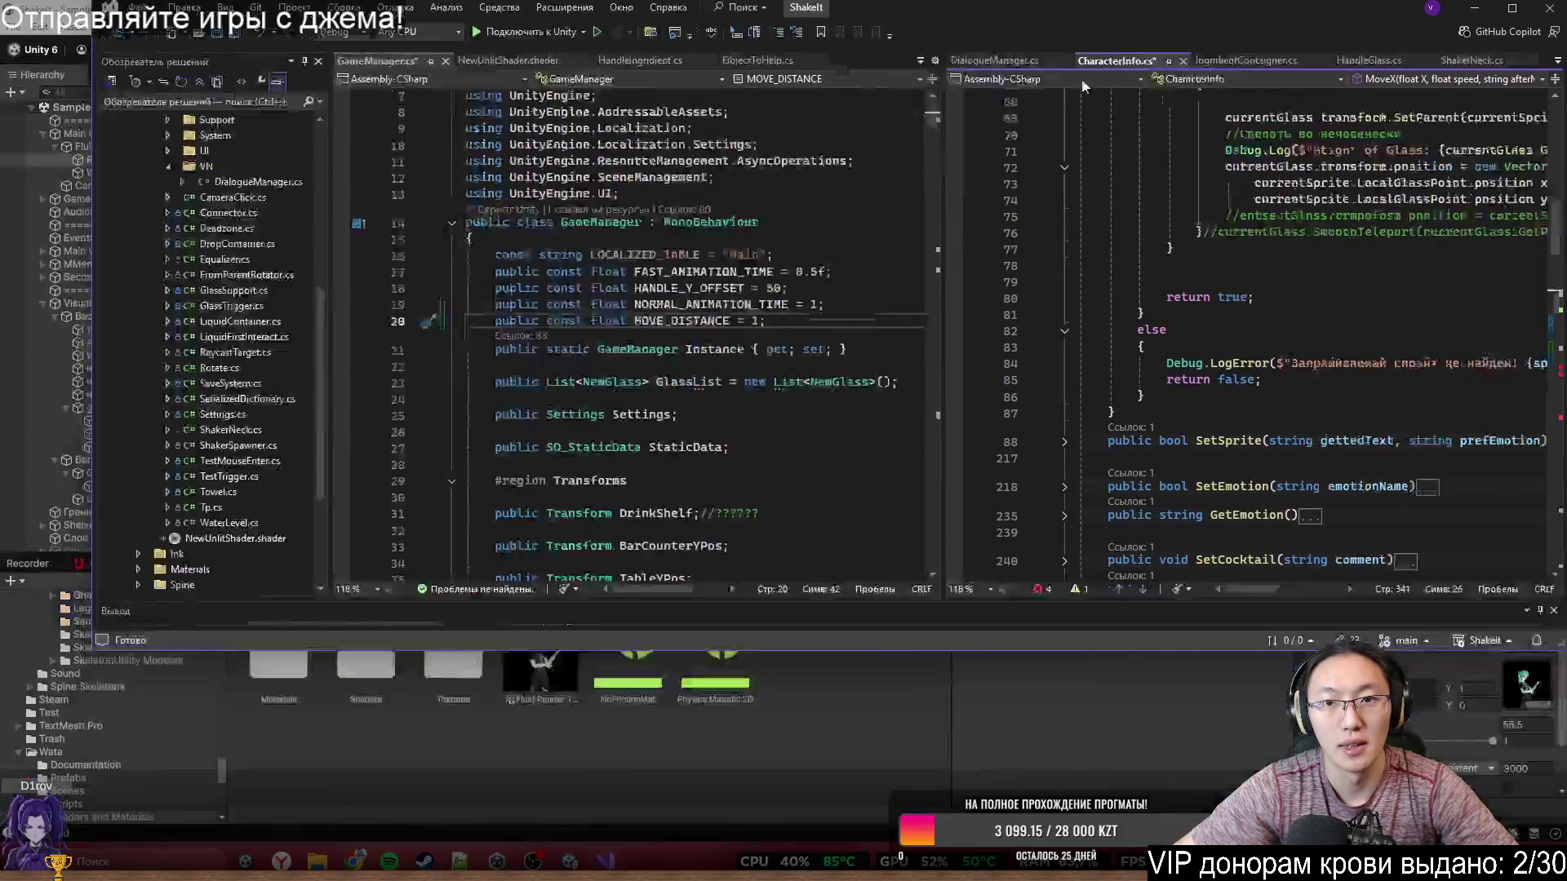
- Locate GameManager.cs through the Game Manager component, open it, and add a line after the class brace
key("alt+Tab")
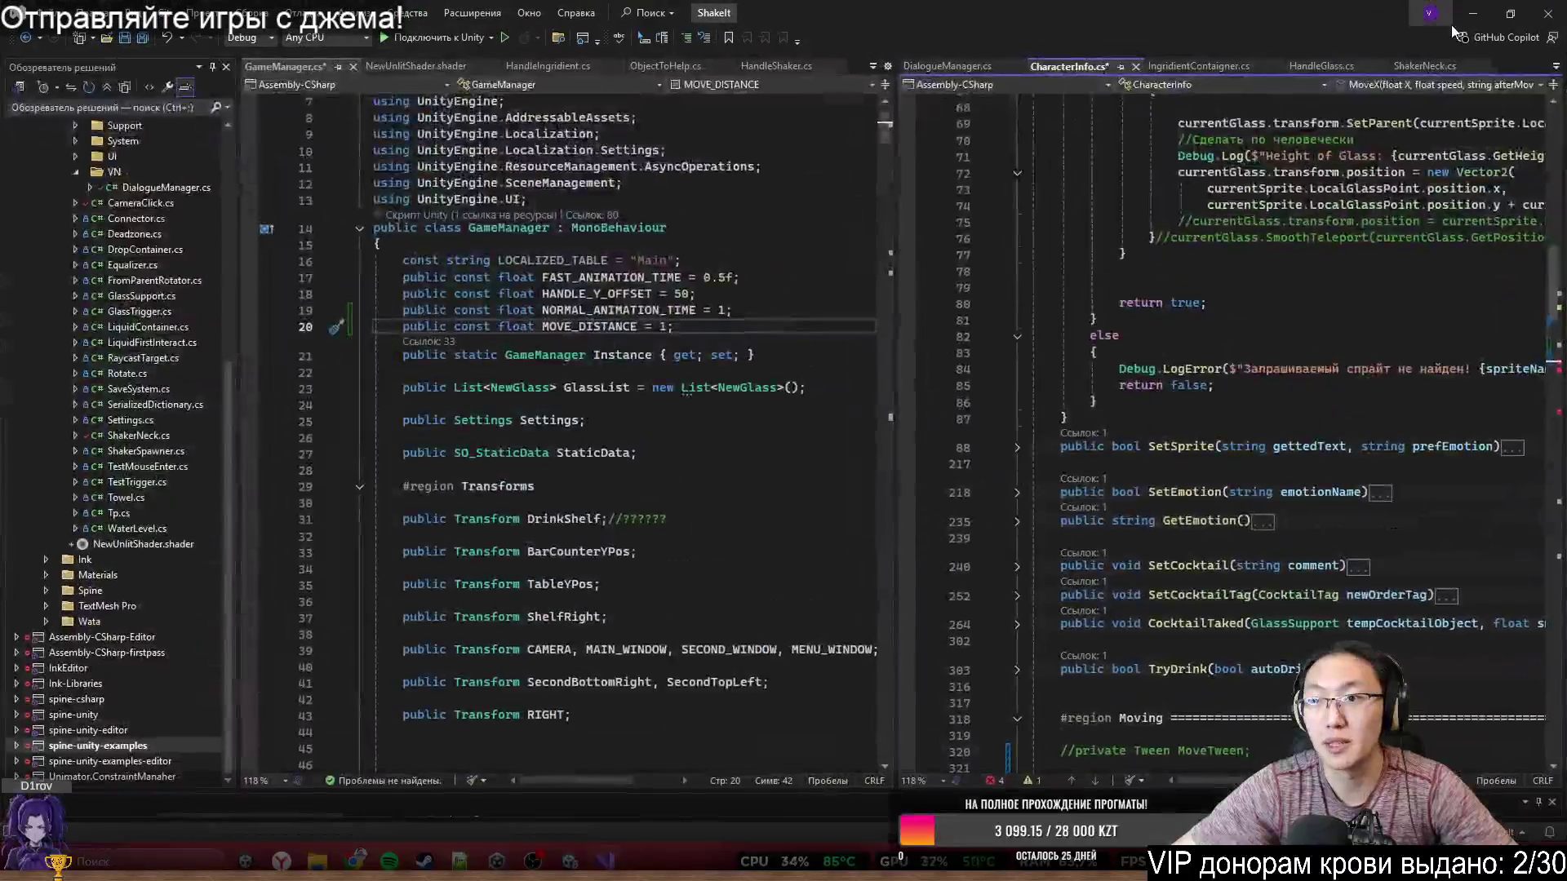
key("alt+Tab")
scroll(1461, 702, "down", 1)
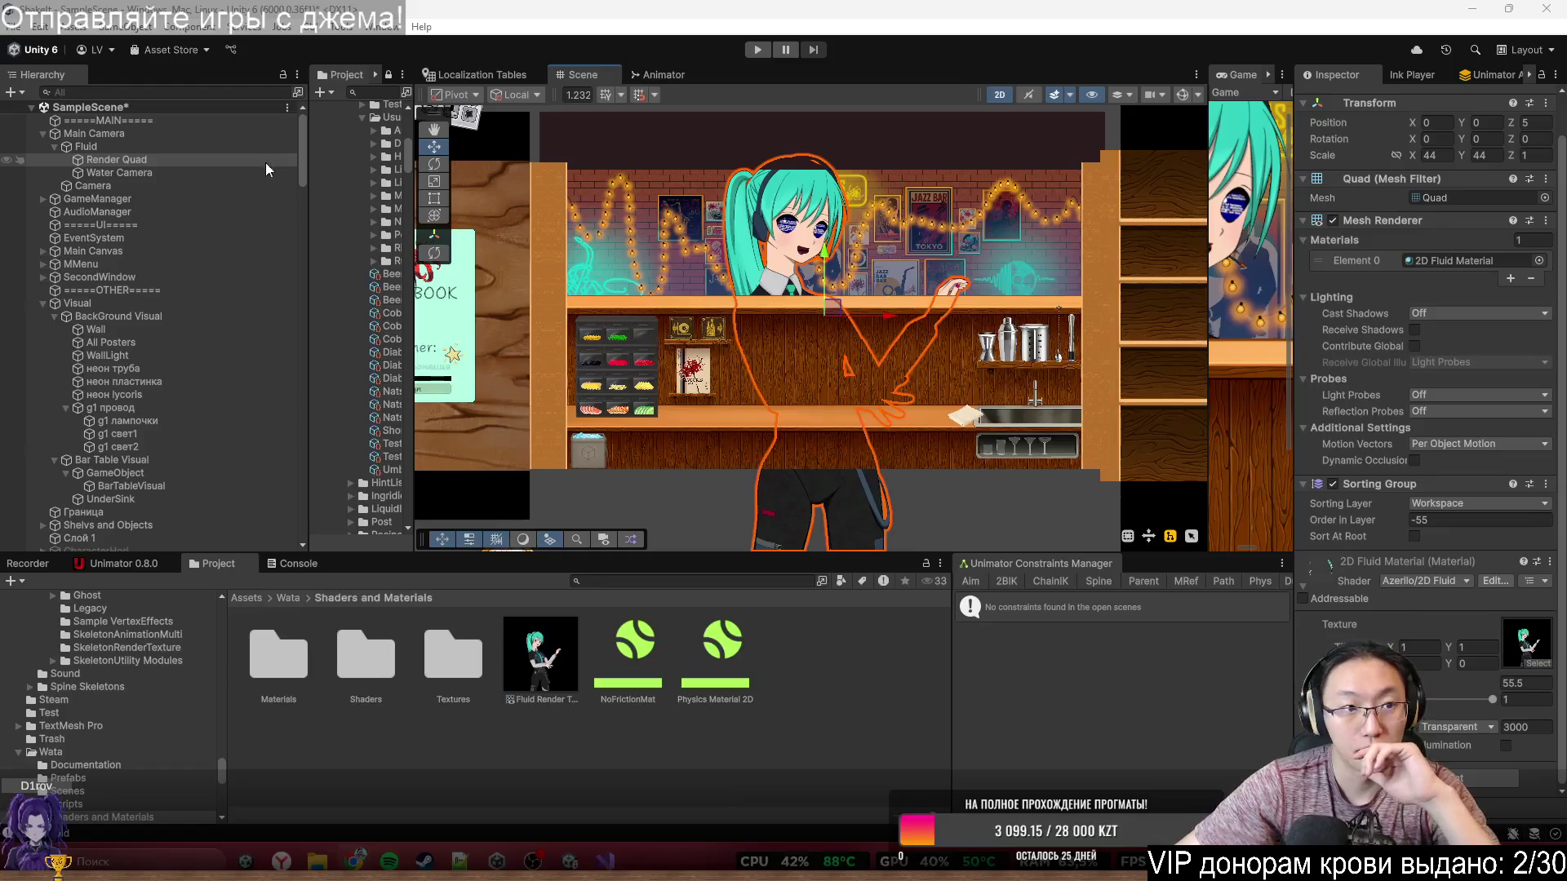
left_click(180, 200)
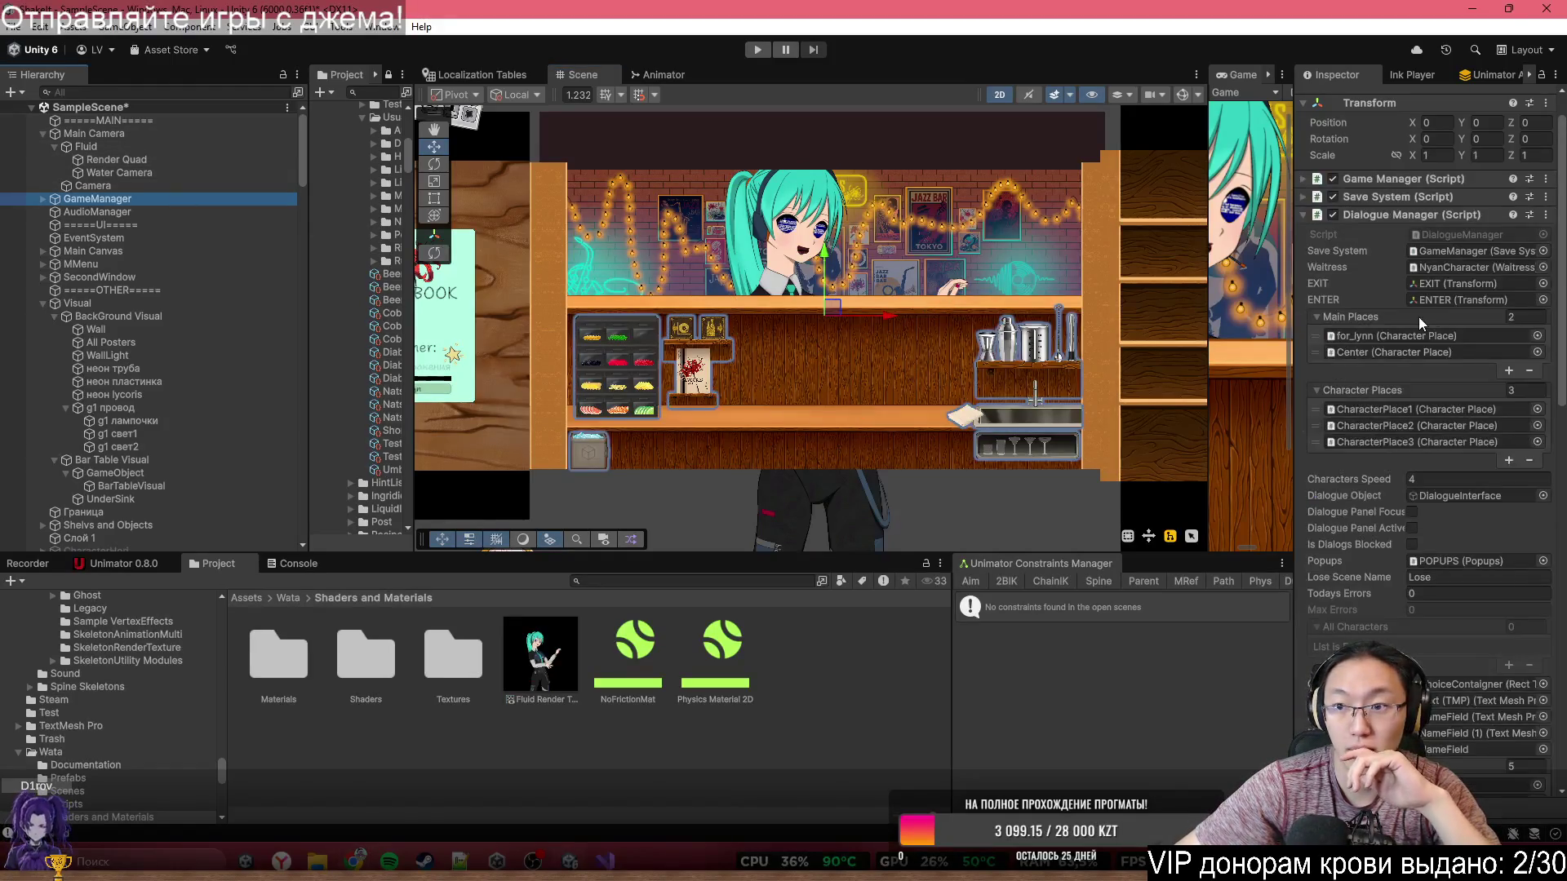
left_click(1393, 177)
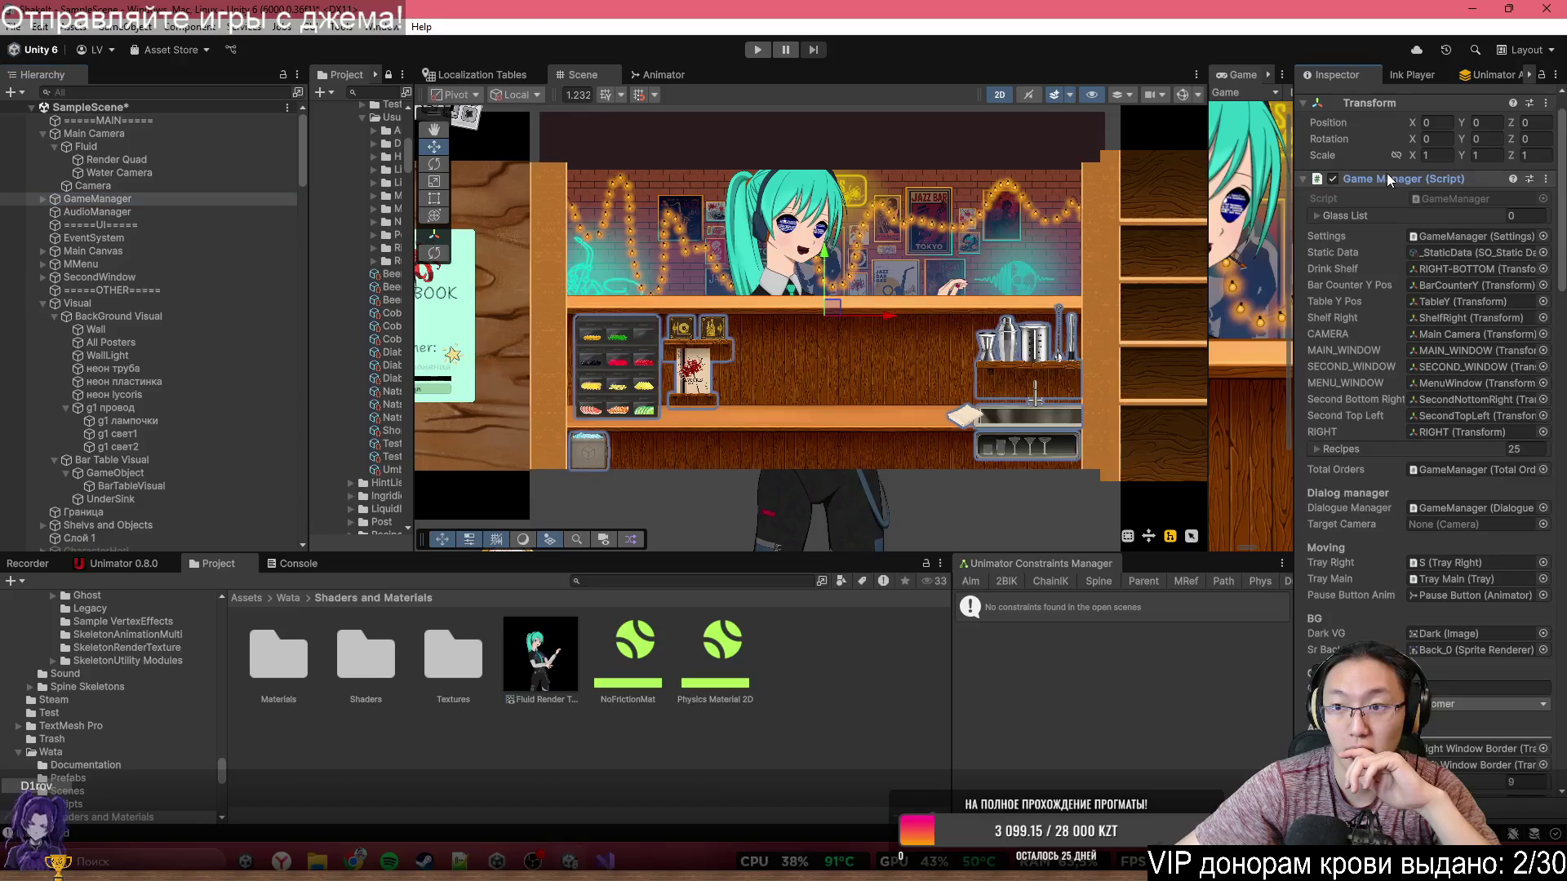
left_click(1436, 200)
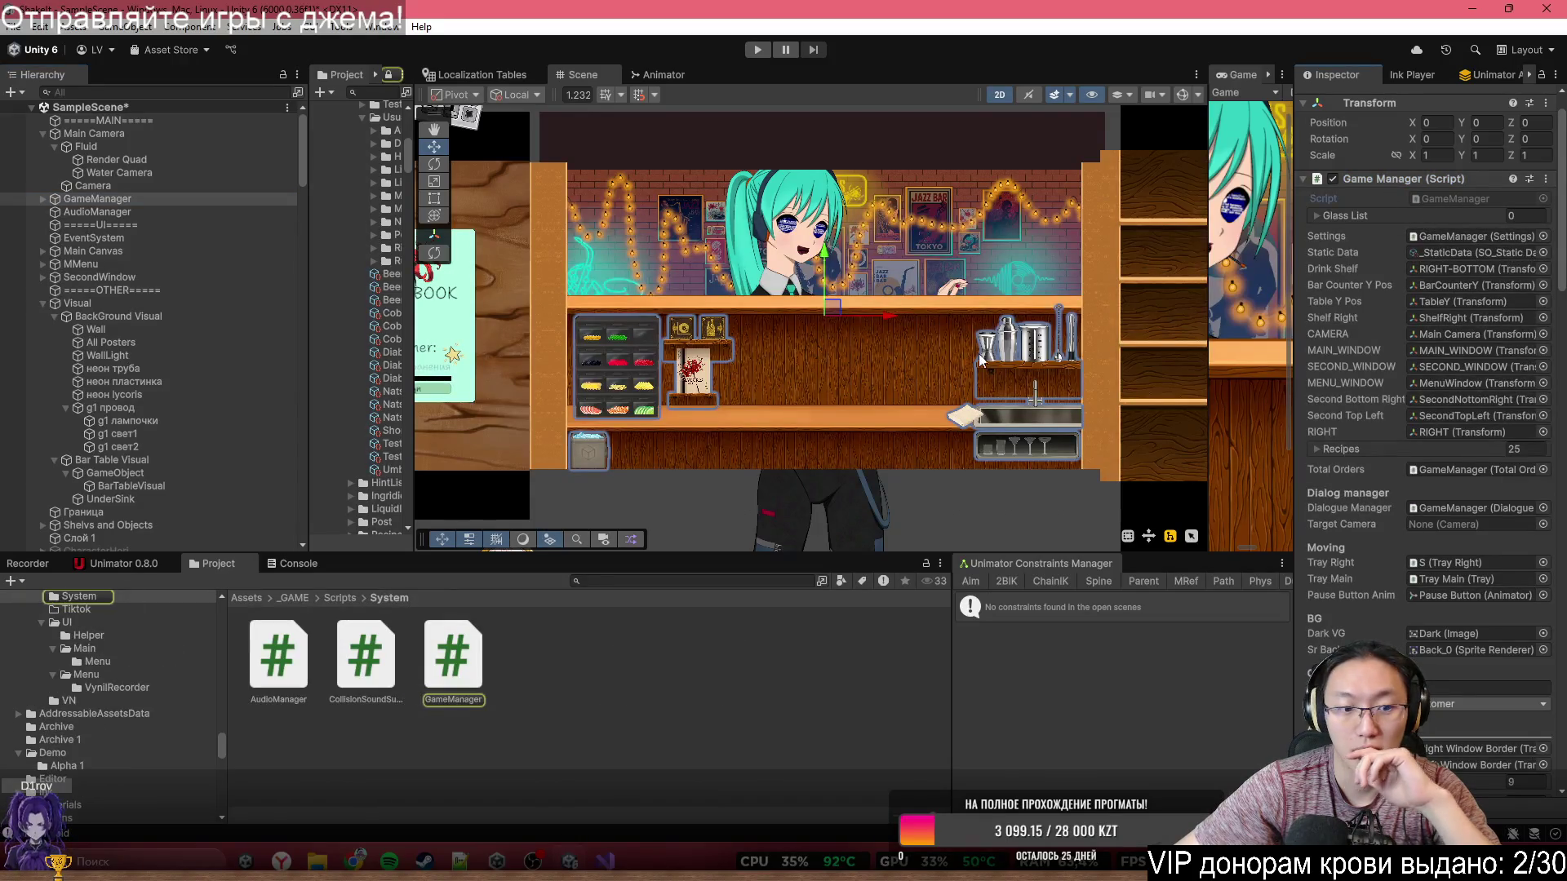
left_click(447, 661)
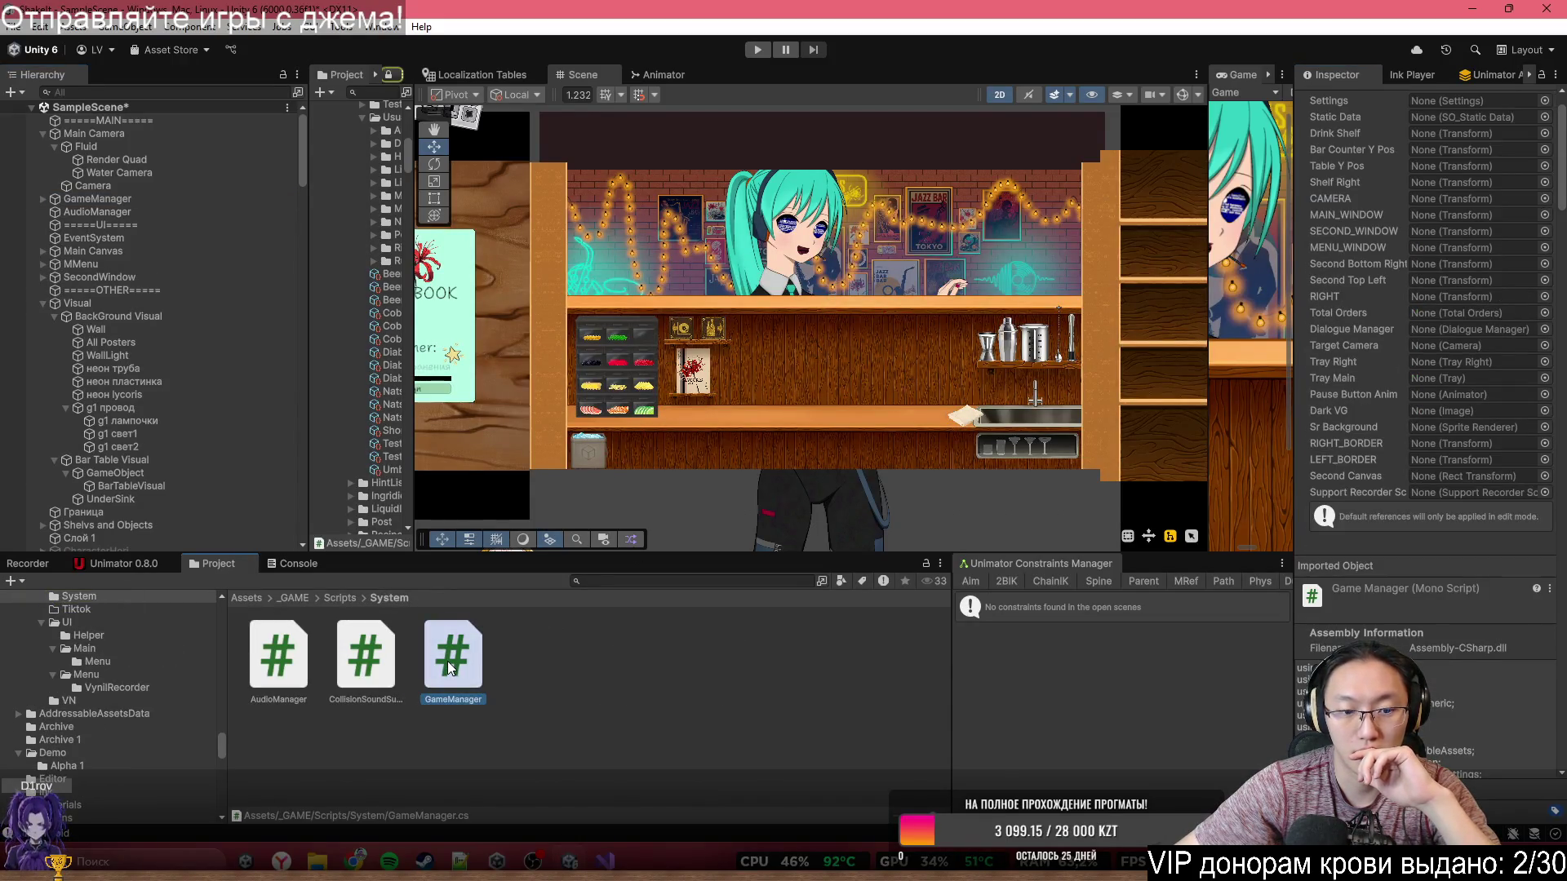
double_click(454, 653)
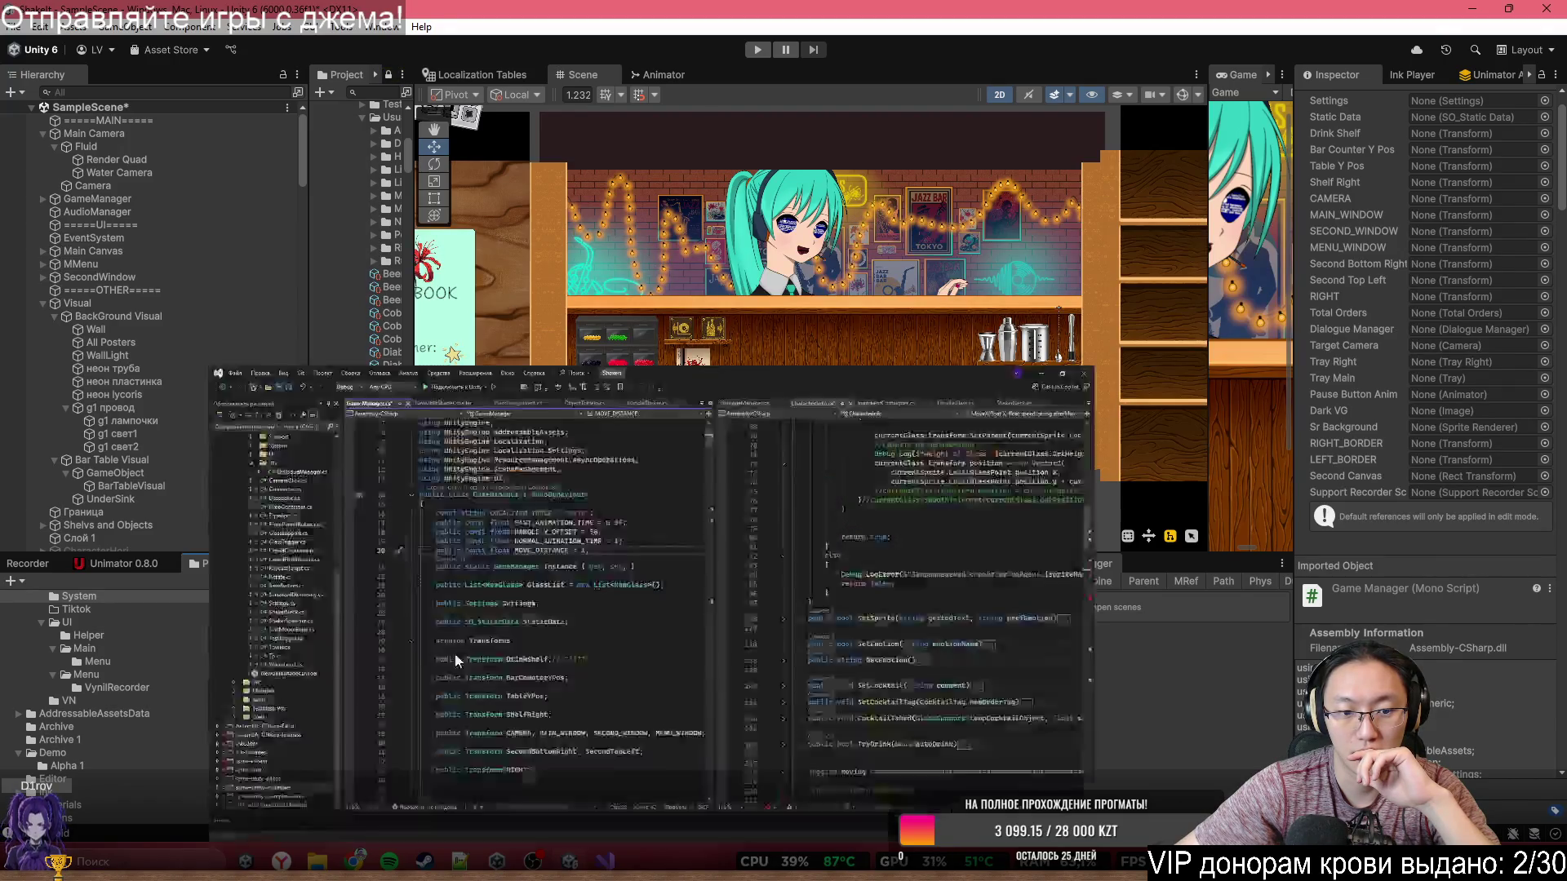
left_click(647, 245)
key("Return")
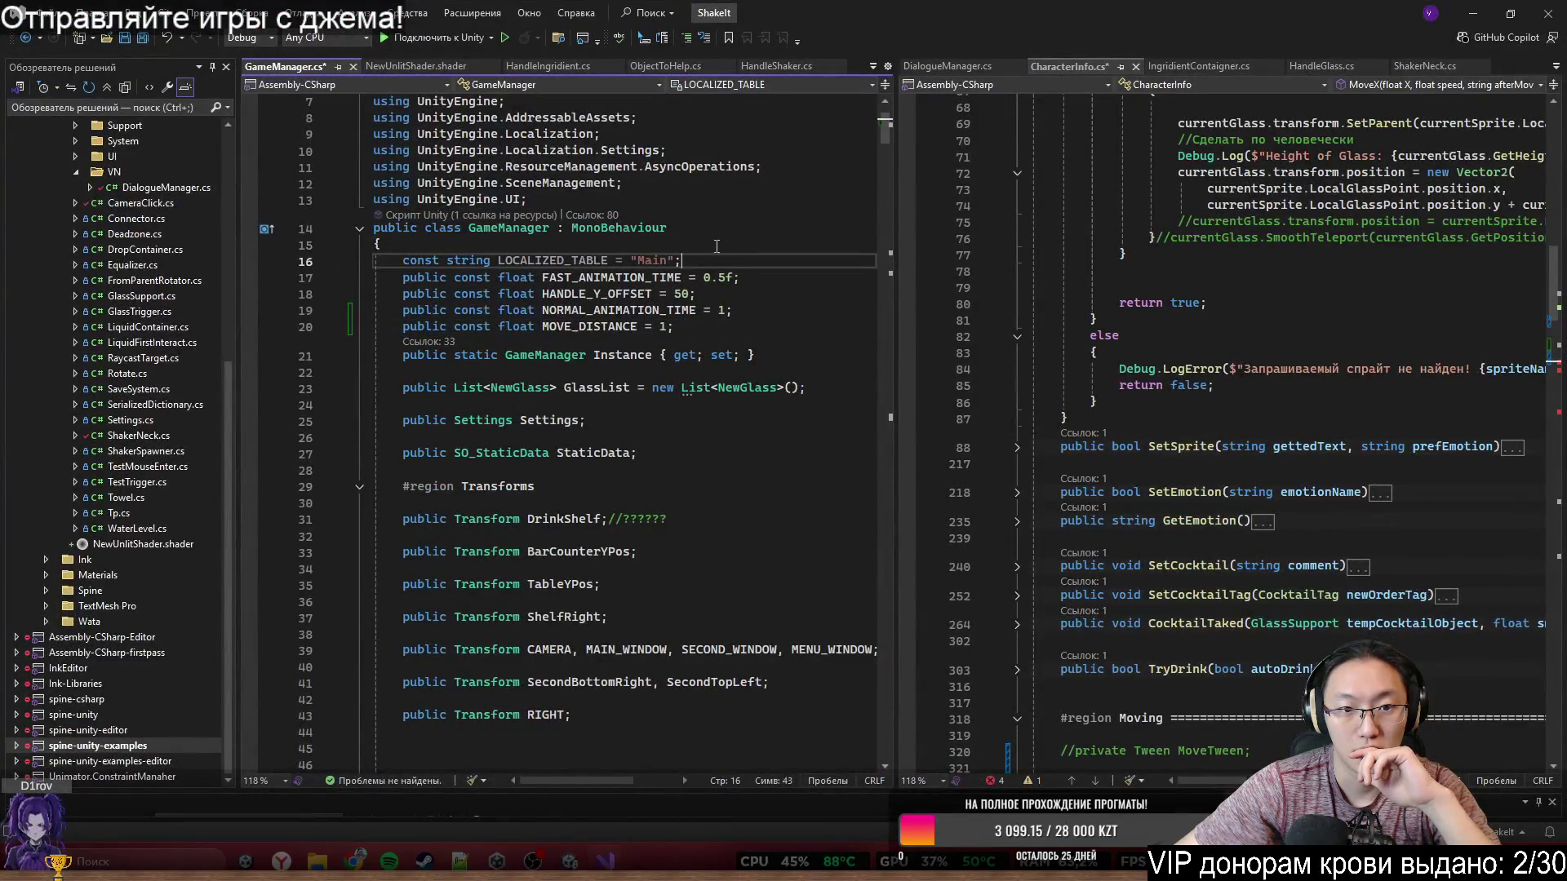
- Declare 'public Material renderQuadMat;' in GameManager, save the script, and return to Unity
key("Return")
type("ublic Maiterial")
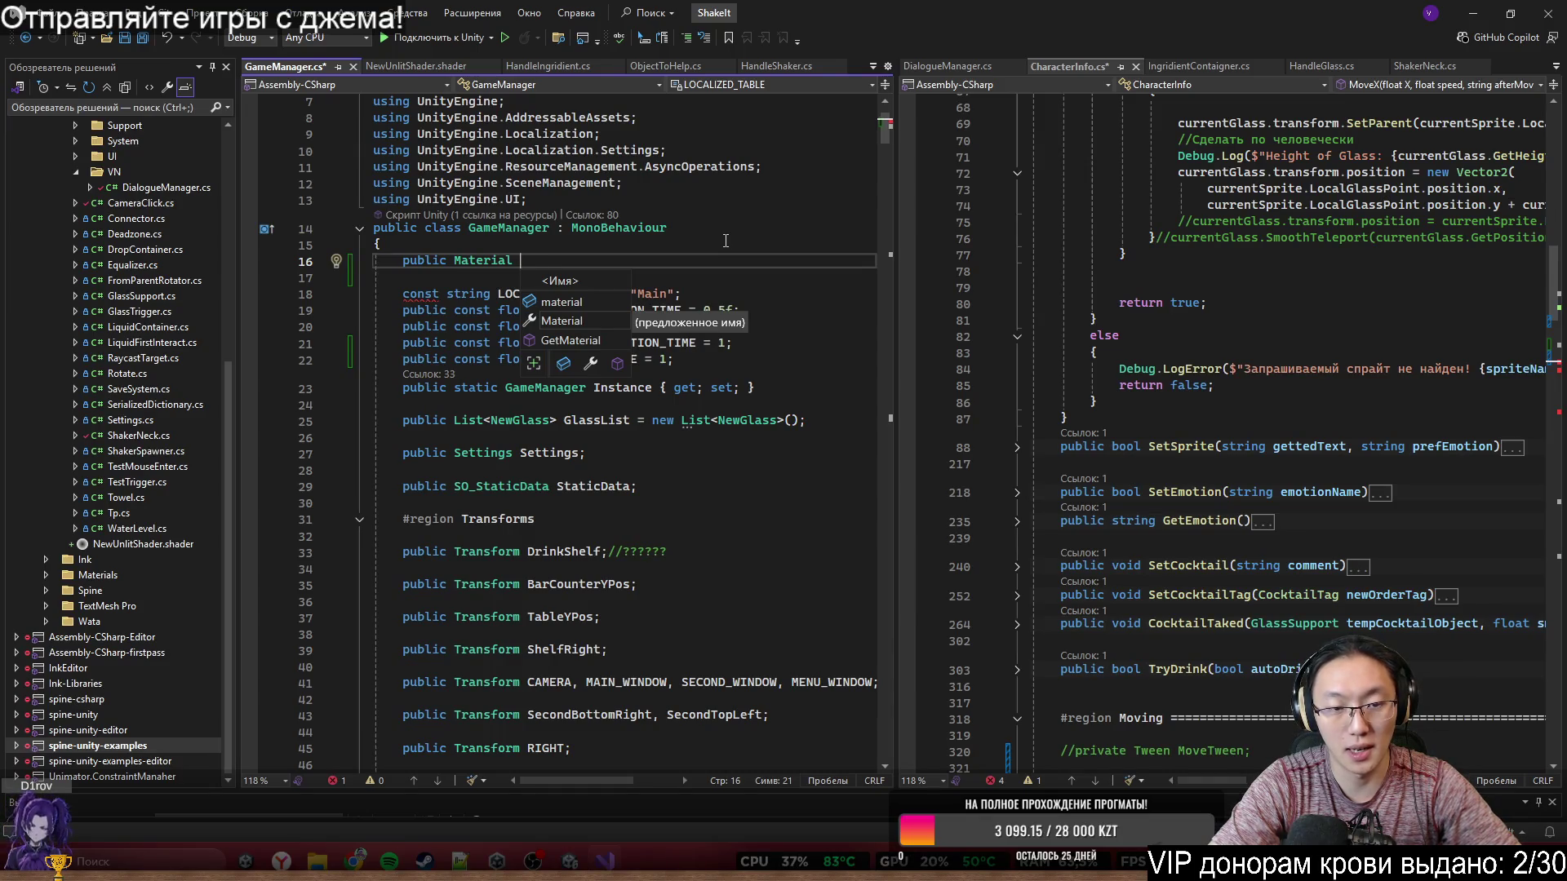
type(" renderQuad")
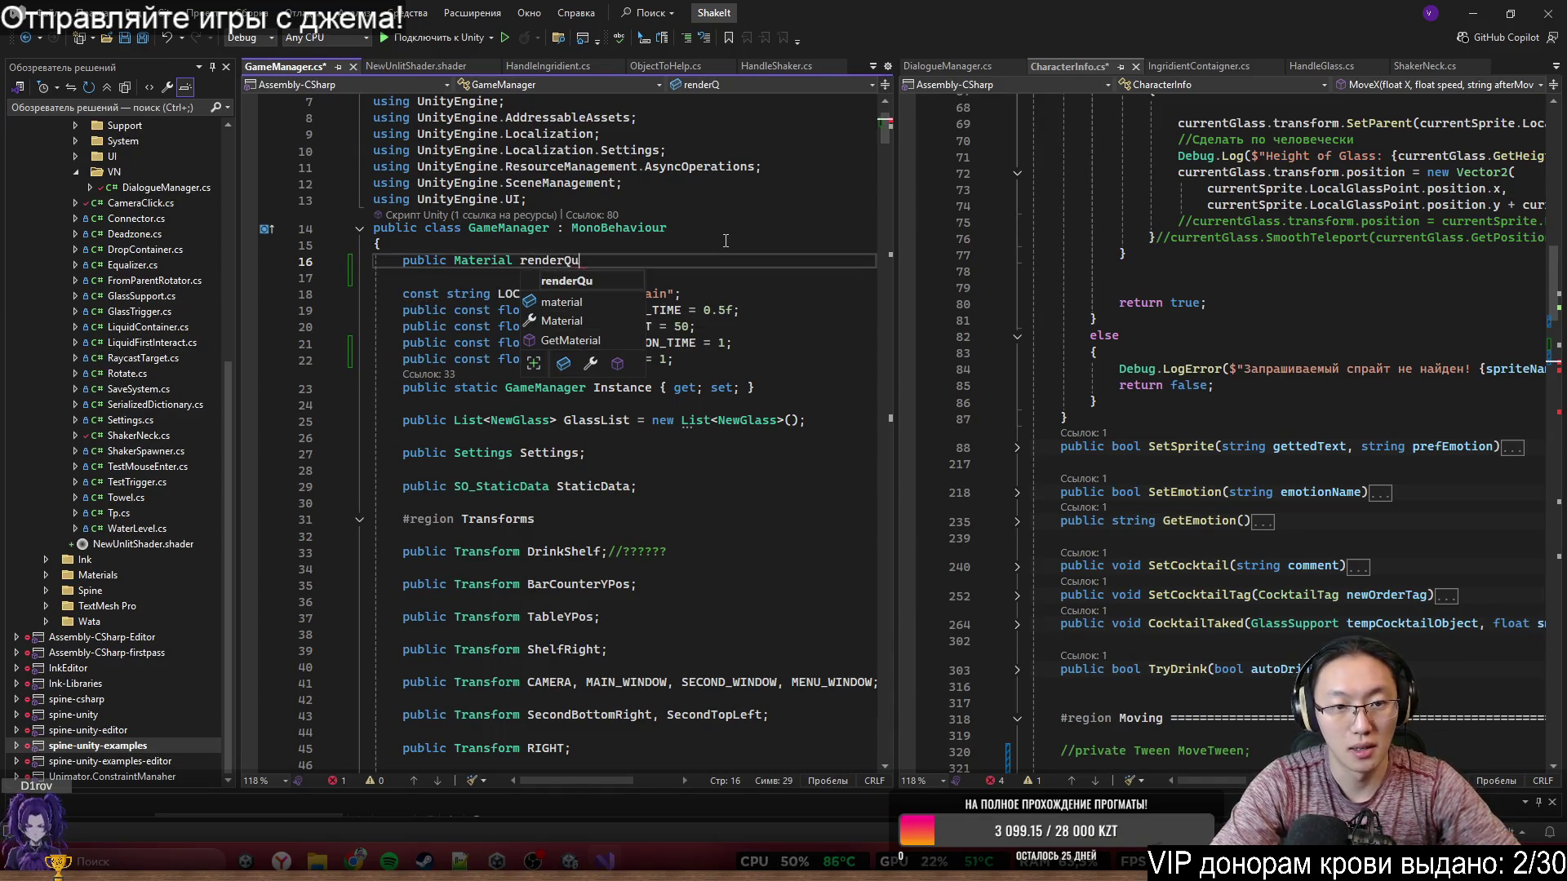
type("Mat;")
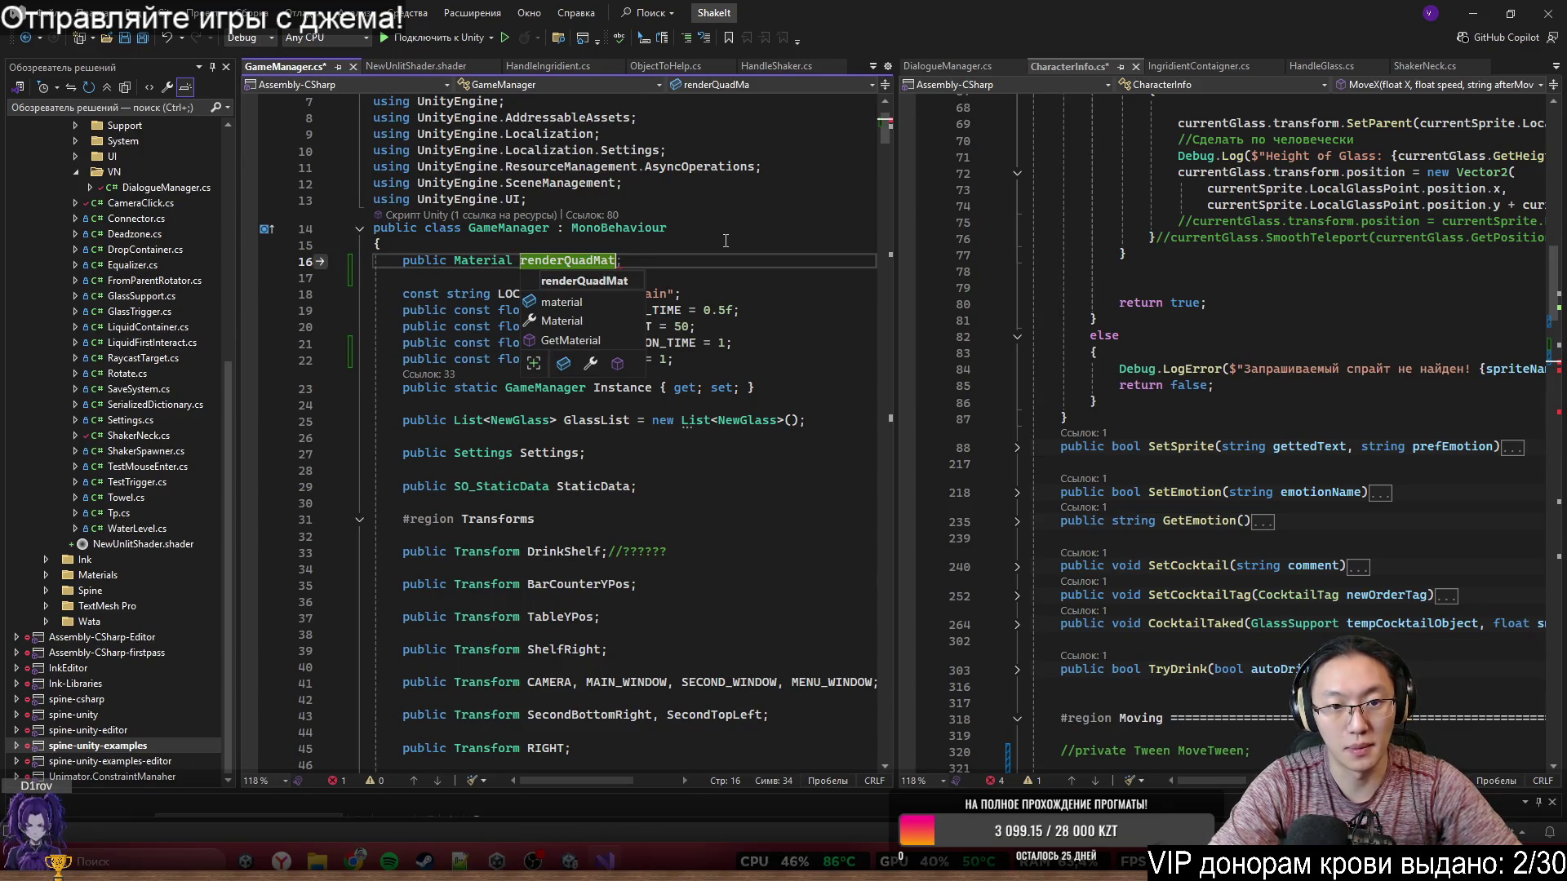
key("ctrl+s")
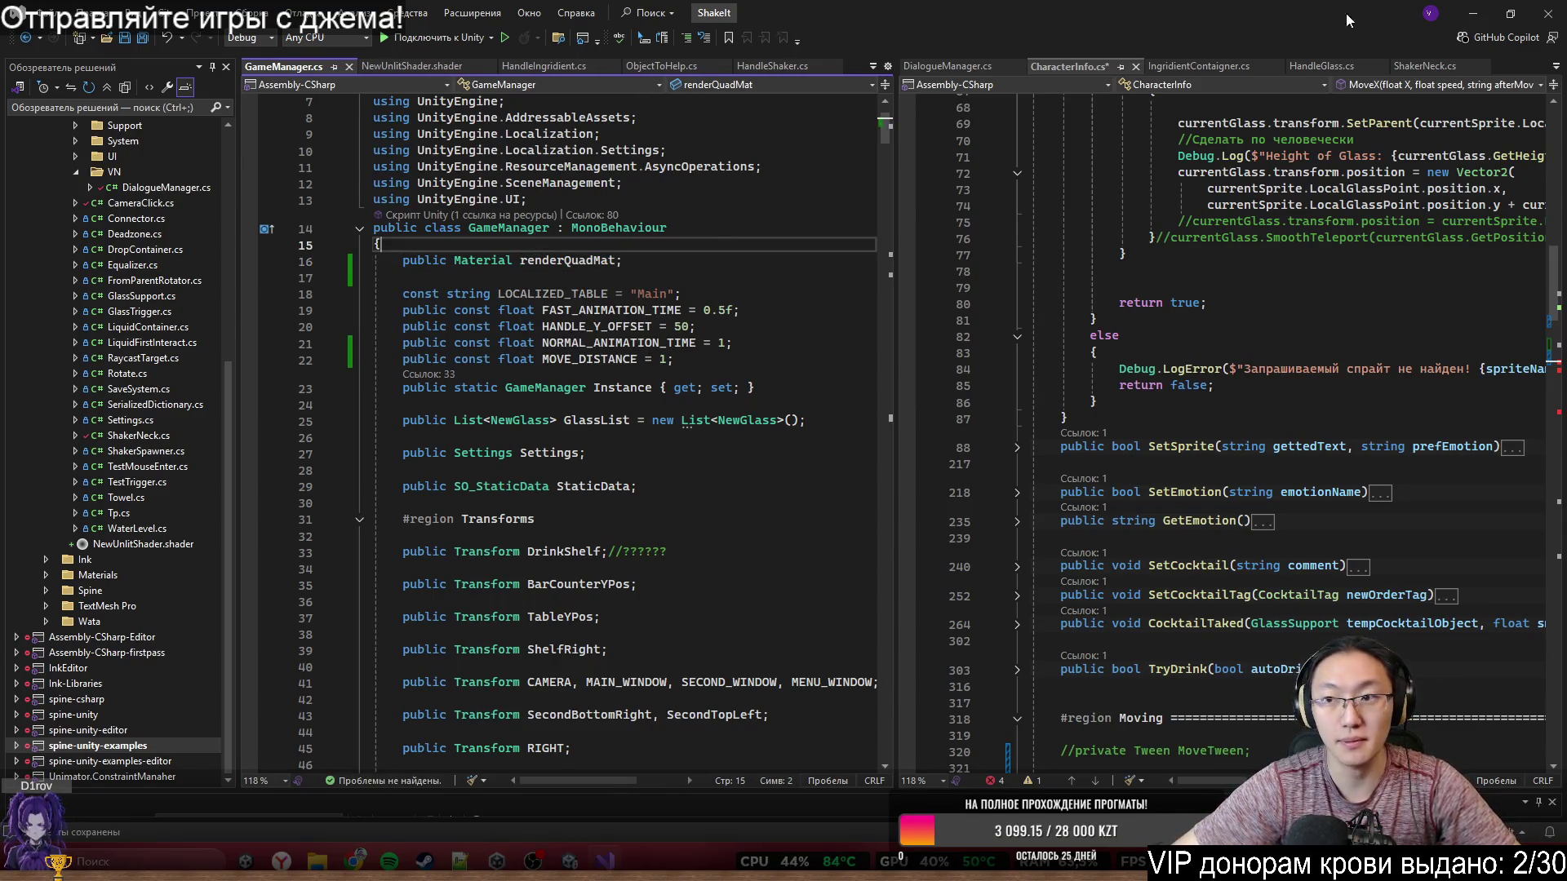
left_click(1472, 13)
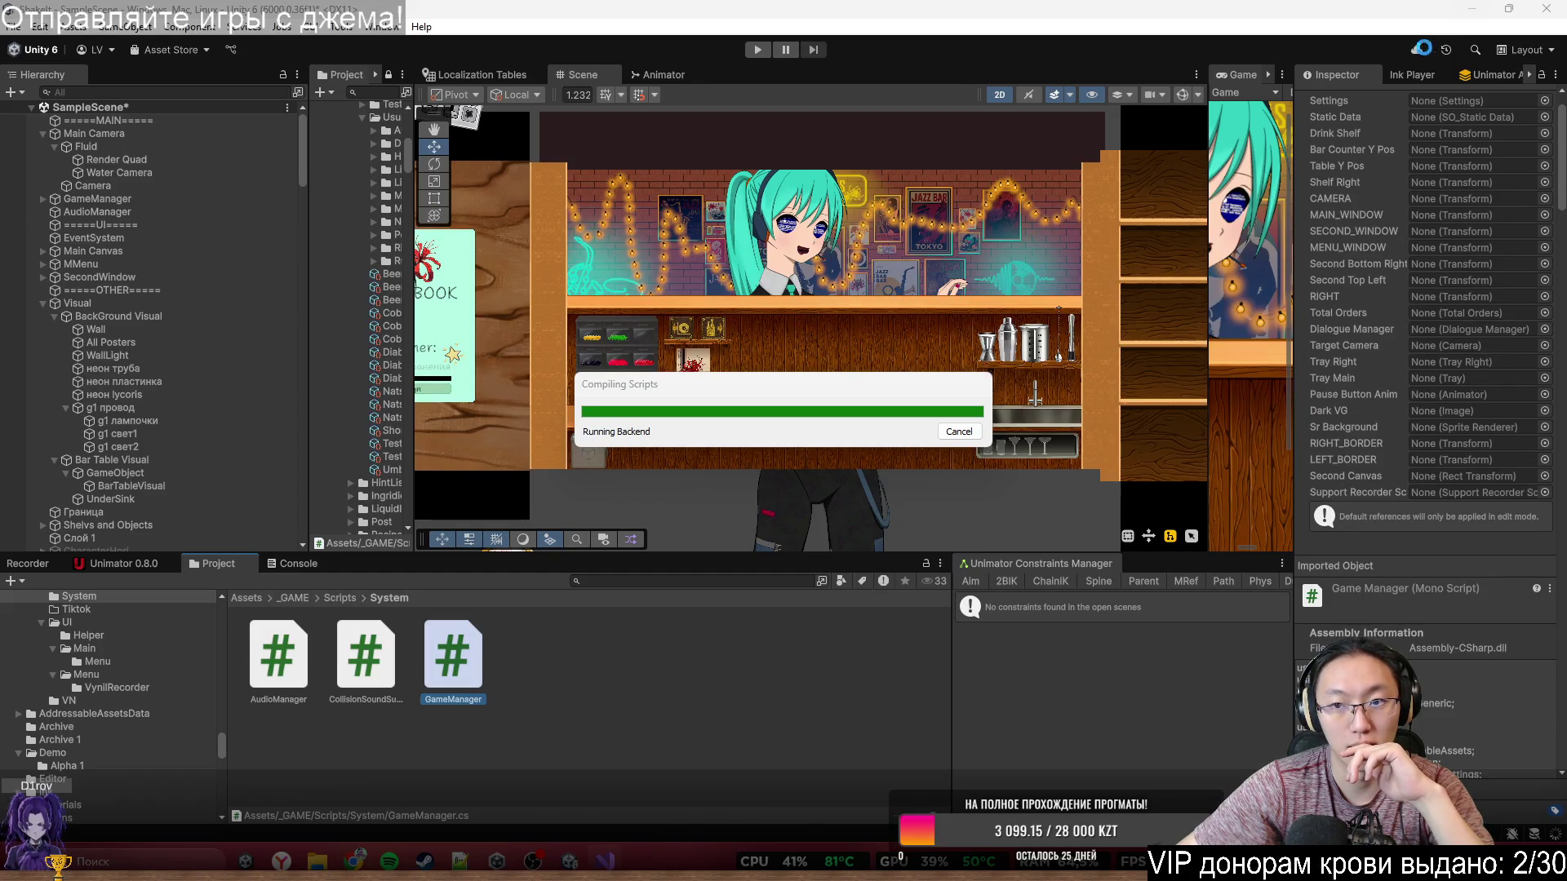
- Select GameManager and browse materials for Render Quad Mat, closing the list without choosing
left_click(1005, 233)
left_click(1006, 233)
left_click(981, 252)
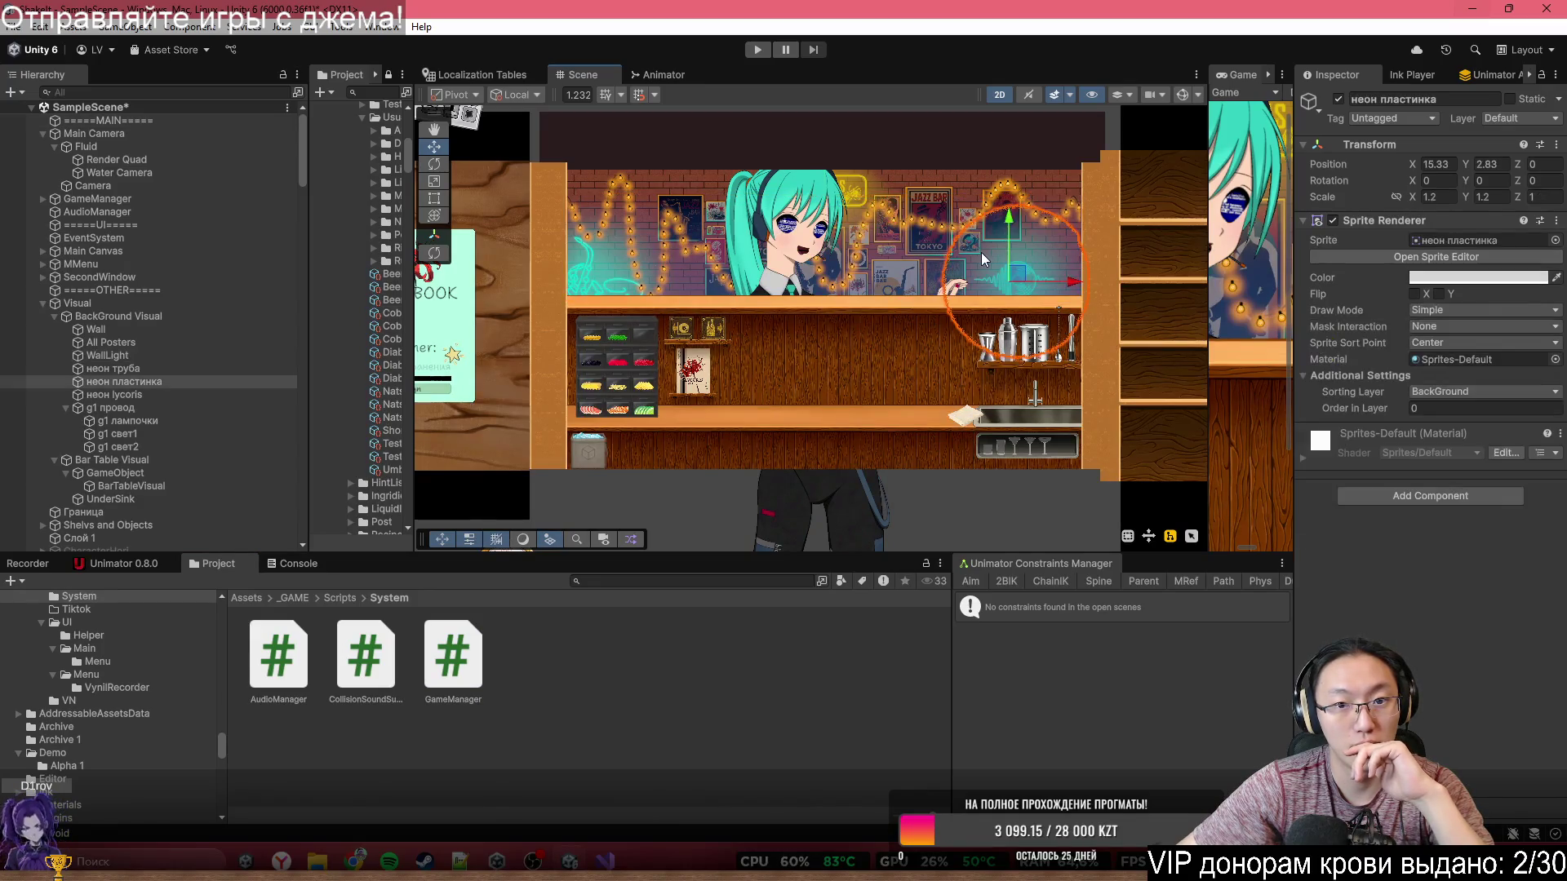
left_click(981, 253)
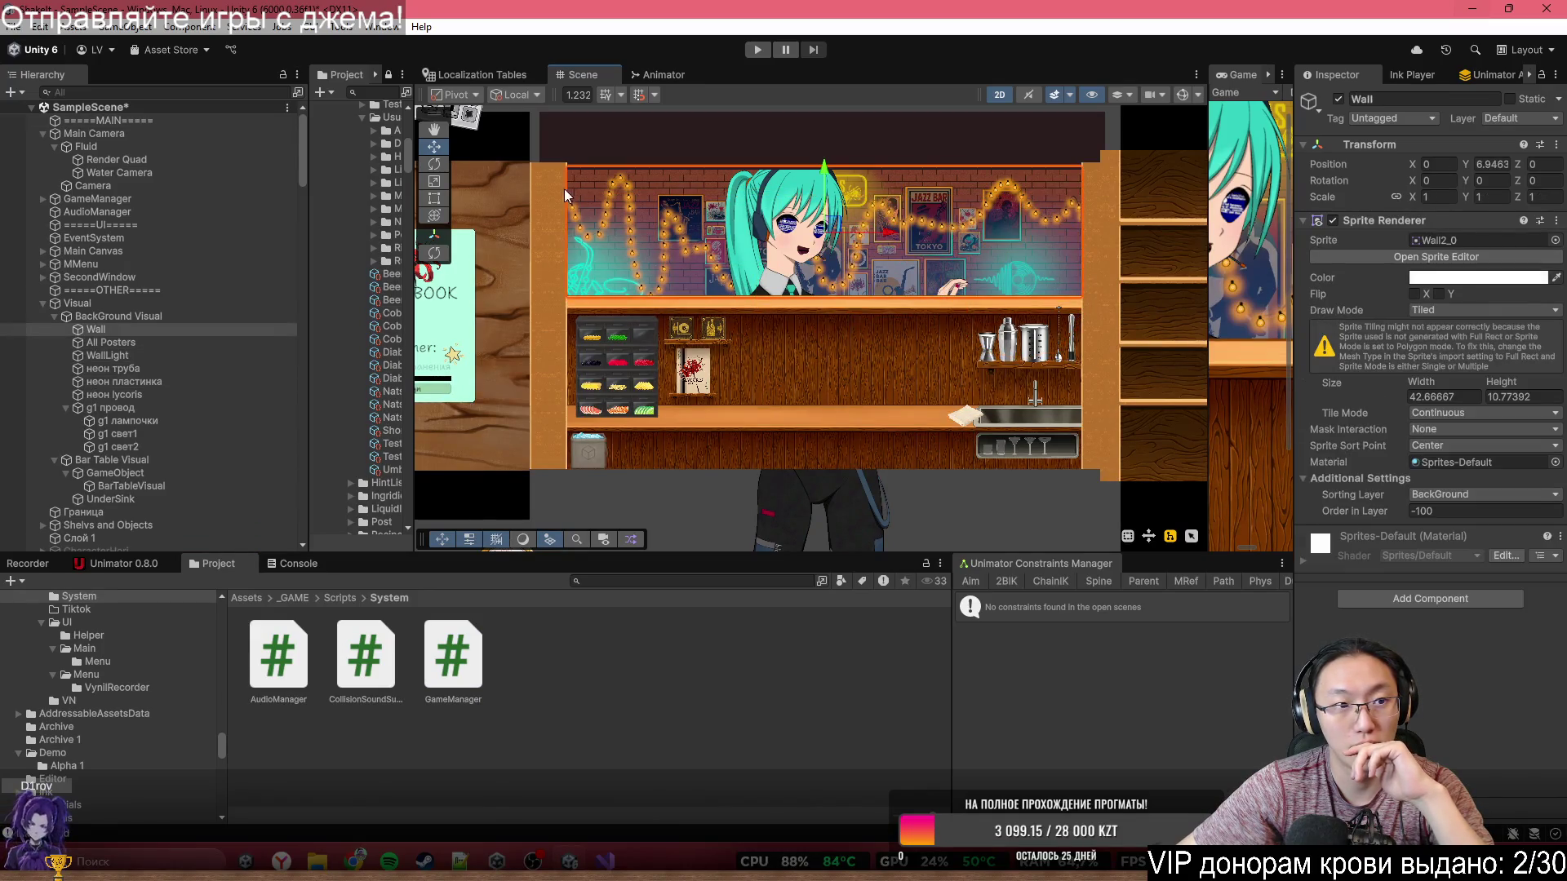
left_click(141, 198)
left_click(1541, 257)
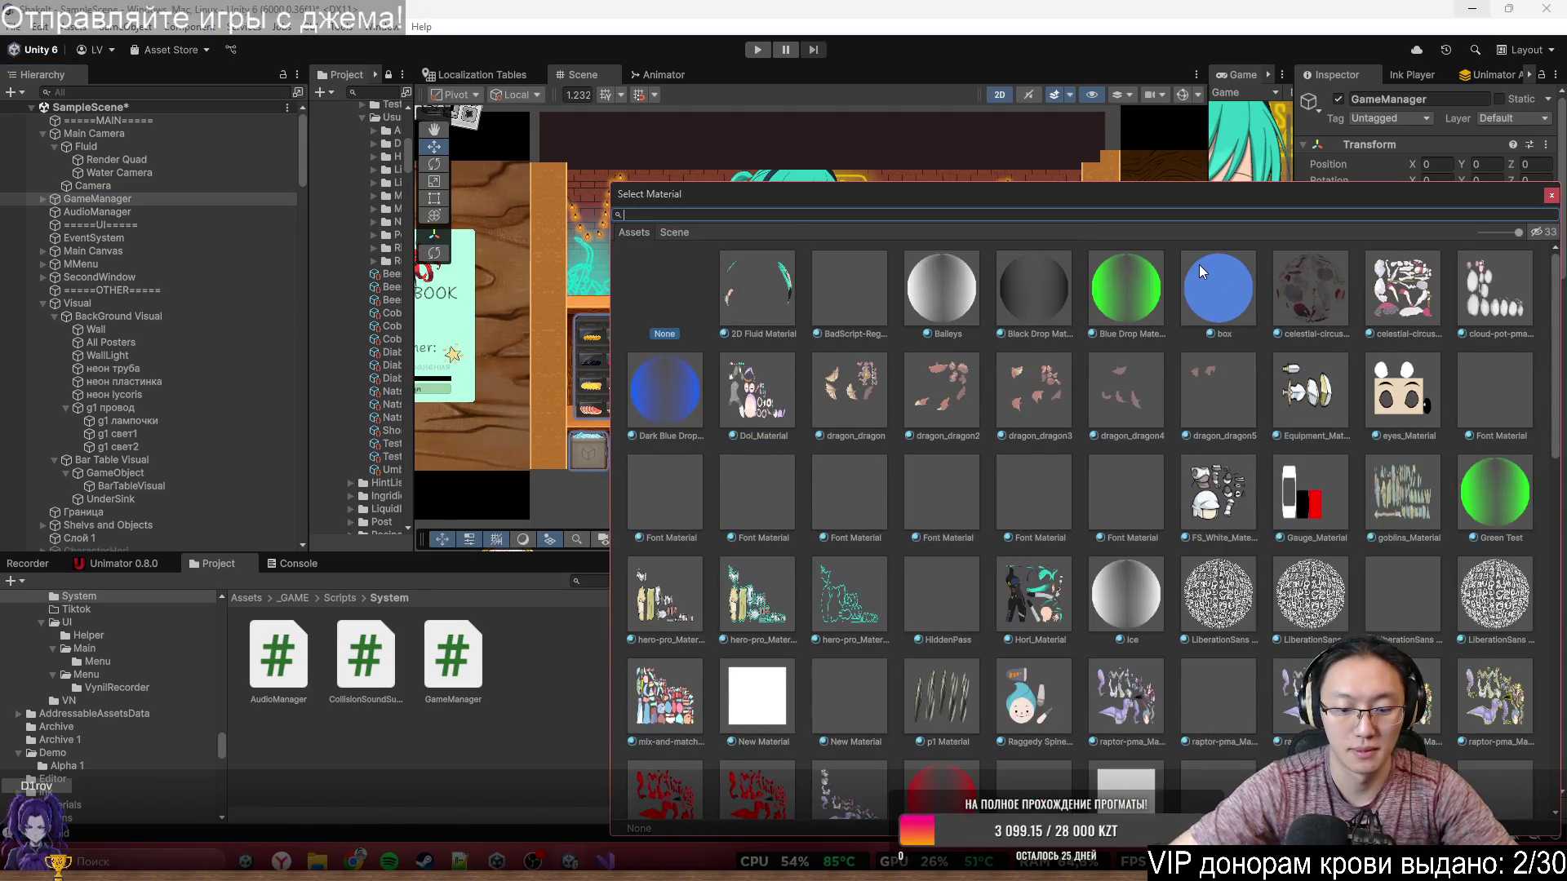
type("Wa")
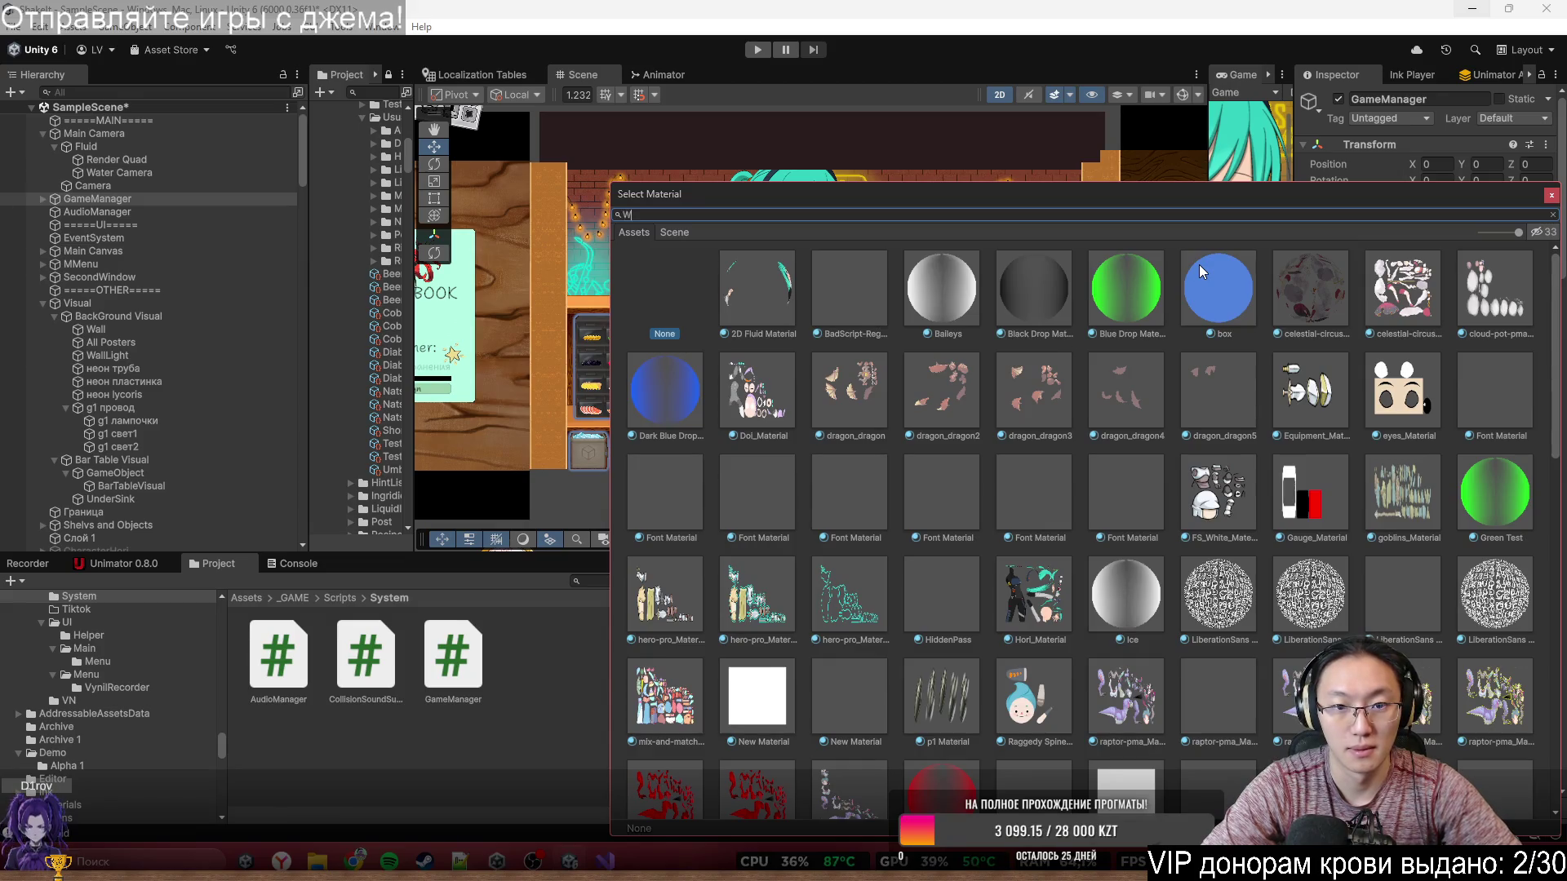
key("BackSpace")
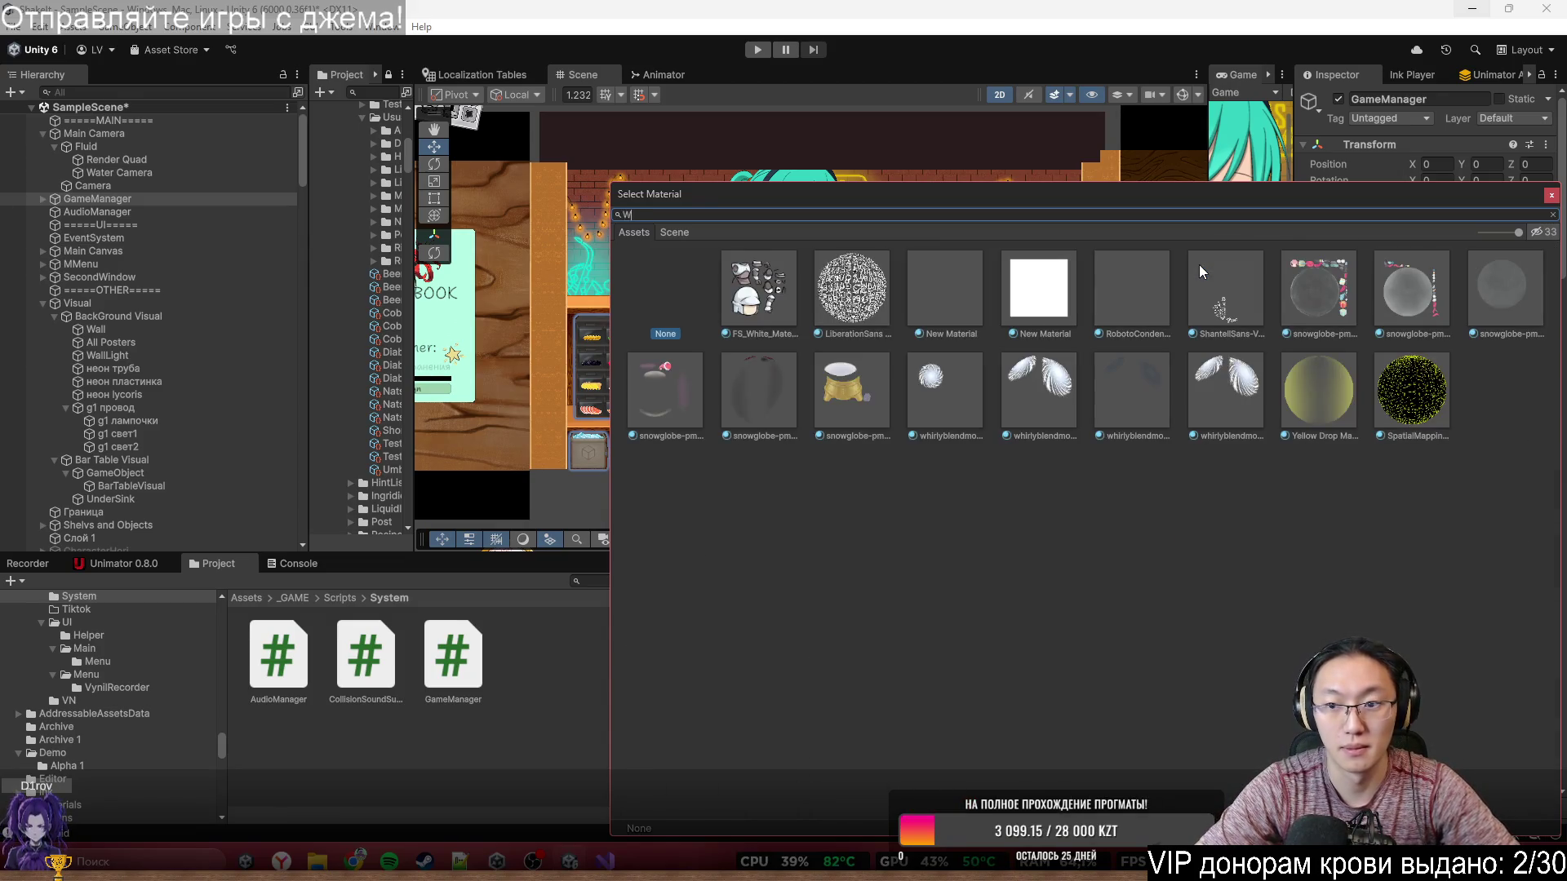
key("BackSpace")
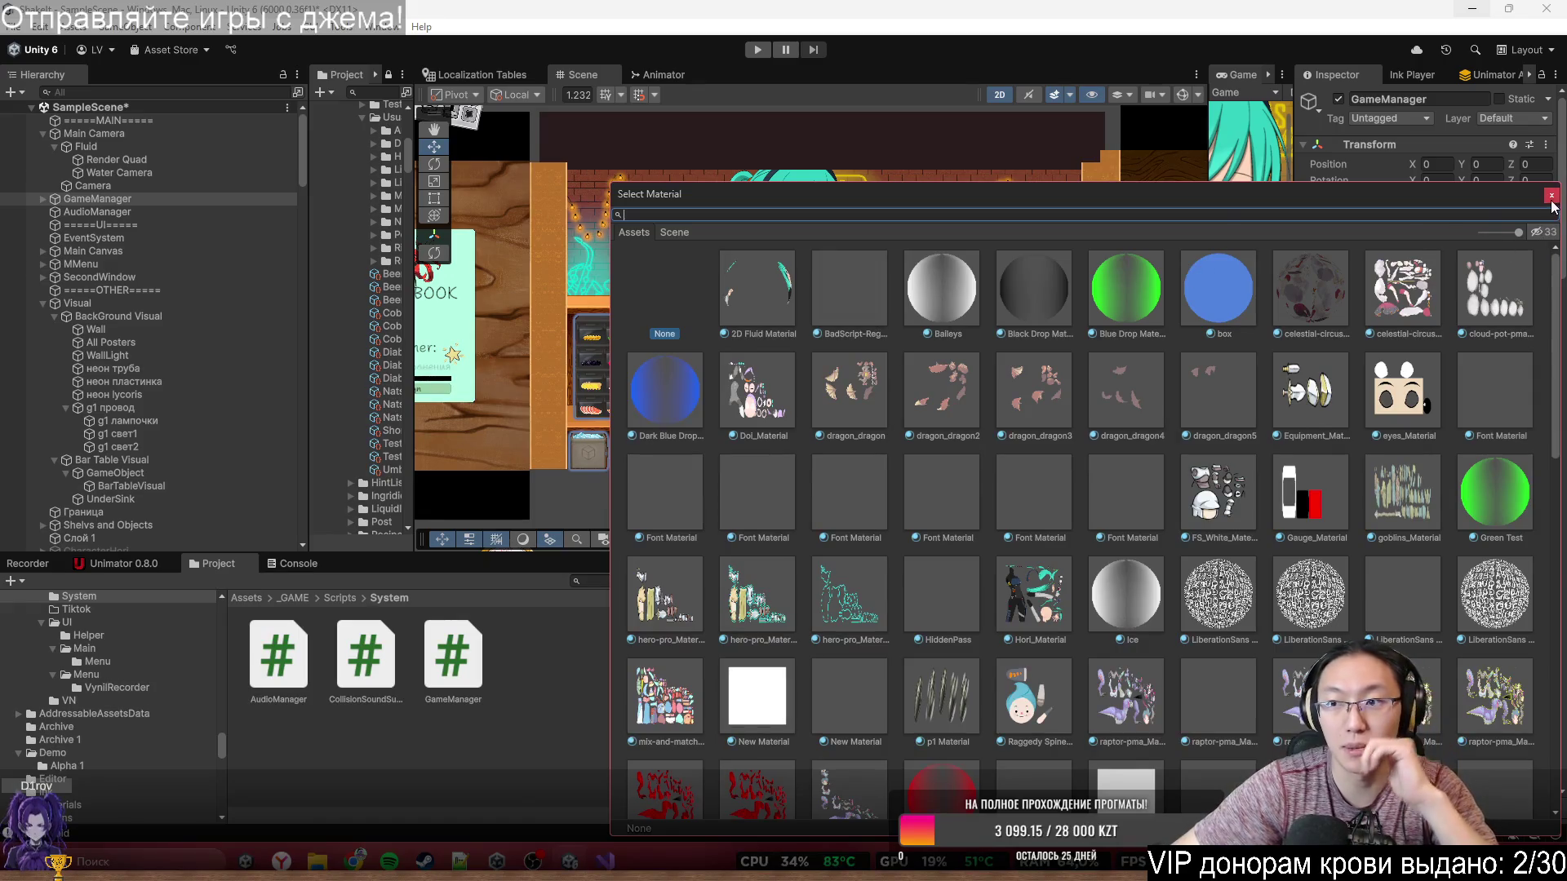
left_click(1551, 195)
- Select Render Quad in the scene to find its material, 2D Fluid Material, in the project
left_click(817, 204)
left_click(943, 202)
left_click(942, 202)
left_click(945, 208)
left_click(945, 208)
left_click(945, 208)
left_click(944, 208)
left_click(945, 208)
left_click(944, 205)
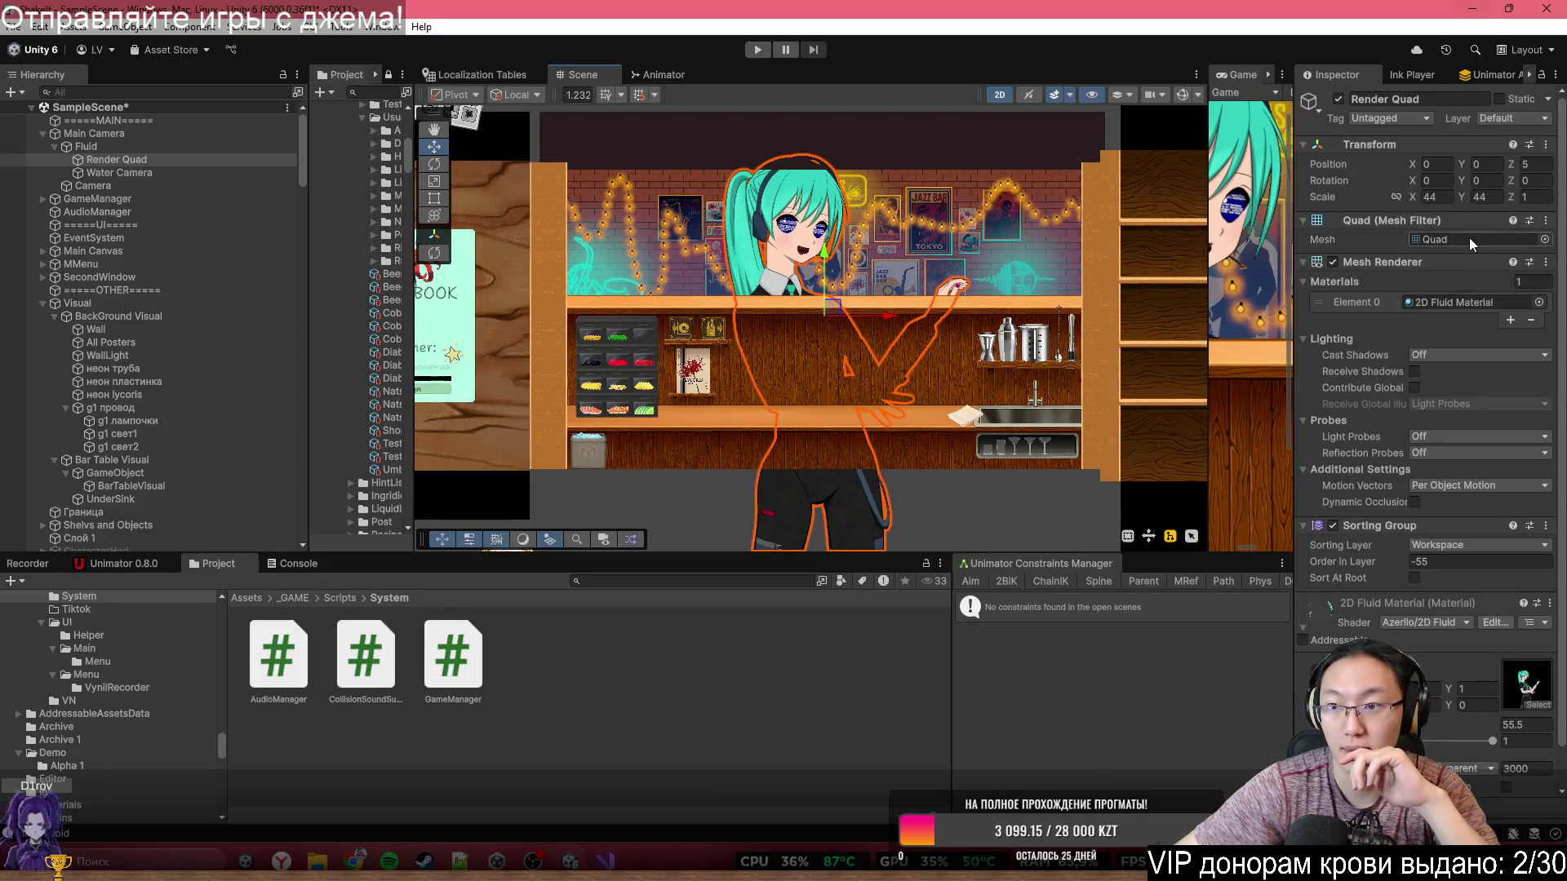
left_click(1482, 304)
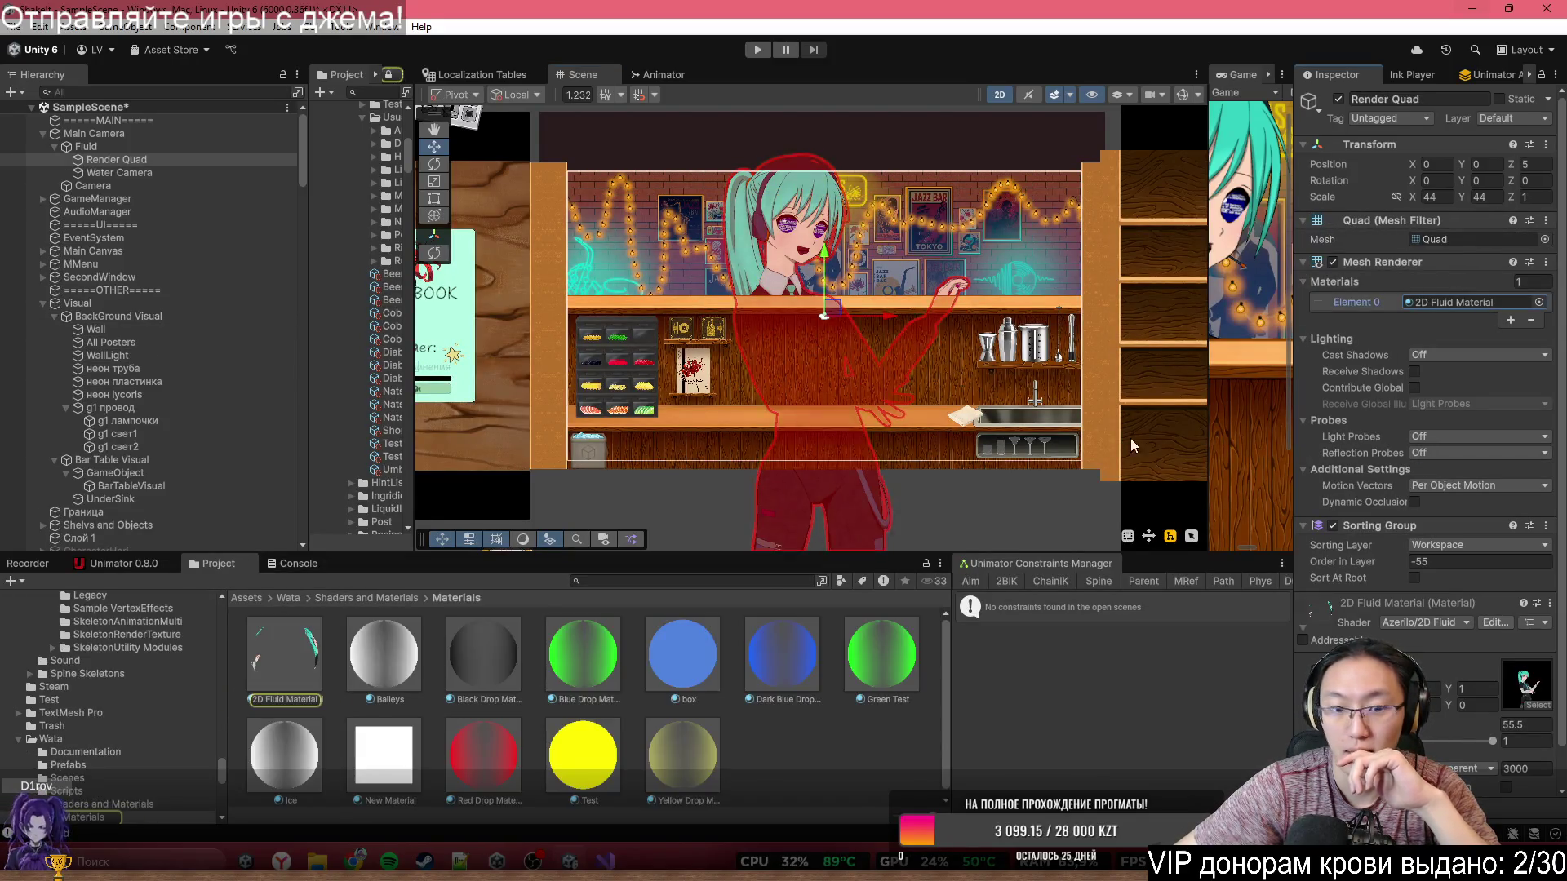
left_click(311, 665)
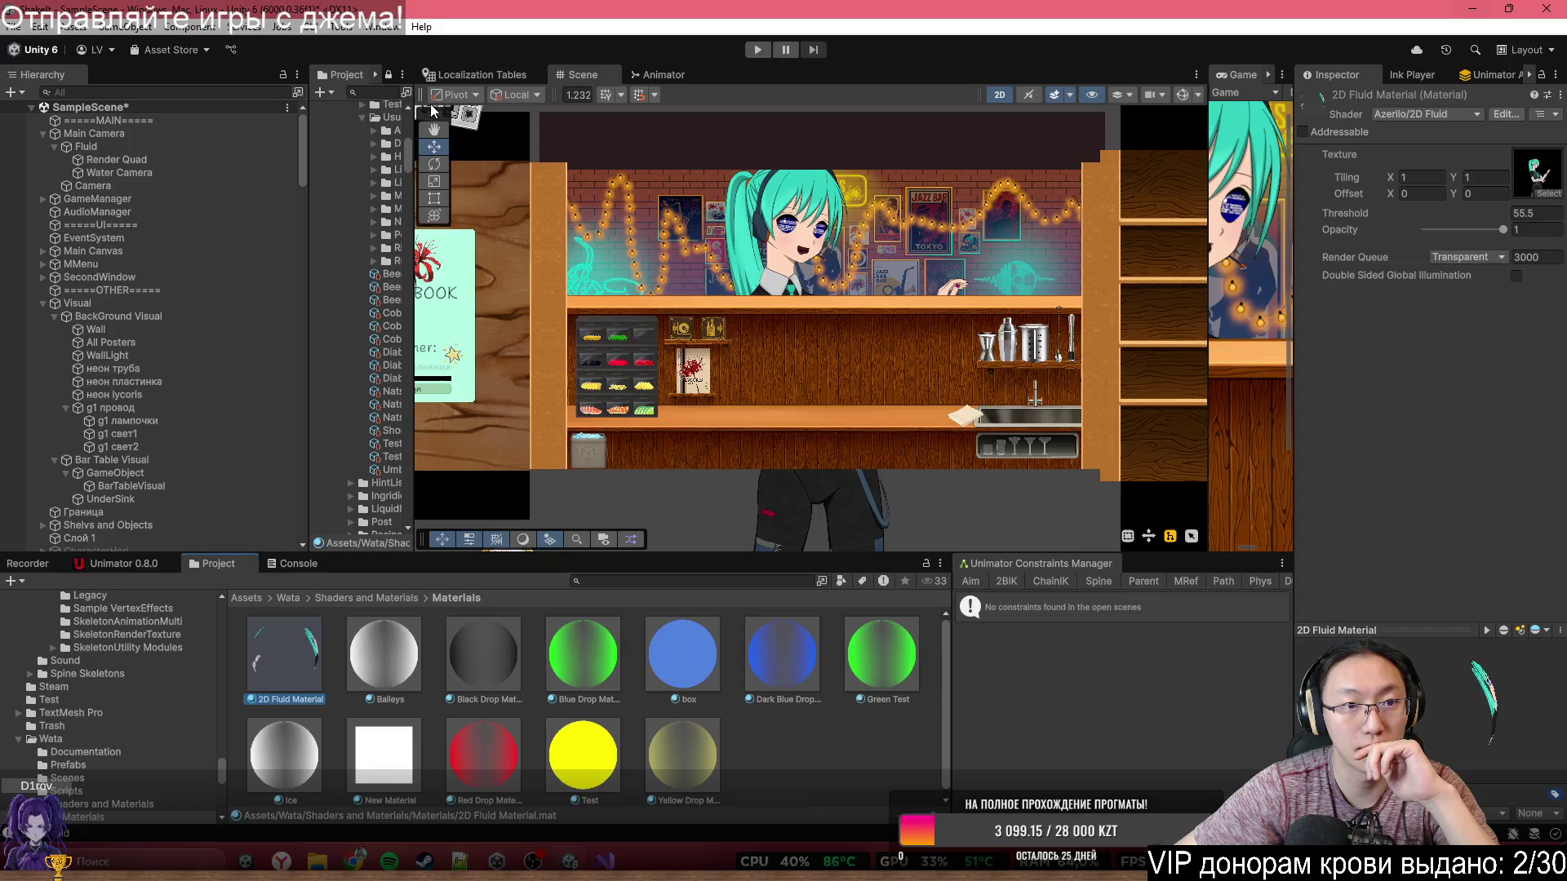
mouse_move(410, 119)
left_mouse_down()
mouse_move(905, 245)
mouse_move(485, 343)
mouse_move(457, 425)
left_mouse_up()
- Assign 2D Fluid Material to the GameManager's Render Quad Mat field
left_click(604, 861)
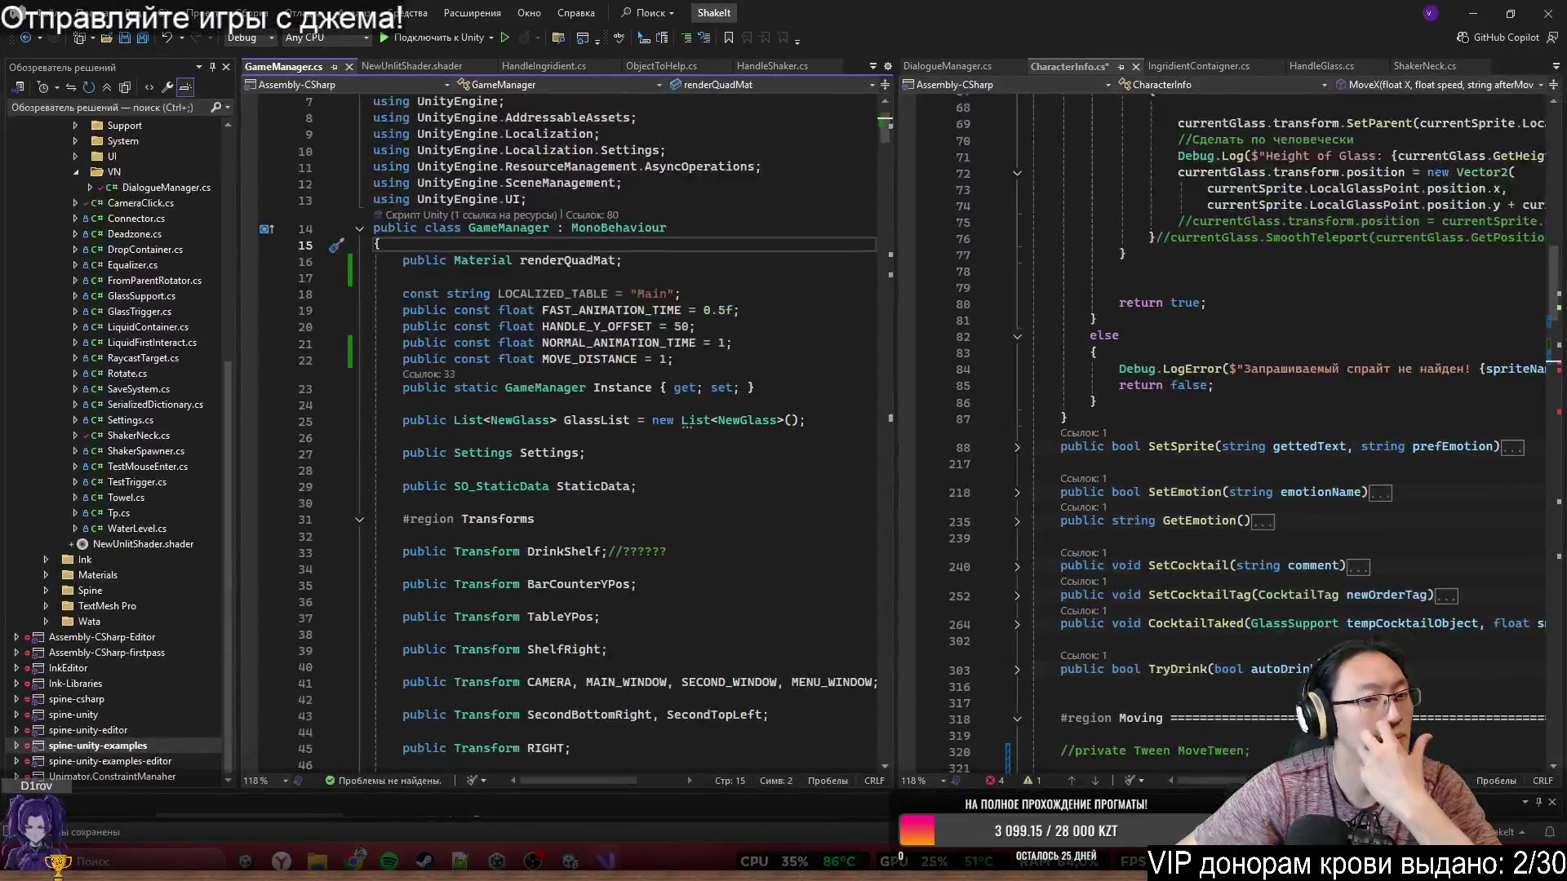
left_click(1474, 13)
left_click(169, 160)
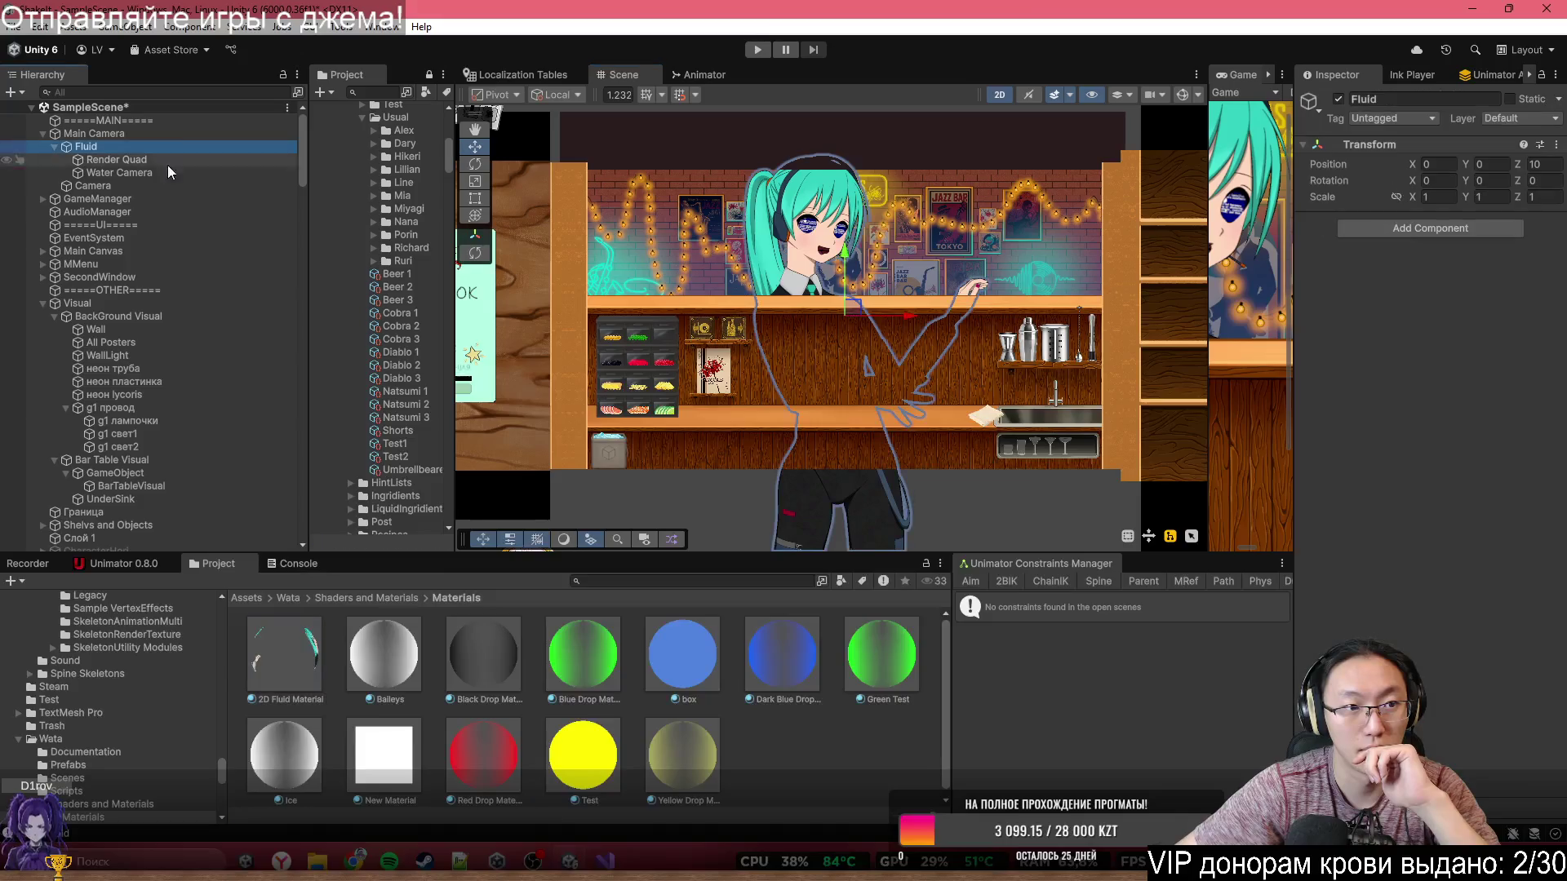
left_click(163, 199)
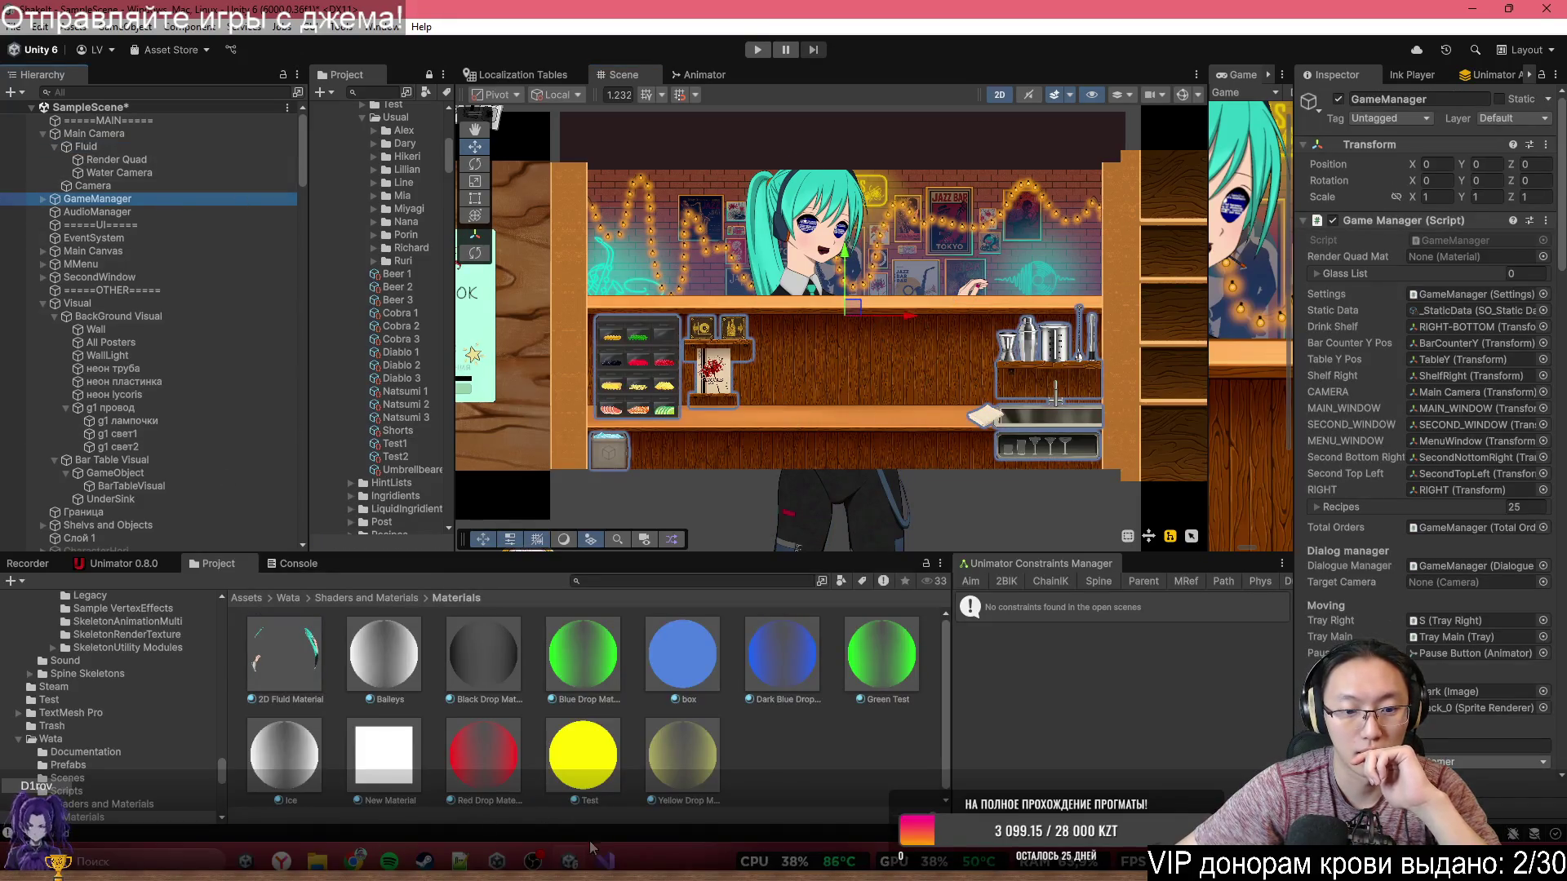
left_click(1543, 256)
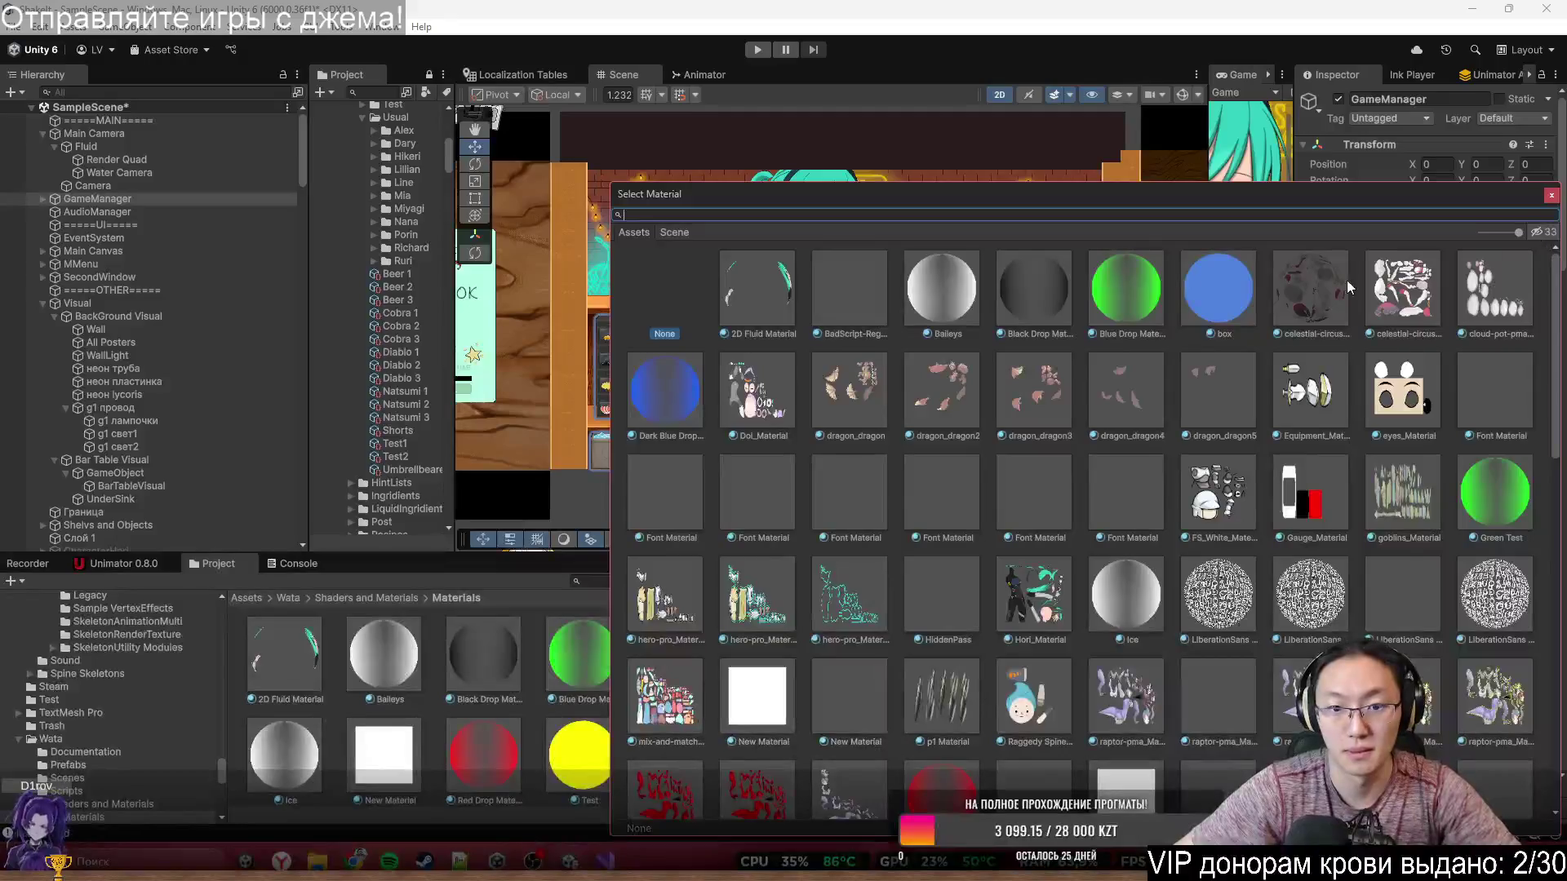
double_click(736, 285)
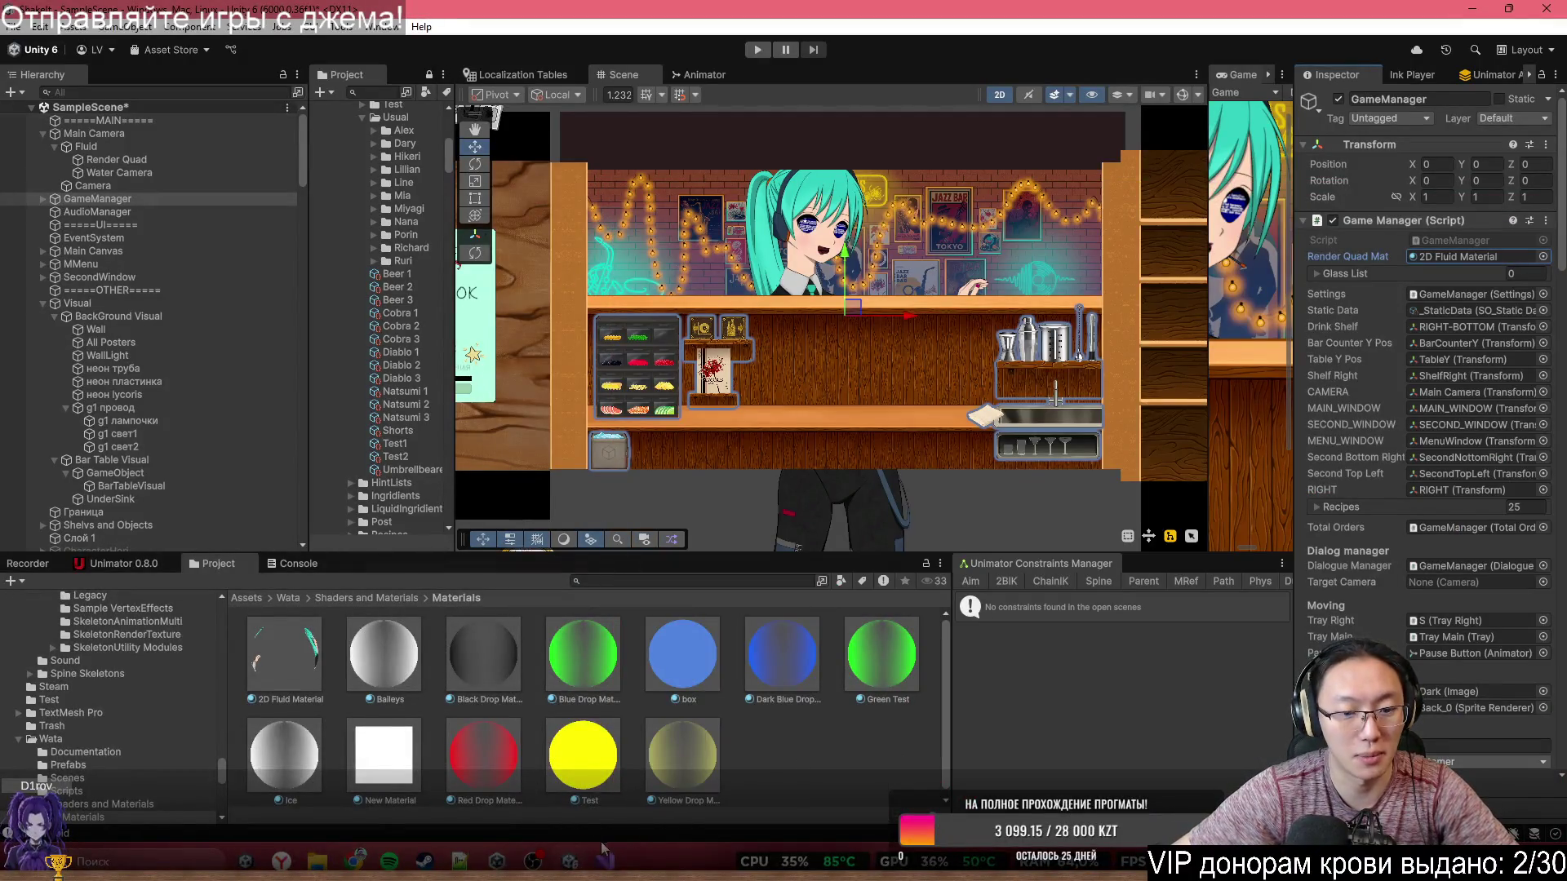
left_click(605, 858)
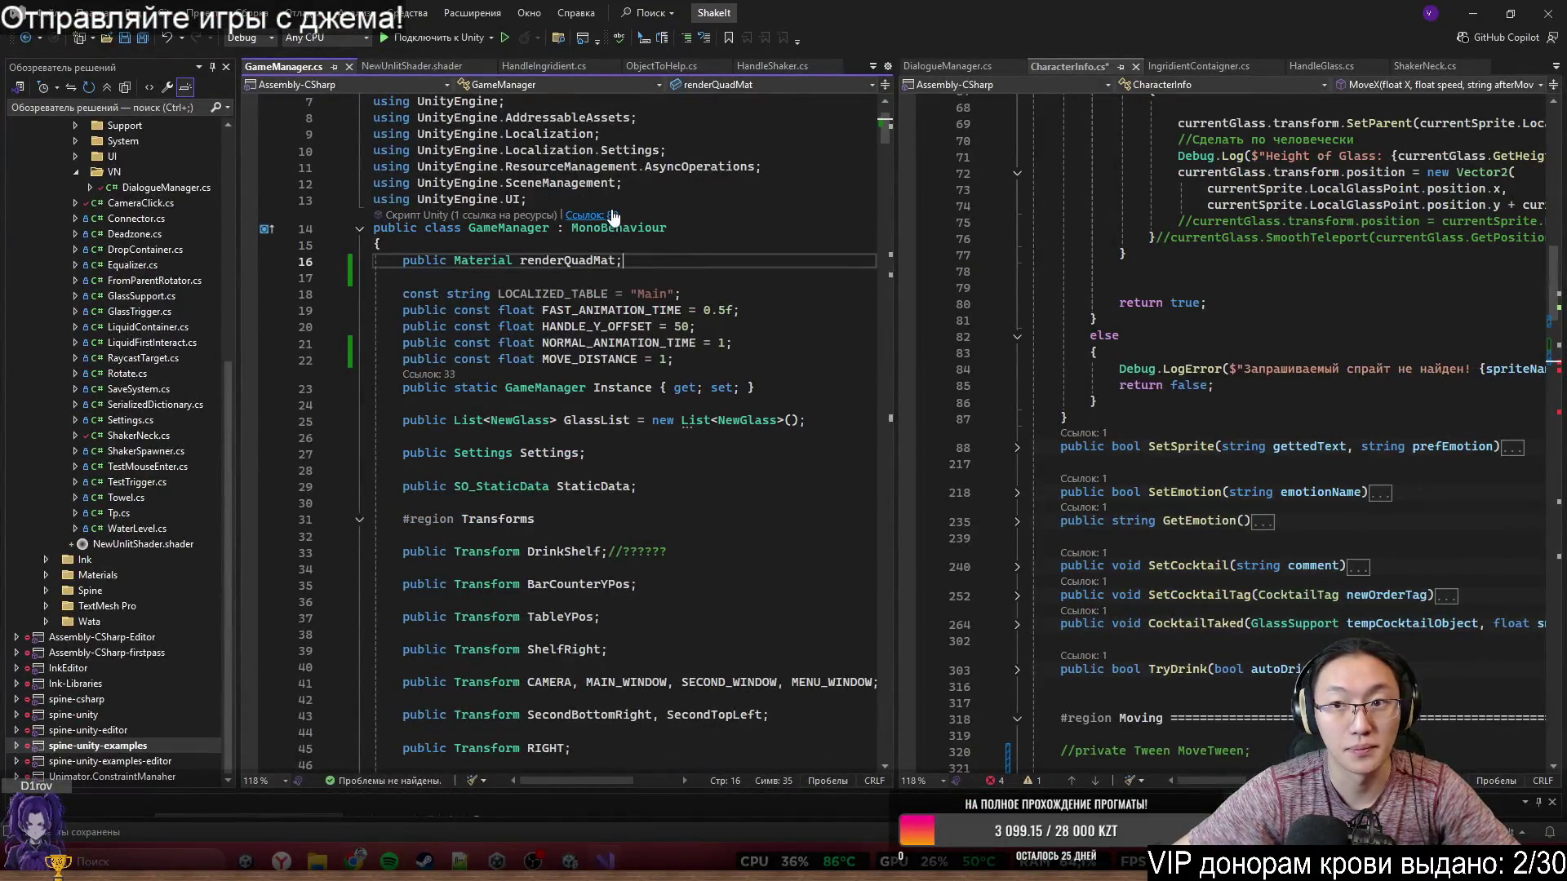
- Widen the CharacterInfo code pane and restore Visual Studio to full screen
scroll(1210, 381, "down", 10)
left_click_drag(899, 335, 412, 376)
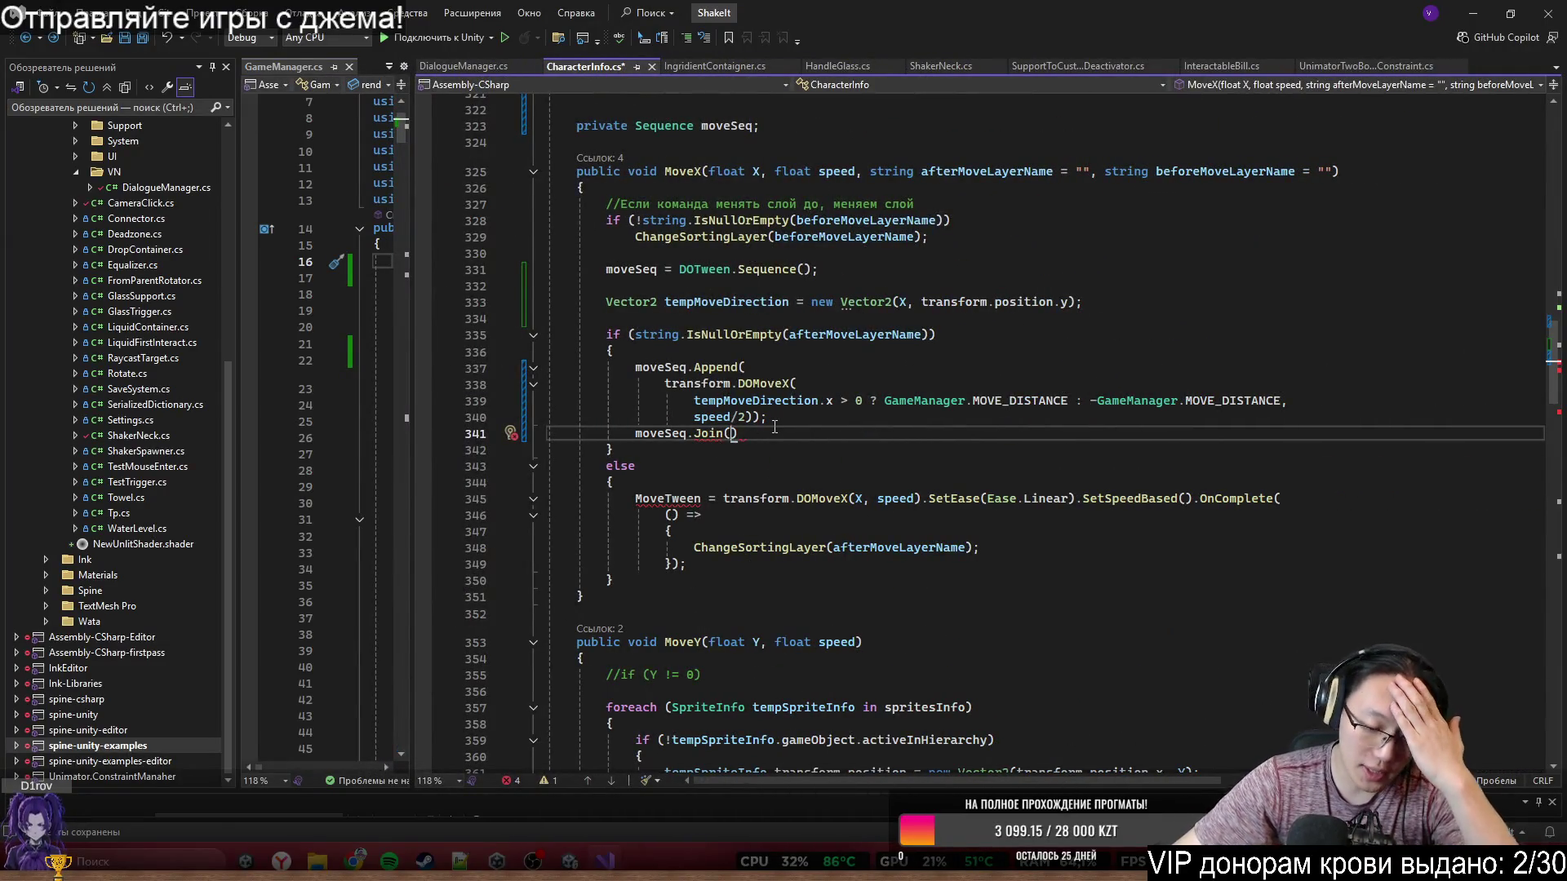
key("alt+Tab")
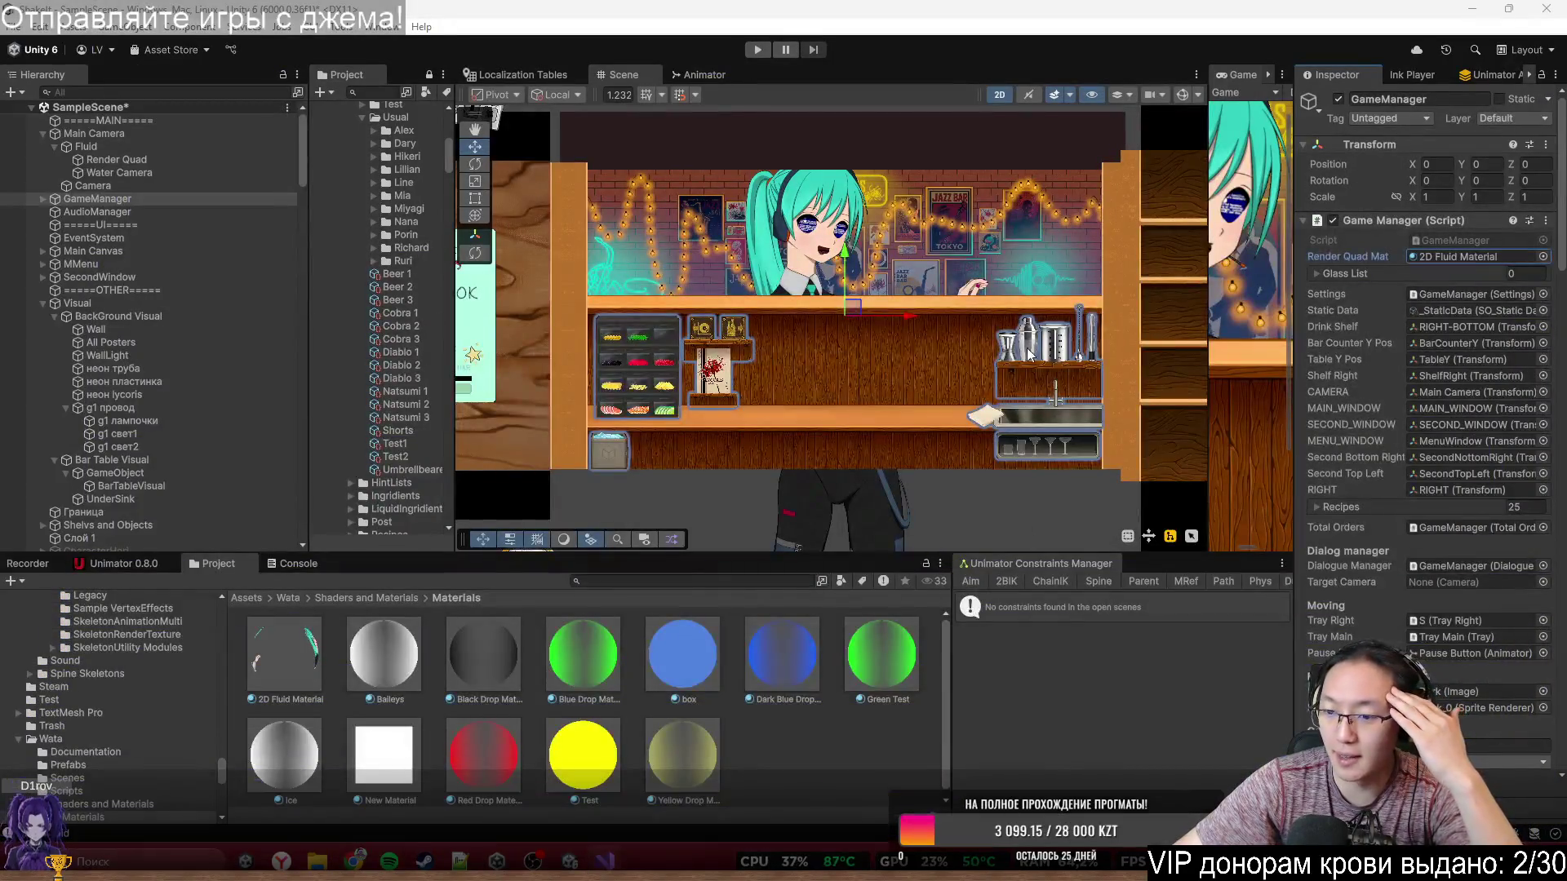
key("alt+Tab")
- Enter GameManager.Instance.renderQuadMat inside the Join call, then delete that reference again
type("Ga")
key("Tab")
type(".")
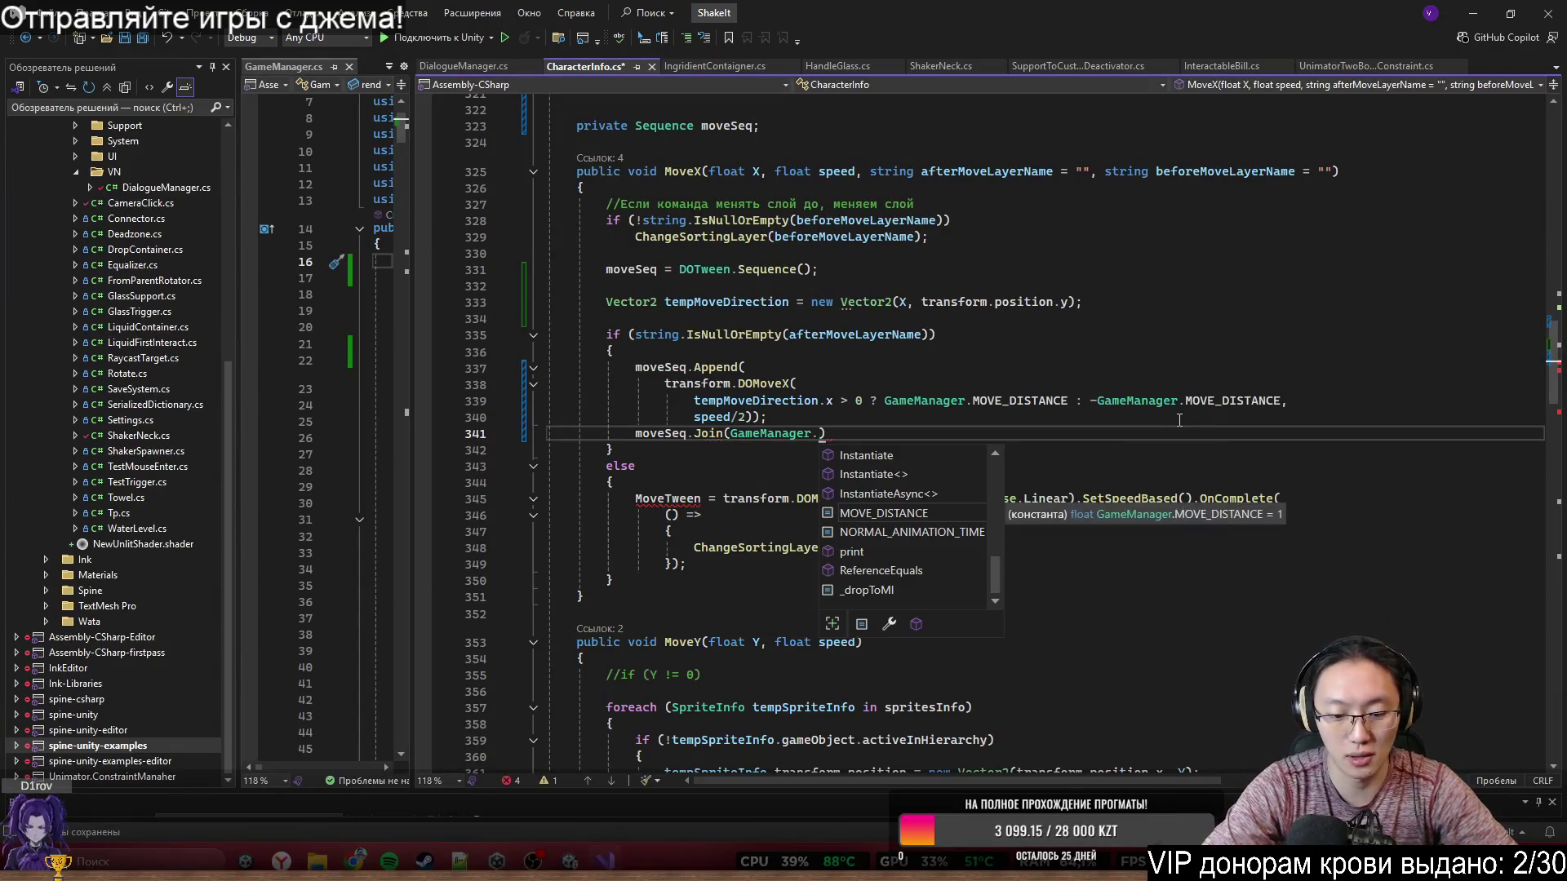
type("Ins")
key("Tab")
type(".")
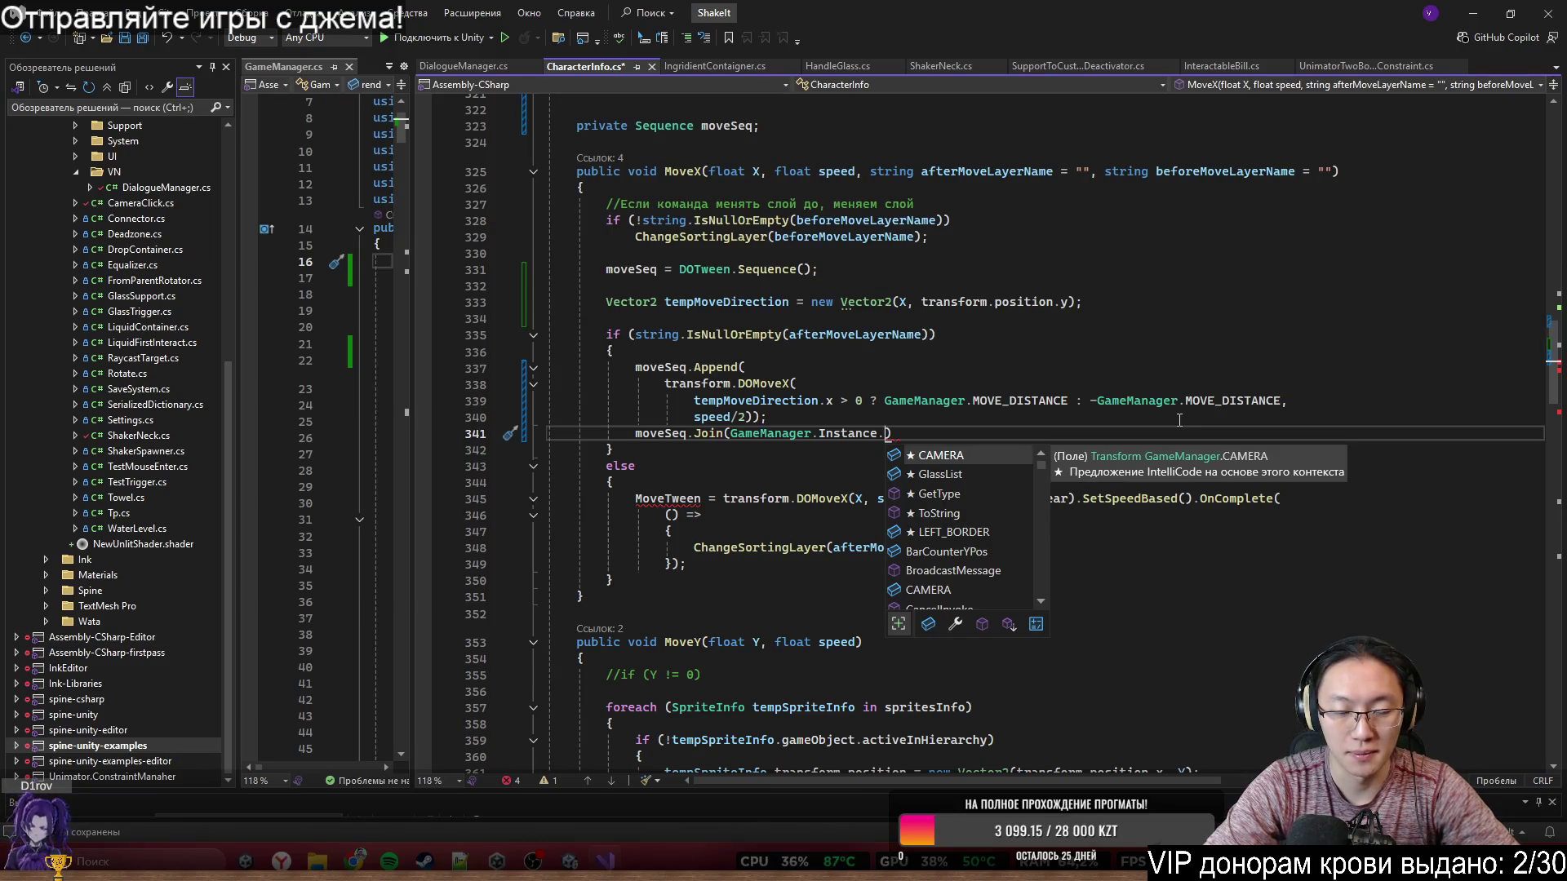
type("ren")
key("Tab")
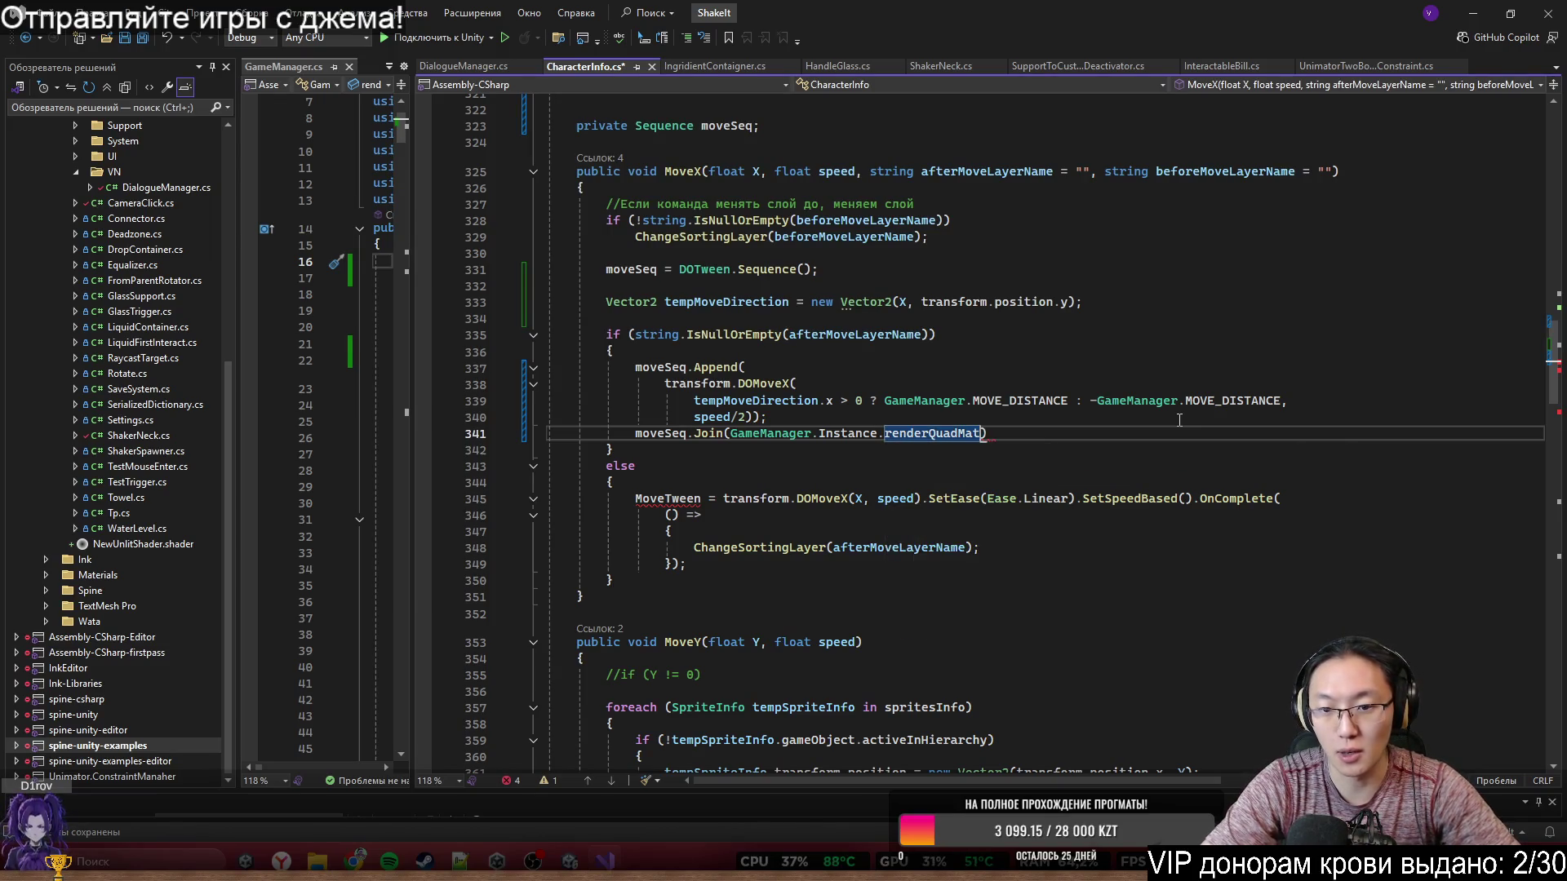
type(".")
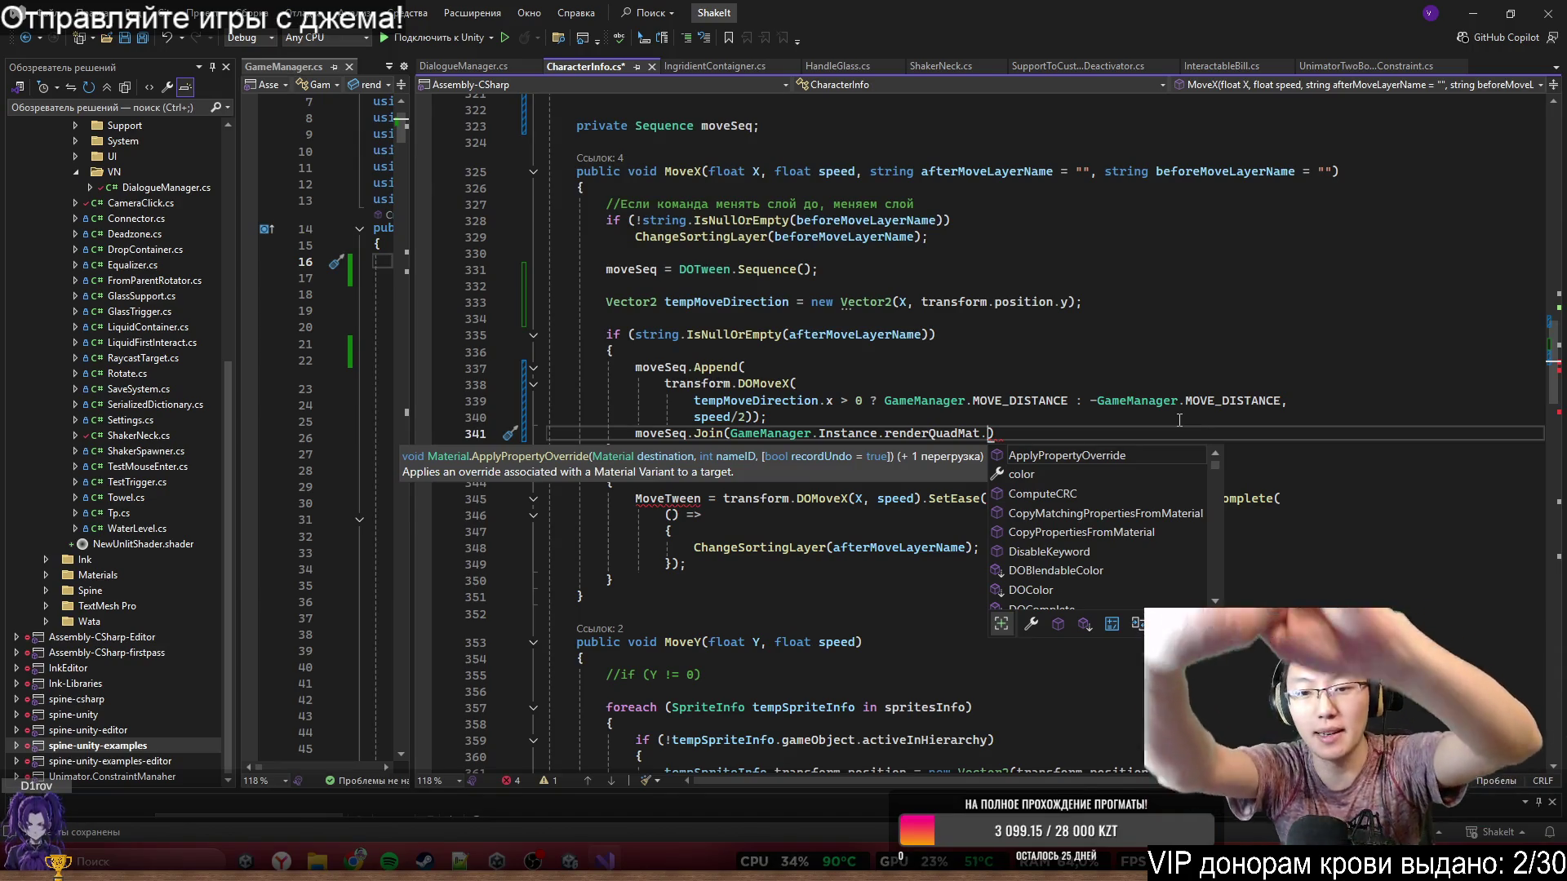
key("Escape")
key("Left")
key("ctrl+shift+Left")
key("ctrl+shift+Left")
key("ctrl+shift+Left")
key("Delete")
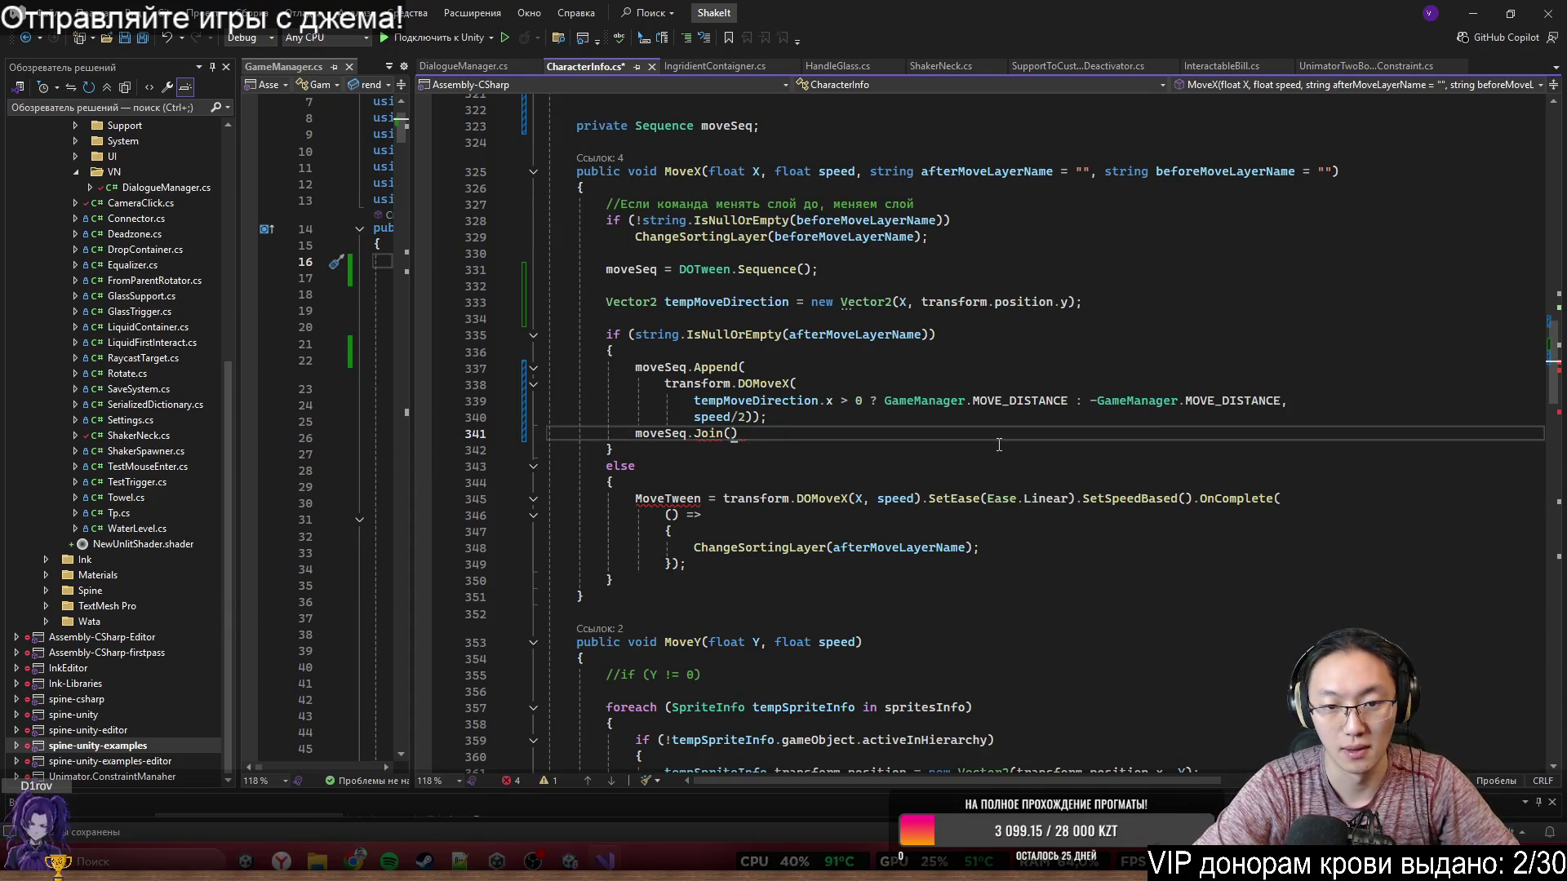
- Type DOTween. inside the Join call and look through its available members
type("DoT")
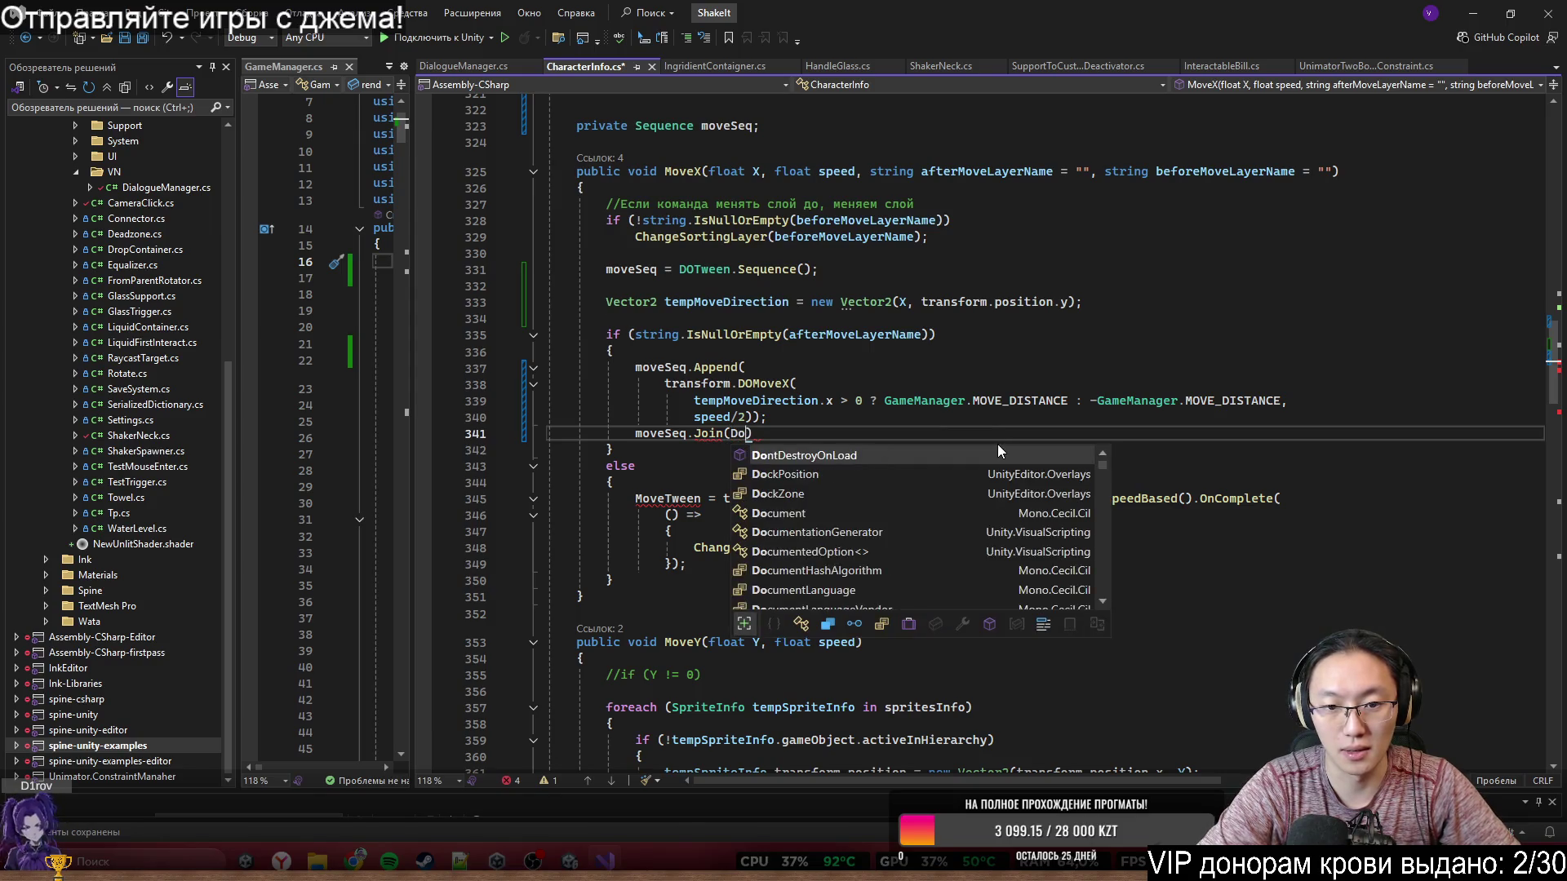
type("we")
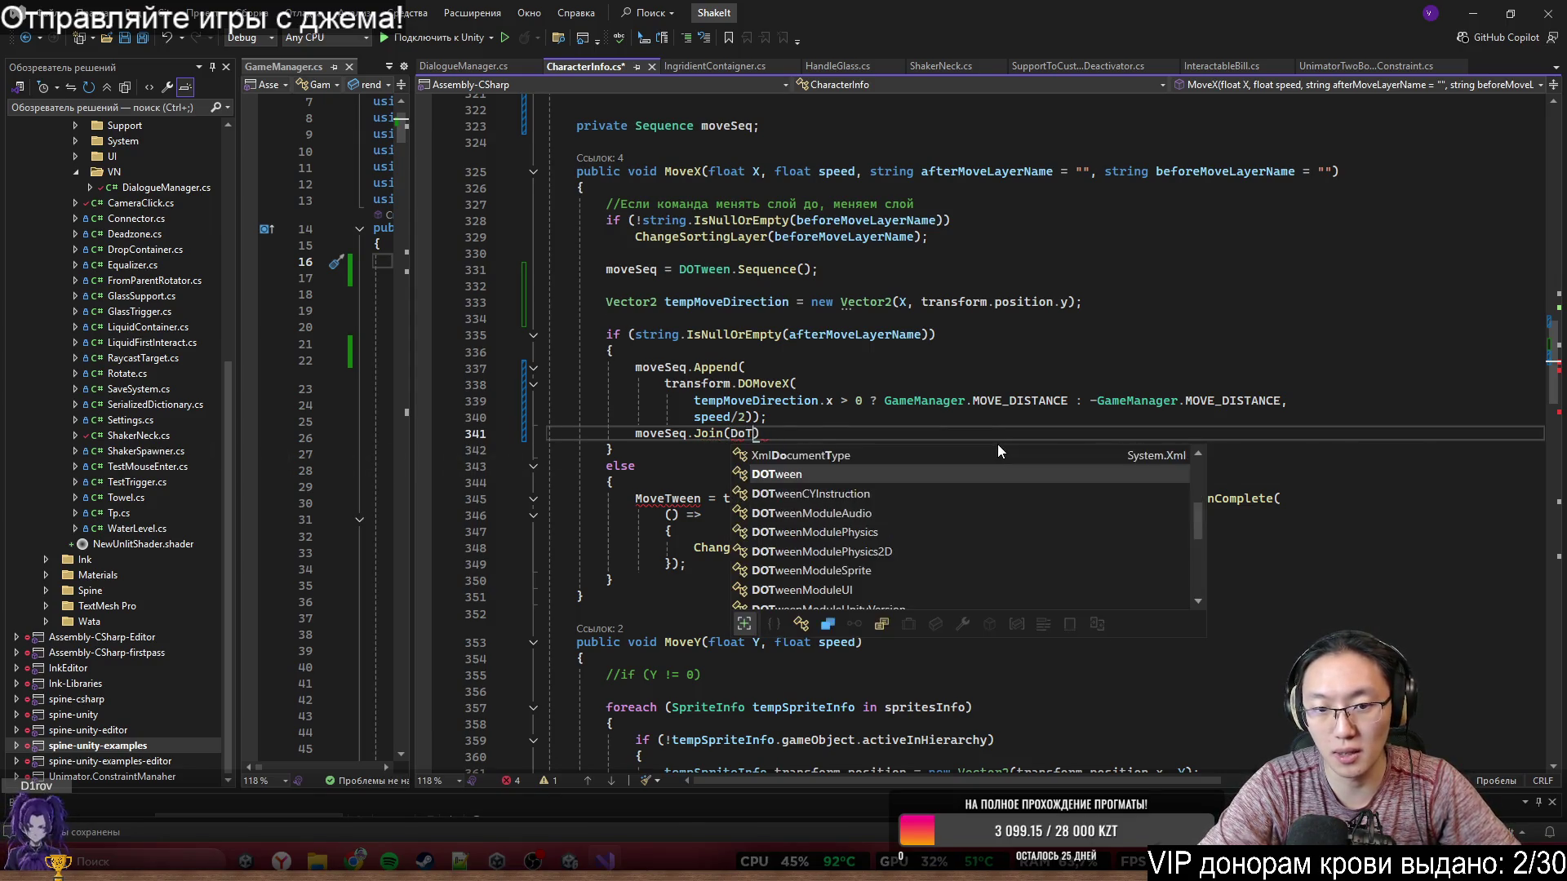
key("Tab")
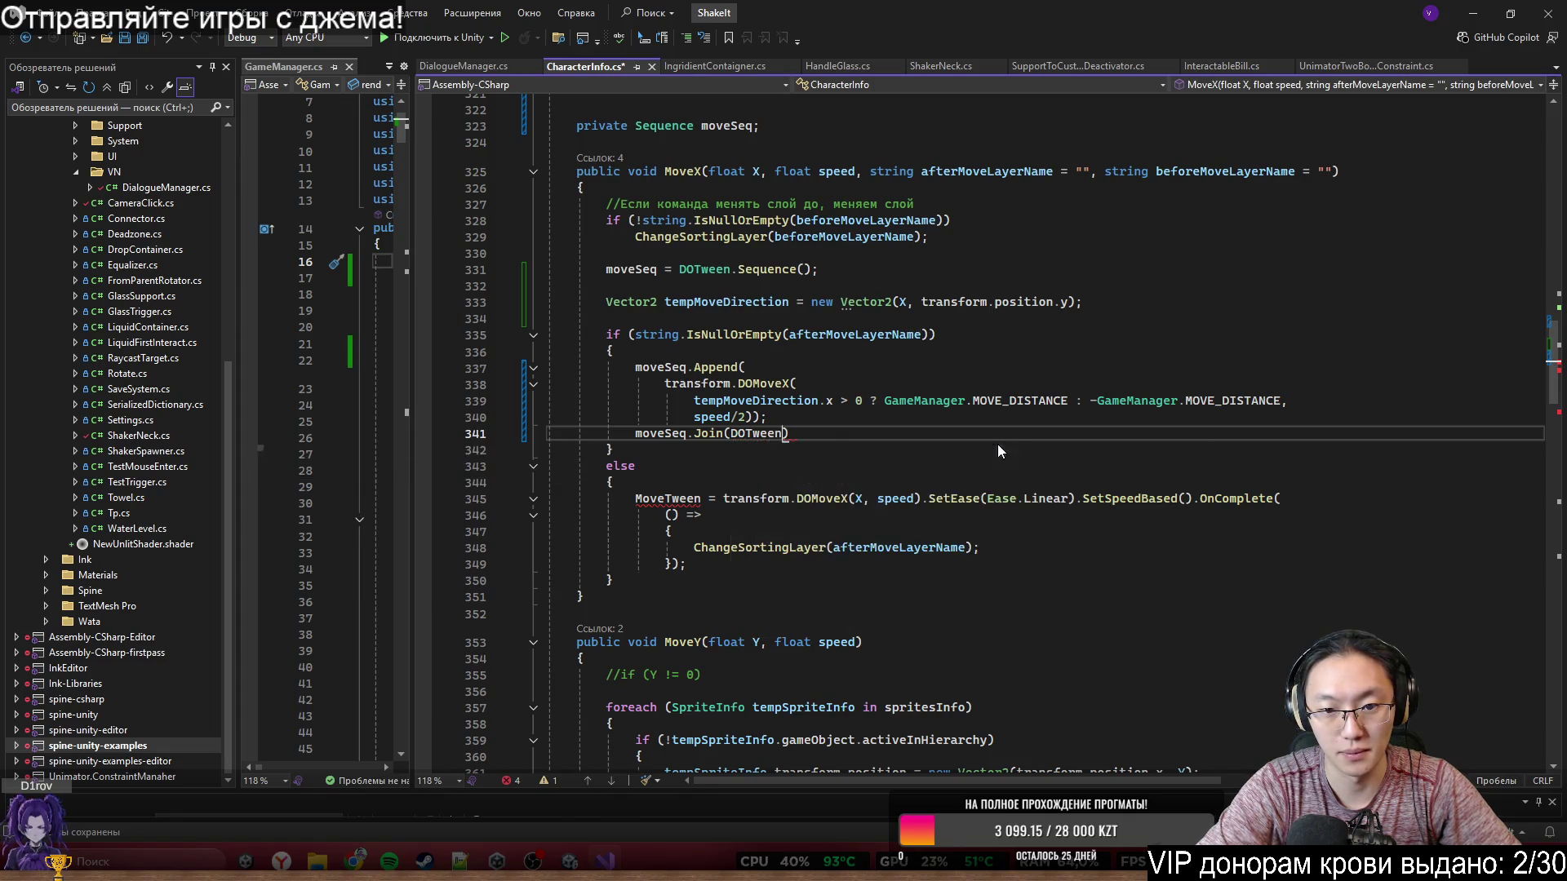
type(".d")
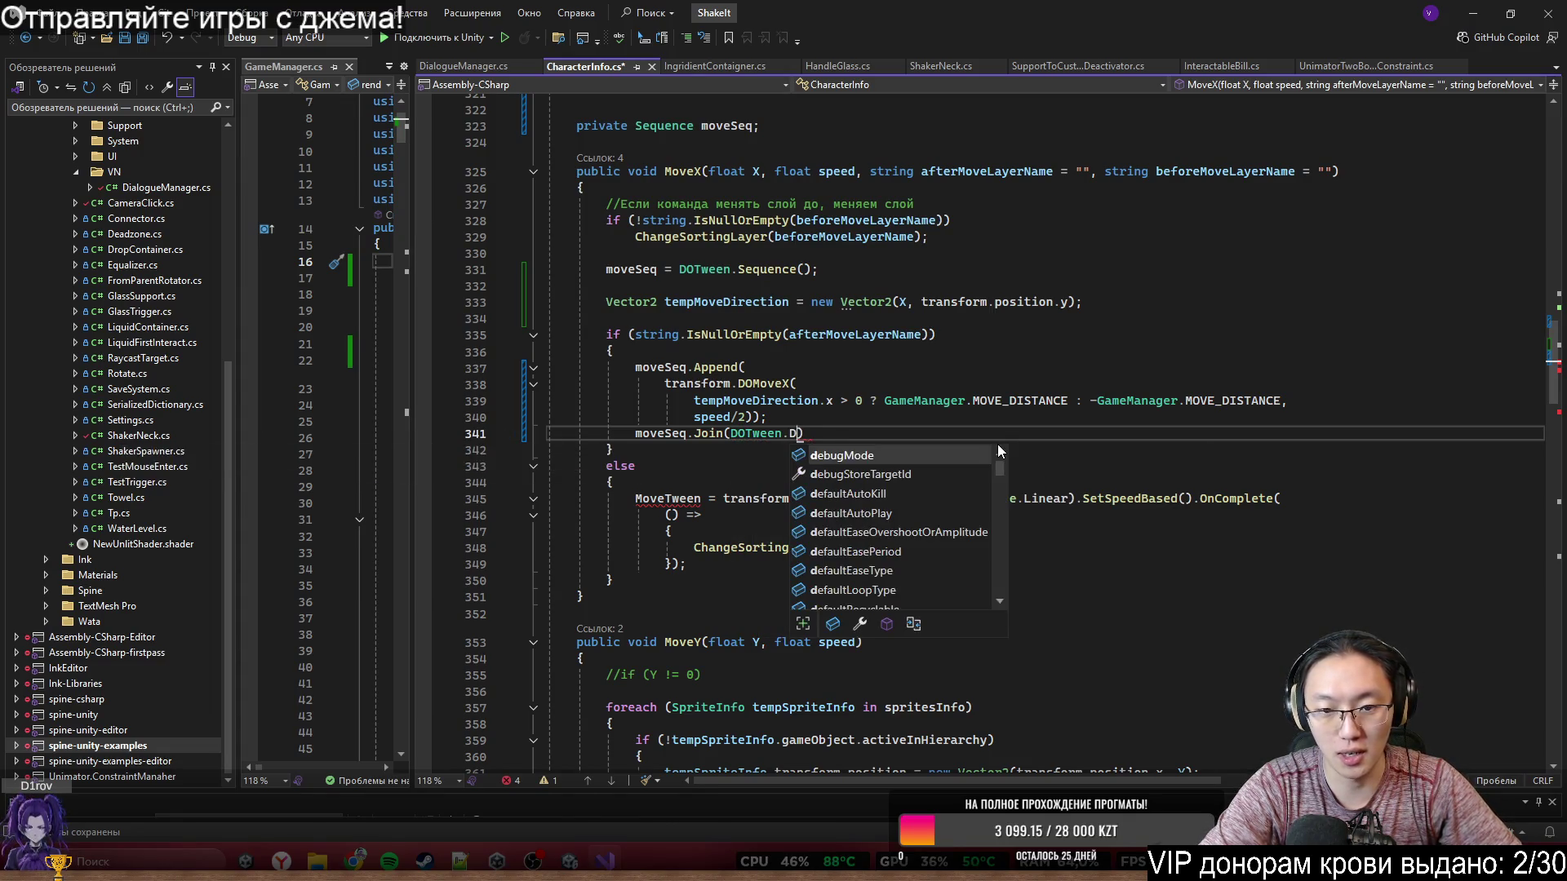
key("BackSpace")
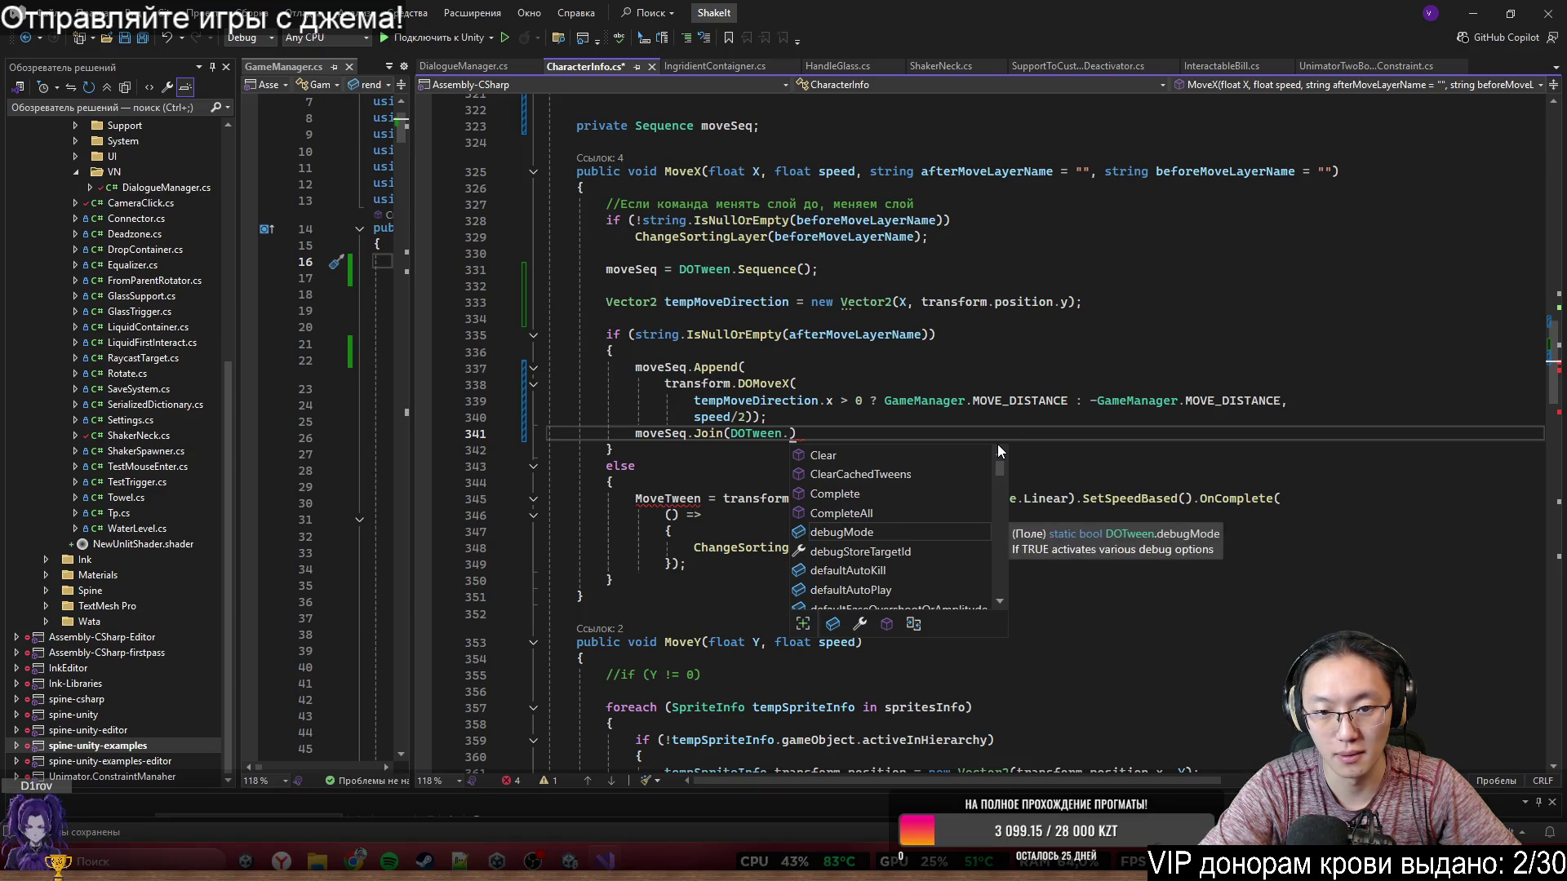
type("Do")
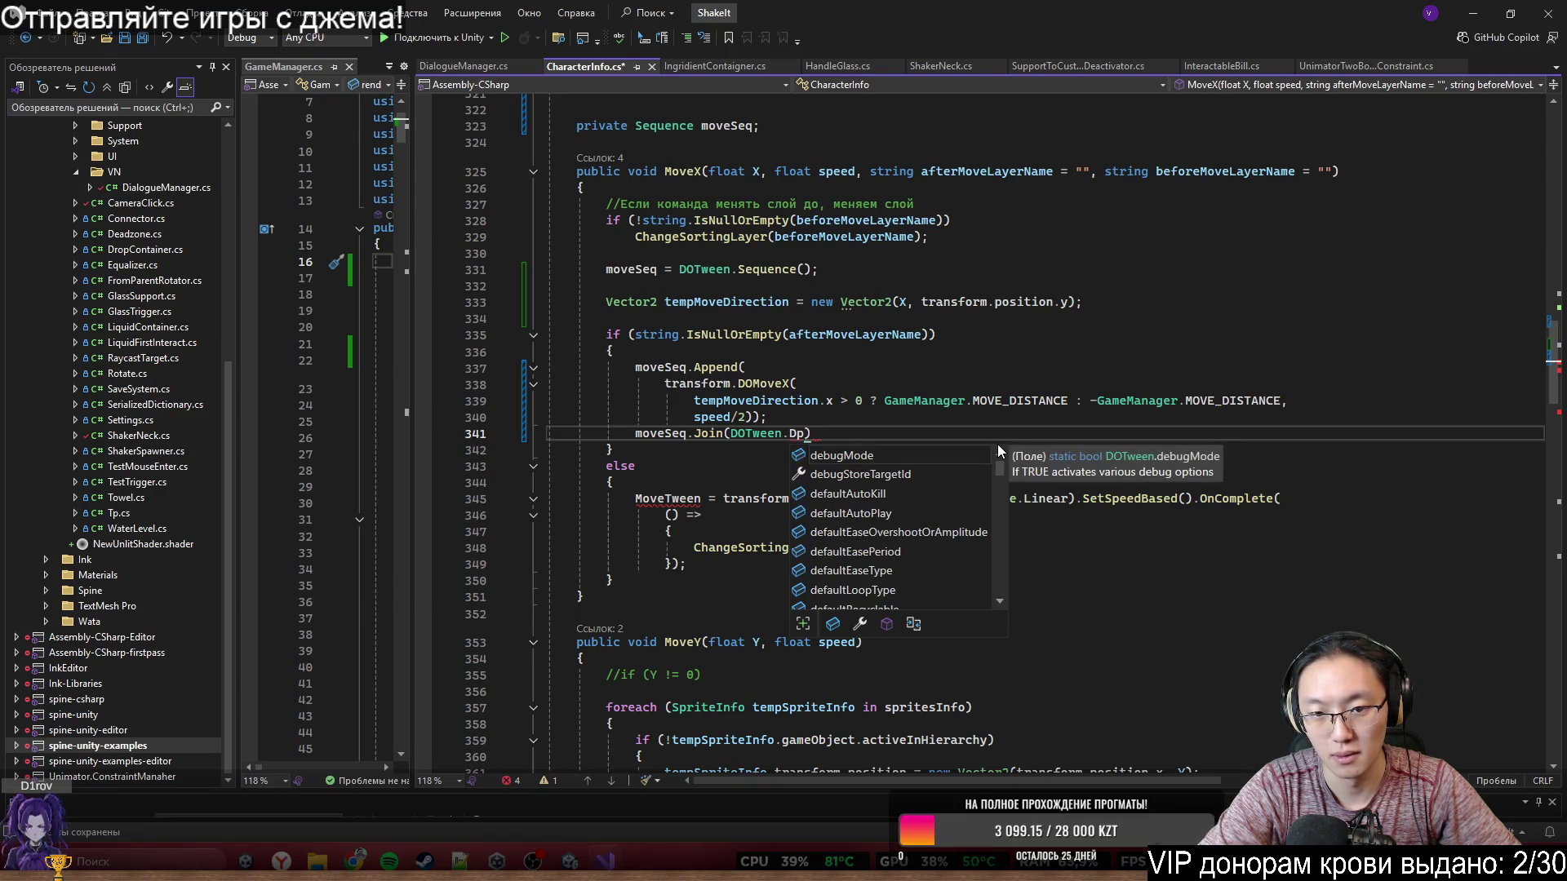
key("BackSpace")
key("BackSpace")
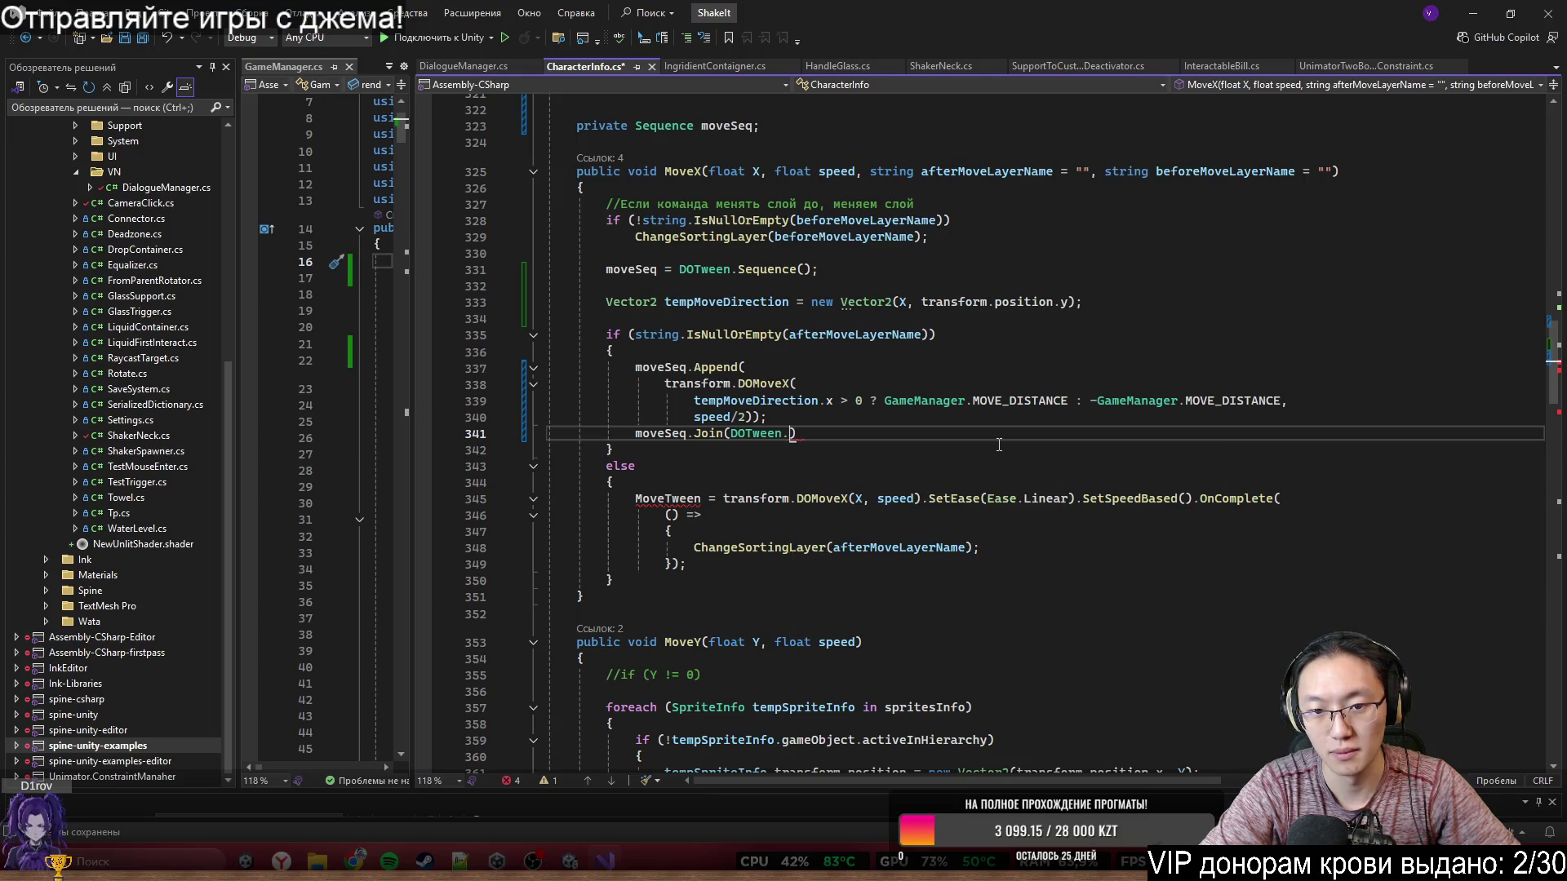
mouse_move(355, 861)
left_click(545, 766)
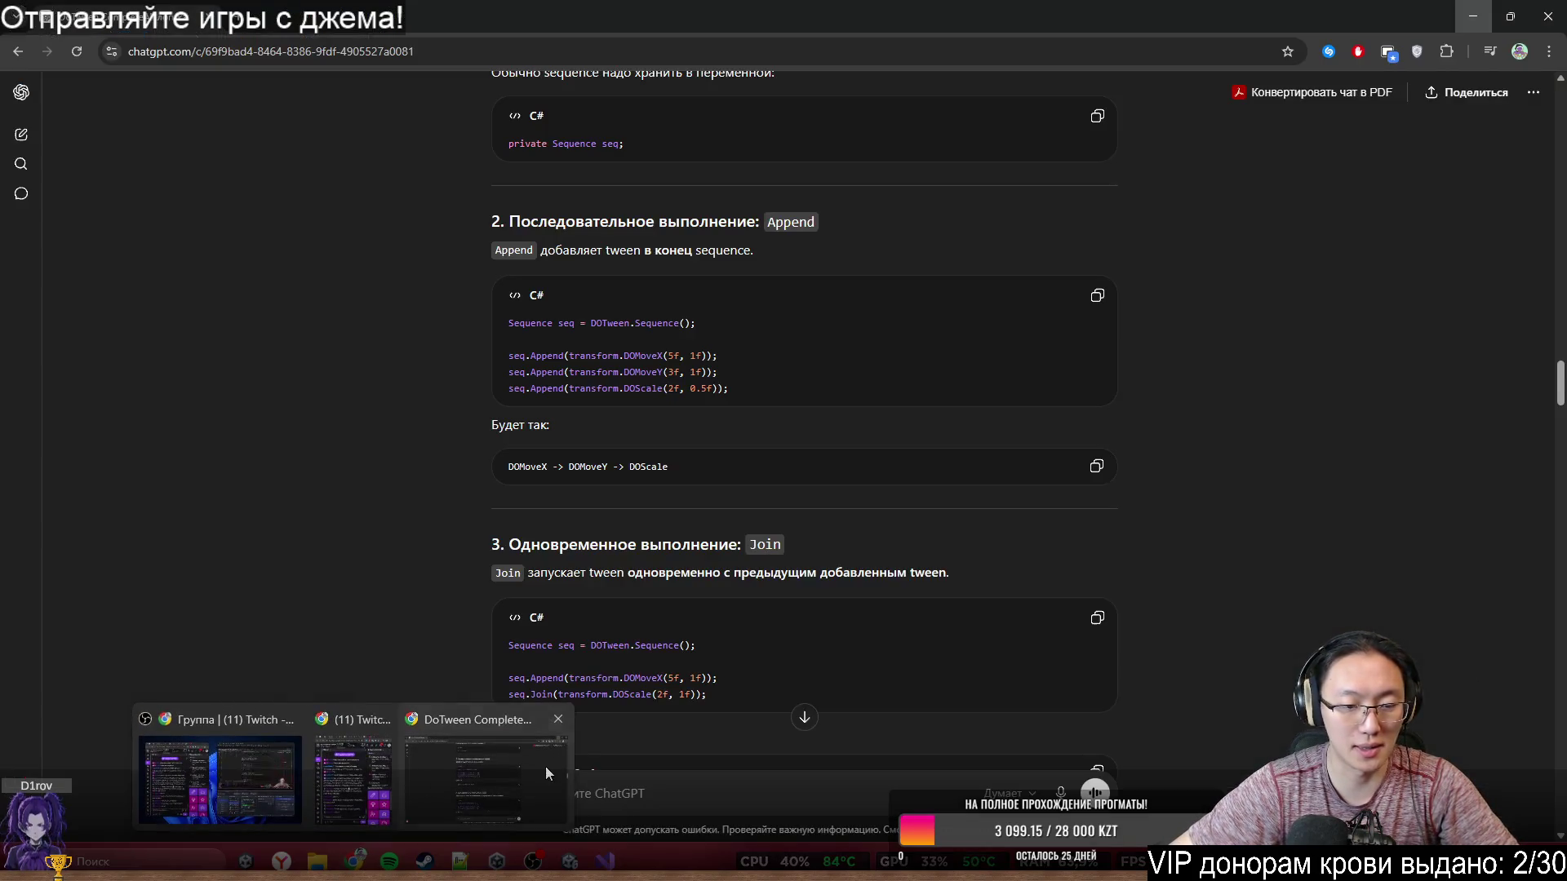
- Ask ChatGPT 'DoTween анимация float с 0 до 1'
scroll(1102, 637, "down", 15)
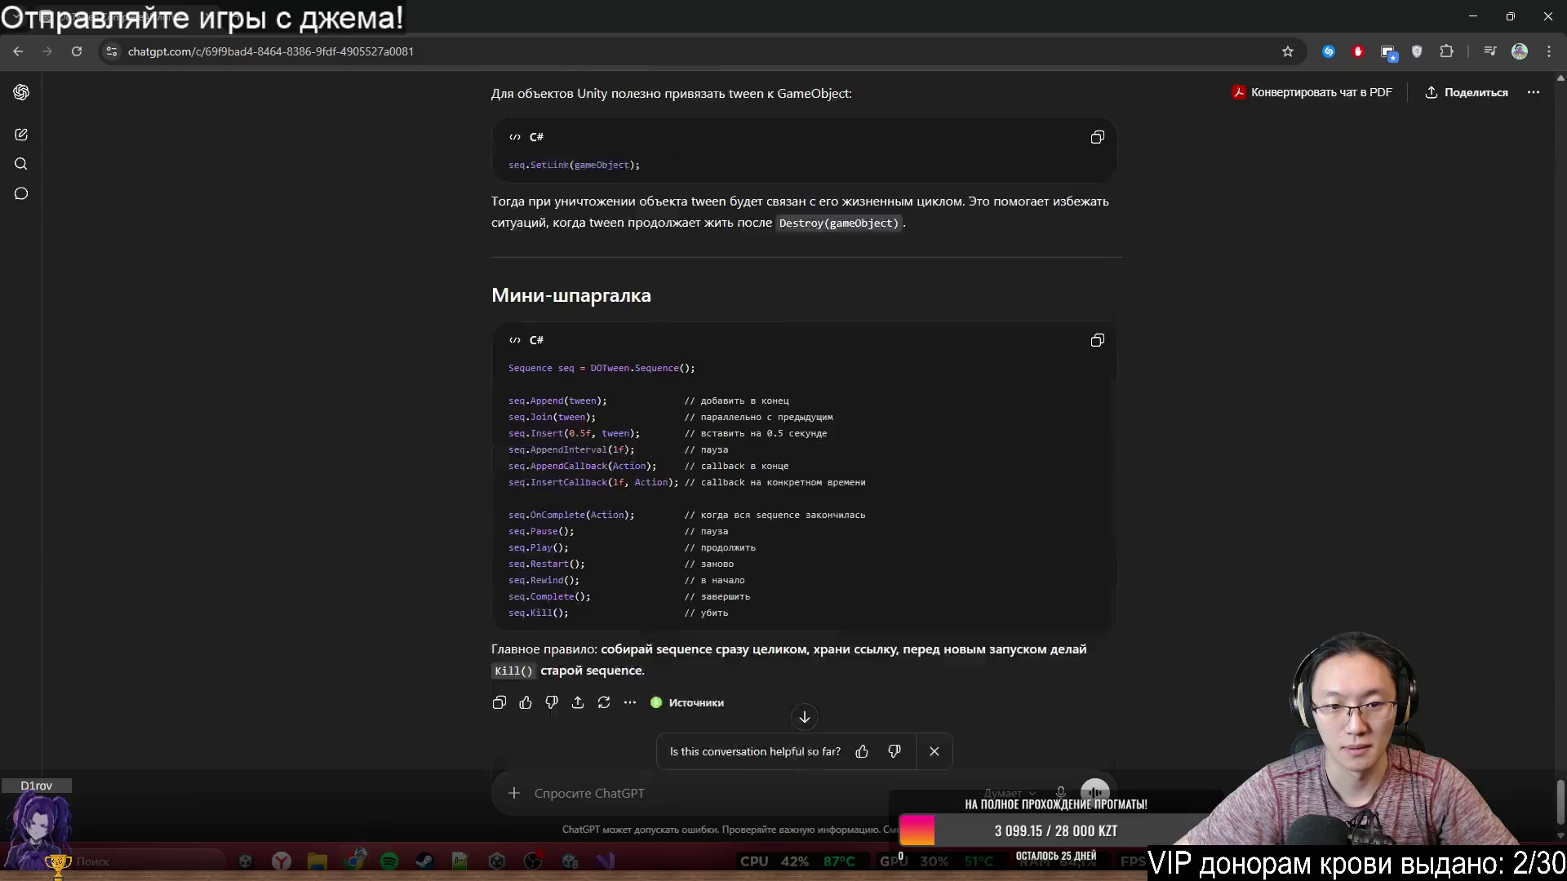
type("DoTween анимация float с 0 до 1")
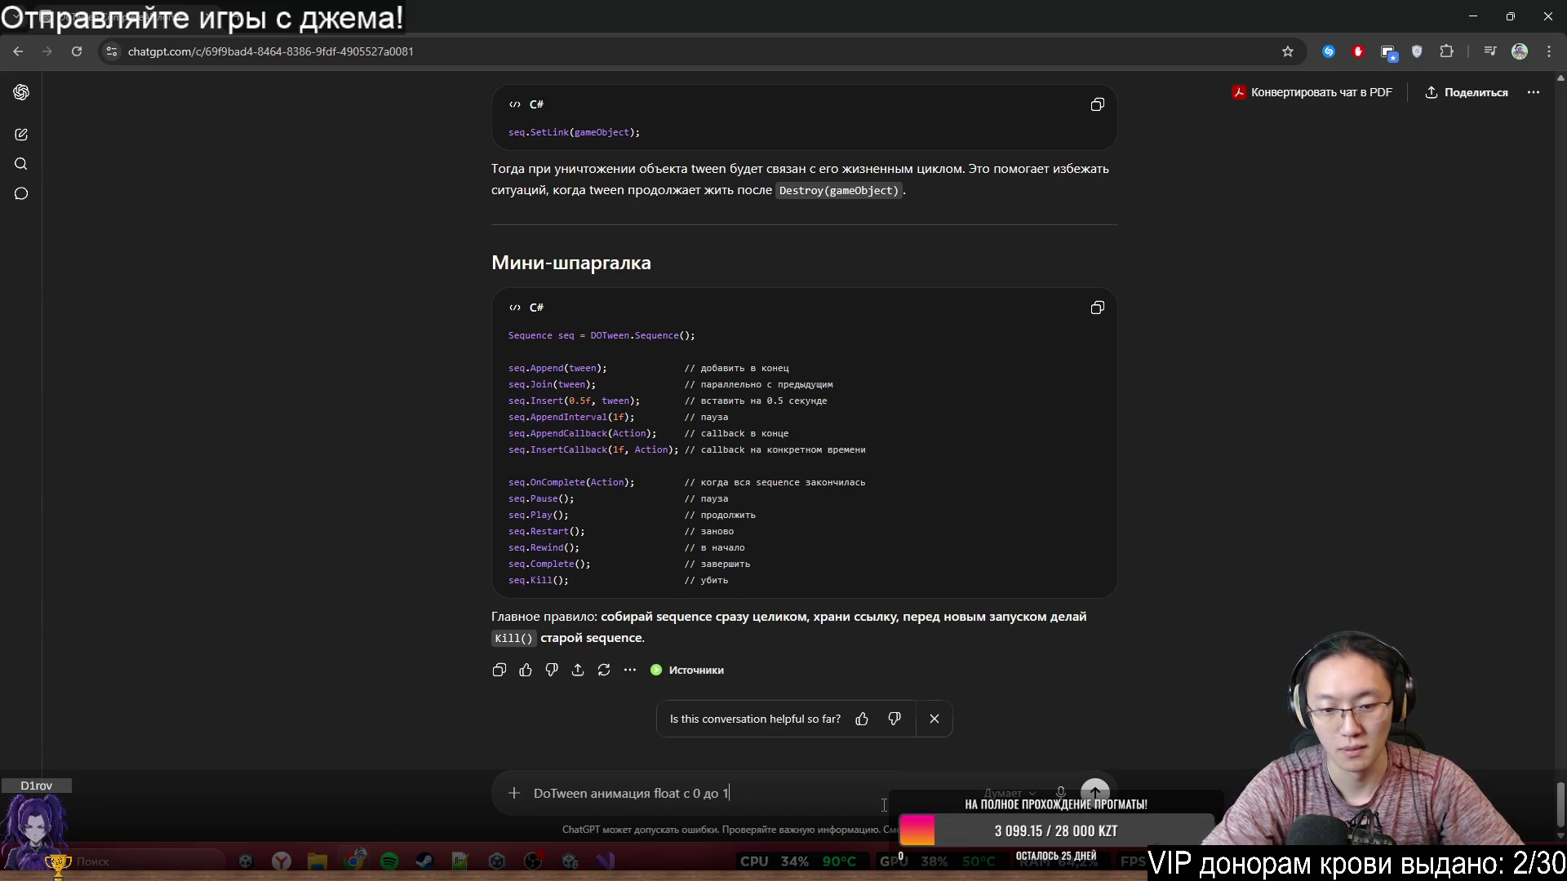
key("Return")
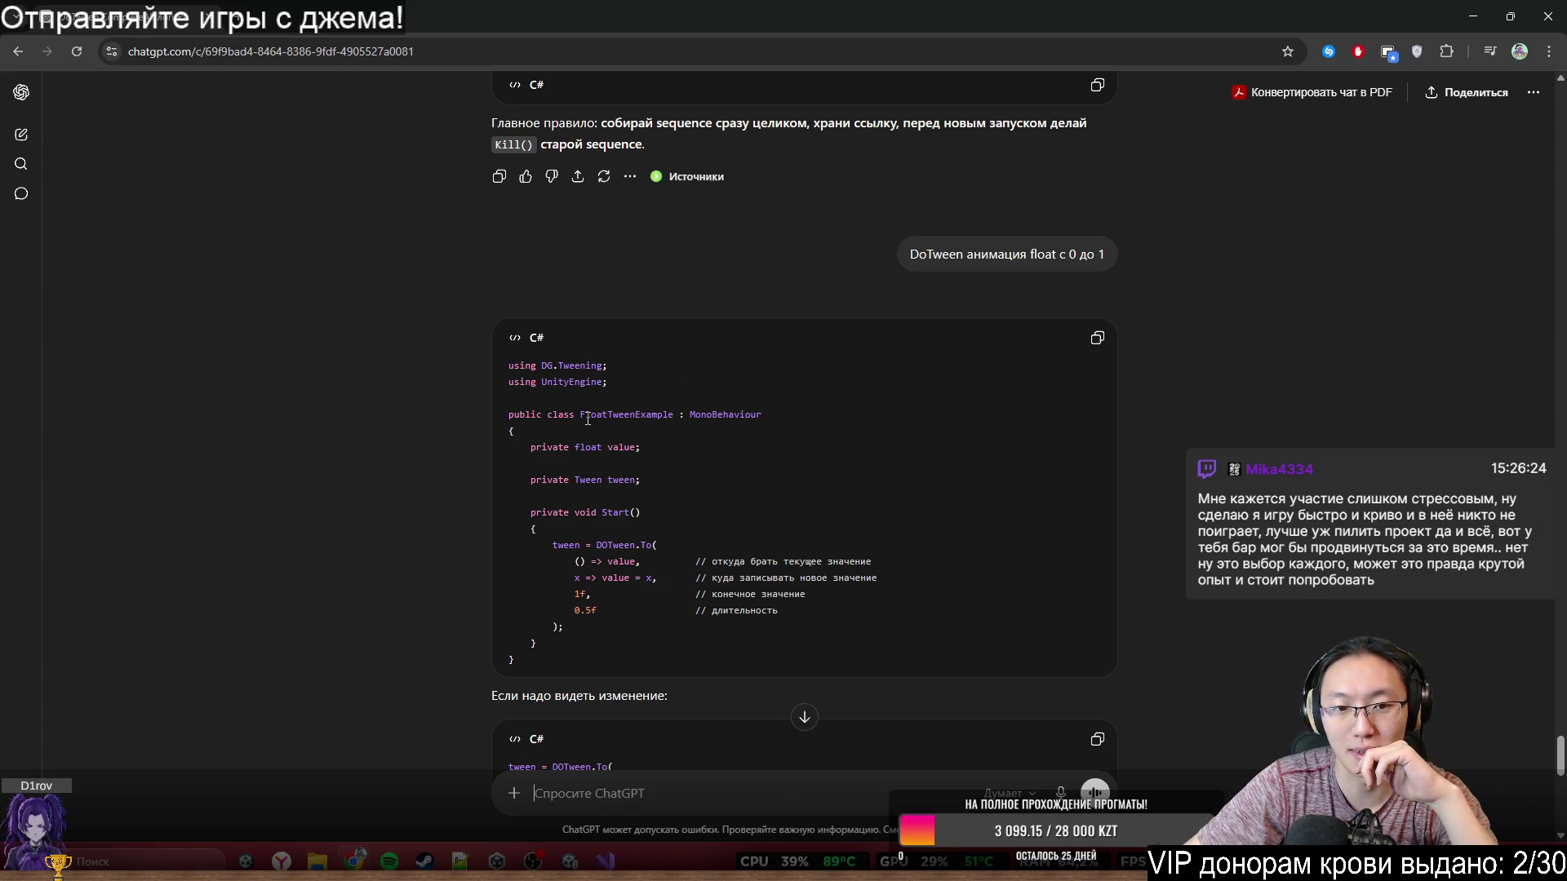
- Copy the DOTween.To example from the answer and paste it into MoveX's Join call
scroll(1067, 551, "down", 1)
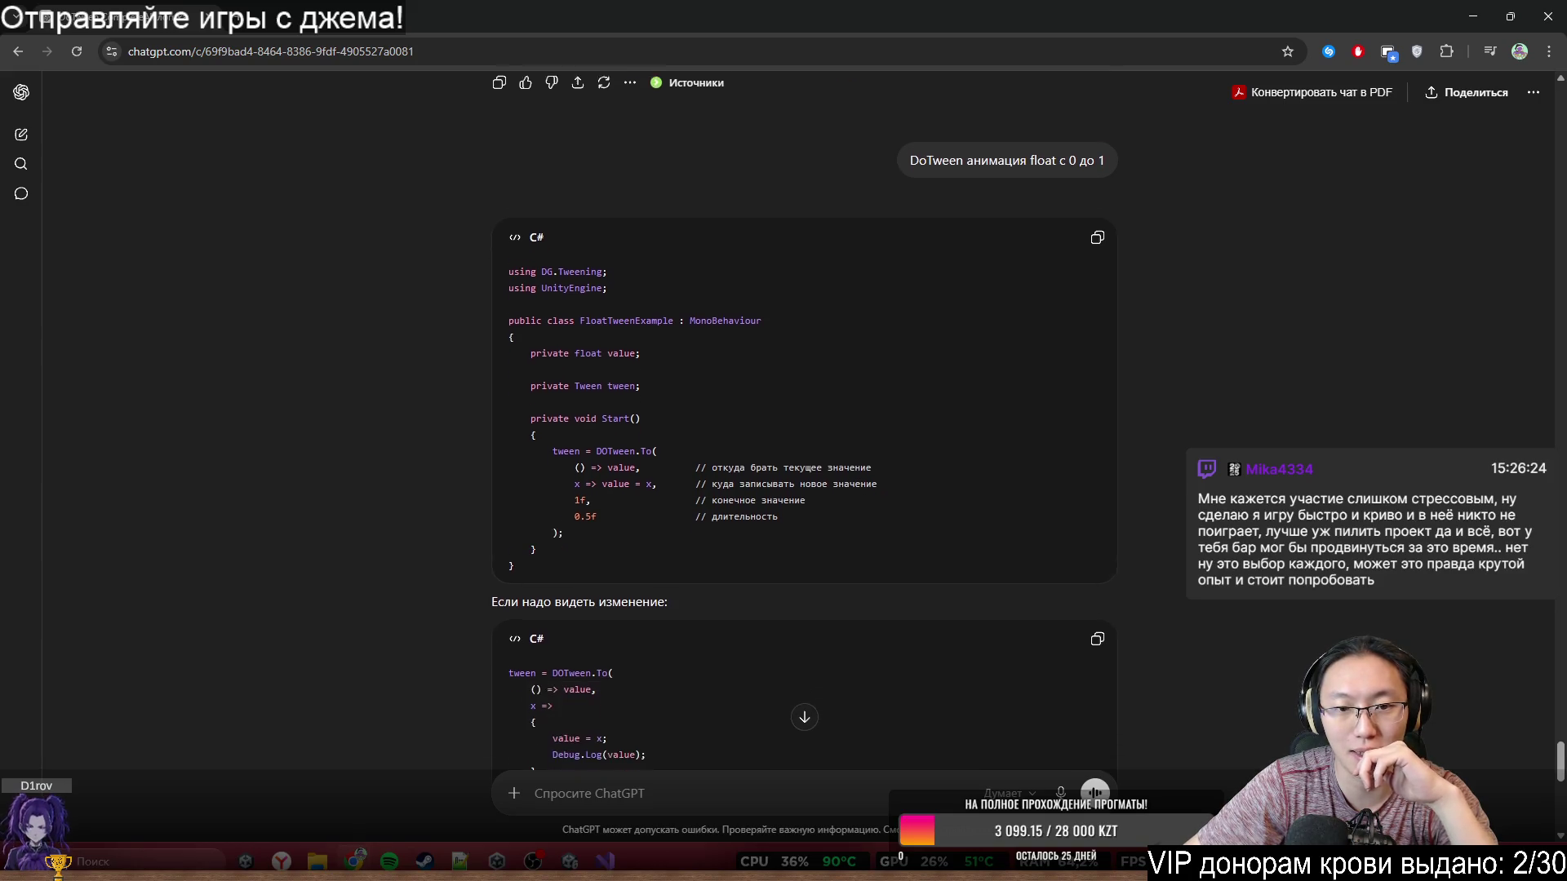
left_click_drag(578, 447, 563, 524)
double_click(618, 438)
mouse_move(619, 437)
left_mouse_down()
mouse_move(694, 504)
mouse_move(567, 522)
left_mouse_up()
key("ctrl+c")
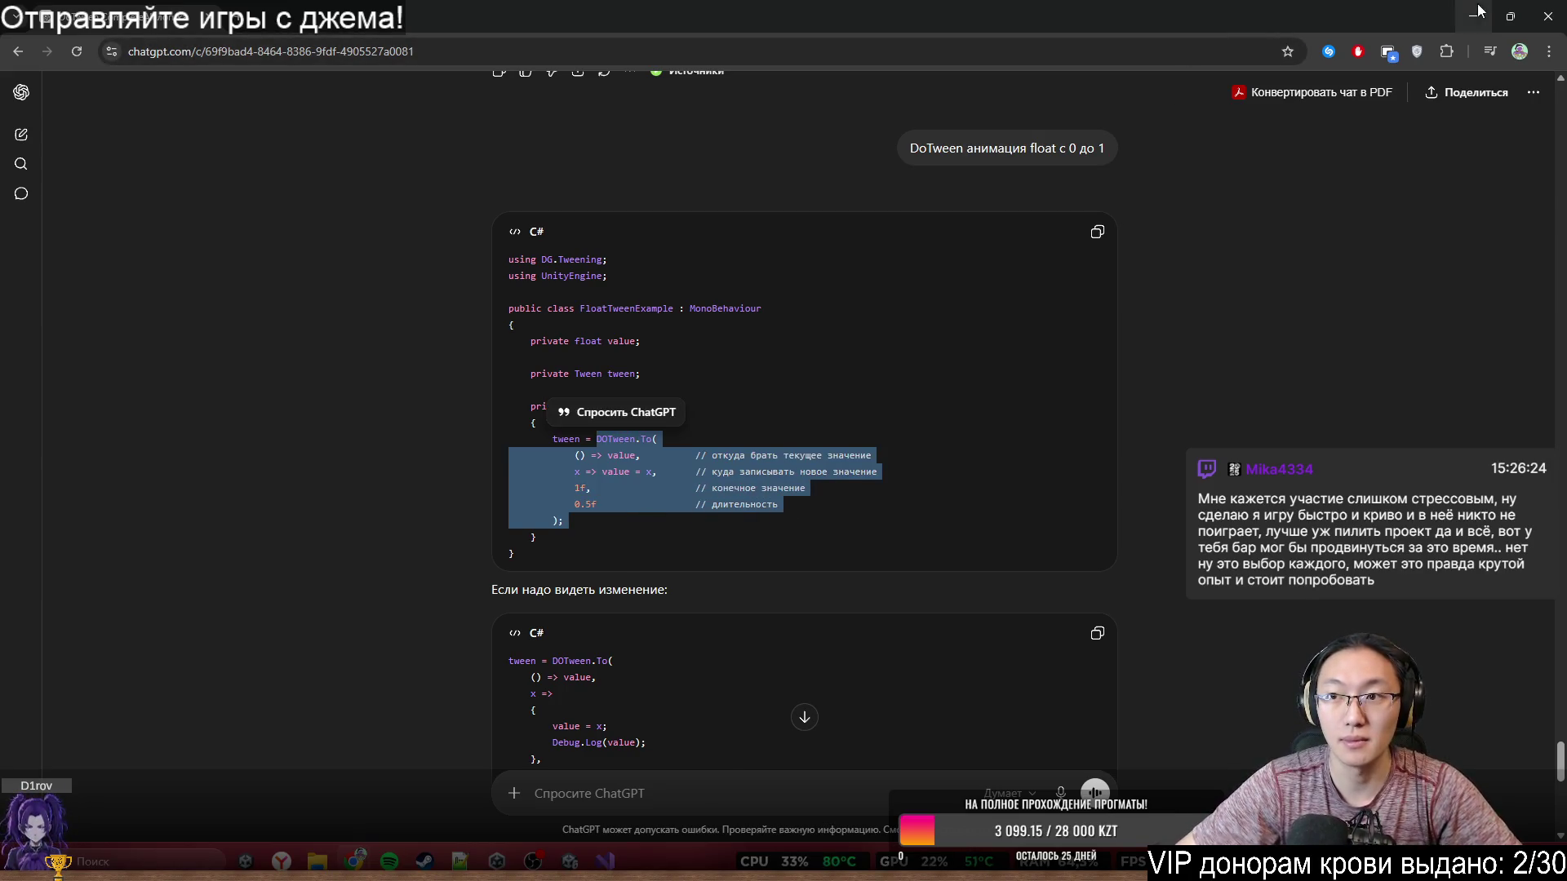
left_click(1473, 15)
key("ctrl+v")
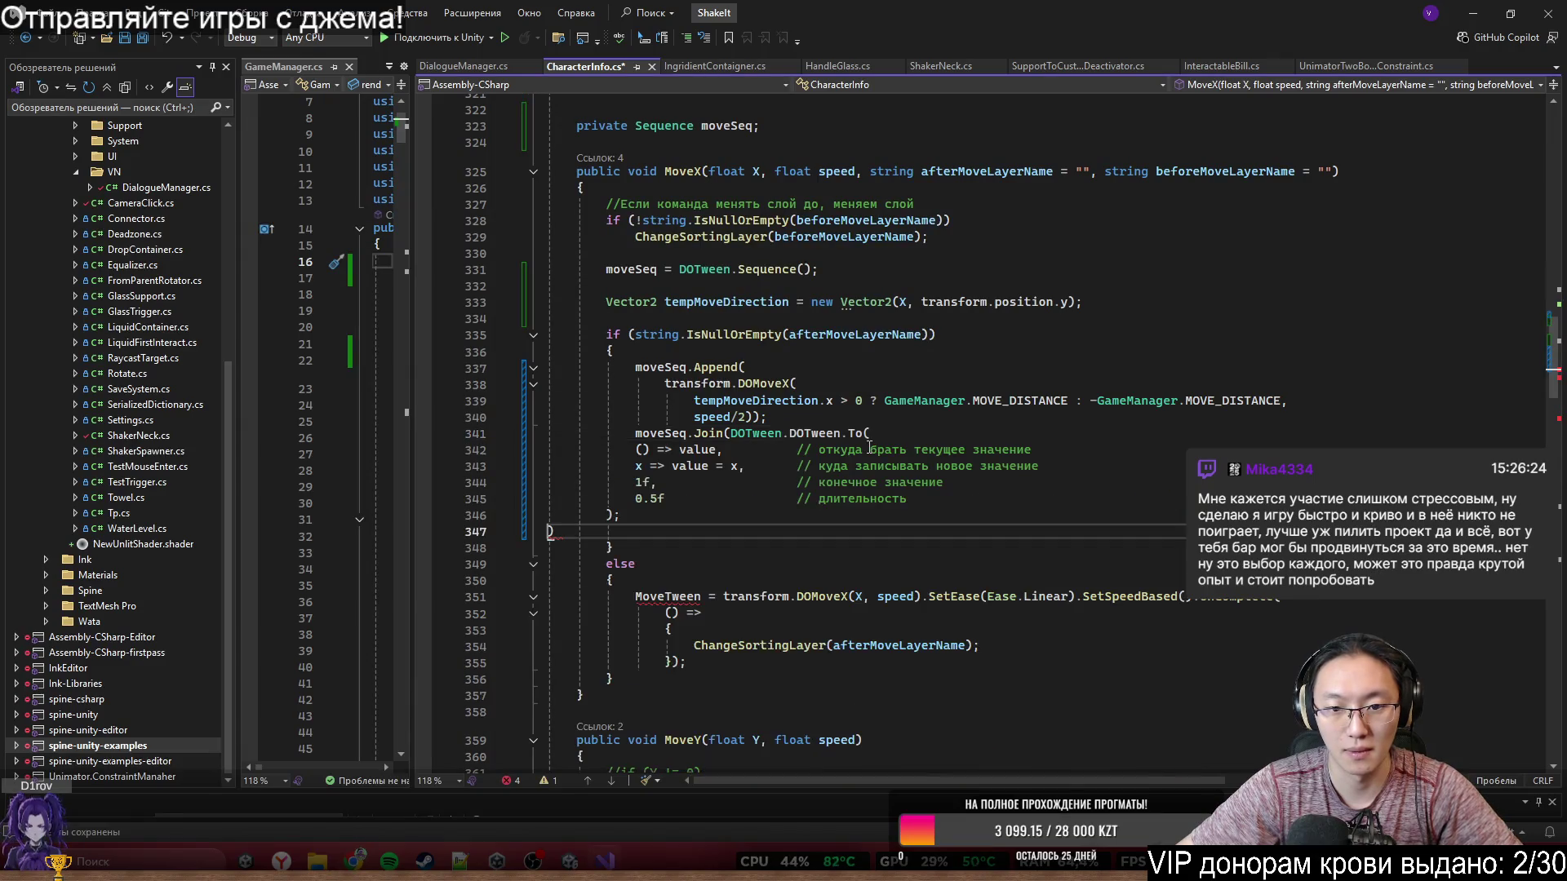
- Undo the misplaced paste, then paste the DOTween.To example into moveSeq.Join() and fix its ending
key("ctrl+z")
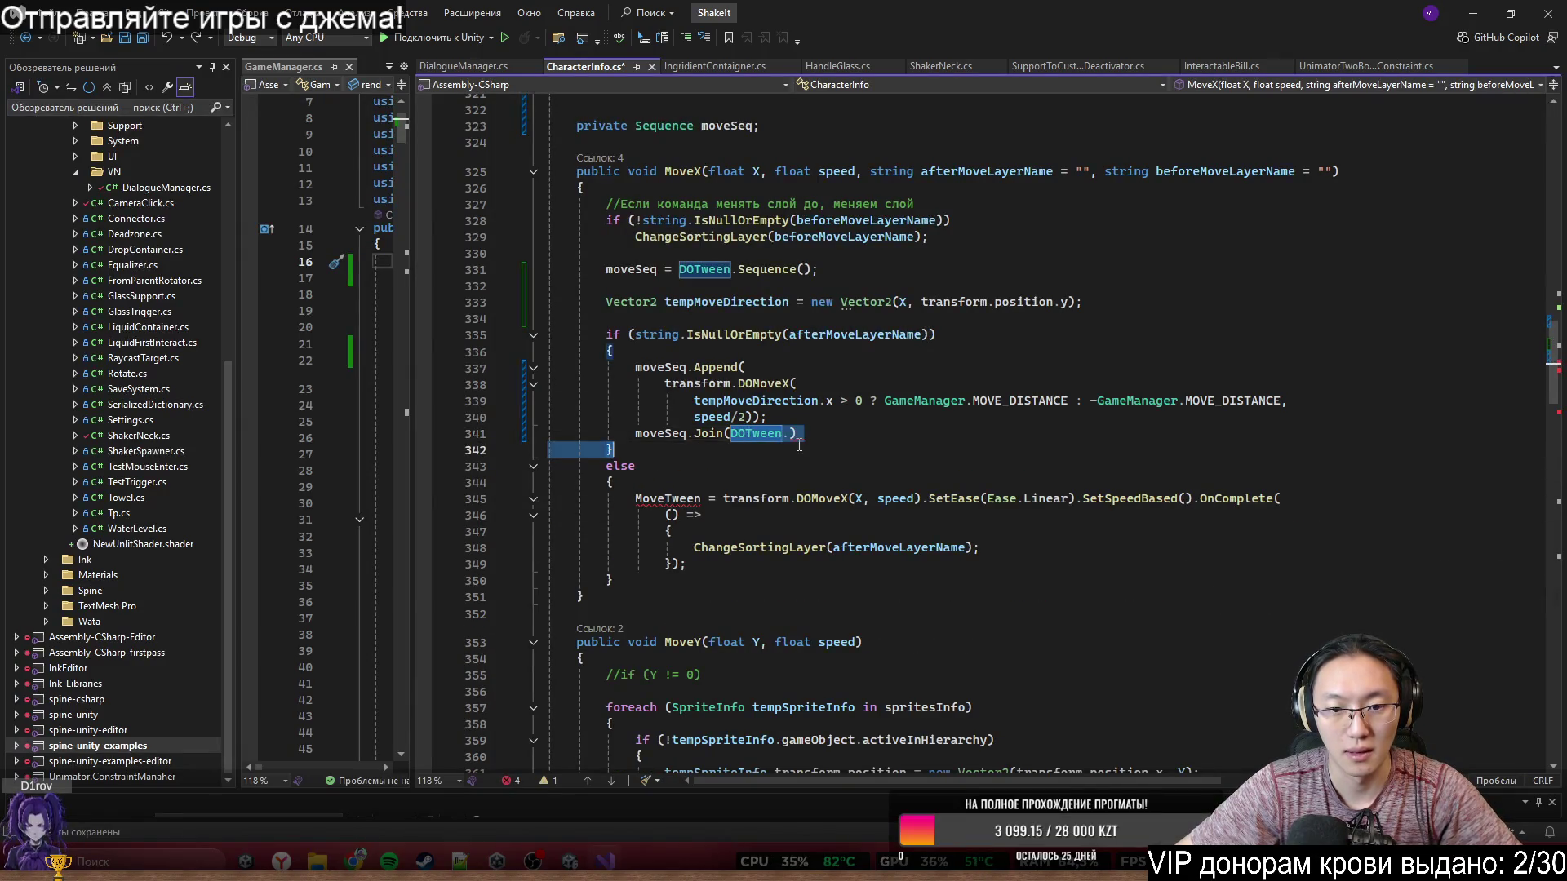
key("ctrl+v")
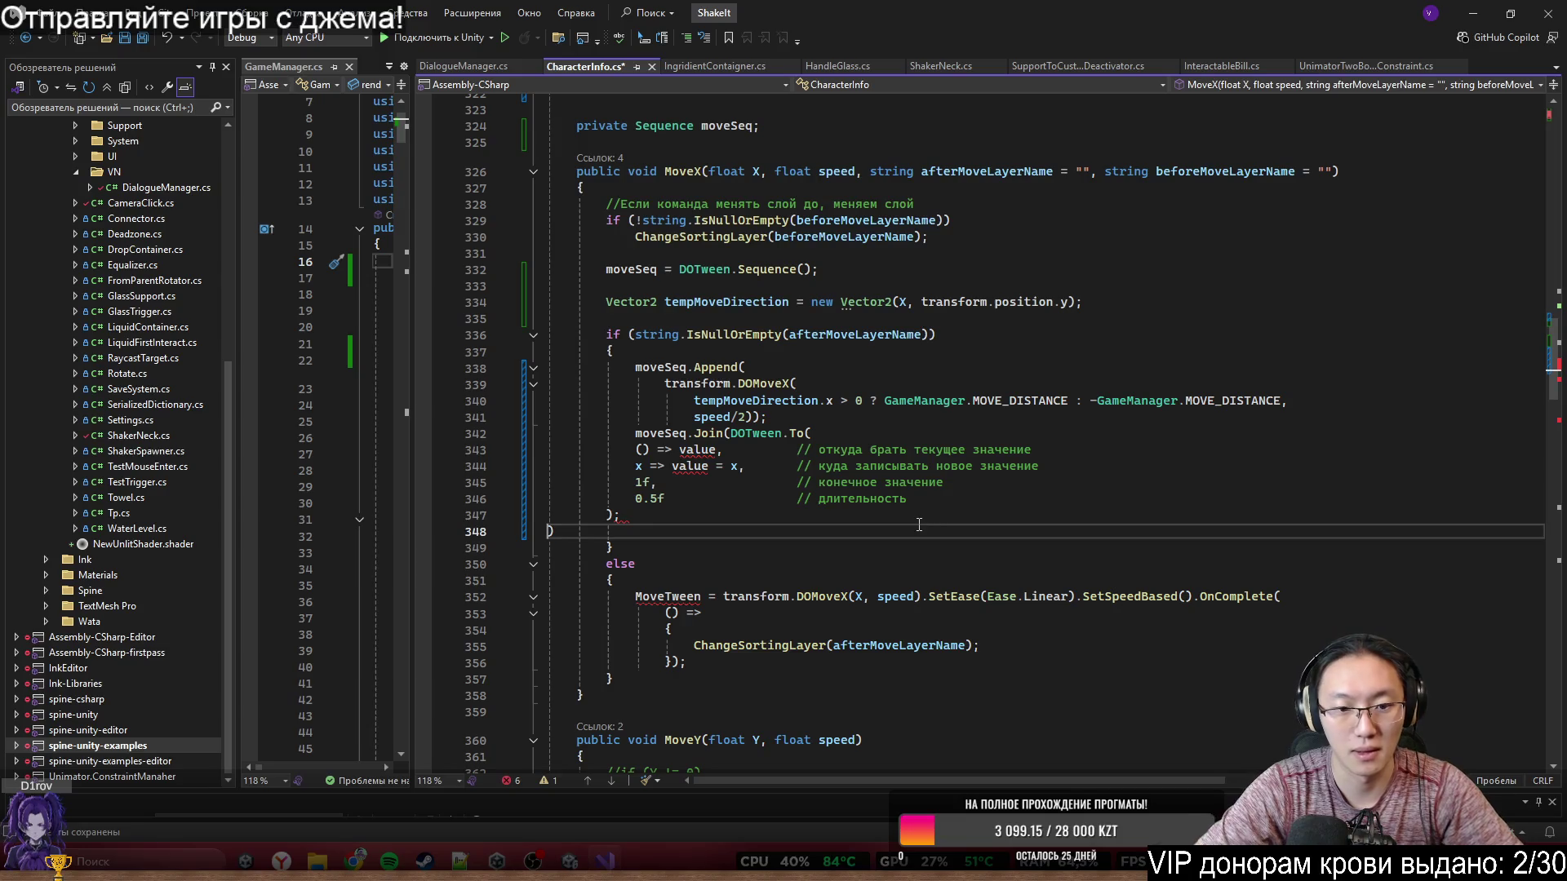
key("BackSpace")
key("BackSpace")
type("эж")
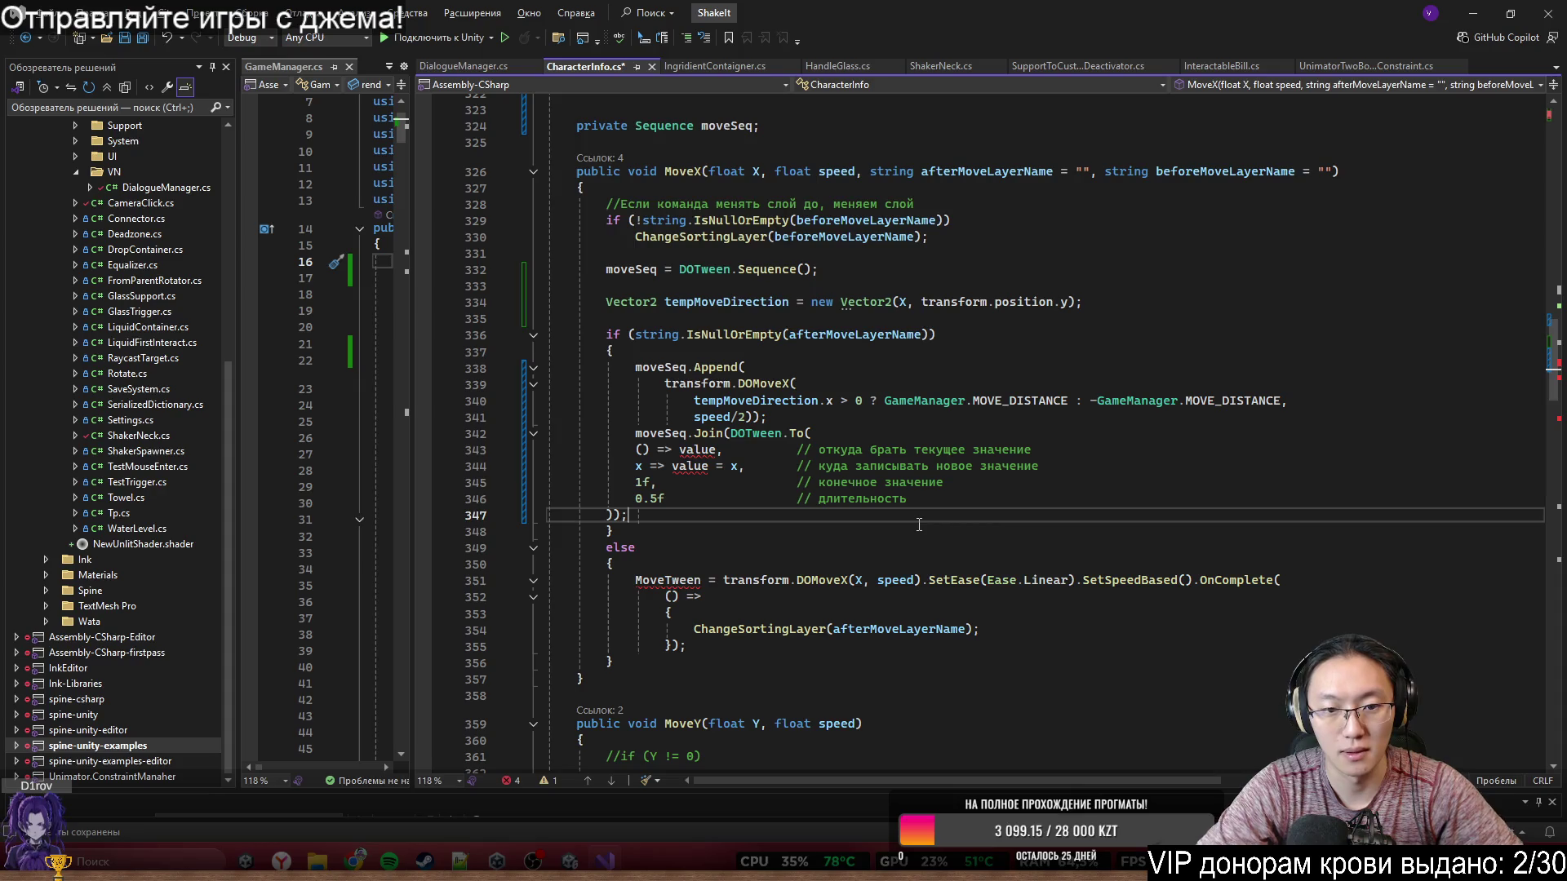
- Review the DOMoveX append call, the DOTween reference and the direction condition
left_click(675, 384)
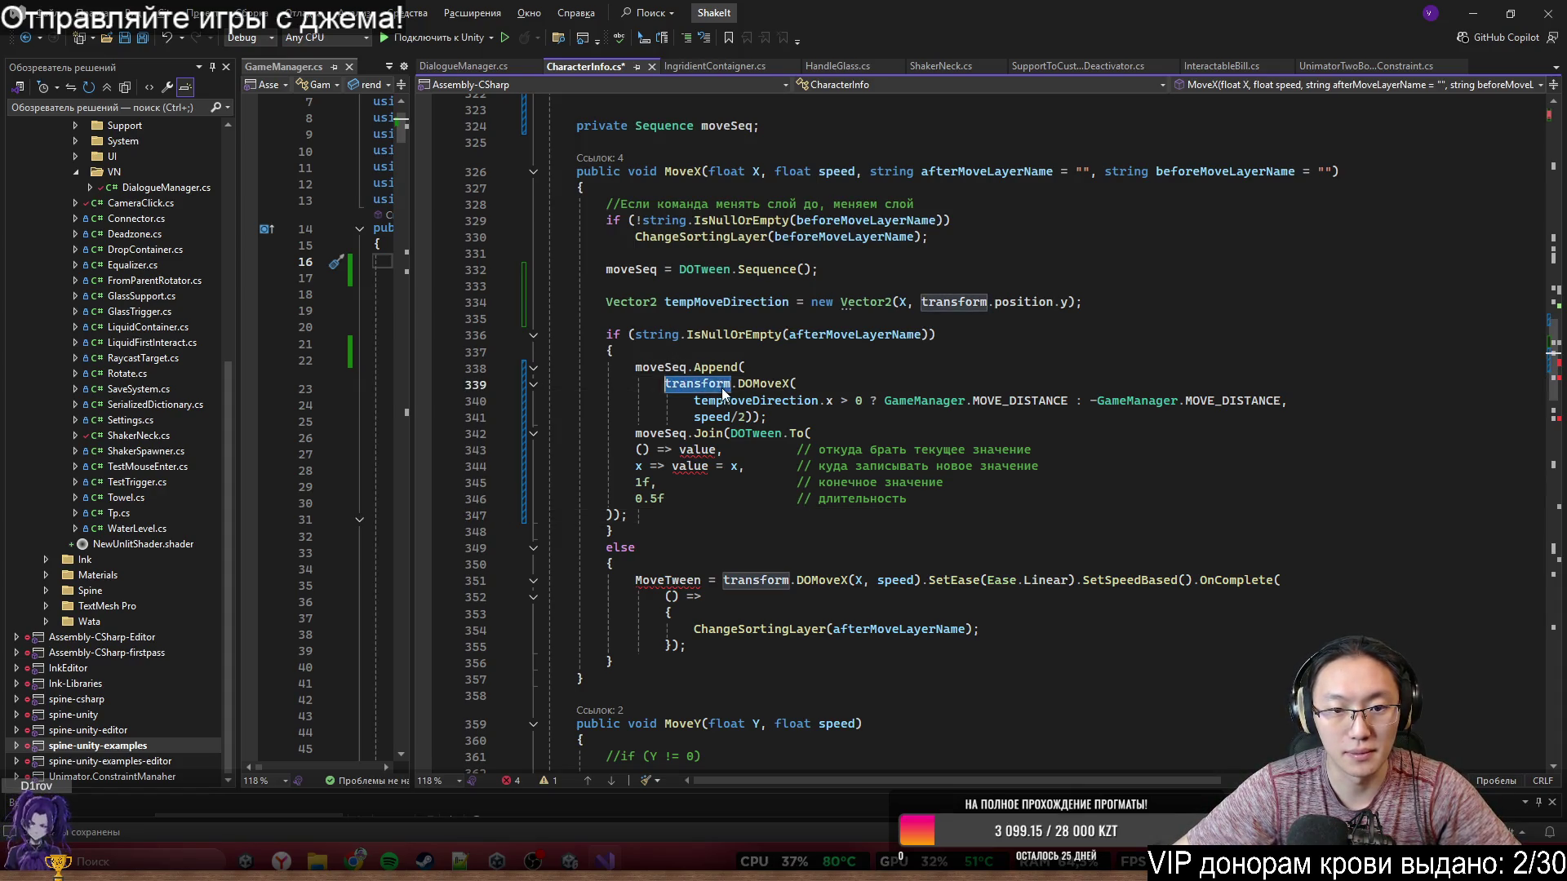
left_click(702, 417)
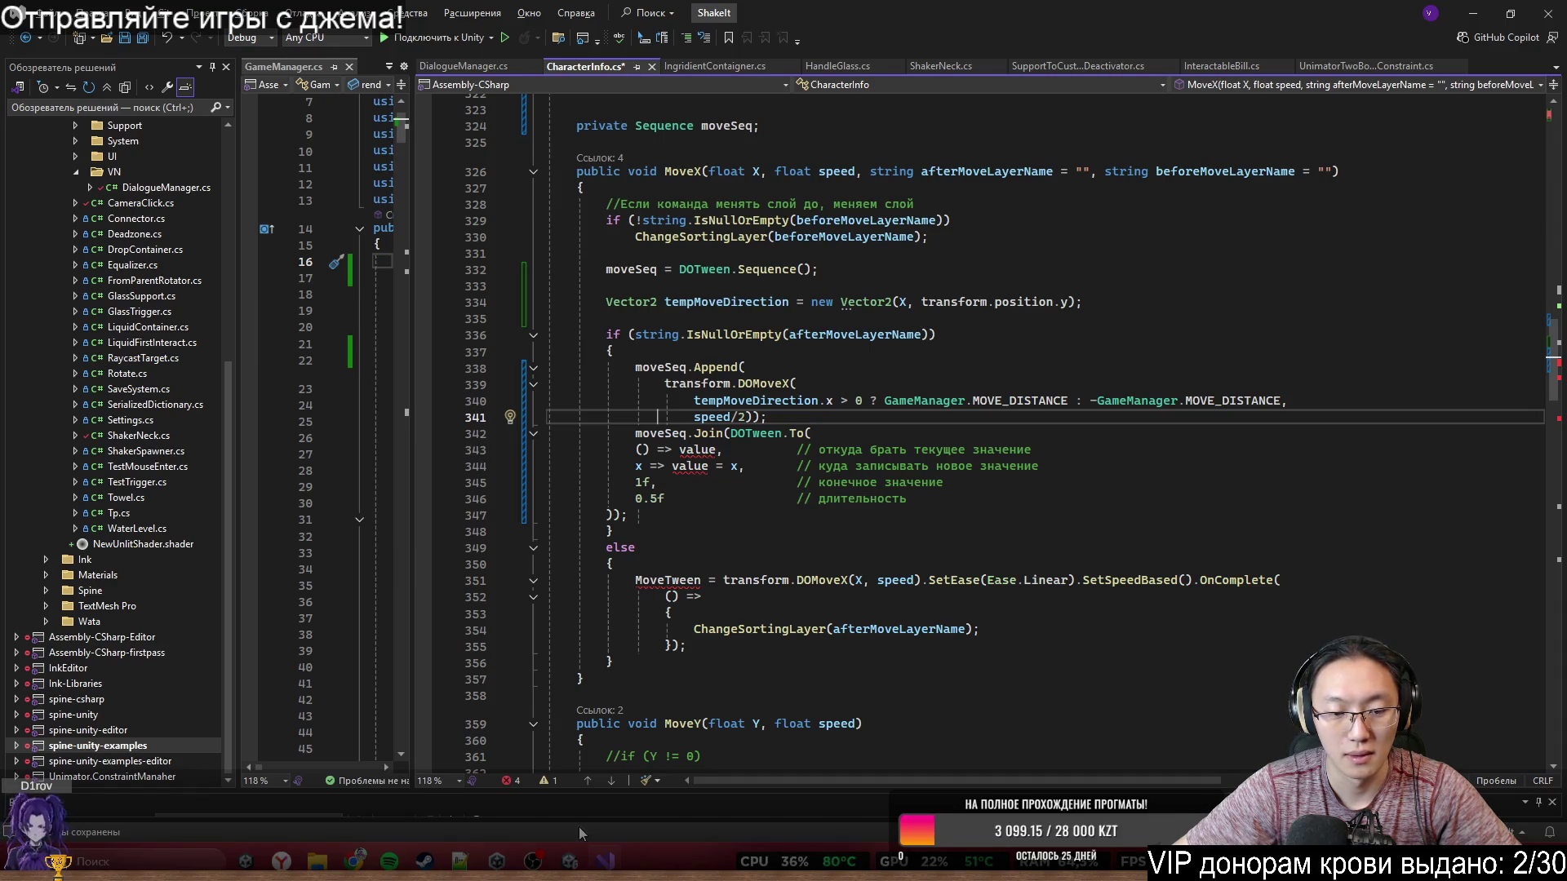
left_click(750, 433)
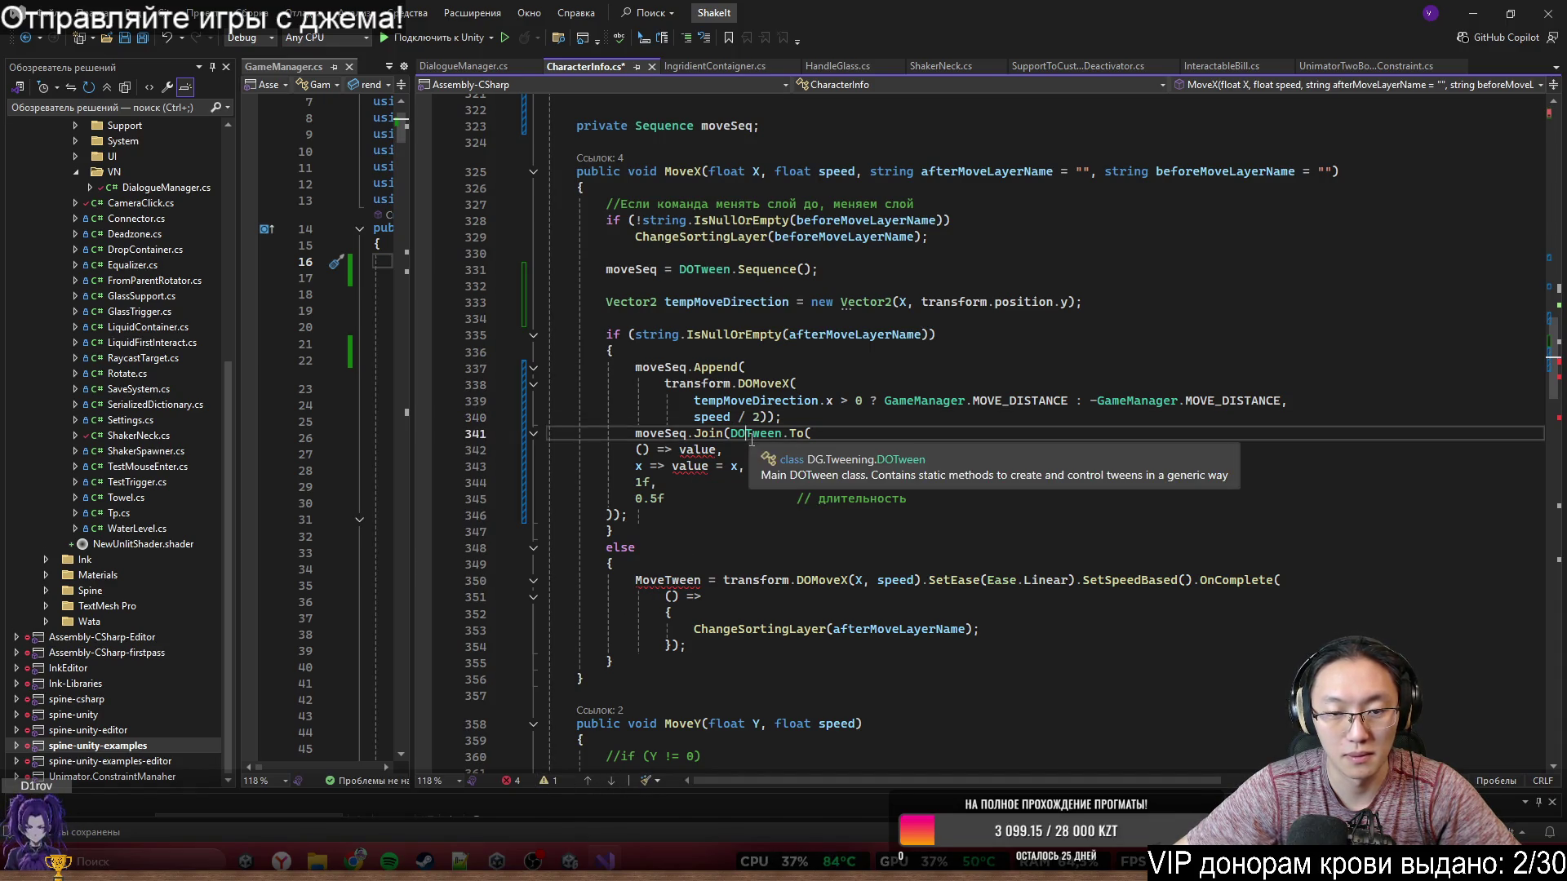
left_click(737, 383)
double_click(736, 383)
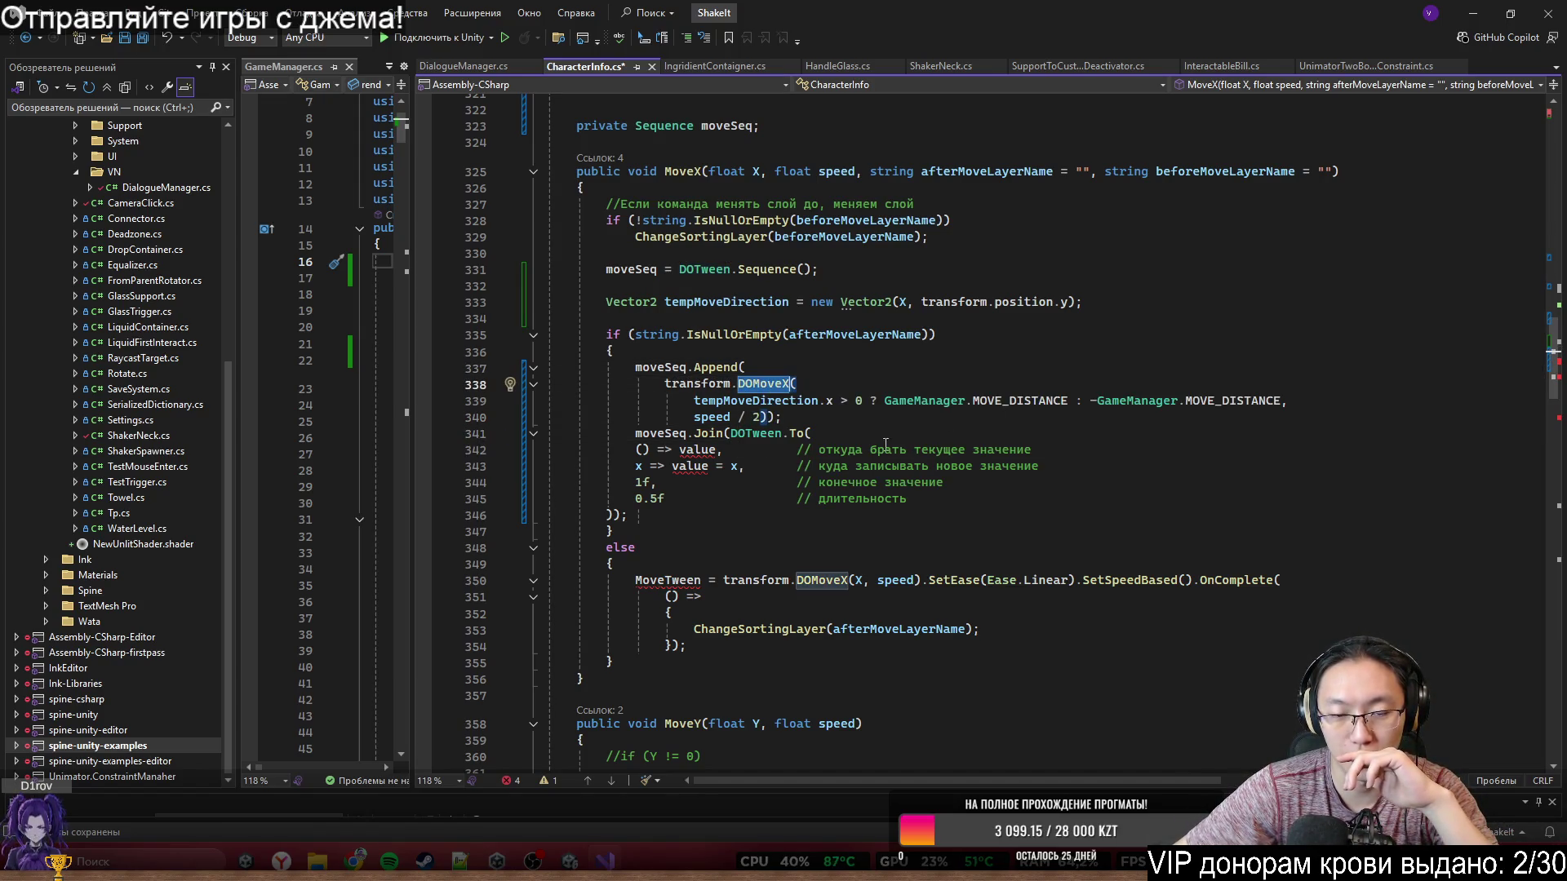
double_click(762, 400)
mouse_move(762, 400)
left_mouse_down()
mouse_move(1224, 404)
mouse_move(1031, 404)
mouse_move(1108, 411)
left_mouse_up()
- Put DOTween.To on its own line inside Join and indent the getter argument beneath it
key("Down")
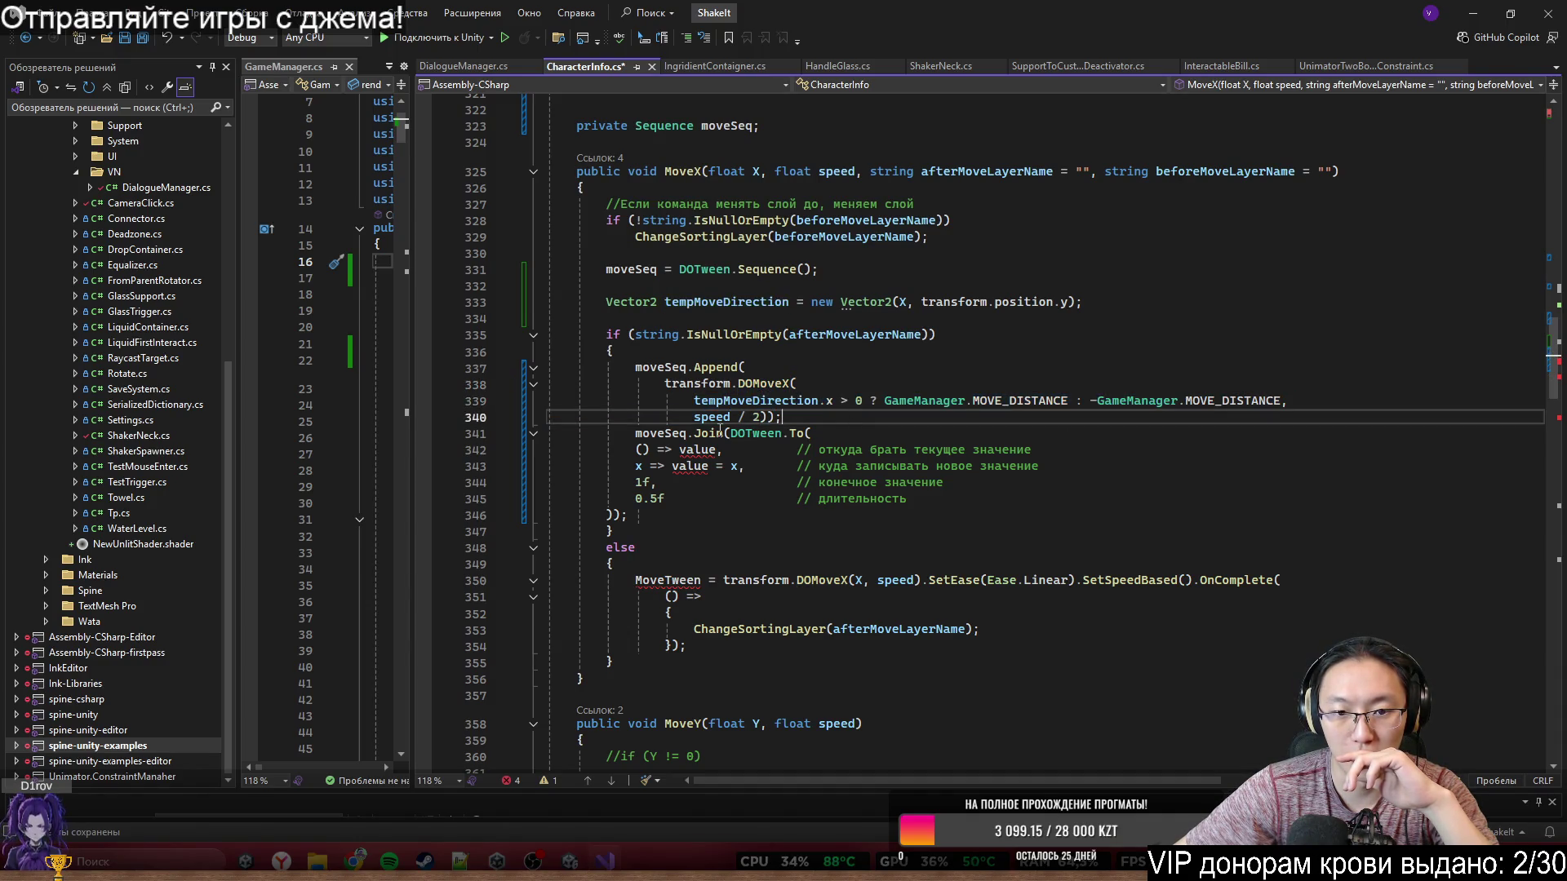
key("Return")
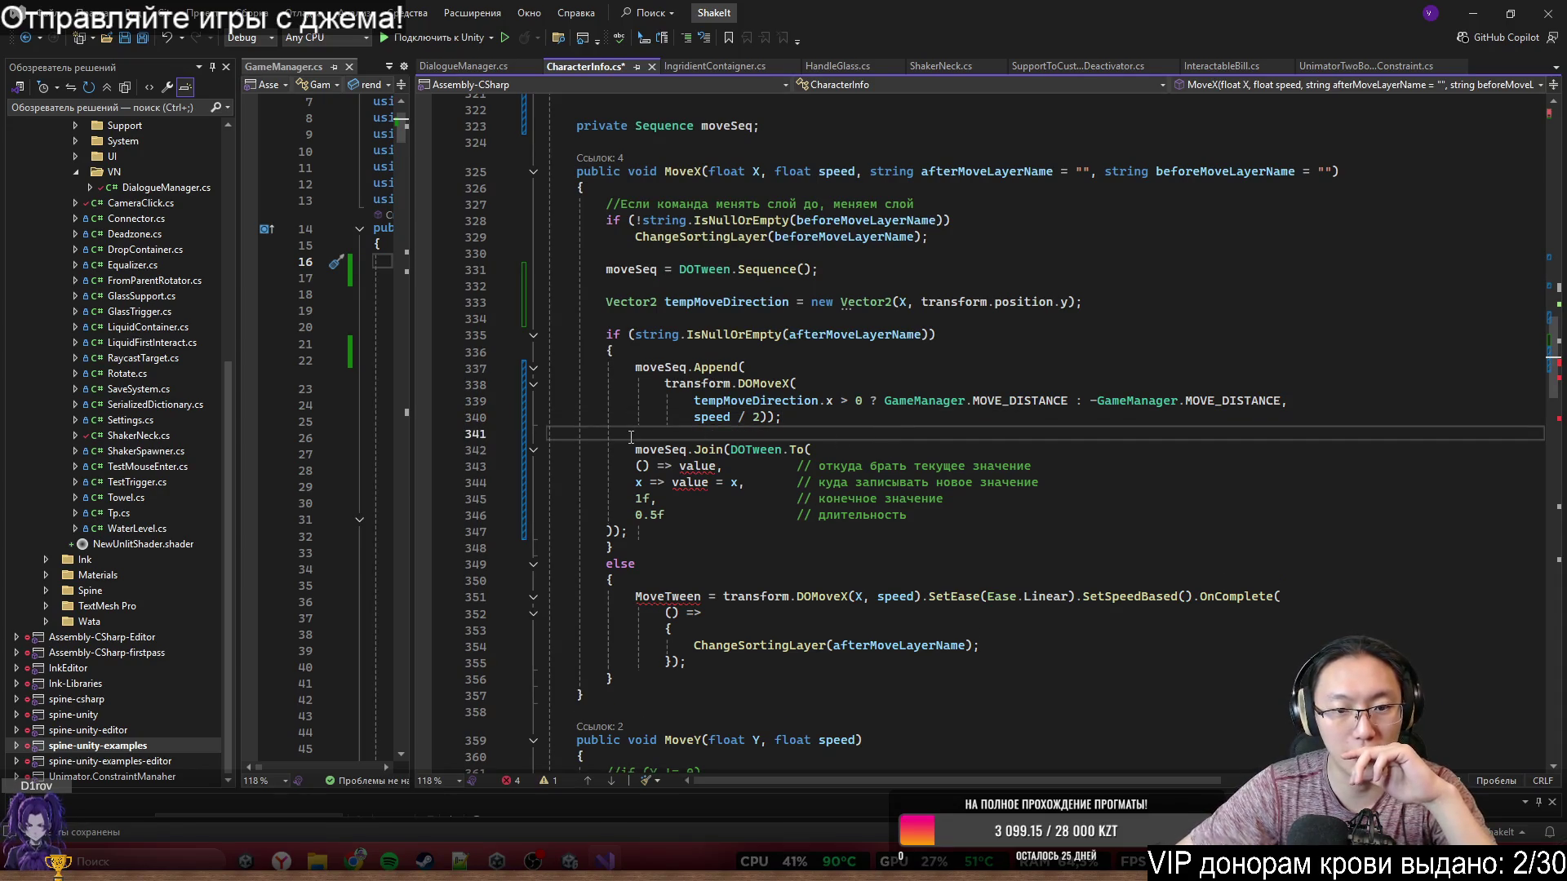
left_click(650, 449)
key("ctrl+Right")
key("ctrl+Right")
key("ctrl+Right")
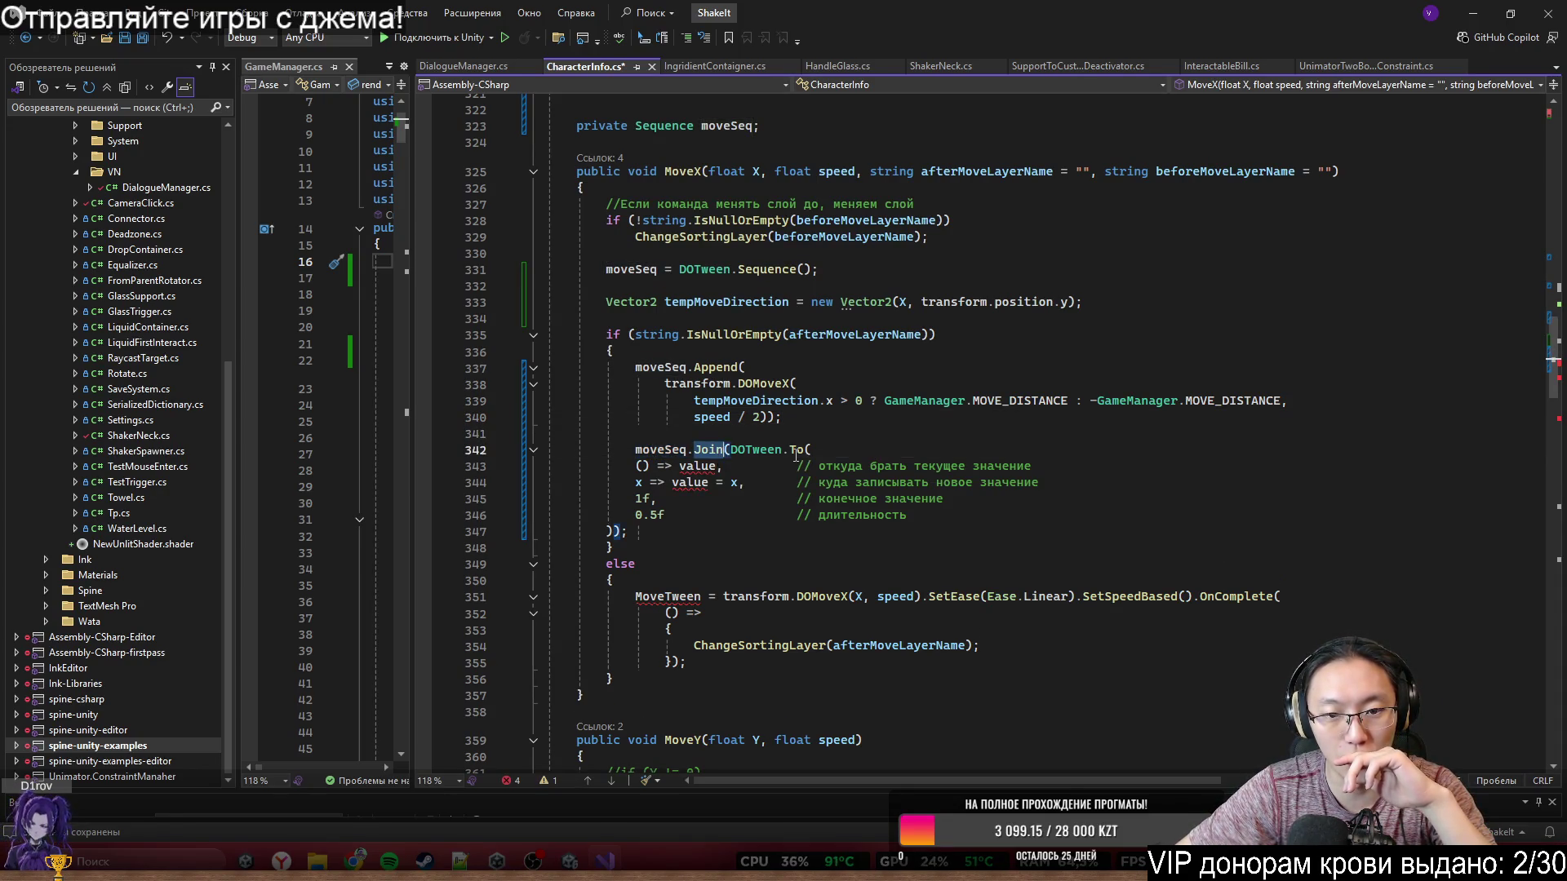
left_click(780, 456)
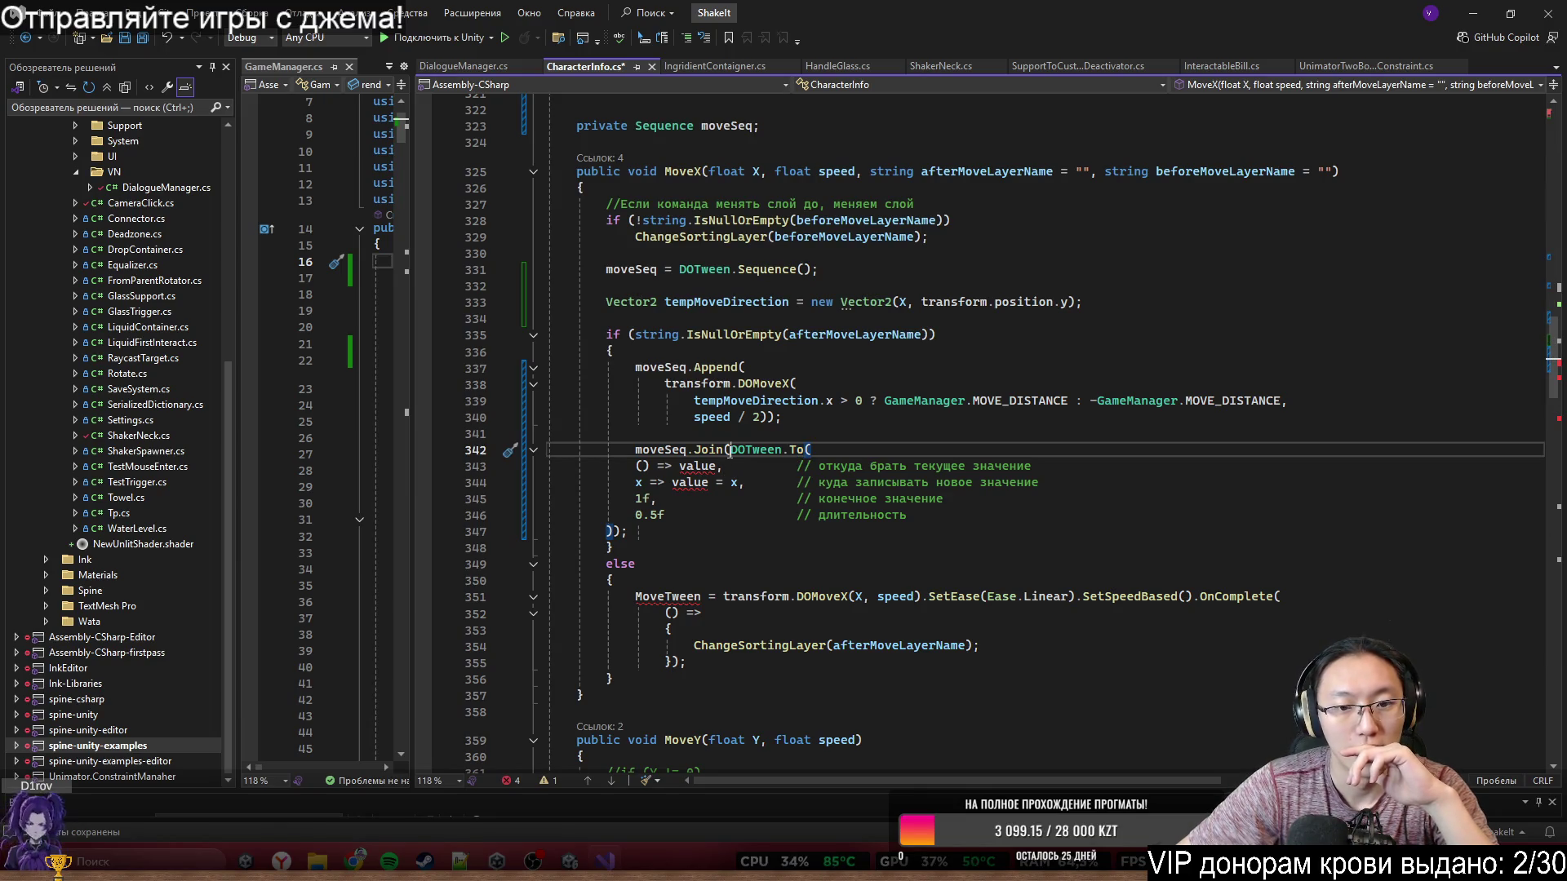
key("Return")
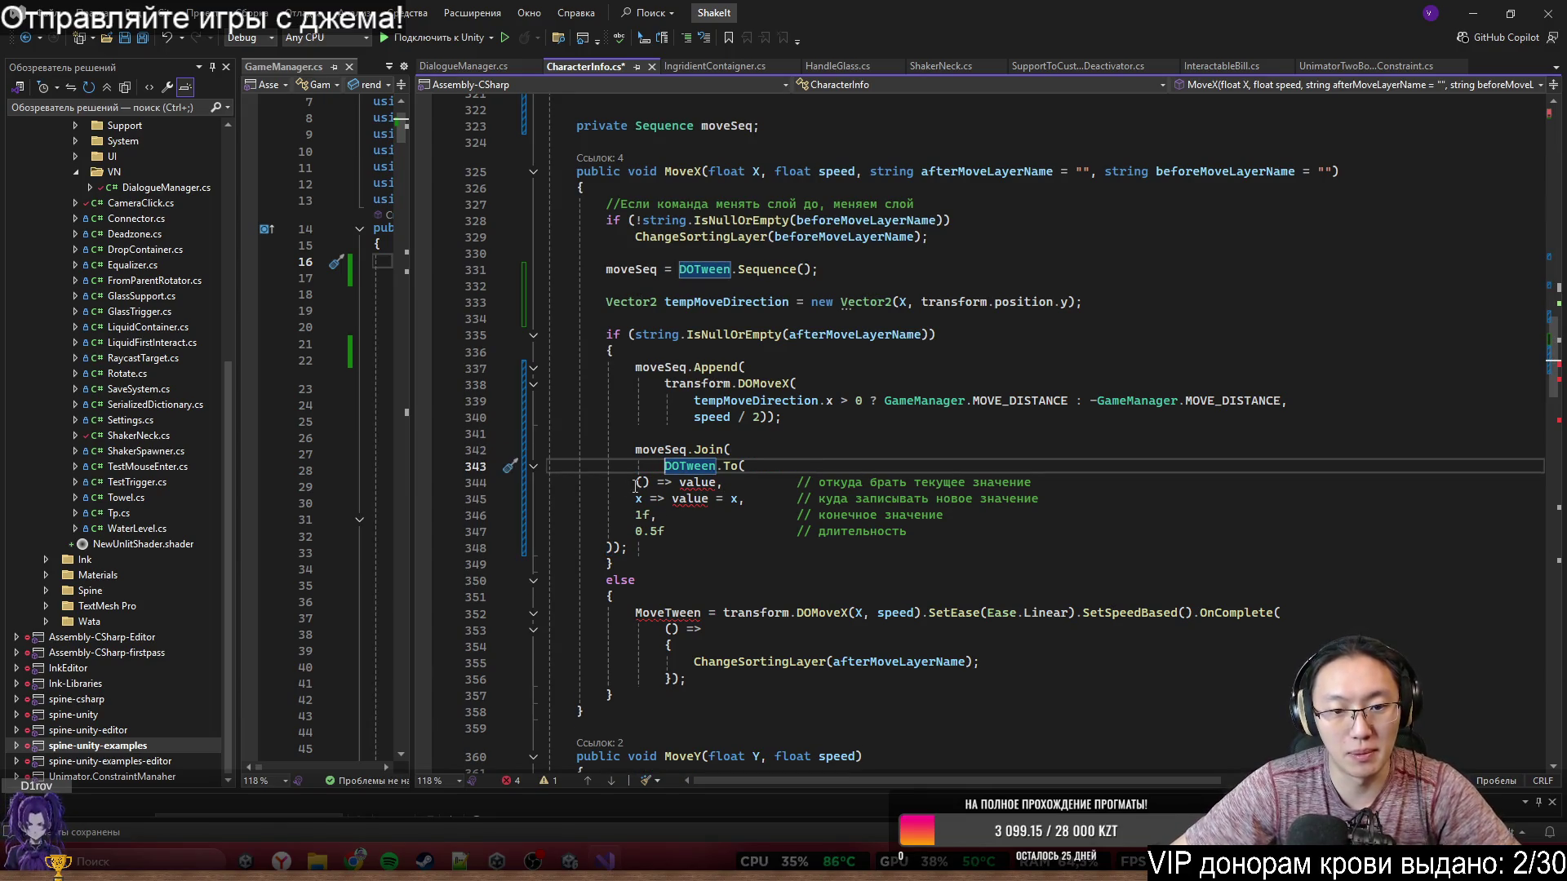
left_click_drag(635, 483, 808, 481)
left_click(635, 483)
key("Tab")
key("Tab")
- Delete the getter, setter, end-value and duration comments, keeping the 1f target and 0.5f duration
mouse_move(635, 498)
left_mouse_down()
mouse_move(797, 482)
mouse_move(784, 483)
left_mouse_up()
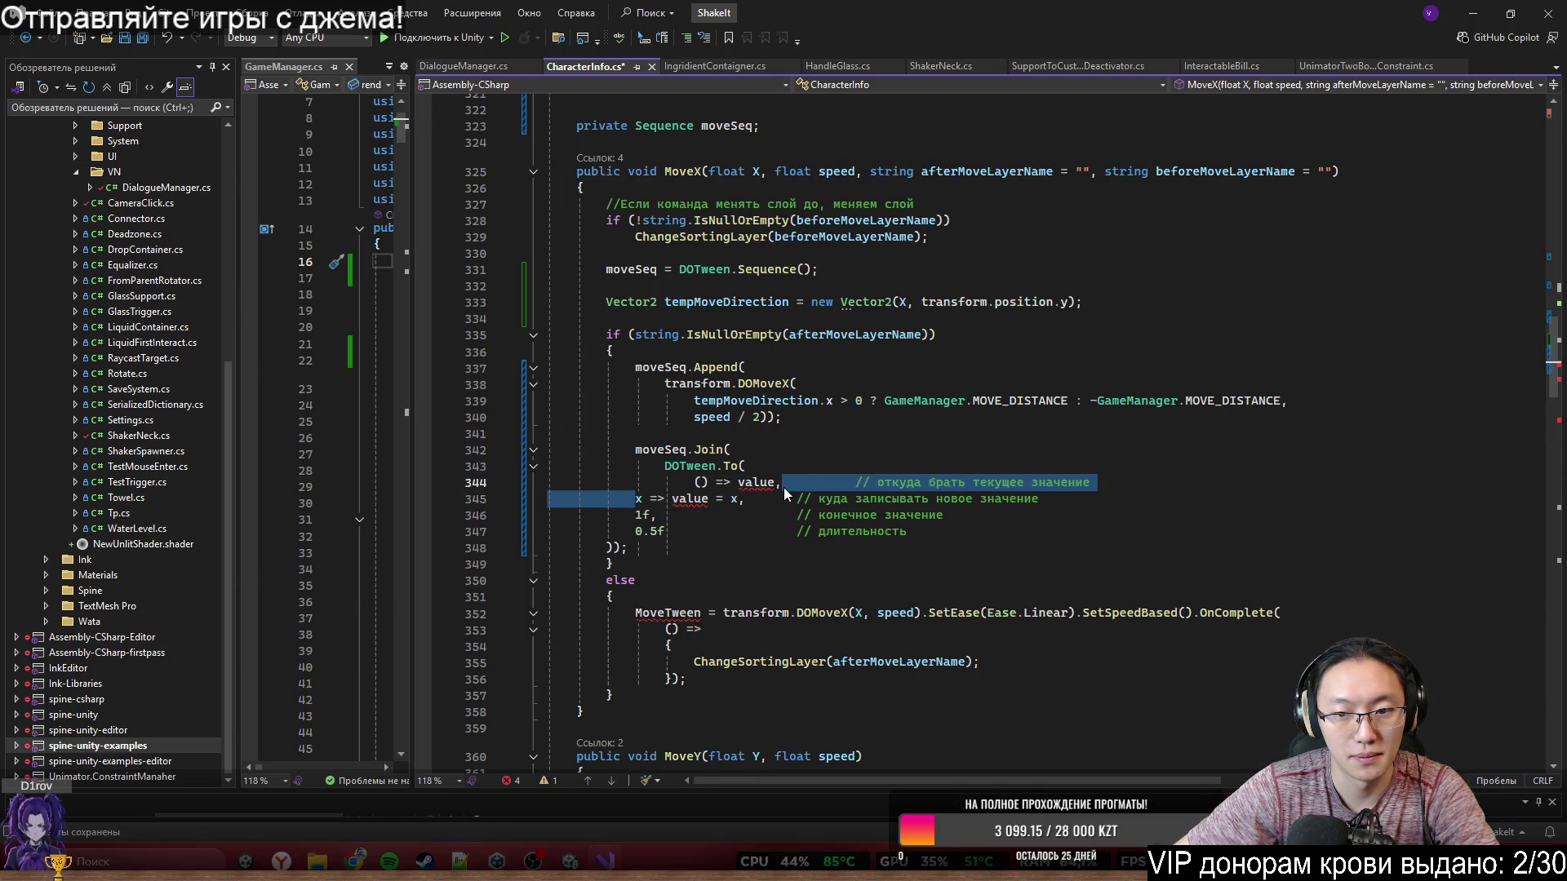
key("Return")
mouse_move(635, 515)
left_mouse_down()
mouse_move(947, 498)
mouse_move(805, 499)
left_mouse_up()
key("Return")
left_click_drag(635, 531, 716, 515)
key("Return")
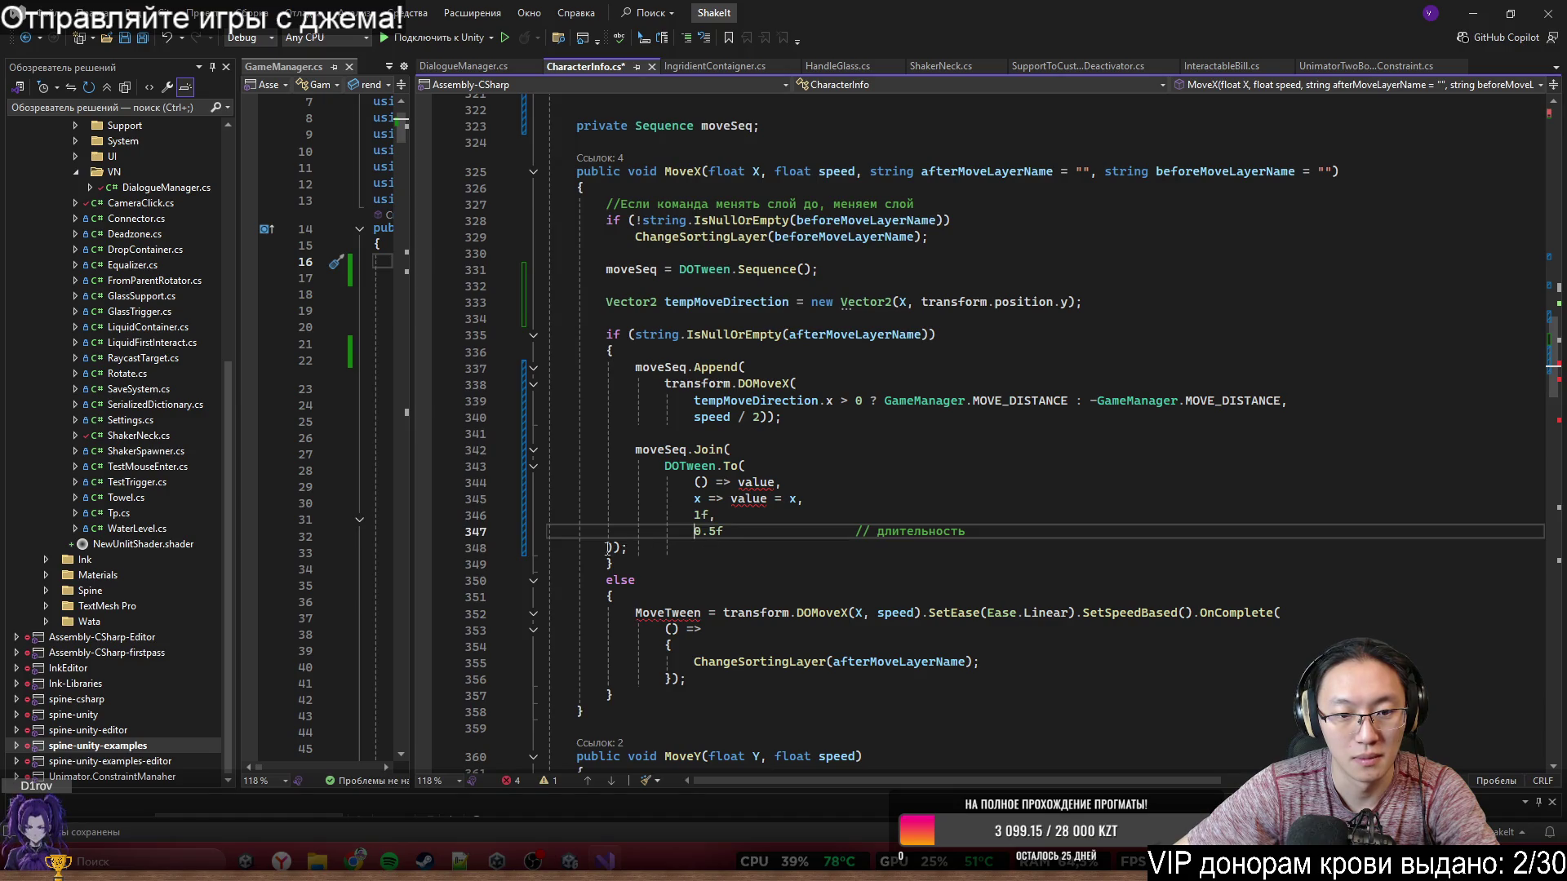
left_click_drag(609, 547, 723, 531)
key("Return")
key("Up")
scroll(865, 457, "down", 1)
scroll(880, 386, "down", 1)
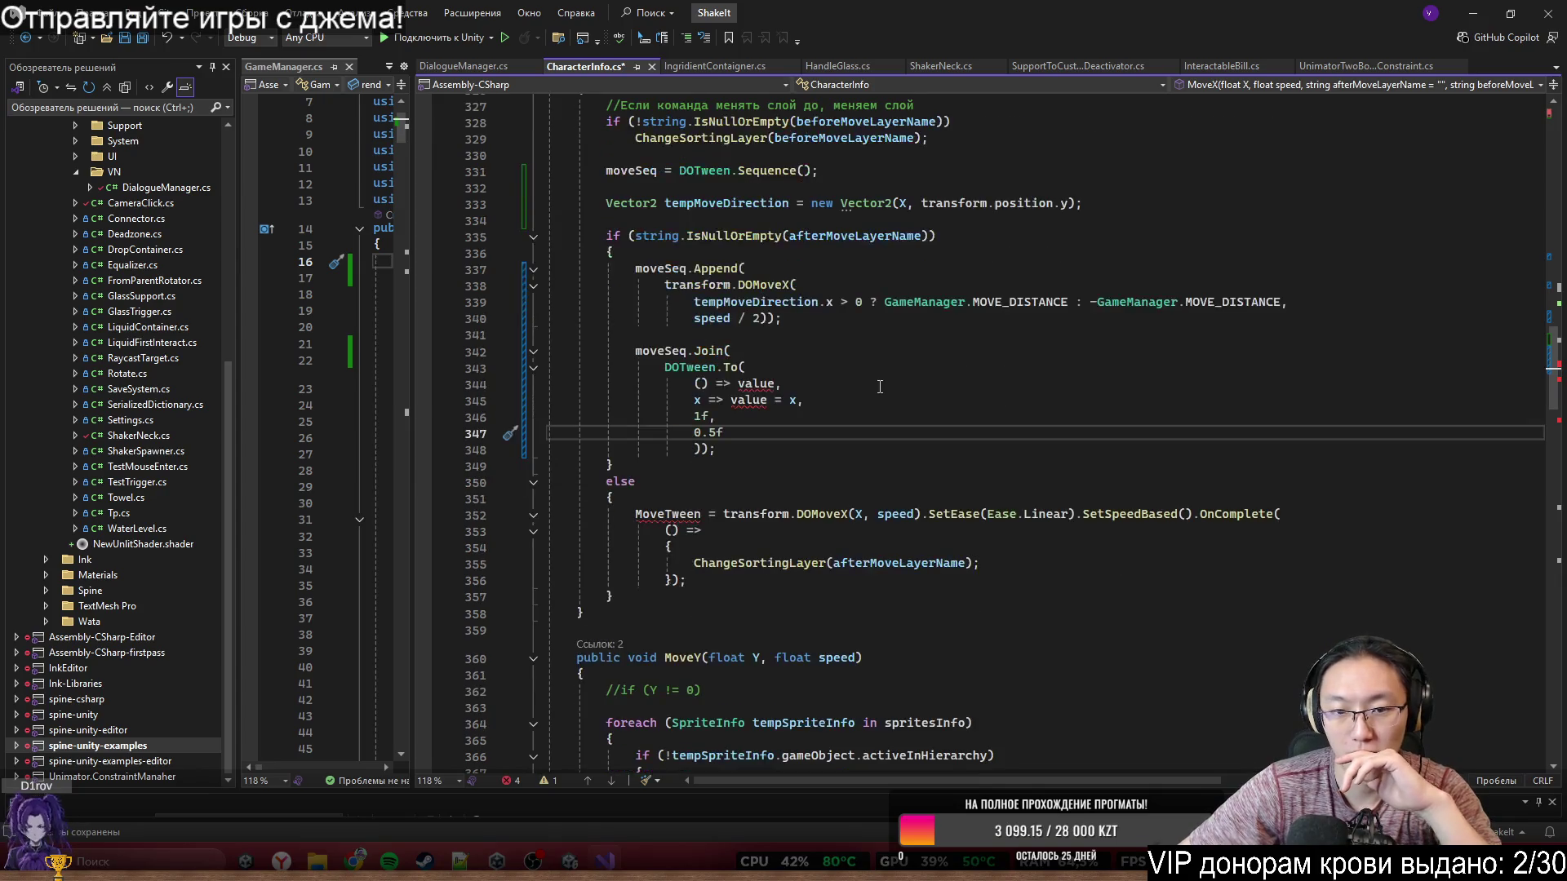